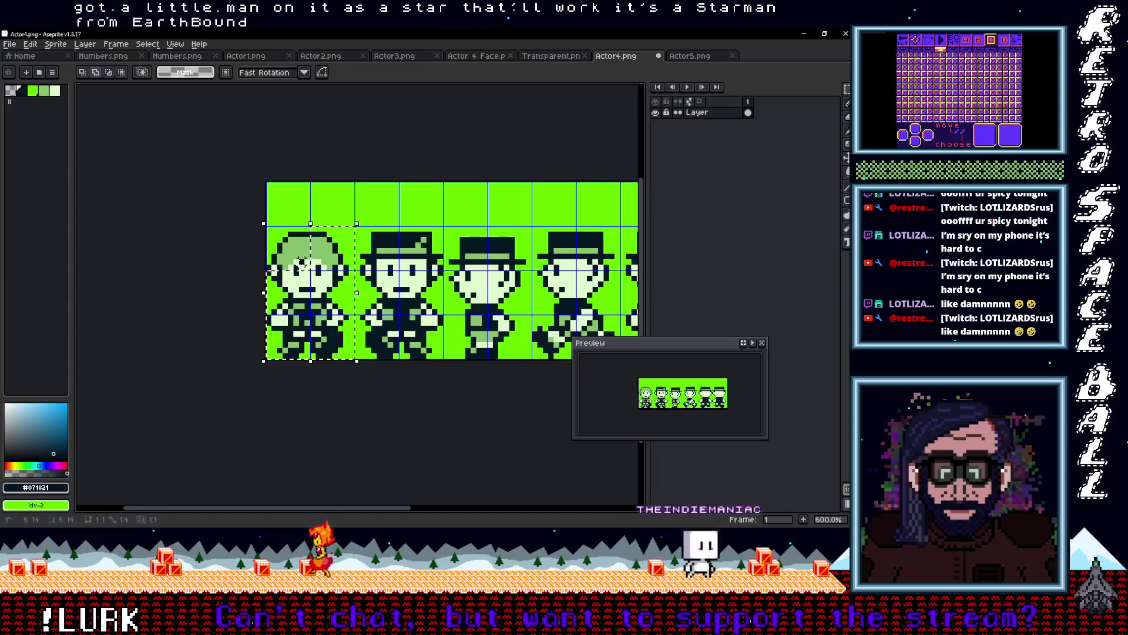
- Copy the first character onto the second cell of the Actor4 sprite sheet
left_click_drag(326, 265, 416, 308)
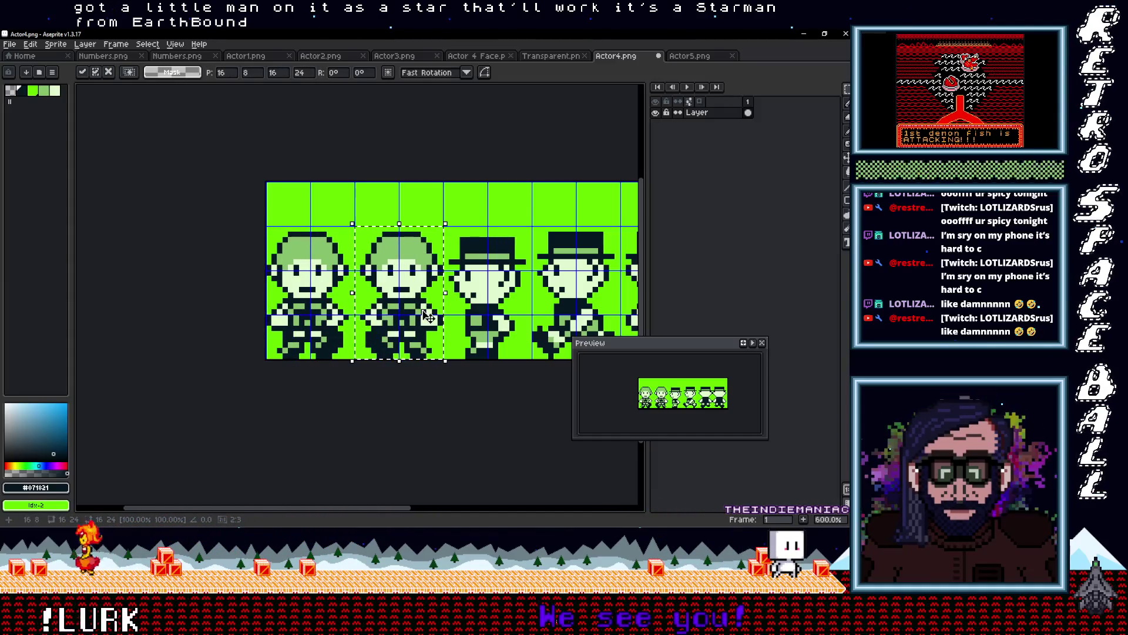
scroll(406, 310, "right", 2)
scroll(371, 310, "down", 2)
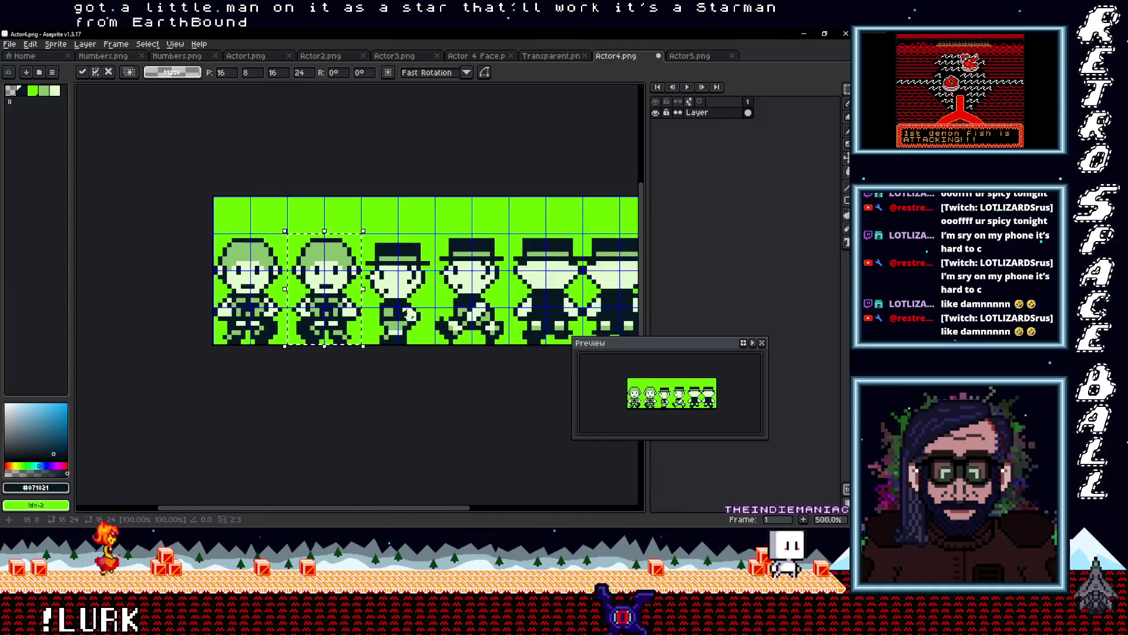
scroll(372, 310, "up", 1)
scroll(371, 309, "up", 2)
key("Return")
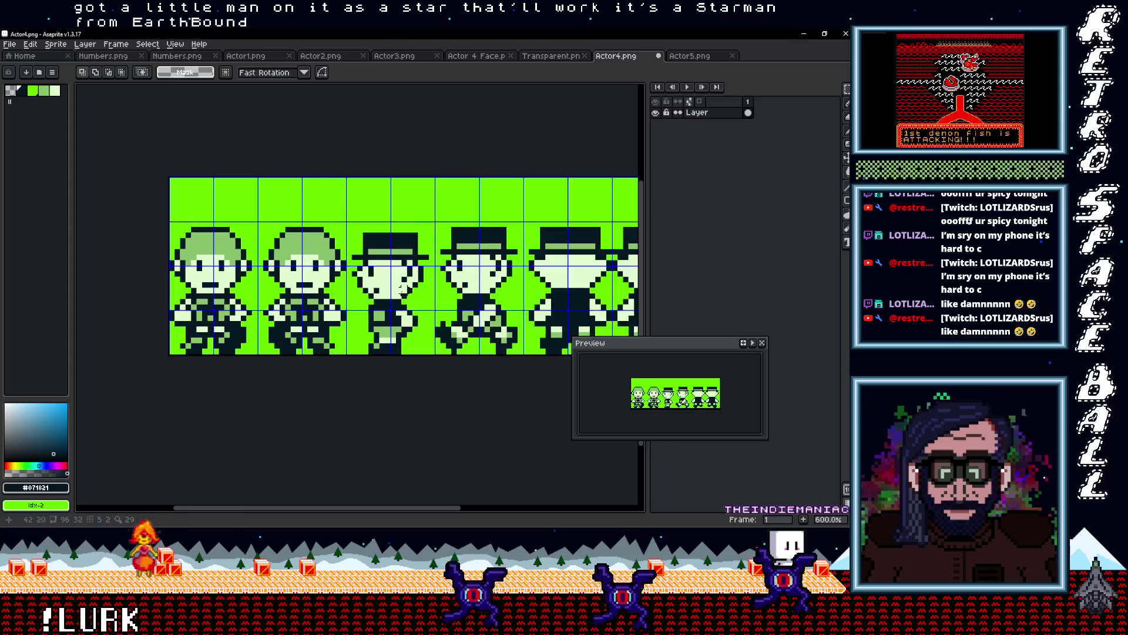
- Start trimming the third character's hat brim into a rounder shape with the Pencil
key("i")
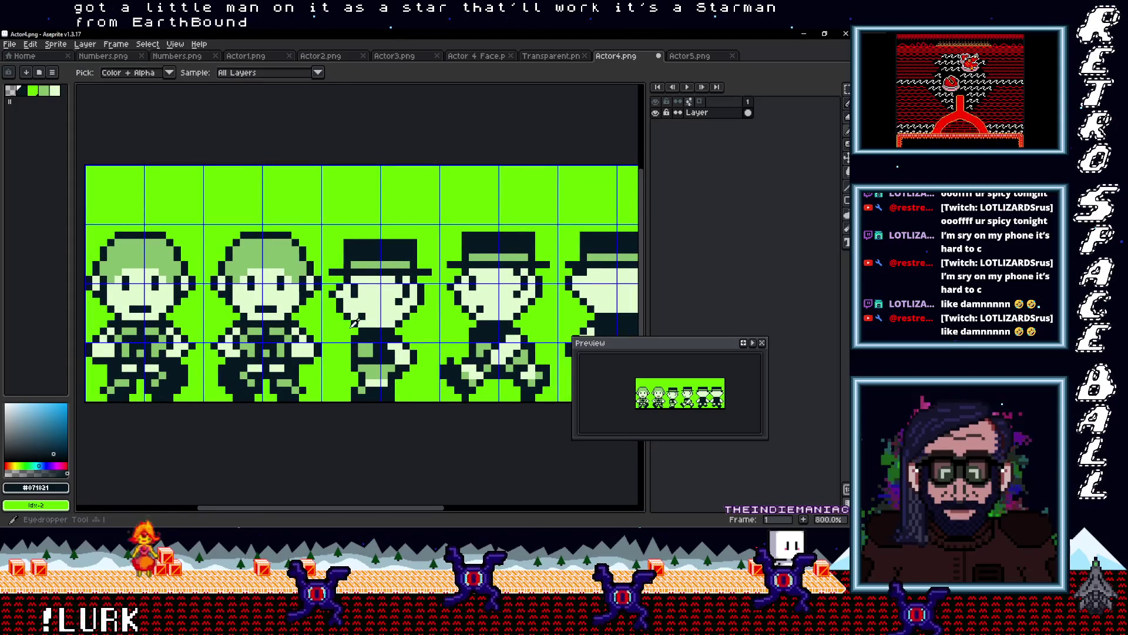
left_click(346, 312)
key("b")
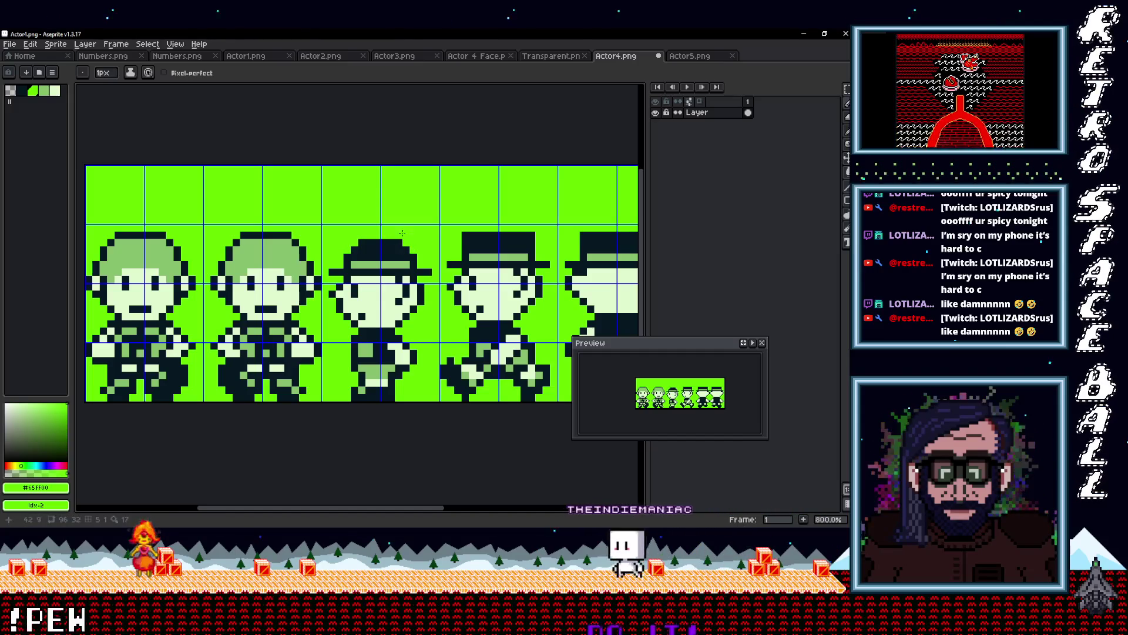
key("ctrl+z")
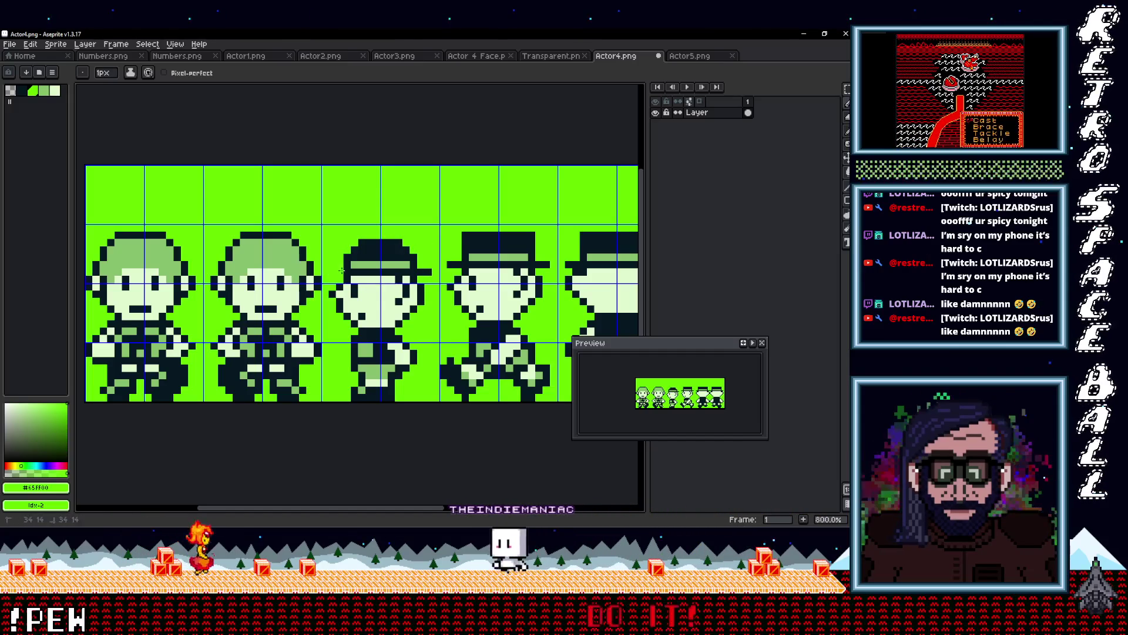
left_click(406, 268, "alt")
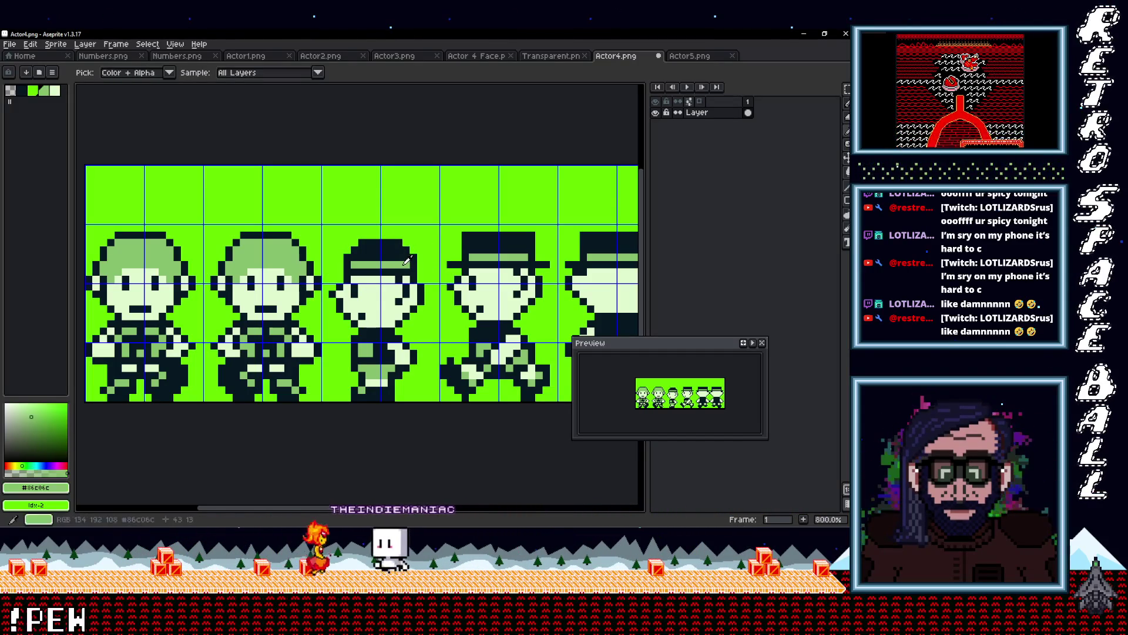
- Repaint the third character's hat band light green #86C06C and add mid-green hair-edge pixels
mouse_move(391, 269)
left_mouse_down()
mouse_move(398, 252)
mouse_move(360, 251)
left_mouse_up()
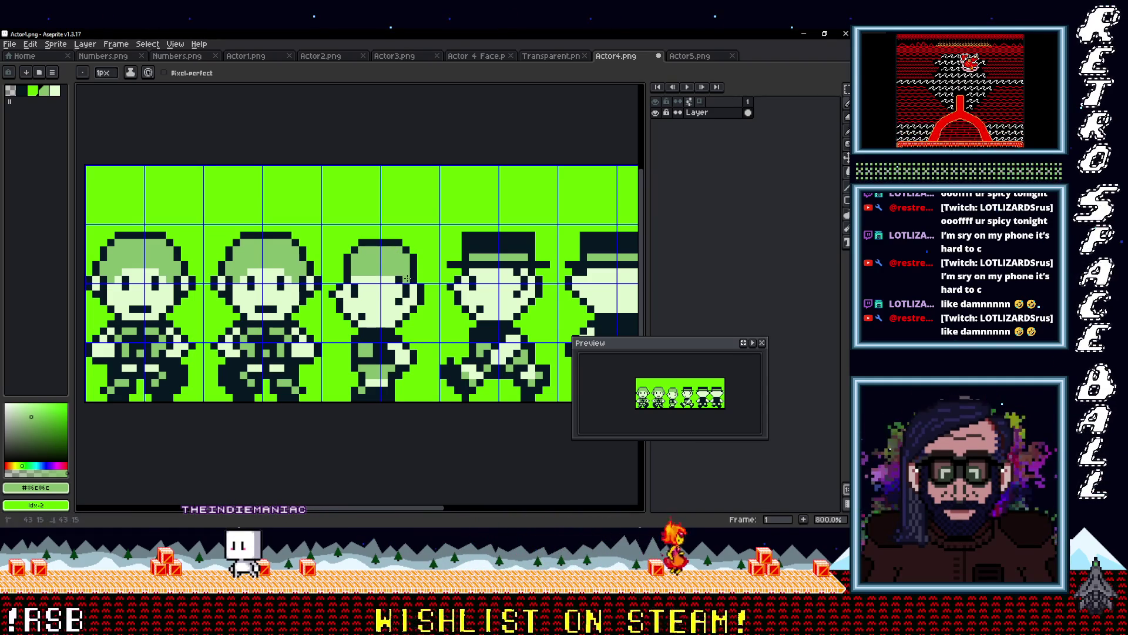
scroll(407, 278, "down", 3)
scroll(434, 282, "up", 3)
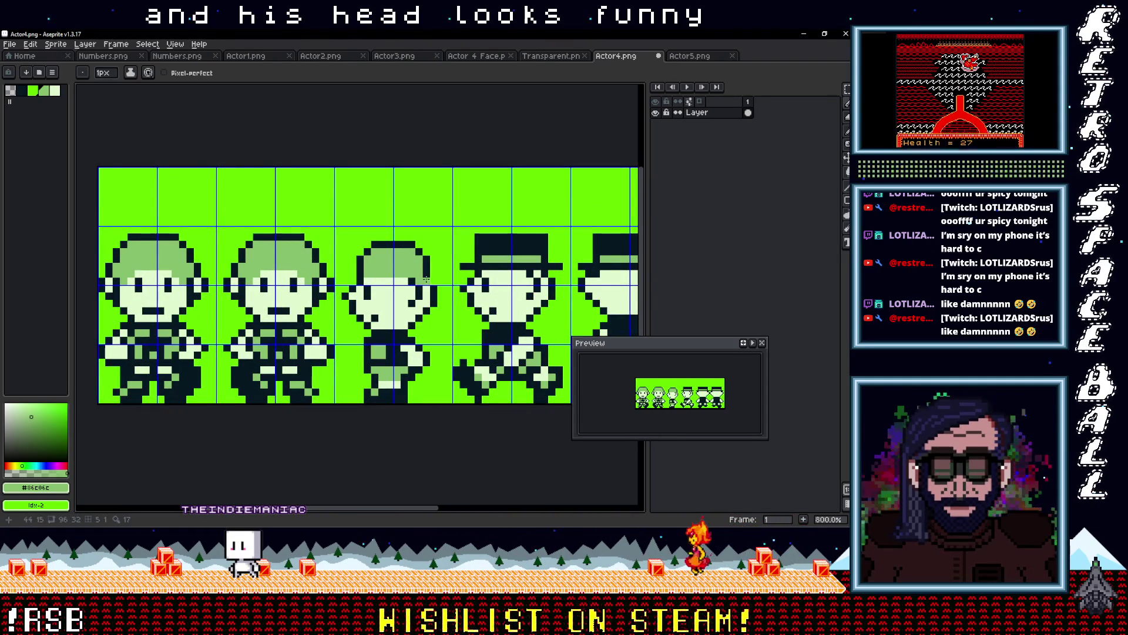
left_click(433, 274, "alt")
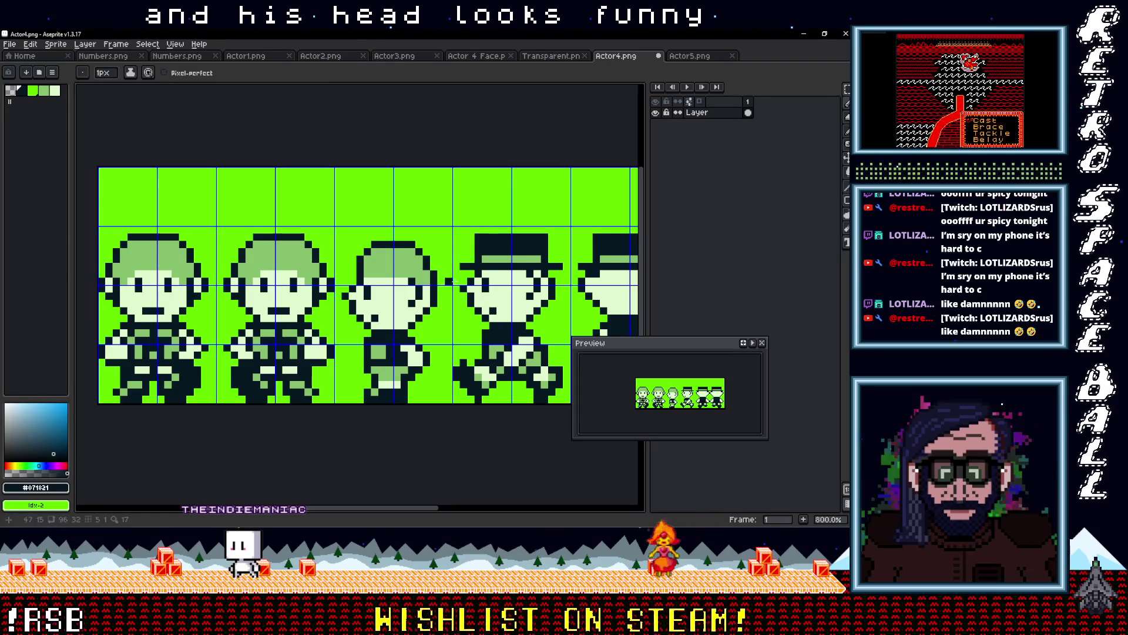
key("i")
key("b")
scroll(432, 254, "down", 2)
scroll(425, 275, "up", 2)
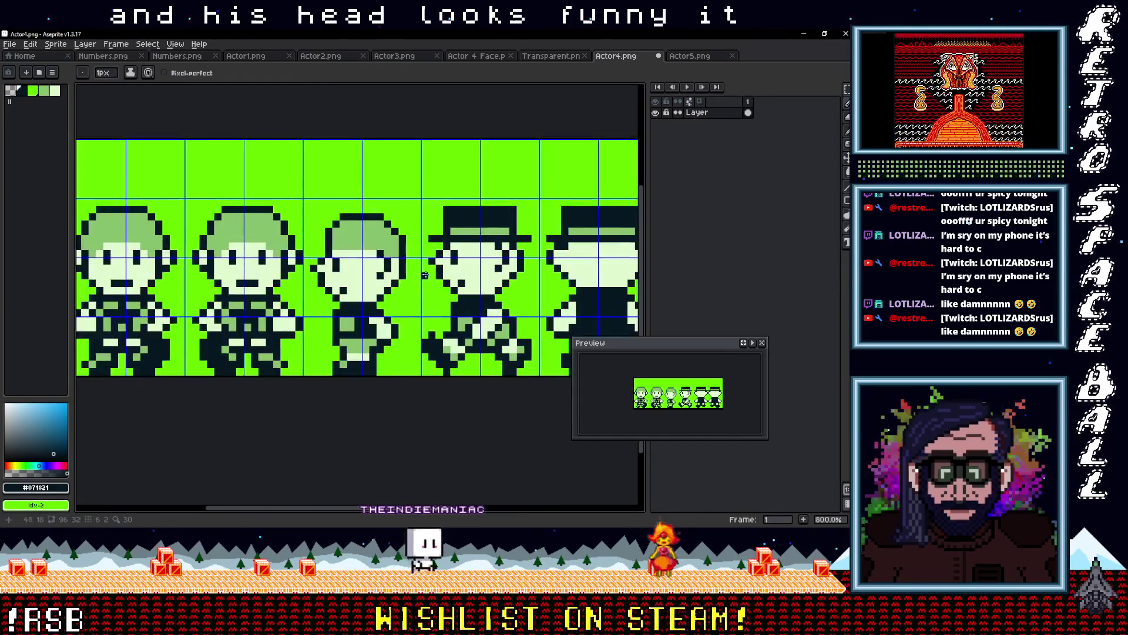
scroll(425, 275, "up", 1)
left_click(394, 223, "alt")
left_click(393, 258)
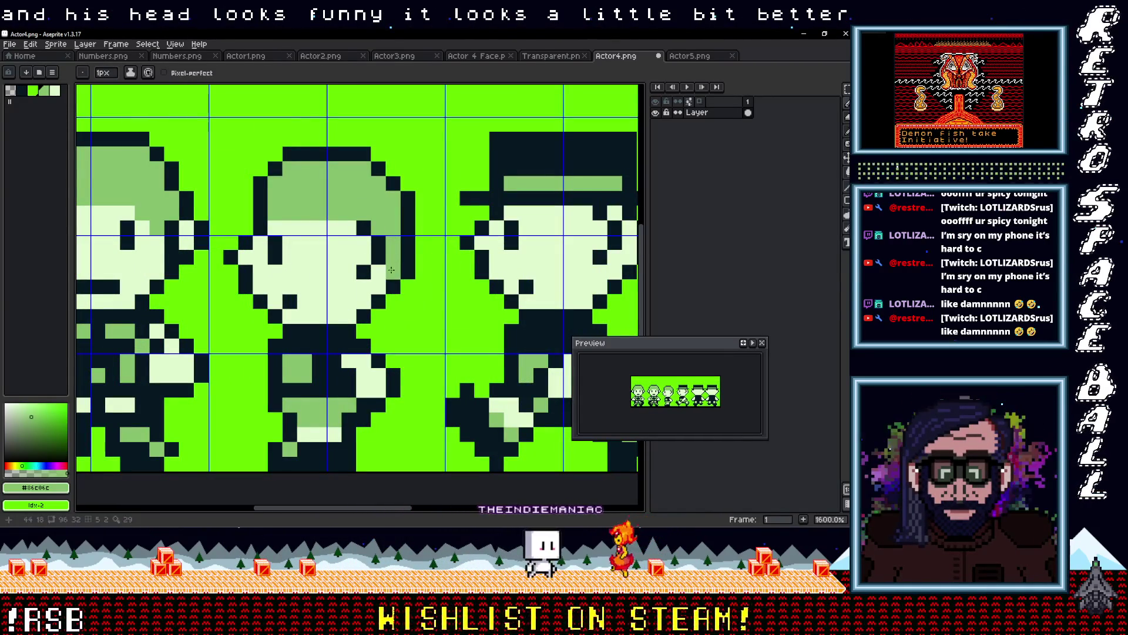
- Touch up the new haircut using the face, mid-green and dark #071821 outline colours
scroll(412, 270, "down", 3)
scroll(419, 273, "up", 2)
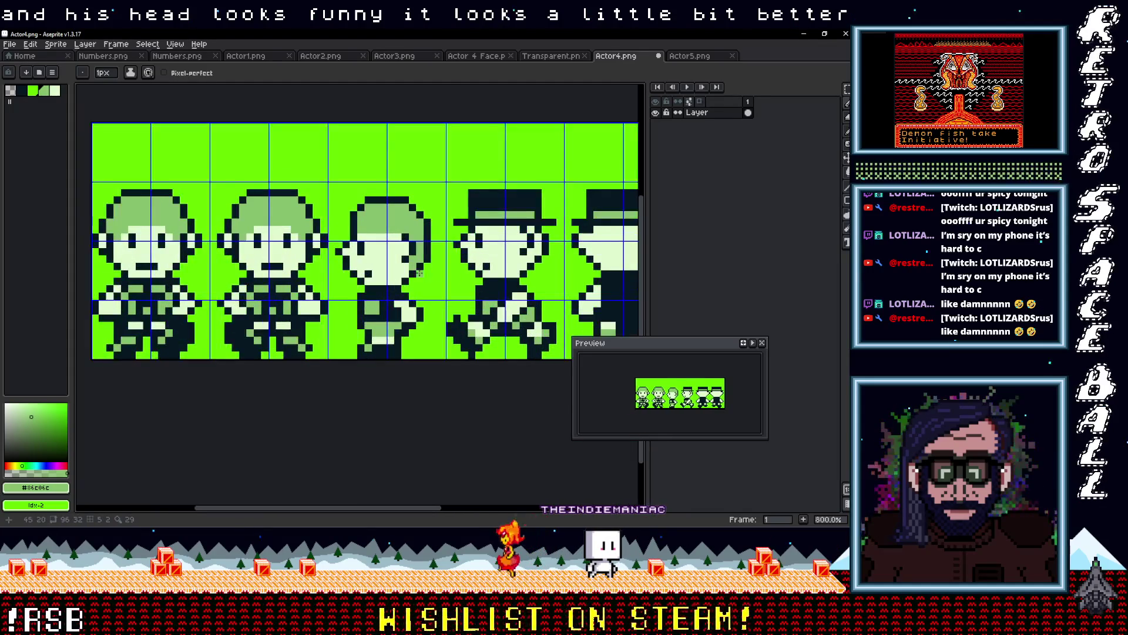
scroll(420, 273, "up", 2)
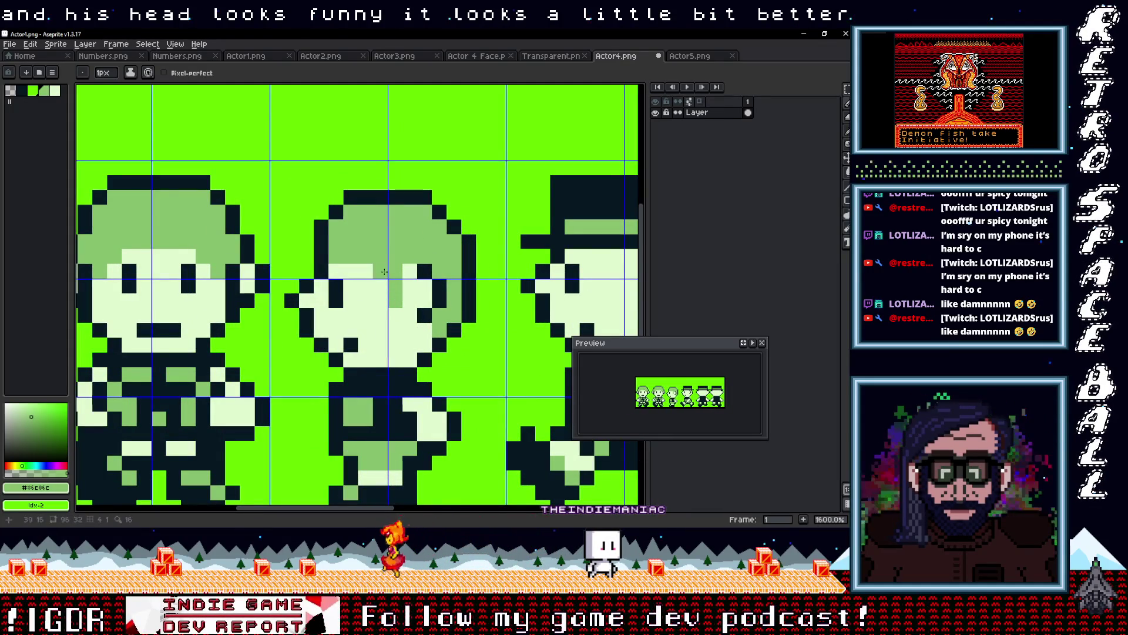
scroll(410, 289, "down", 4)
left_click(410, 291, "alt")
scroll(434, 299, "up", 2)
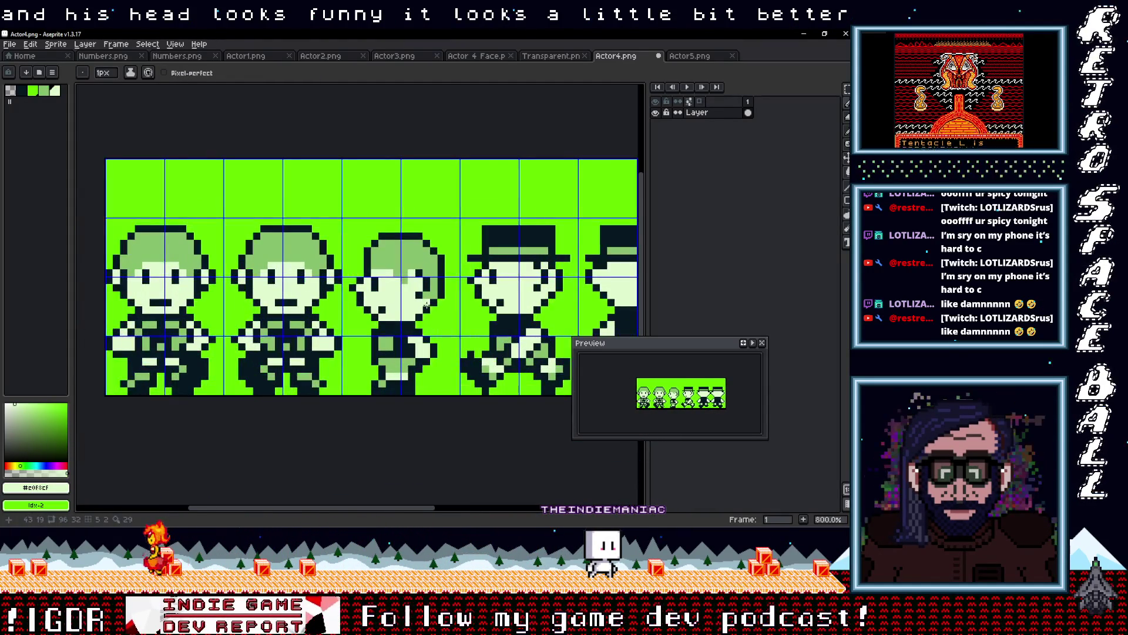
scroll(395, 308, "down", 2)
scroll(398, 268, "up", 1)
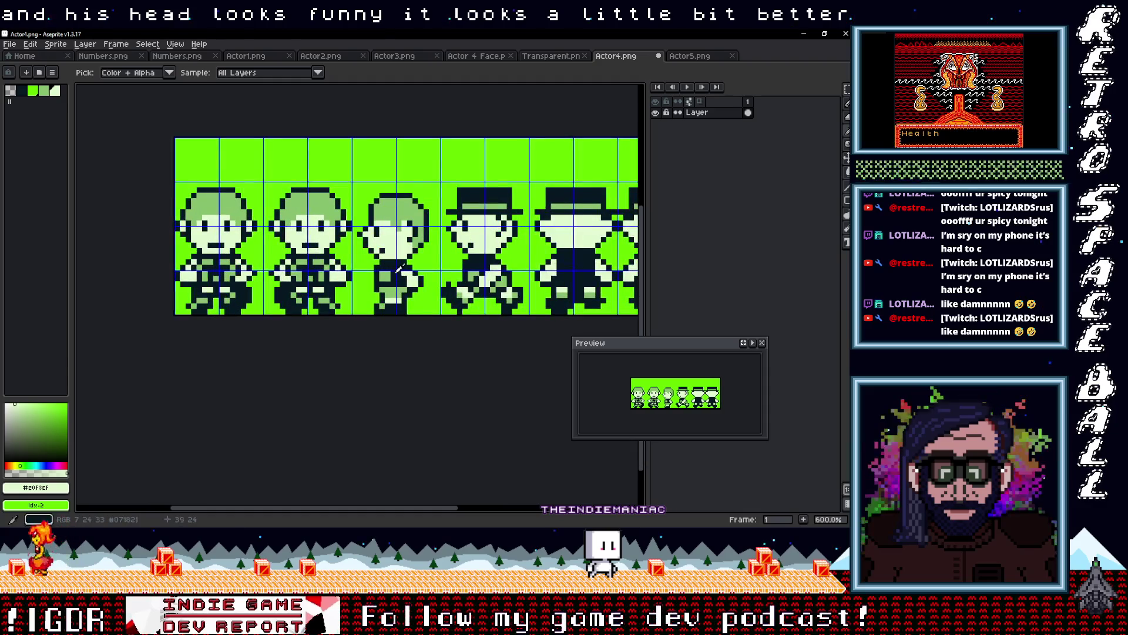
left_click(321, 254, "alt")
scroll(362, 257, "up", 4)
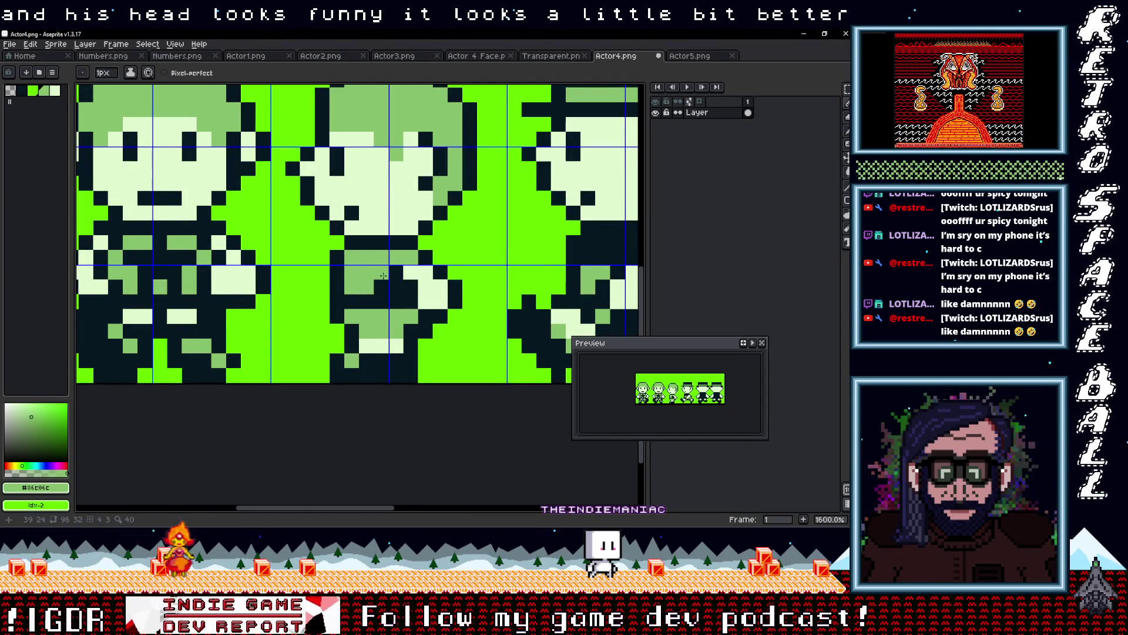
scroll(396, 288, "down", 4)
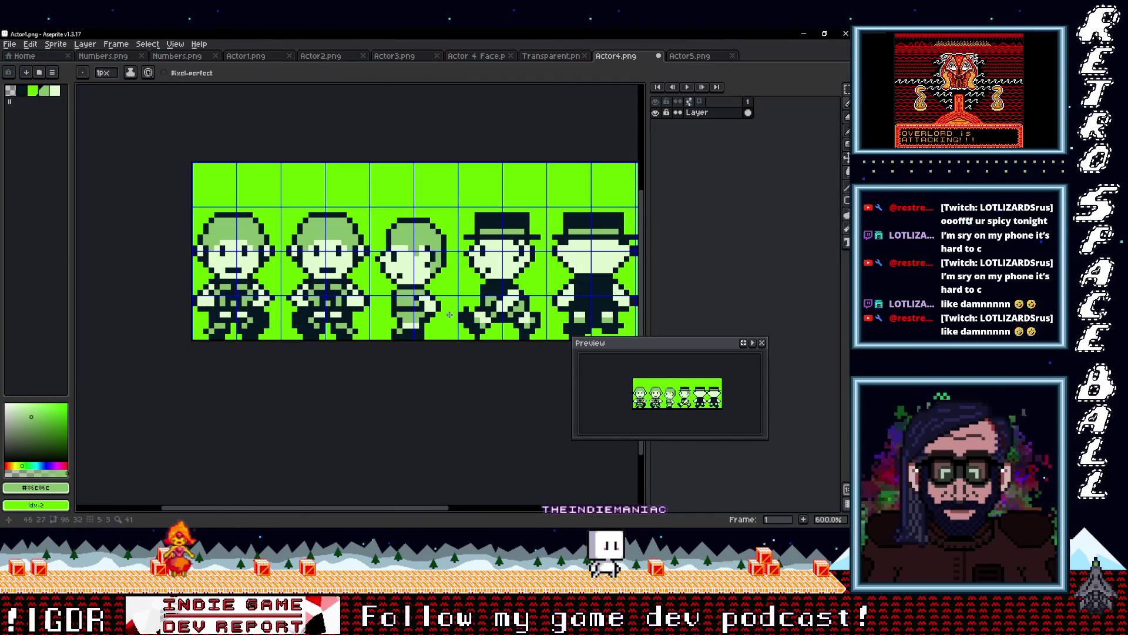
scroll(286, 266, "up", 3)
left_click(369, 282, "alt")
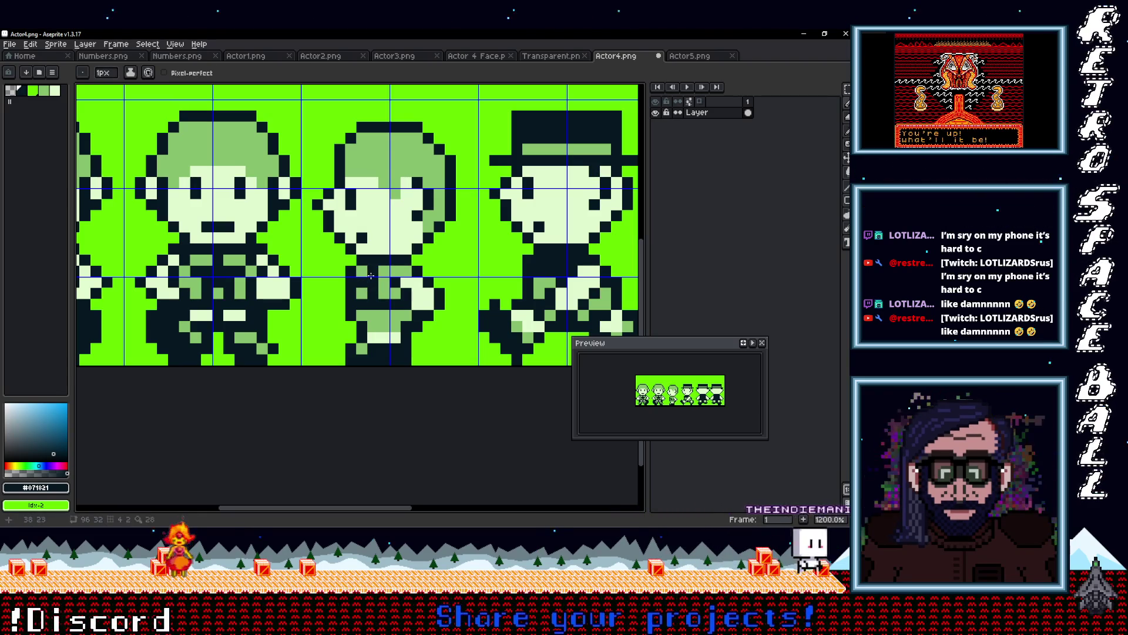
- Zoom into the Actor4 sheet and sample the pale face colour with the Pencil active
scroll(360, 270, "down", 3)
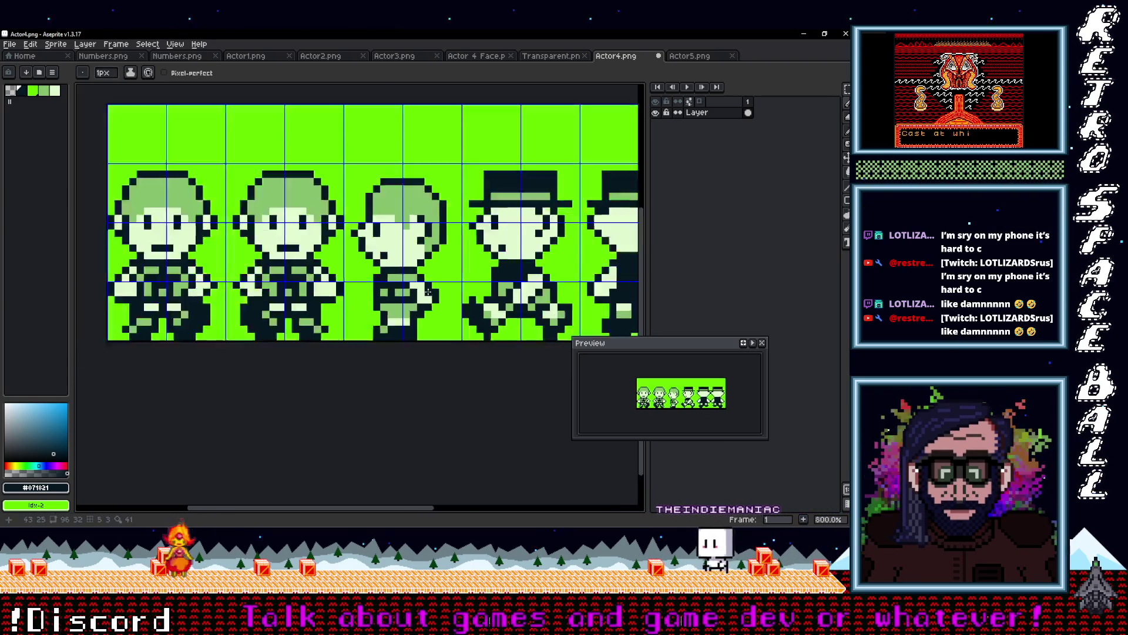
scroll(432, 291, "up", 1)
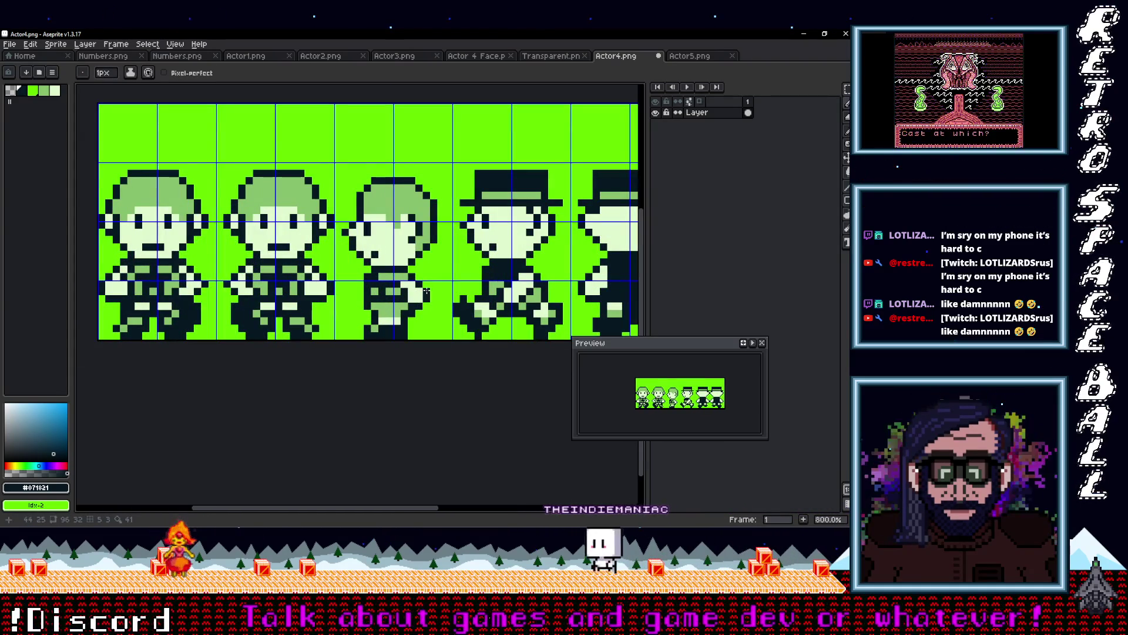
scroll(432, 290, "down", 2)
scroll(431, 288, "down", 1)
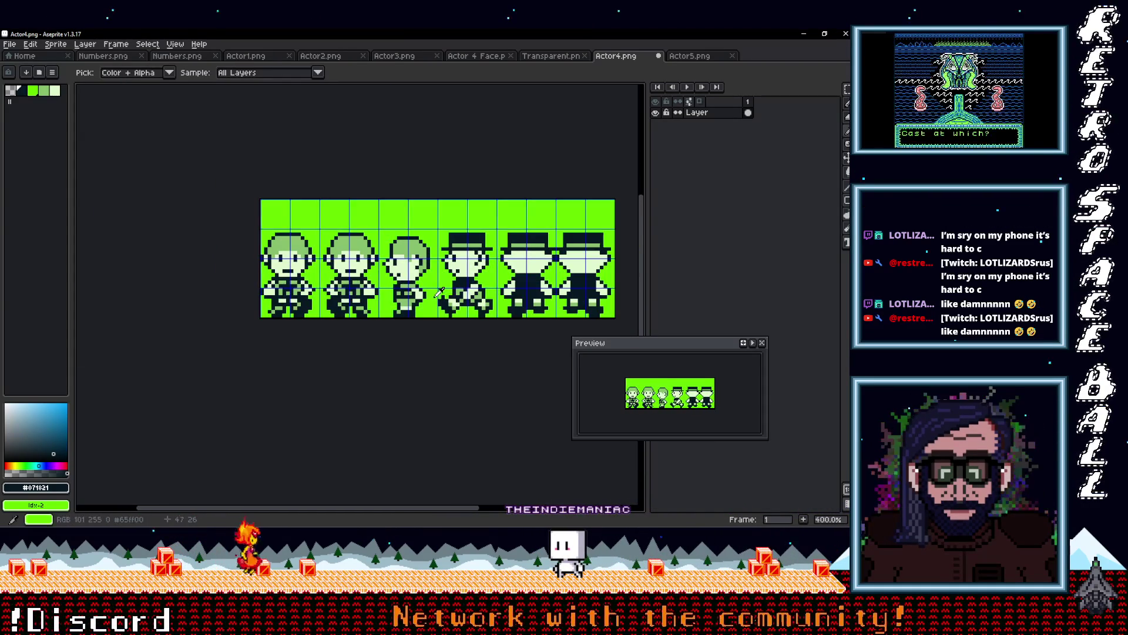
scroll(394, 268, "up", 1)
scroll(325, 251, "up", 1)
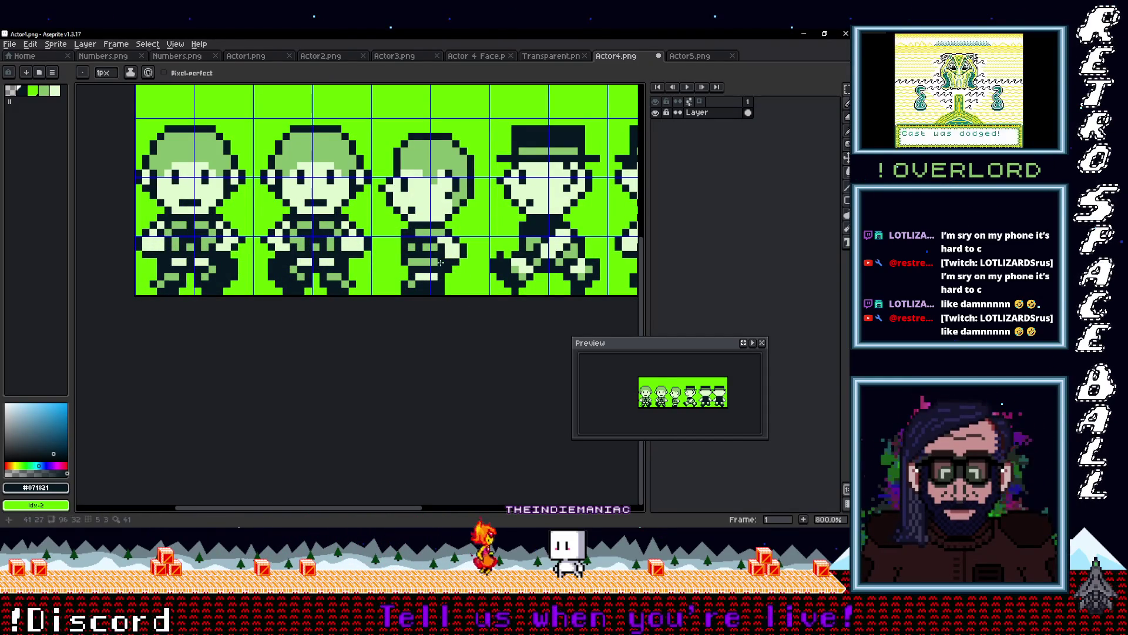
scroll(439, 266, "down", 3)
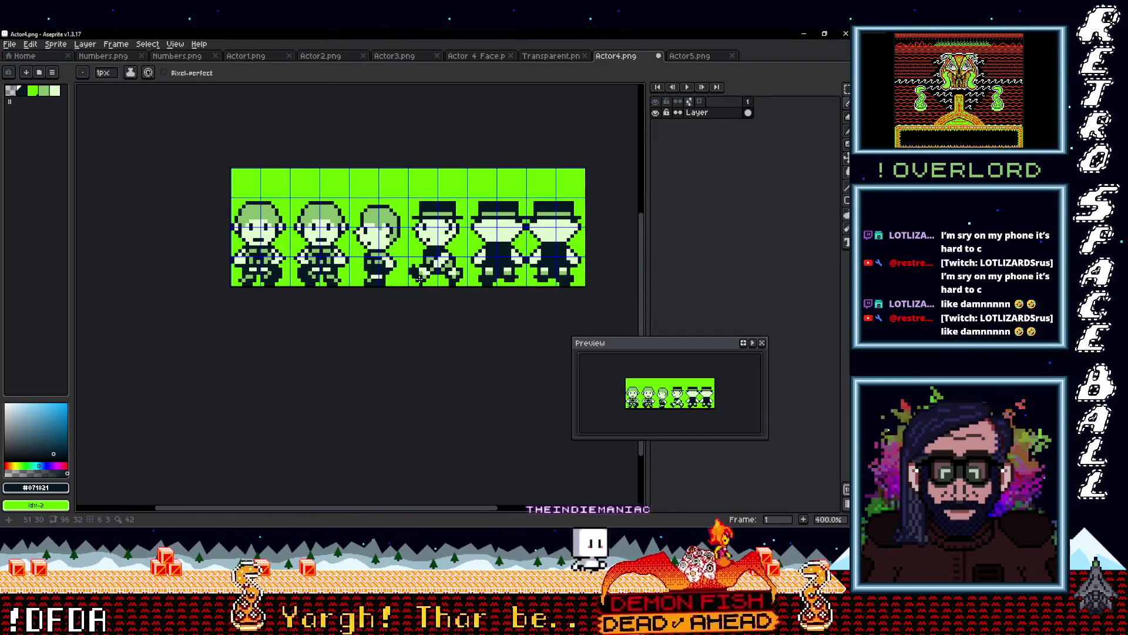
scroll(411, 276, "down", 1)
scroll(427, 330, "up", 3)
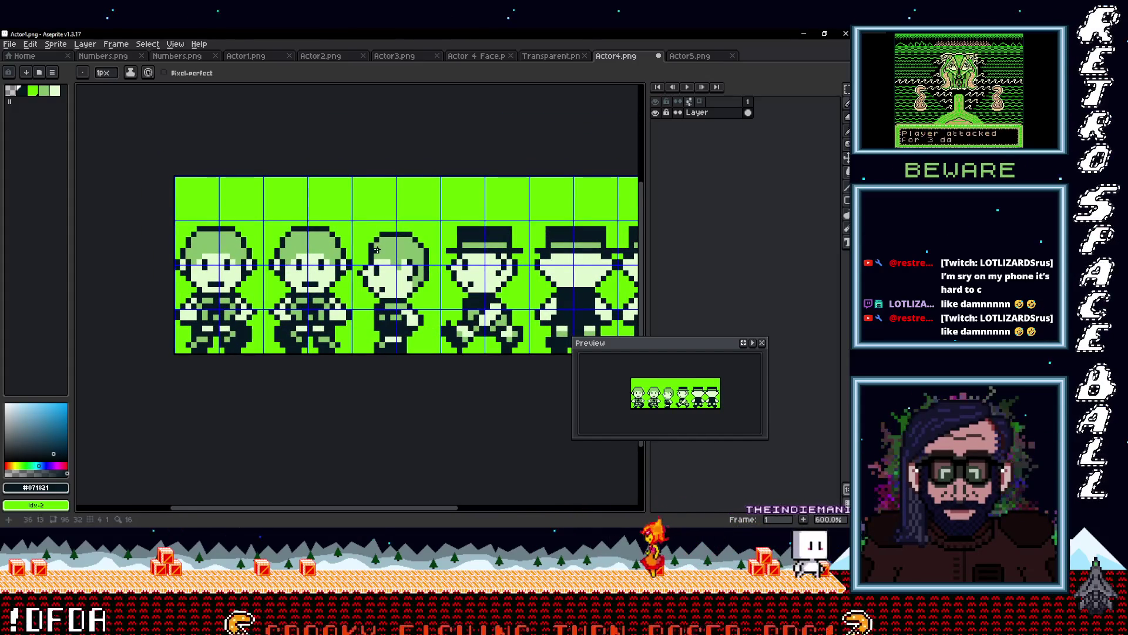
key("b")
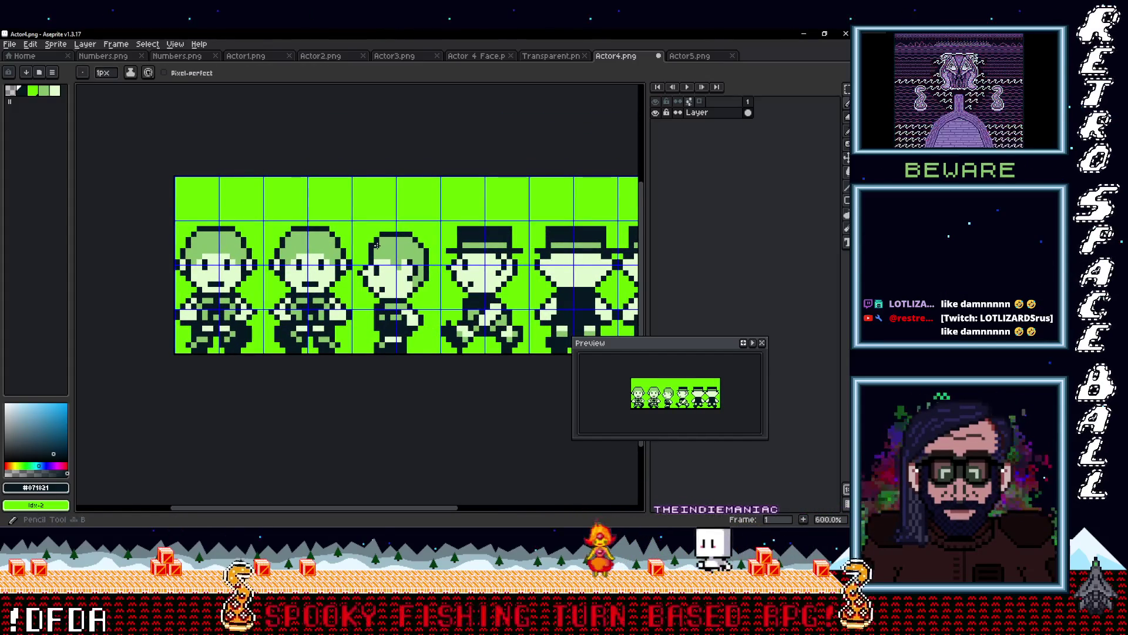
scroll(376, 245, "down", 3)
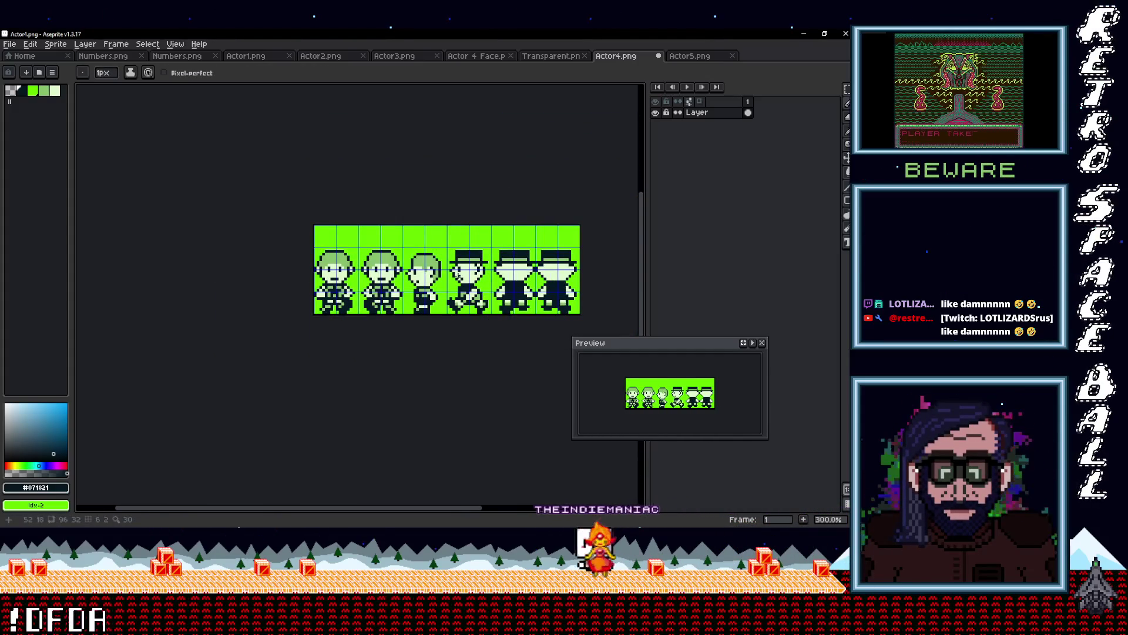
scroll(459, 275, "up", 3)
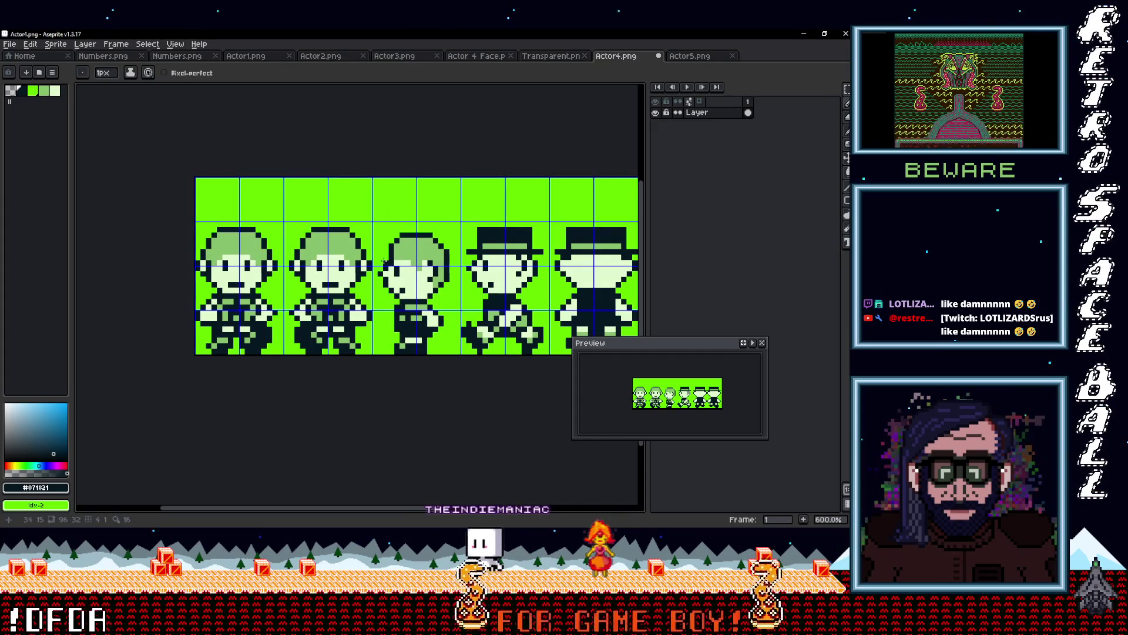
left_click(392, 263, "alt")
scroll(448, 268, "down", 3)
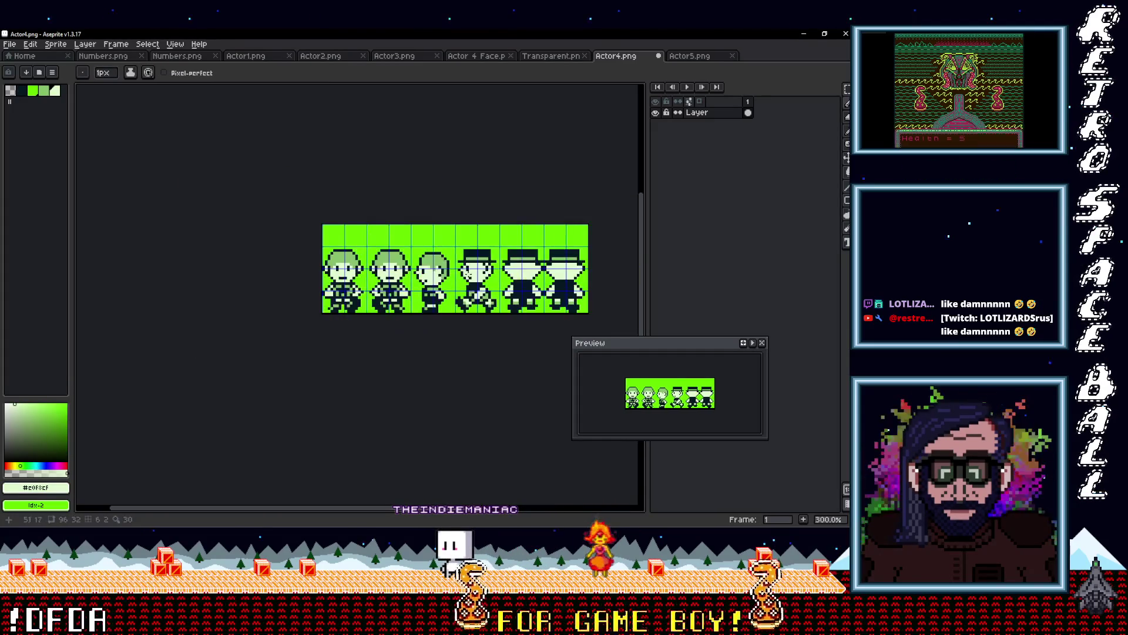
left_click_drag(487, 285, 460, 286)
- Eyedrop the dark #071821 outline from a sprite as the foreground colour
scroll(455, 286, "up", 3)
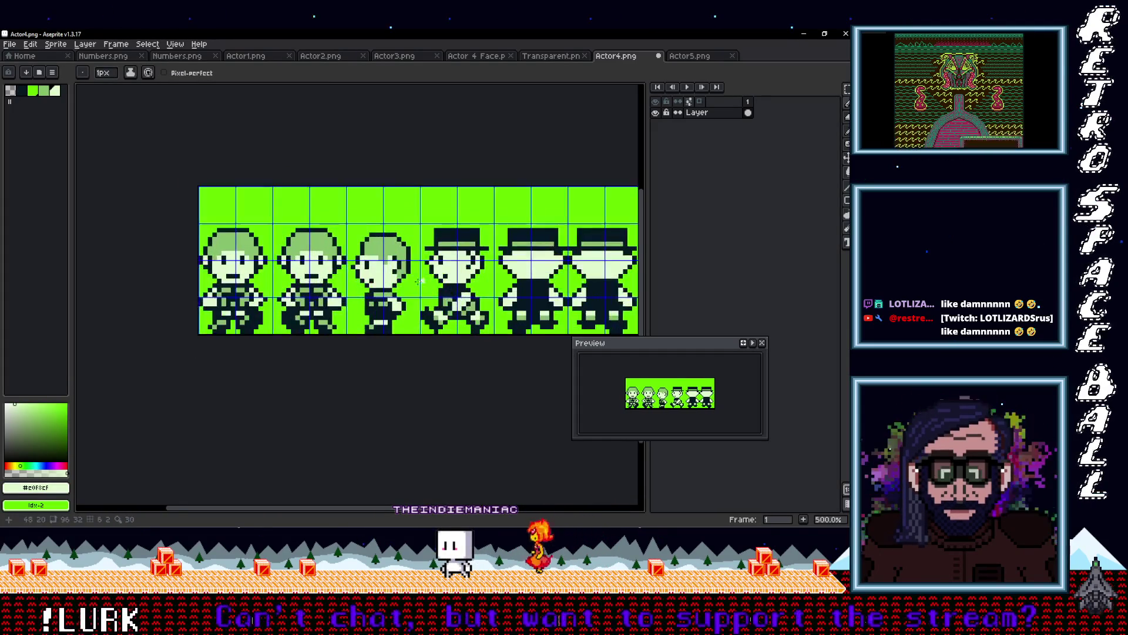
left_click(353, 248, "alt")
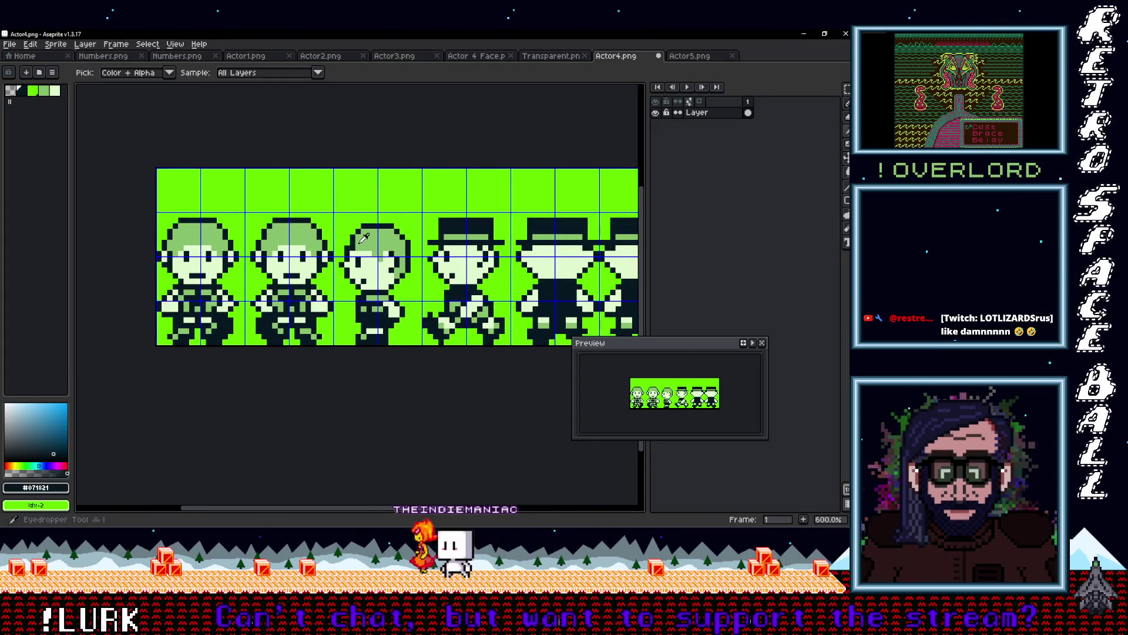
left_click(353, 248, "alt")
scroll(424, 248, "up", 1)
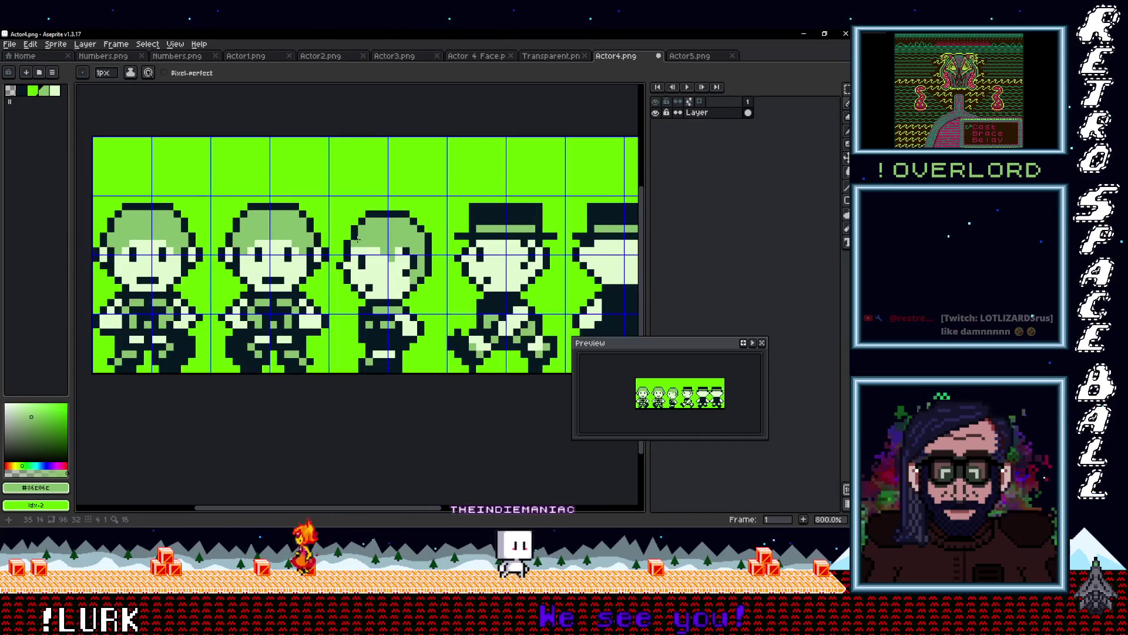
left_click(348, 233, "alt")
scroll(430, 252, "down", 3)
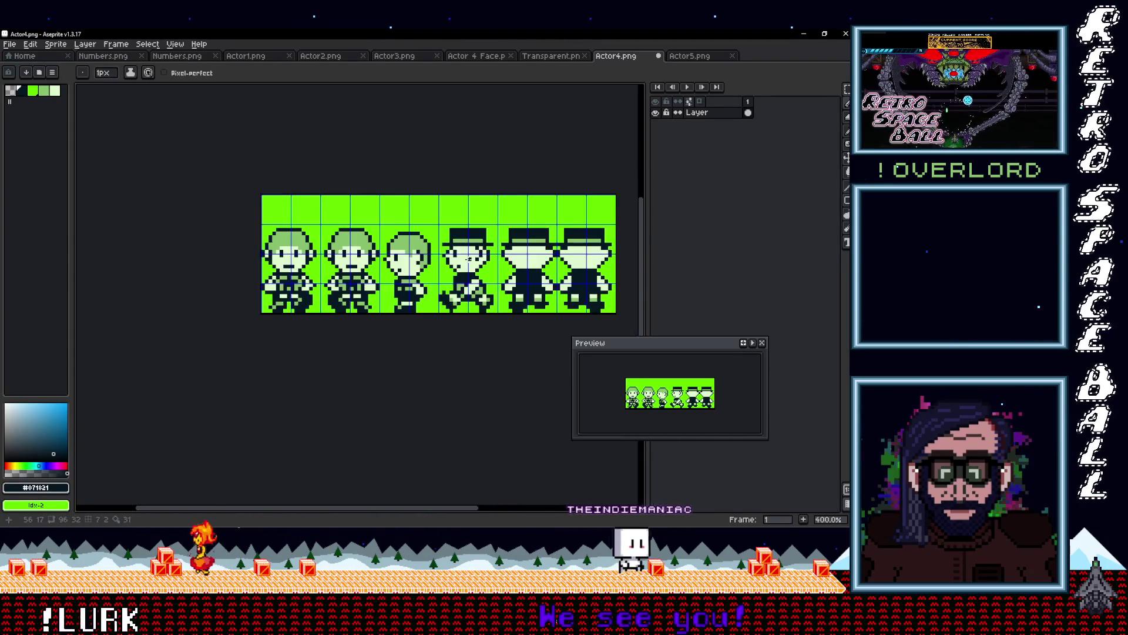
scroll(483, 262, "down", 1)
scroll(369, 273, "up", 1)
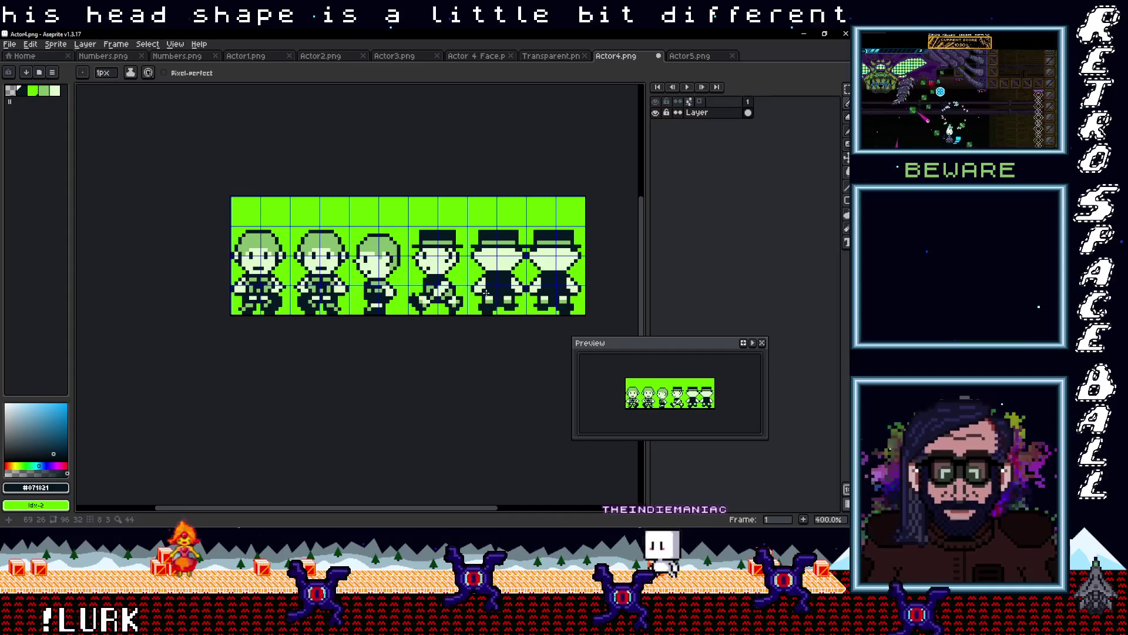
scroll(446, 294, "right", 1)
scroll(408, 295, "up", 1)
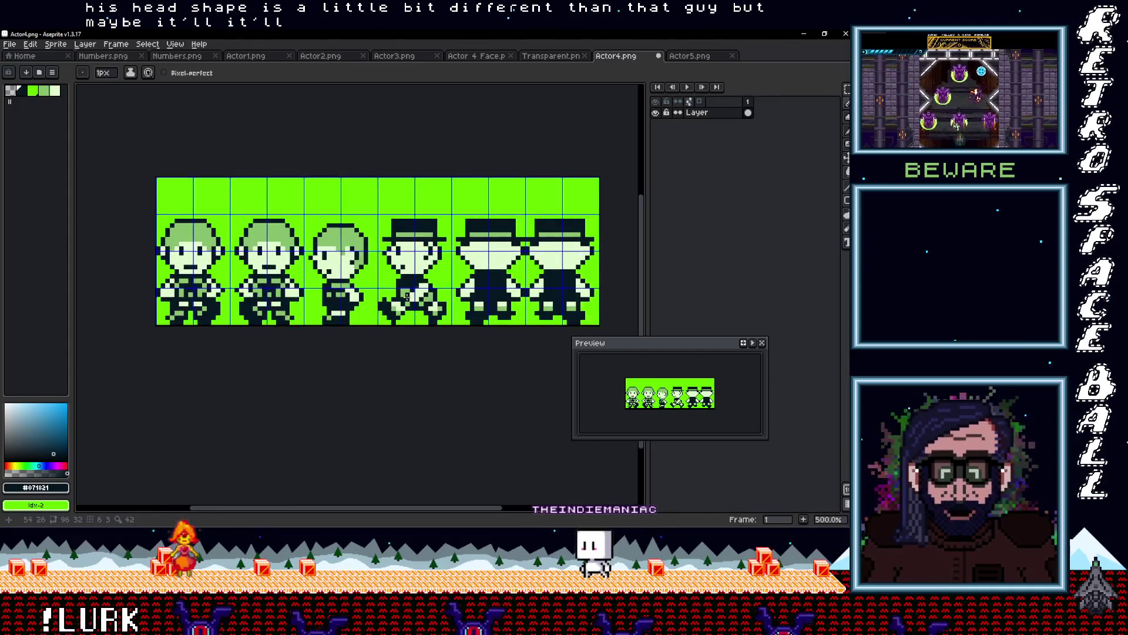
scroll(384, 302, "up", 1)
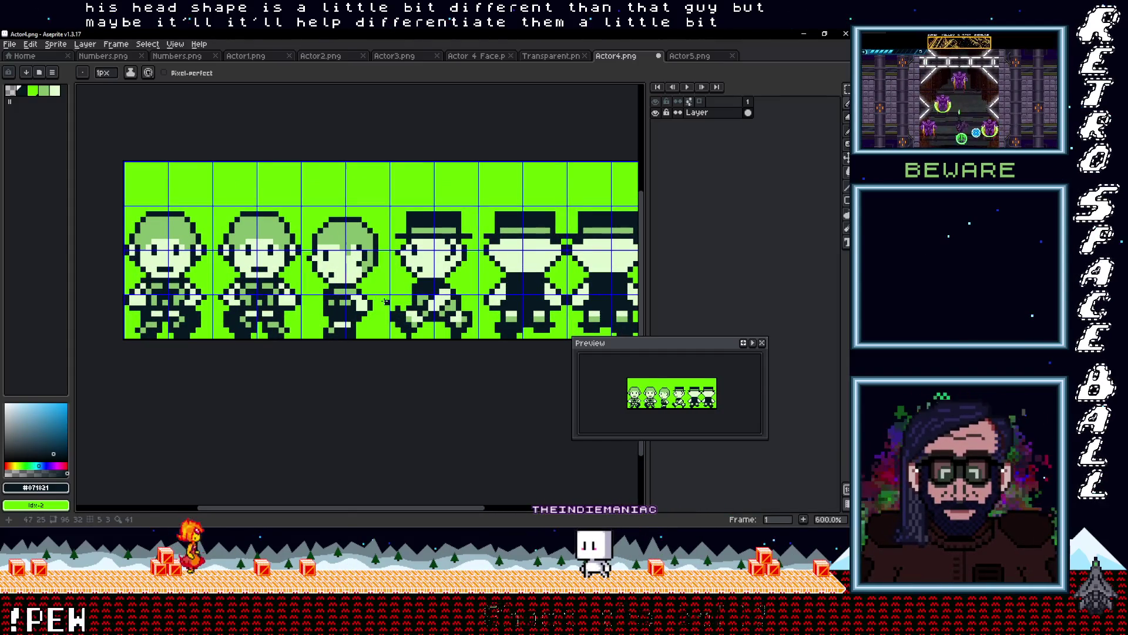
- Copy the third character's head onto the fourth character, replacing its top hat
key("m")
mouse_move(390, 290)
left_mouse_down()
mouse_move(299, 219)
mouse_move(300, 203)
left_mouse_up()
mouse_move(334, 244)
left_mouse_down()
mouse_move(431, 249)
mouse_move(446, 243)
mouse_move(443, 203)
mouse_move(435, 247)
mouse_move(377, 249)
mouse_move(437, 248)
left_mouse_up()
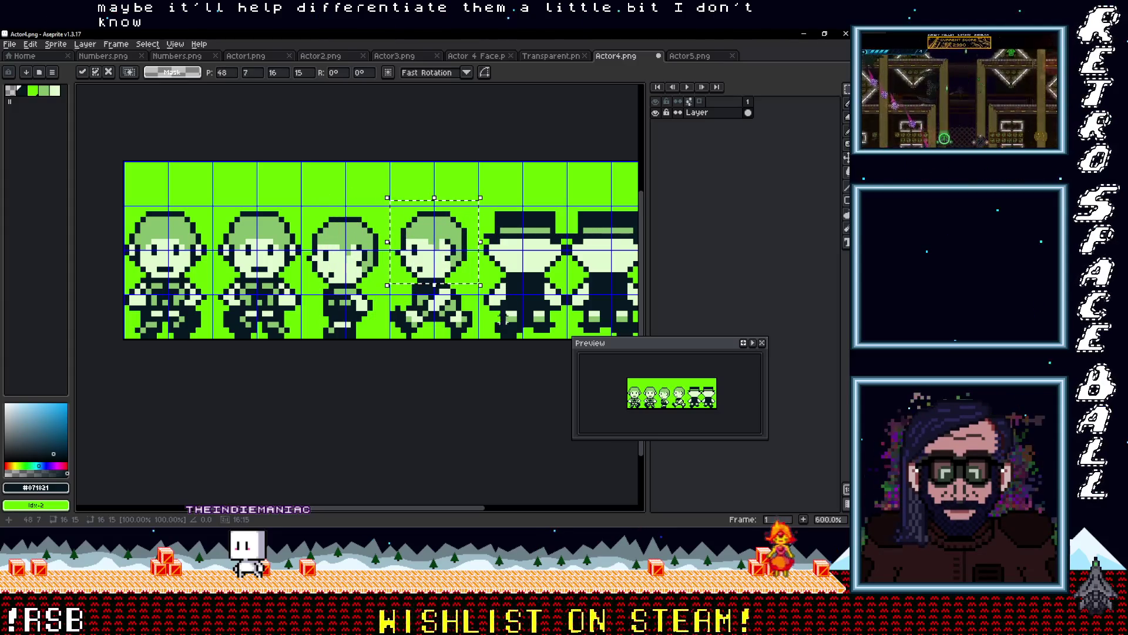
key("Return")
scroll(475, 318, "up", 1)
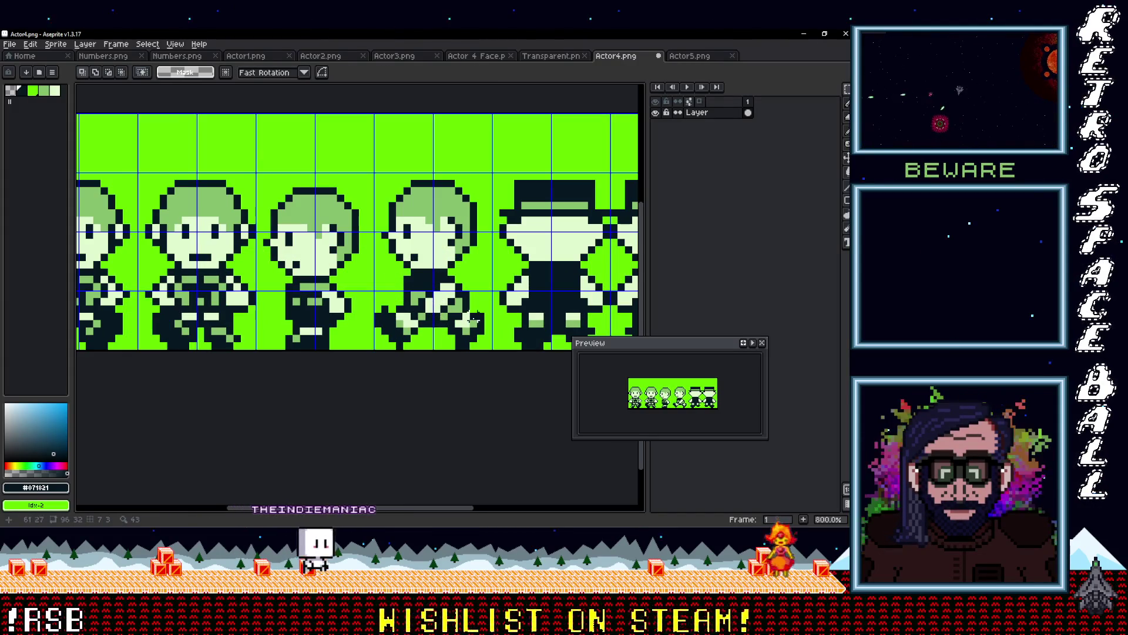
- Eyedrop the light green hair and dark outline colours from the fourth character
key("i")
left_click(423, 290)
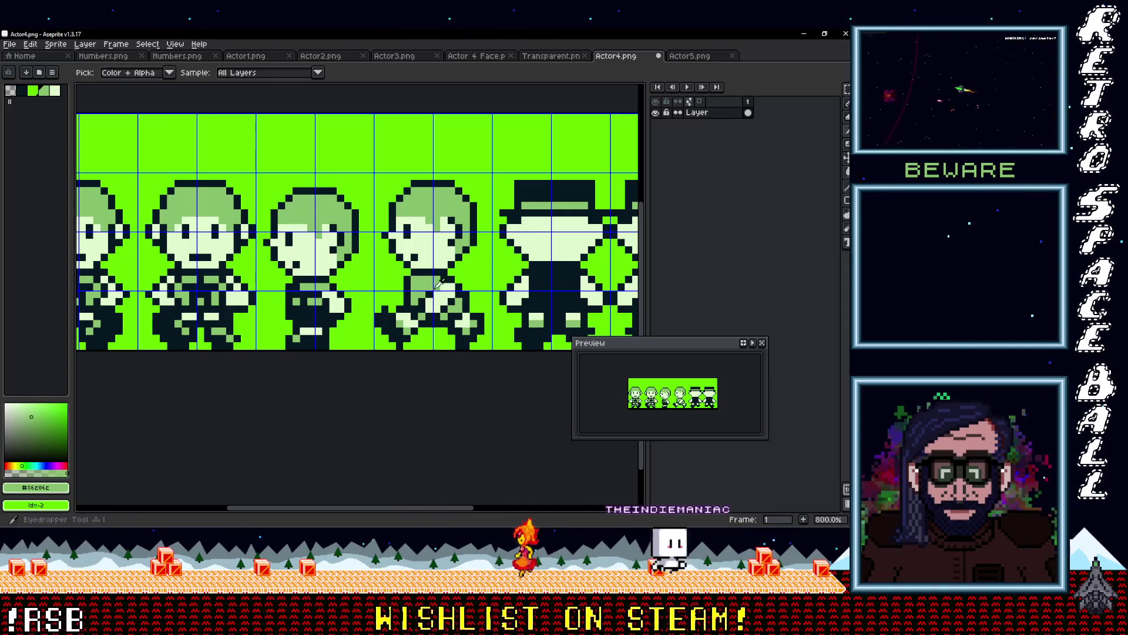
left_click(442, 277, "alt")
scroll(474, 321, "down", 2)
scroll(474, 321, "up", 2)
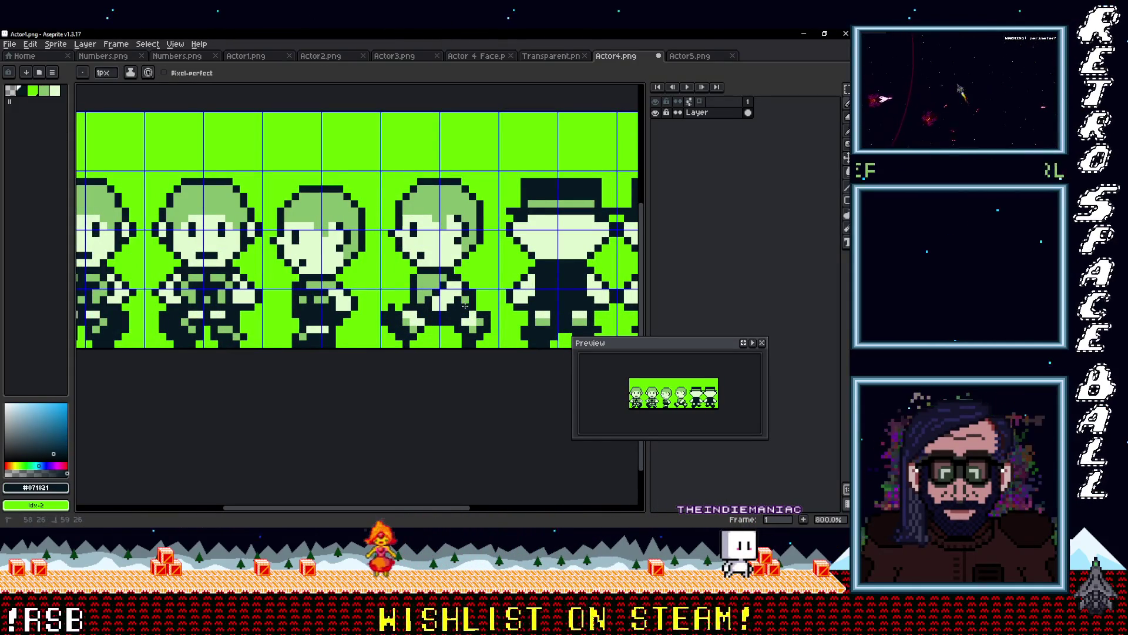
scroll(506, 337, "down", 2)
scroll(447, 295, "up", 2)
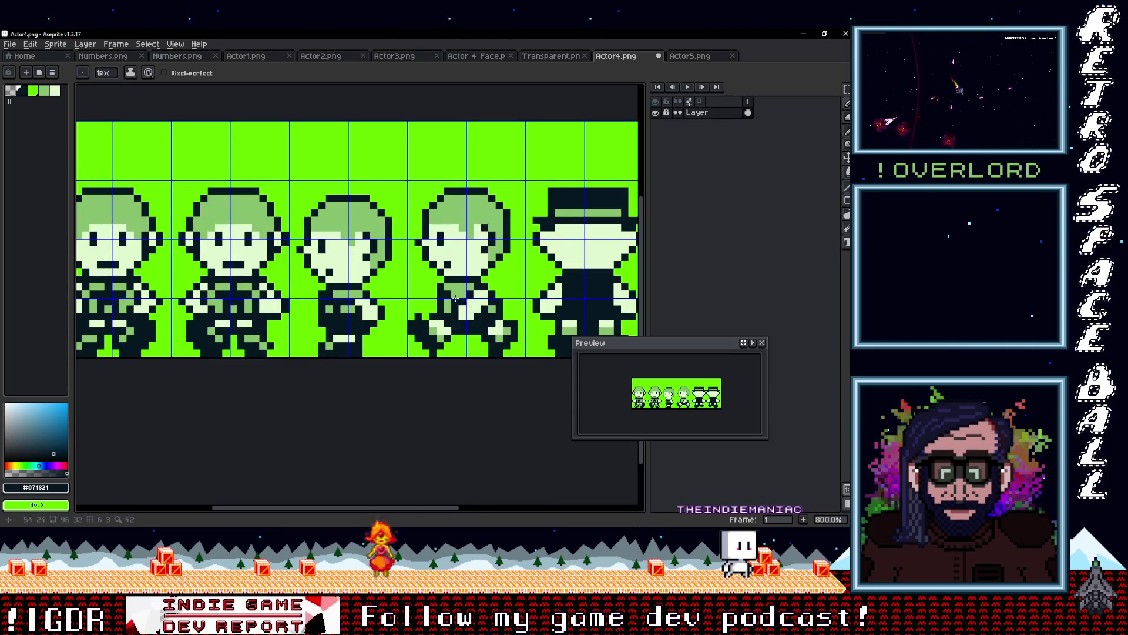
scroll(497, 307, "down", 3)
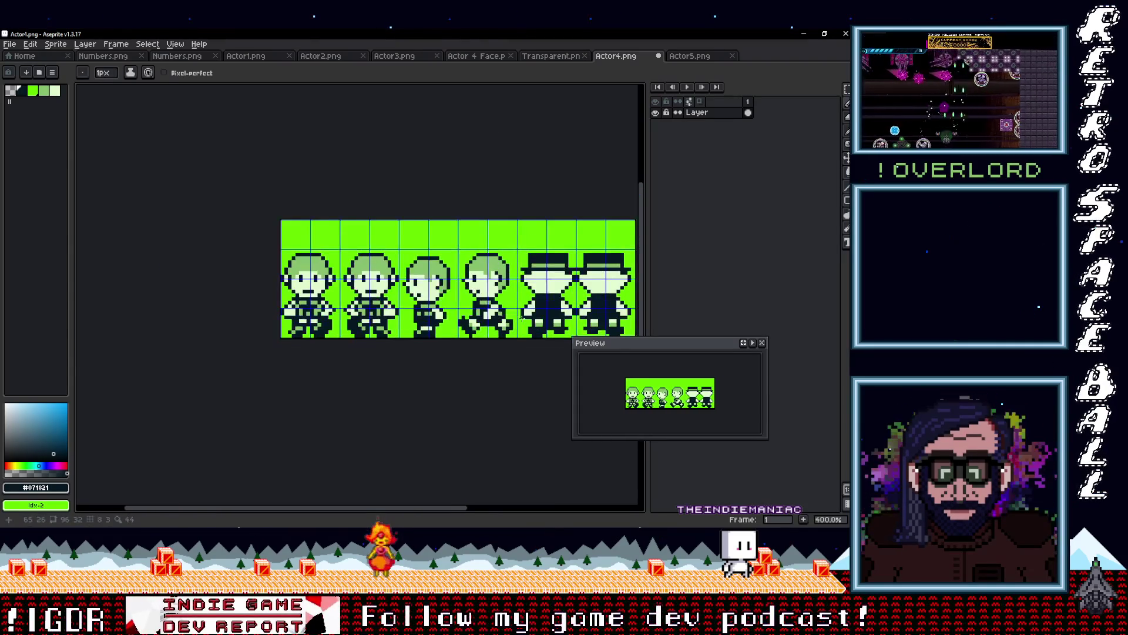
- Pick the pale green band colour and paint it over the fifth figure's top hat
left_click_drag(485, 300, 405, 285)
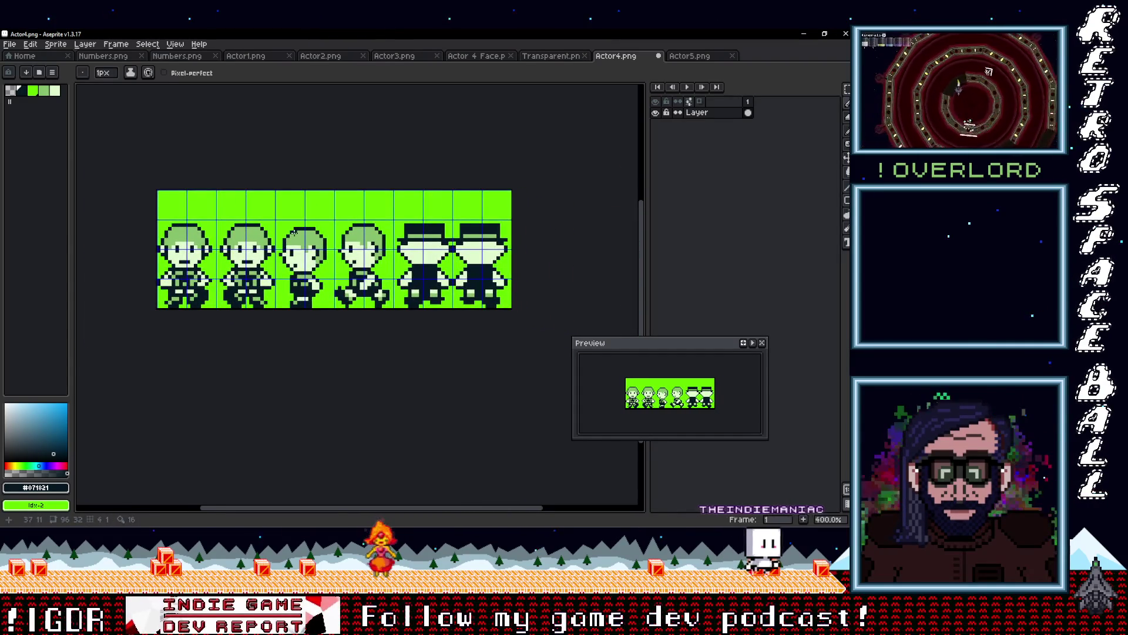
scroll(316, 215, "up", 1)
scroll(432, 251, "down", 2)
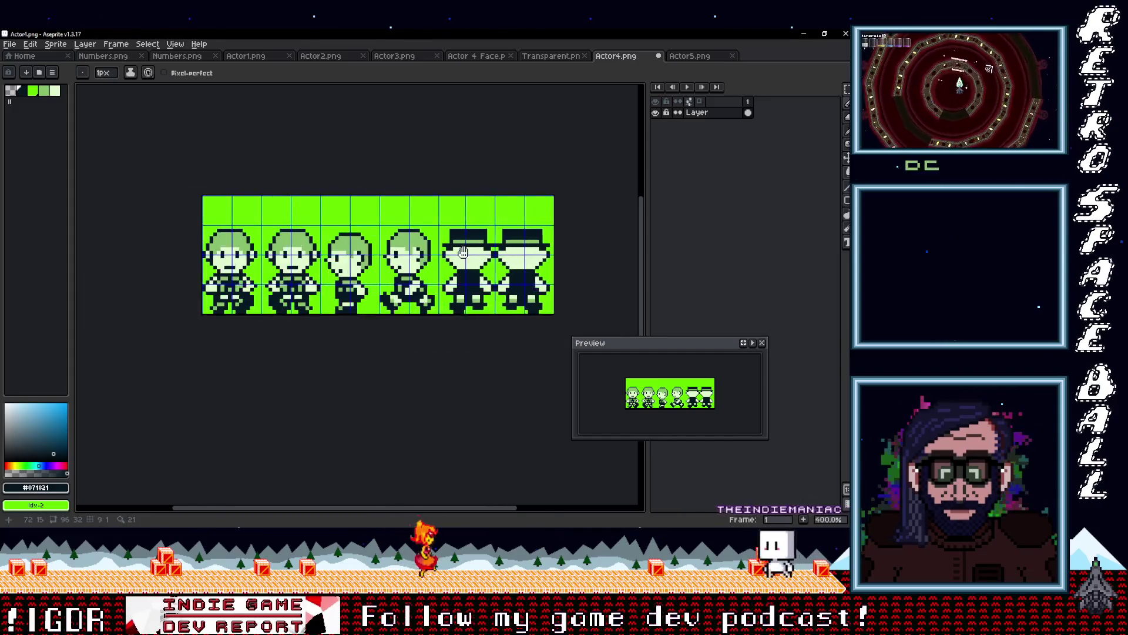
scroll(429, 256, "right", 2)
left_click_drag(413, 268, 479, 273)
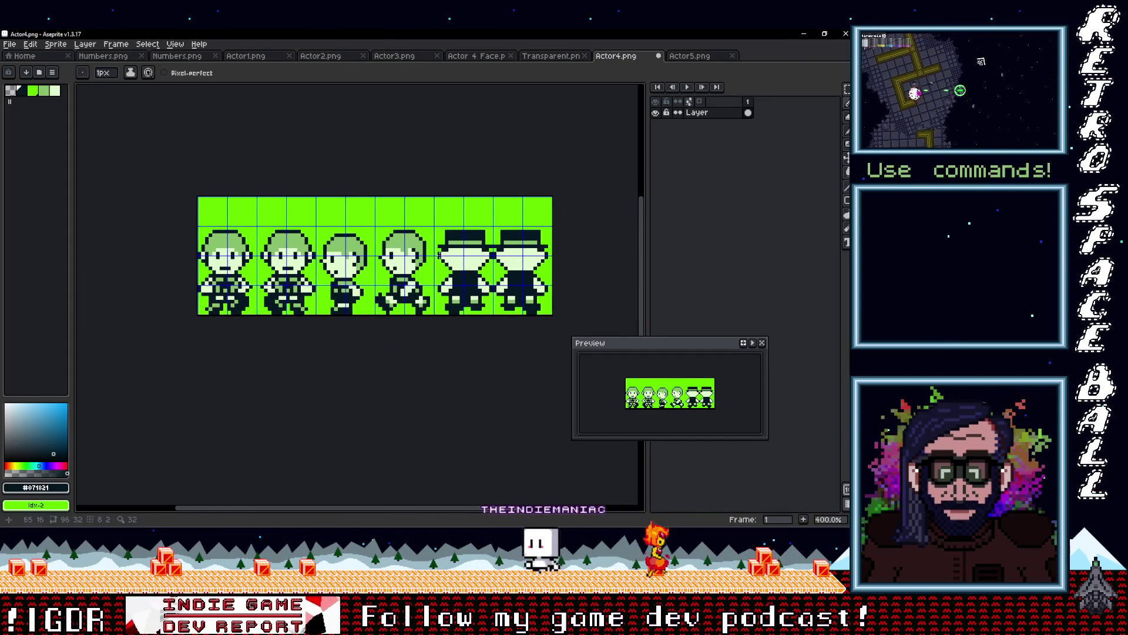
scroll(433, 263, "up", 1)
scroll(365, 224, "right", 2)
key("i")
left_click(355, 222, "alt")
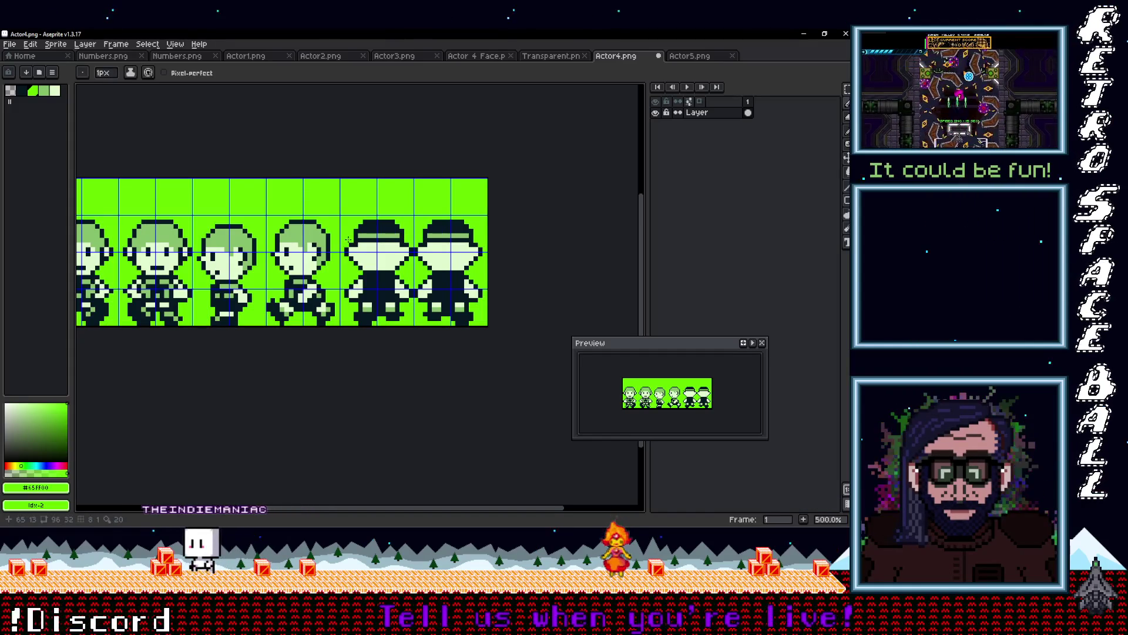
left_click(369, 238, "alt")
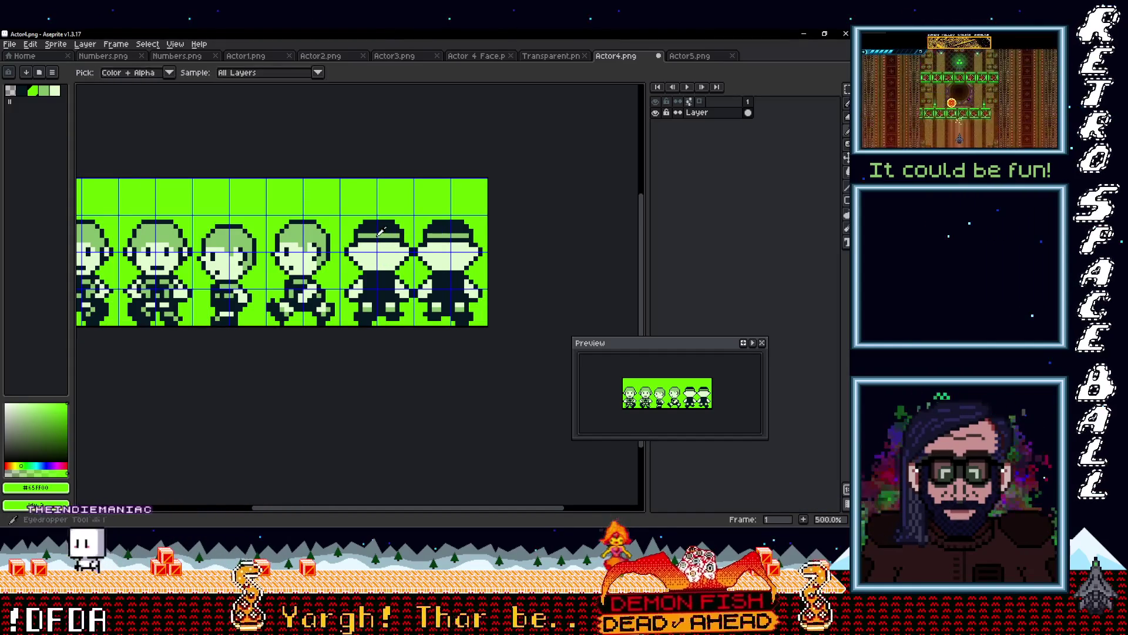
left_click_drag(360, 241, 396, 241)
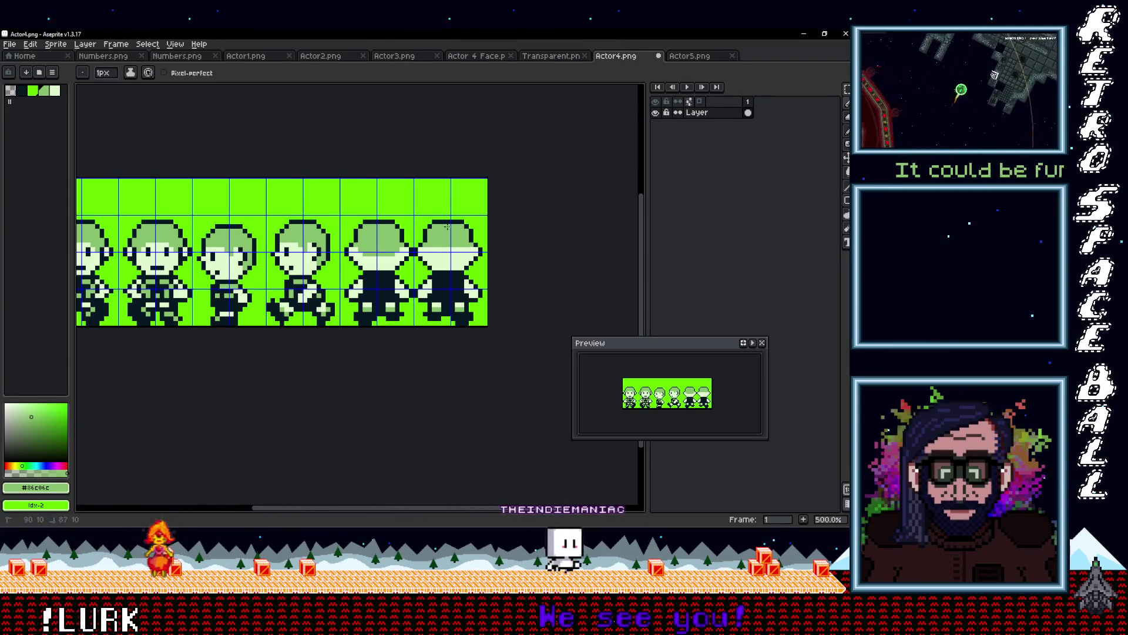
- Repaint the sixth figure's hat pale green, briefly checking another open sprite sheet
left_click_drag(463, 269, 425, 255)
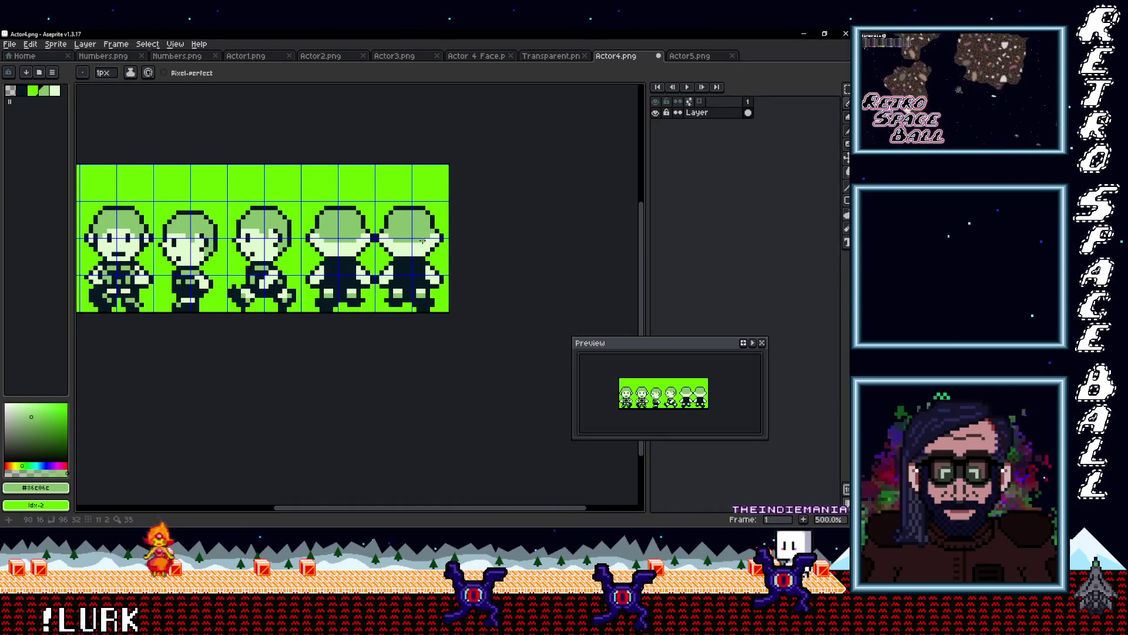
key("ctrl+shift+Tab")
key("ctrl+shift+Tab")
key("ctrl+Tab")
key("ctrl+Tab")
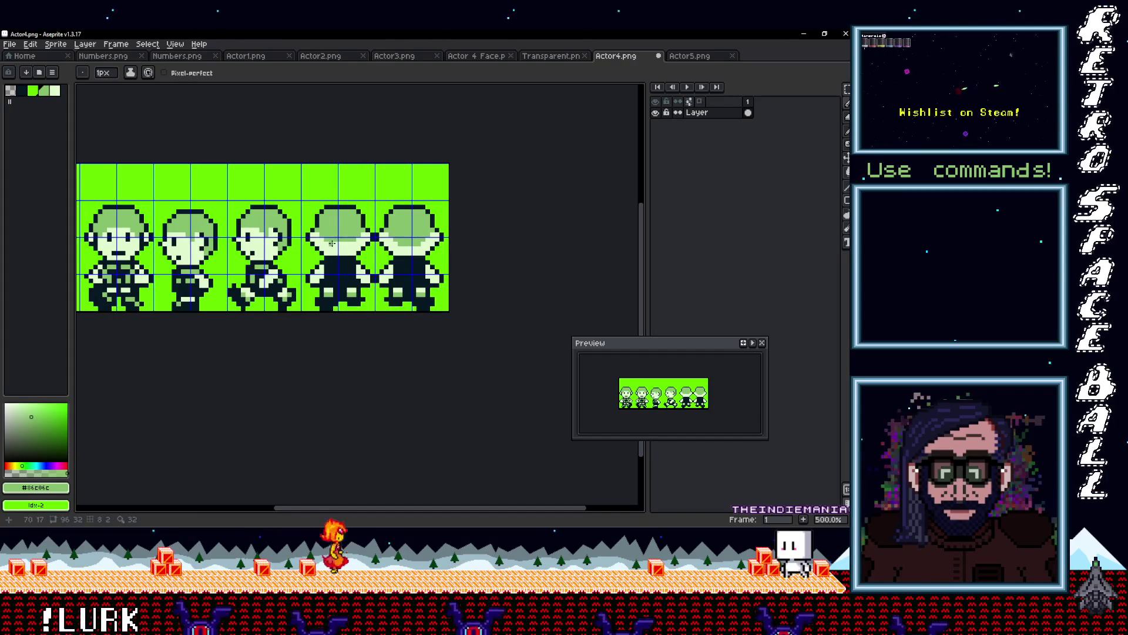
scroll(422, 268, "down", 2)
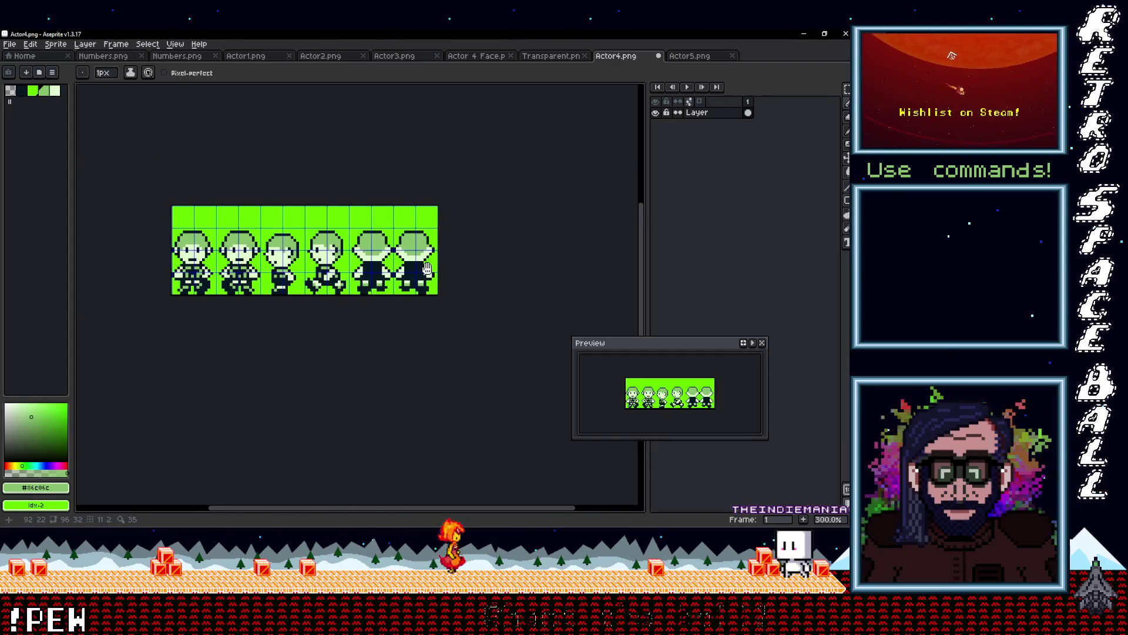
scroll(353, 249, "up", 3)
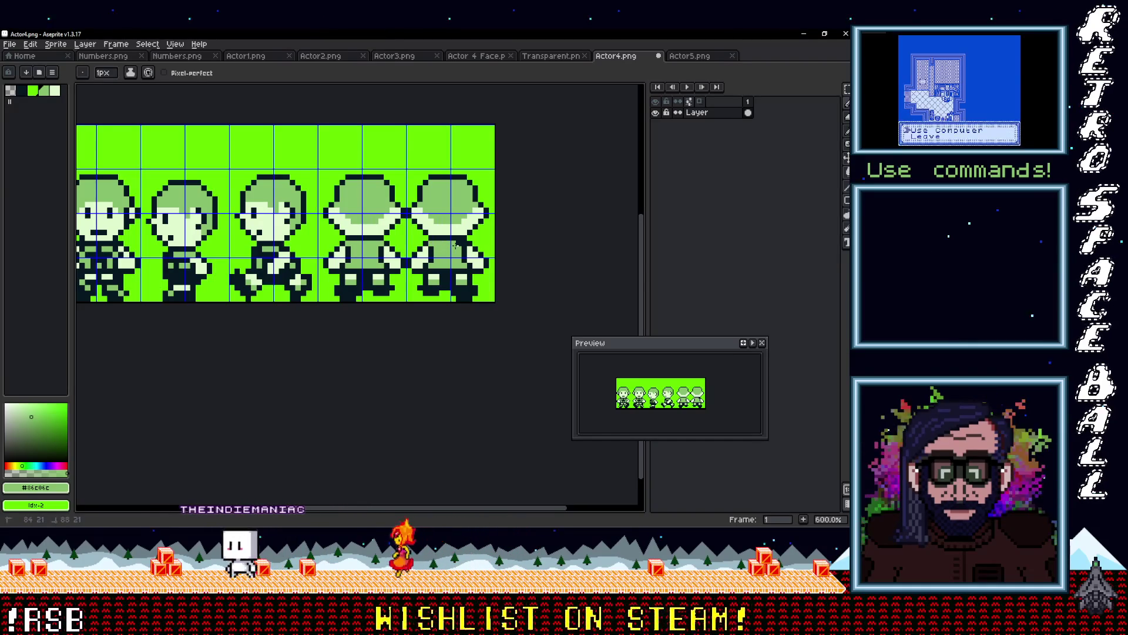
scroll(413, 261, "down", 4)
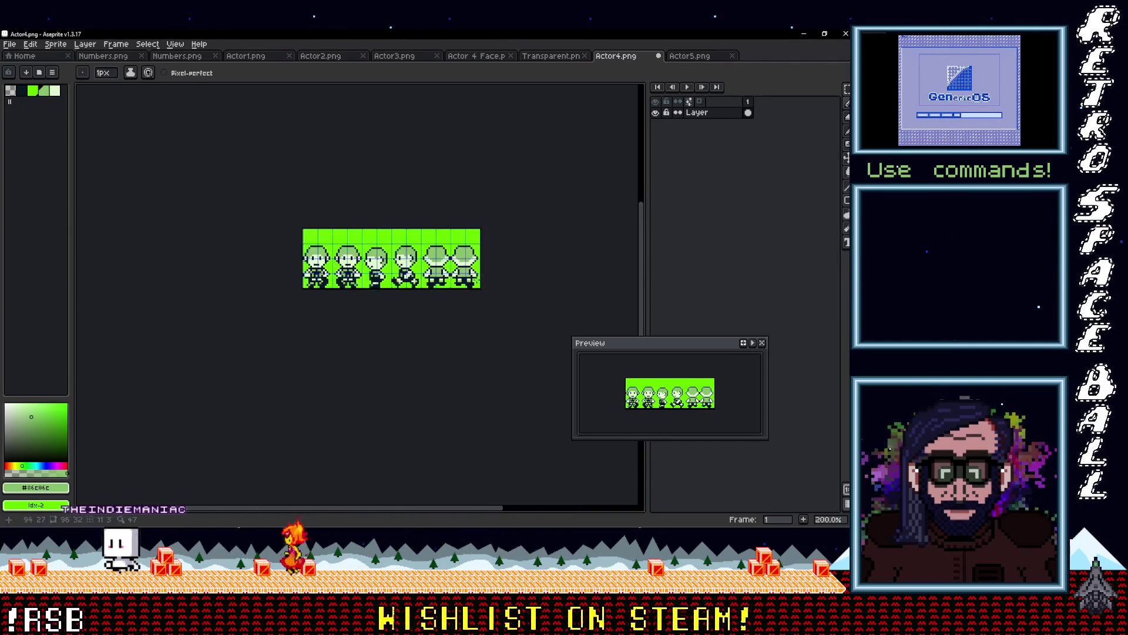
- Zoom in and out to inspect the six hatless characters on the Actor4 sheet
scroll(382, 252, "up", 2)
scroll(372, 249, "down", 2)
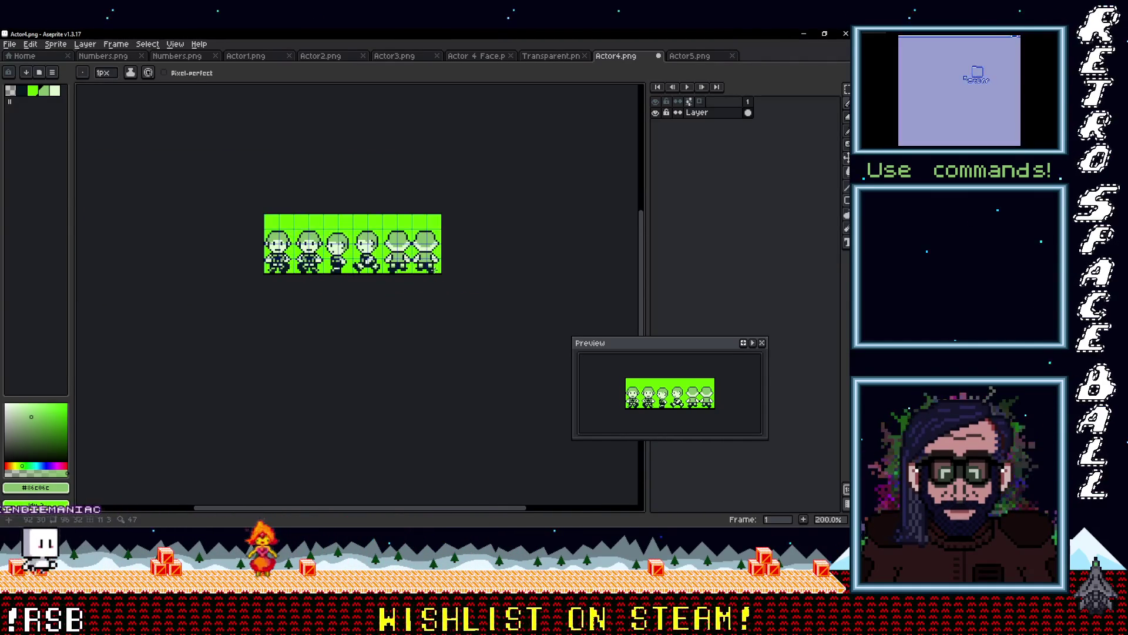
scroll(435, 291, "up", 1)
scroll(429, 302, "down", 1)
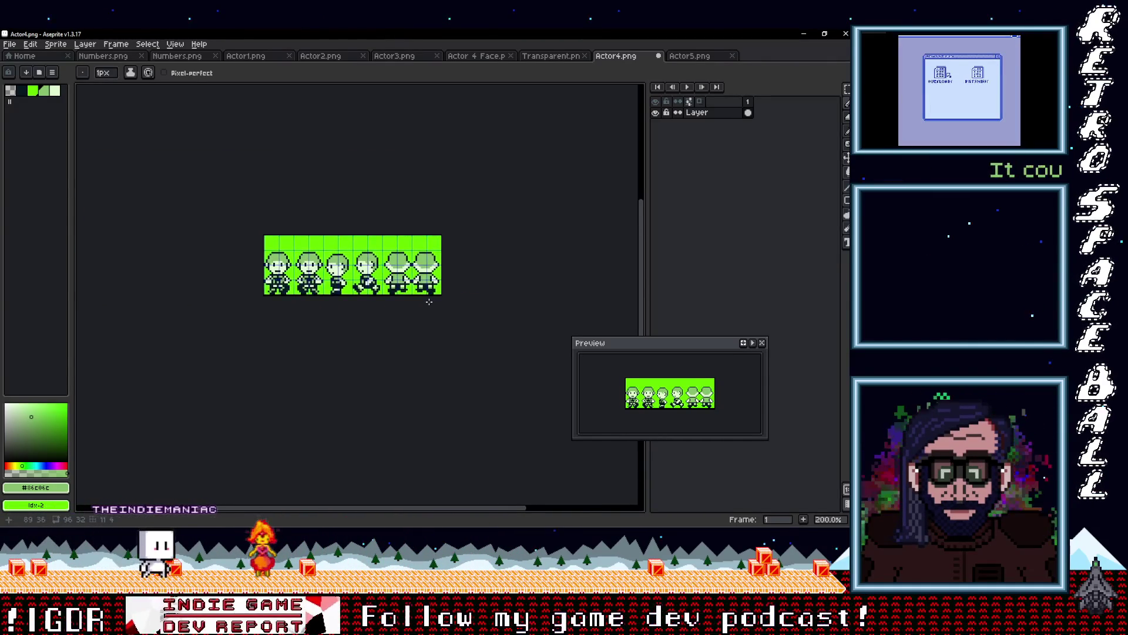
scroll(429, 302, "up", 3)
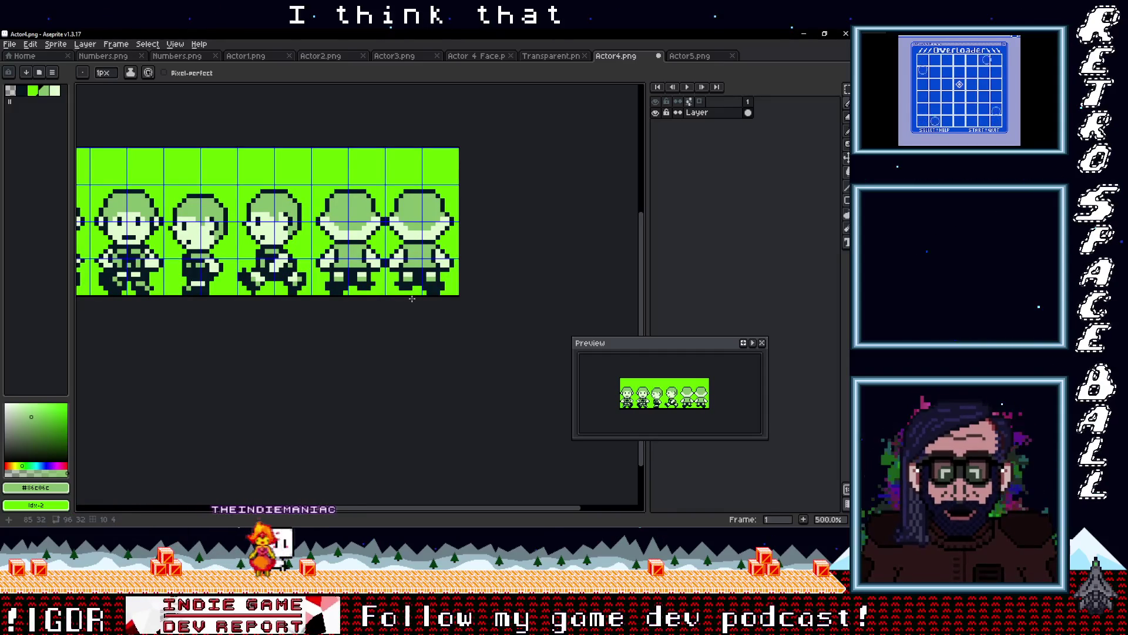
scroll(412, 299, "down", 2)
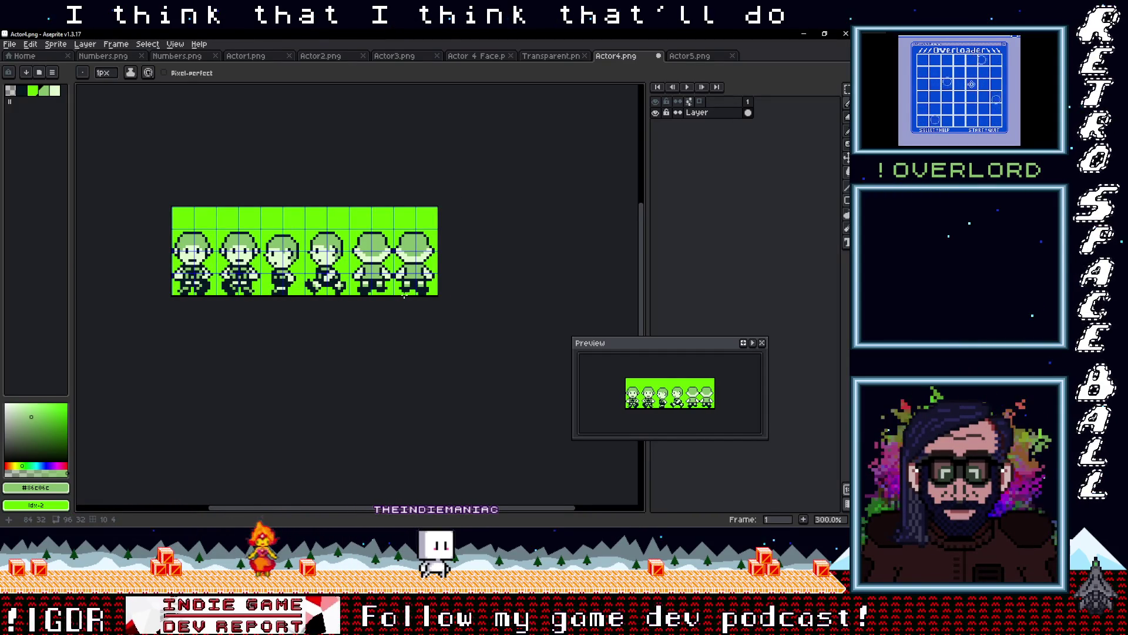
scroll(404, 297, "up", 3)
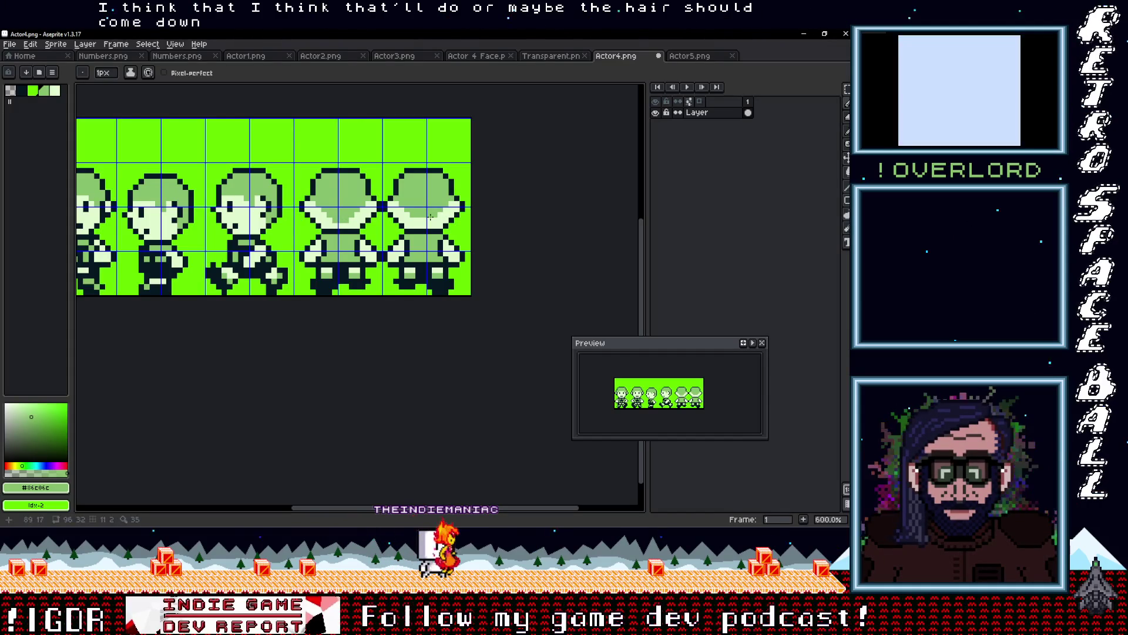
scroll(427, 221, "down", 3)
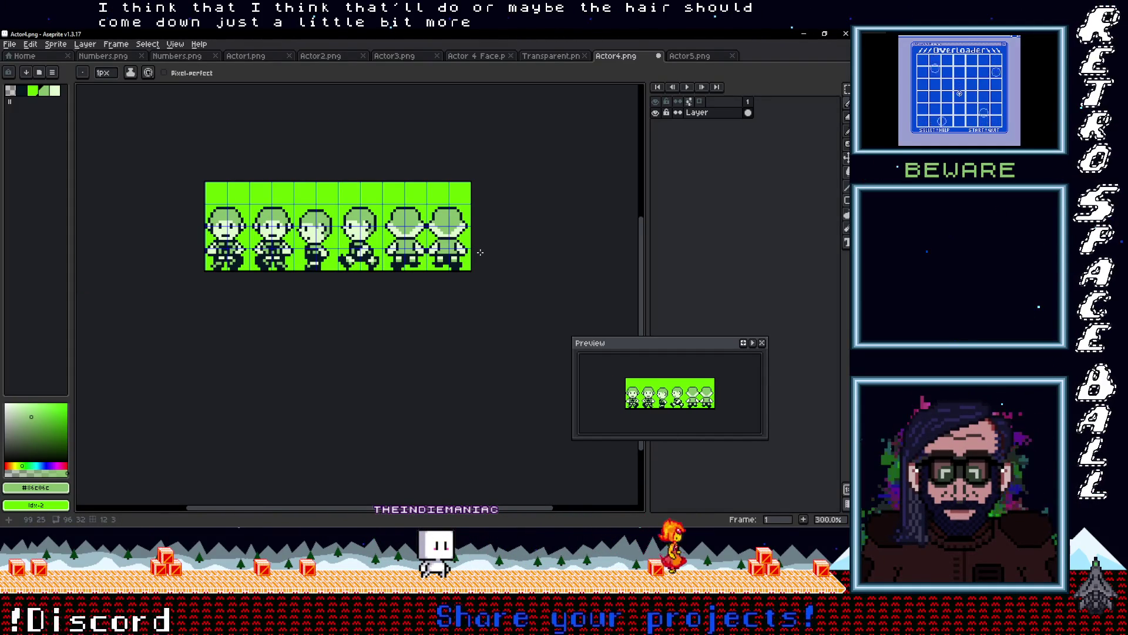
scroll(475, 252, "up", 2)
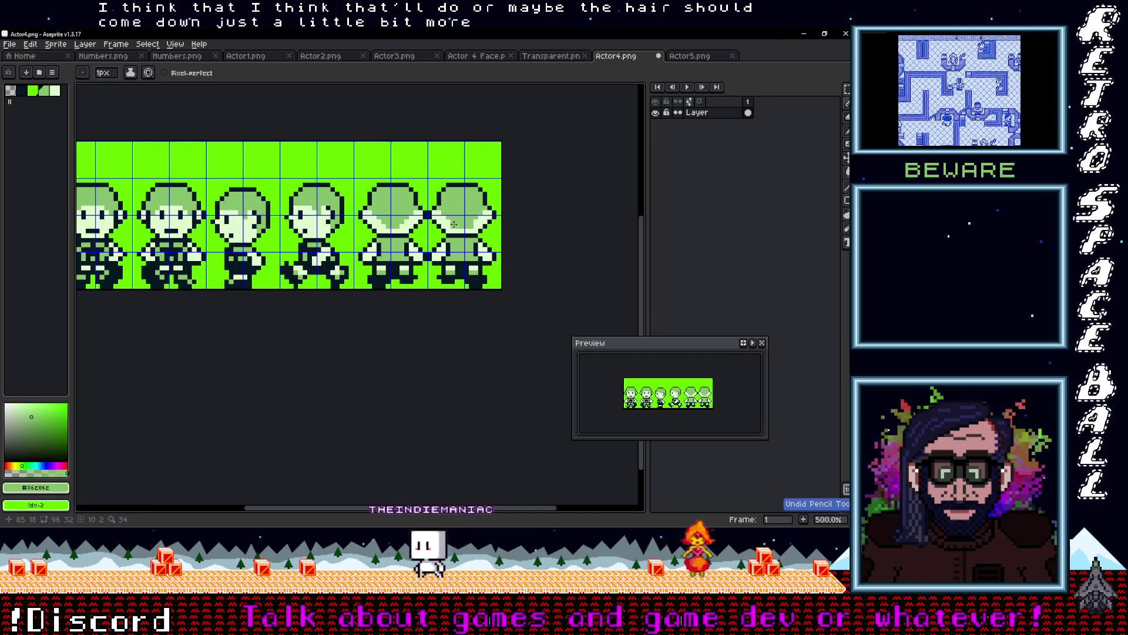
scroll(487, 205, "down", 3)
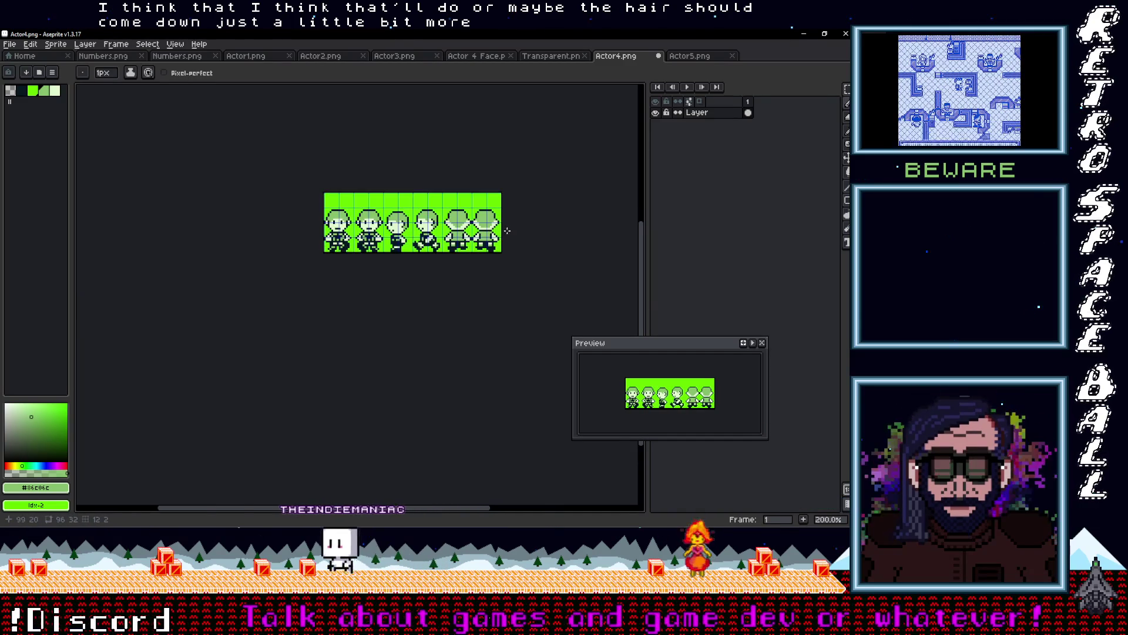
scroll(490, 208, "up", 3)
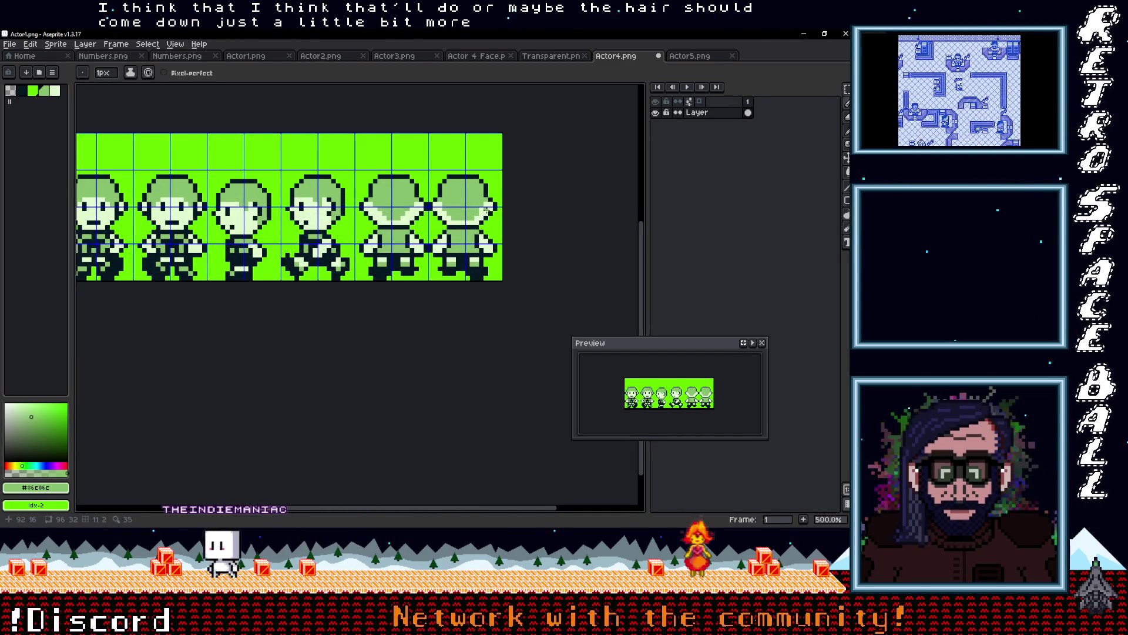
scroll(481, 210, "down", 1)
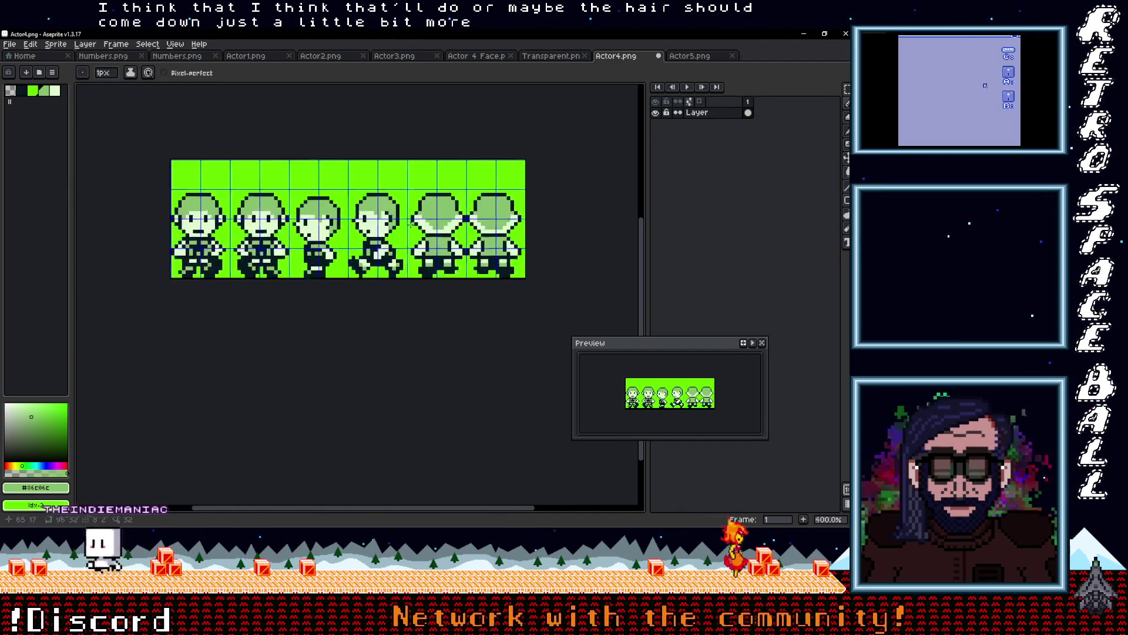
scroll(427, 218, "up", 1)
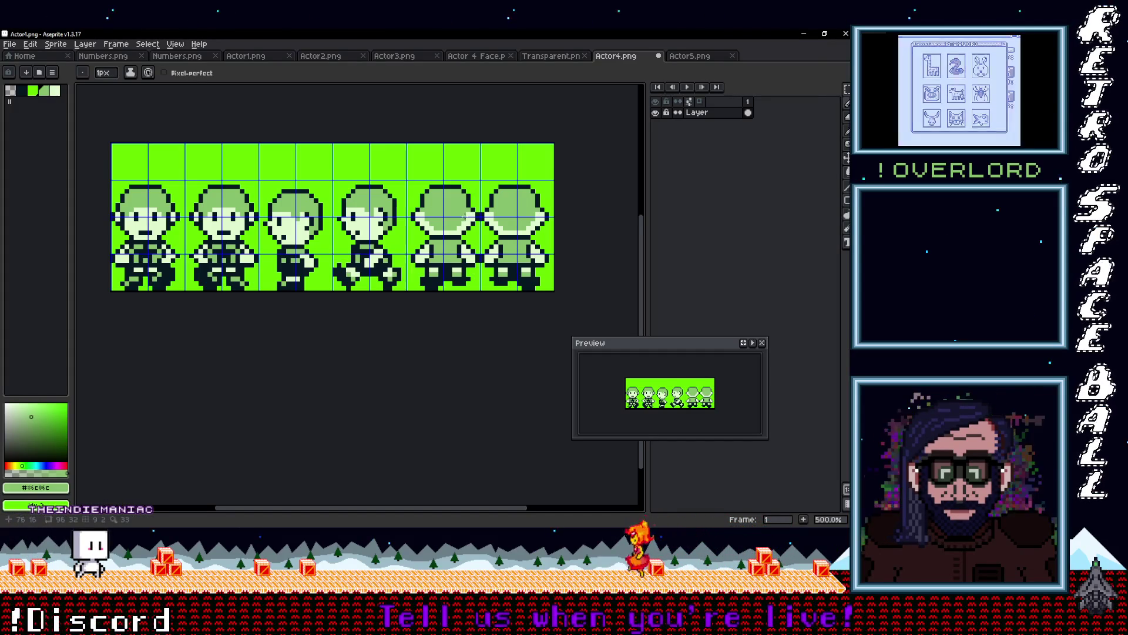
scroll(463, 235, "down", 3)
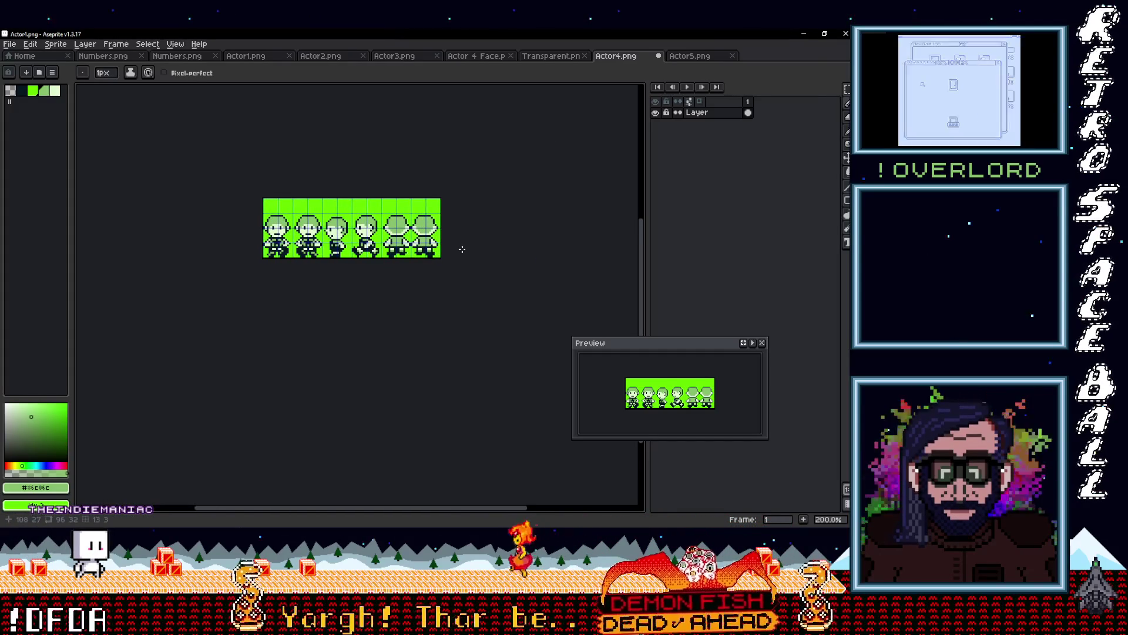
scroll(411, 221, "up", 3)
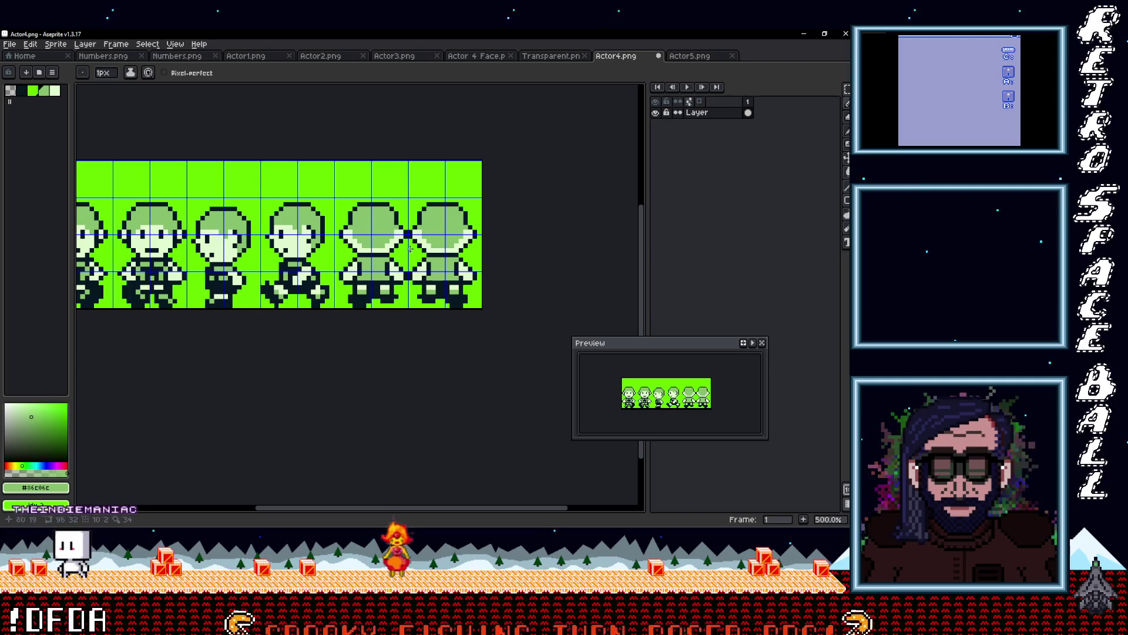
- Sample the dark #071821 outline pixel as the Pencil's drawing colour
key("i")
key("b")
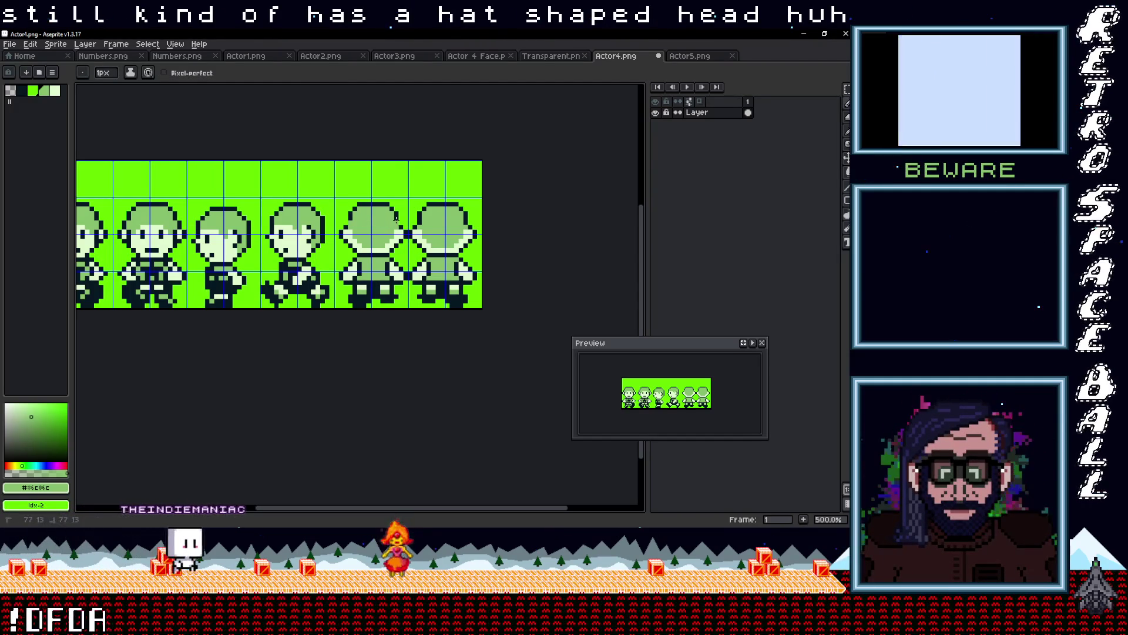
left_click(469, 222, "alt")
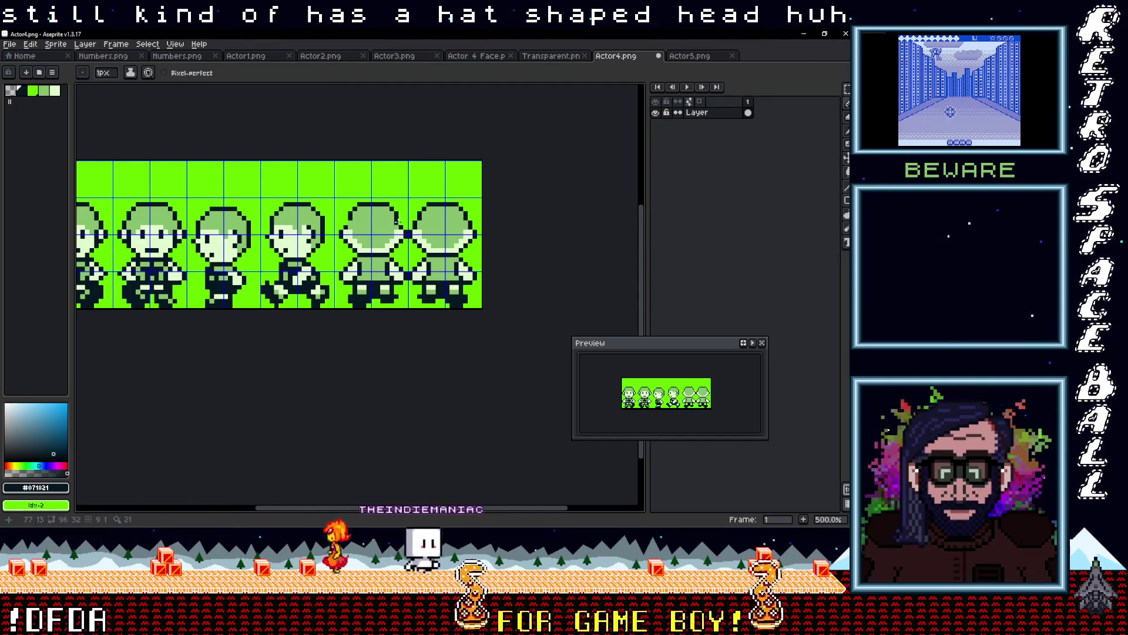
scroll(455, 247, "down", 3)
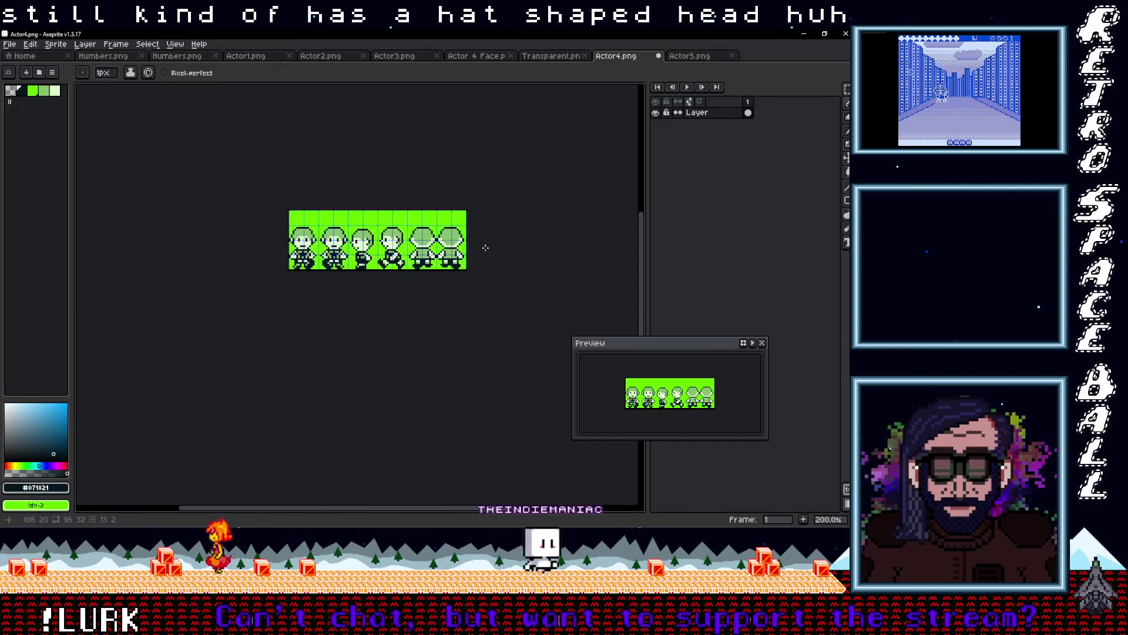
scroll(485, 247, "up", 2)
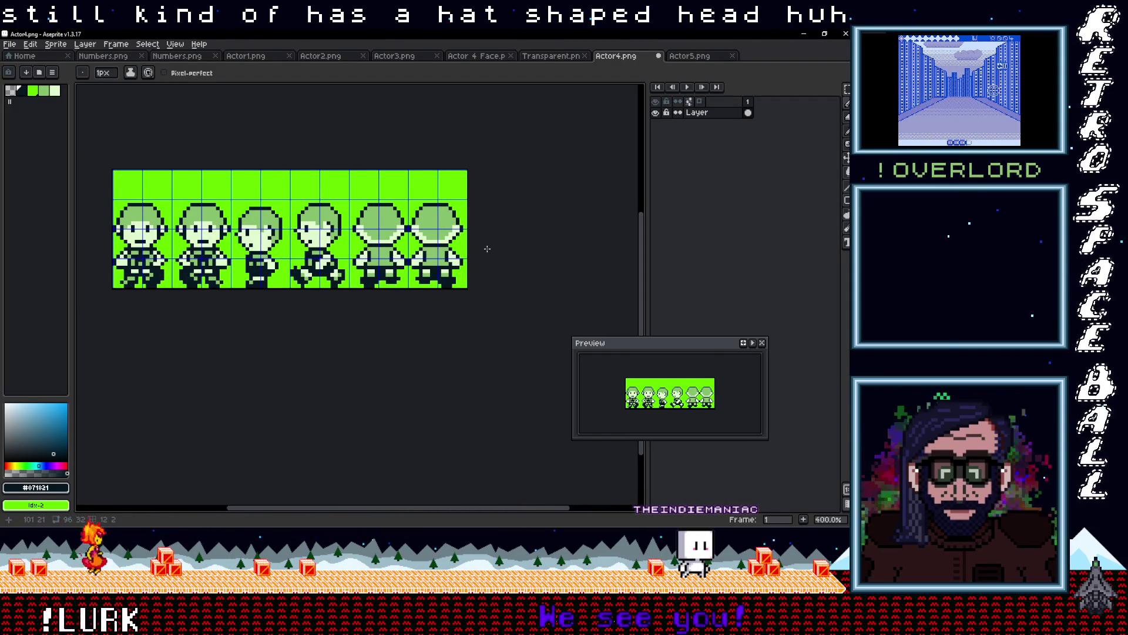
scroll(487, 249, "down", 1)
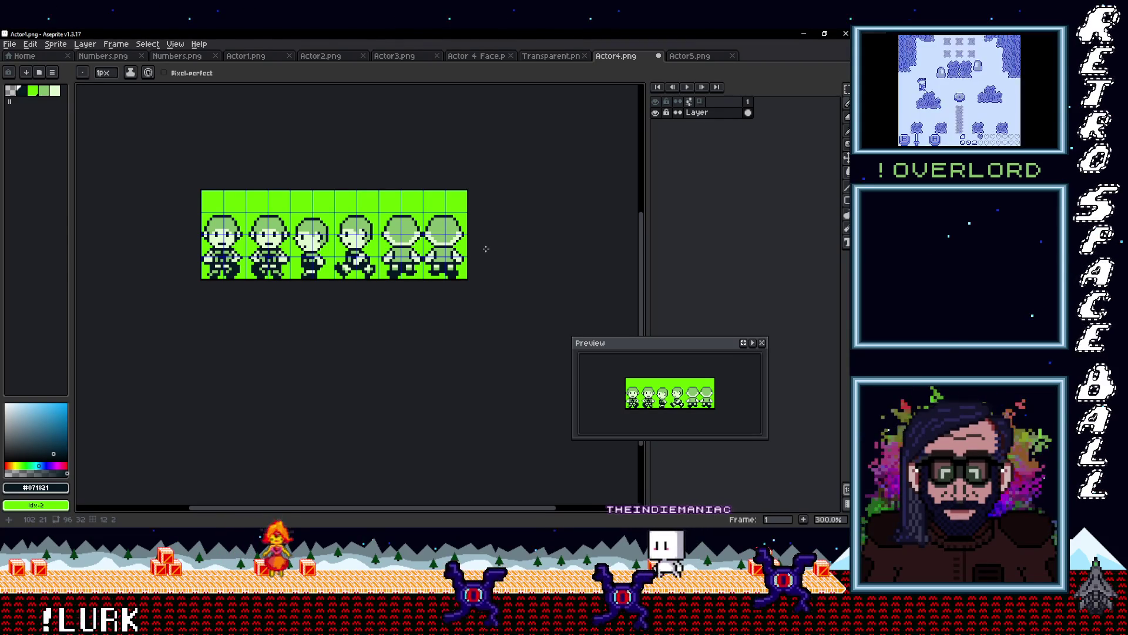
scroll(486, 248, "down", 3)
scroll(461, 244, "up", 2)
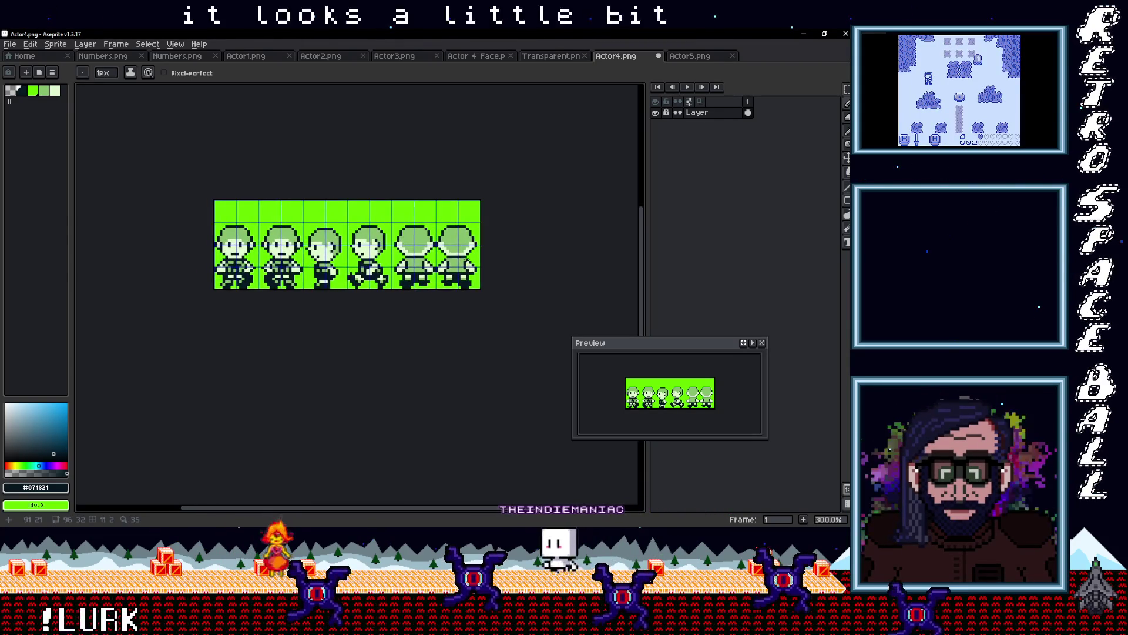
- Save As Actor6.png, renamed from Actor4, in the sprites folder and confirm
left_click(13, 47)
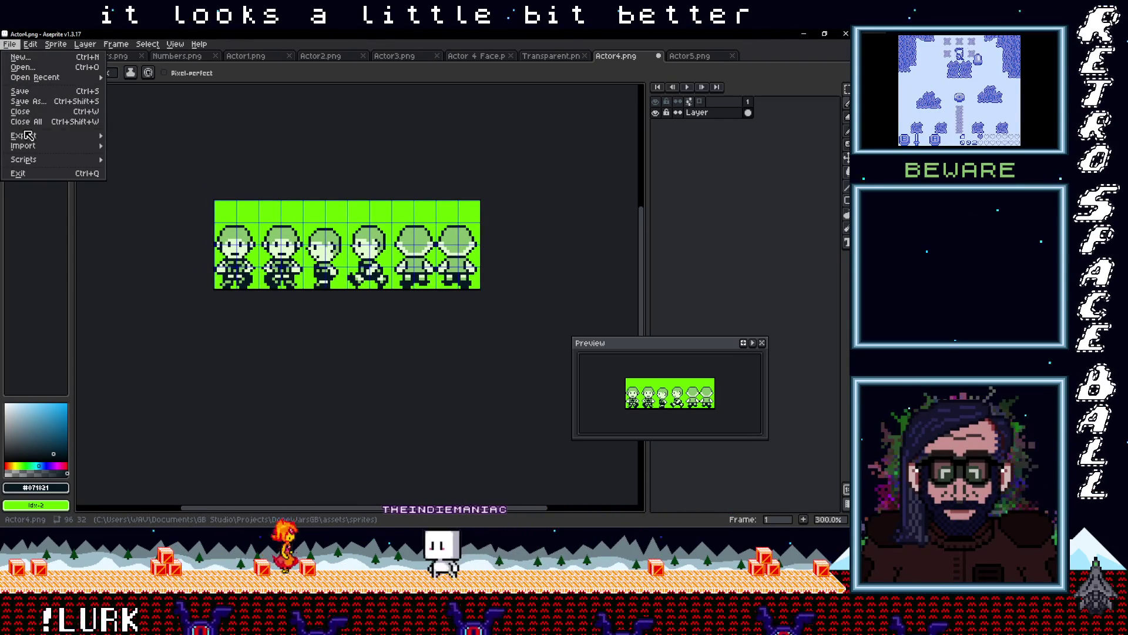
mouse_move(26, 136)
left_click(29, 101)
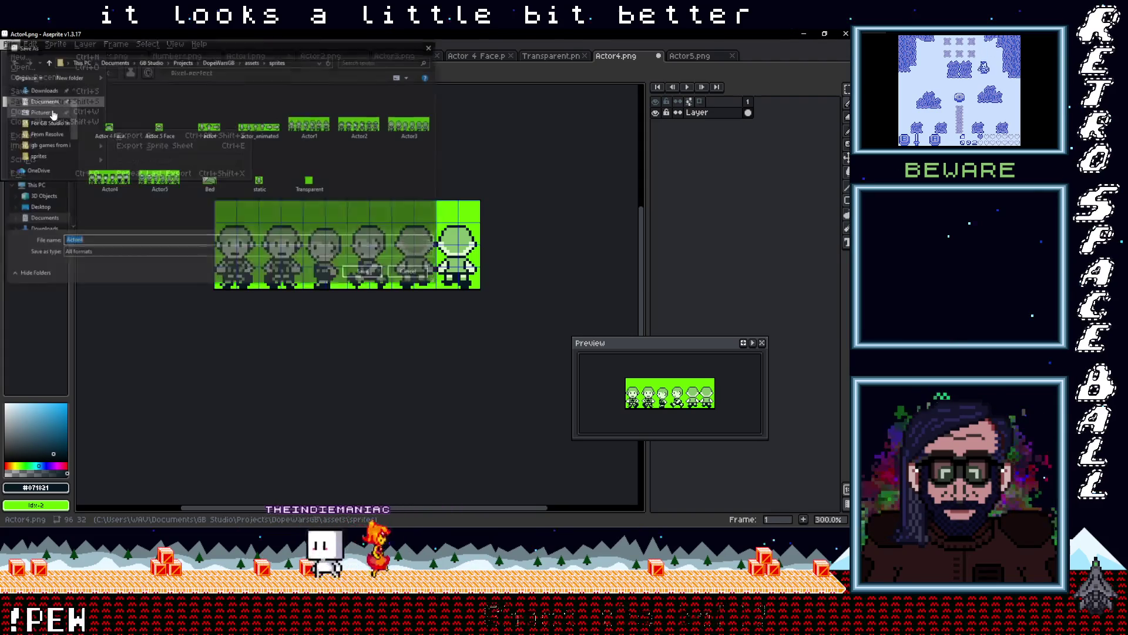
left_click(101, 241)
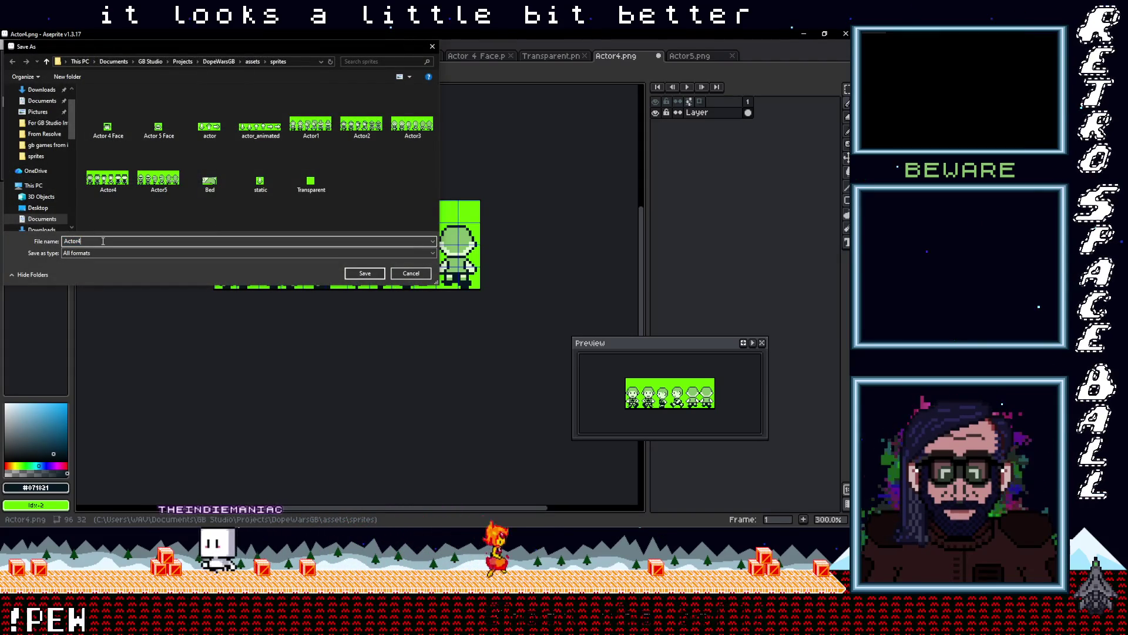
key("BackSpace")
type("6")
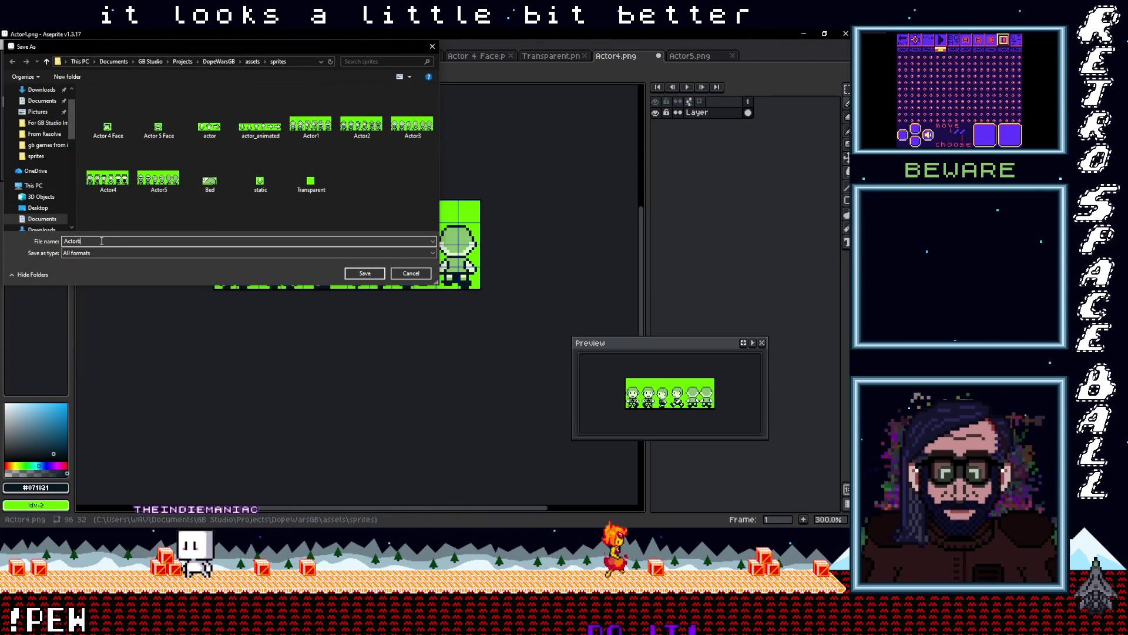
left_click(365, 274)
key("Return")
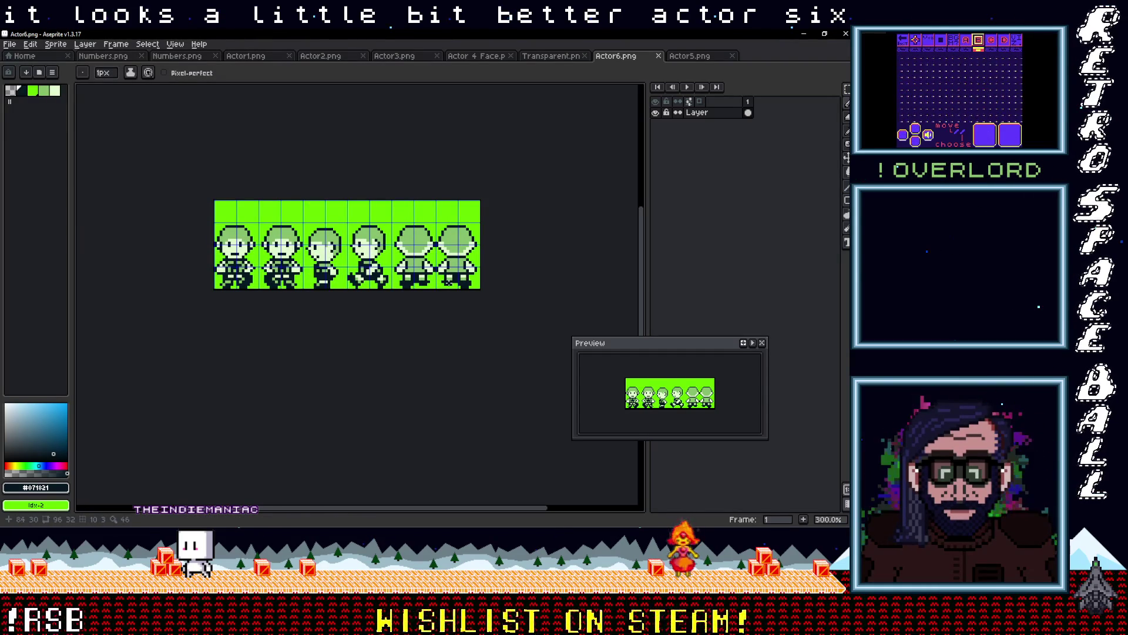
- With palette index 3, draw lighter strokes across the chests of sprites one, two and three
scroll(212, 250, "up", 3)
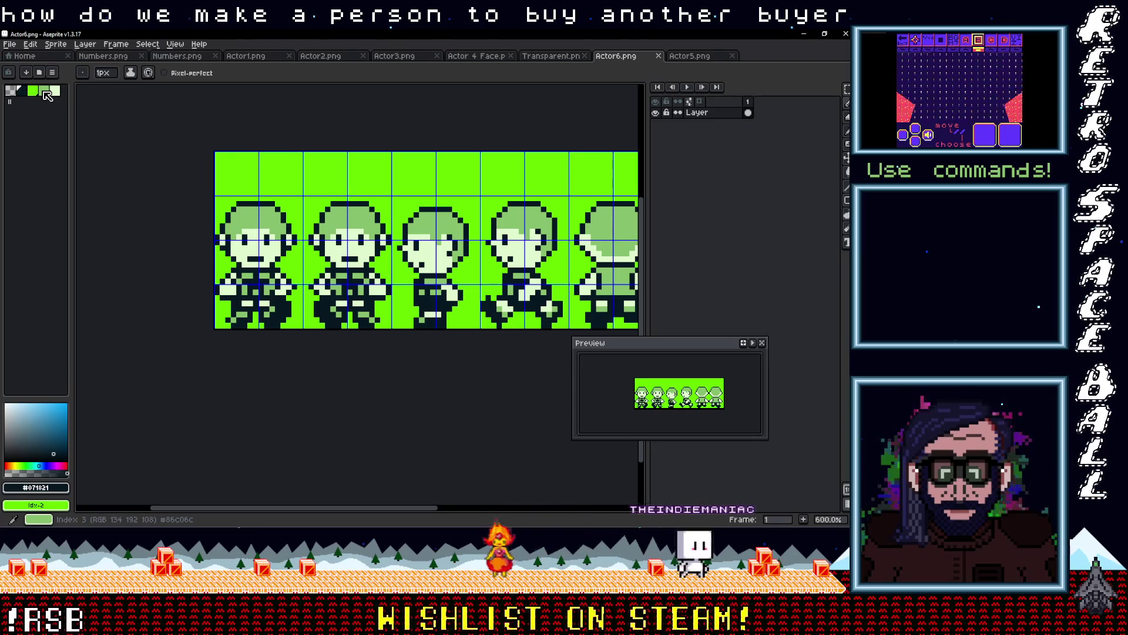
left_click(49, 94)
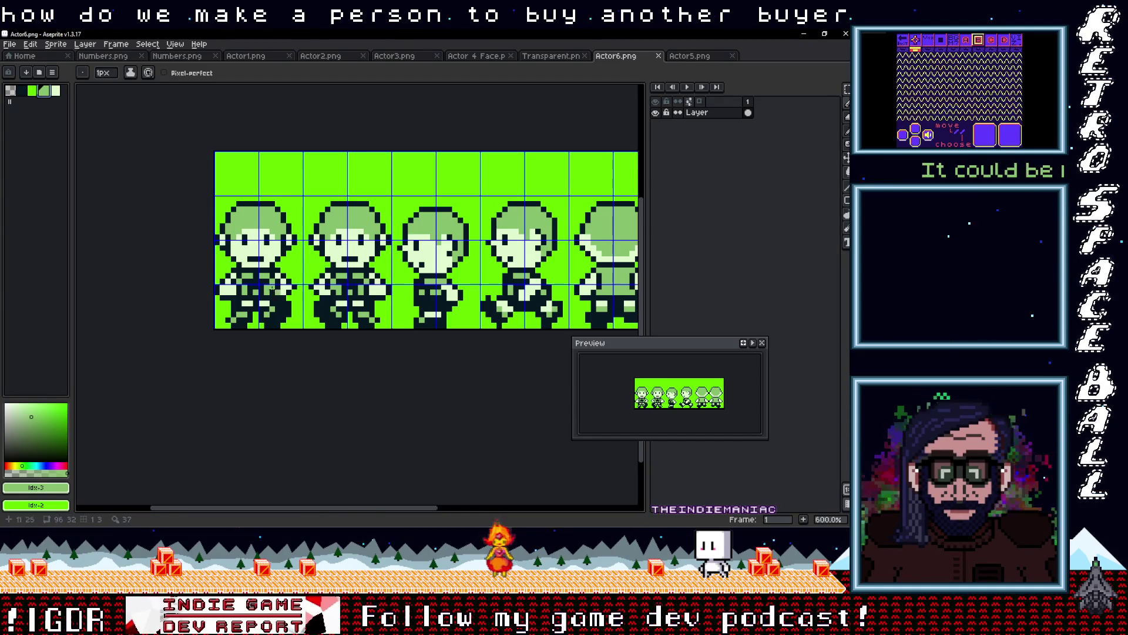
left_click_drag(245, 281, 262, 287)
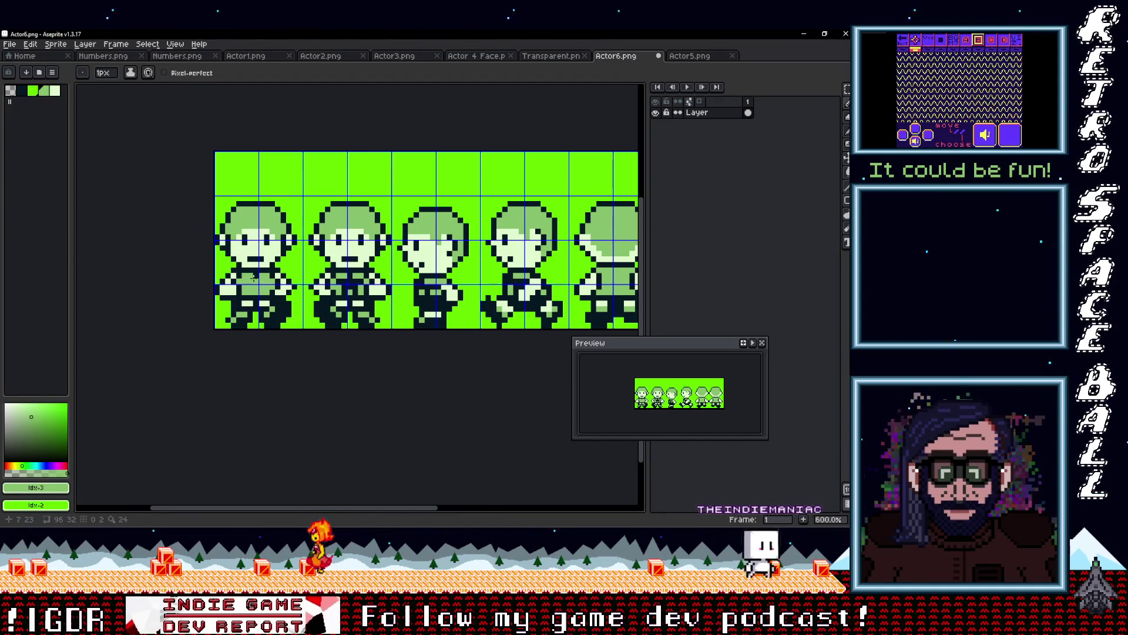
left_click_drag(338, 281, 360, 281)
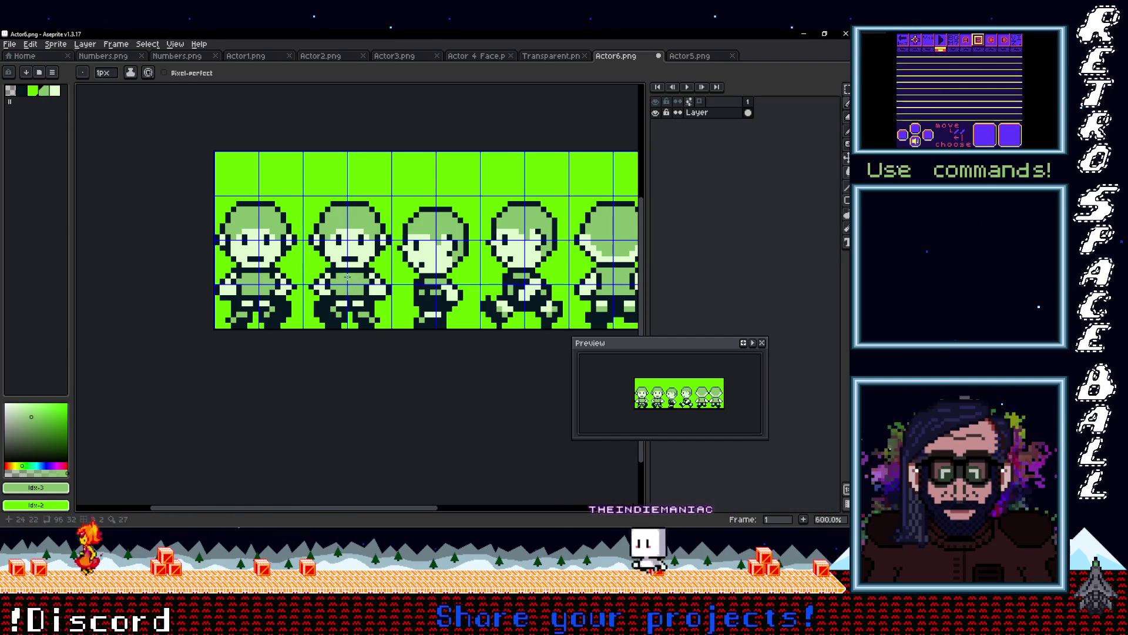
left_click(428, 292)
left_click_drag(423, 288, 436, 286)
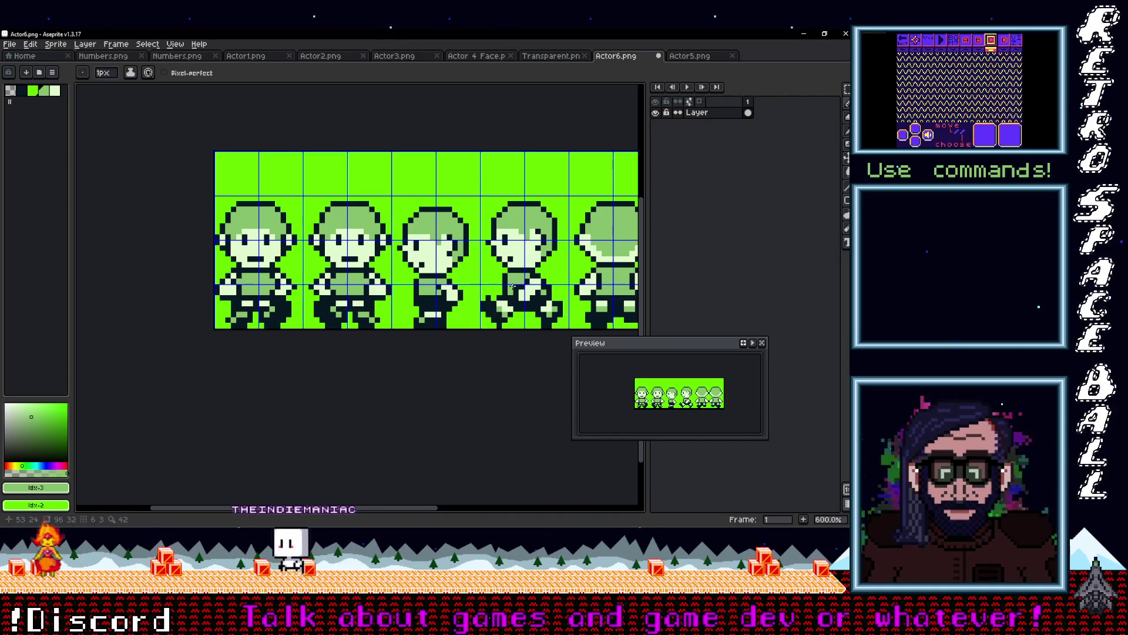
left_click_drag(573, 281, 459, 257)
scroll(460, 257, "down", 2)
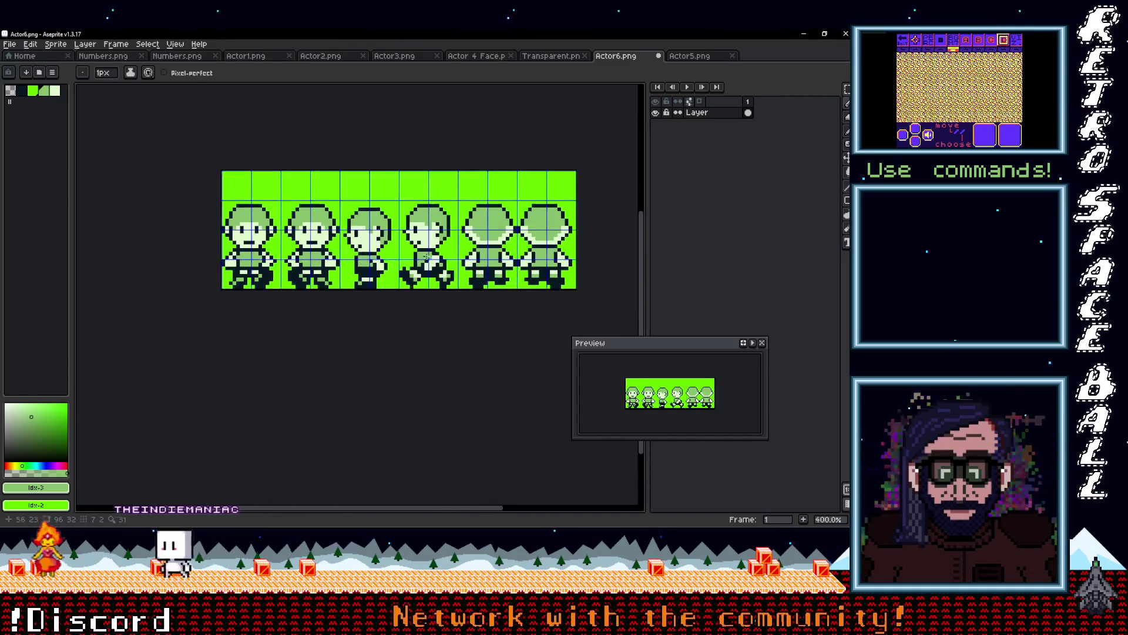
scroll(391, 252, "up", 2)
scroll(390, 251, "up", 3)
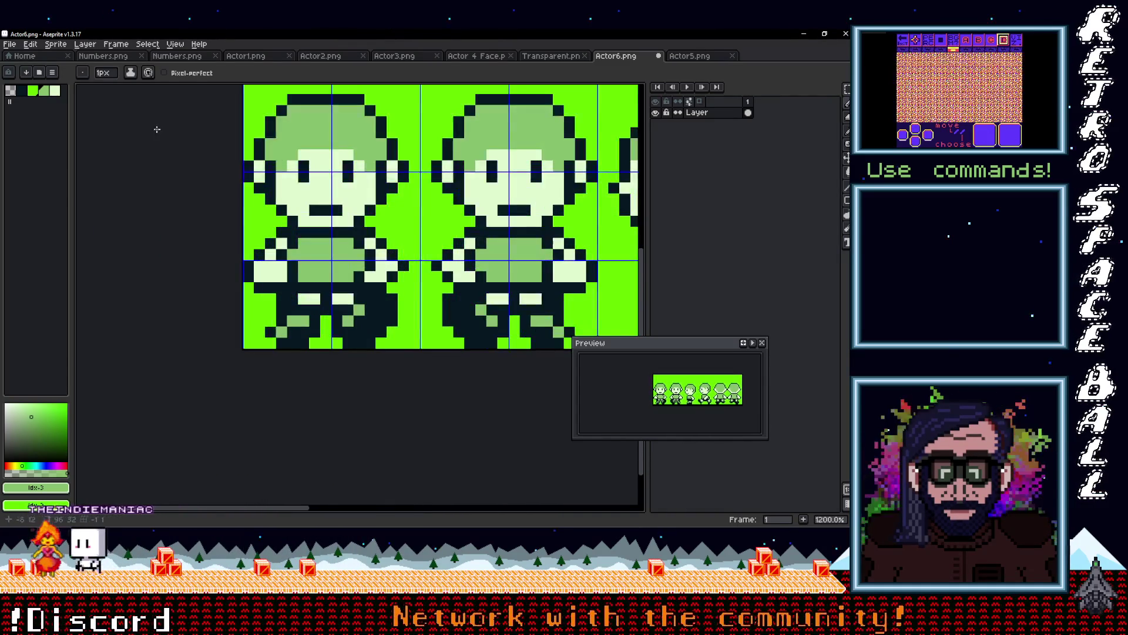
- Paint dark shirt rows across the sprites using the darkest palette colour
left_click(21, 91)
mouse_move(295, 251)
left_mouse_down()
mouse_move(350, 253)
mouse_move(300, 244)
mouse_move(356, 265)
left_mouse_up()
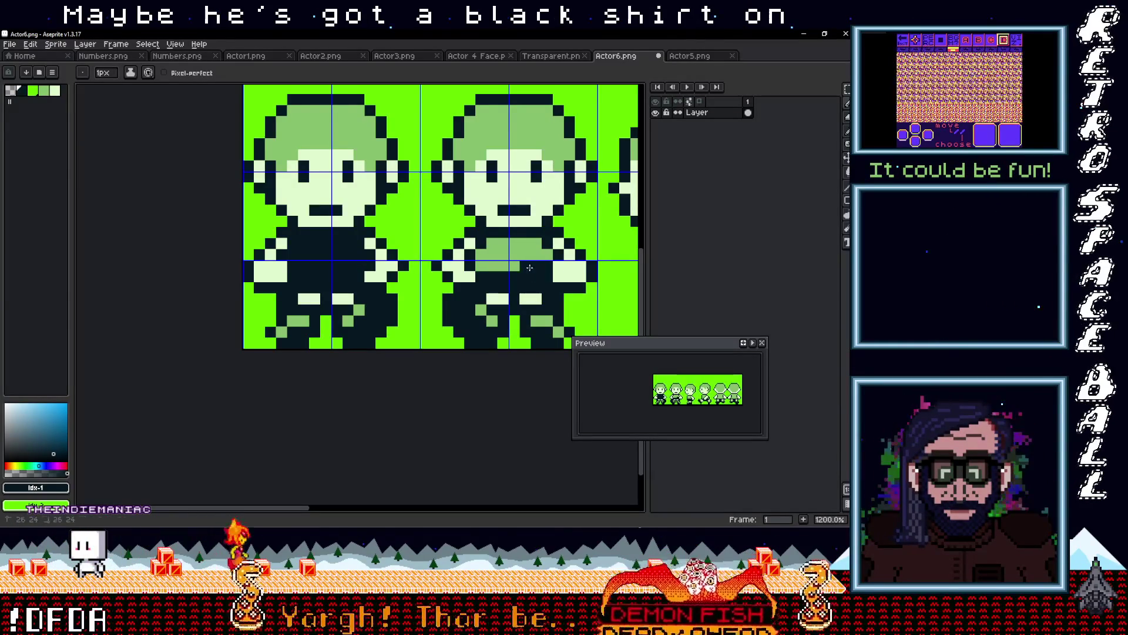
left_click(537, 245)
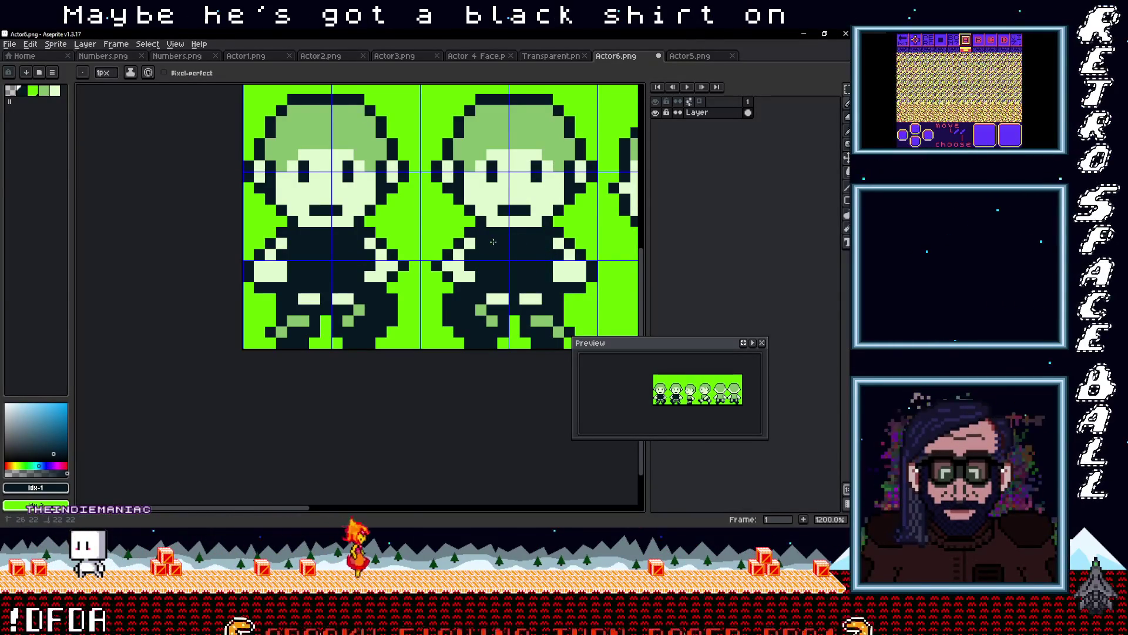
scroll(476, 247, "down", 3)
scroll(458, 251, "up", 3)
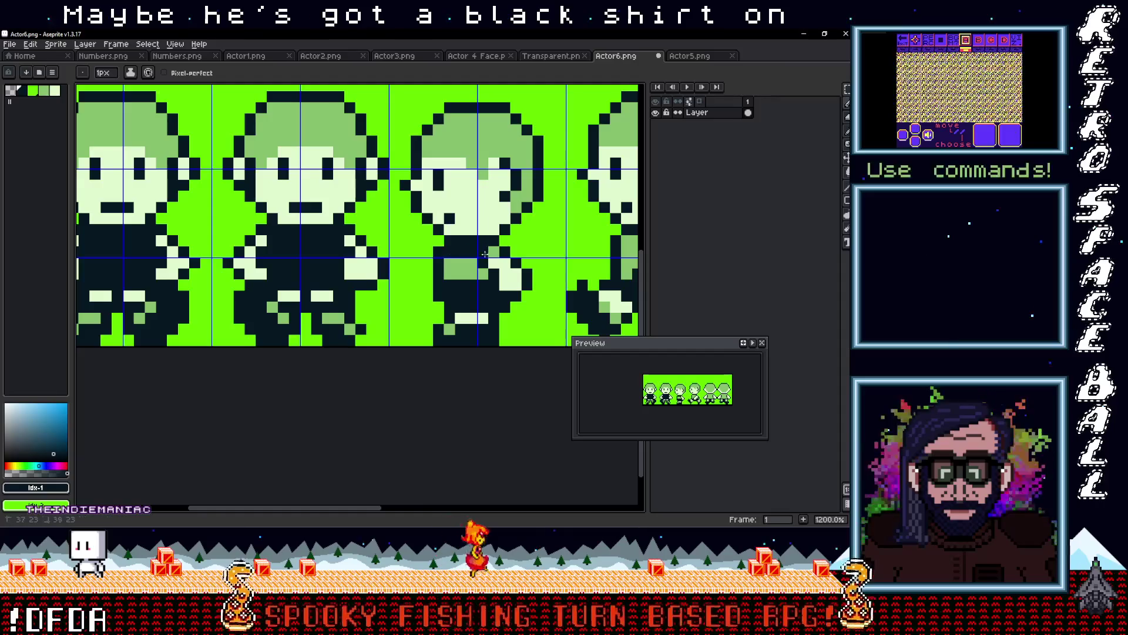
left_click_drag(472, 264, 447, 263)
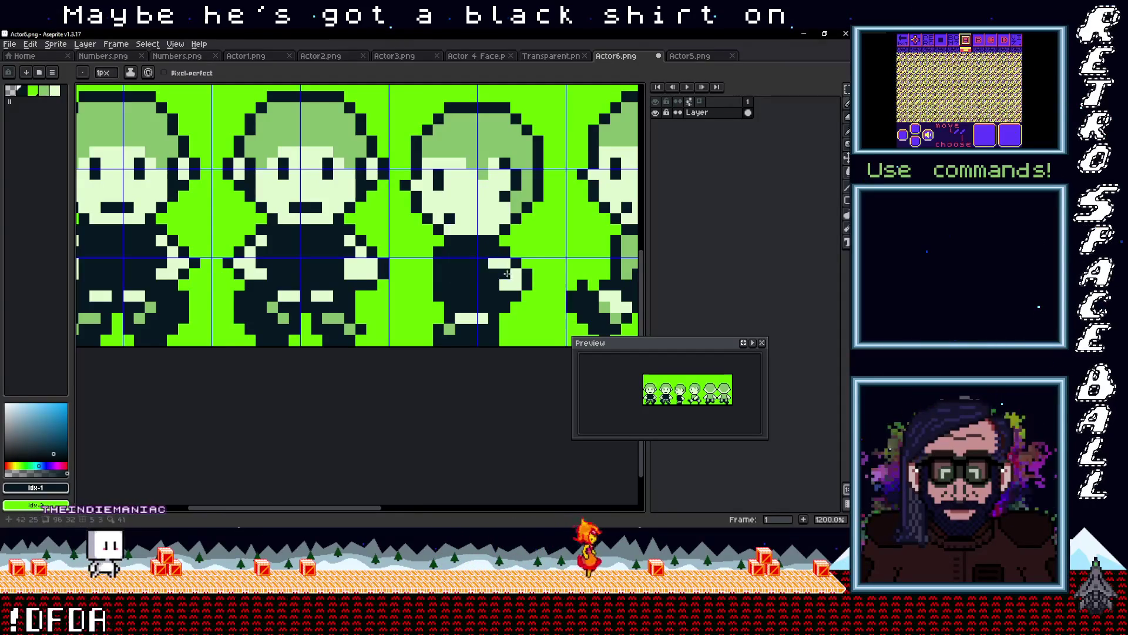
scroll(507, 273, "down", 3)
scroll(381, 272, "up", 3)
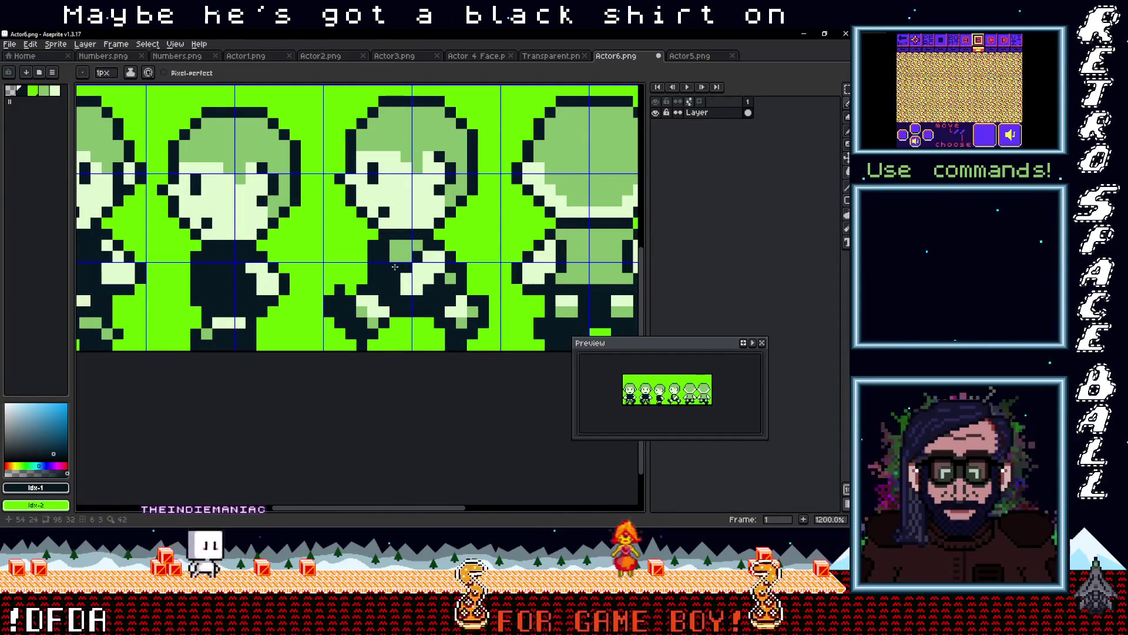
scroll(353, 252, "right", 5)
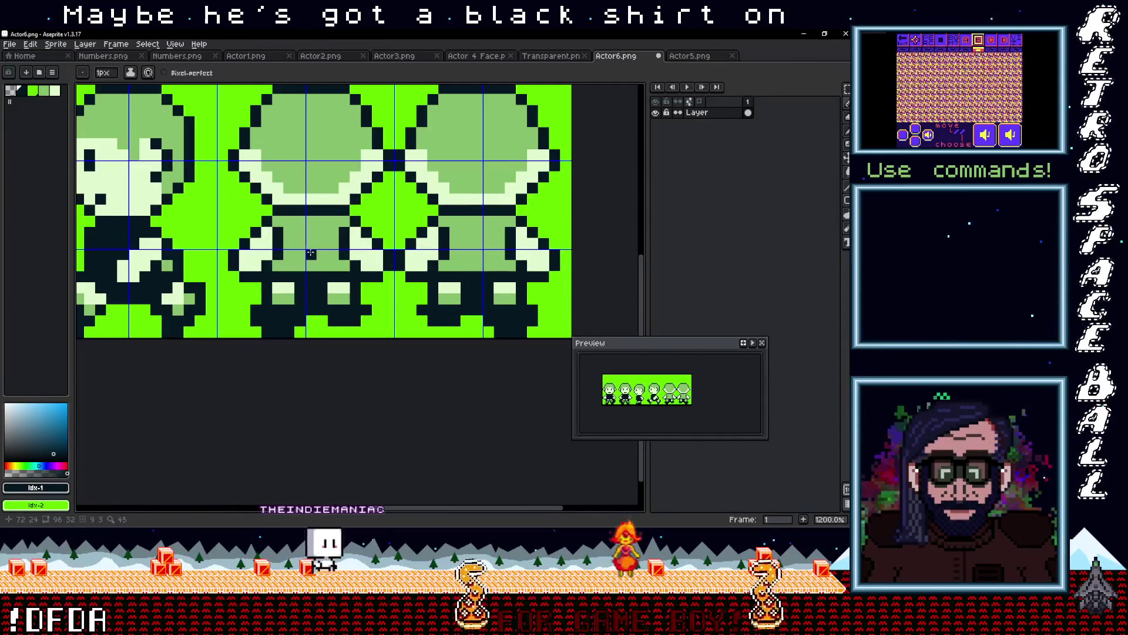
- Fill the back-view sprites' shirts dark with a contiguous-only bucket fill, undoing the global fill
key("g")
left_click(434, 238)
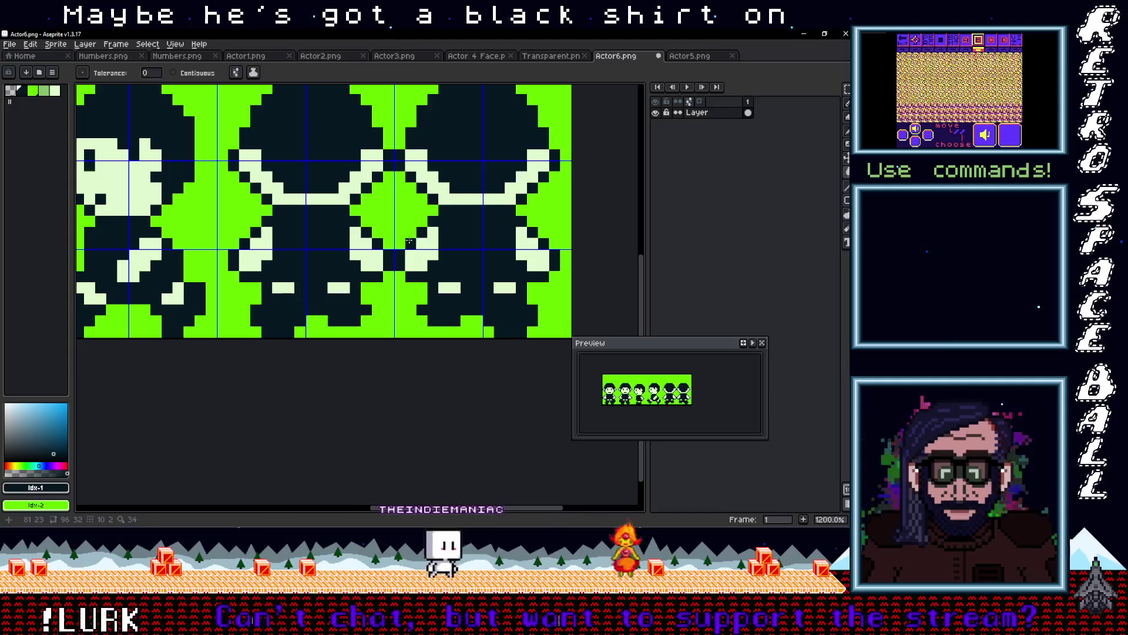
key("ctrl+z")
left_click(173, 72)
left_click(312, 241)
left_click(458, 233)
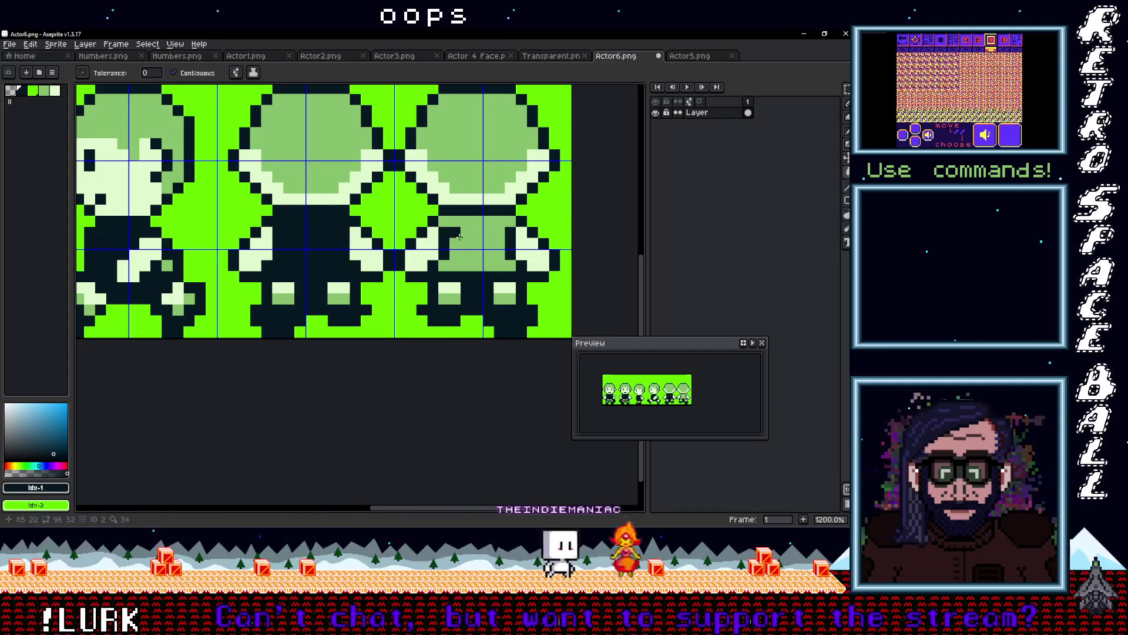
left_click(460, 236)
scroll(460, 237, "down", 2)
scroll(324, 200, "up", 1)
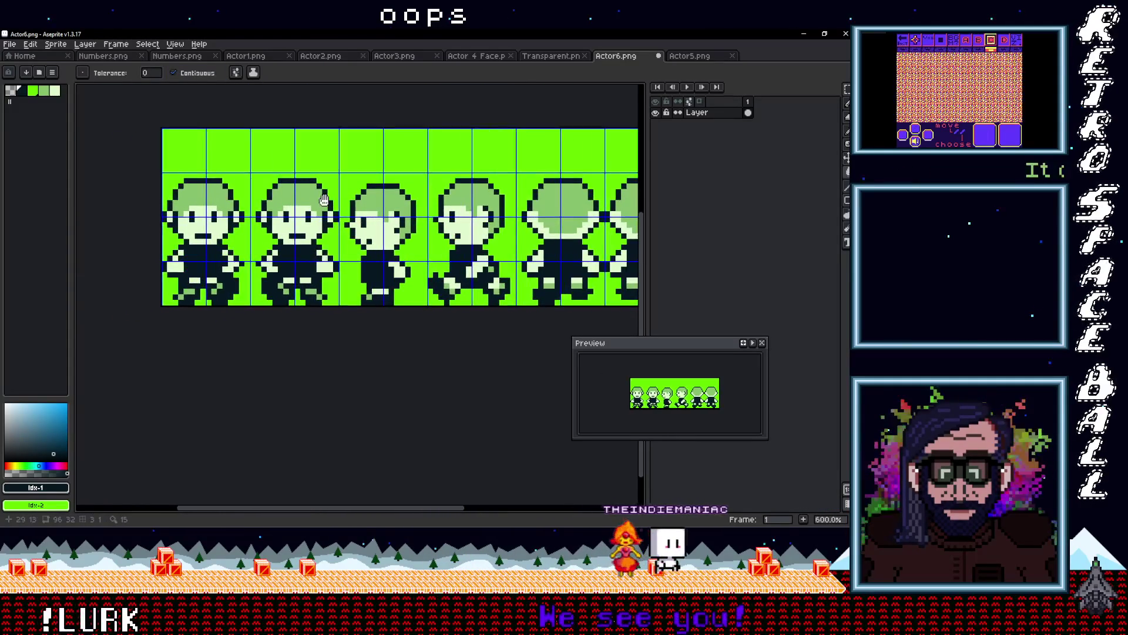
scroll(324, 200, "up", 1)
- Sample mid-green #86C06C and pencil it onto the first and third sprites' legs
left_click(194, 299, "alt")
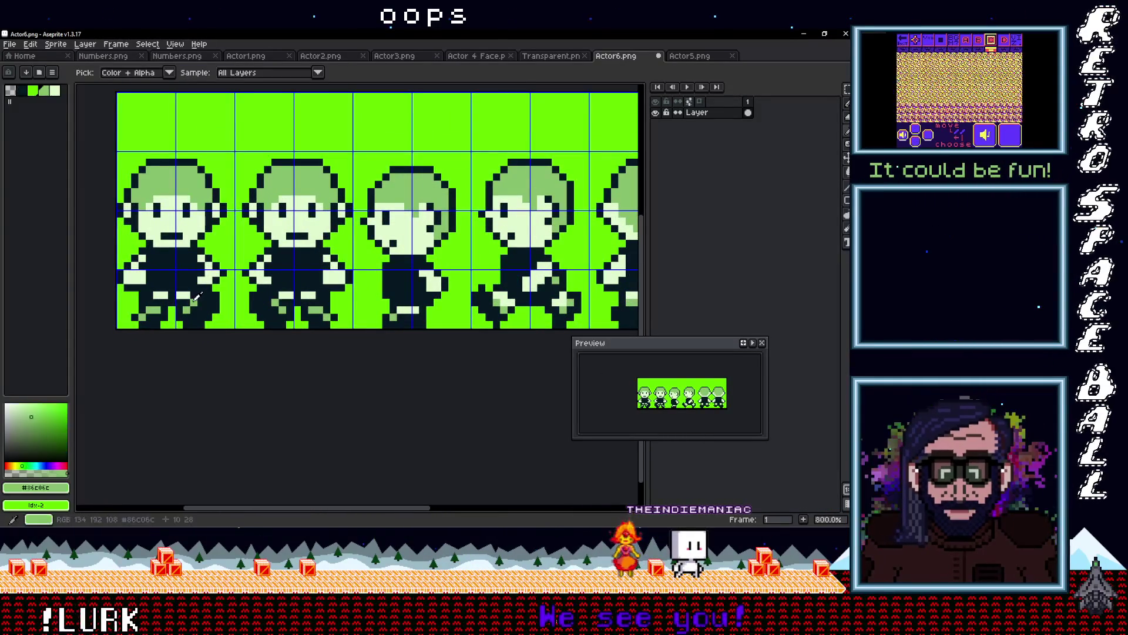
key("b")
left_click_drag(169, 287, 157, 287)
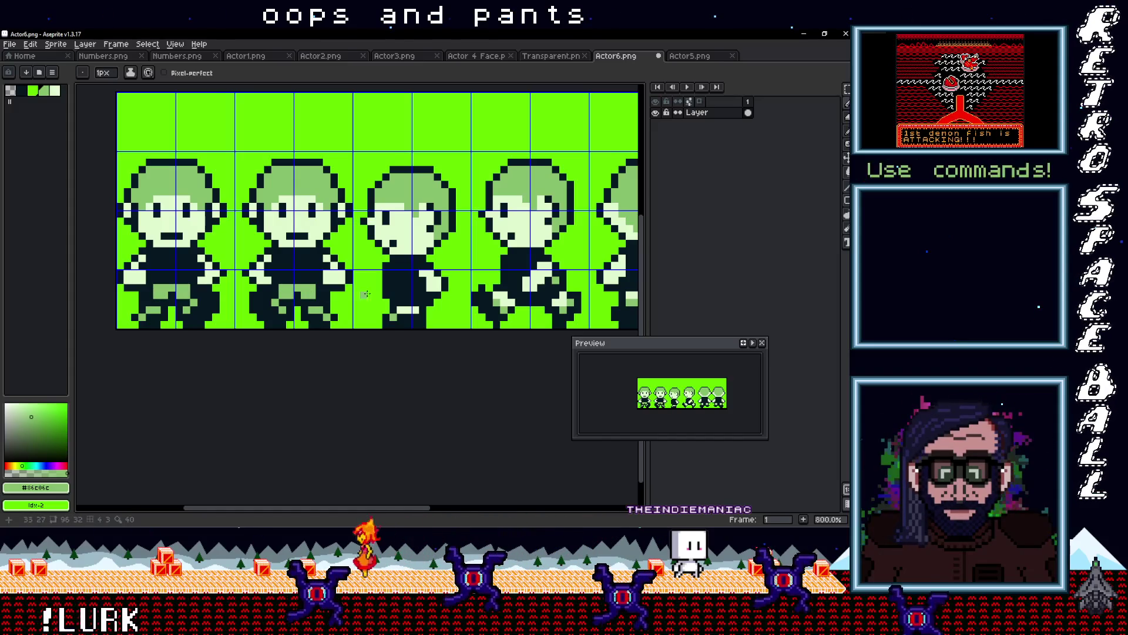
left_click_drag(410, 303, 416, 296)
scroll(419, 295, "right", 3)
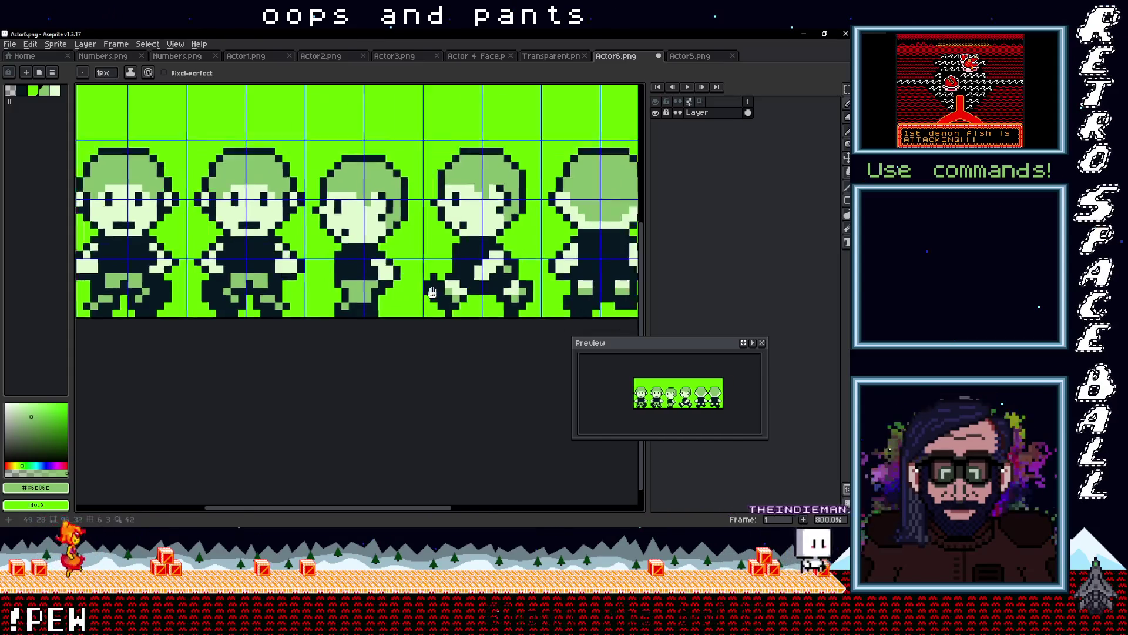
scroll(369, 277, "down", 1)
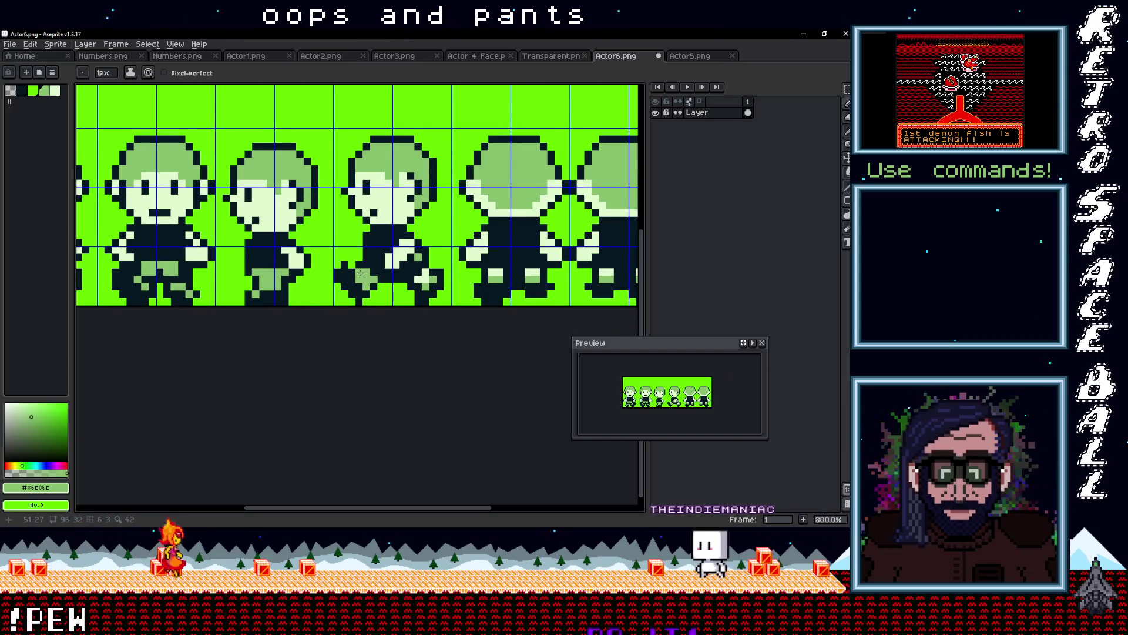
- Discard a trial leg stroke, then recolour light pixels mid-green on the back-view sprite
left_click_drag(367, 274, 385, 275)
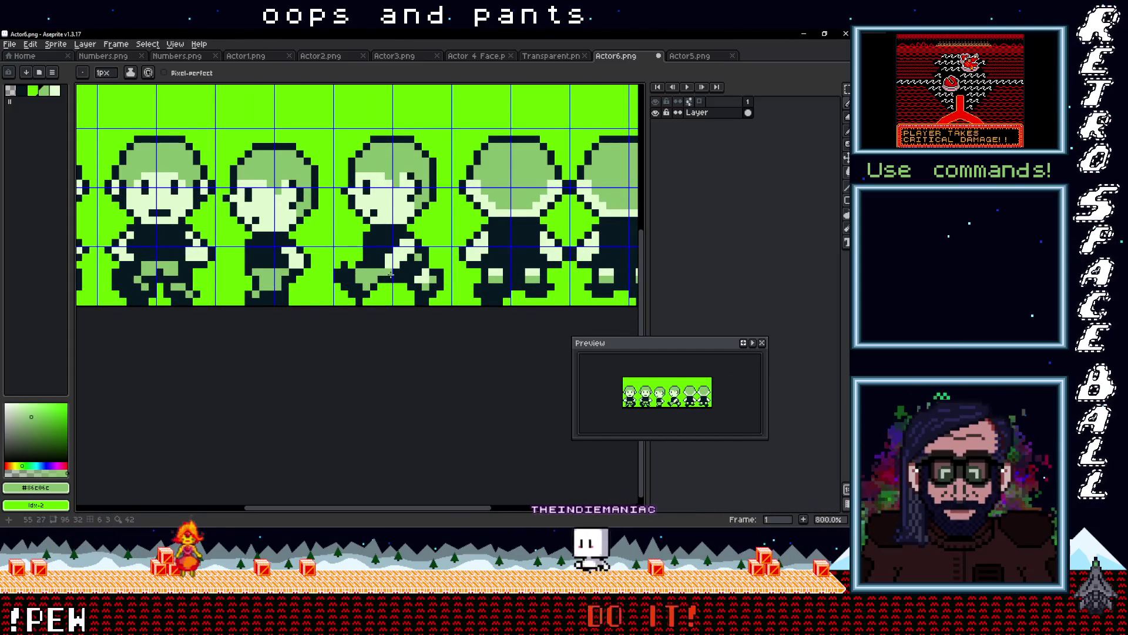
key("ctrl+z")
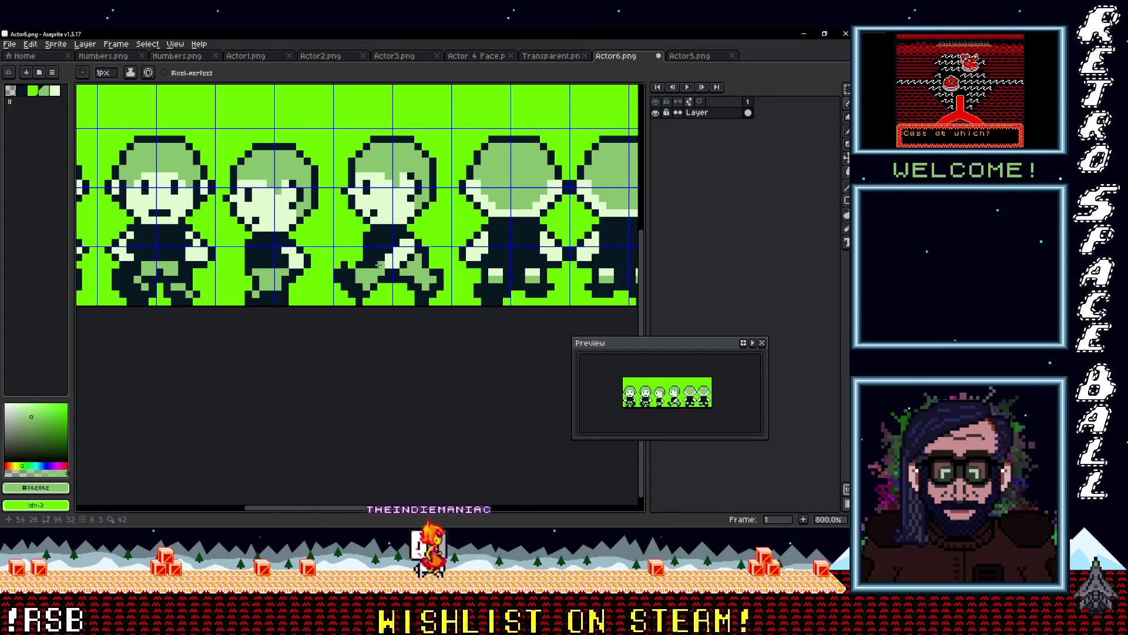
scroll(379, 264, "down", 3)
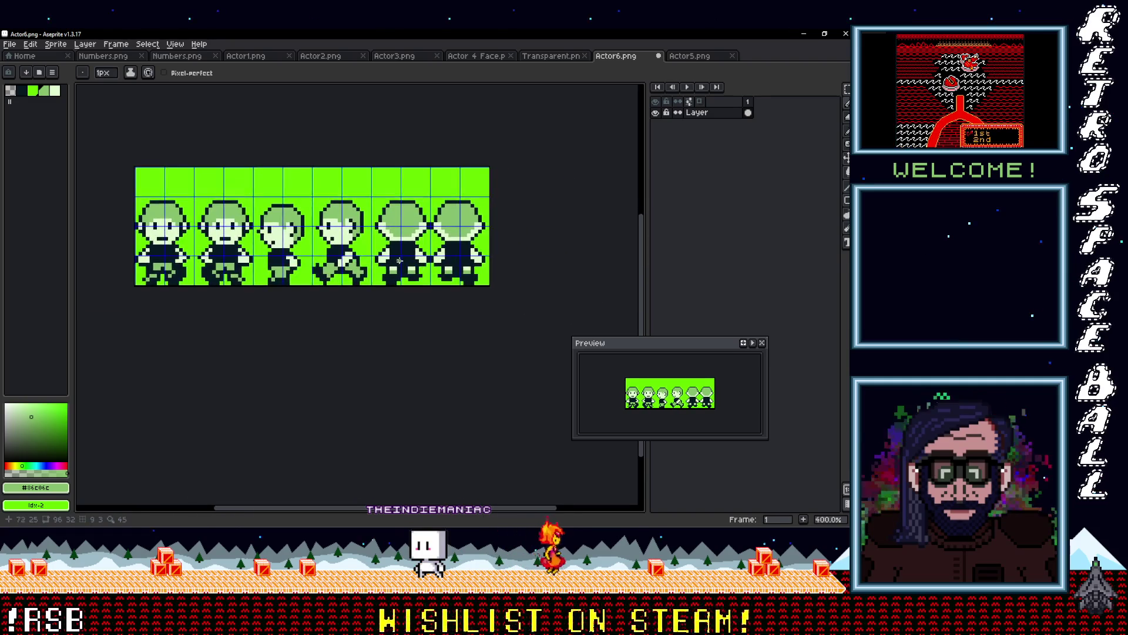
scroll(399, 261, "up", 3)
left_click_drag(419, 275, 427, 260)
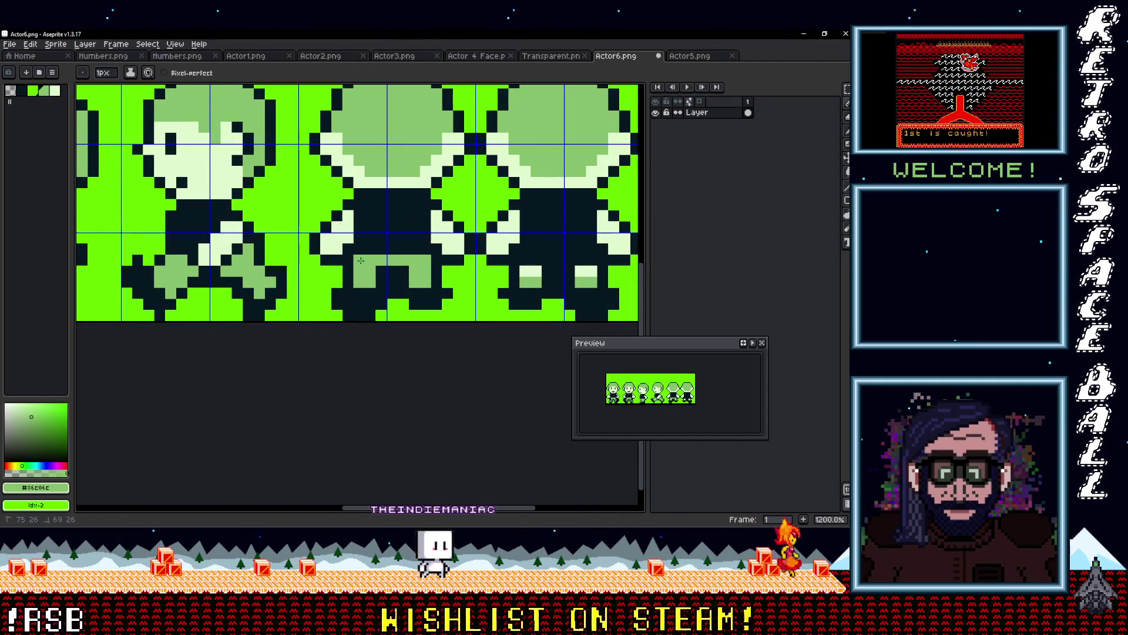
scroll(364, 251, "down", 4)
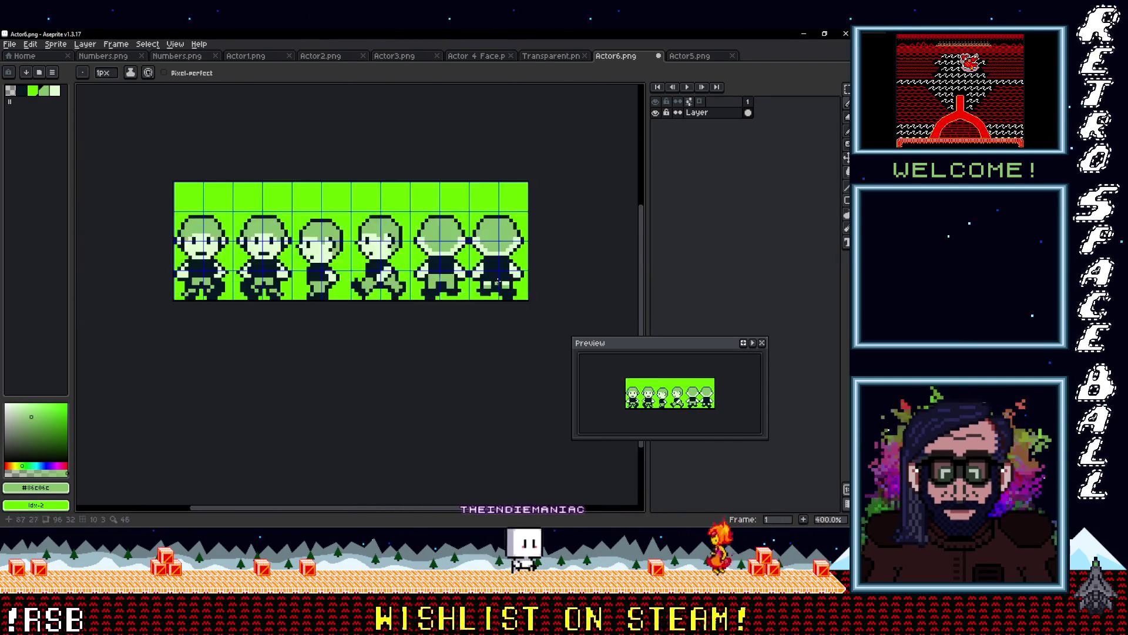
scroll(311, 264, "up", 3)
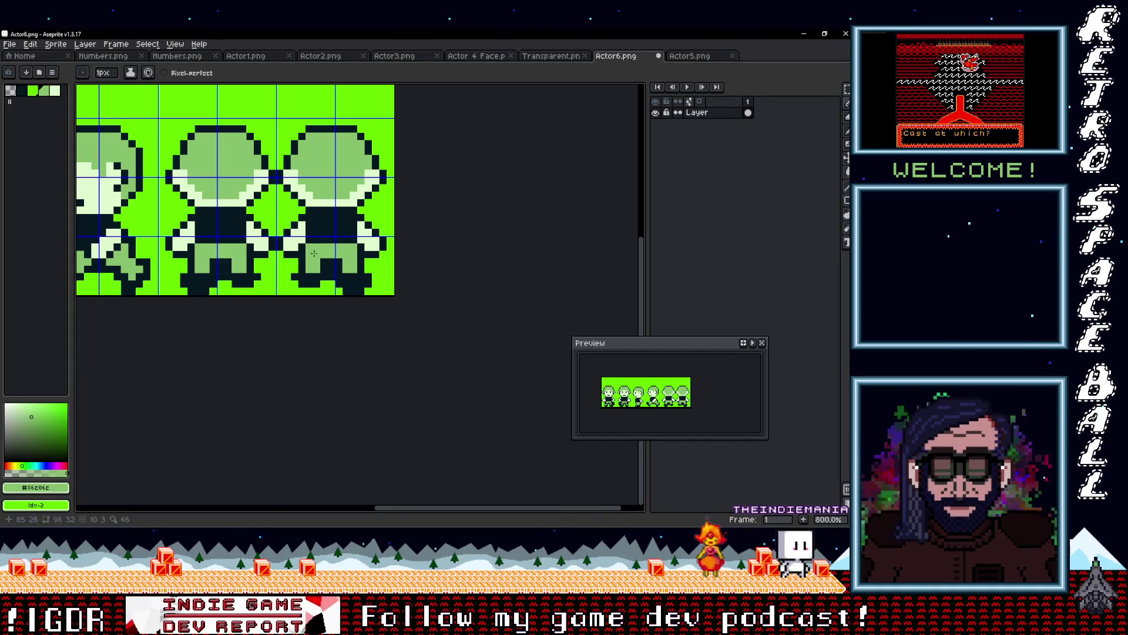
scroll(332, 249, "down", 4)
scroll(293, 252, "up", 3)
scroll(290, 252, "left", 2)
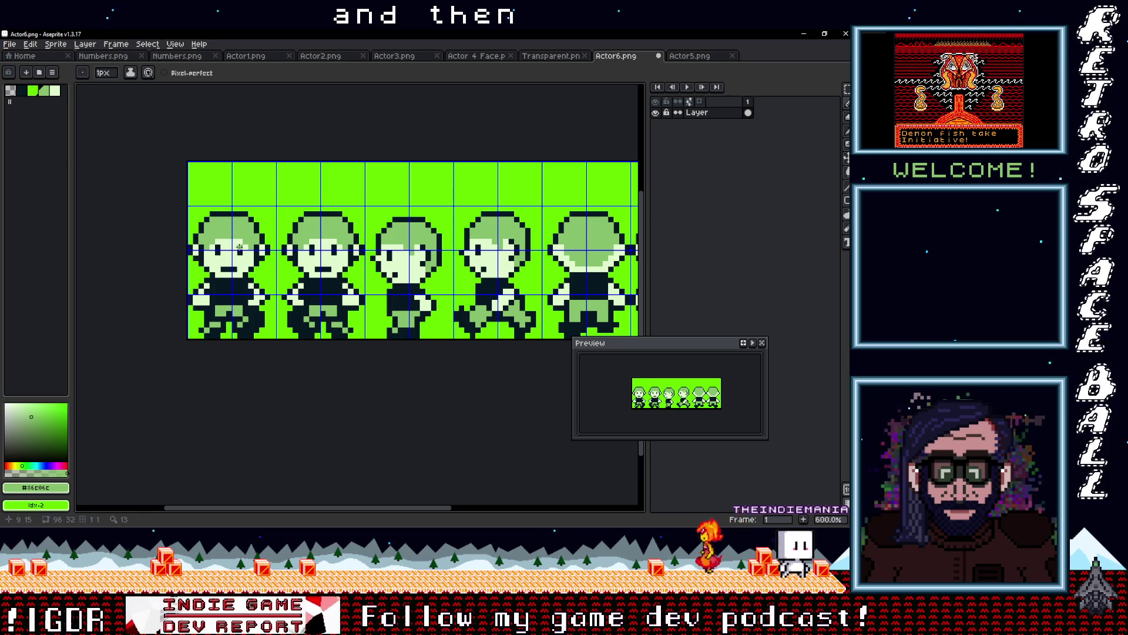
- Sample the pale green #e0f8cf from the sprite with the eyedropper
key("i")
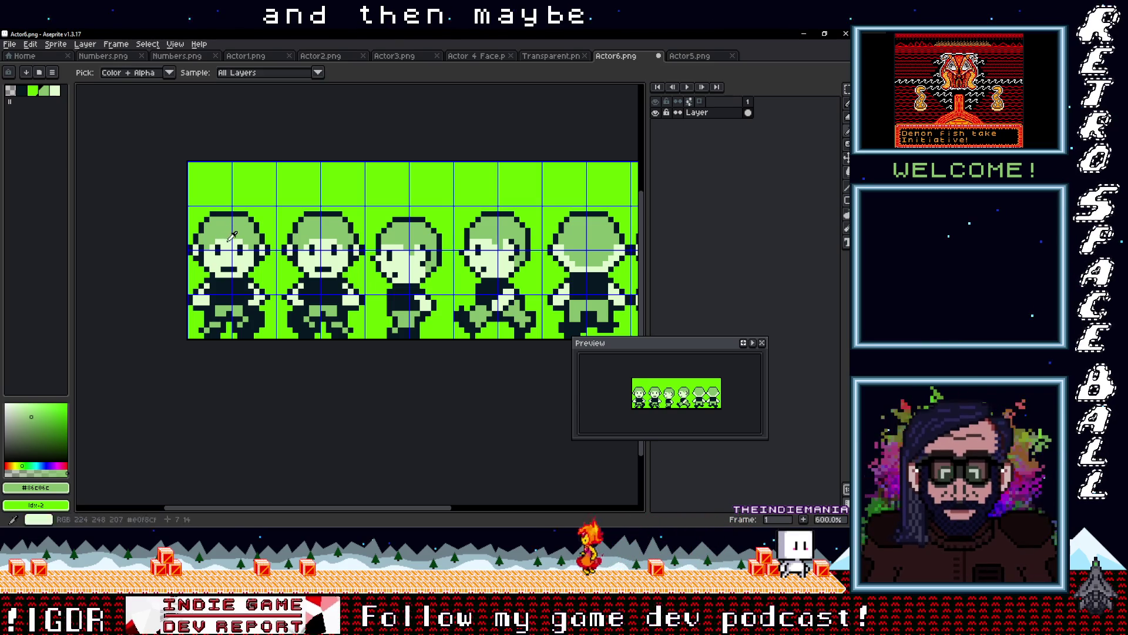
left_click(233, 235, "alt")
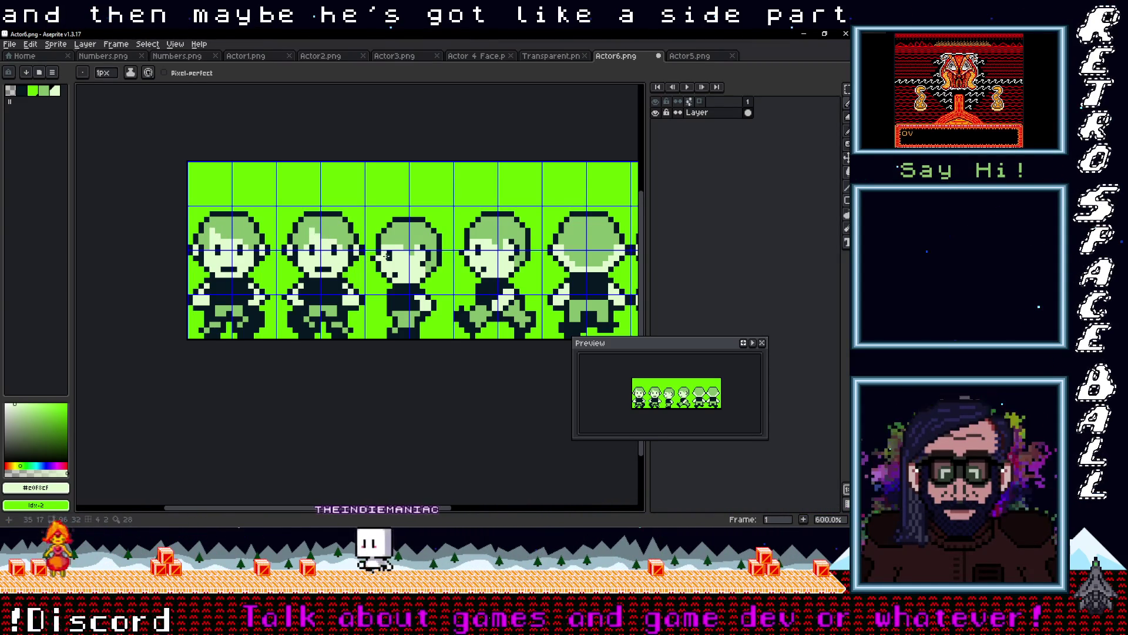
scroll(320, 237, "down", 3)
scroll(359, 257, "up", 2)
scroll(359, 256, "up", 3)
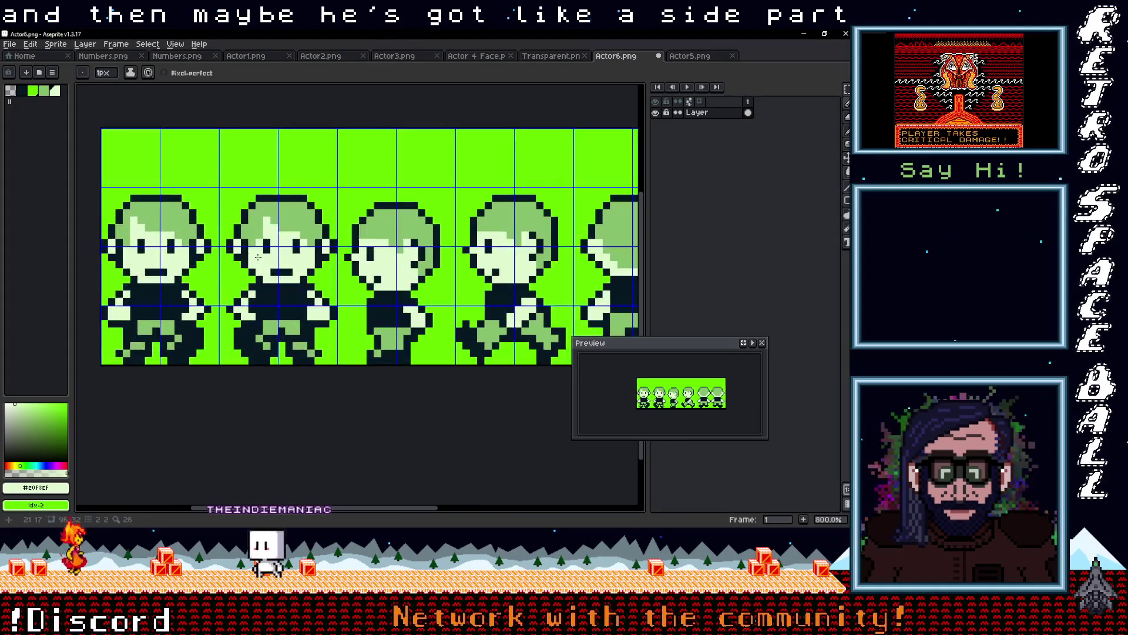
- Pick hair colour #86c06c and pencil a side-part strand, undoing one misstroke
key("i")
left_click(340, 233)
key("b")
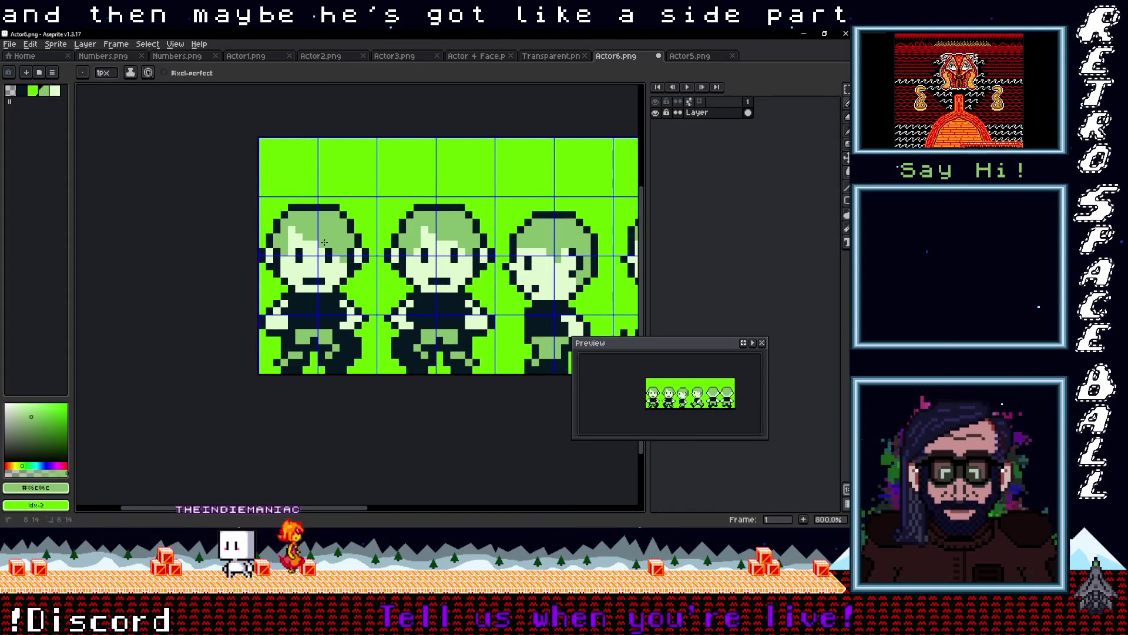
scroll(423, 261, "down", 2)
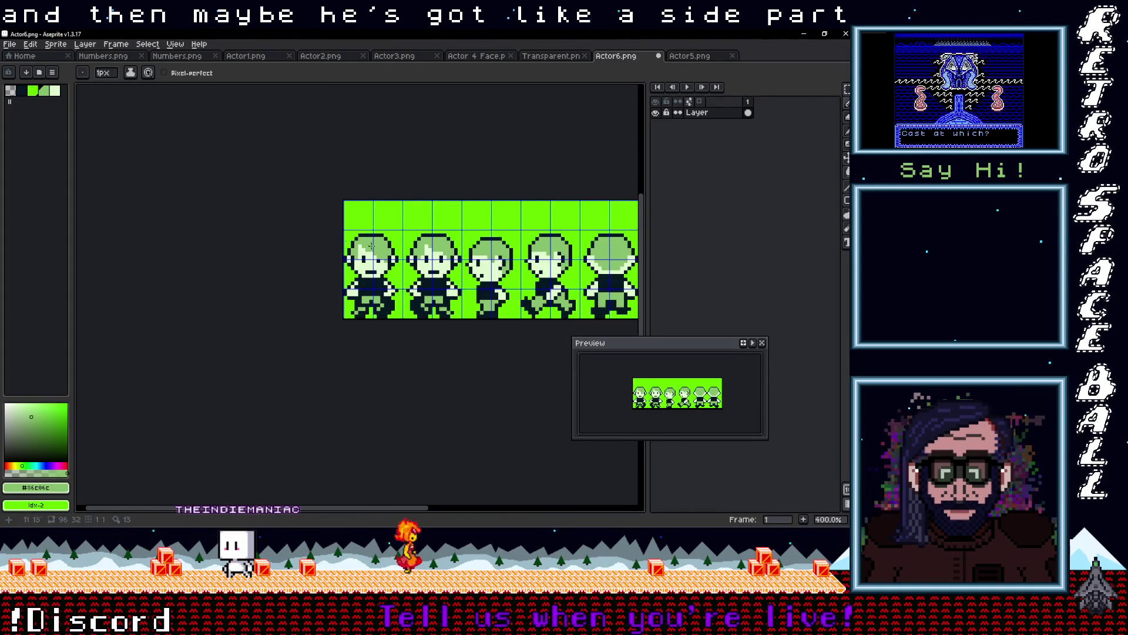
scroll(389, 256, "up", 2)
scroll(409, 266, "down", 1)
scroll(382, 268, "up", 1)
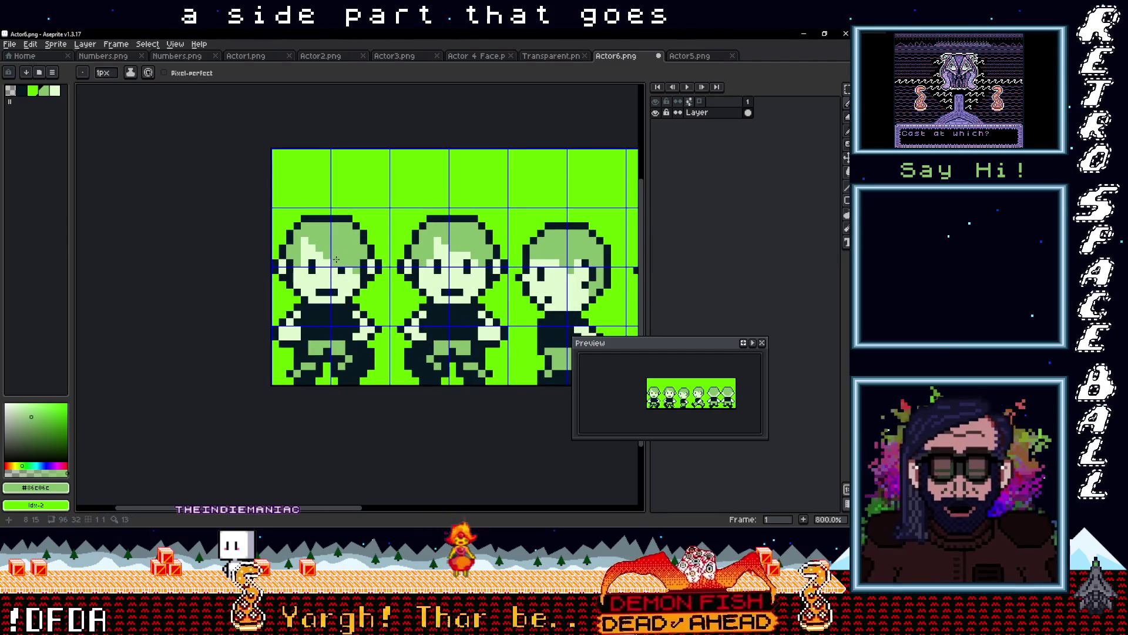
scroll(362, 275, "down", 3)
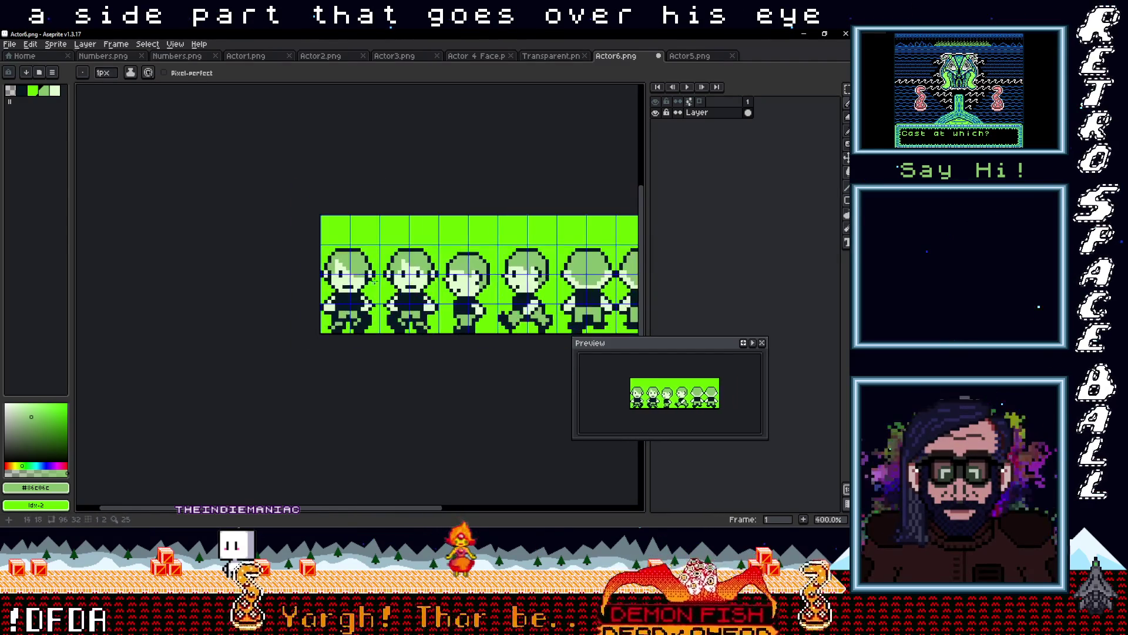
scroll(404, 284, "up", 3)
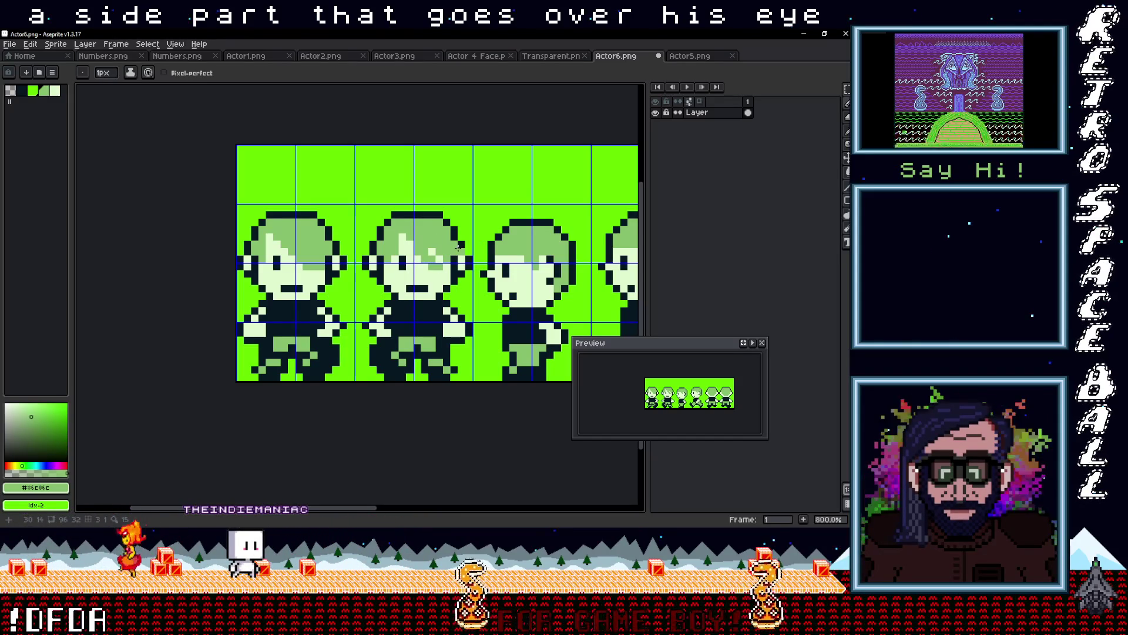
key("ctrl+z")
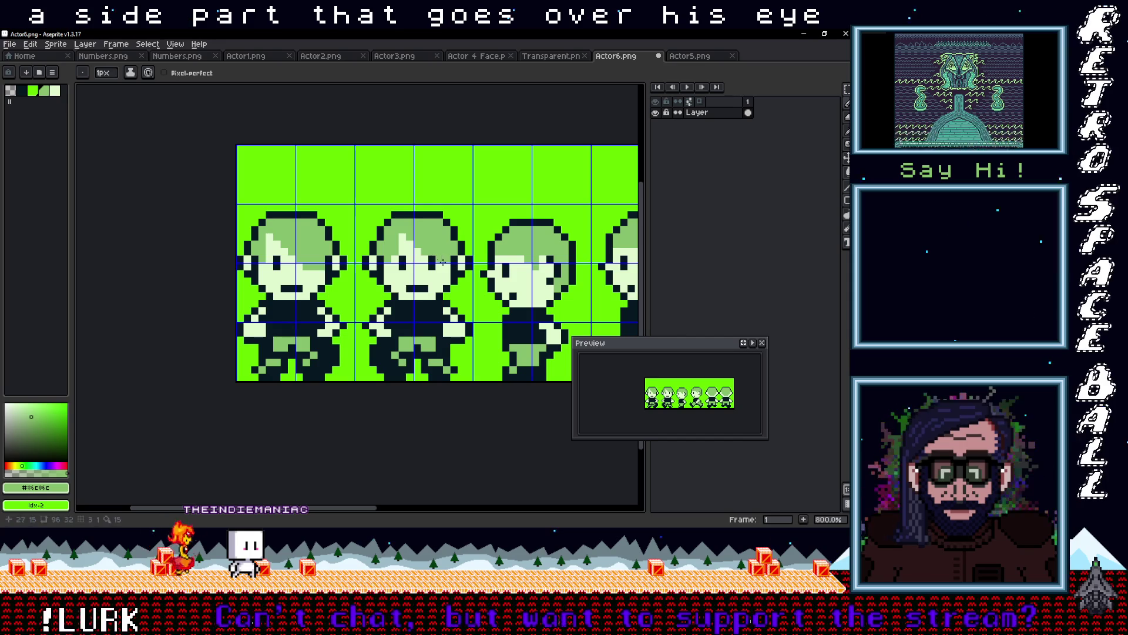
left_click(439, 259)
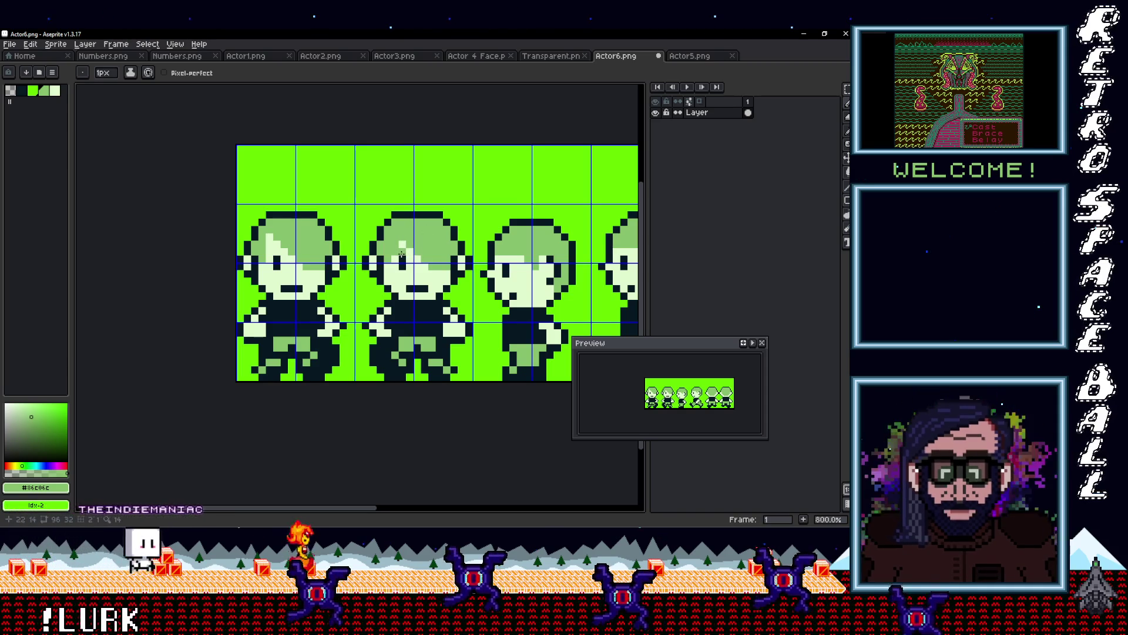
- Eyedrop the pale green #e0f8cf and hair colour #86c06c from the sprite
left_click(397, 246, "alt")
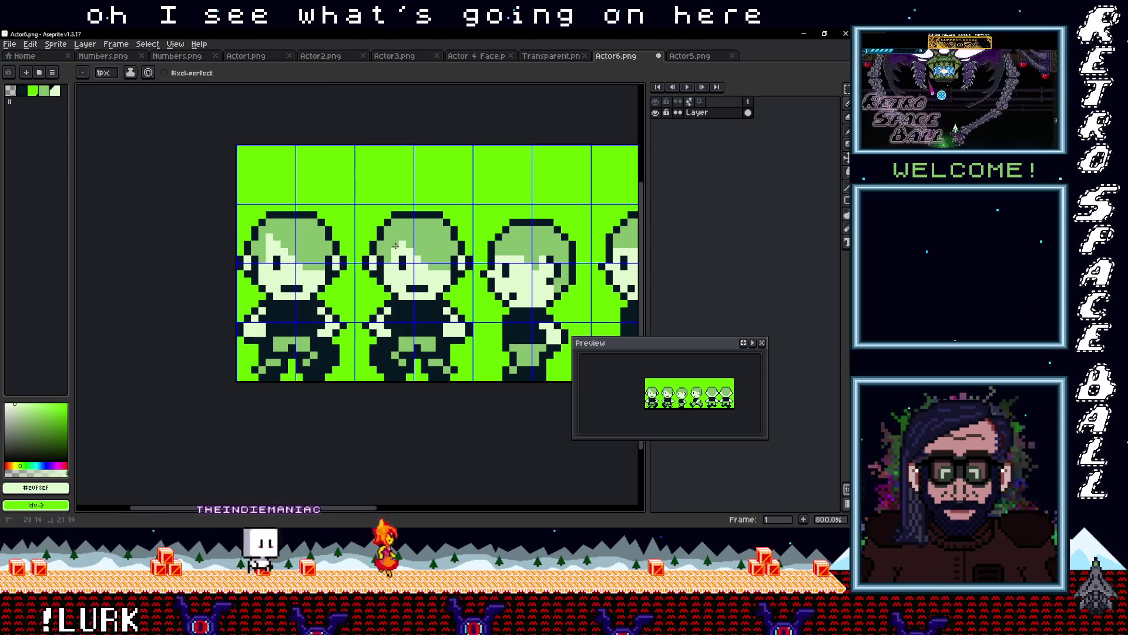
scroll(397, 246, "down", 4)
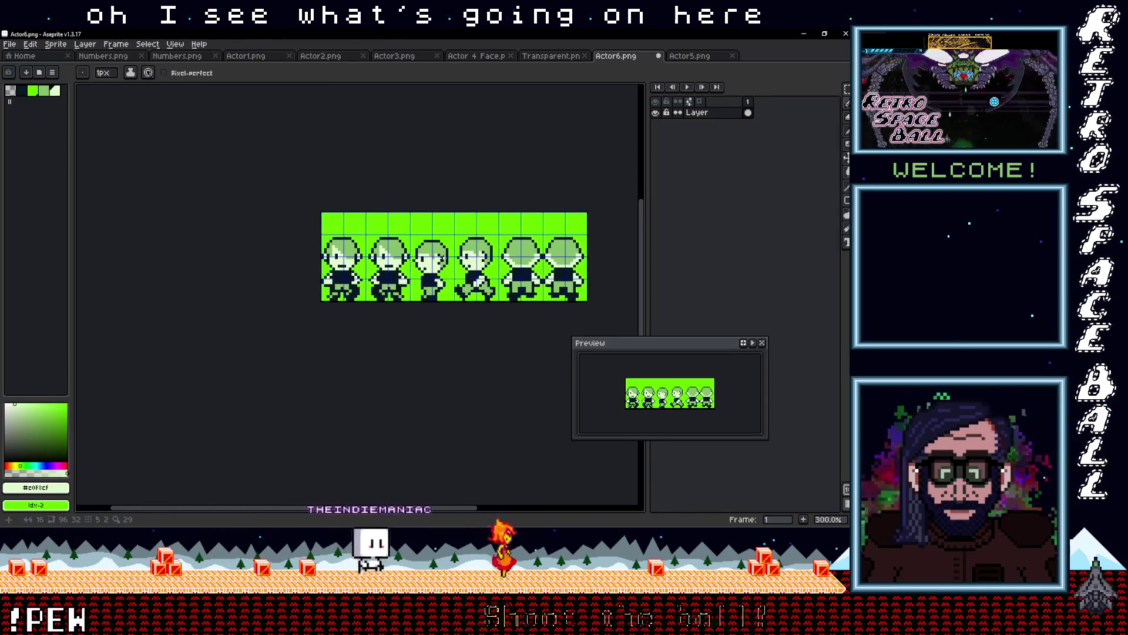
scroll(441, 270, "up", 2)
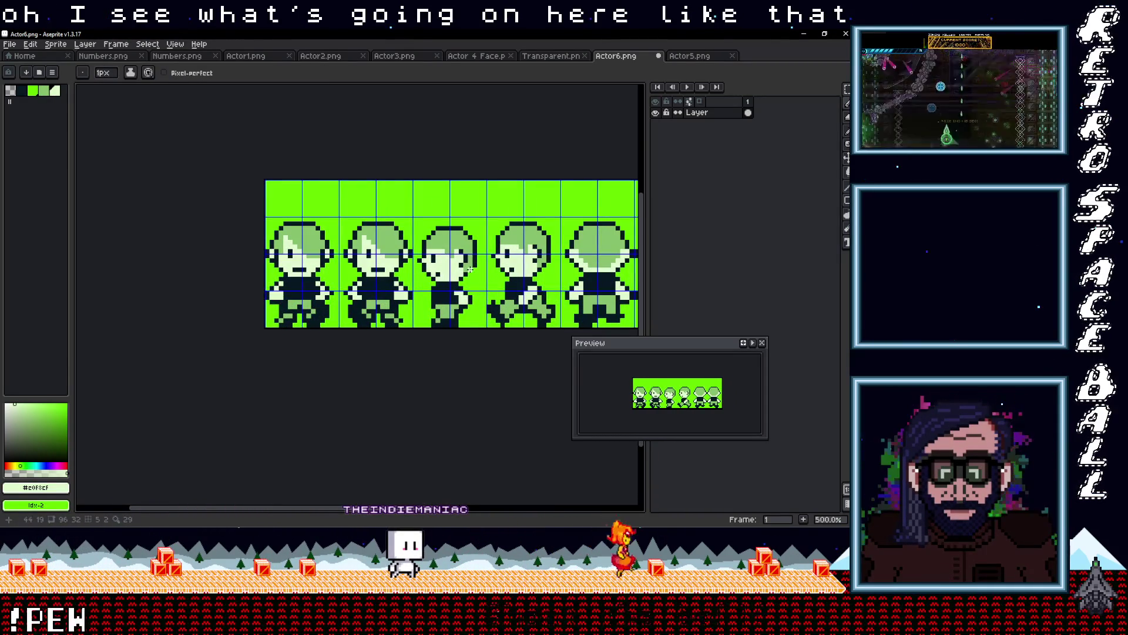
scroll(470, 269, "up", 2)
left_click(392, 241, "alt")
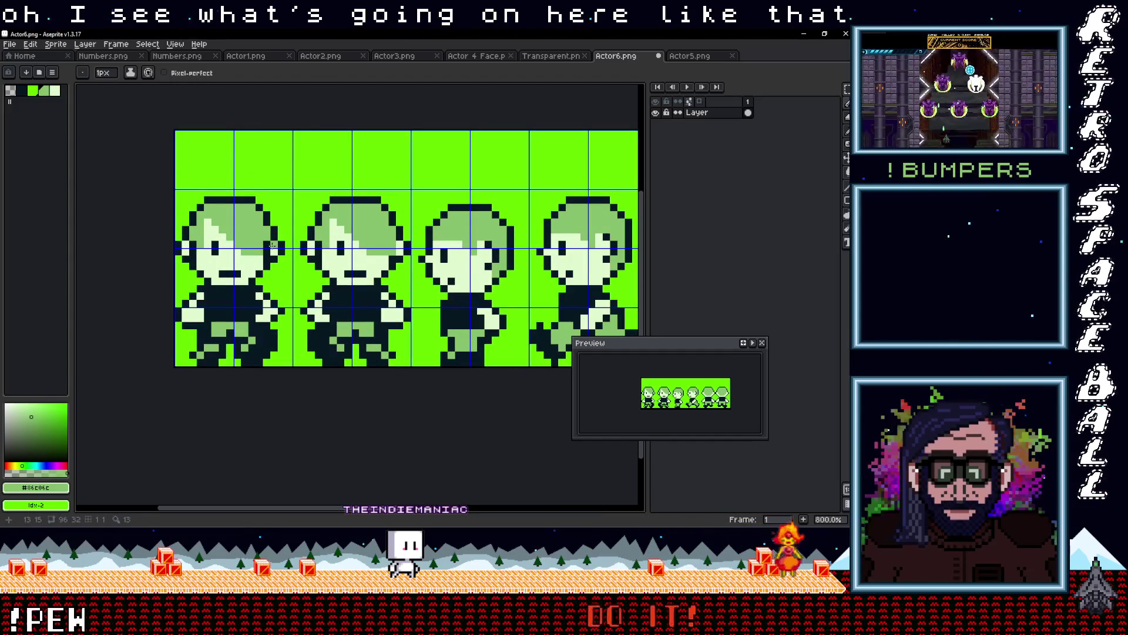
scroll(444, 275, "down", 3)
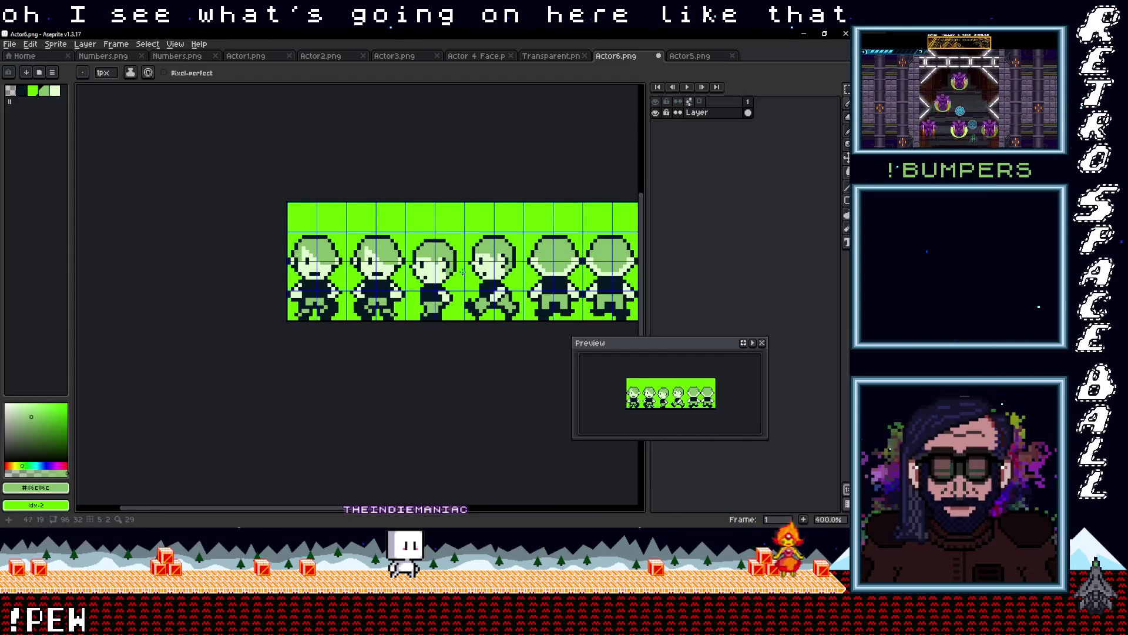
scroll(462, 272, "up", 1)
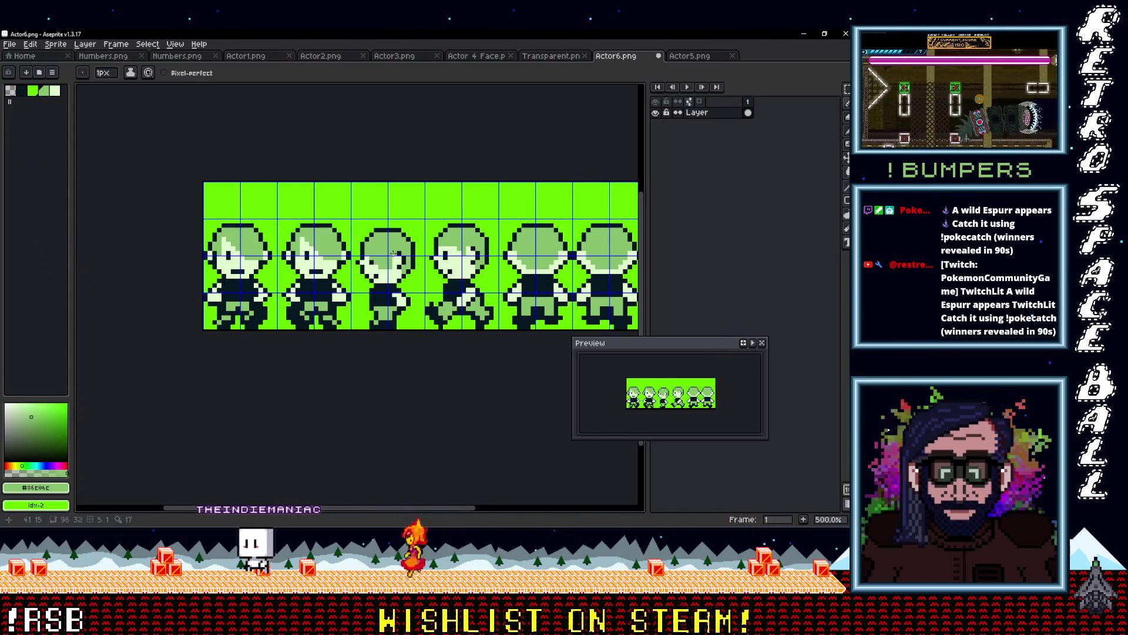
- Select palette colour index 4, then undo the highlight lines on frames 5 and 6
scroll(396, 253, "down", 1)
scroll(473, 261, "up", 2)
scroll(440, 249, "down", 1)
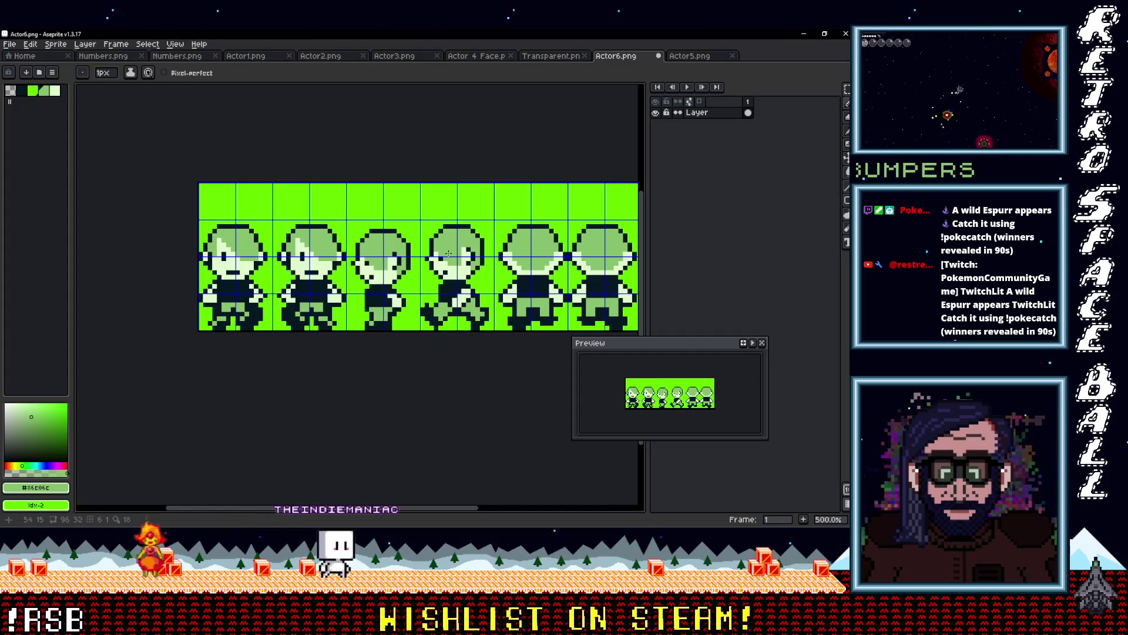
scroll(483, 261, "down", 3)
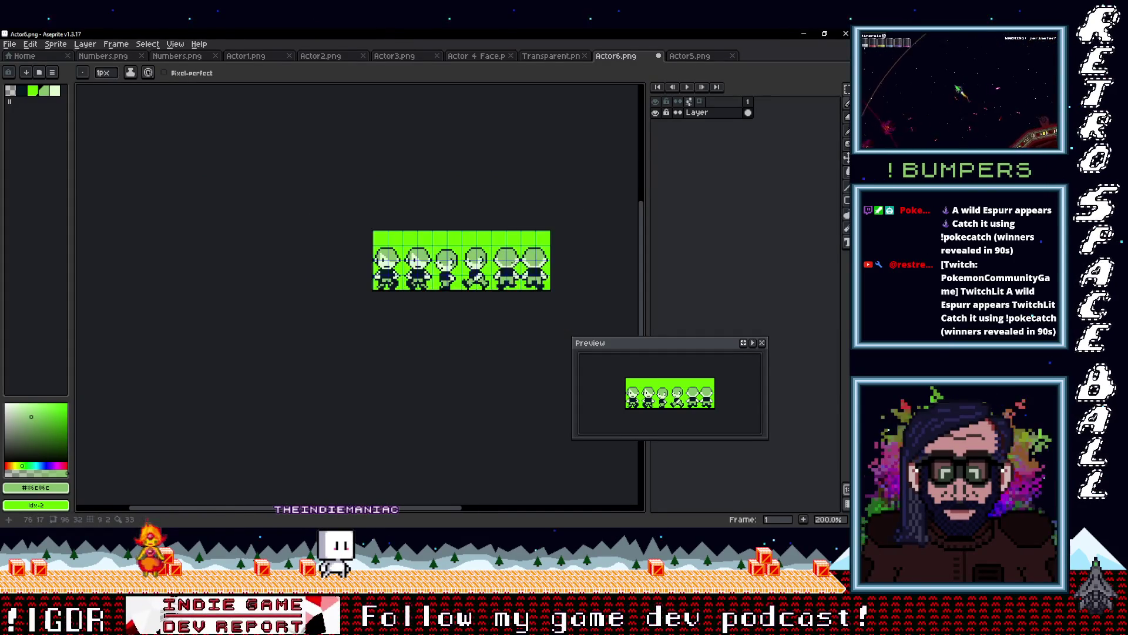
scroll(460, 262, "up", 2)
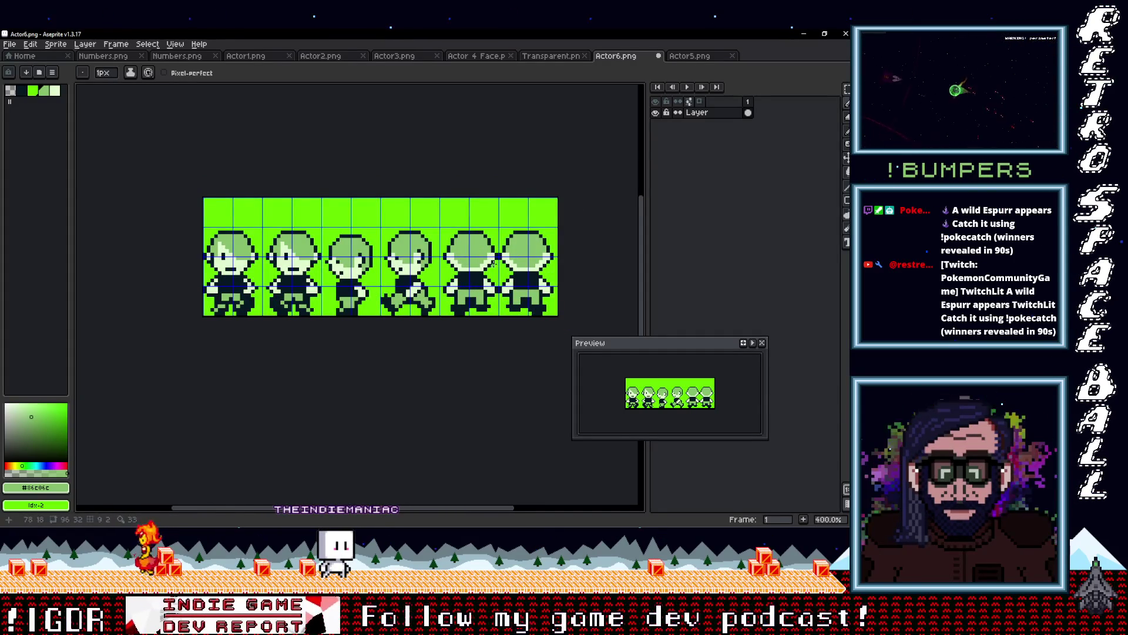
scroll(475, 263, "up", 1)
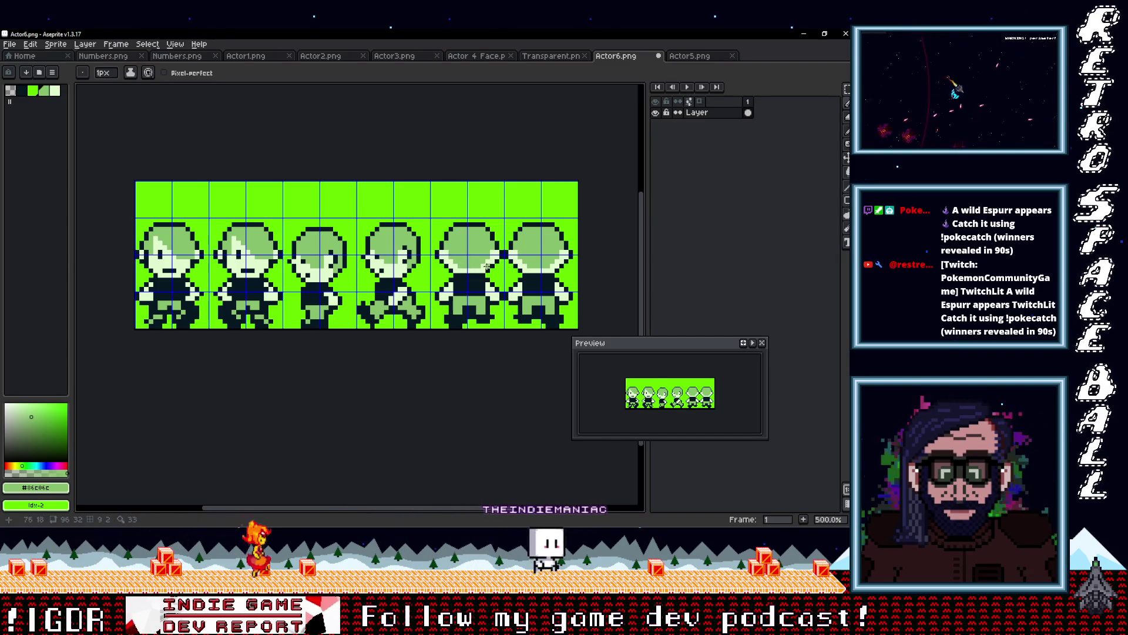
scroll(464, 259, "down", 4)
scroll(486, 270, "up", 3)
scroll(485, 269, "up", 1)
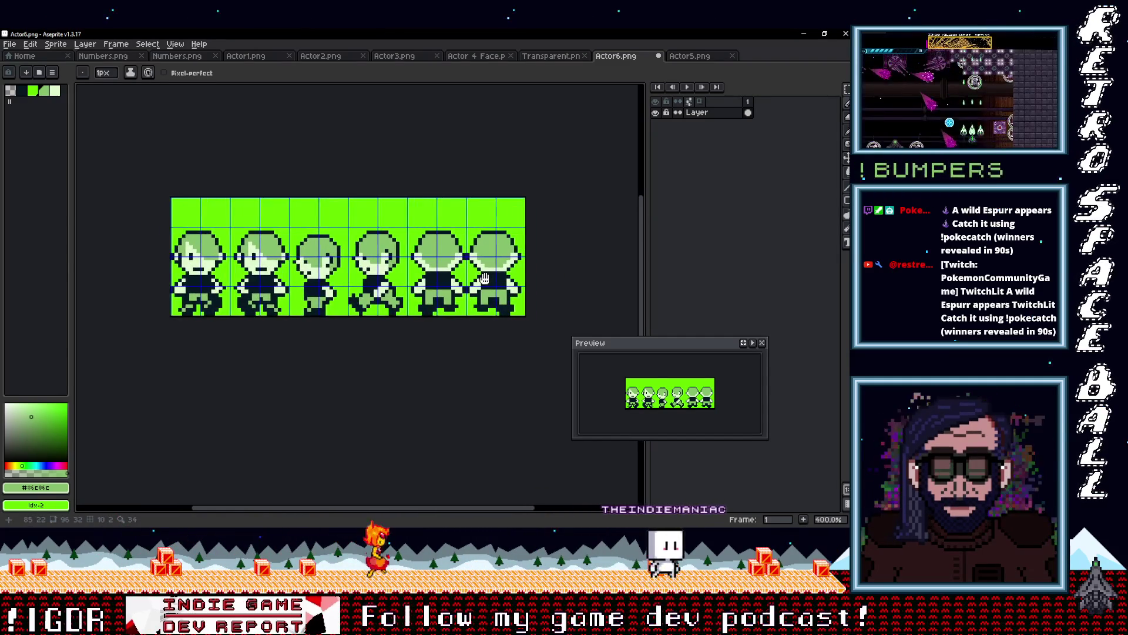
scroll(489, 277, "down", 1)
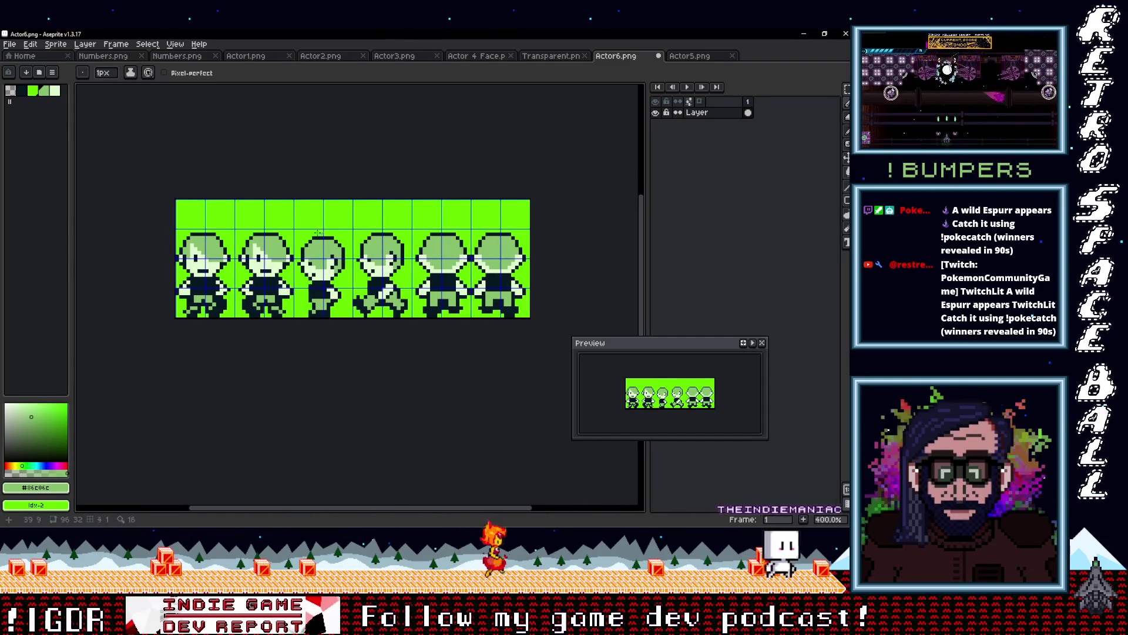
left_click(56, 91)
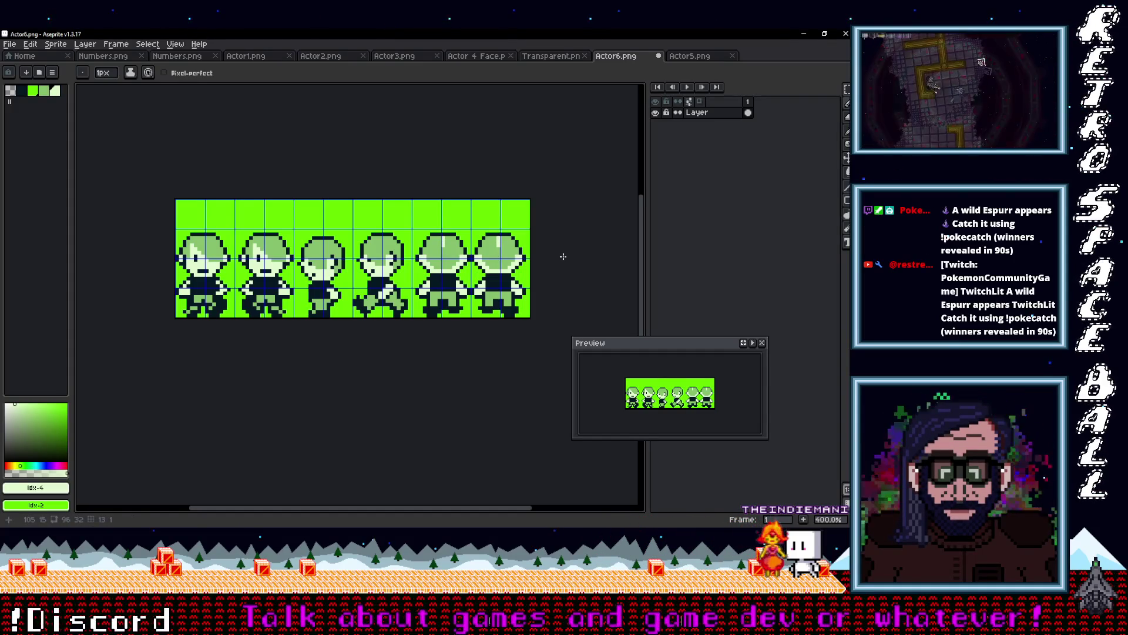
key("ctrl+z")
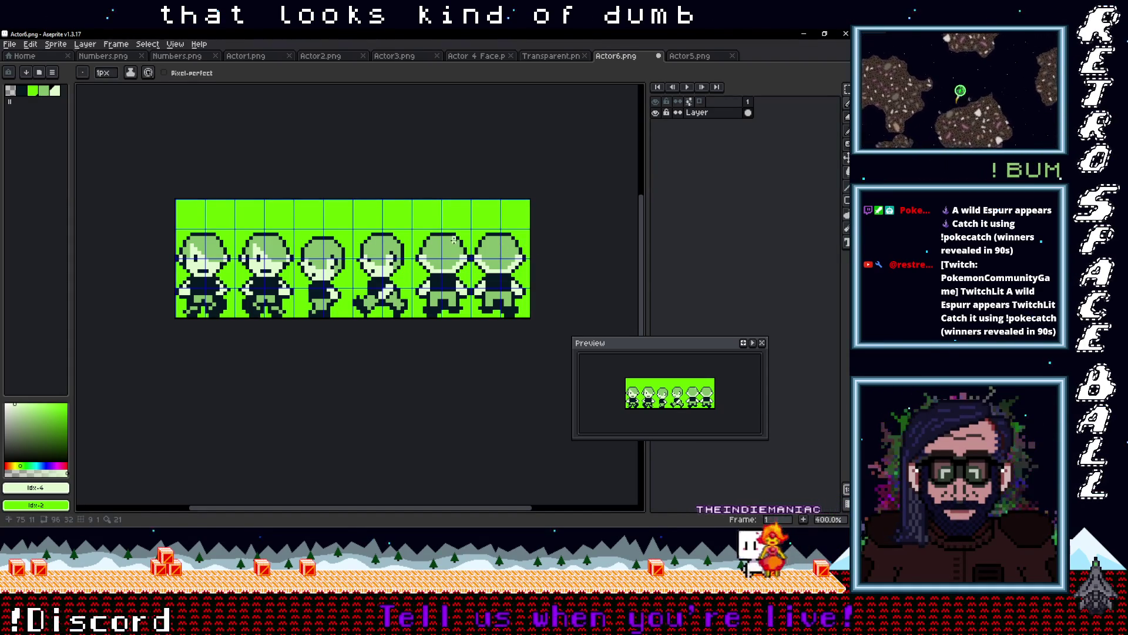
- Undo the last pencil stroke on Actor6 and zoom around to review the sheet
key("ctrl+z")
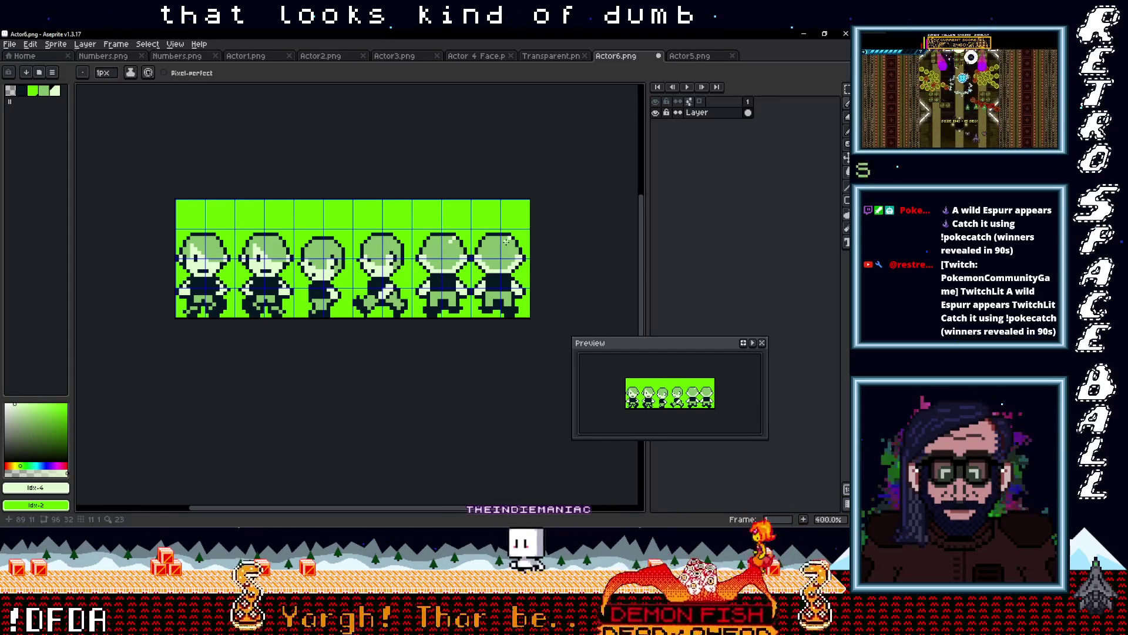
scroll(546, 254, "down", 4)
scroll(540, 258, "up", 4)
scroll(536, 267, "down", 1)
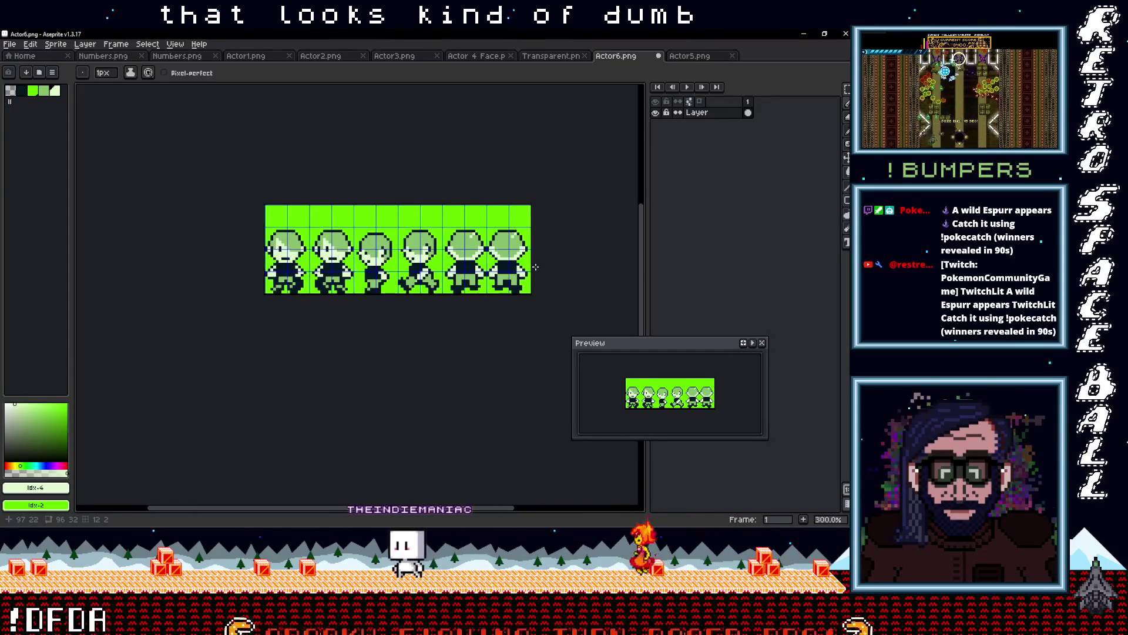
scroll(435, 254, "up", 1)
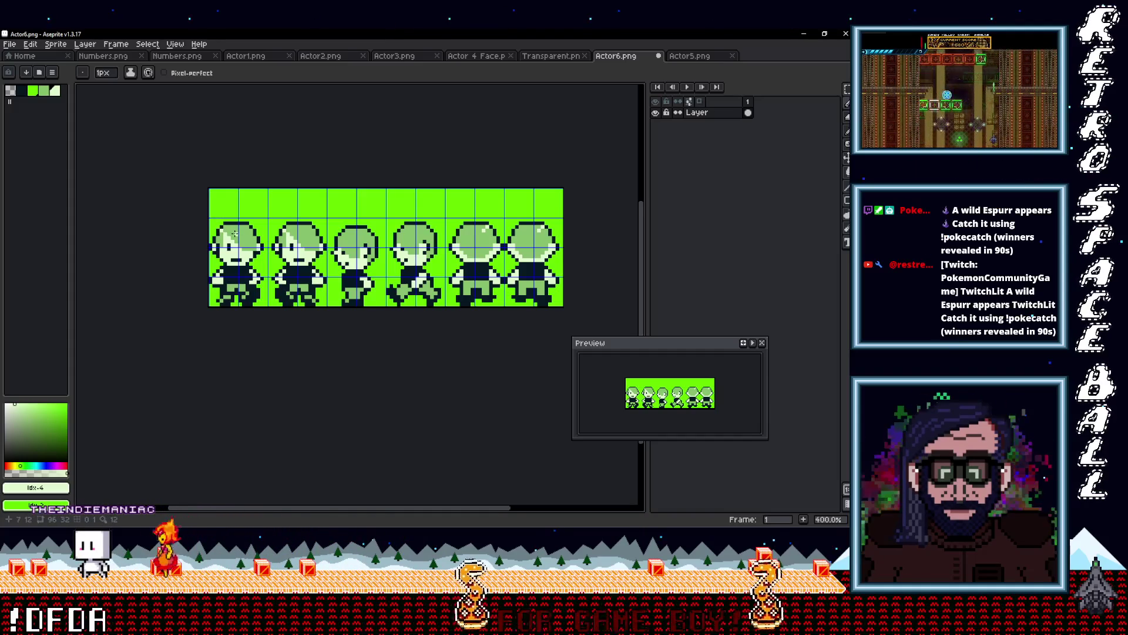
scroll(235, 233, "down", 2)
scroll(402, 251, "up", 2)
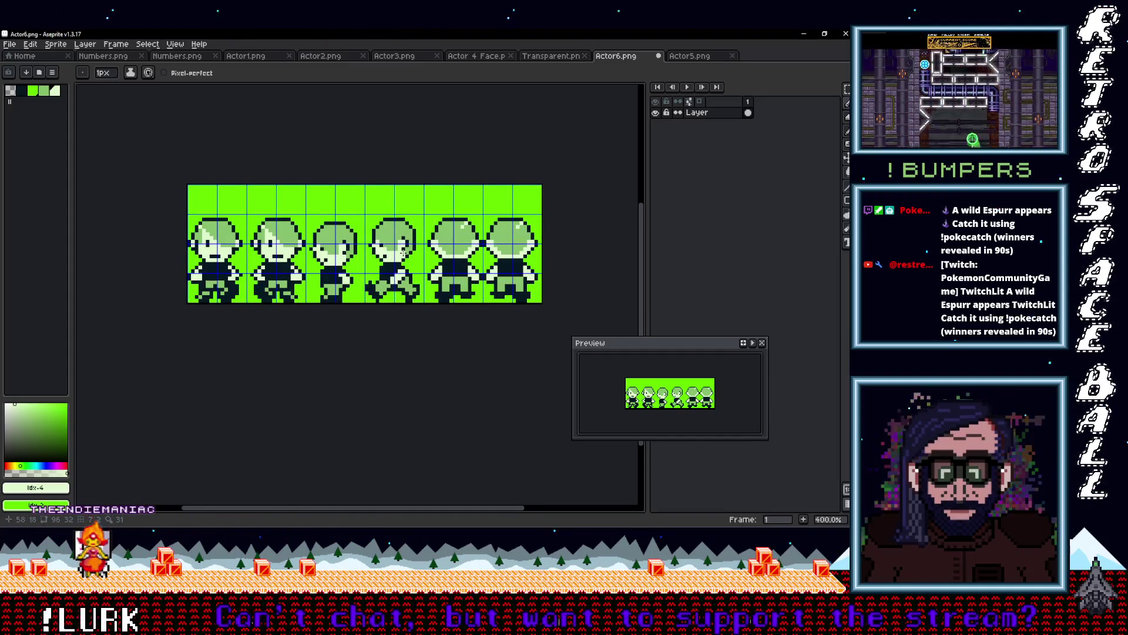
scroll(403, 251, "down", 2)
scroll(412, 253, "up", 1)
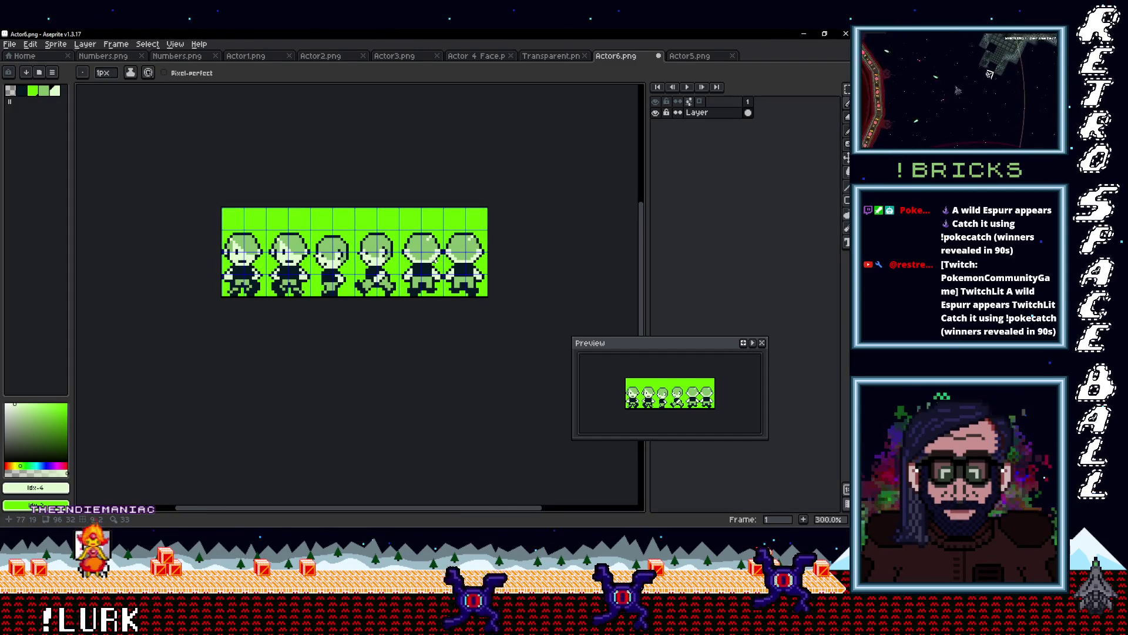
scroll(435, 260, "down", 2)
scroll(441, 259, "up", 2)
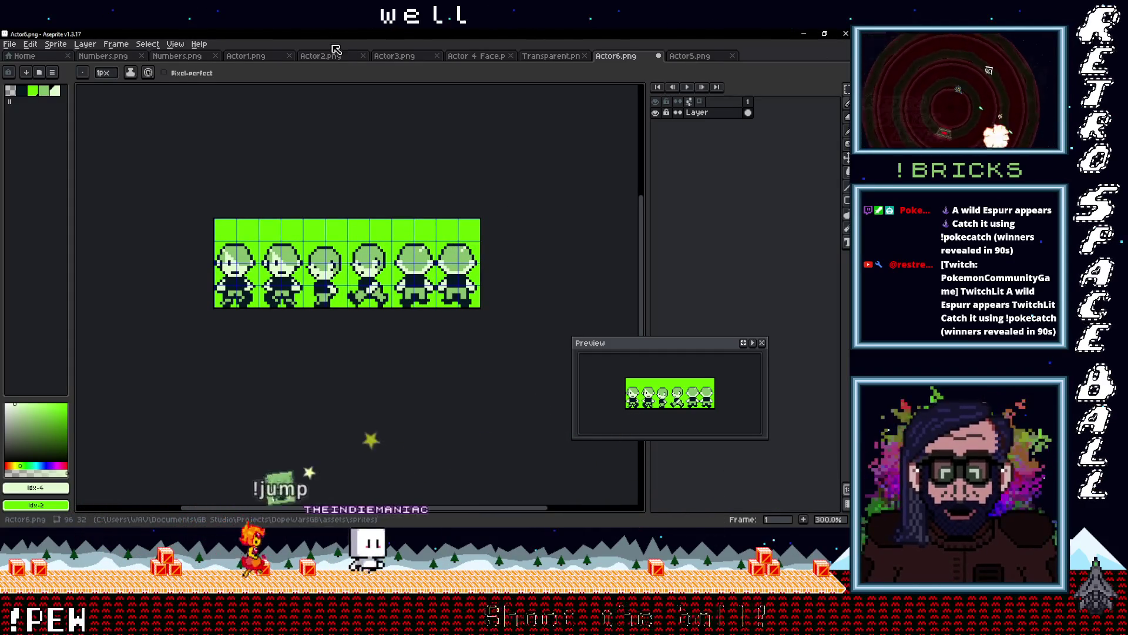
left_click(9, 44)
- Export the sprite sheet as Actor7.png in the project's sprites folder
mouse_move(34, 136)
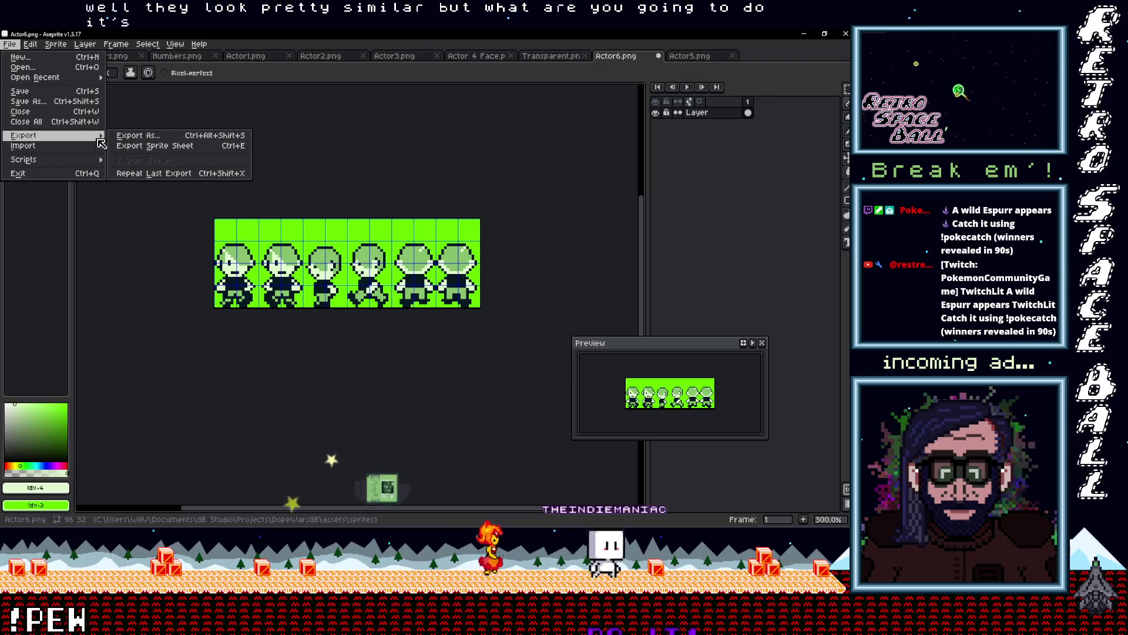
left_click(139, 135)
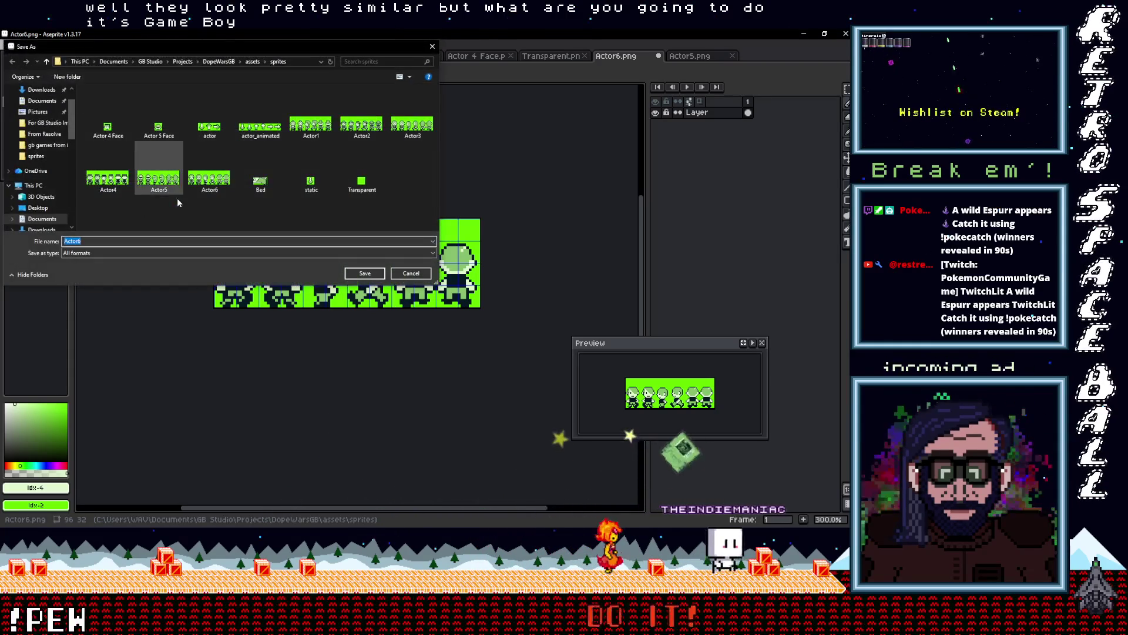
left_click(93, 241)
key("BackSpace")
type("7")
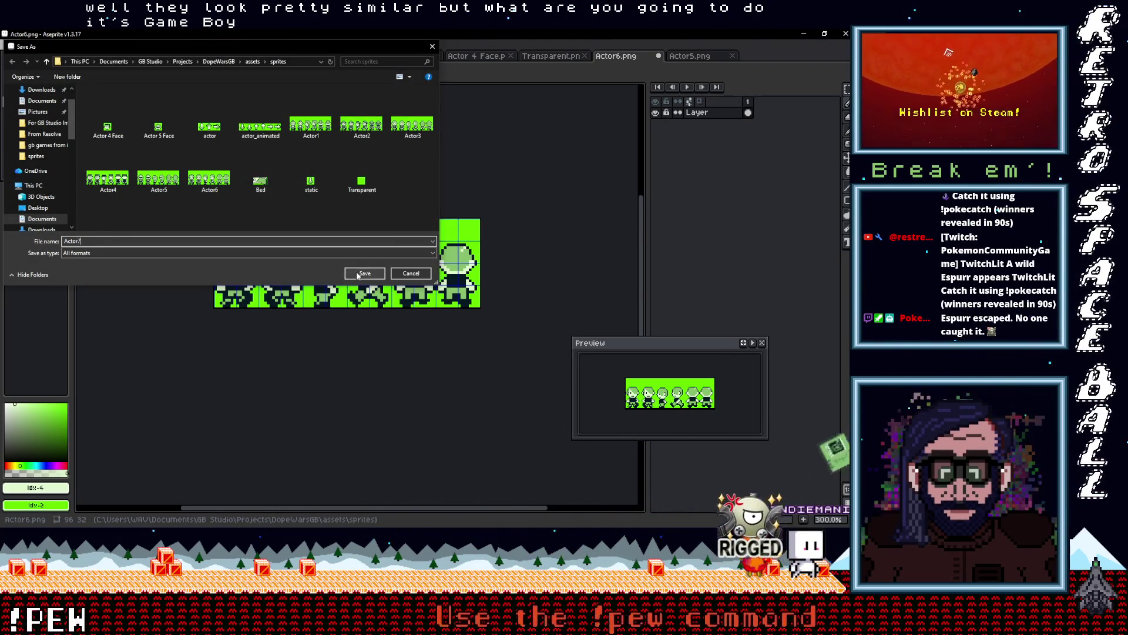
left_click(364, 274)
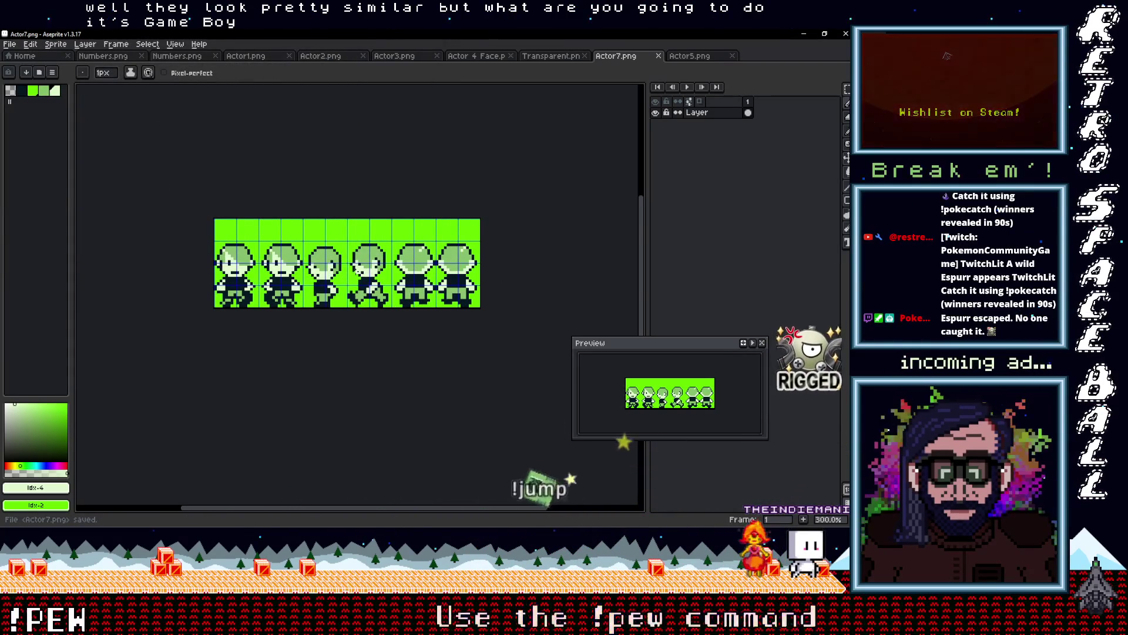
left_click(804, 33)
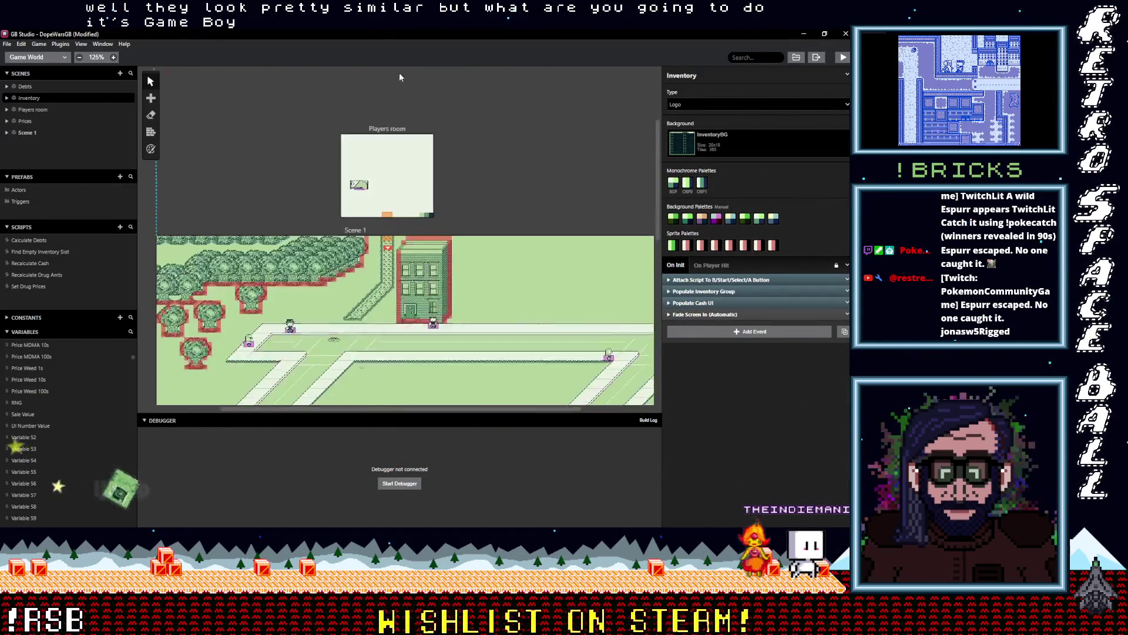
- Duplicate the MDMA dealer beside the original as Actor 5, keeping the Actor4 sprite sheet
scroll(399, 76, "down", 5)
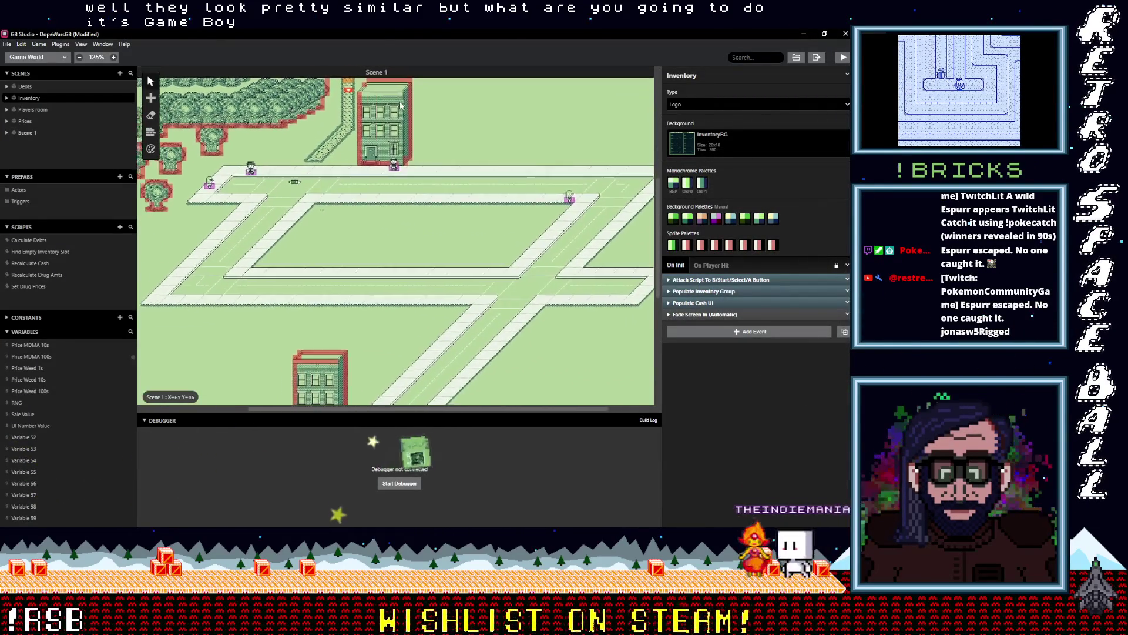
left_click(295, 180)
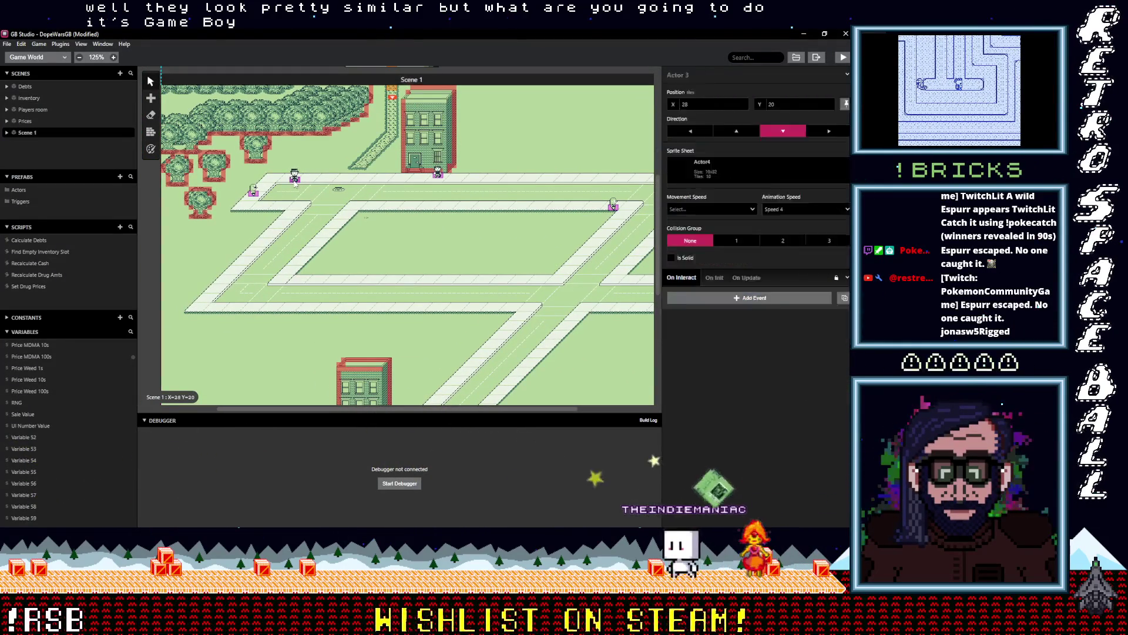
left_click(295, 180)
key("a")
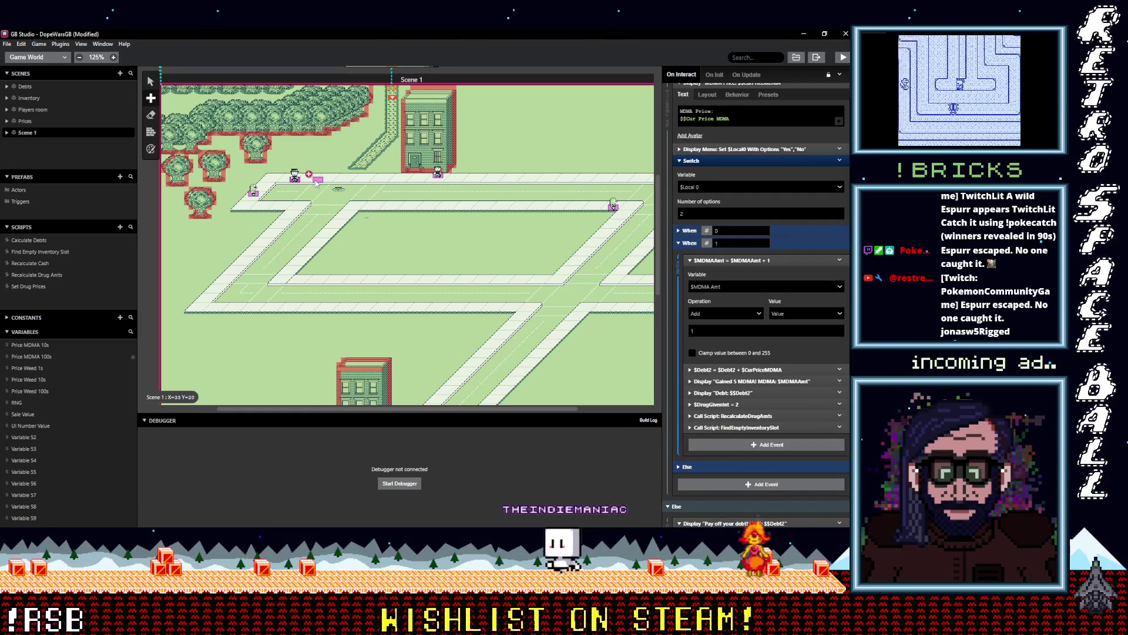
left_click(316, 181)
left_click(736, 169)
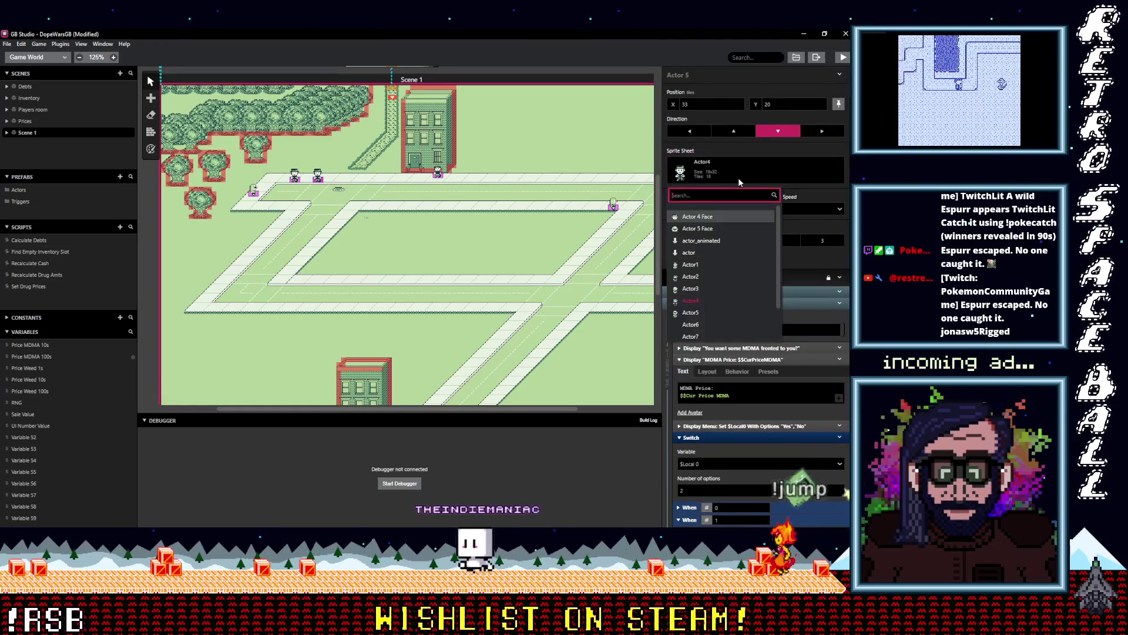
left_click(789, 174)
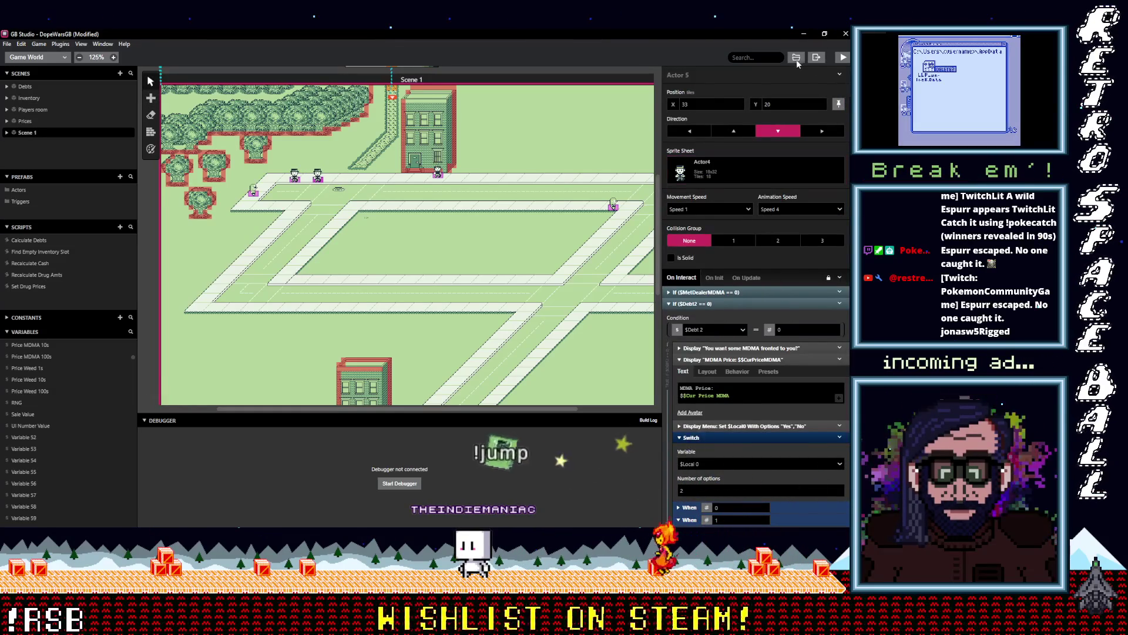
- Copy Actor6.png and Actor7.png from assets\sprites into the DopeWars GB folder
left_click(796, 58)
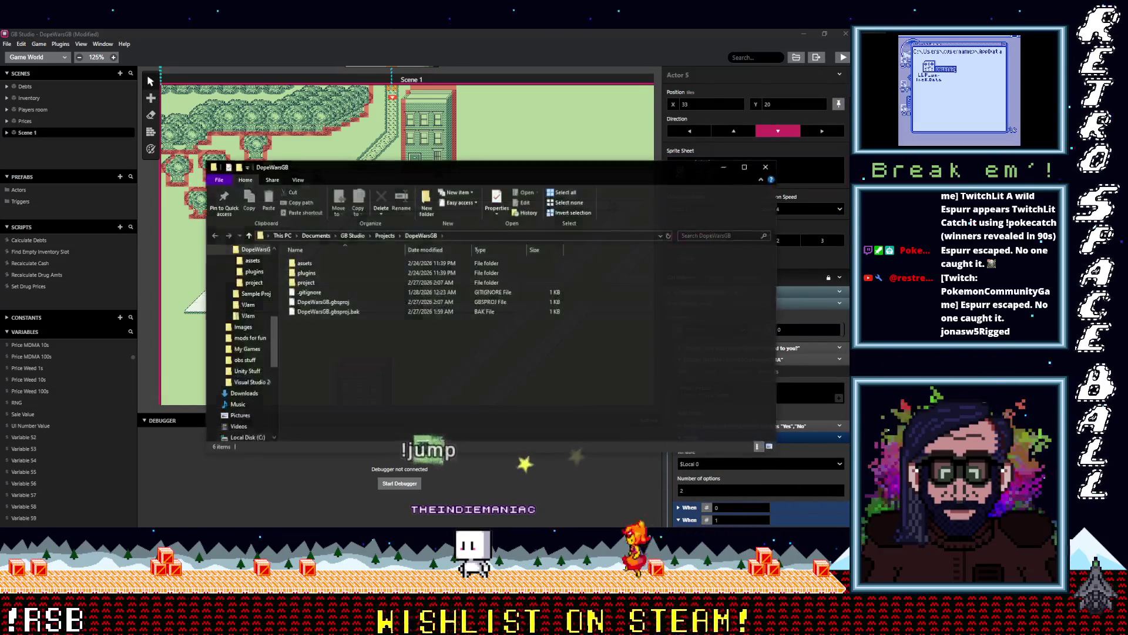
double_click(304, 263)
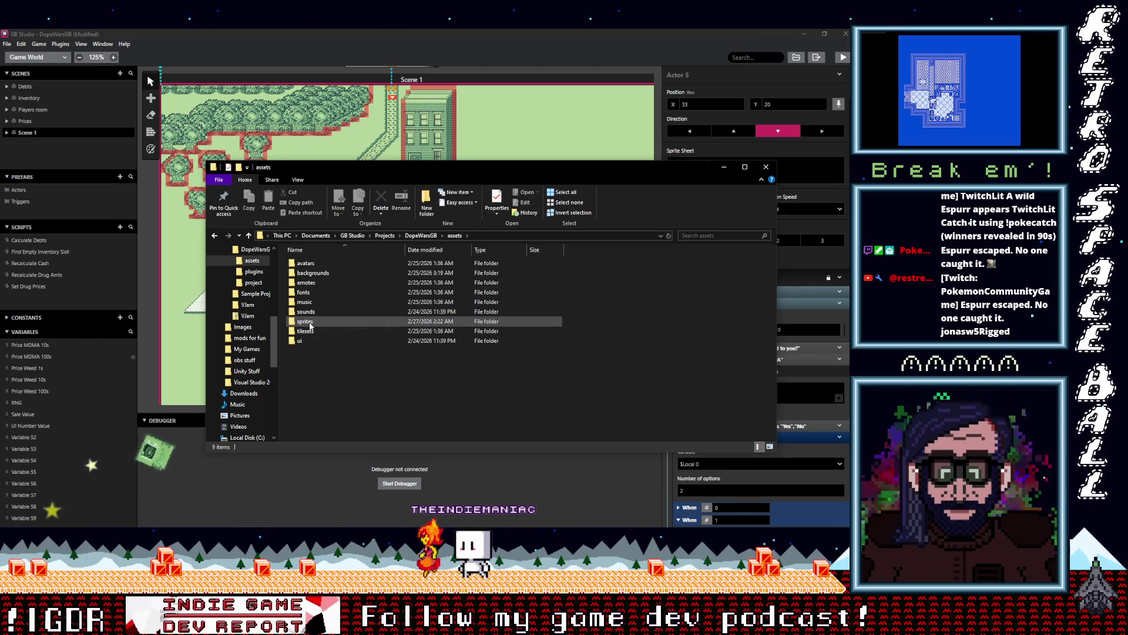
double_click(305, 322)
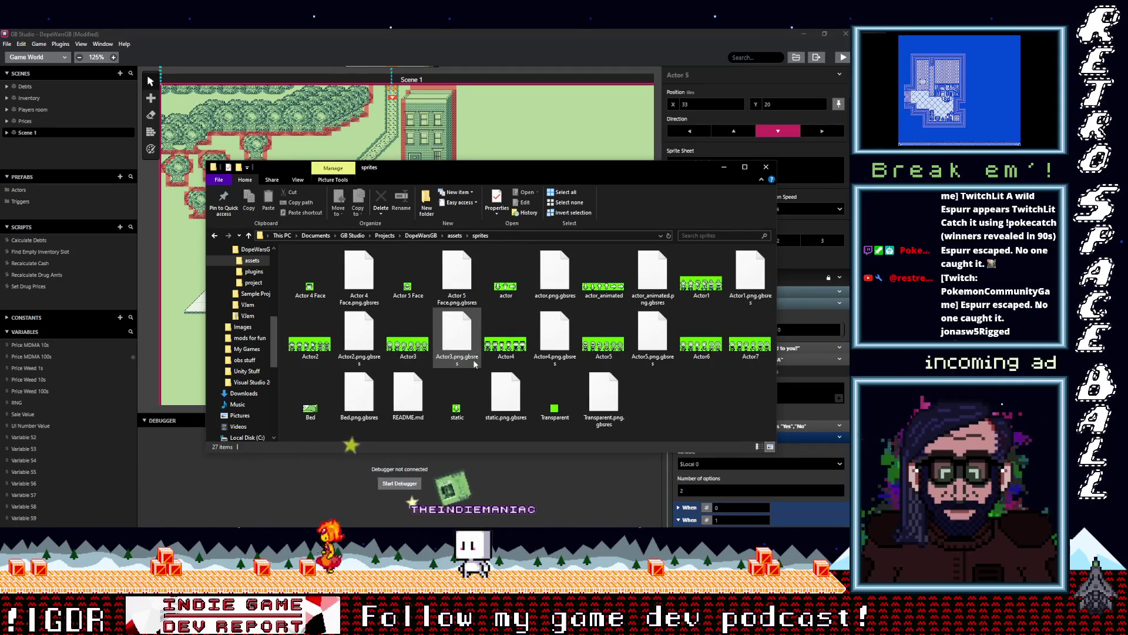
left_click(702, 342)
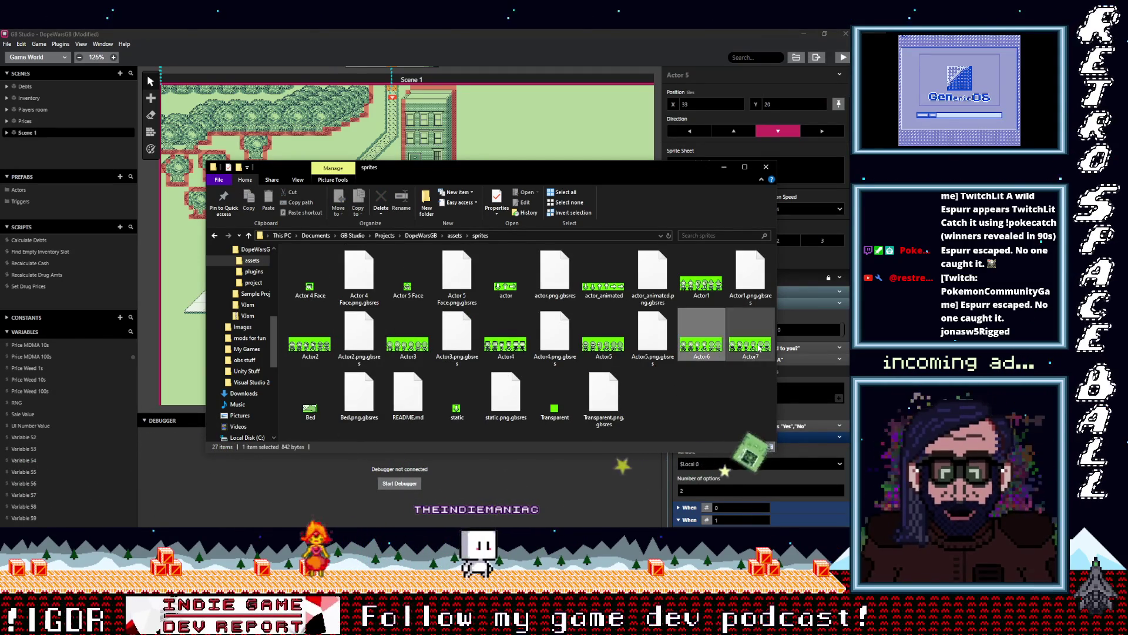
left_click(759, 348, "ctrl")
right_click(759, 347)
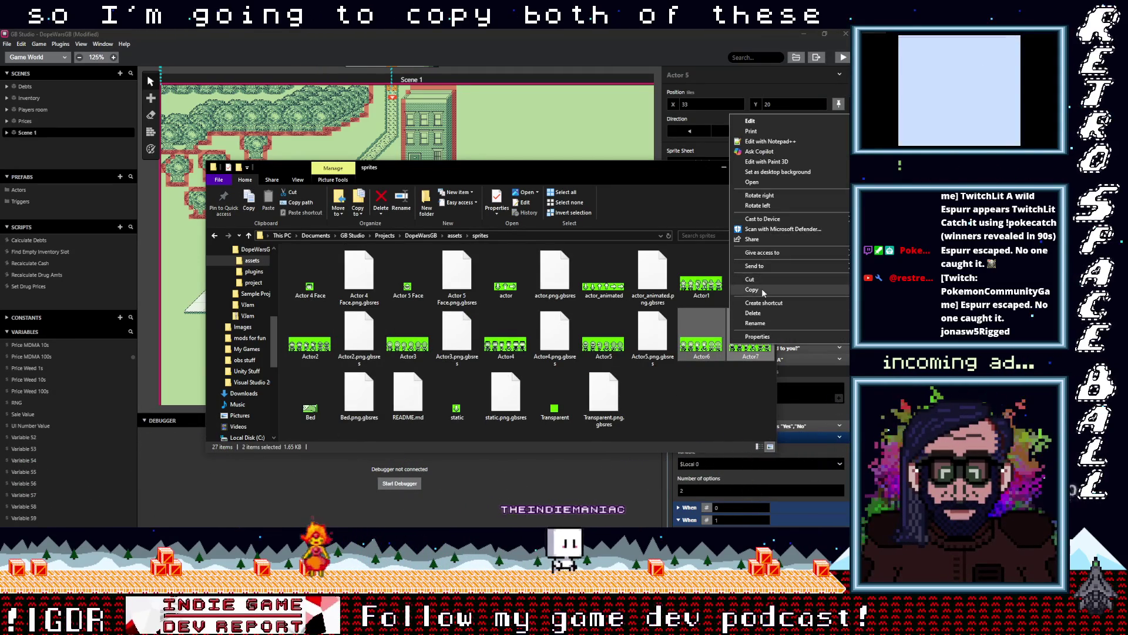
left_click(752, 290)
key("alt+Tab")
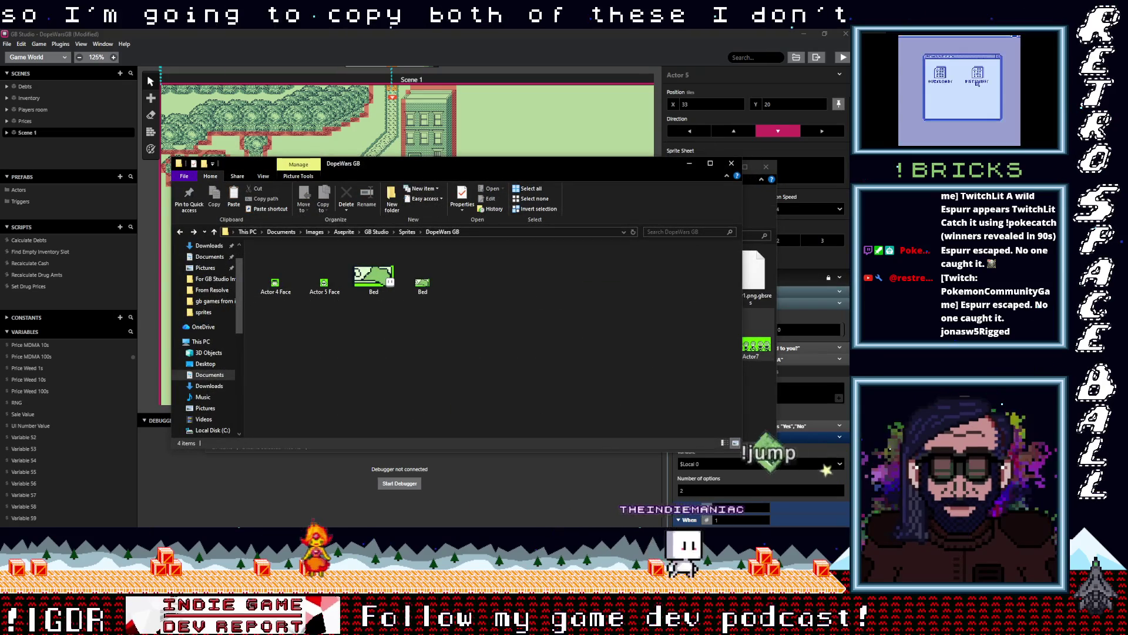
right_click(484, 286)
left_click(497, 367)
left_click(449, 363)
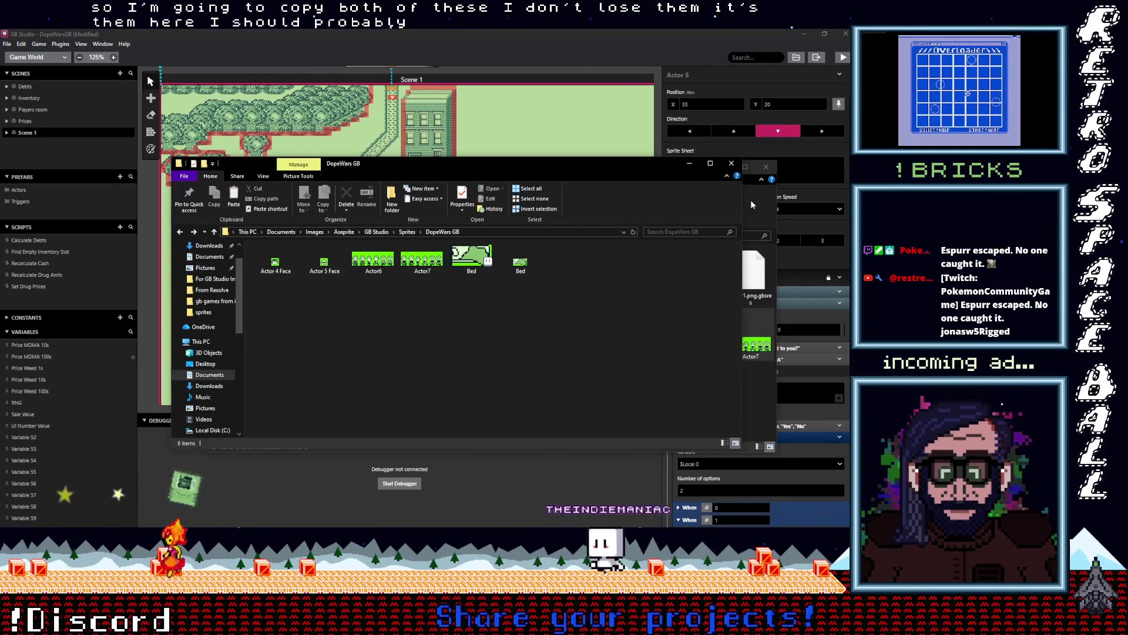
- Copy Actor1 through Actor5 images into the DopeWars GB folder as well
left_click(751, 205)
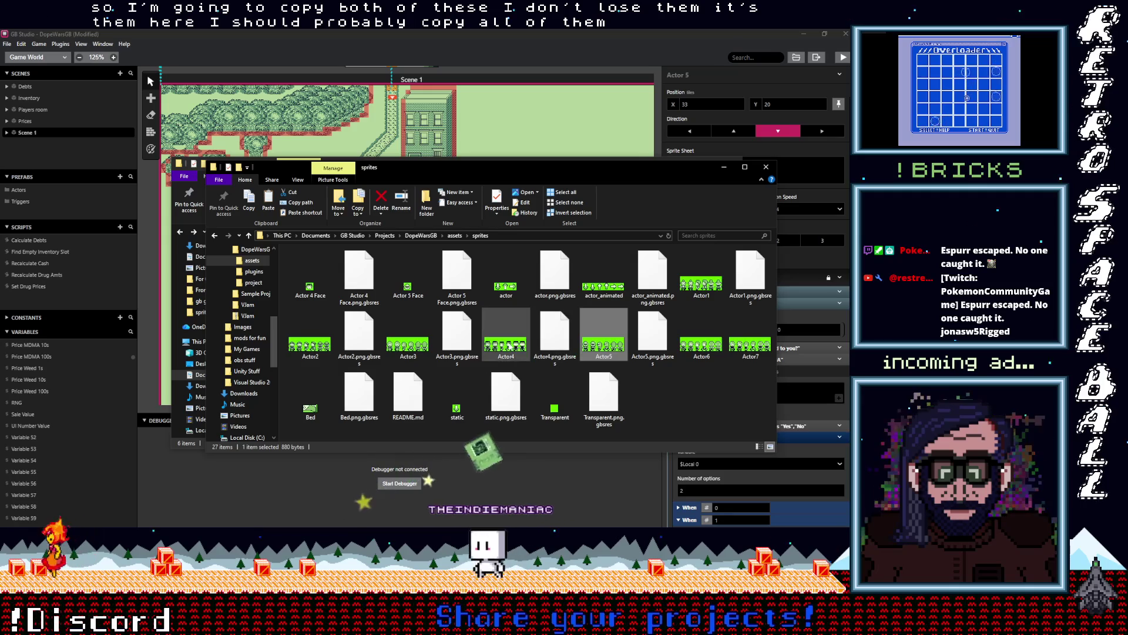
left_click(506, 344, "ctrl")
left_click(408, 344, "ctrl")
left_click(310, 344, "ctrl")
left_click(701, 284, "ctrl")
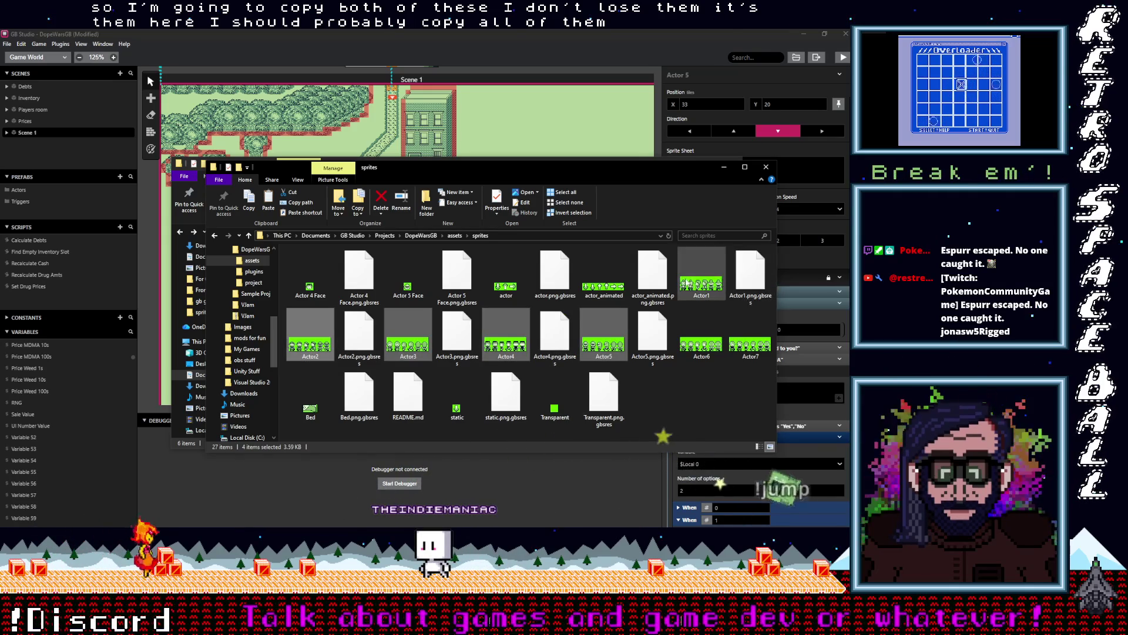
right_click(704, 284)
left_click(726, 458)
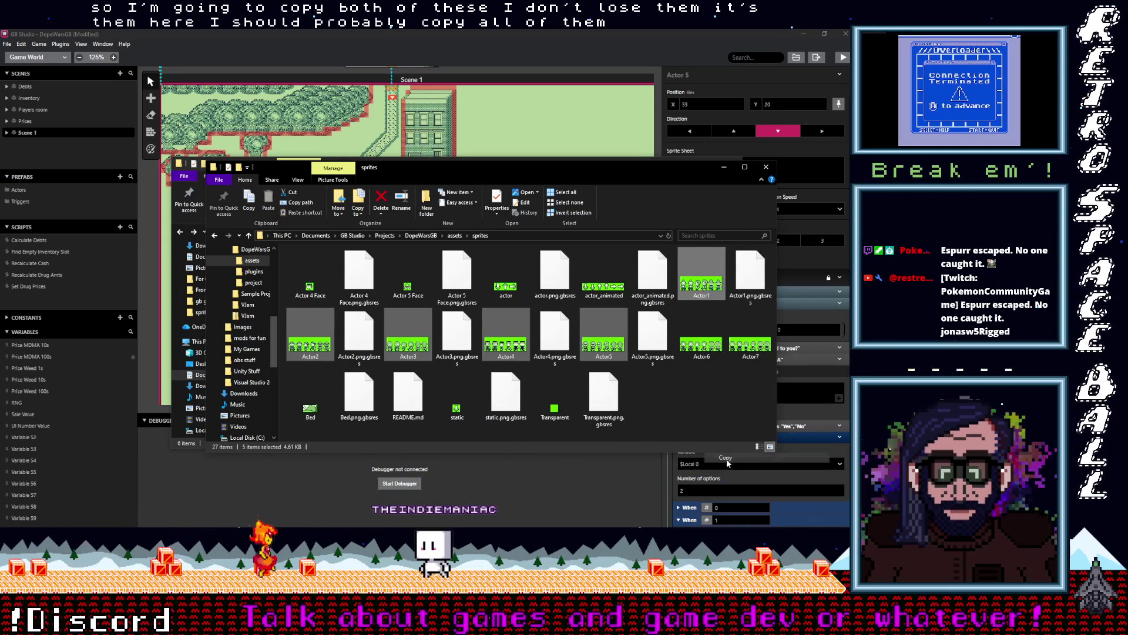
left_click_drag(613, 171, 610, 209)
left_click(608, 172)
right_click(575, 311)
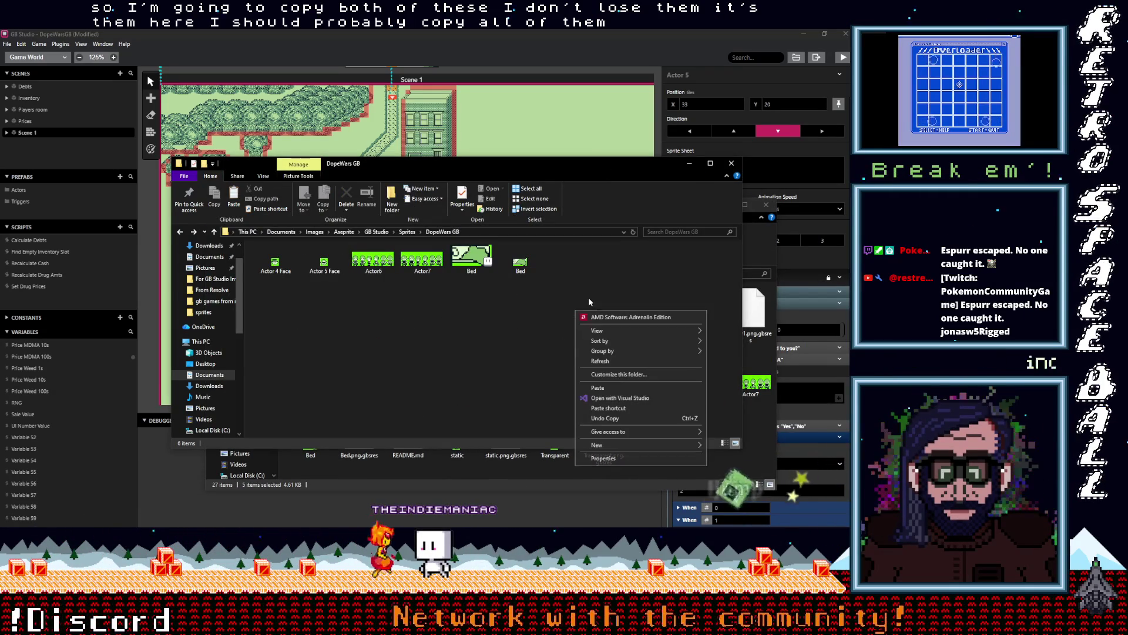
left_click(595, 389)
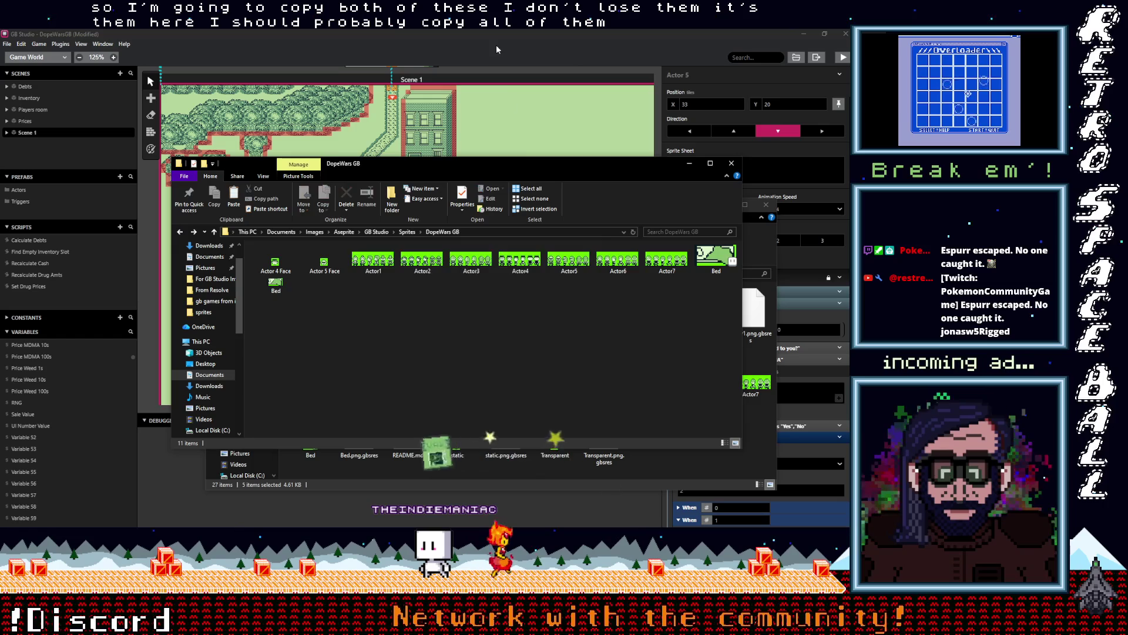
left_click(497, 44)
left_click(718, 173)
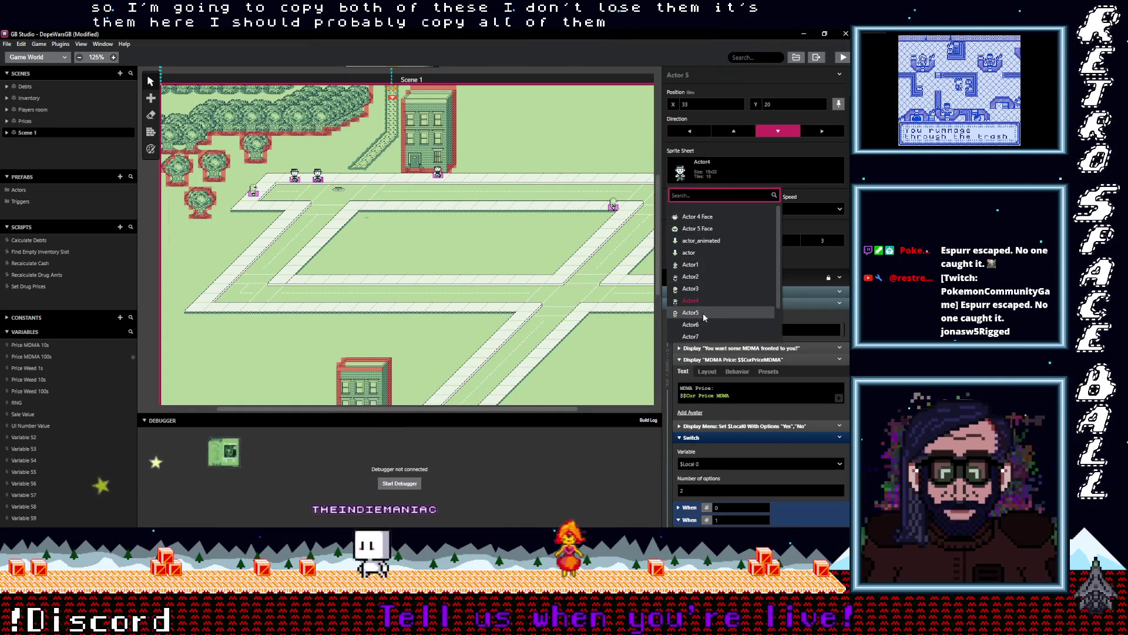
- Assign the Actor6 sprite sheet to Actor 5, then open Actor6.png in the Sprites editor
scroll(705, 313, "down", 1)
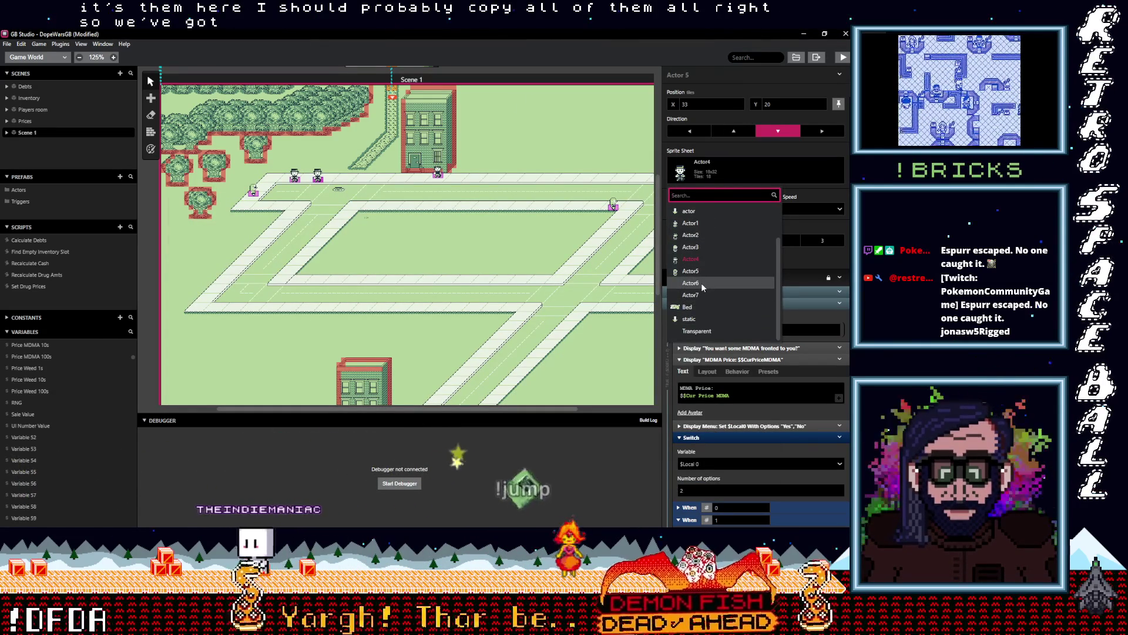
left_click(702, 284)
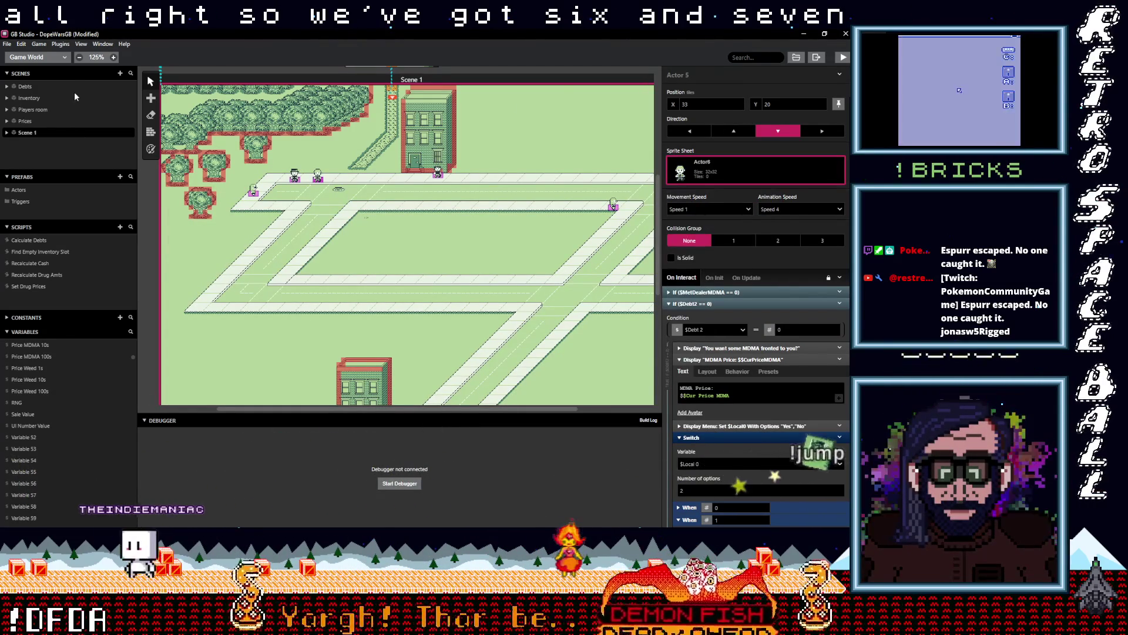
left_click(36, 57)
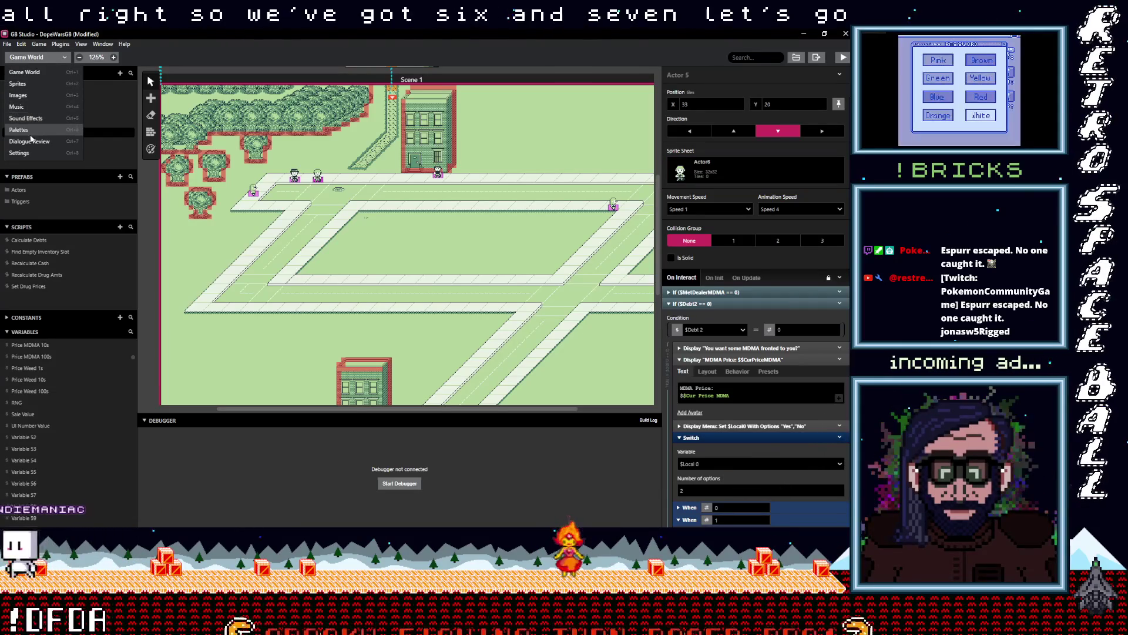
left_click(20, 84)
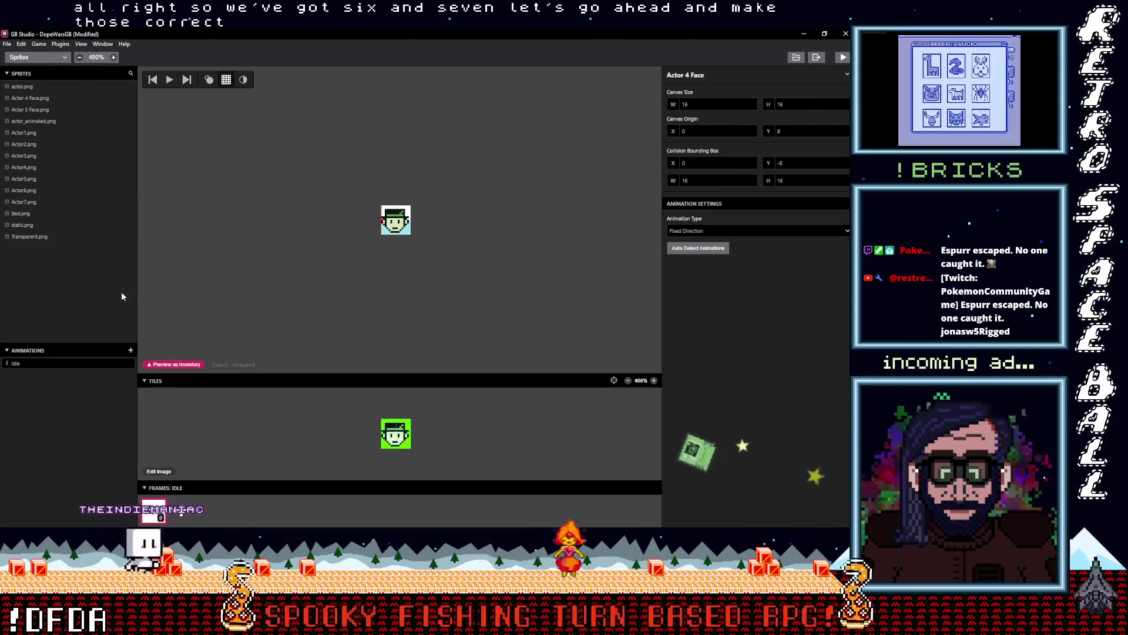
left_click(27, 190)
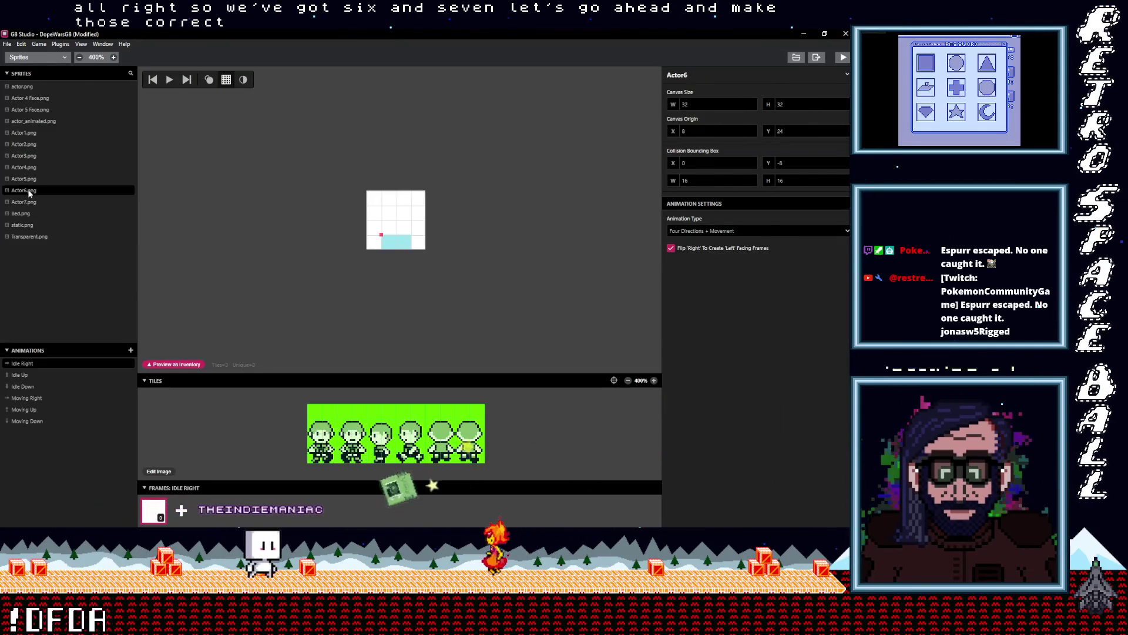
- Place the right-facing pose into Idle Right, keeping Palette 1: Default BG 6
left_click(35, 385)
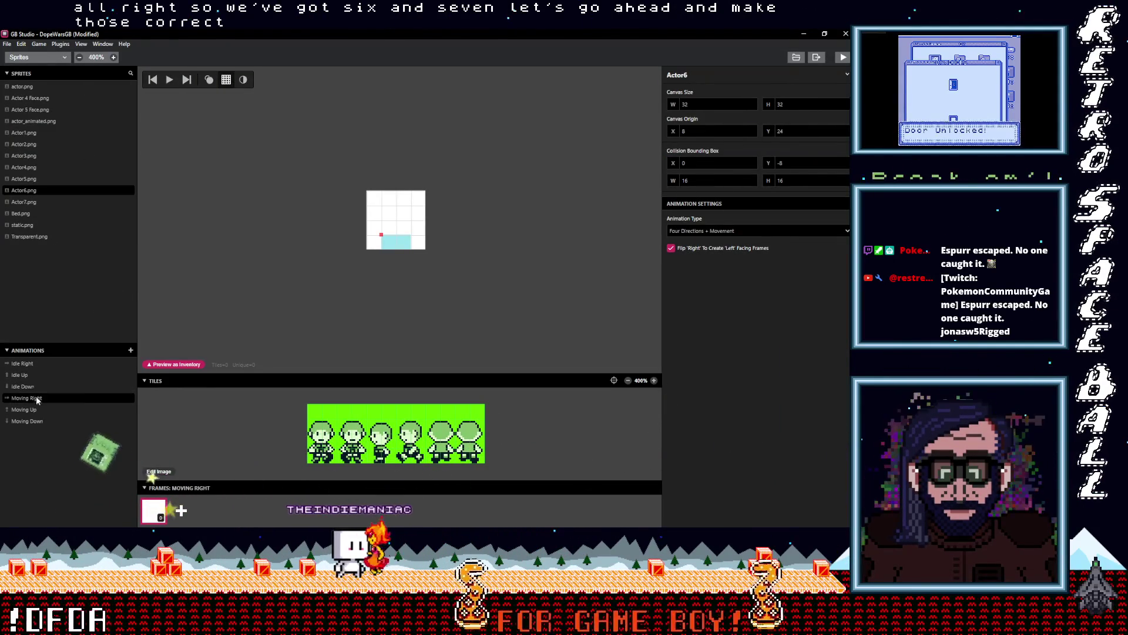
left_click(33, 363)
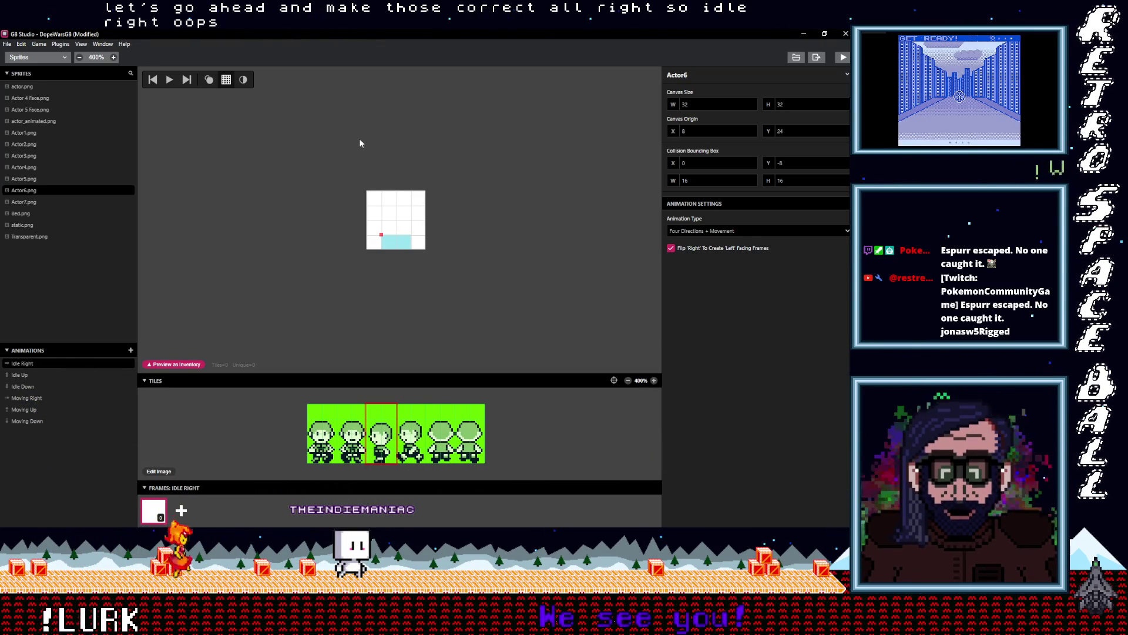
left_click(399, 222)
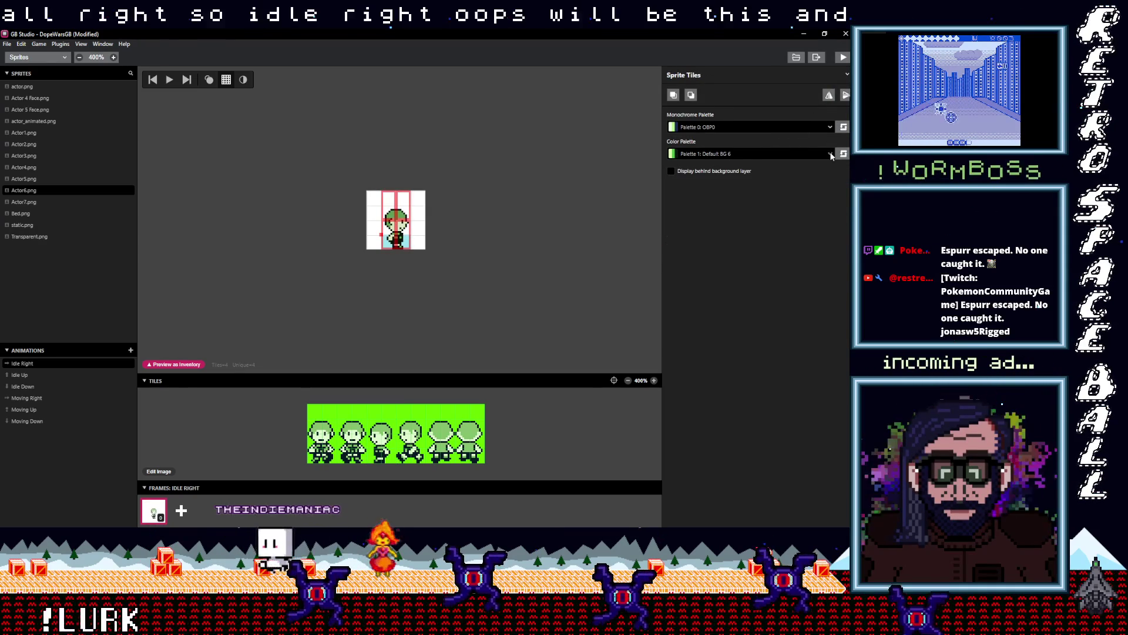
left_click(806, 154)
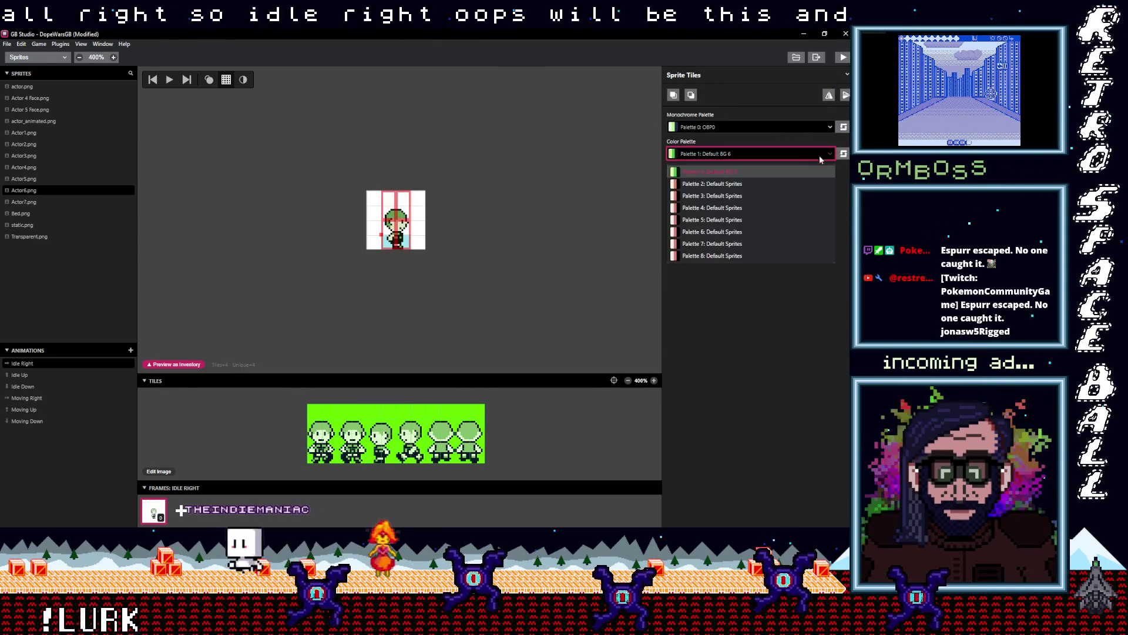
left_click(784, 154)
left_click(829, 127)
left_click(828, 127)
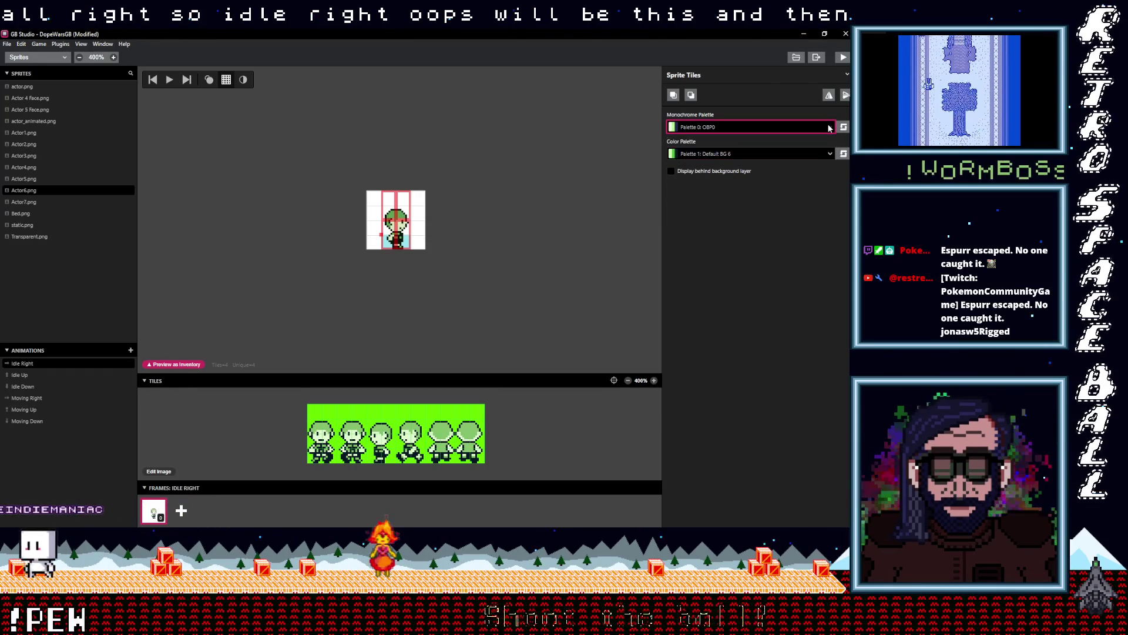
left_click(827, 154)
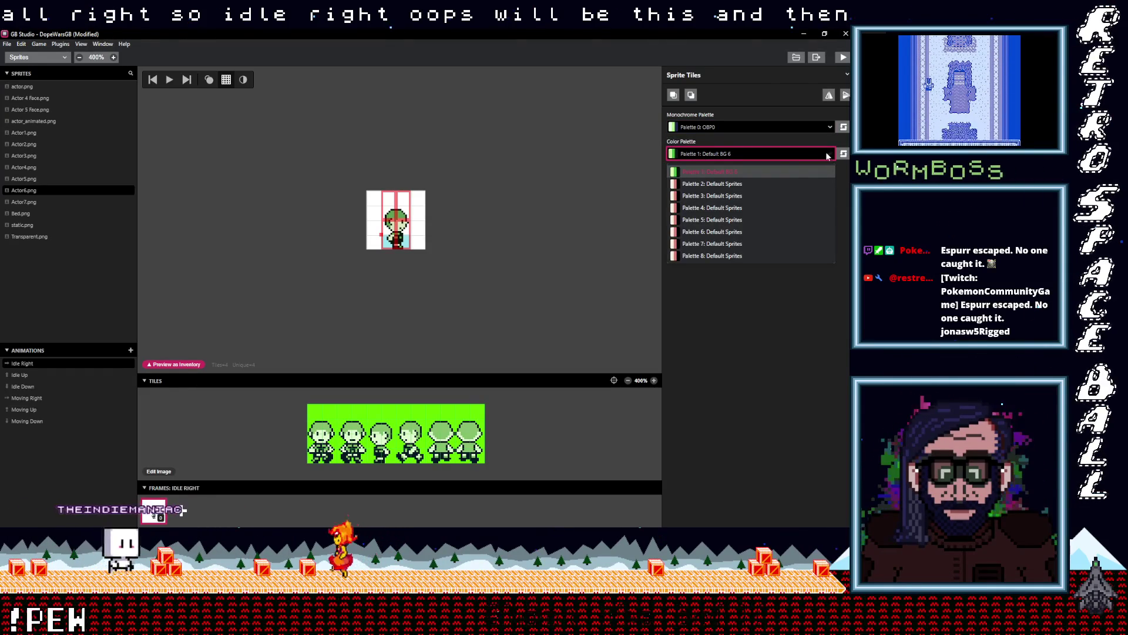
left_click(782, 171)
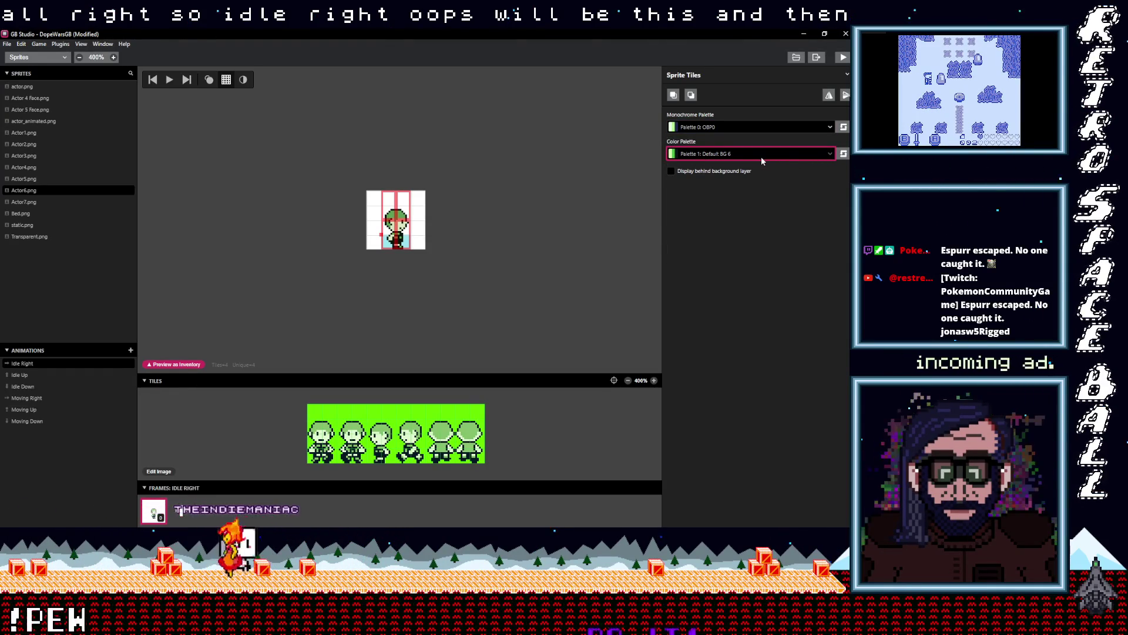
- Compare with Actor5, then place the back-facing pose into the Idle Up frame
left_click(28, 179)
left_click(27, 190)
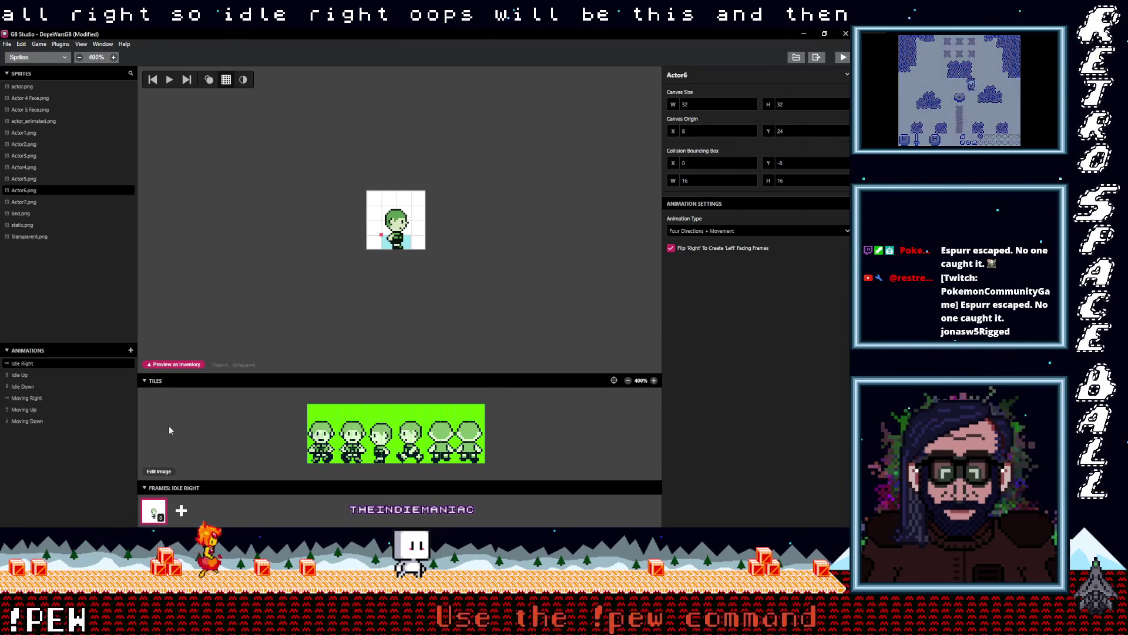
key("Down")
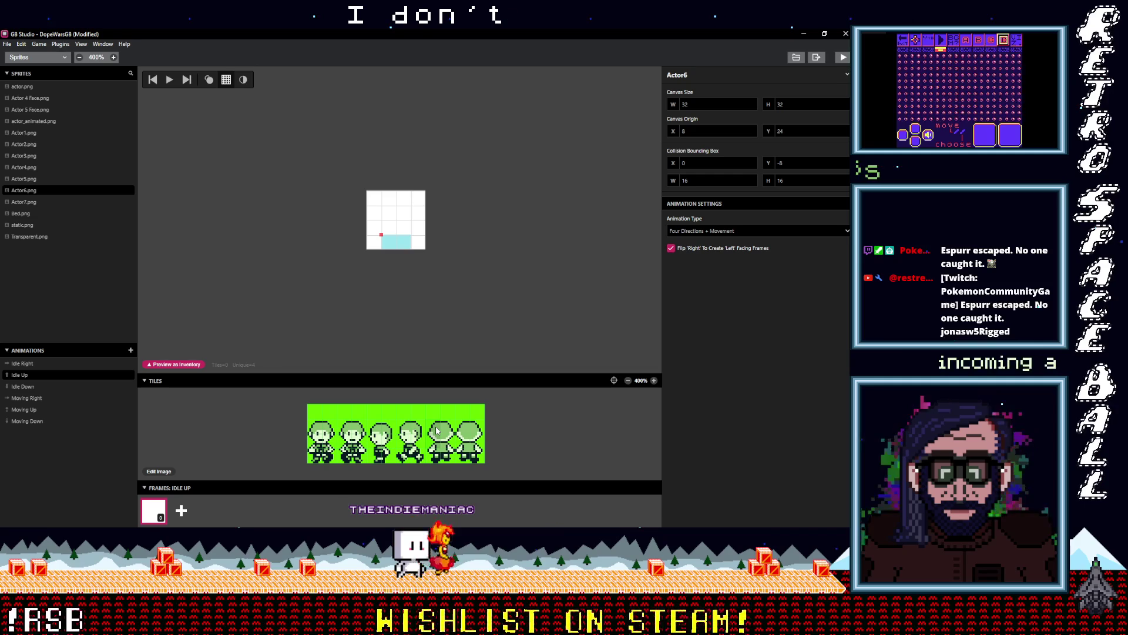
left_click(398, 222)
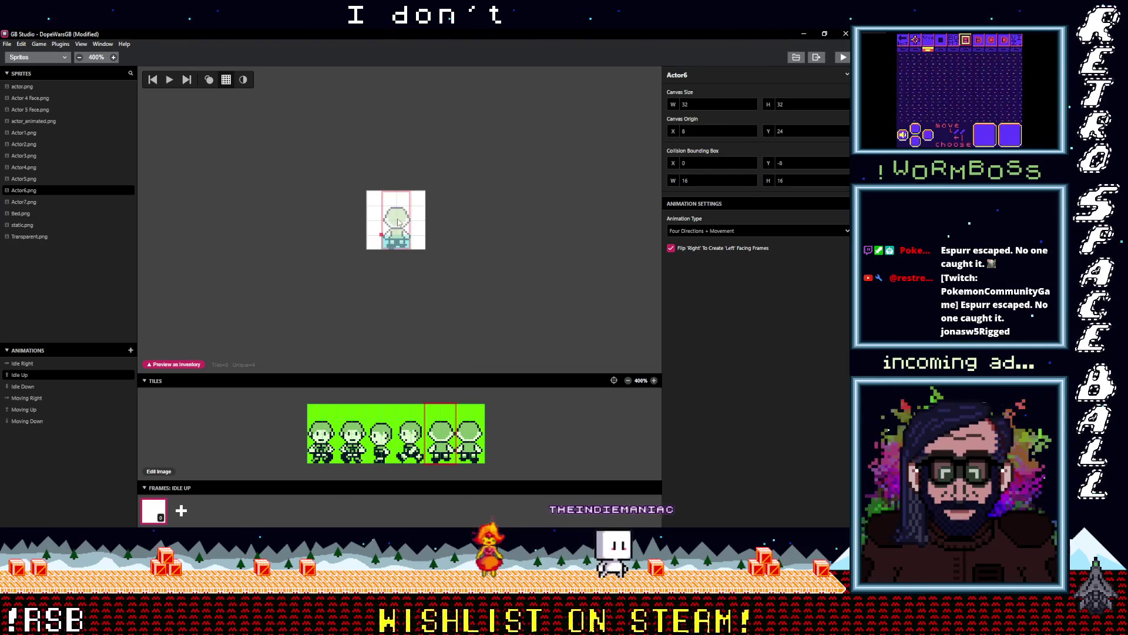
- Fix the back-facing Idle Up pose, set canvas width to 16, and place the front pose in Idle Down
left_click(398, 222)
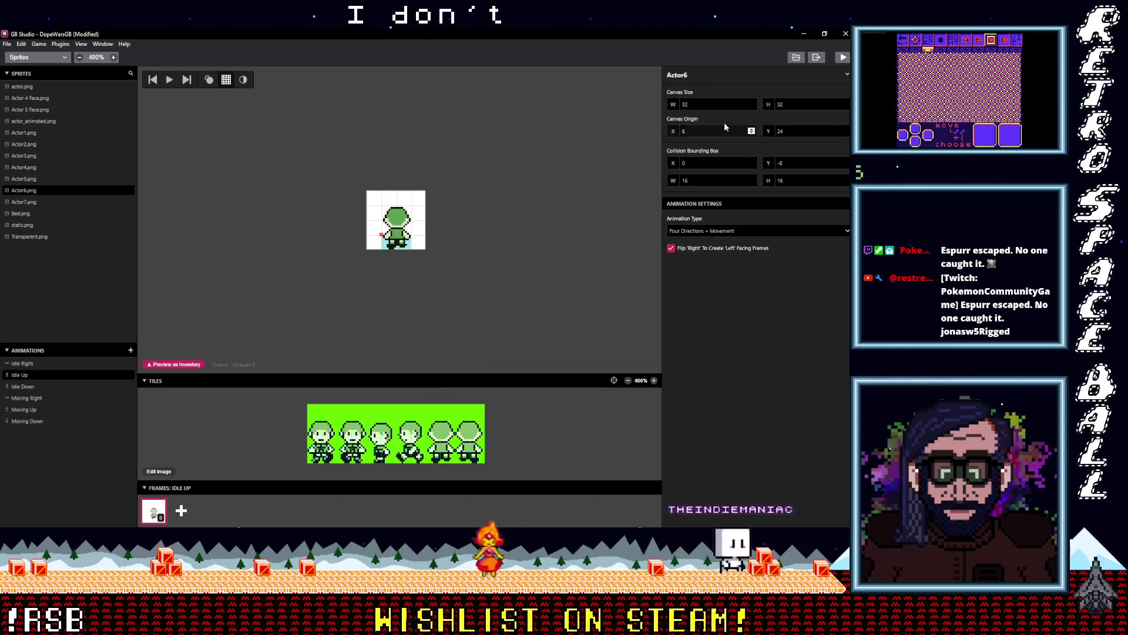
left_click(751, 107)
left_click(751, 107)
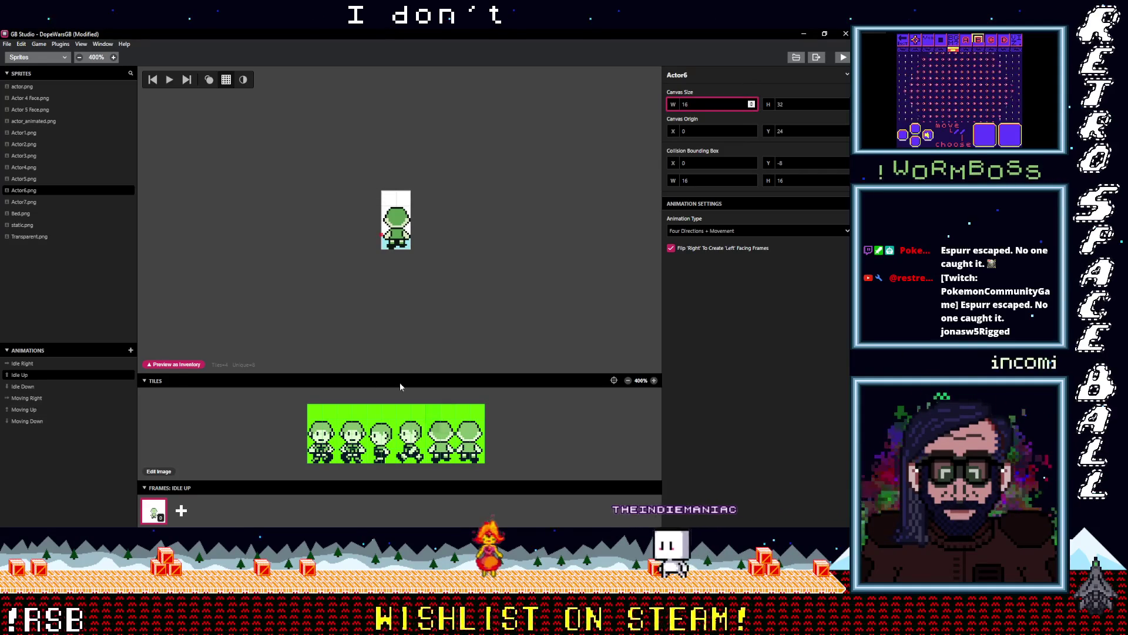
left_click(22, 363)
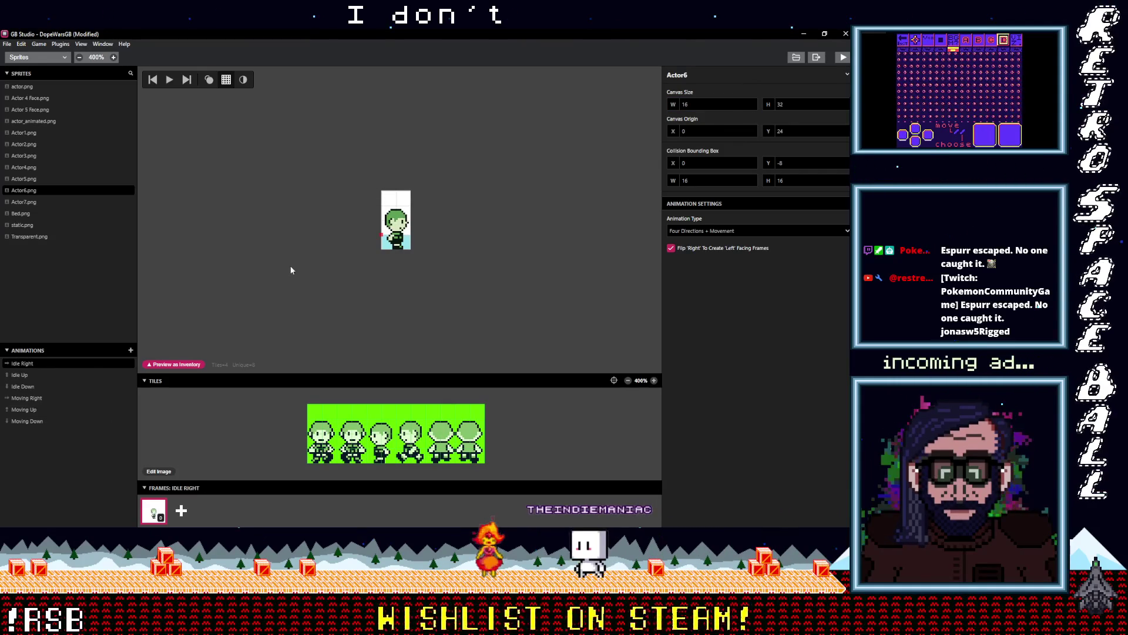
left_click(44, 388)
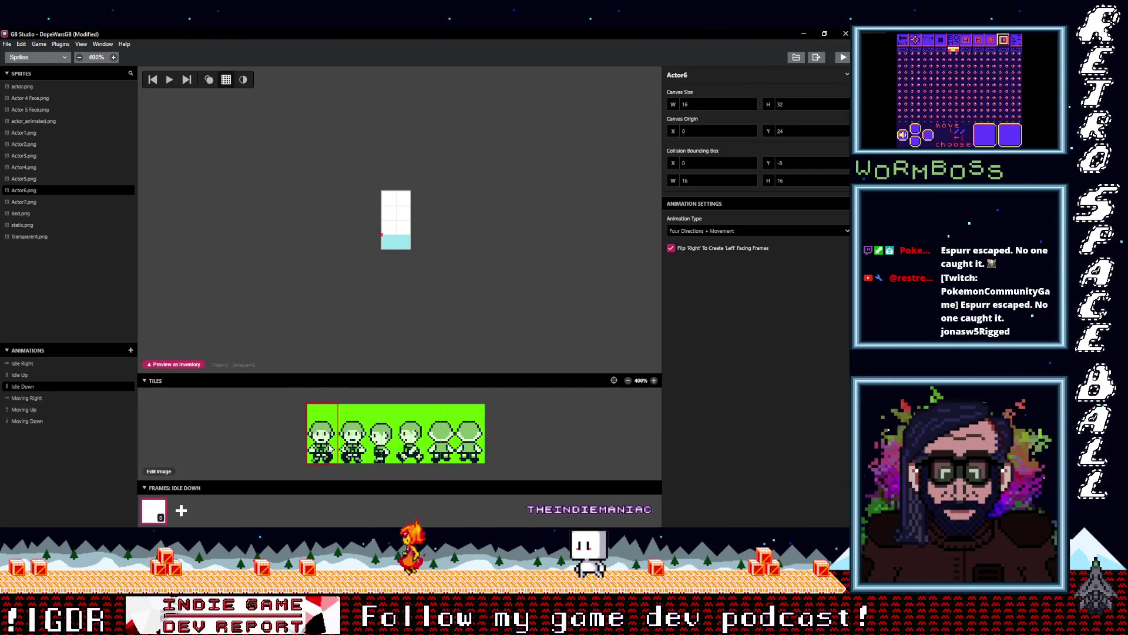
left_click(395, 217)
left_click(398, 222)
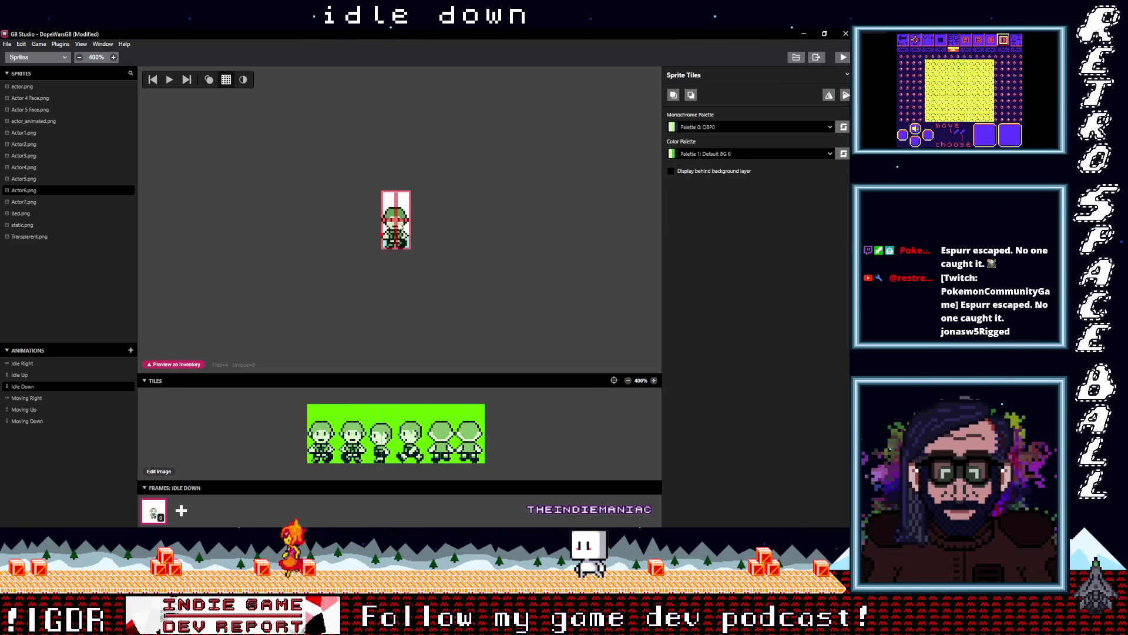
- Fill Moving Right with two frames holding the two walking poses
left_click(24, 398)
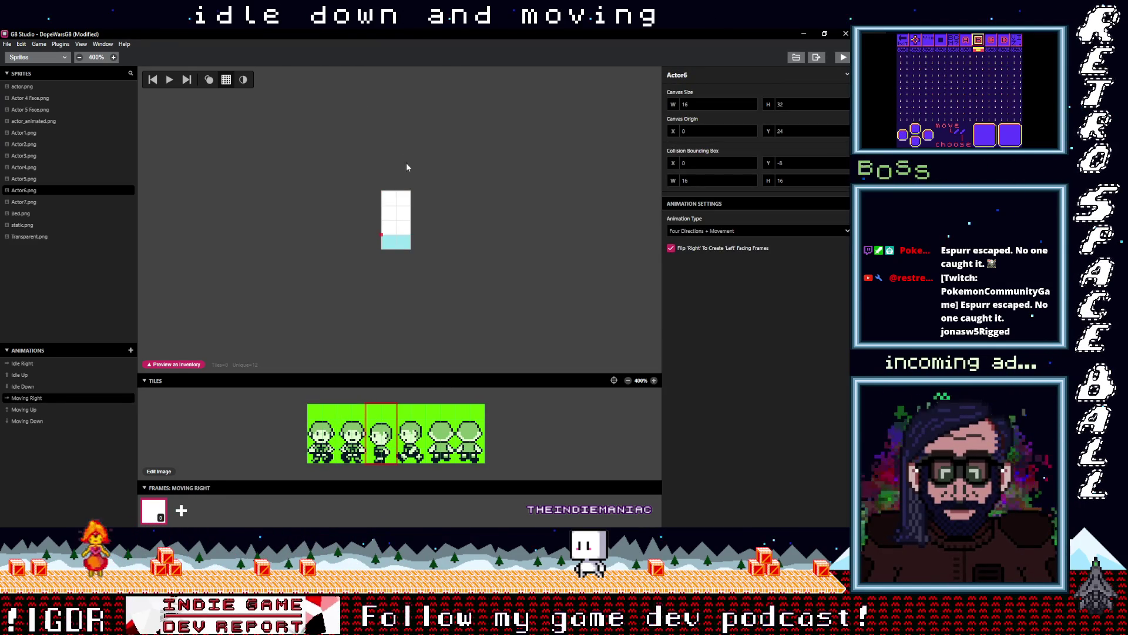
left_click(396, 223)
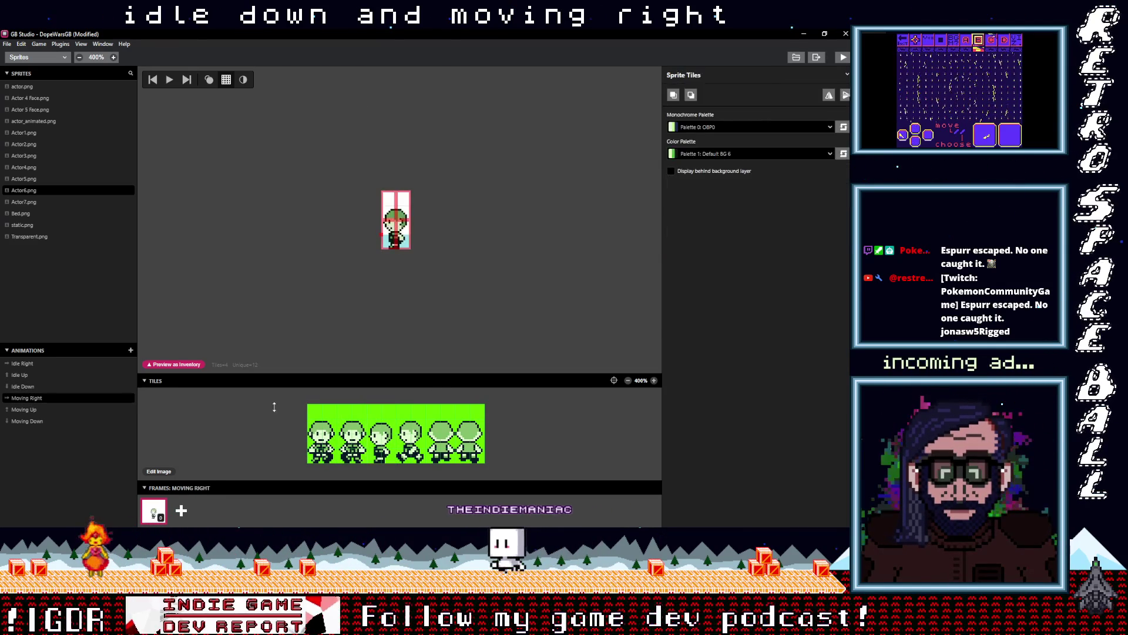
left_click(182, 510)
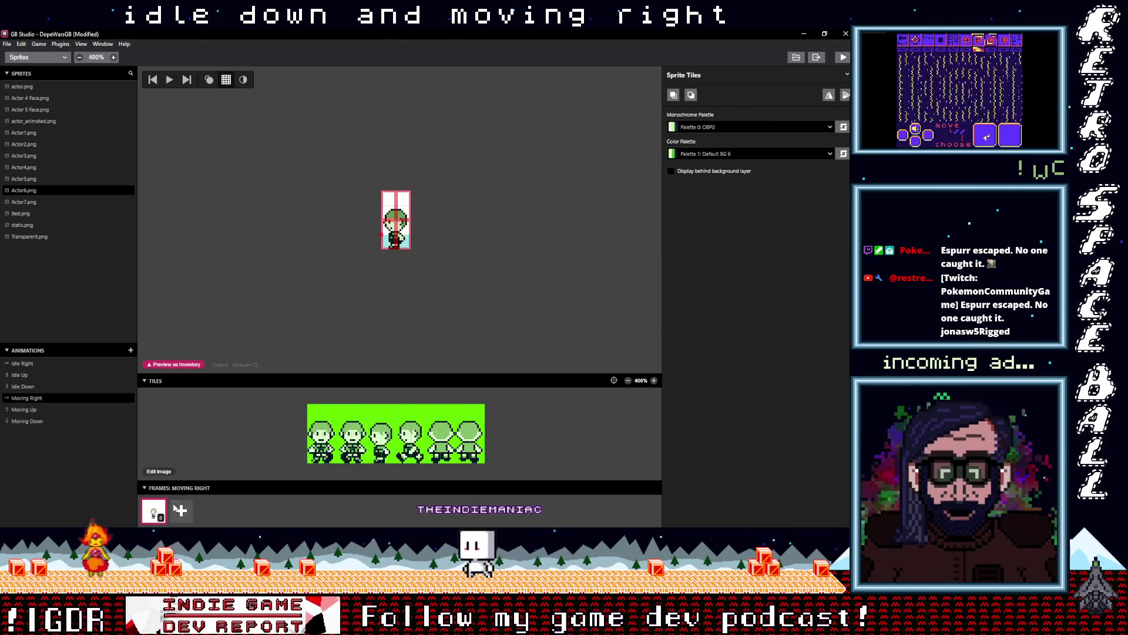
left_click(411, 435)
left_click(396, 219)
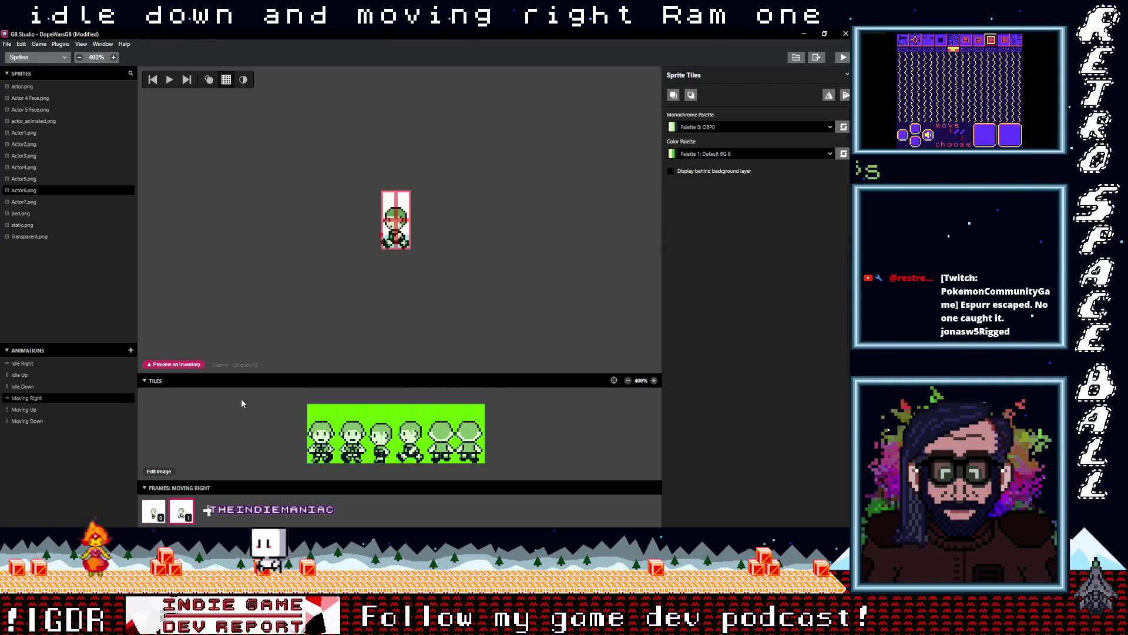
- Give Moving Up two frames with the fifth, back-facing character pose
left_click(24, 409)
left_click(440, 423)
left_click(397, 221)
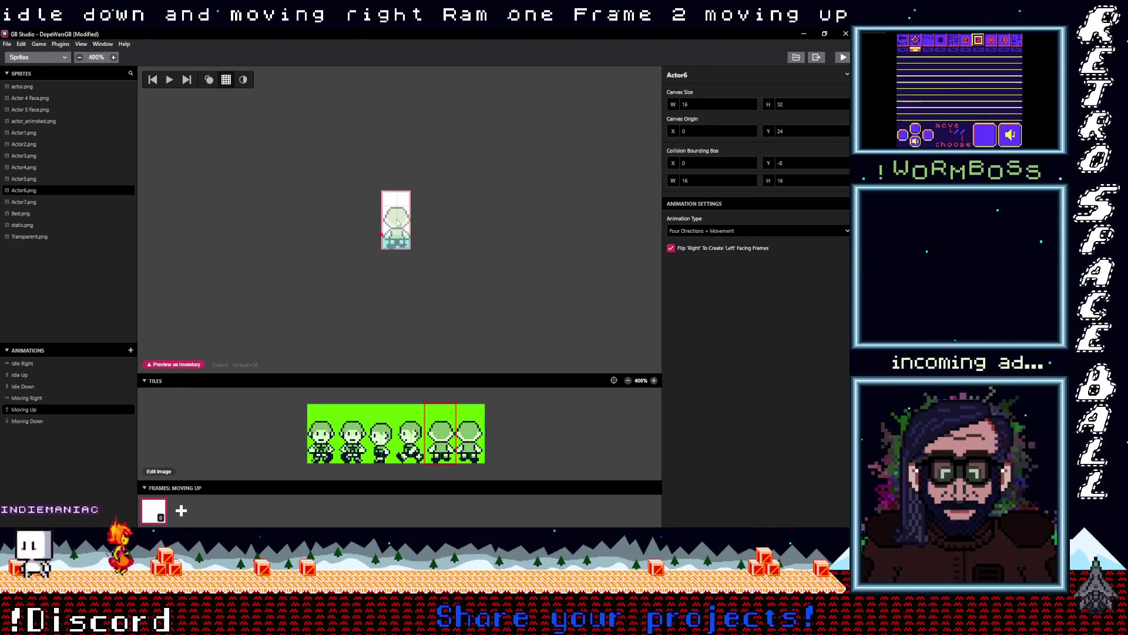
left_click(396, 222)
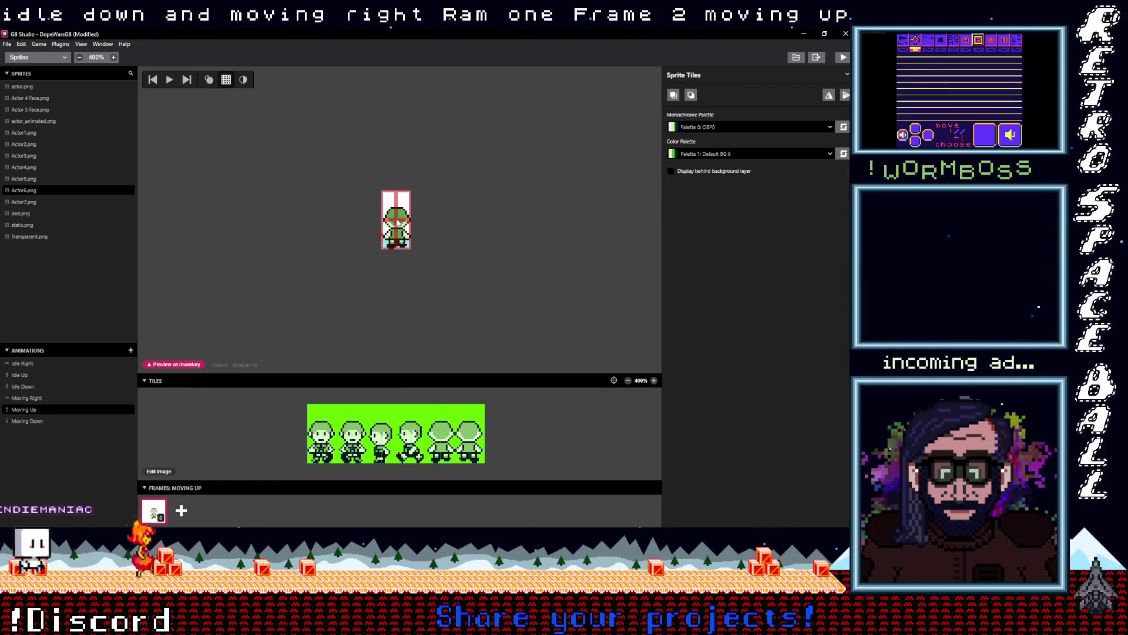
left_click(180, 512)
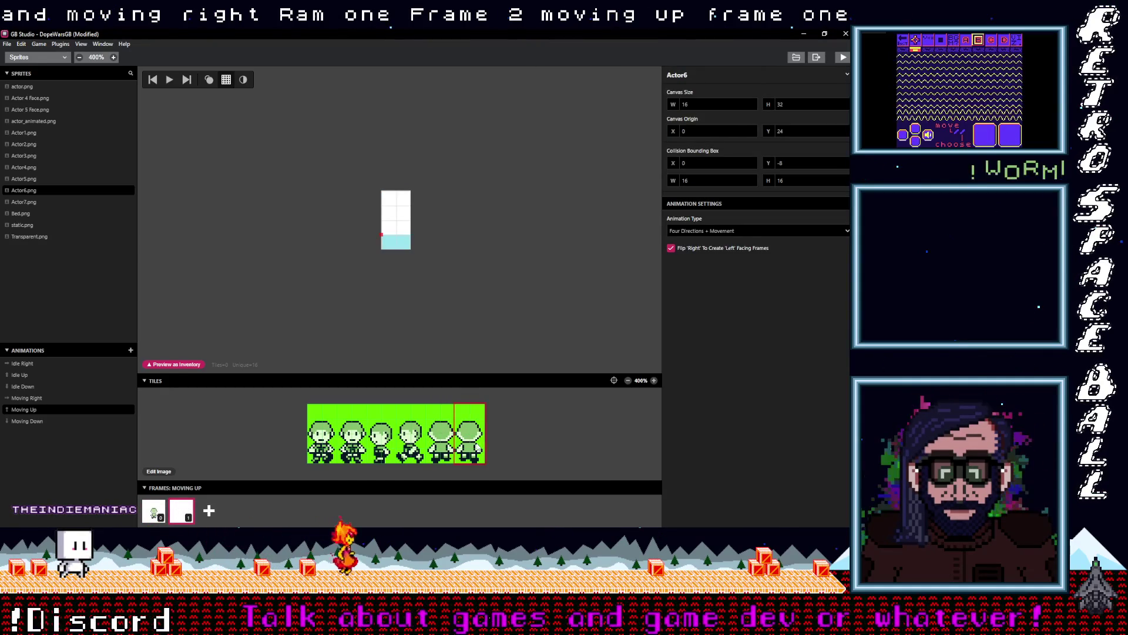
left_click(395, 218)
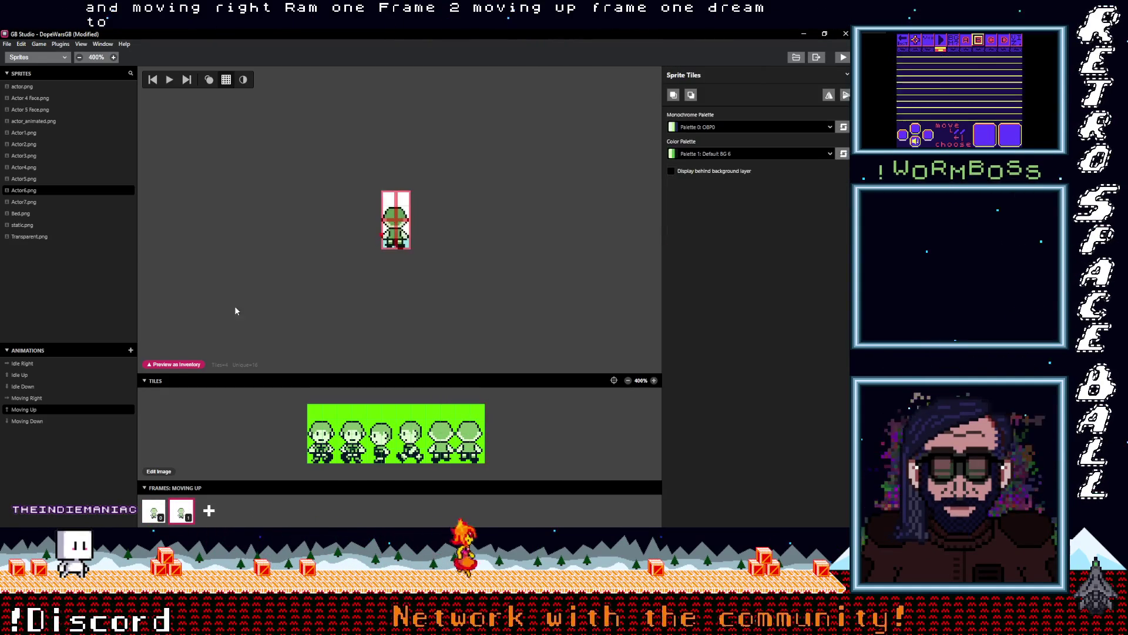
- Mirror the character in the second Moving Right frame to face the other way
left_click(56, 400)
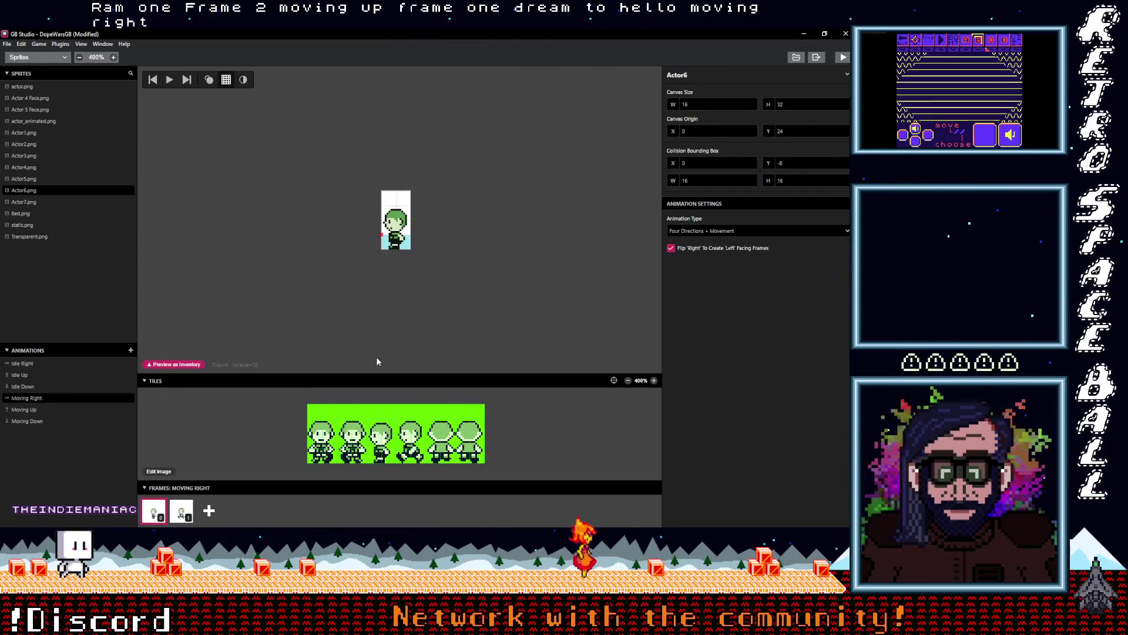
key("ctrl+a")
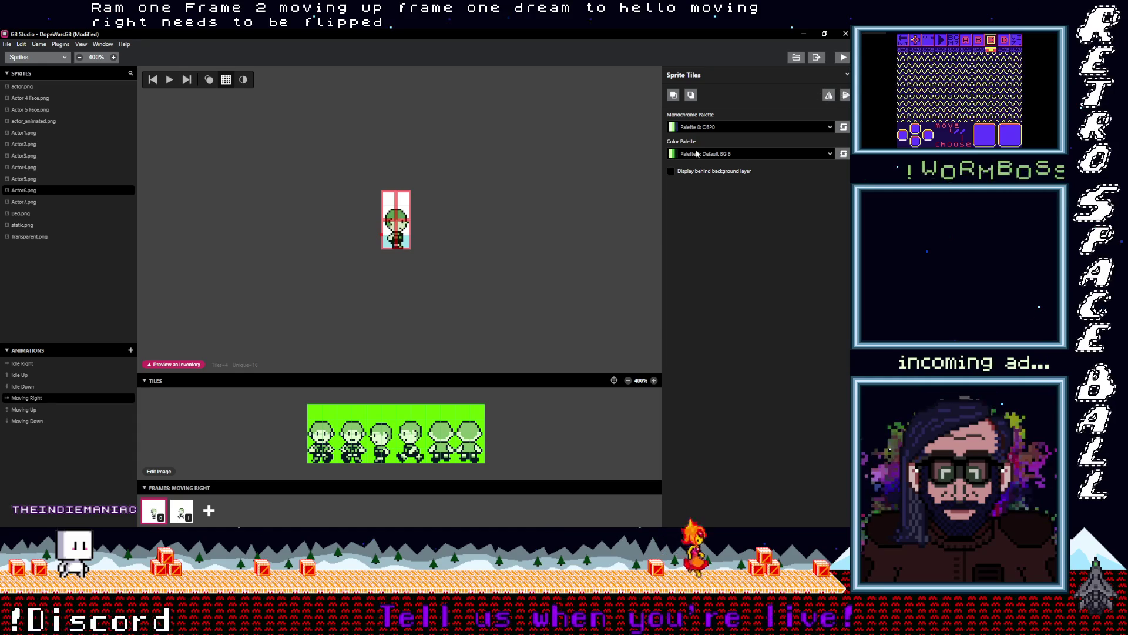
left_click(182, 509)
key("ctrl+a")
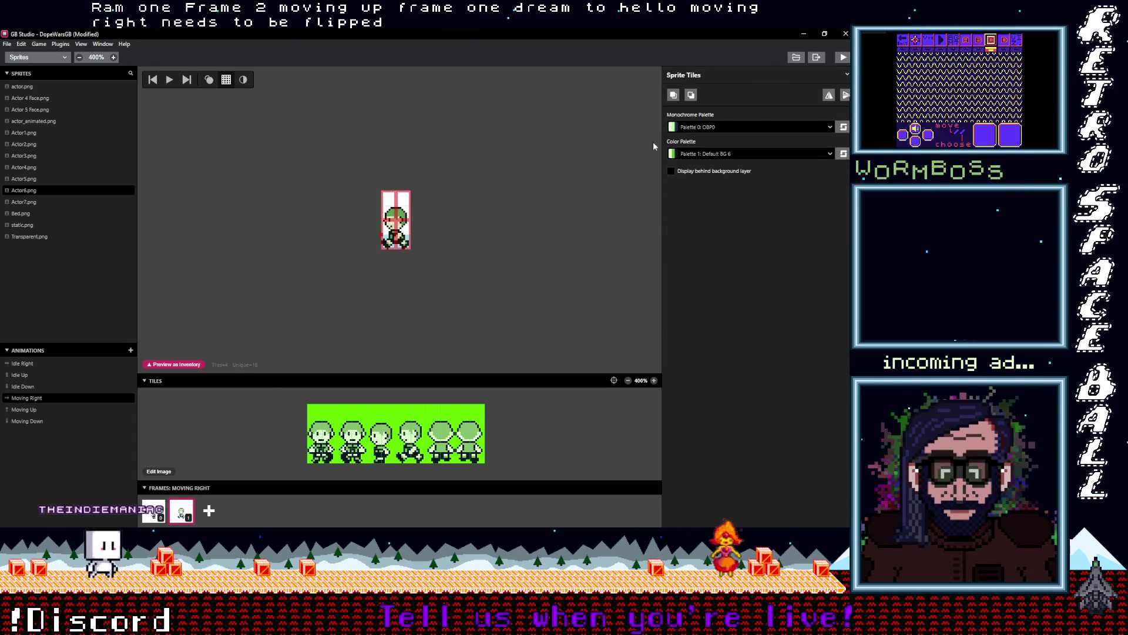
left_click(828, 95)
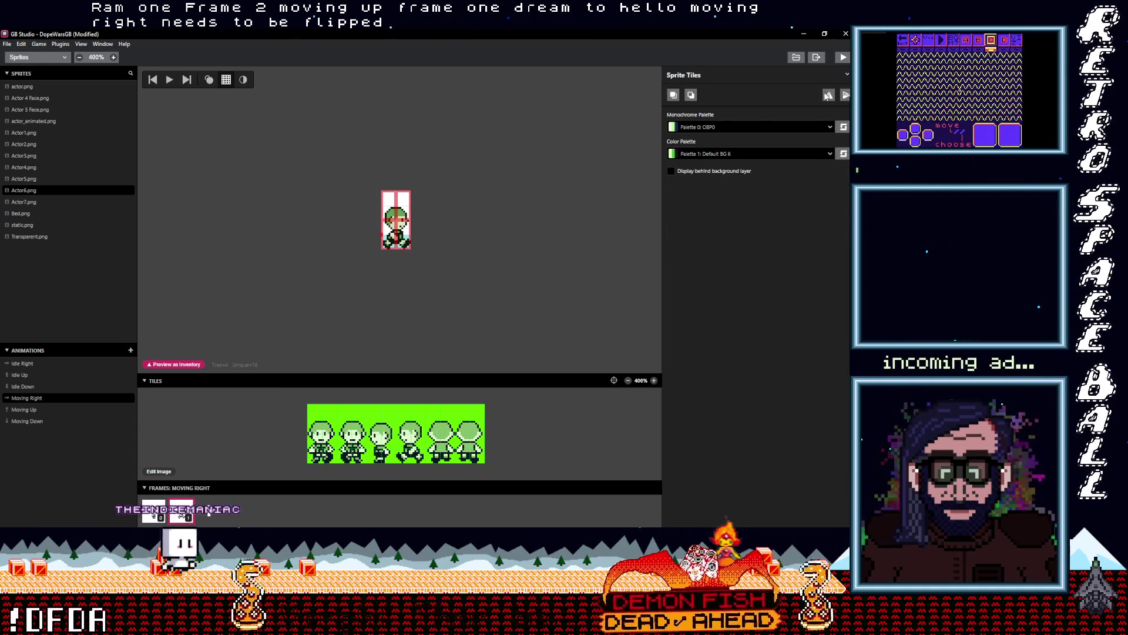
left_click(473, 295)
- Give Moving Down two frames with the front-facing pose
left_click(30, 411)
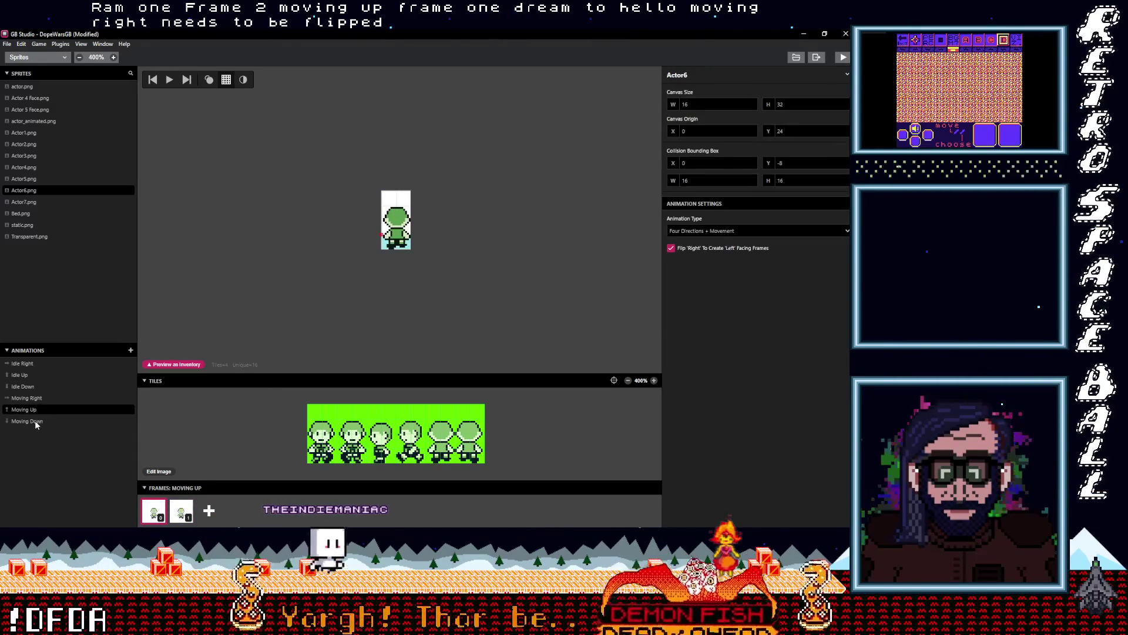
left_click(35, 422)
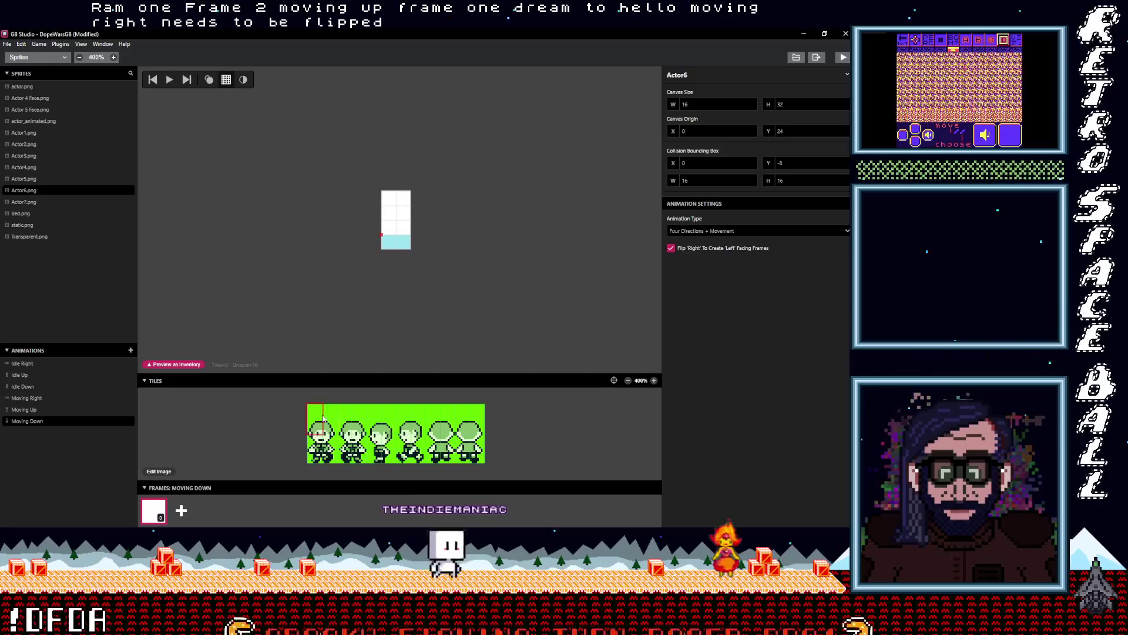
left_click(397, 220)
left_click(180, 513)
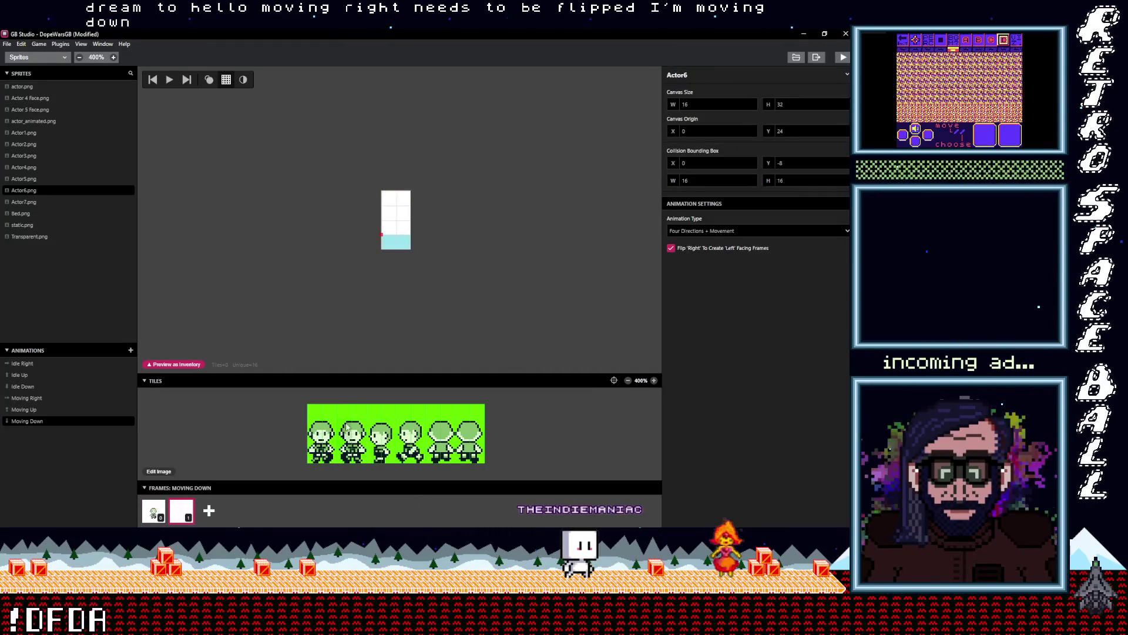
left_click(396, 222)
- Step back through Actor6's animations up to Idle Right
left_click(33, 410)
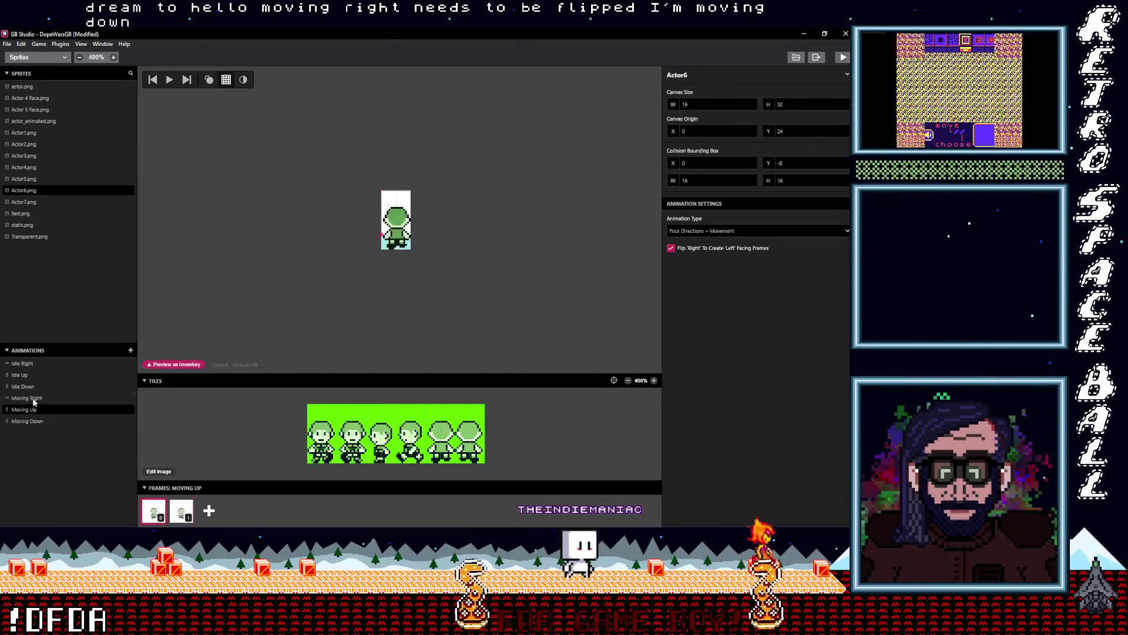
left_click(33, 399)
left_click(33, 383)
left_click(34, 371)
left_click(34, 365)
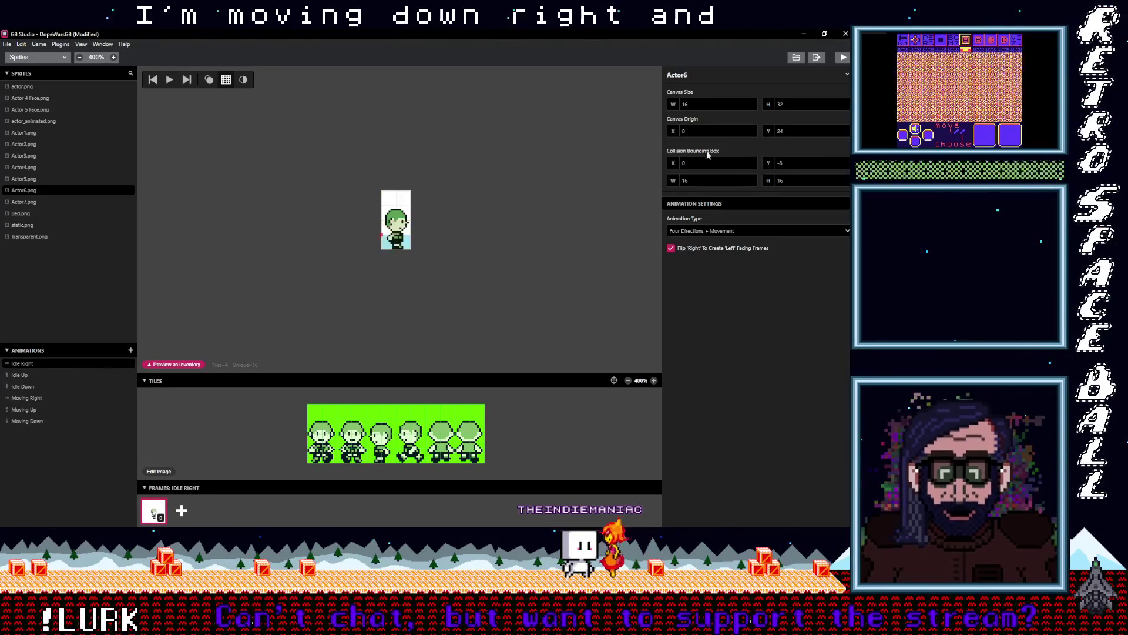
- Lower Actor6's collision box height to 8 and raise its Y offset to 0
mouse_move(751, 180)
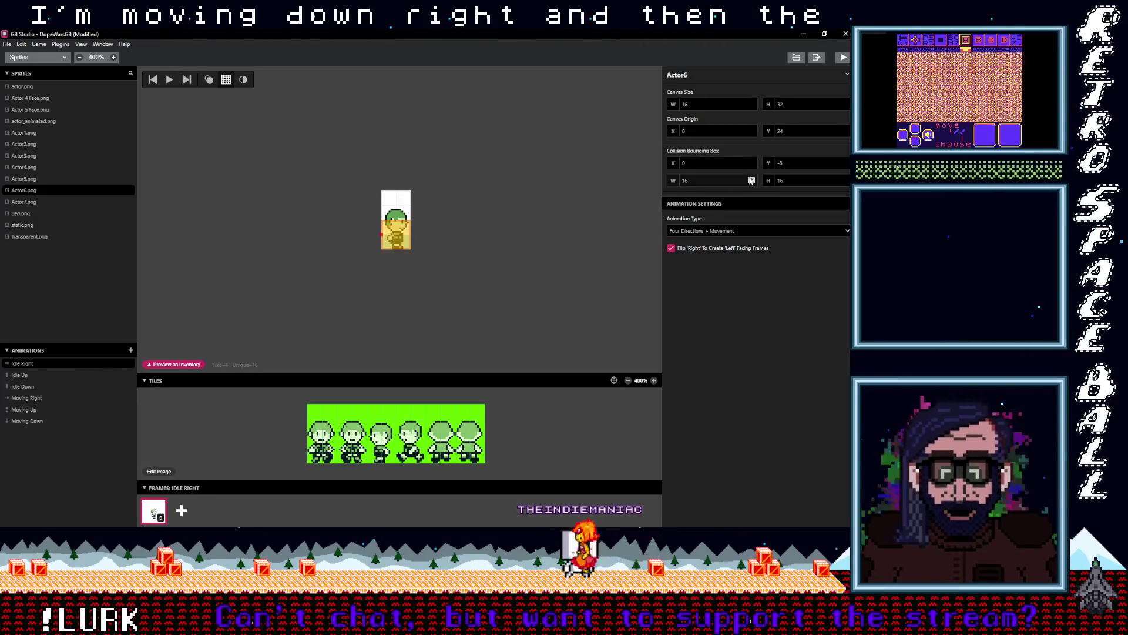
left_click(846, 183)
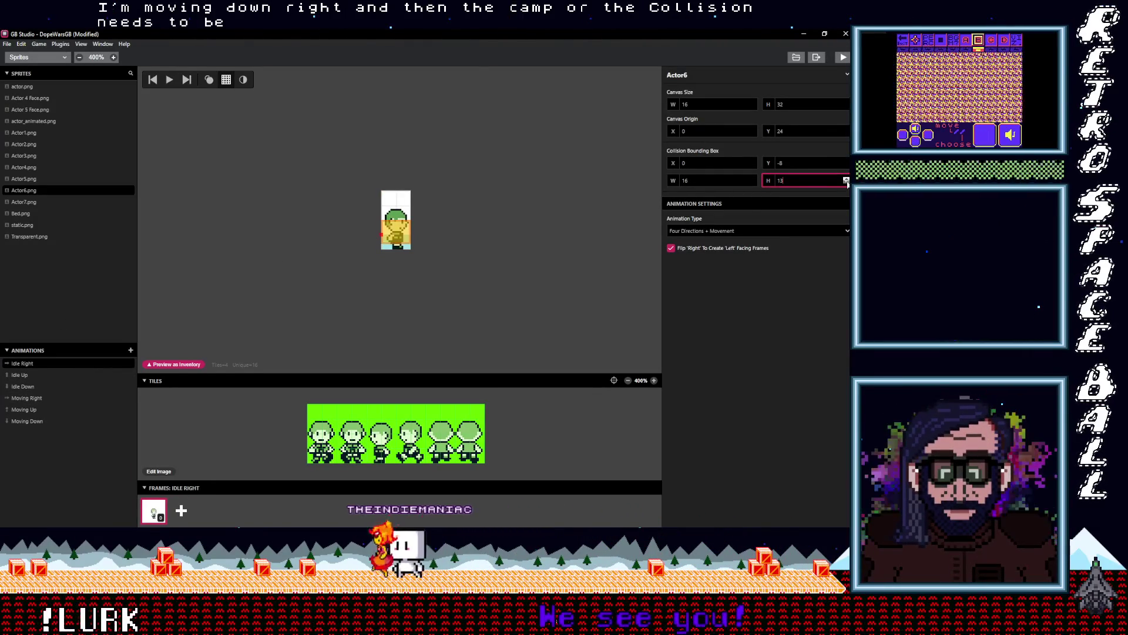
left_click(846, 183)
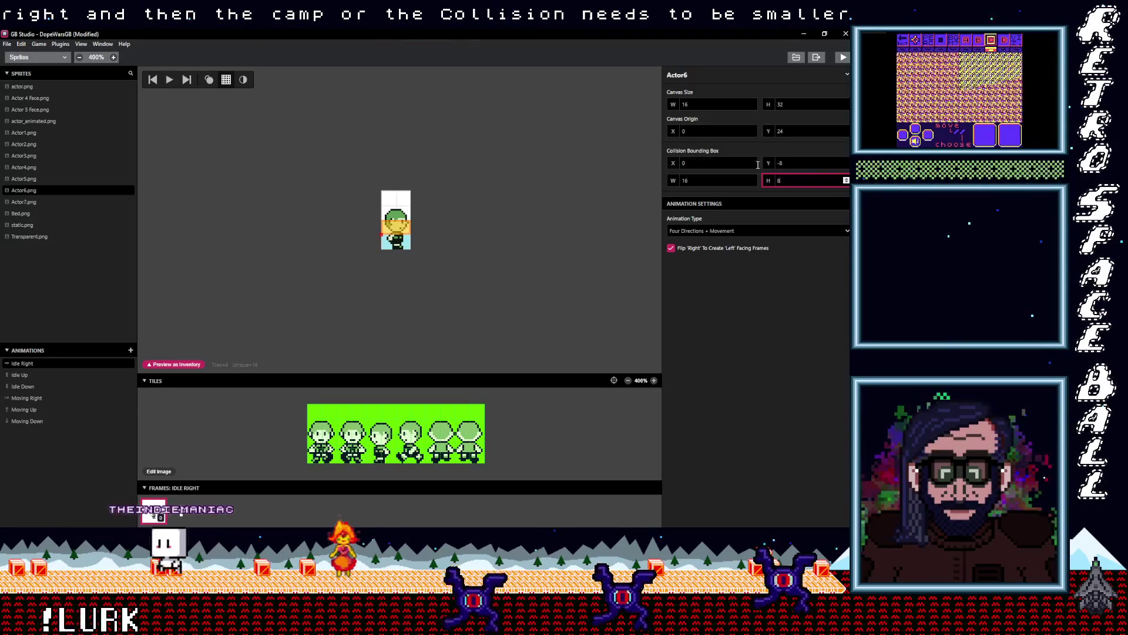
left_click(847, 161)
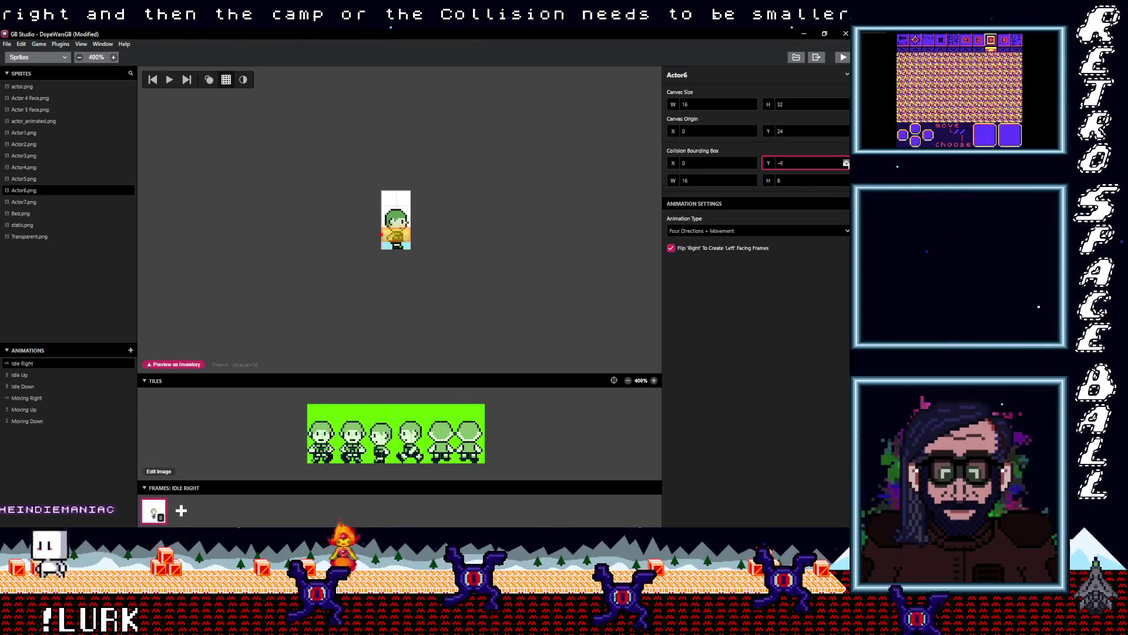
- Compare against the Actor5 and Actor3 sprites, then select Actor7
left_click(21, 179)
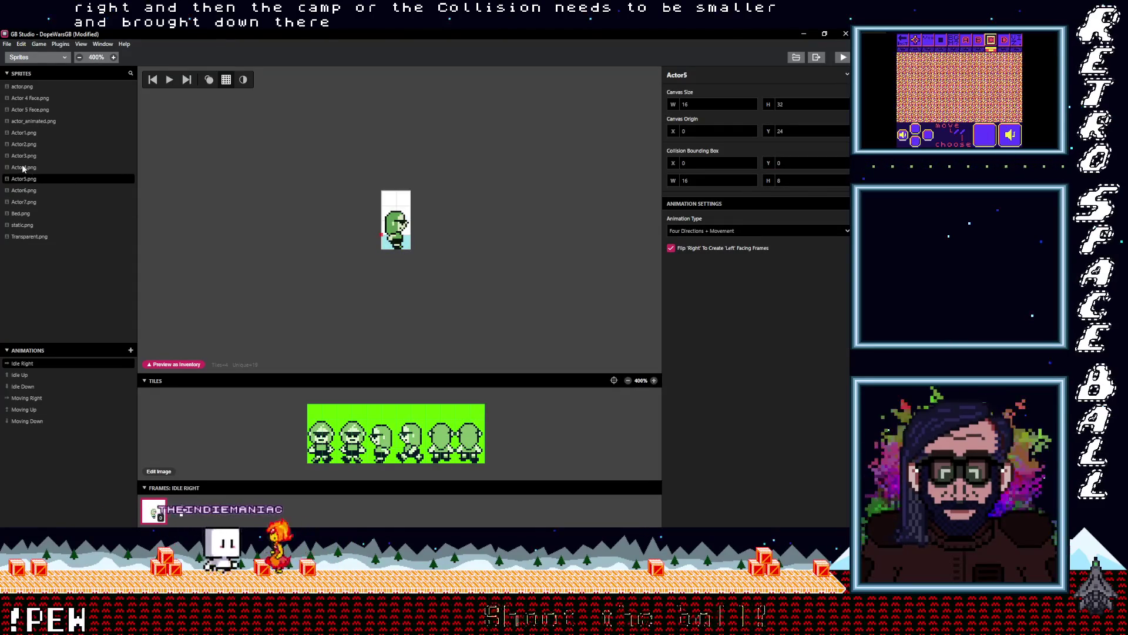
left_click(24, 169)
key("Up")
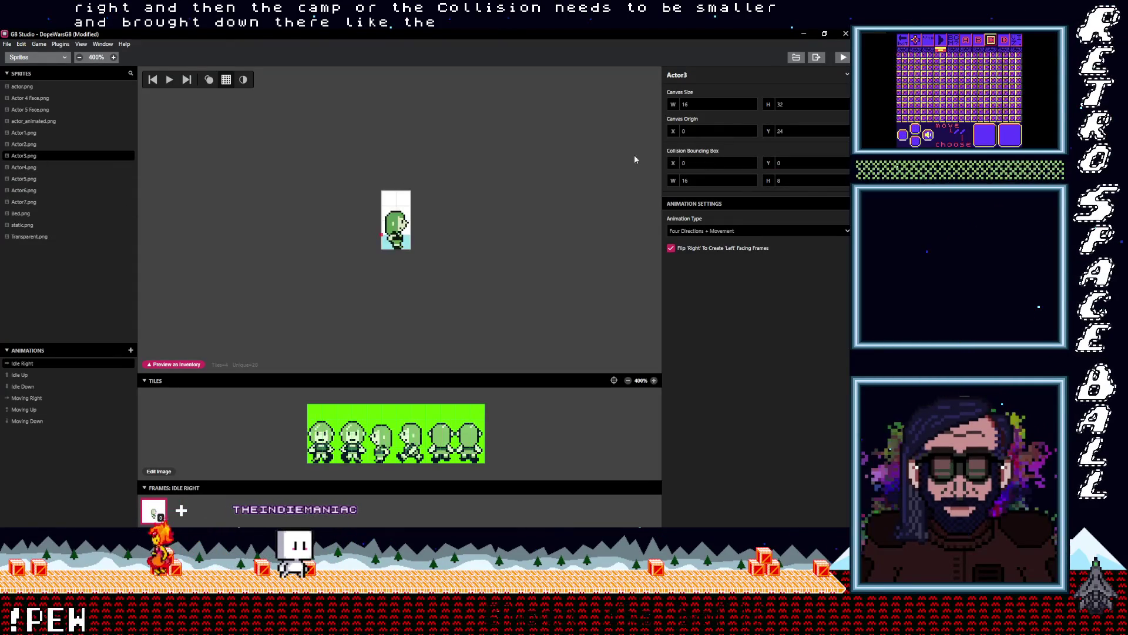
left_click(26, 201)
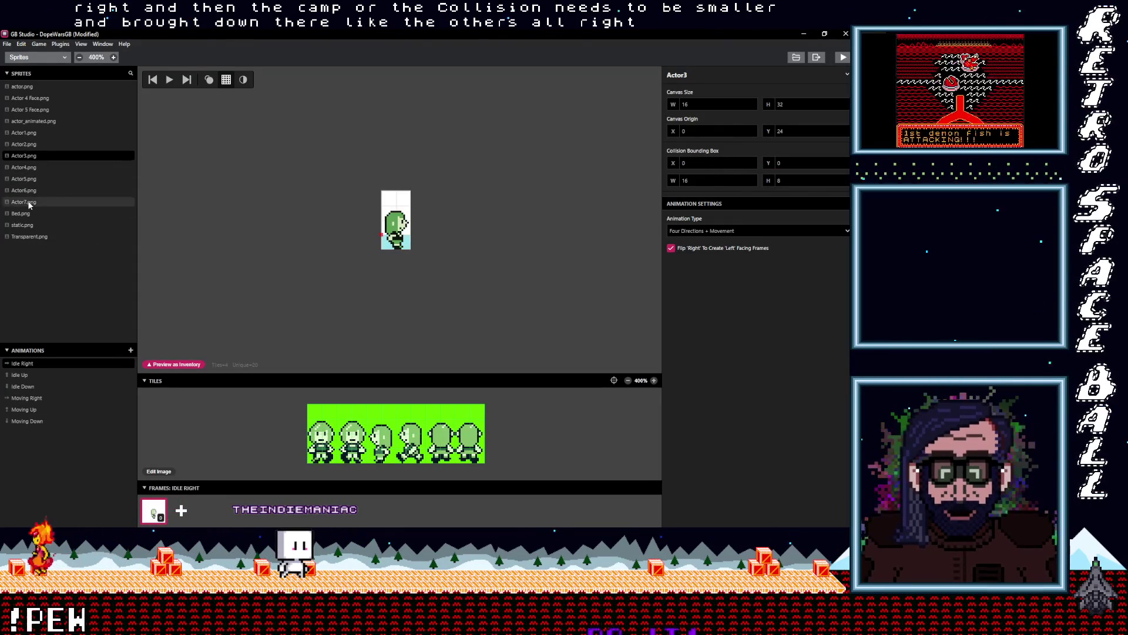
- Set Actor7's collision box to H 8 and Y 0, and stamp the character tile in Idle Right
left_click(752, 107)
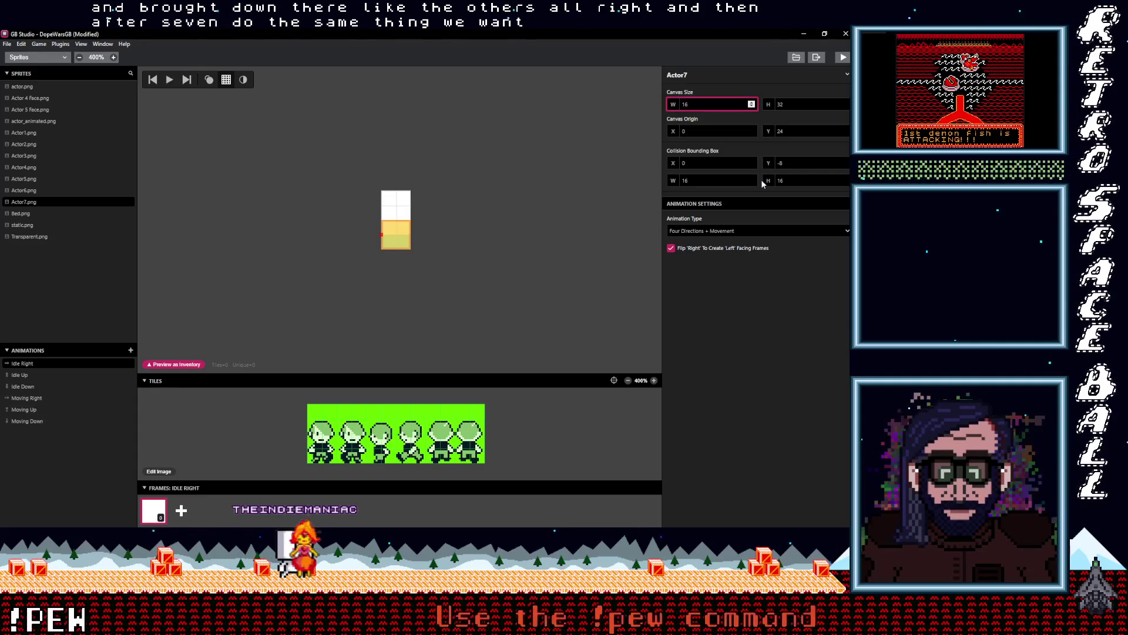
double_click(846, 183)
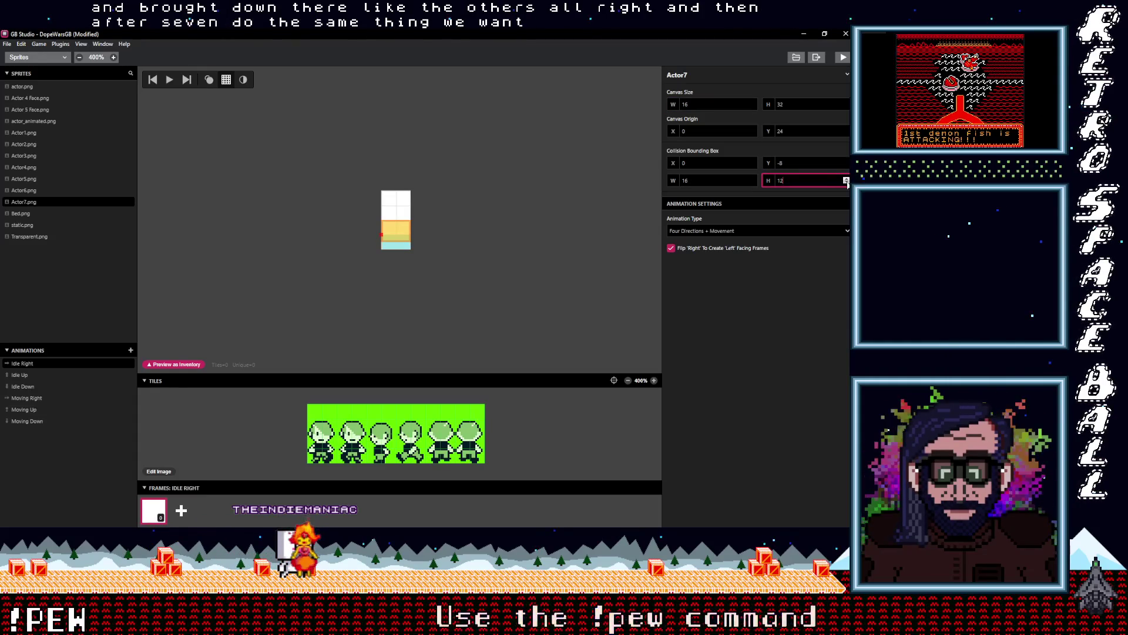
type("8")
double_click(846, 165)
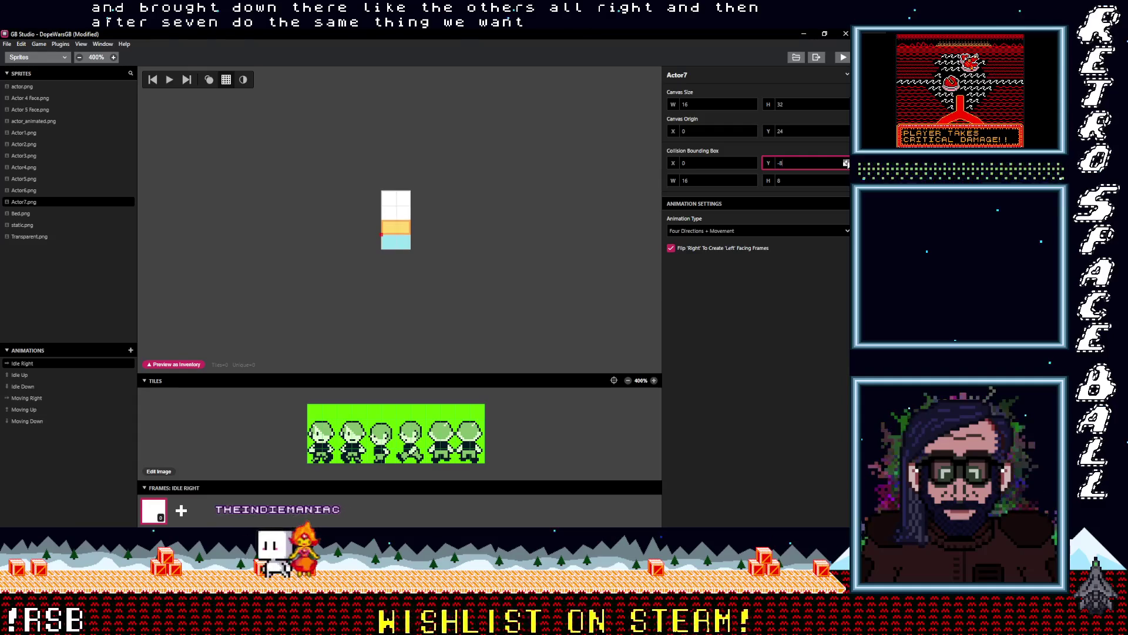
triple_click(847, 161)
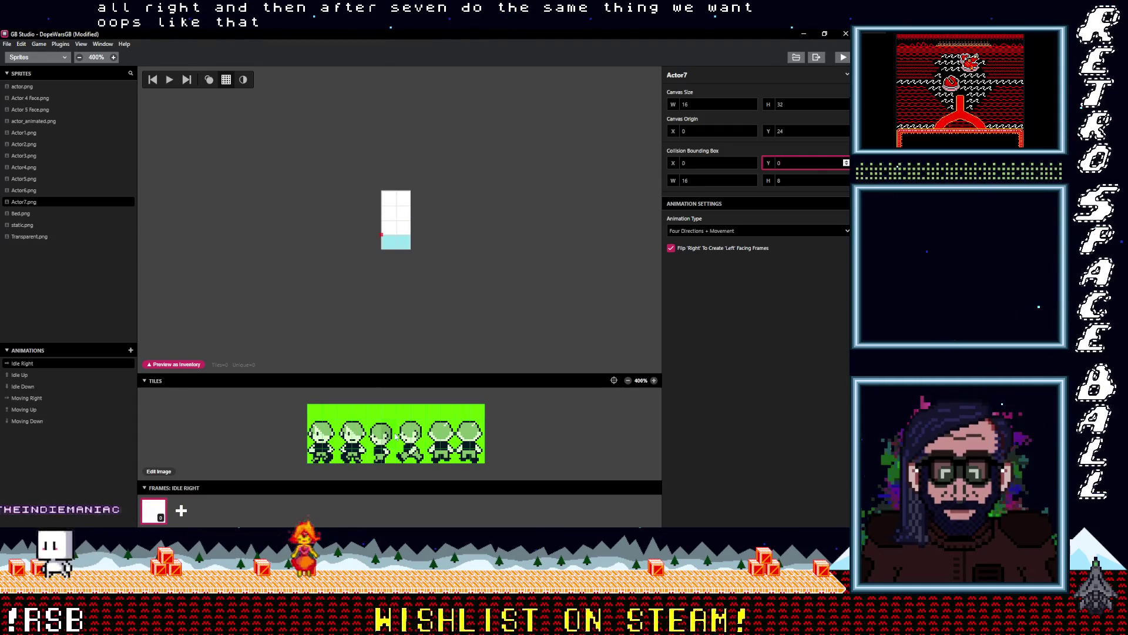
left_click(395, 218)
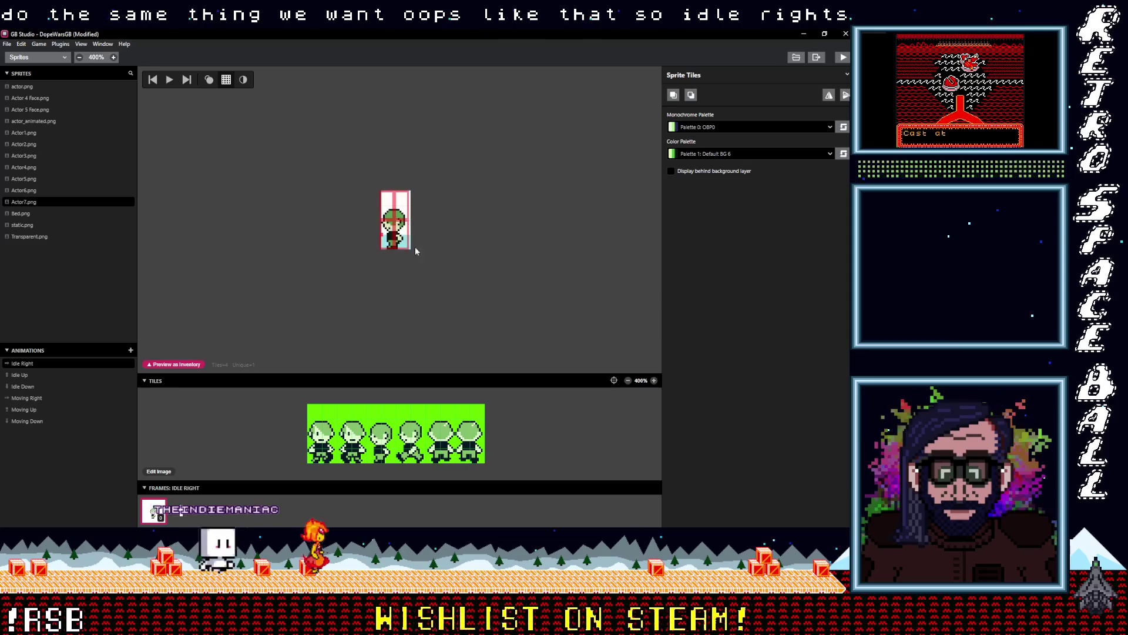
- Nudge the Idle Right tile right and fill Idle Up and Idle Down with character tiles
key("Right")
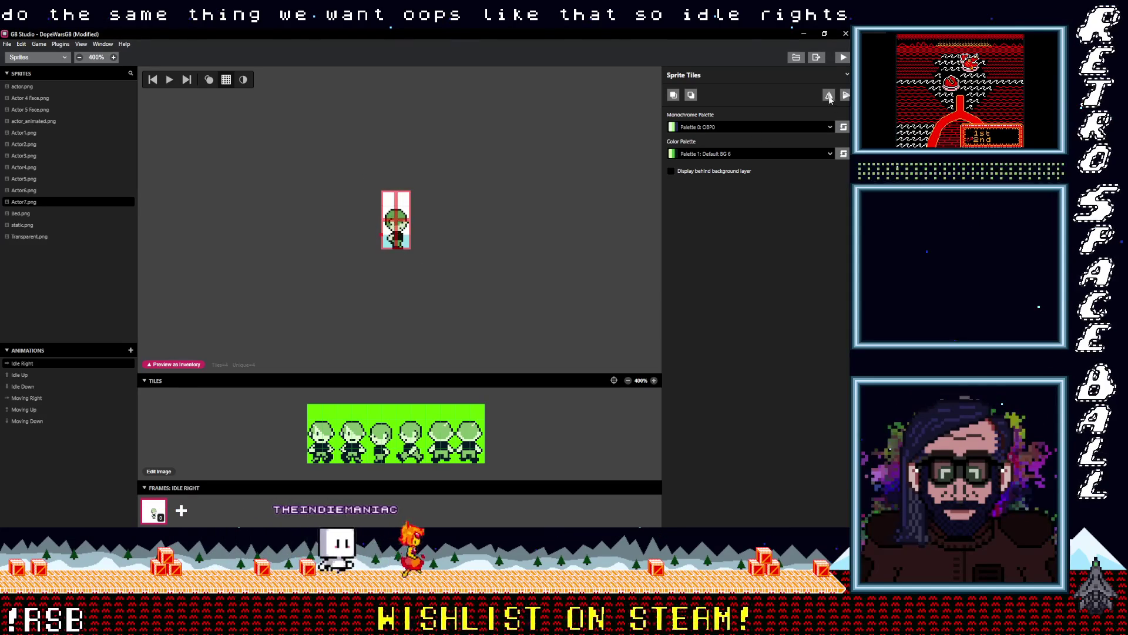
left_click(22, 375)
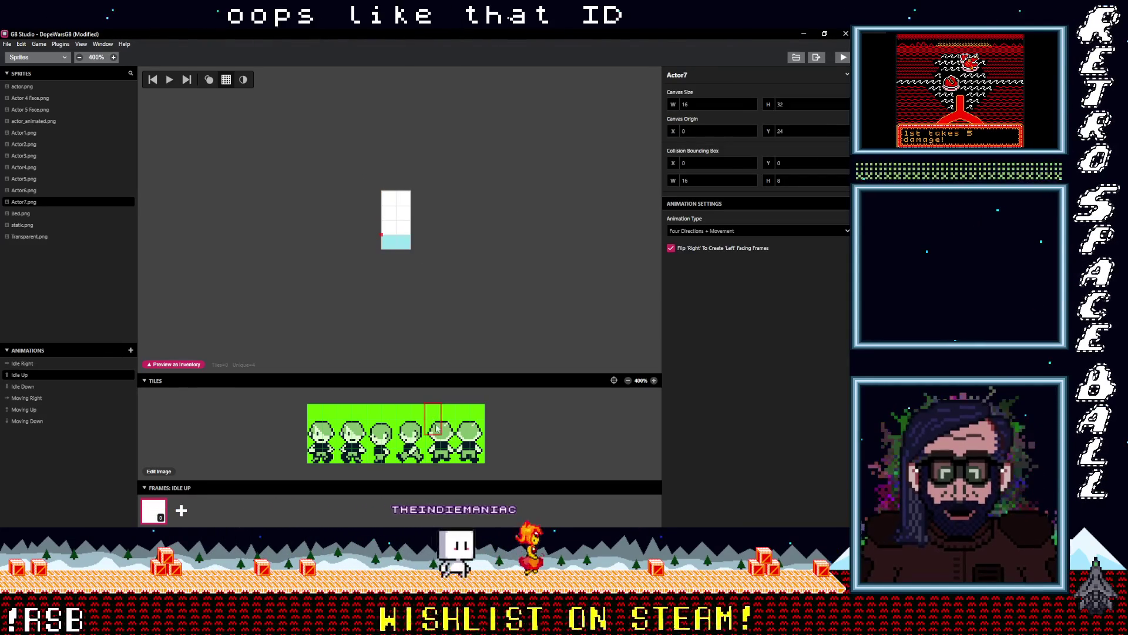
left_click(395, 212)
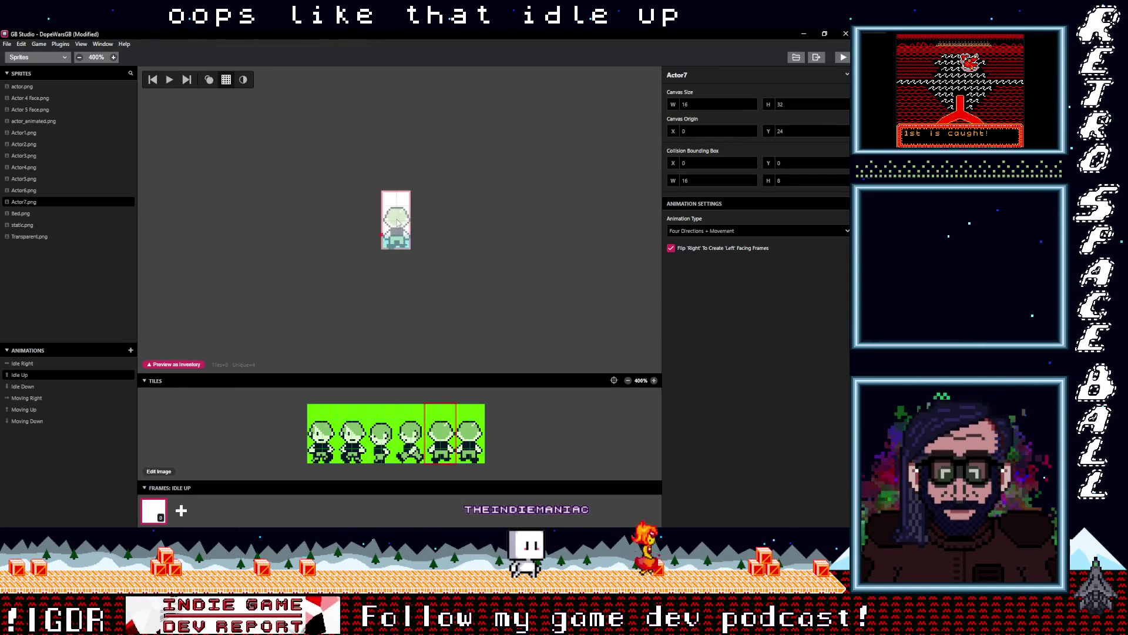
left_click(26, 387)
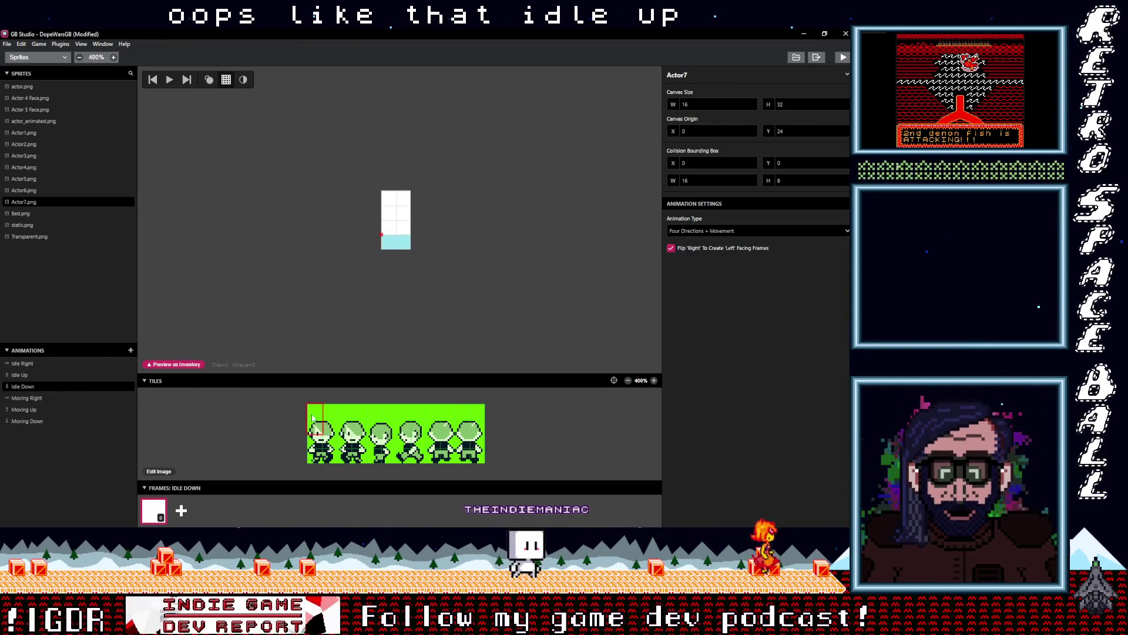
left_click(396, 220)
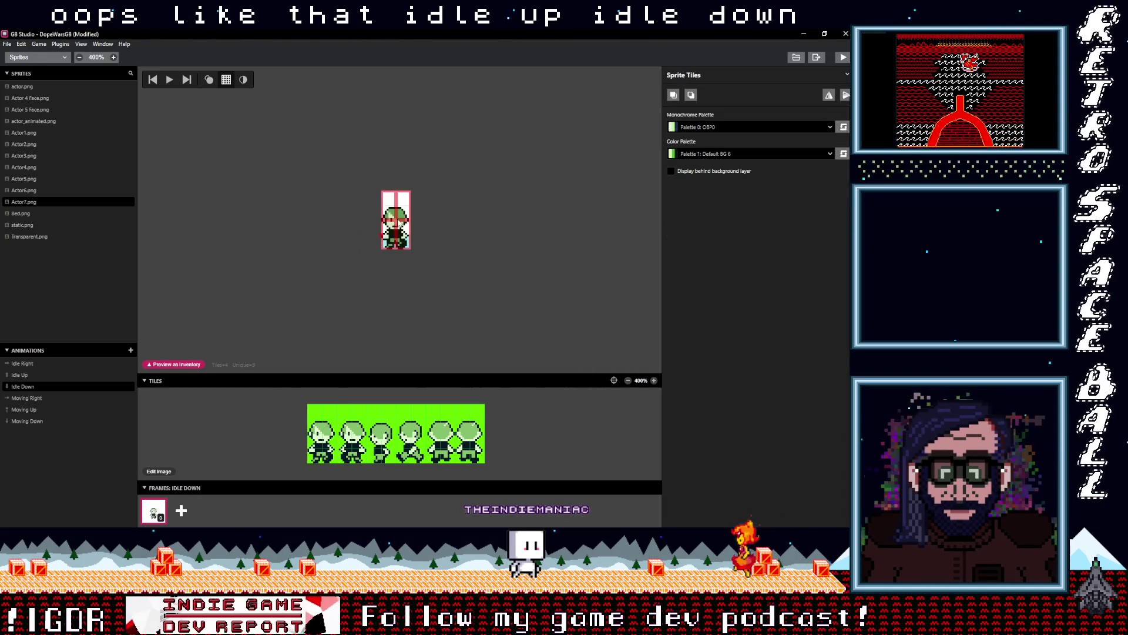
- Fill Moving Right with a mirrored walking tile plus a second frame
left_click(26, 398)
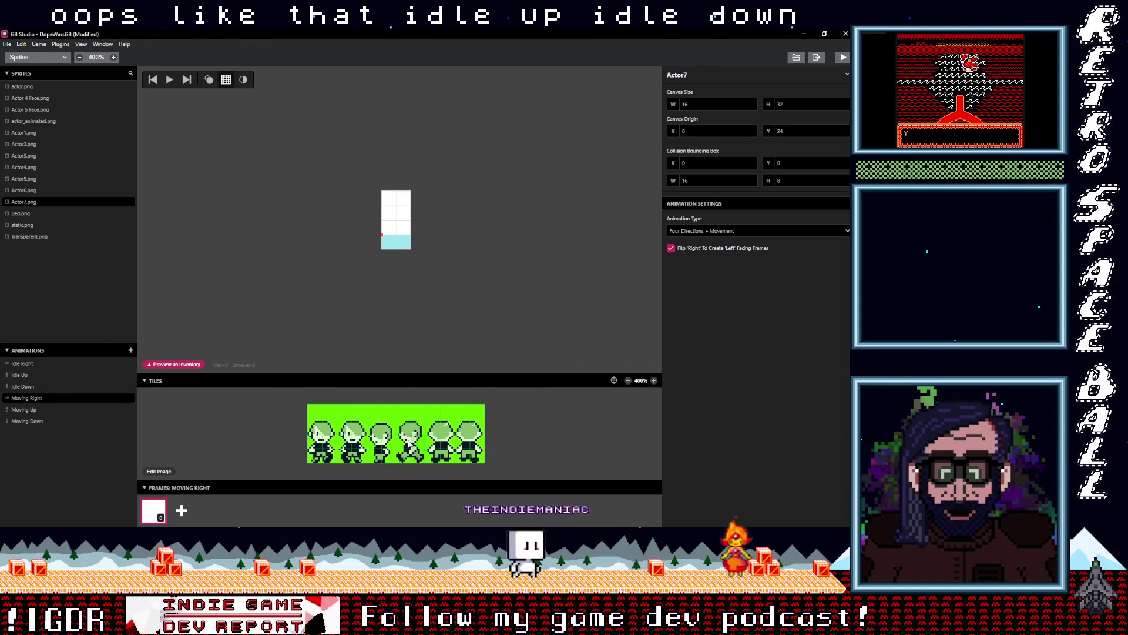
left_click(374, 415)
left_click(398, 223)
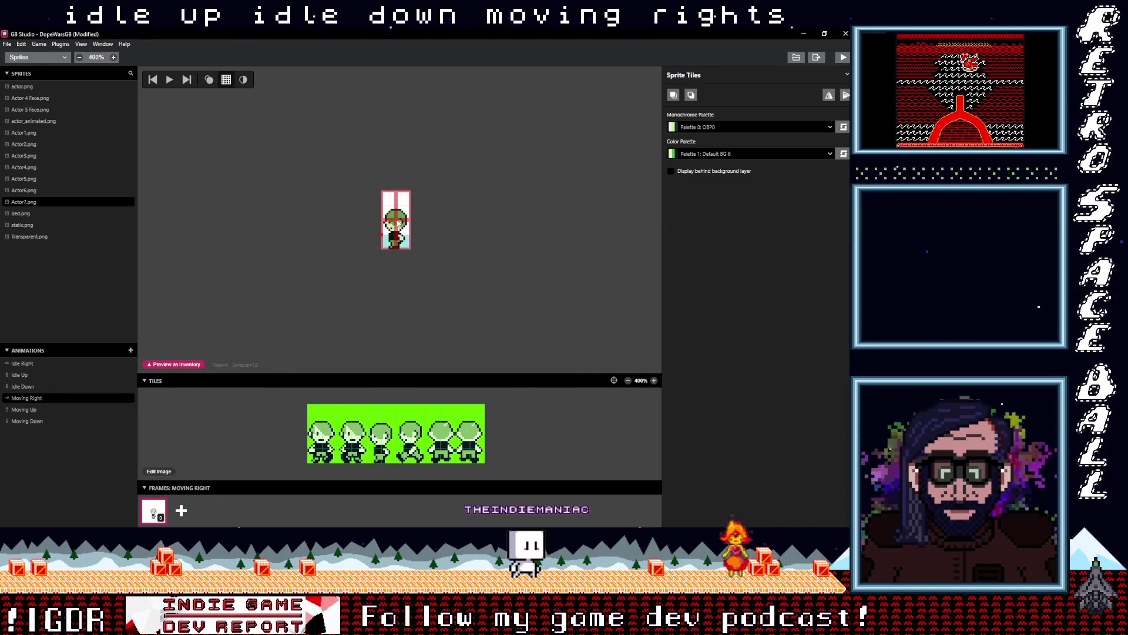
left_click(829, 96)
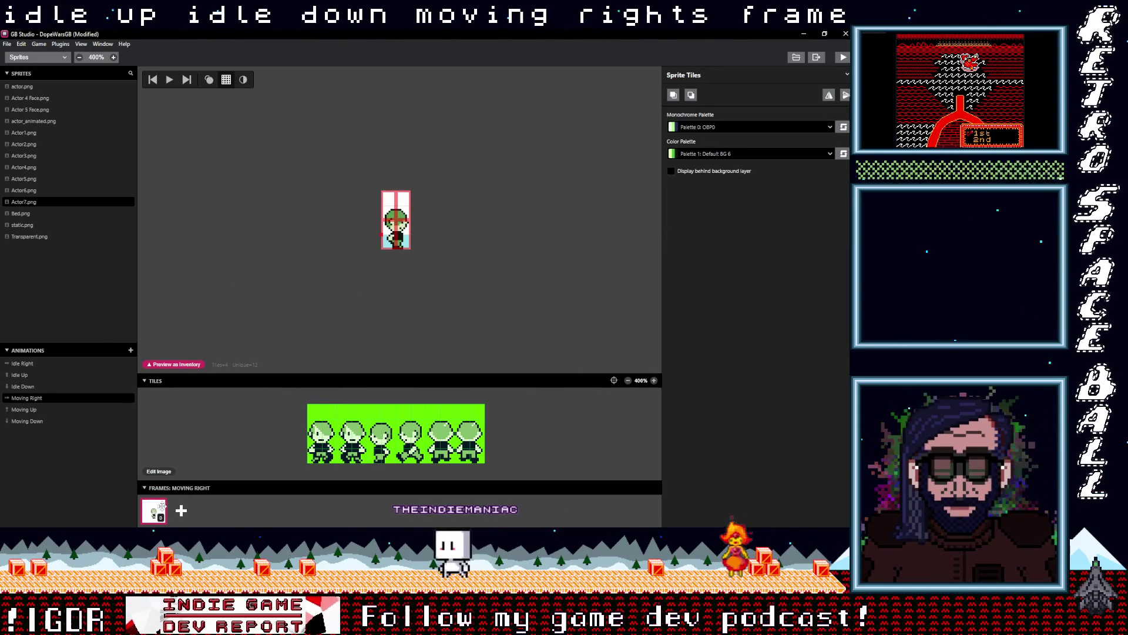
left_click(181, 510)
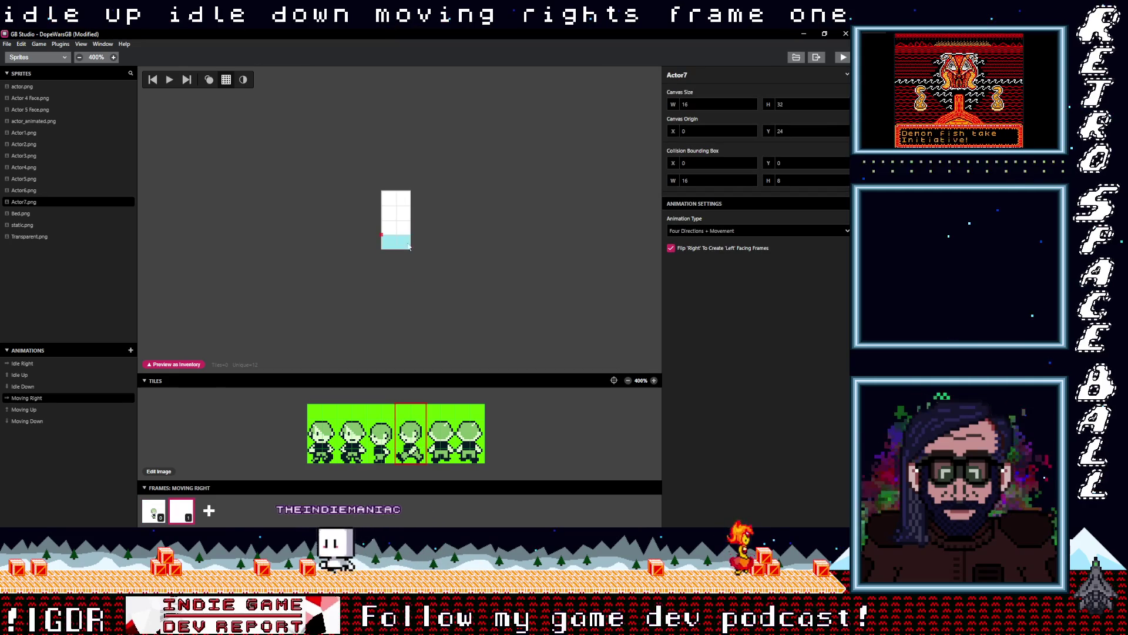
left_click(396, 221)
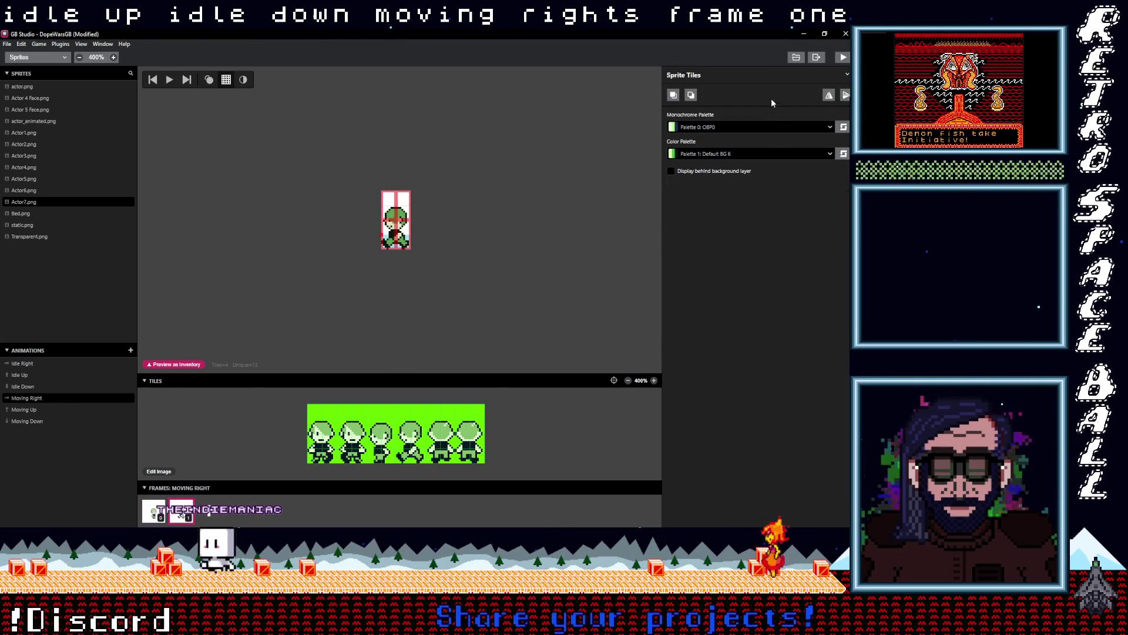
- Give Moving Up and Moving Down two frames each, then return to the Game World view
left_click(24, 410)
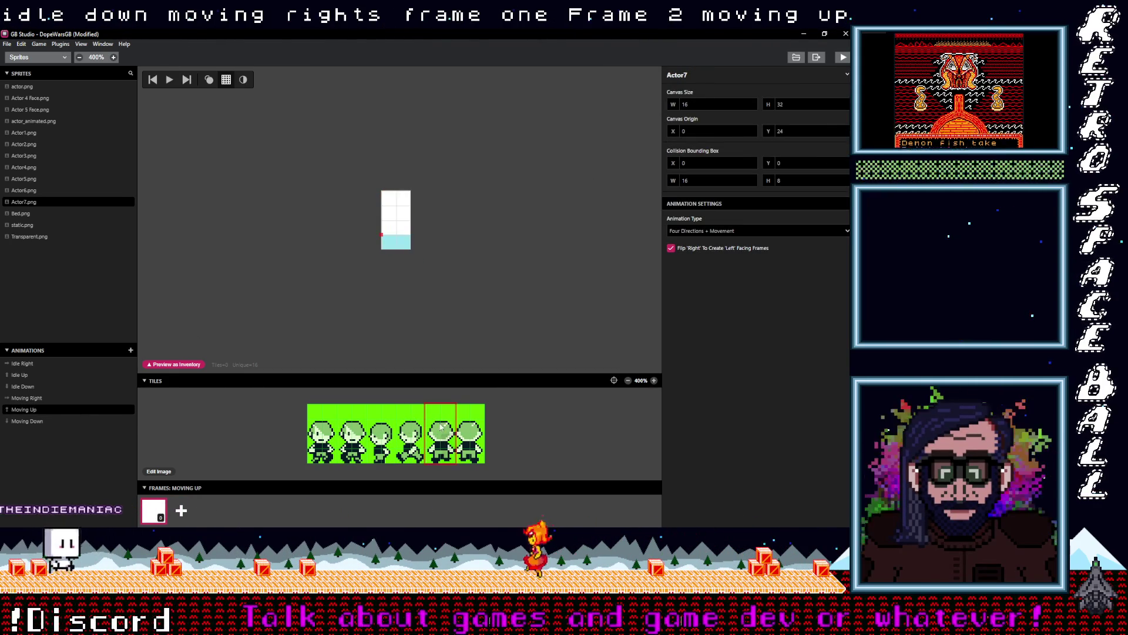
left_click(396, 221)
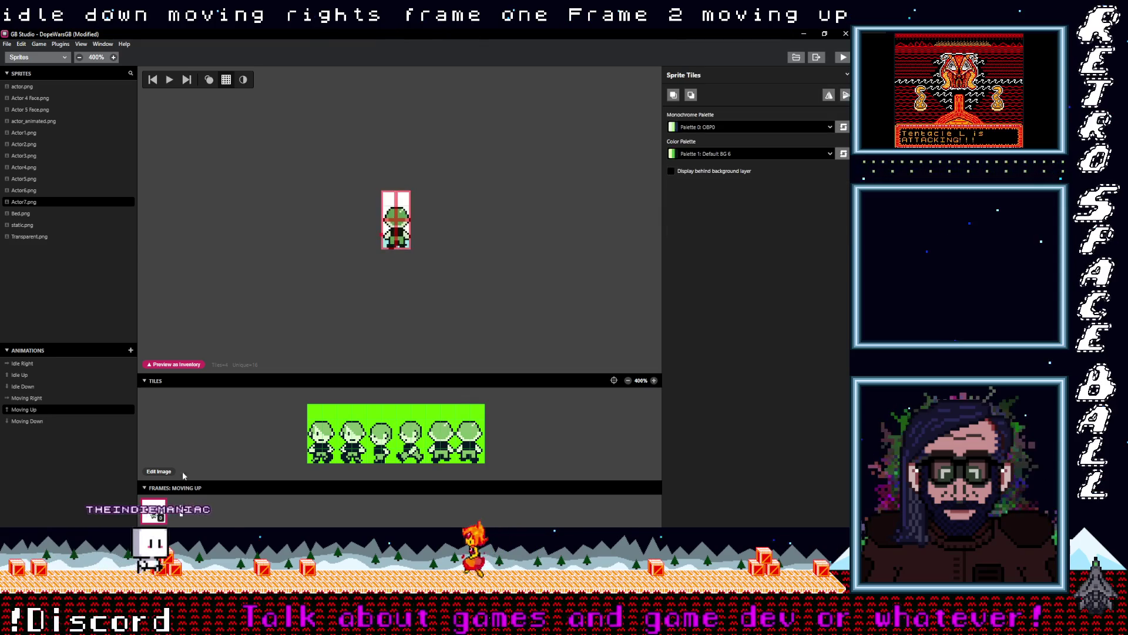
left_click(183, 513)
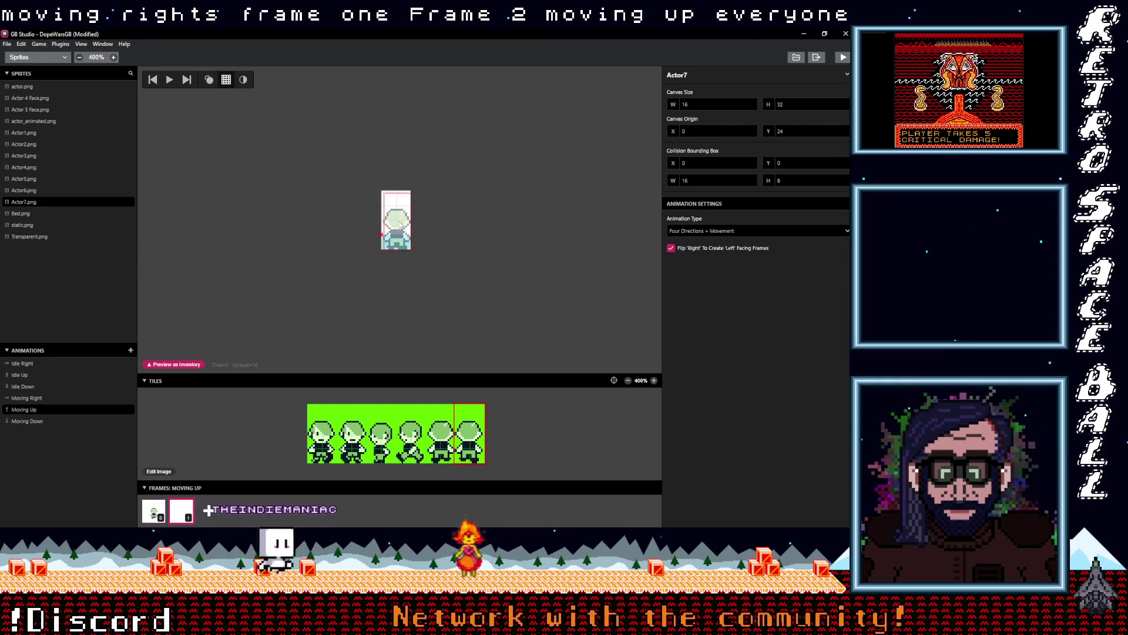
left_click(30, 421)
left_click(330, 446)
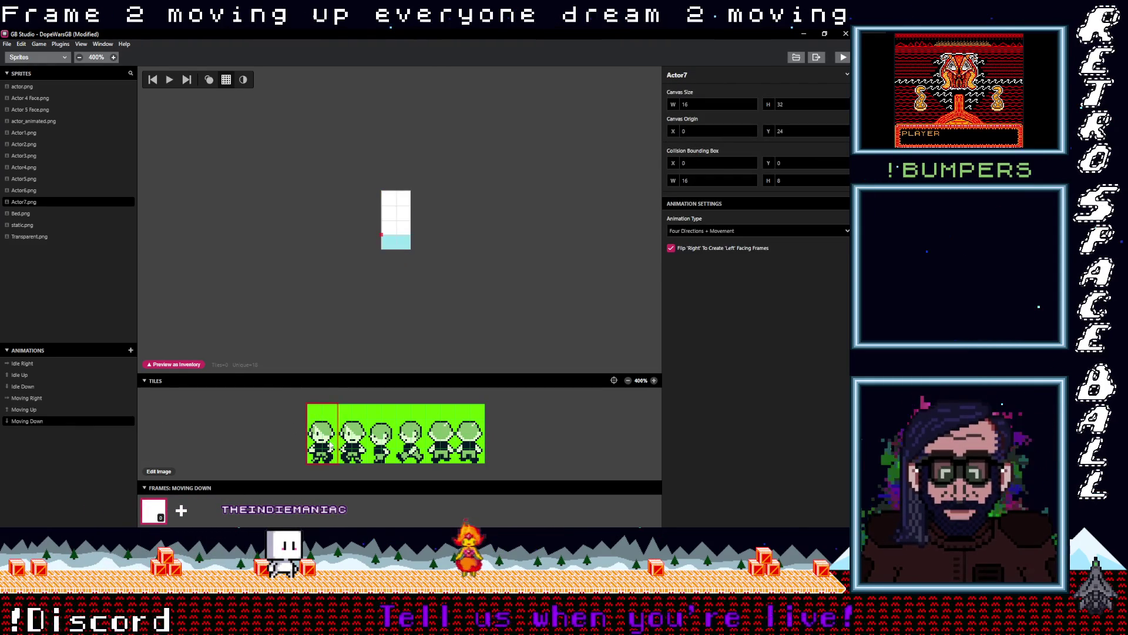
left_click(398, 237)
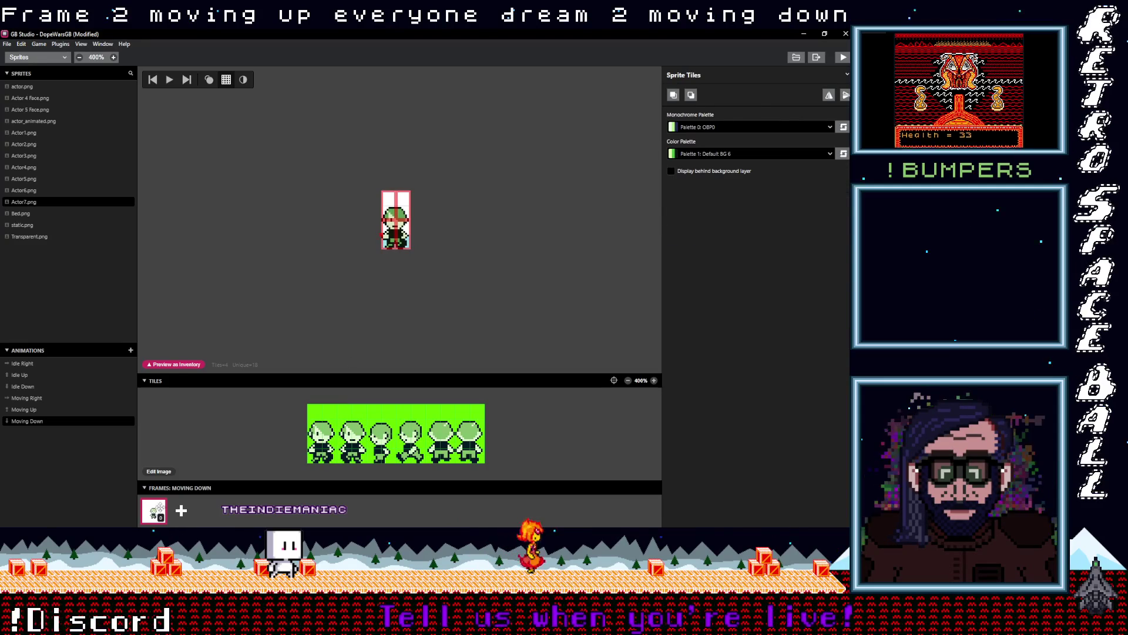
left_click(181, 510)
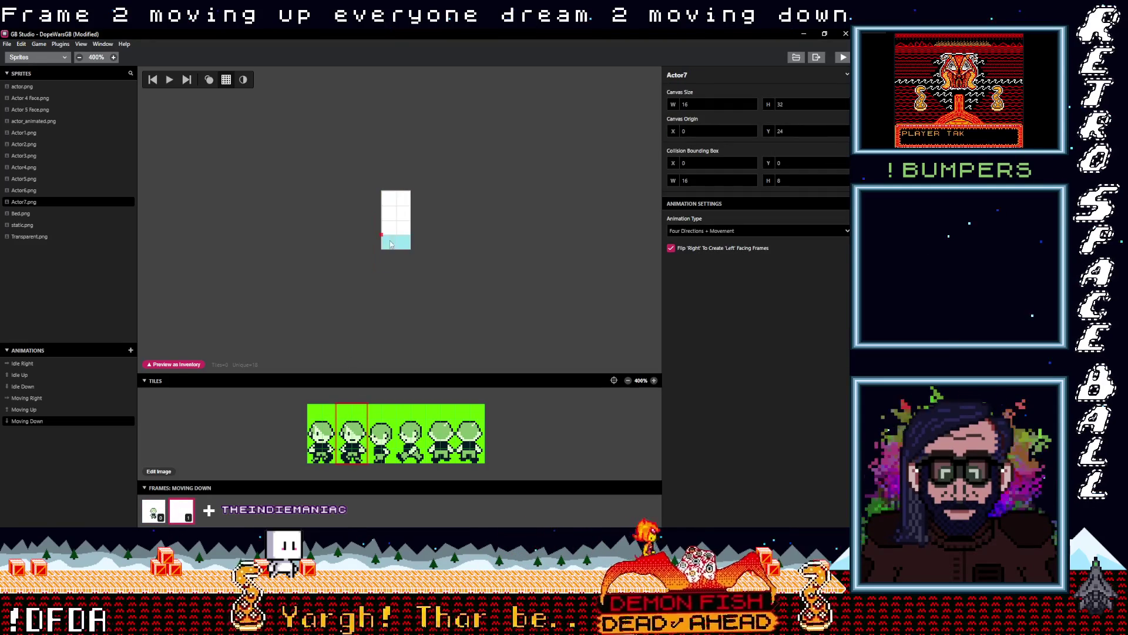
left_click(395, 223)
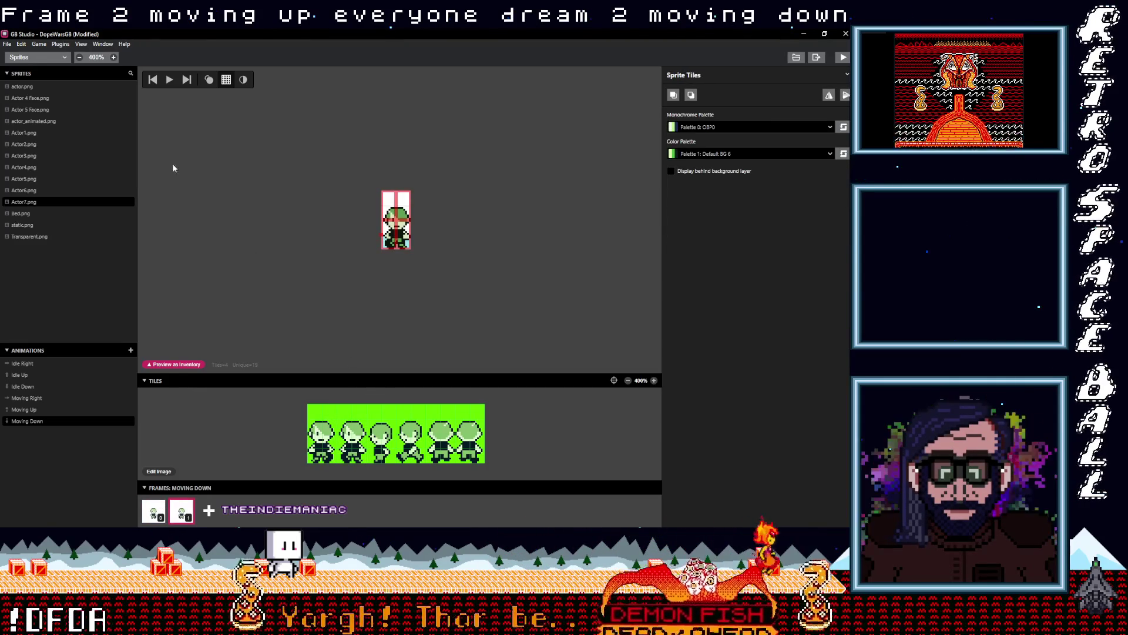
left_click(42, 57)
left_click(37, 74)
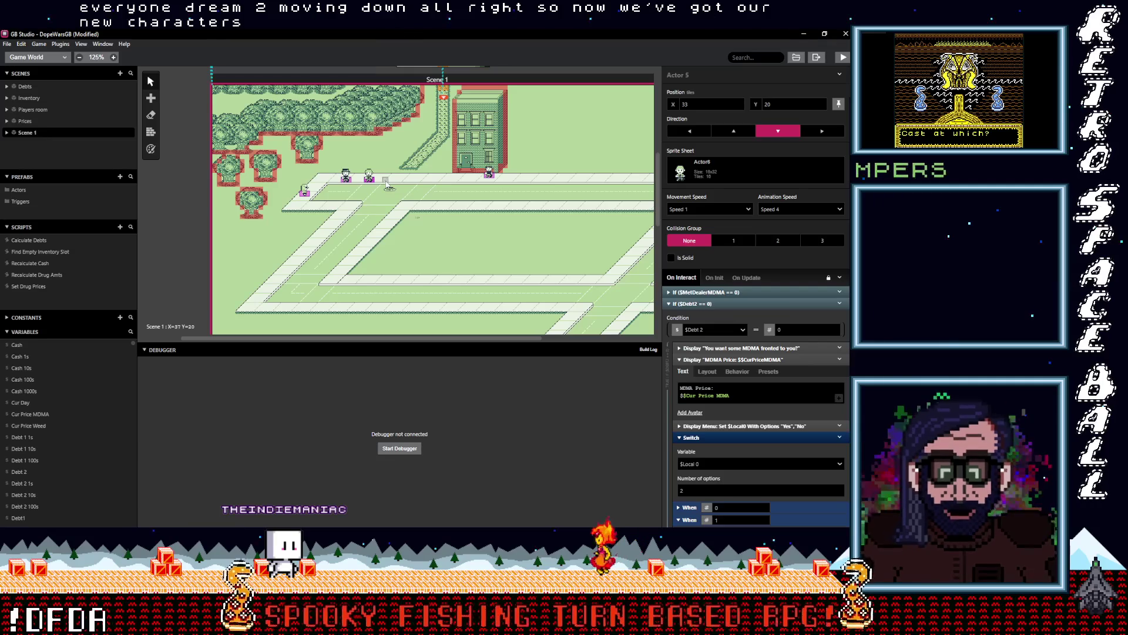
- Paste a duplicate of the weed dealer by the building door and assign it the Actor7 sprite sheet
scroll(376, 179, "right", 5)
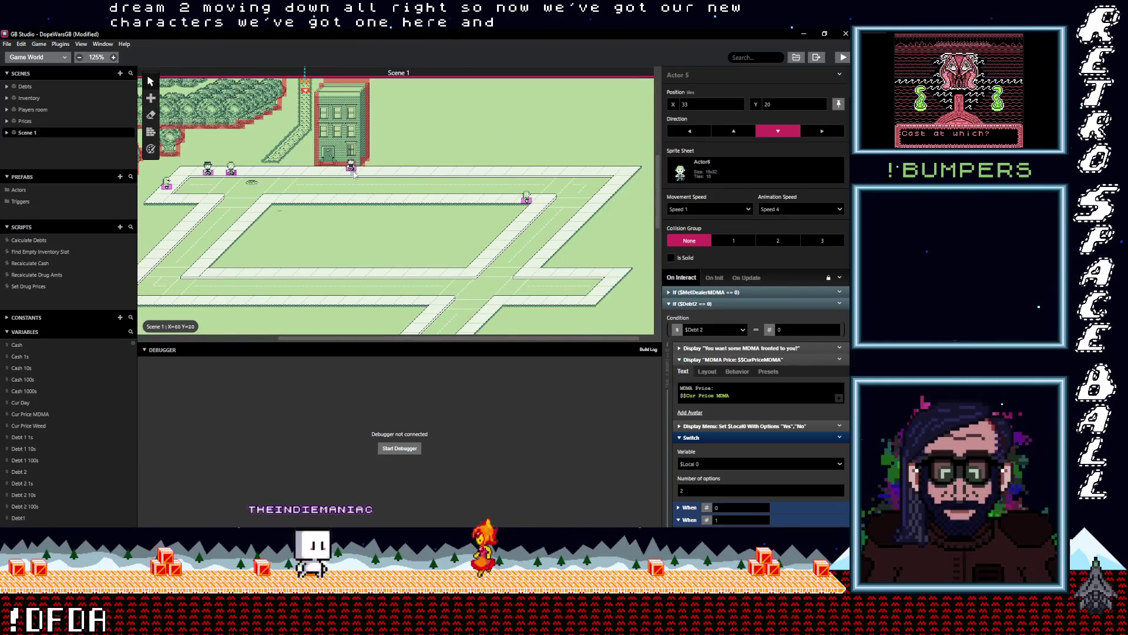
key("ctrl+v")
left_click(425, 172)
left_click(729, 170)
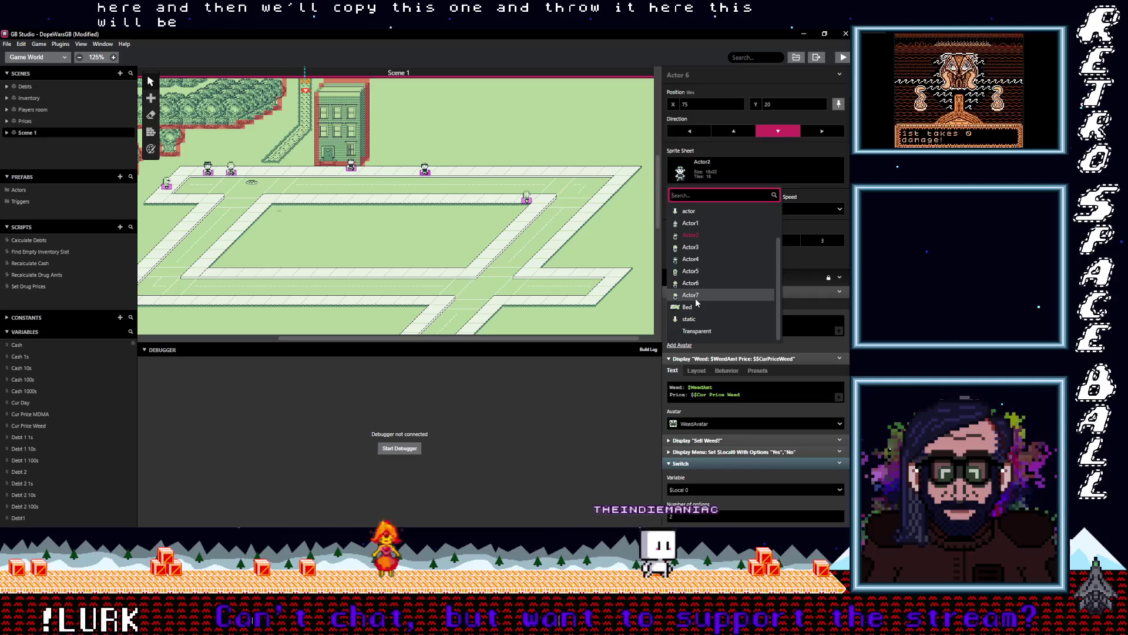
left_click(696, 297)
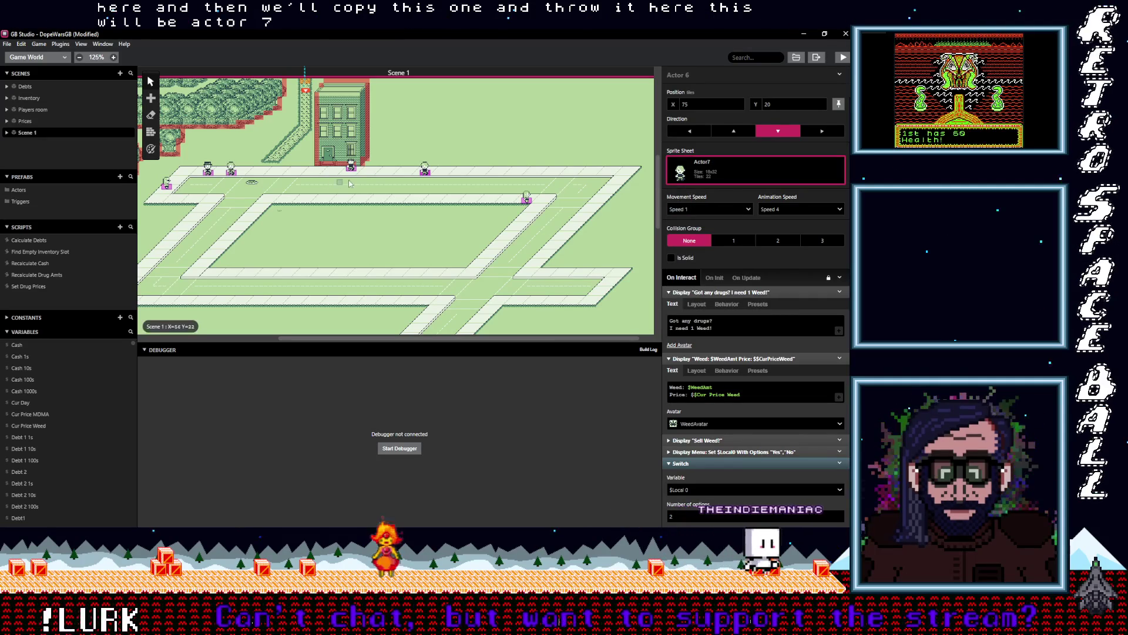
- Select the MDMA dealer and expand its Met Dealer MDMA check to review the script
scroll(254, 180, "up", 5)
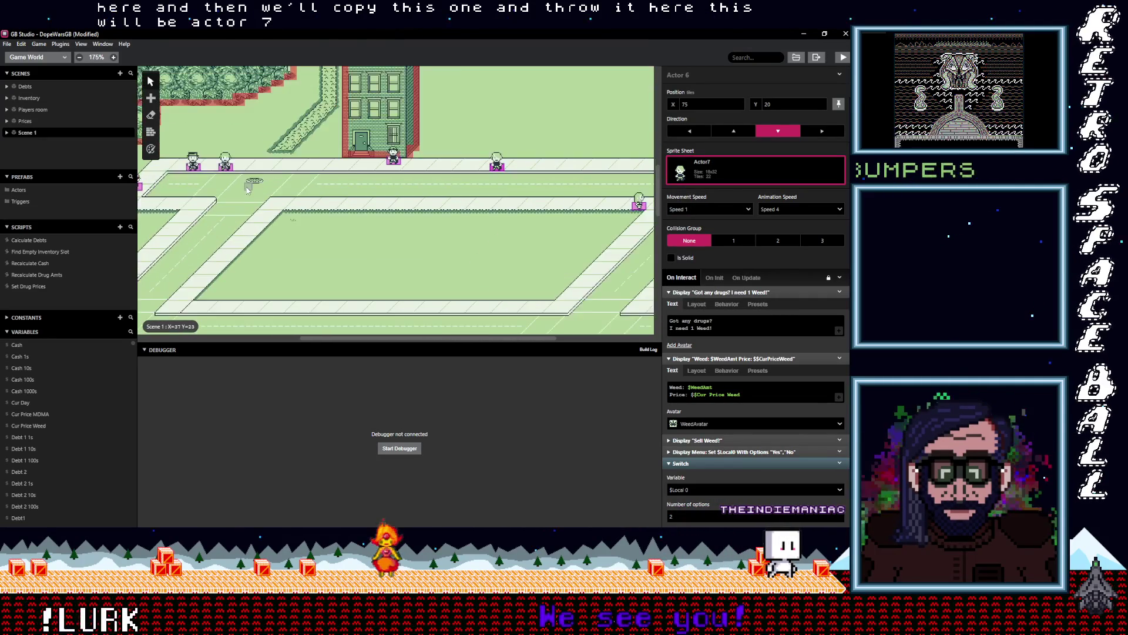
scroll(422, 179, "up", 5)
scroll(422, 179, "left", 5)
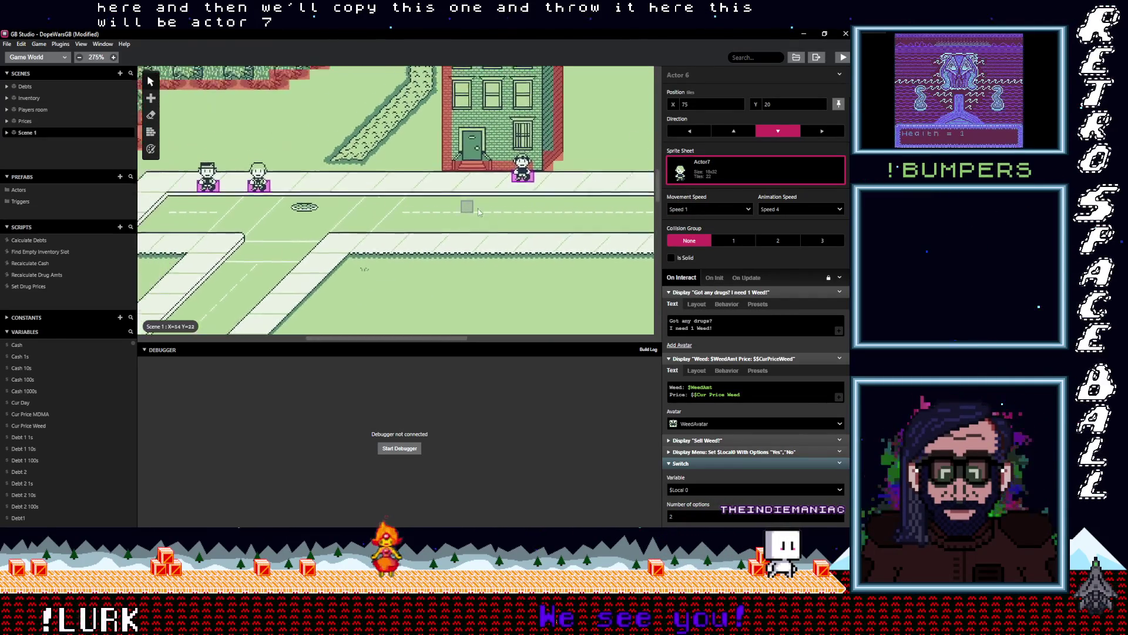
left_click(357, 217)
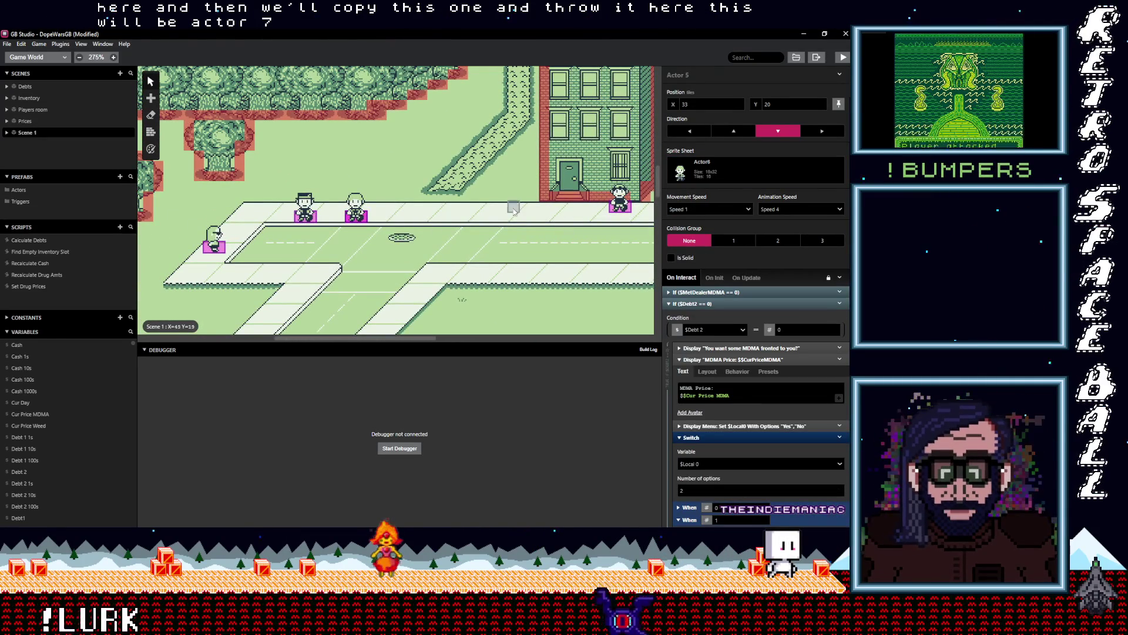
left_click(724, 293)
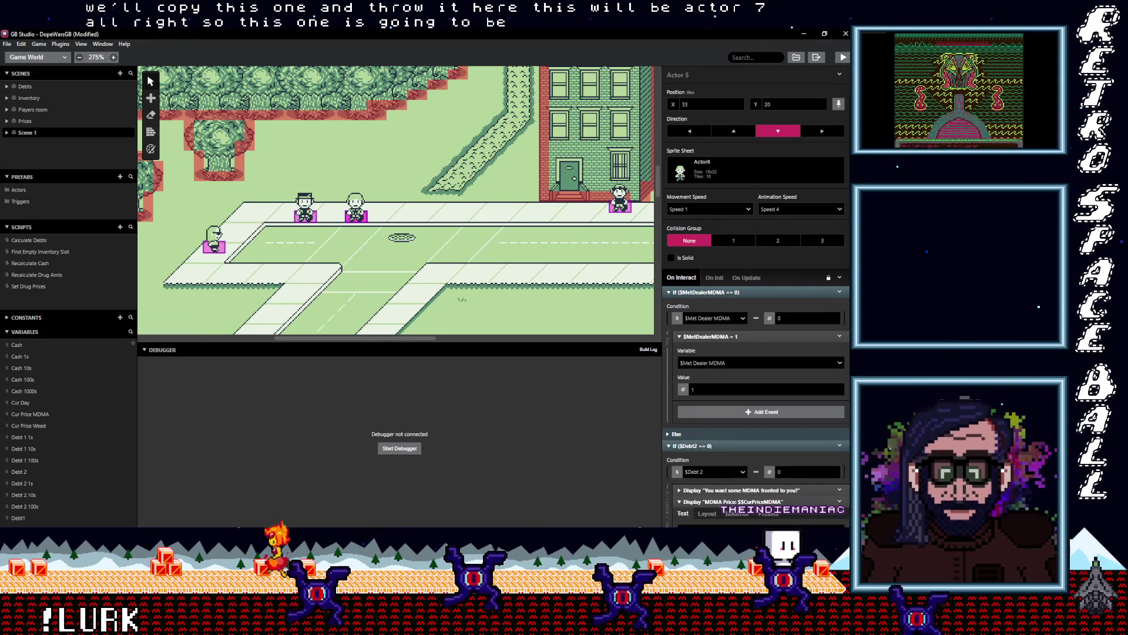
scroll(361, 227, "right", 10)
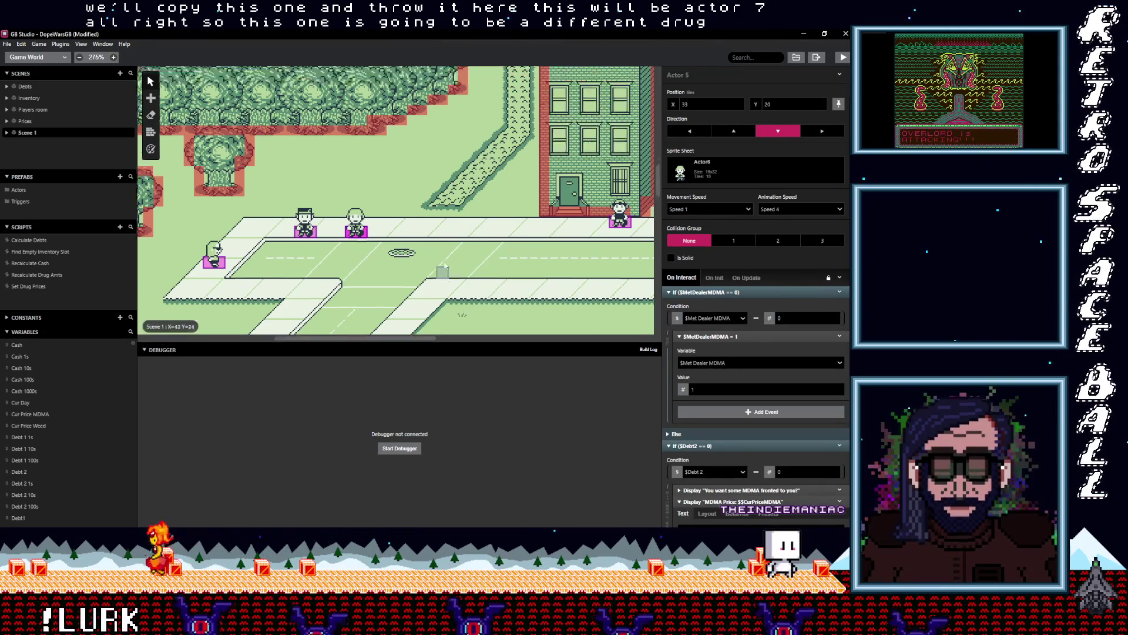
scroll(360, 227, "up", 5)
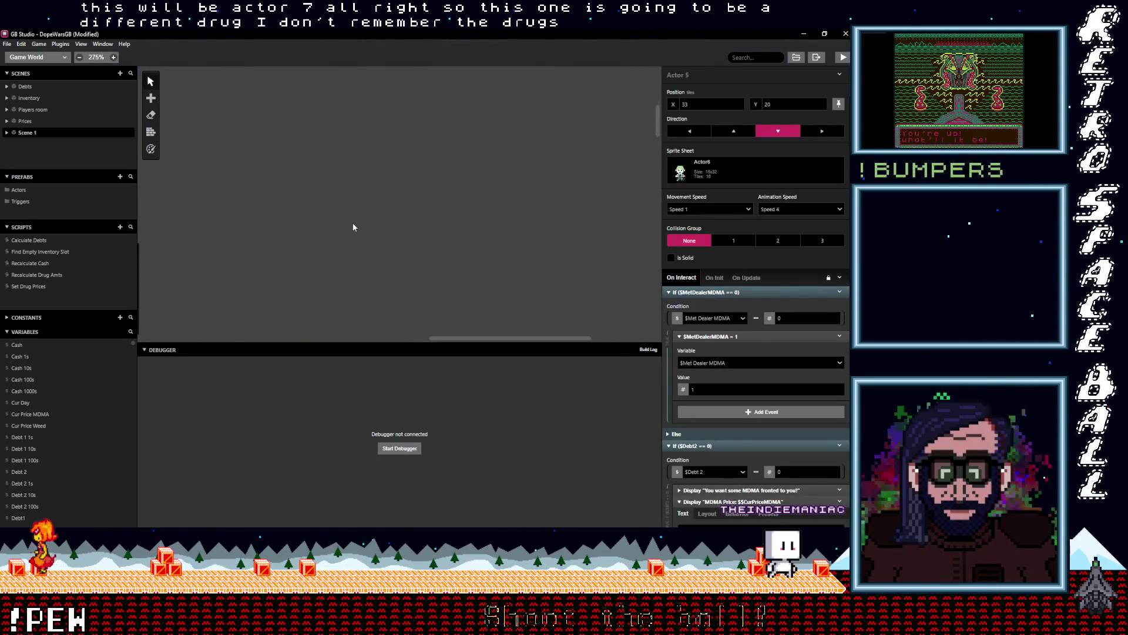
scroll(353, 224, "down", 4)
scroll(353, 223, "down", 5)
scroll(352, 224, "left", 5)
scroll(395, 251, "down", 5)
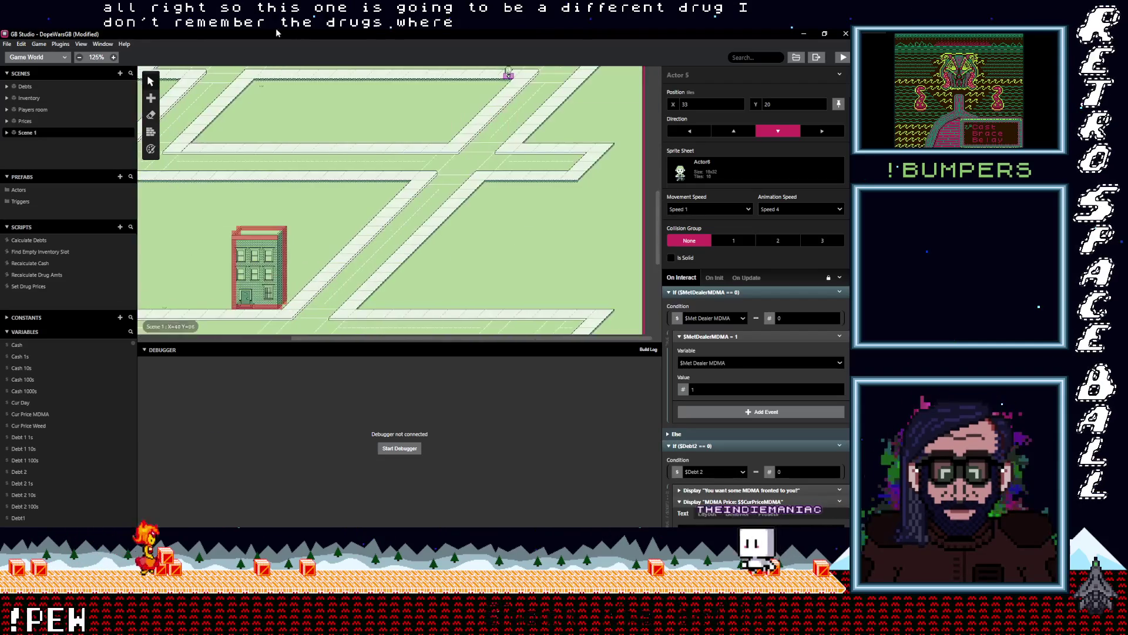
scroll(395, 251, "left", 3)
scroll(395, 251, "up", 10)
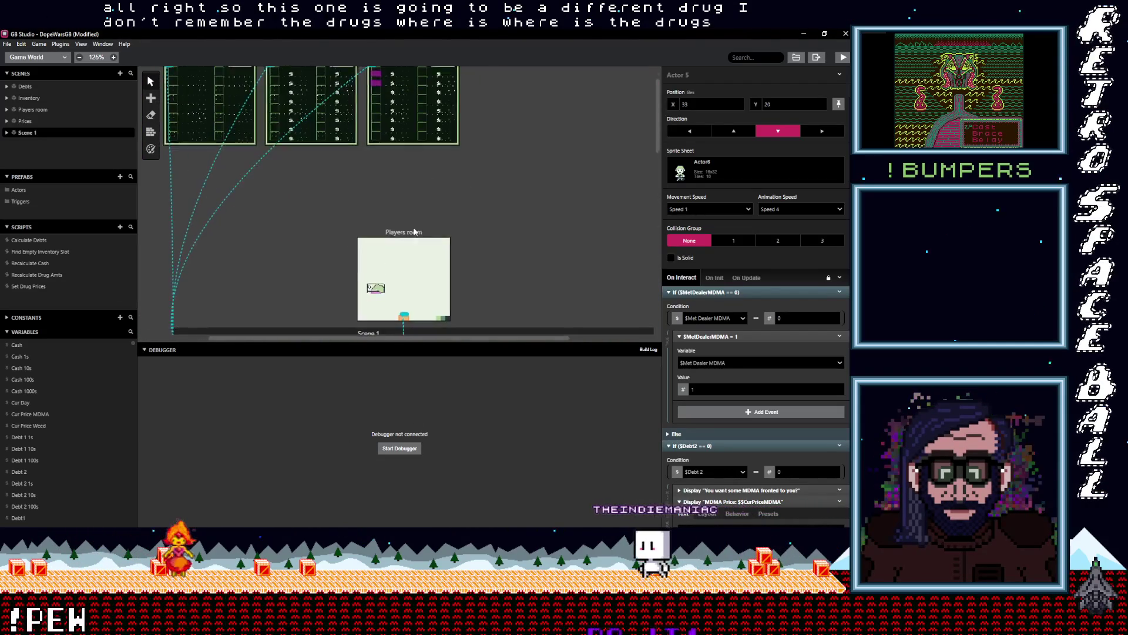
left_click(797, 57)
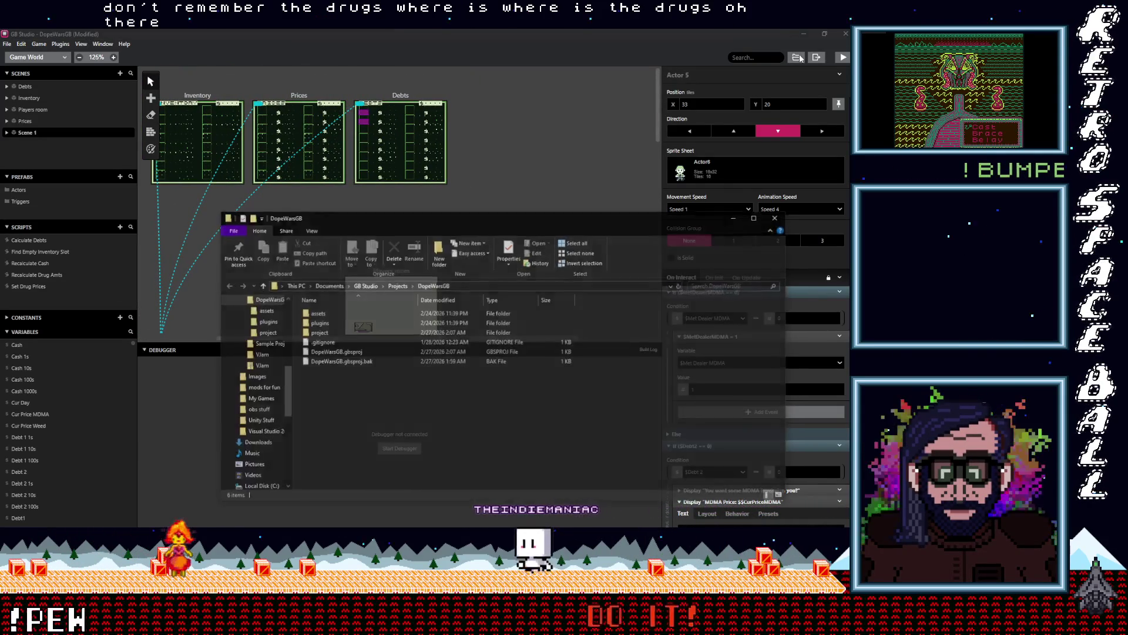
double_click(316, 312)
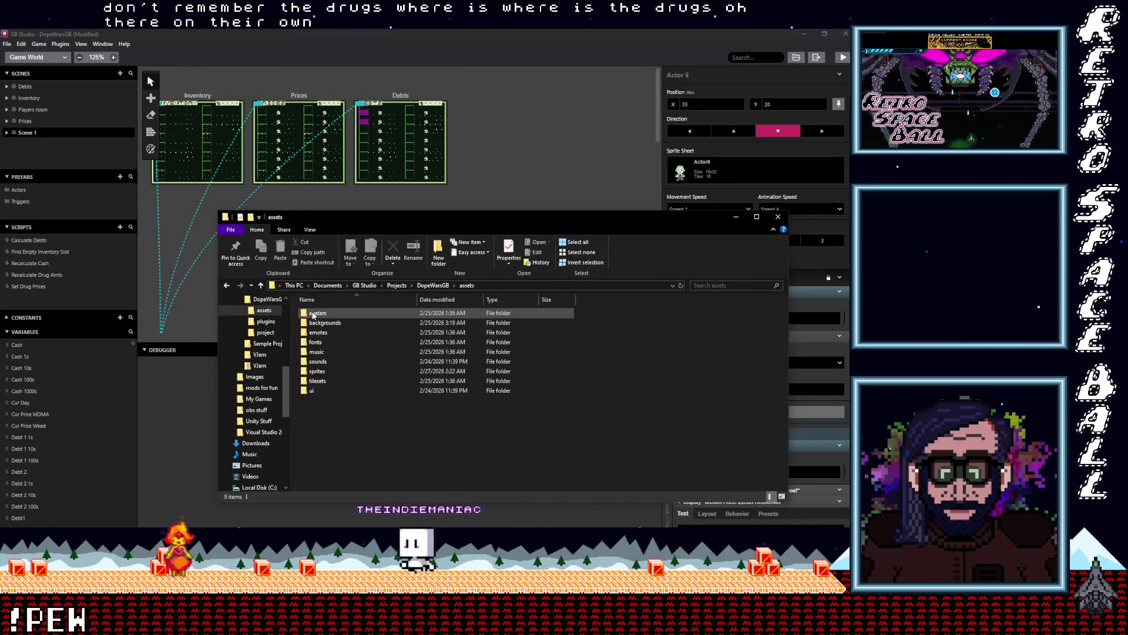
left_click(317, 381)
double_click(316, 381)
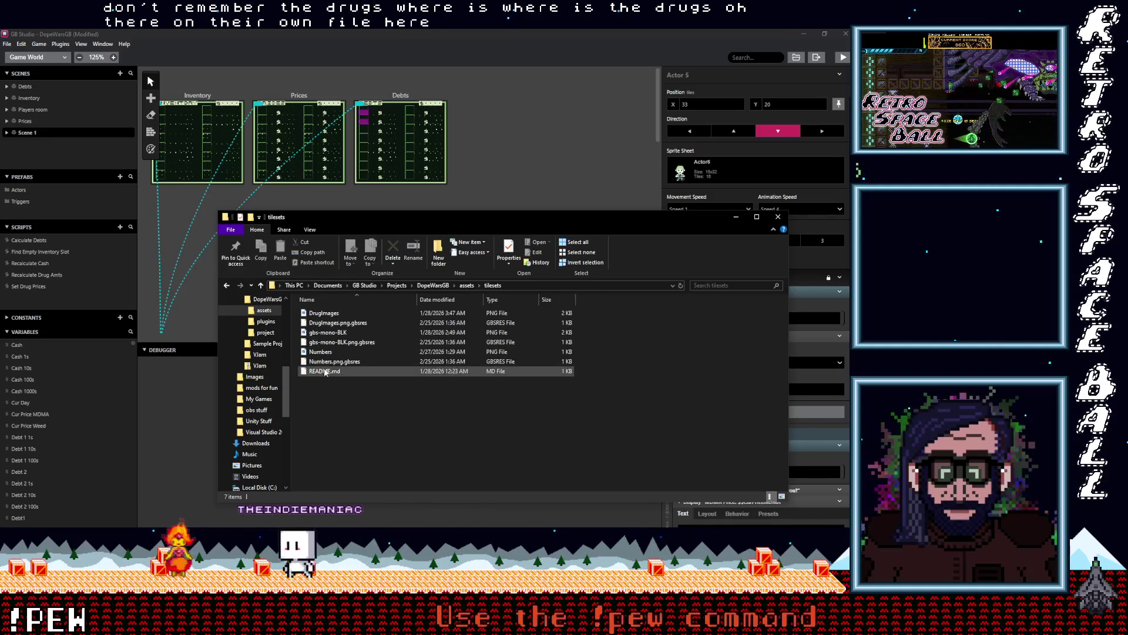
double_click(324, 314)
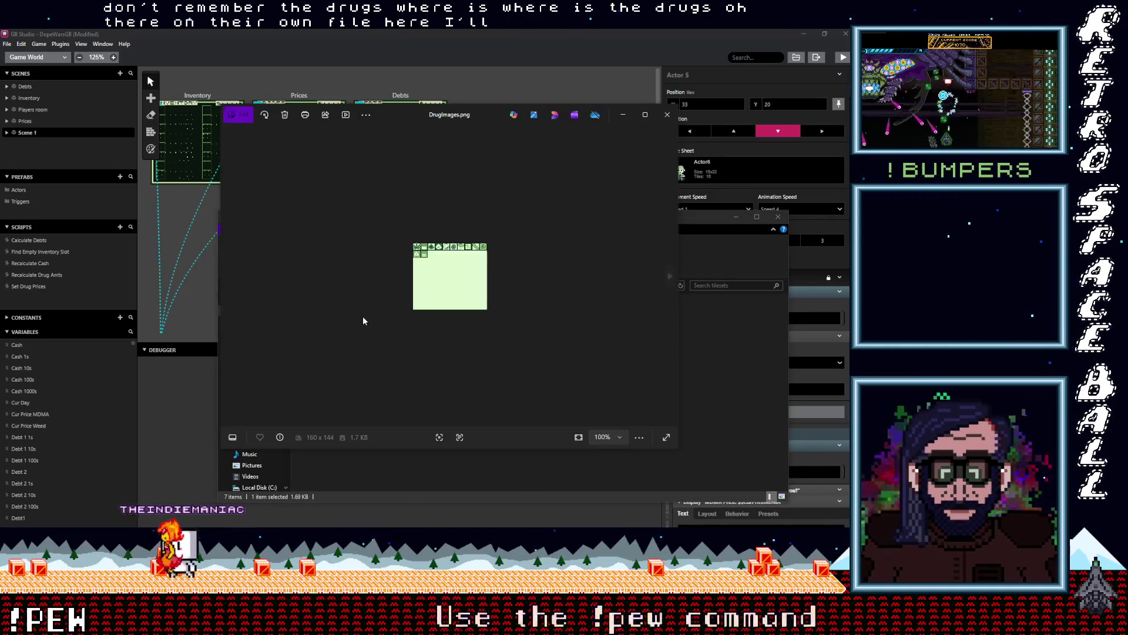
scroll(443, 259, "up", 5)
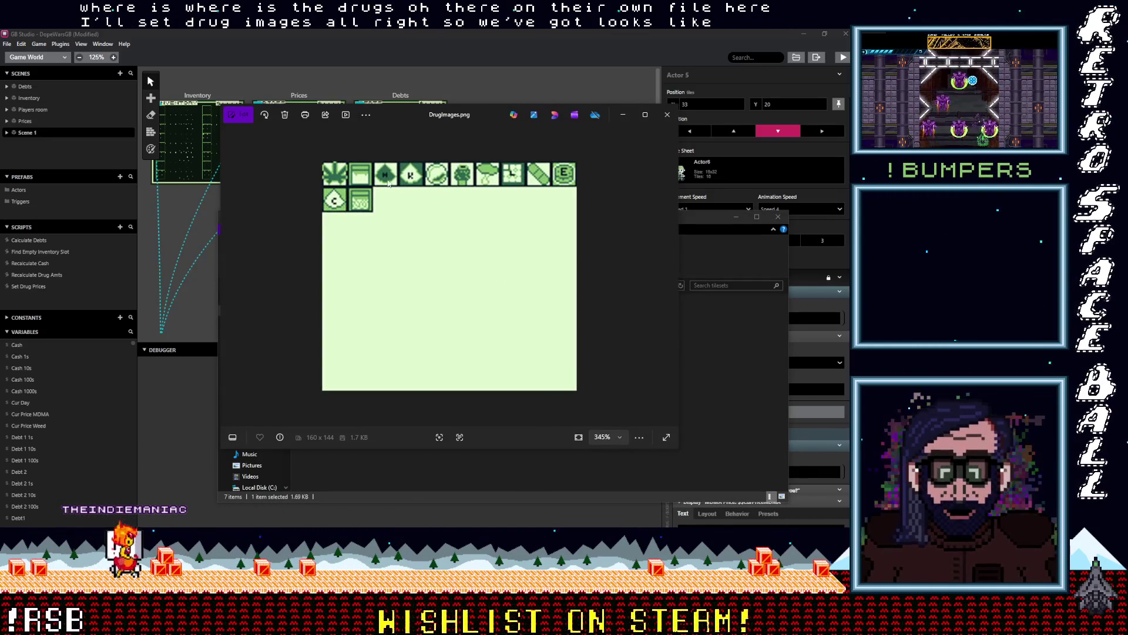
left_click(666, 116)
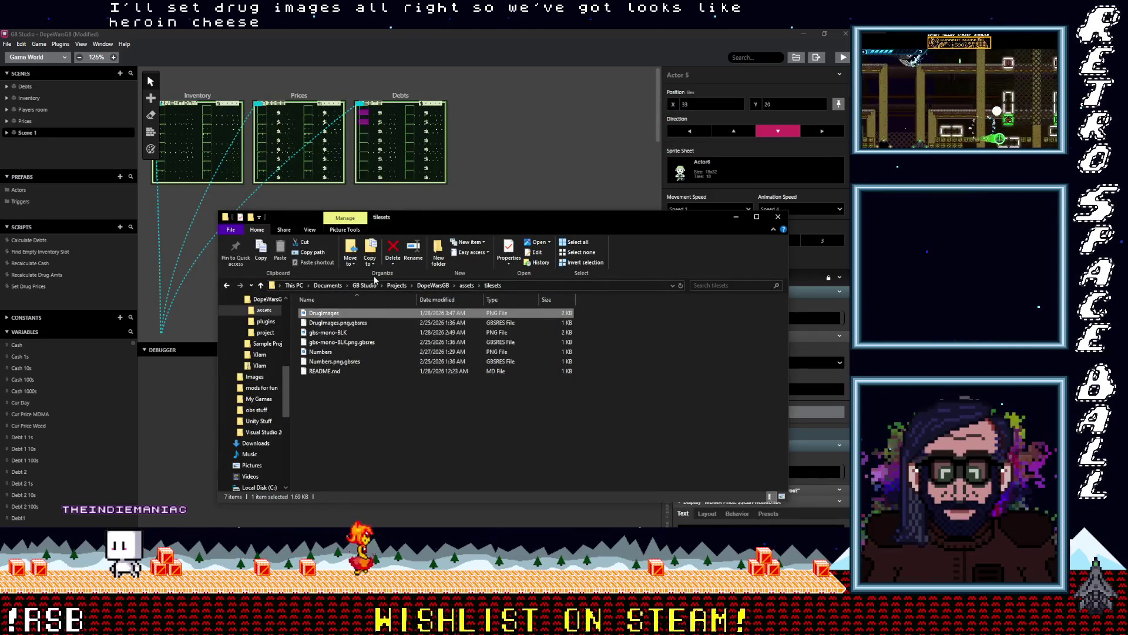
left_click(777, 218)
- Point the set event at an unused variable and rename it 'Met Dealer H'
scroll(401, 236, "down", 4)
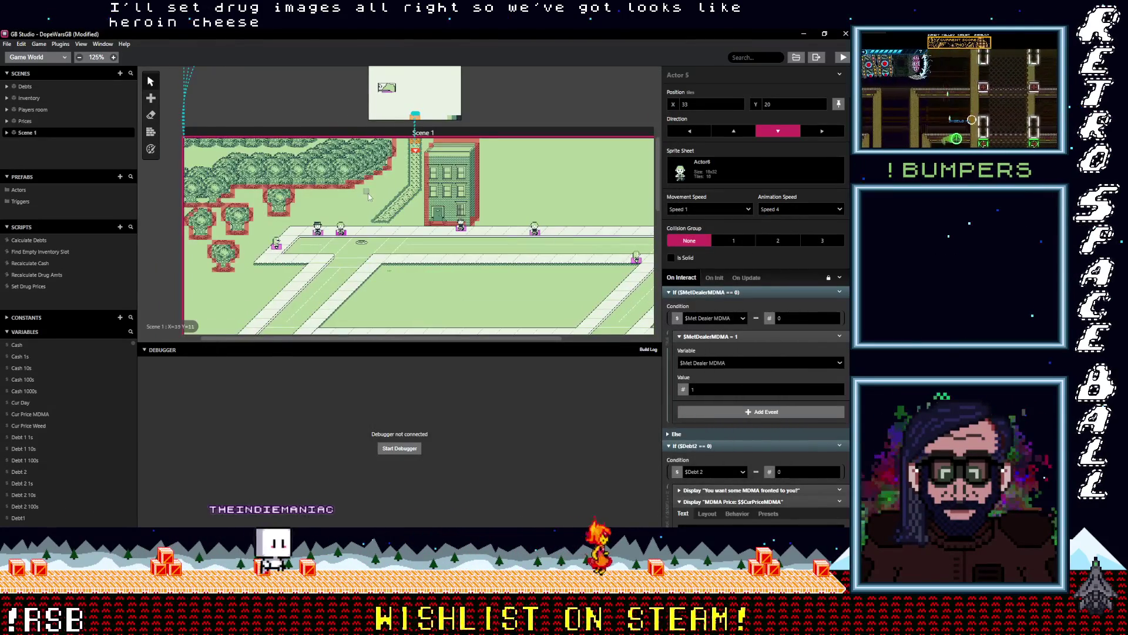
scroll(368, 193, "down", 1)
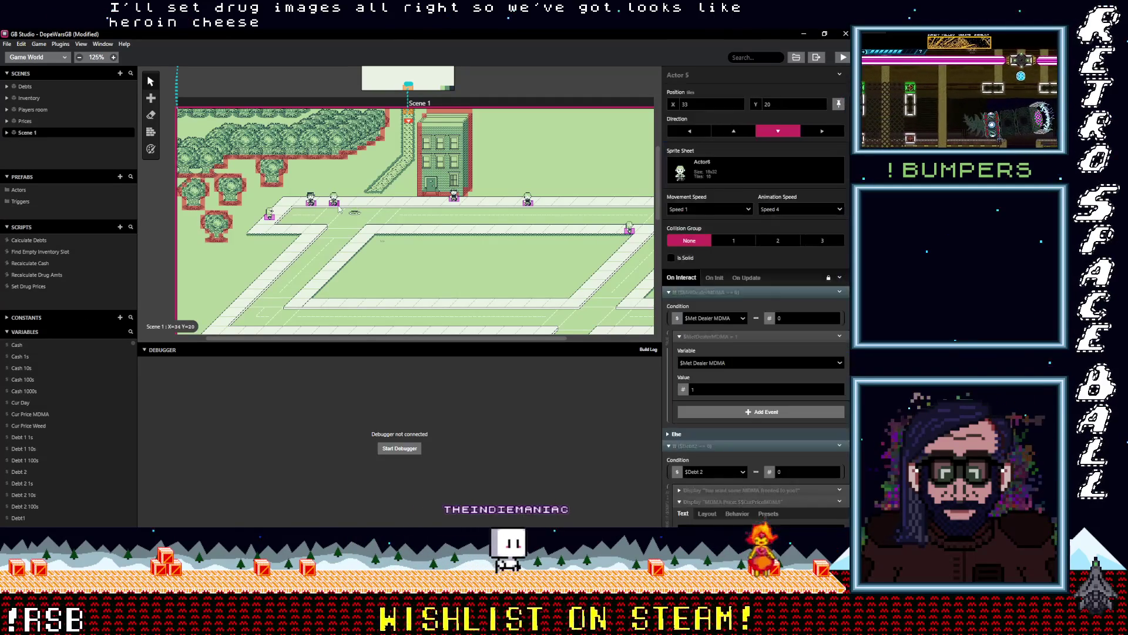
scroll(772, 376, "down", 2)
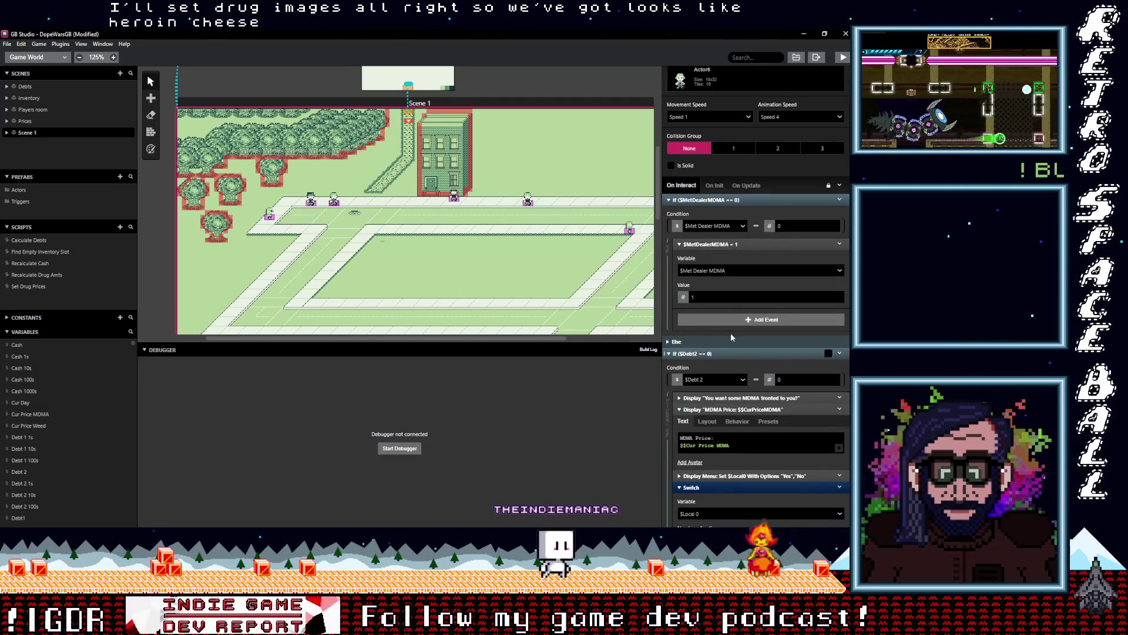
left_click(724, 272)
left_click(731, 272)
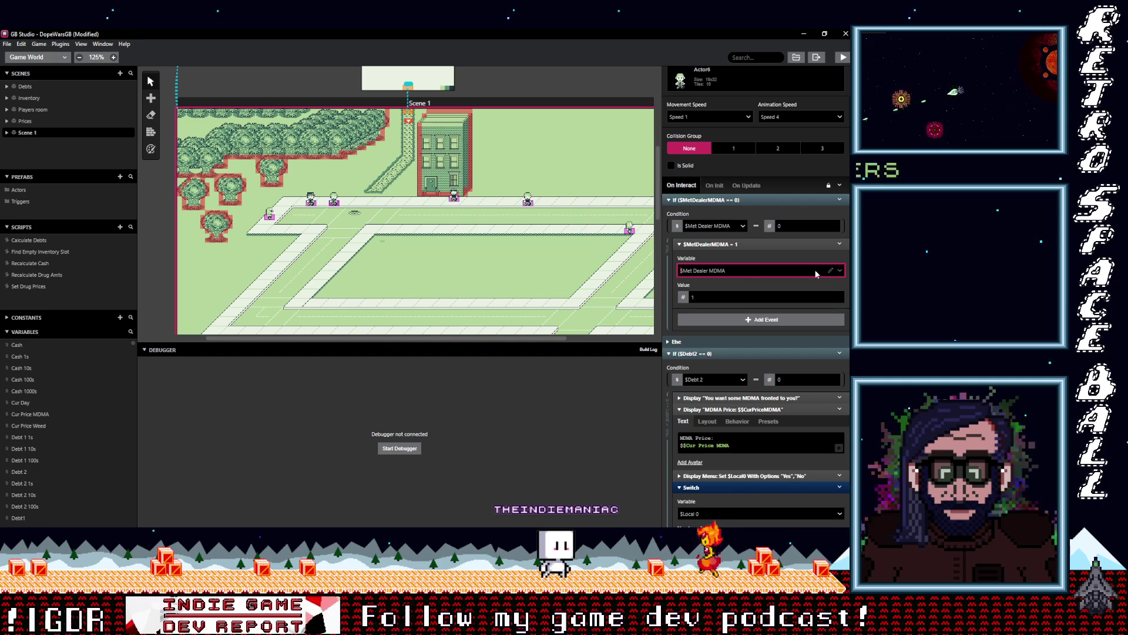
left_click(841, 272)
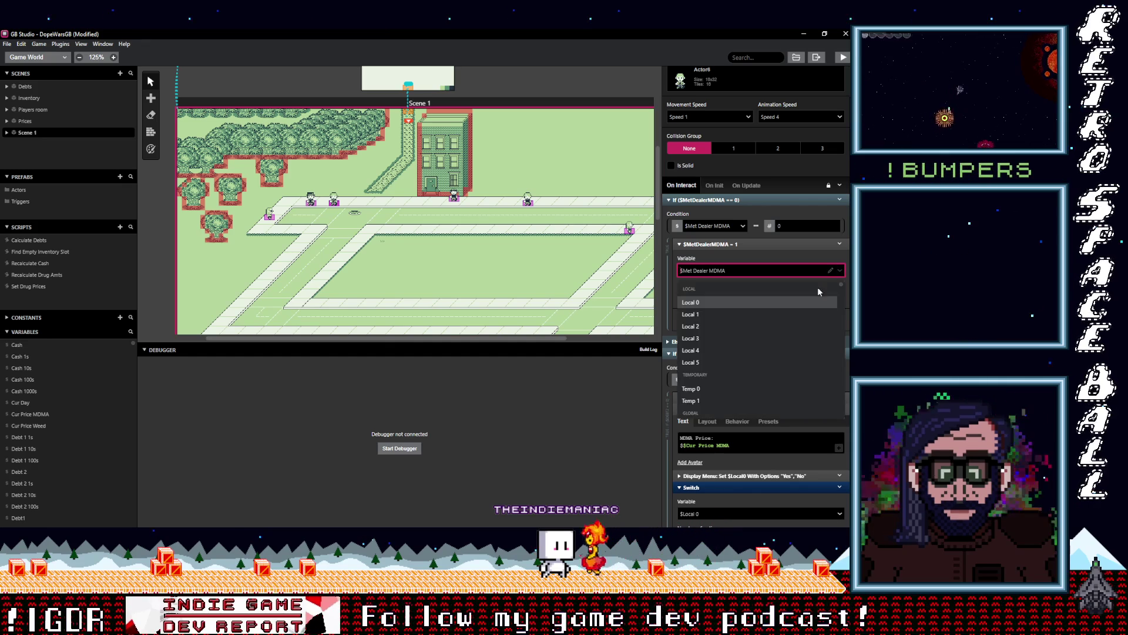
scroll(760, 352, "down", 12)
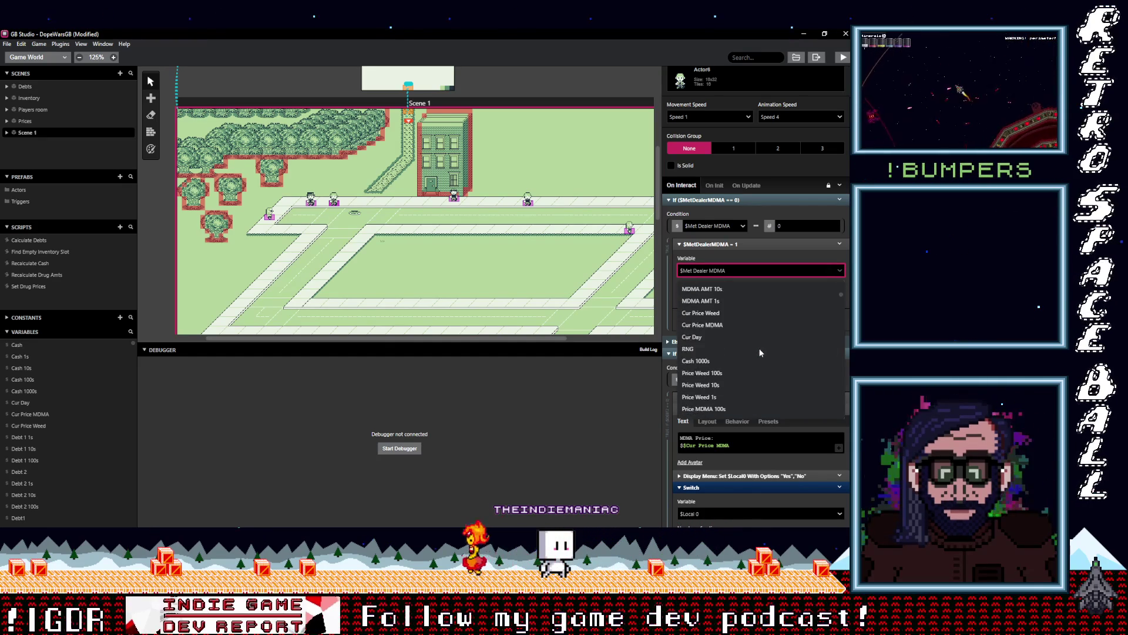
left_click(695, 312)
left_click(838, 271)
type("Met De")
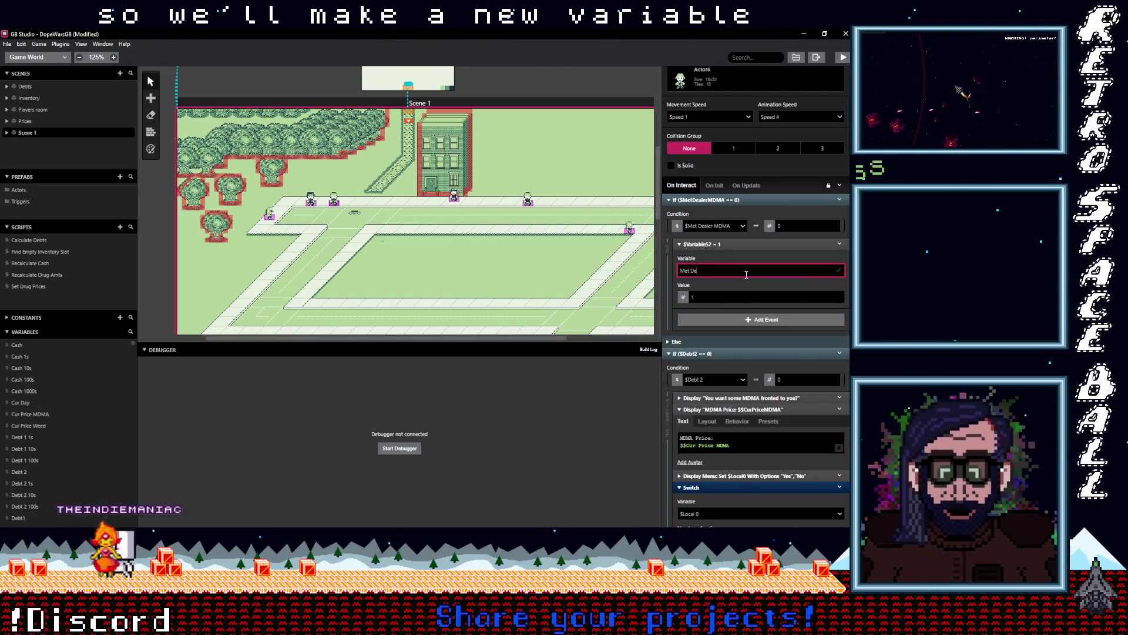
type("Al")
key("BackSpace")
key("BackSpace")
key("BackSpace")
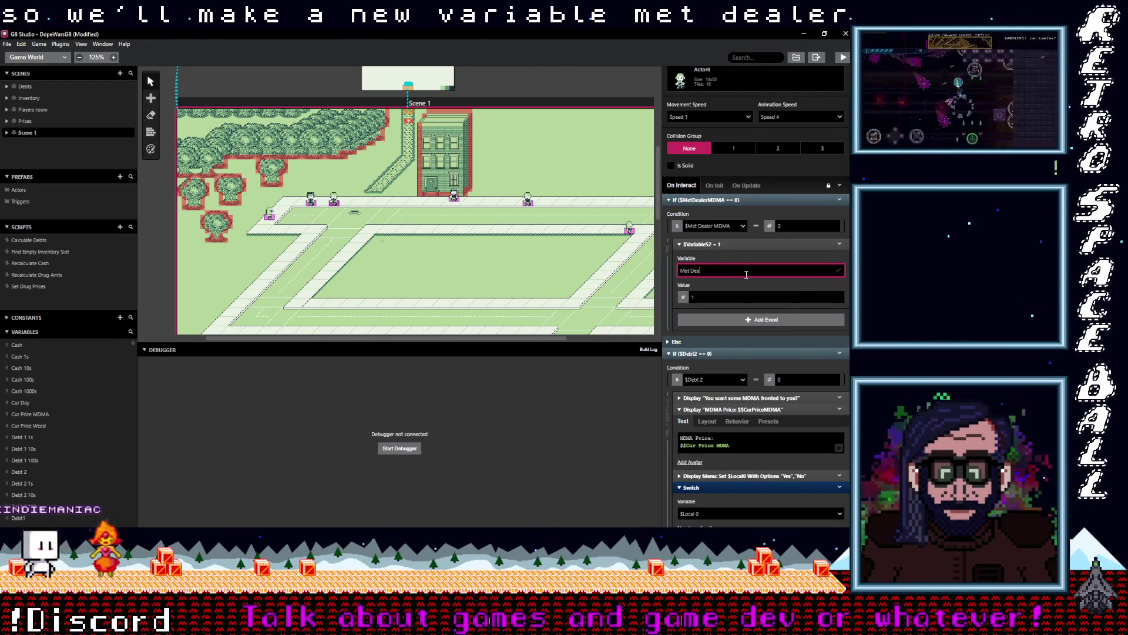
type("ler H")
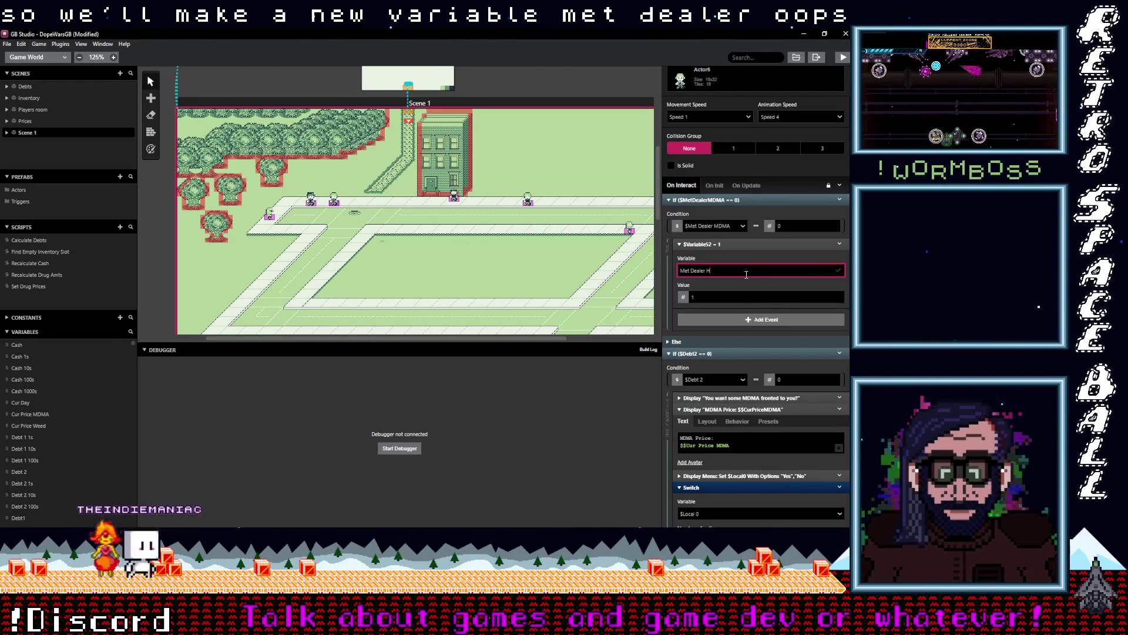
key("Return")
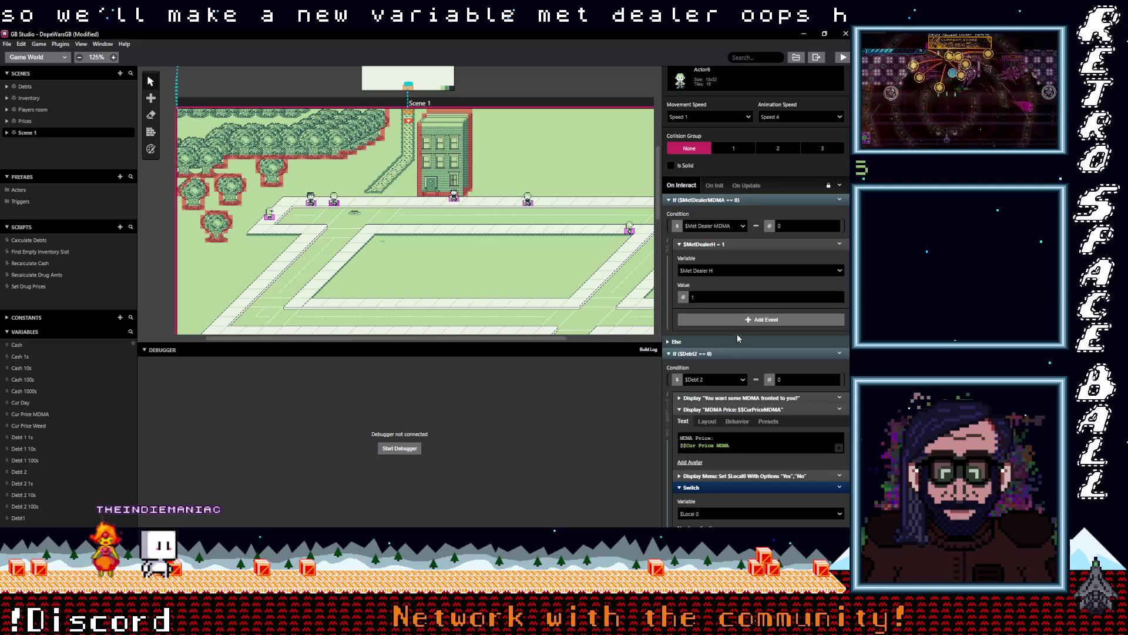
- Switch the second condition to Variable 53 and rename it 'Debt 3'
scroll(730, 351, "down", 1)
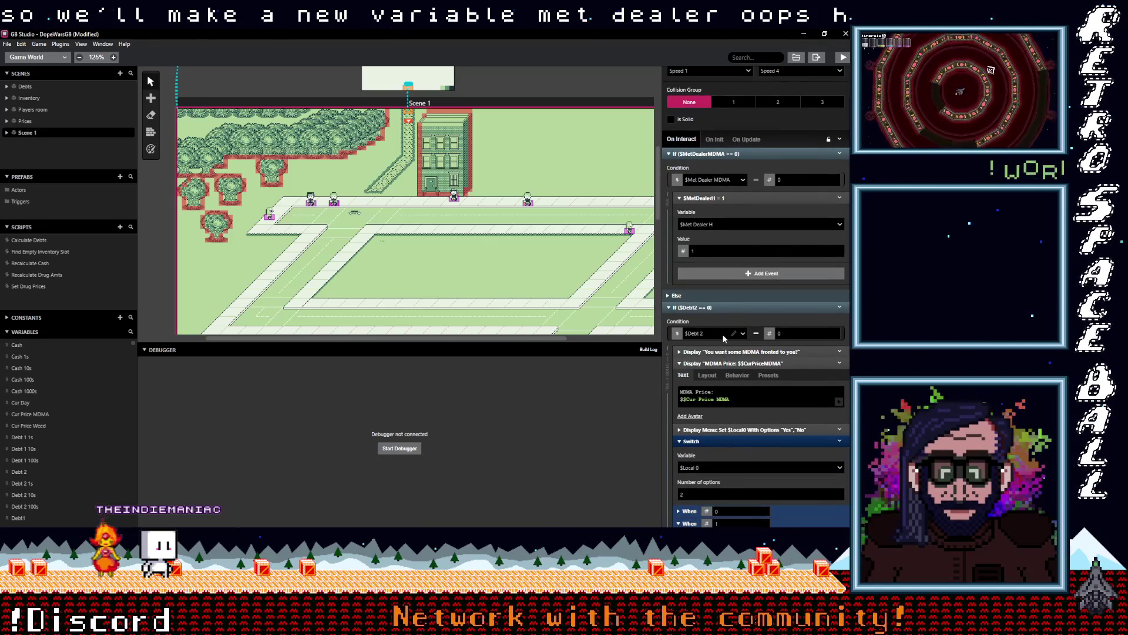
left_click(718, 333)
scroll(711, 389, "down", 5)
scroll(710, 389, "down", 5)
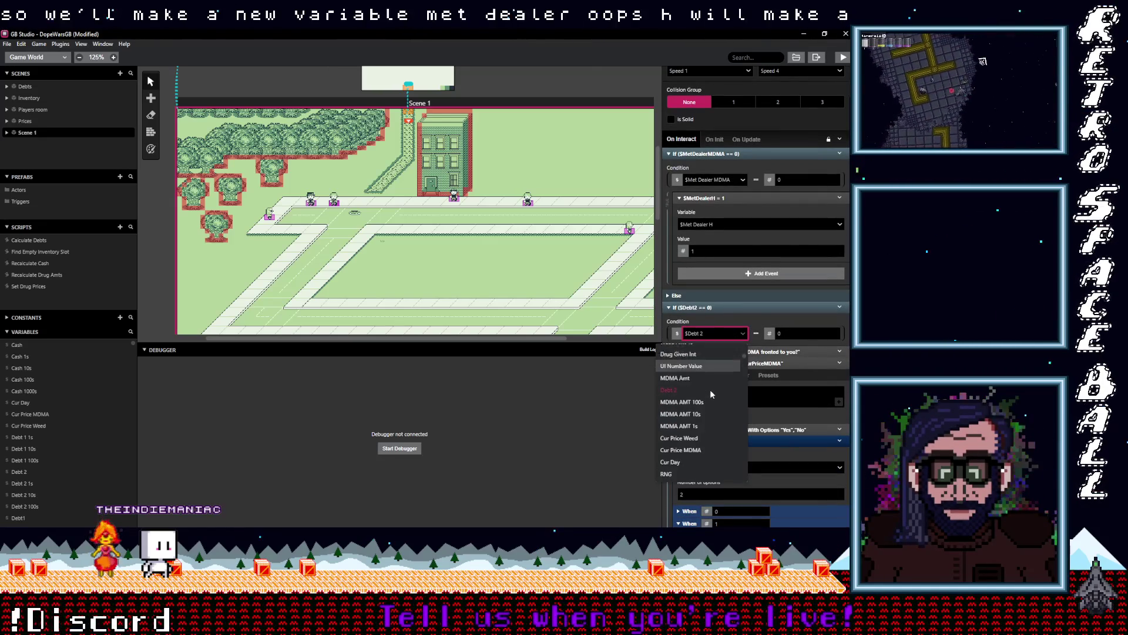
scroll(707, 391, "down", 5)
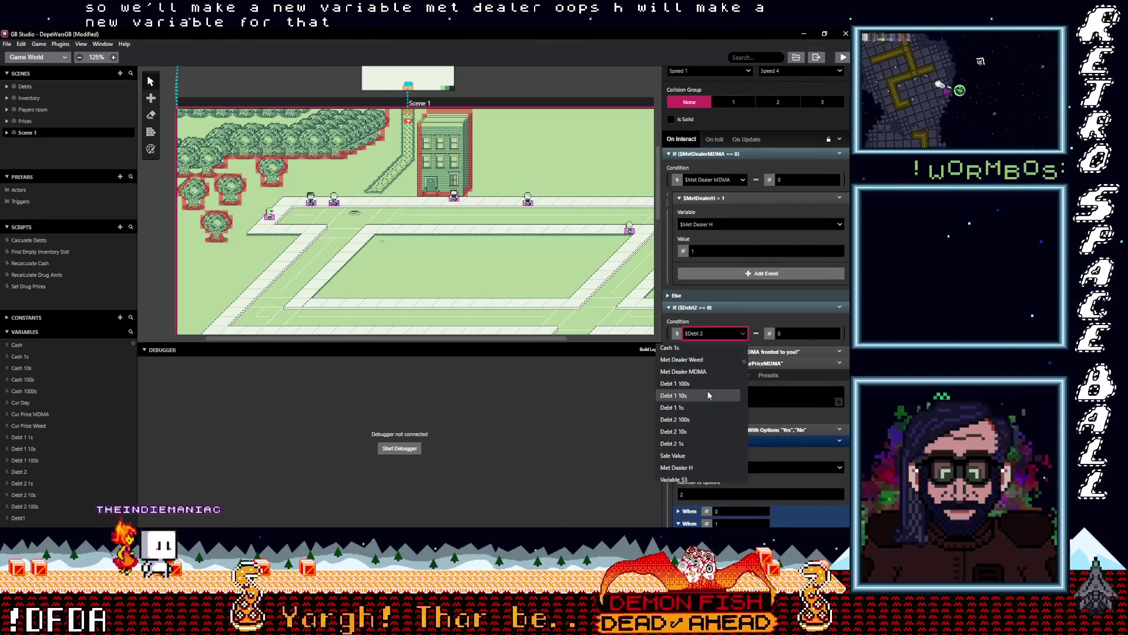
left_click(681, 387)
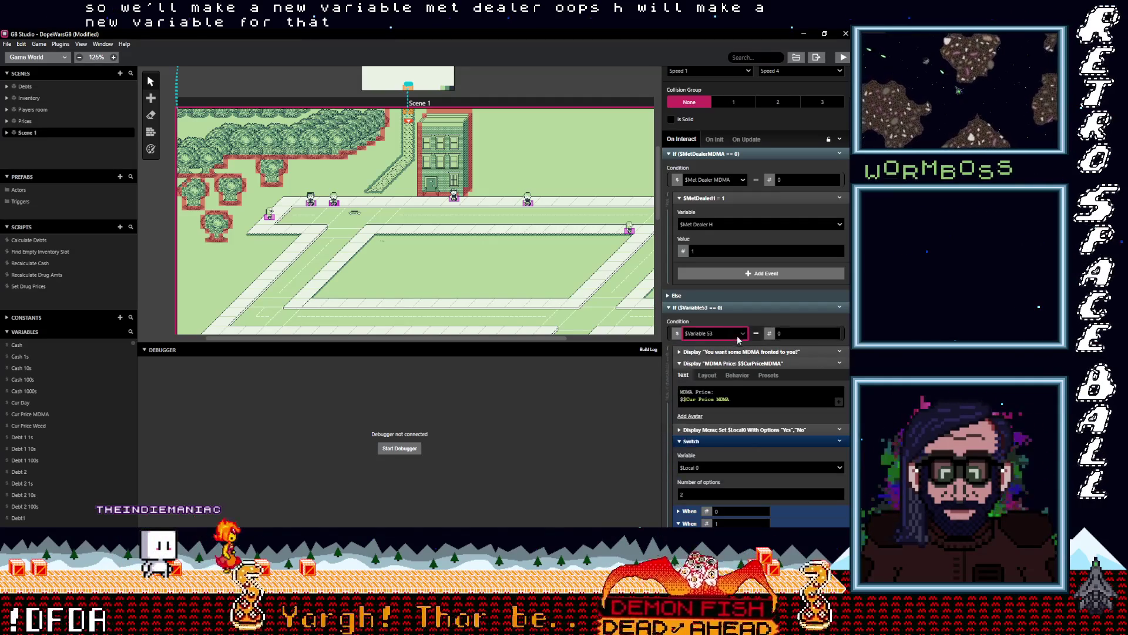
left_click(735, 333)
type("Deb")
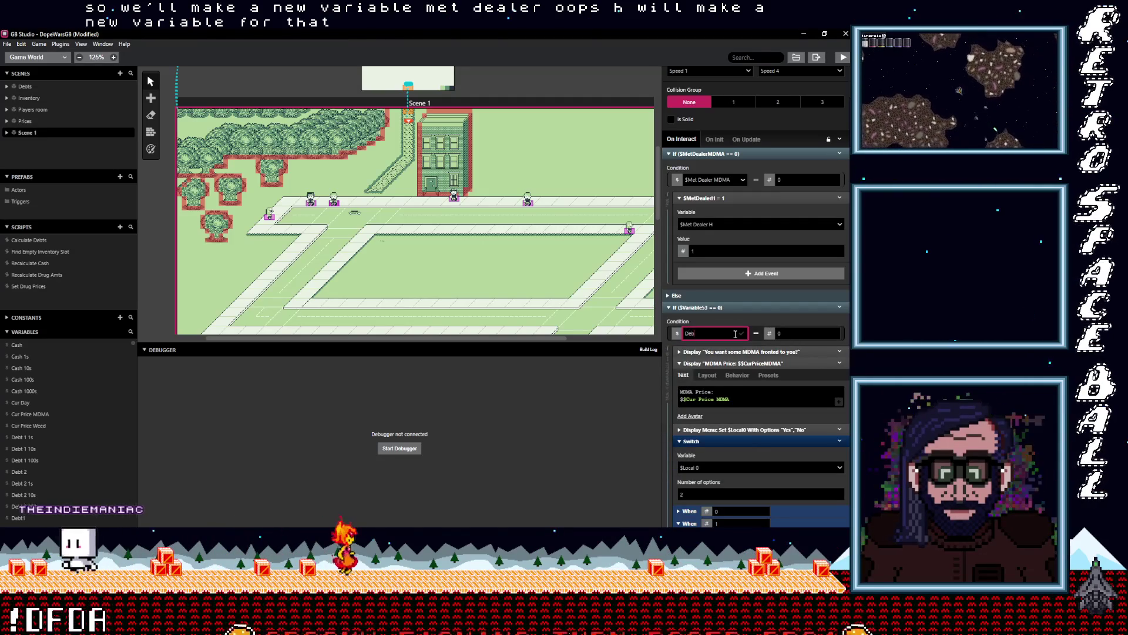
type("t 3")
key("Return")
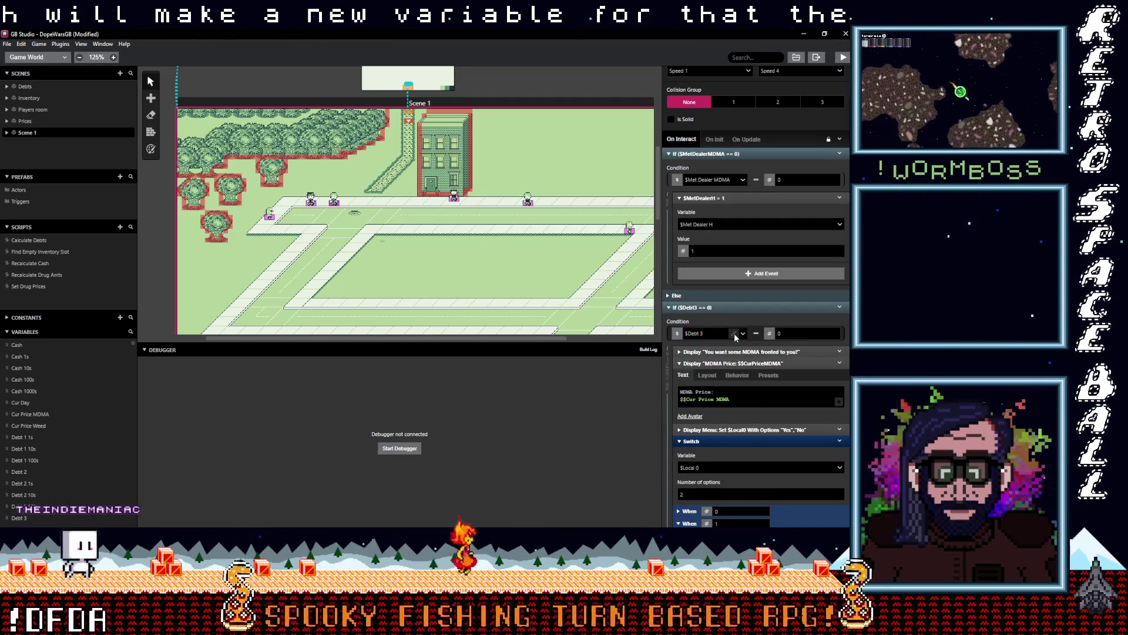
- Select the unused Variable 54 in the Variables list
scroll(55, 461, "down", 10)
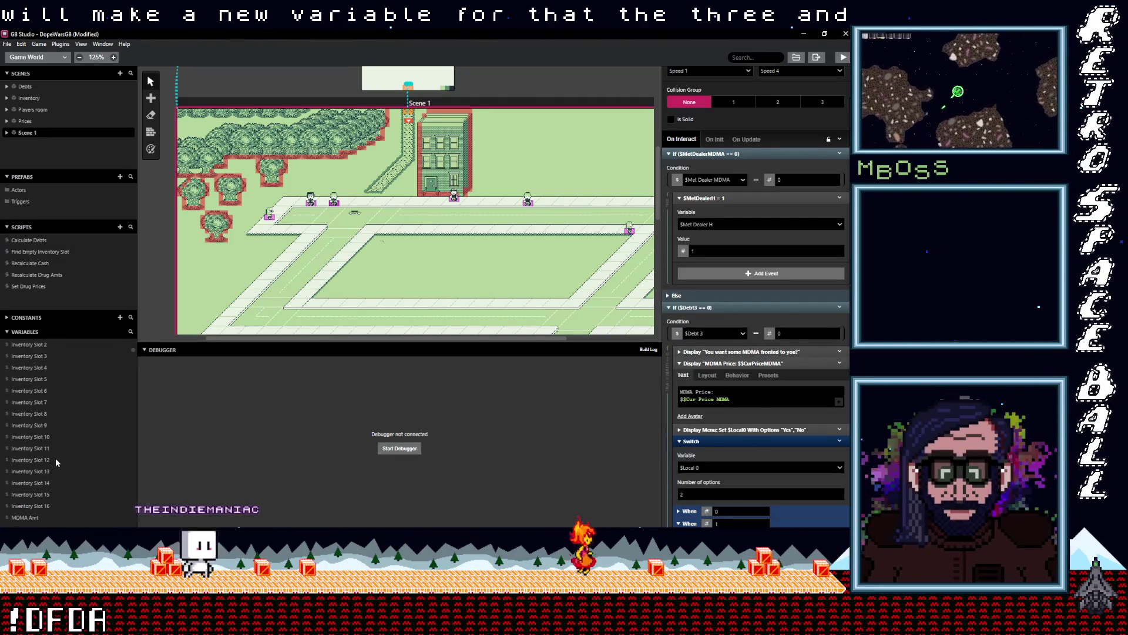
scroll(55, 457, "down", 3)
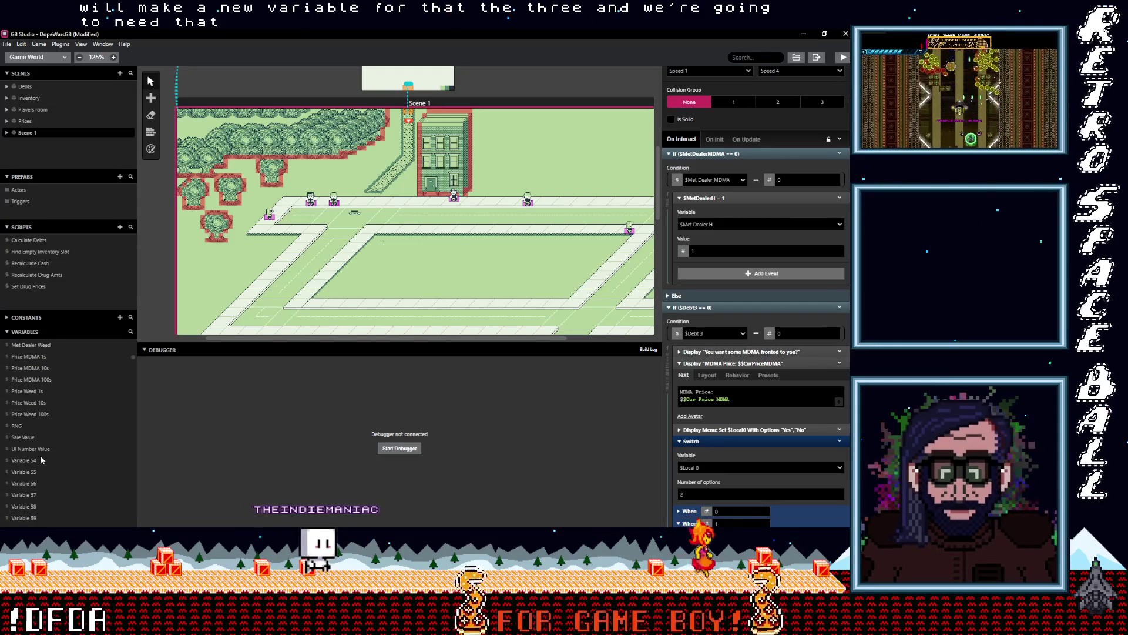
left_click(30, 460)
- Rename Variable 54 to 'Debt 3 100s'
left_click(717, 75)
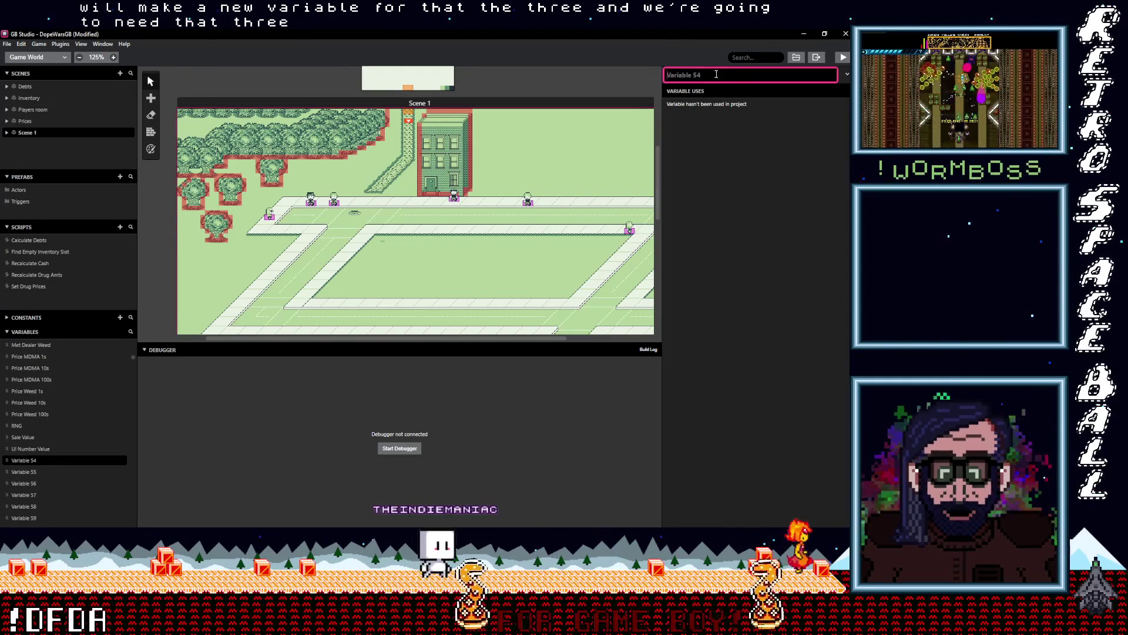
type("D")
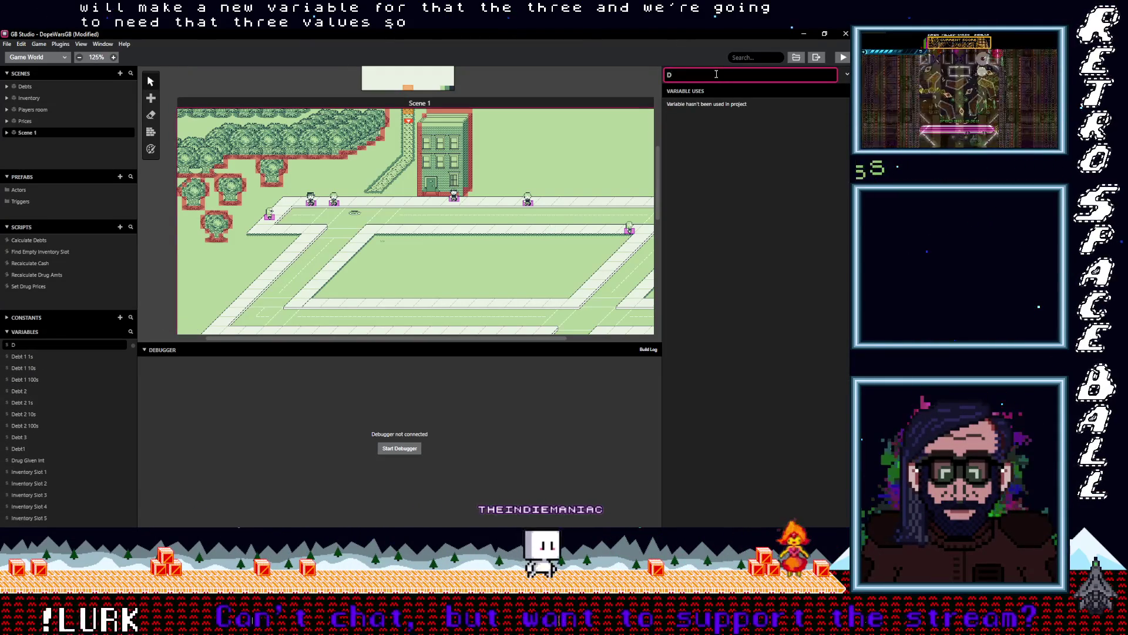
type("ebt 2 100s")
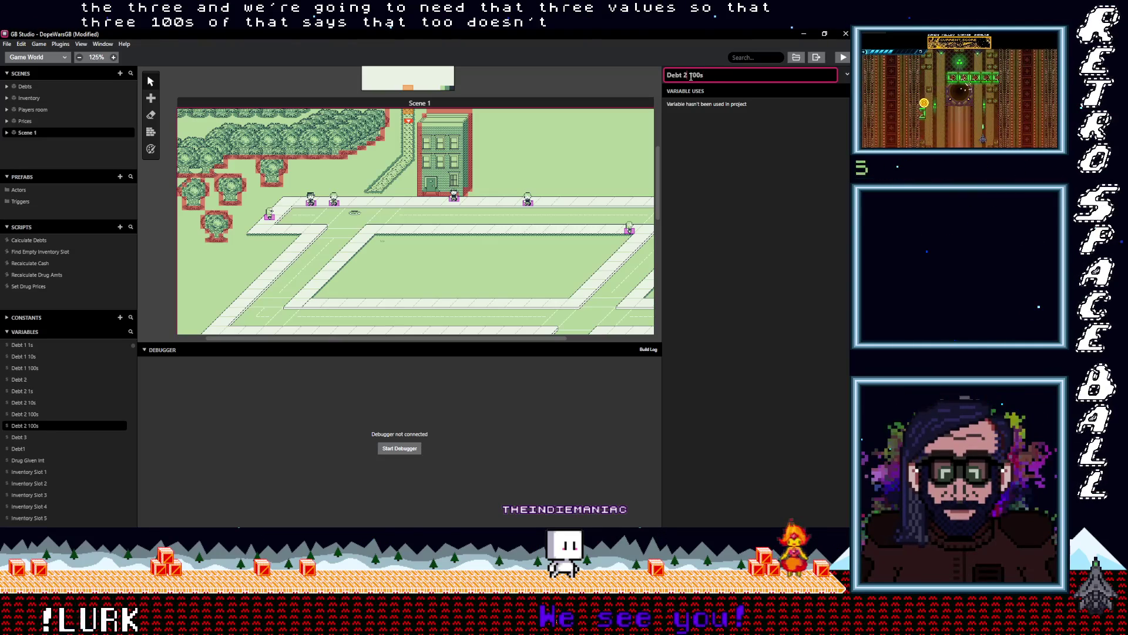
key("BackSpace")
type("3")
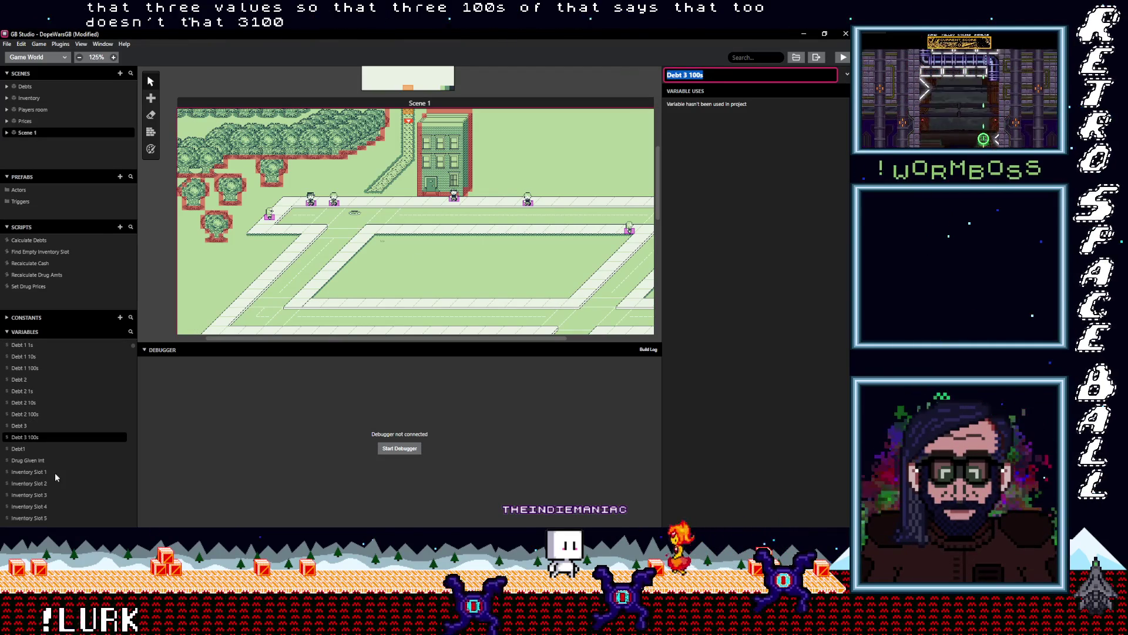
- Rename Variable 55 to 'Debt 3 10s' using the pasted name
scroll(51, 478, "down", 4)
scroll(51, 477, "down", 4)
left_click(27, 426)
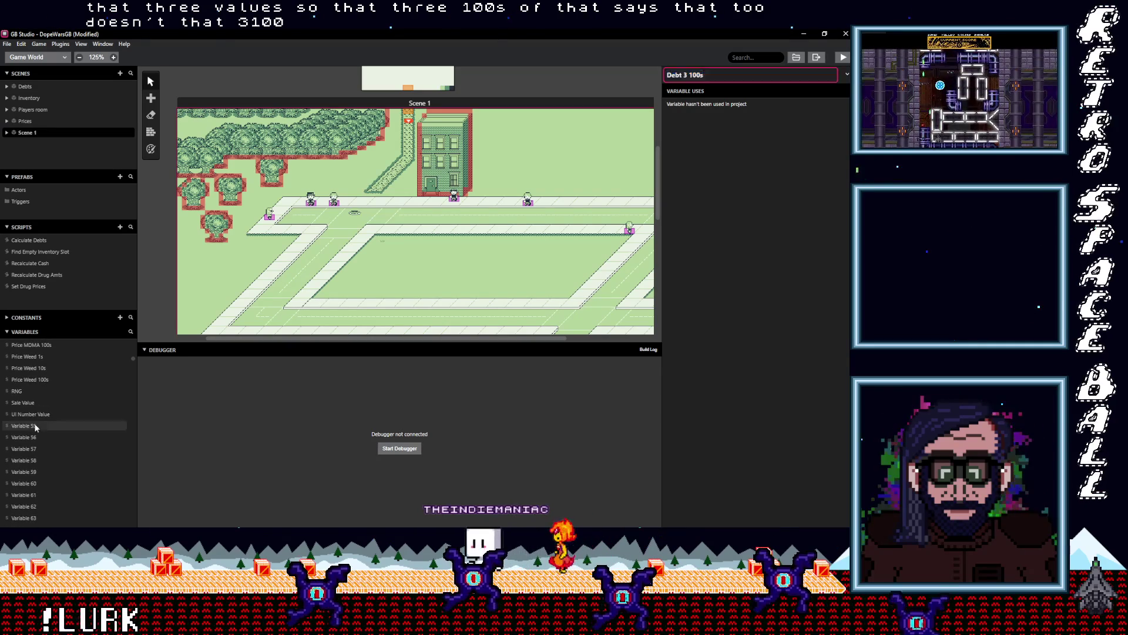
left_click(702, 75)
type("Debt 3 100s")
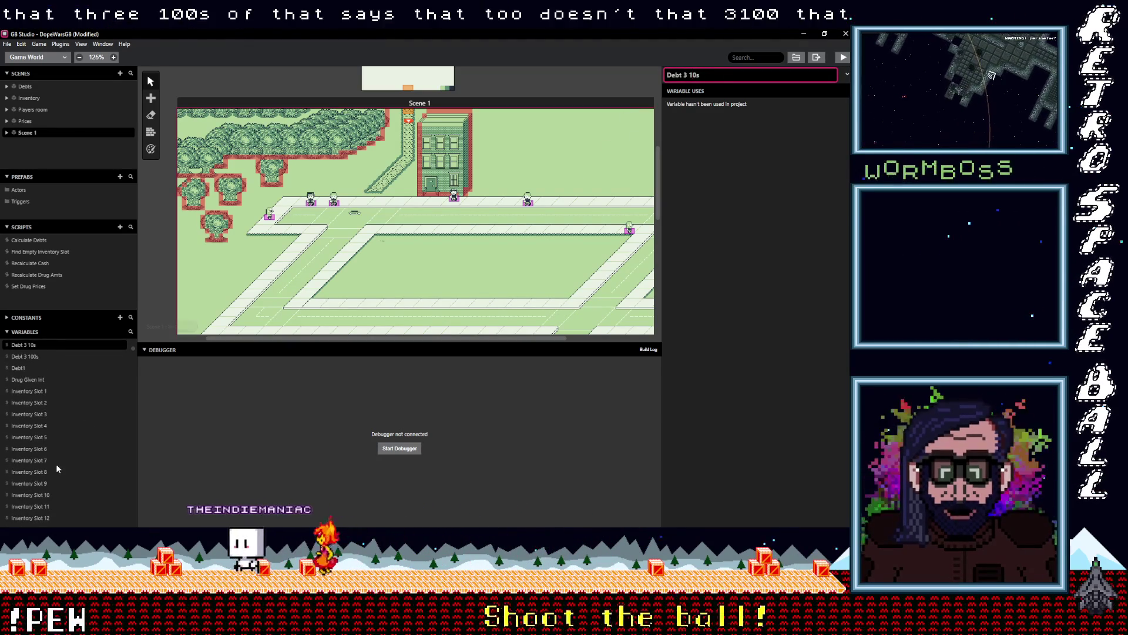
- Rename Variable 56 to 'Debt 3 1s' and go back to Scene 1
scroll(55, 464, "down", 9)
scroll(58, 468, "up", 3)
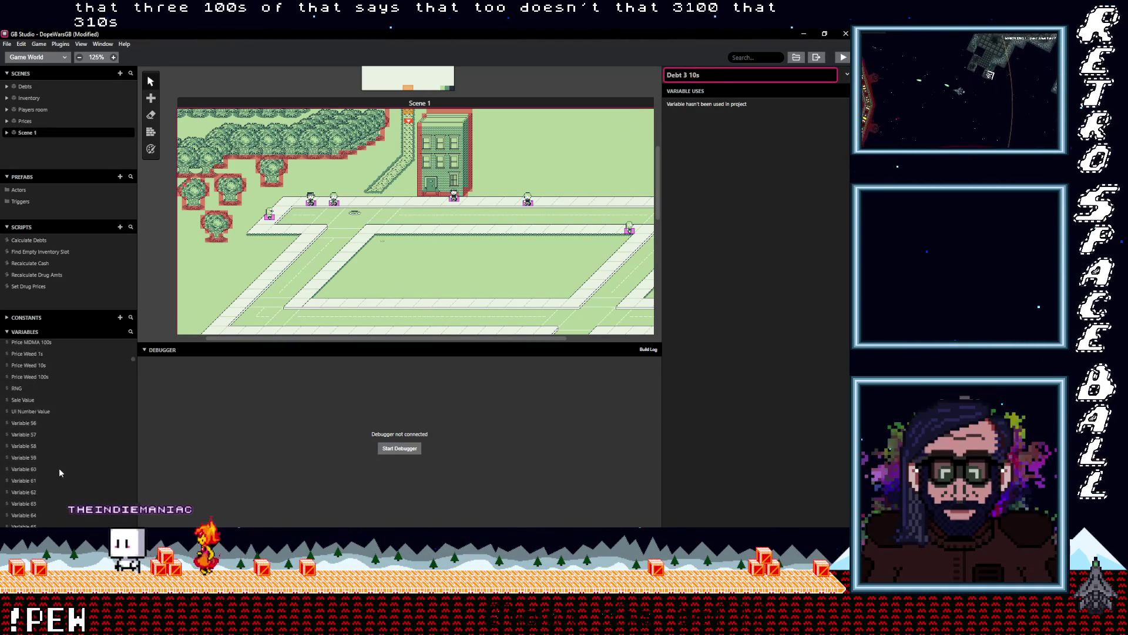
left_click(21, 438)
left_click(719, 76)
type("Debt 3 100s")
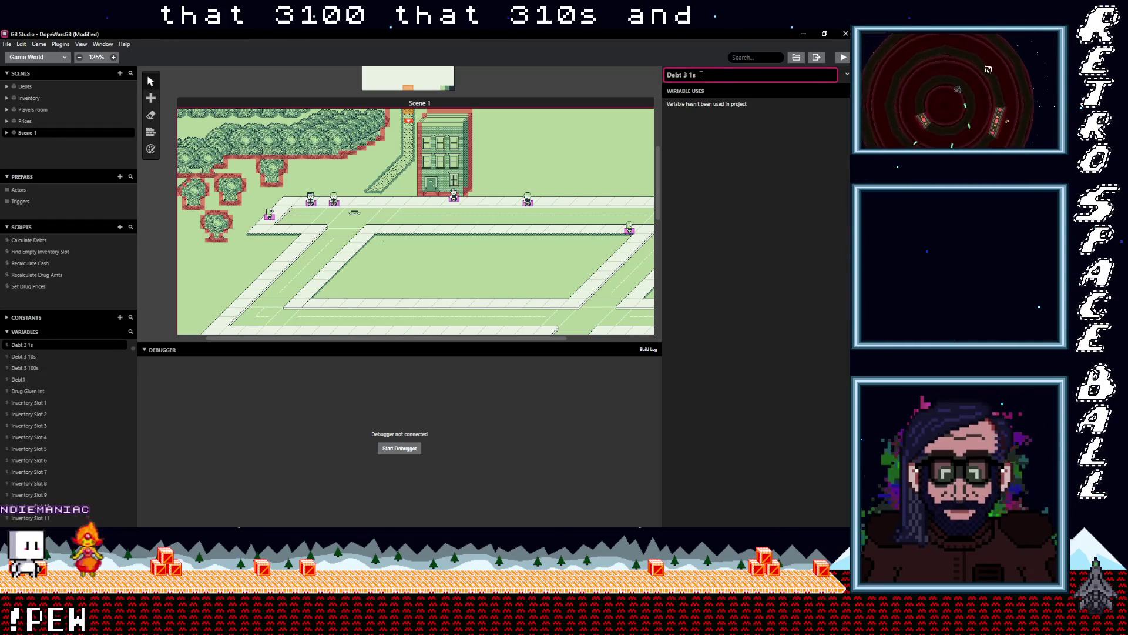
left_click(725, 150)
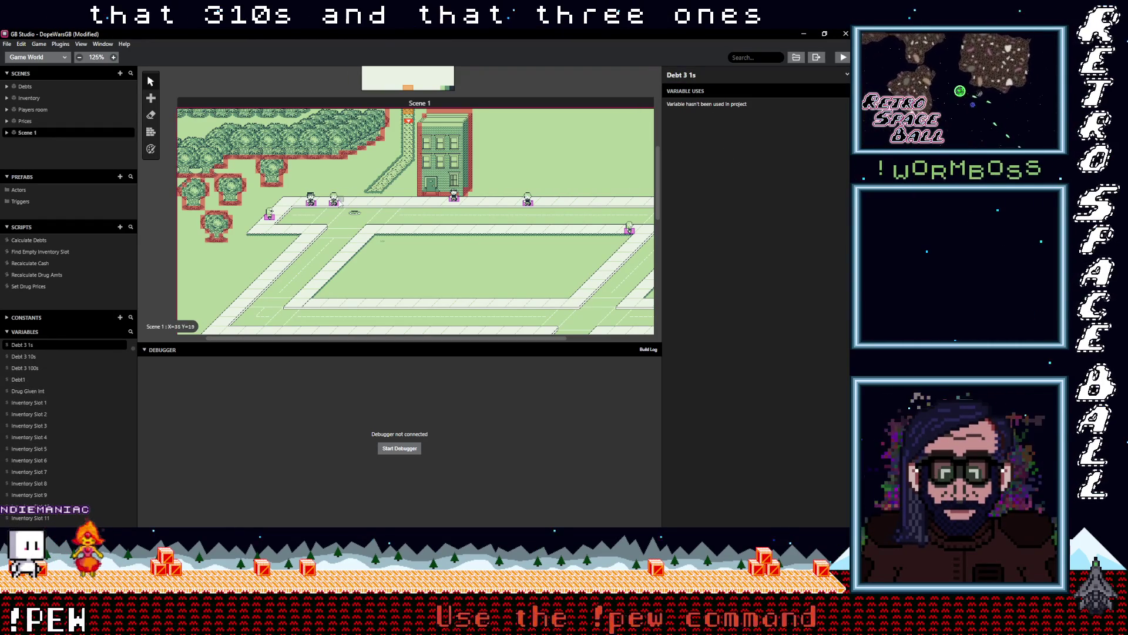
left_click(339, 203)
- In the dealer's script, set the Debt 3 Add event's value to $Cur Price H
scroll(755, 285, "up", 1)
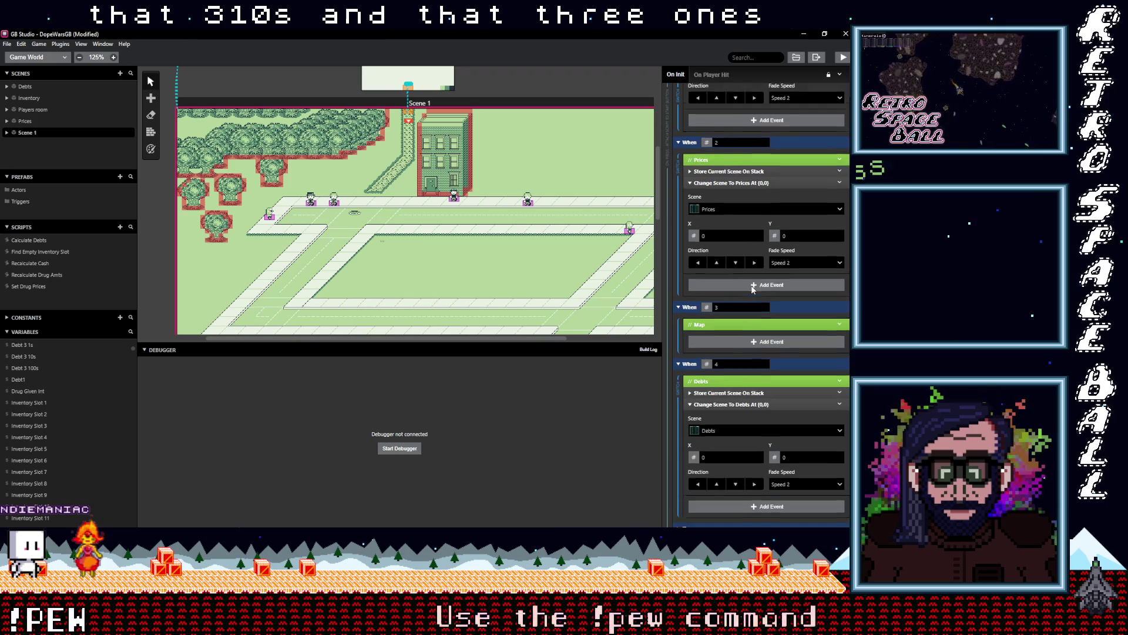
left_click(336, 204)
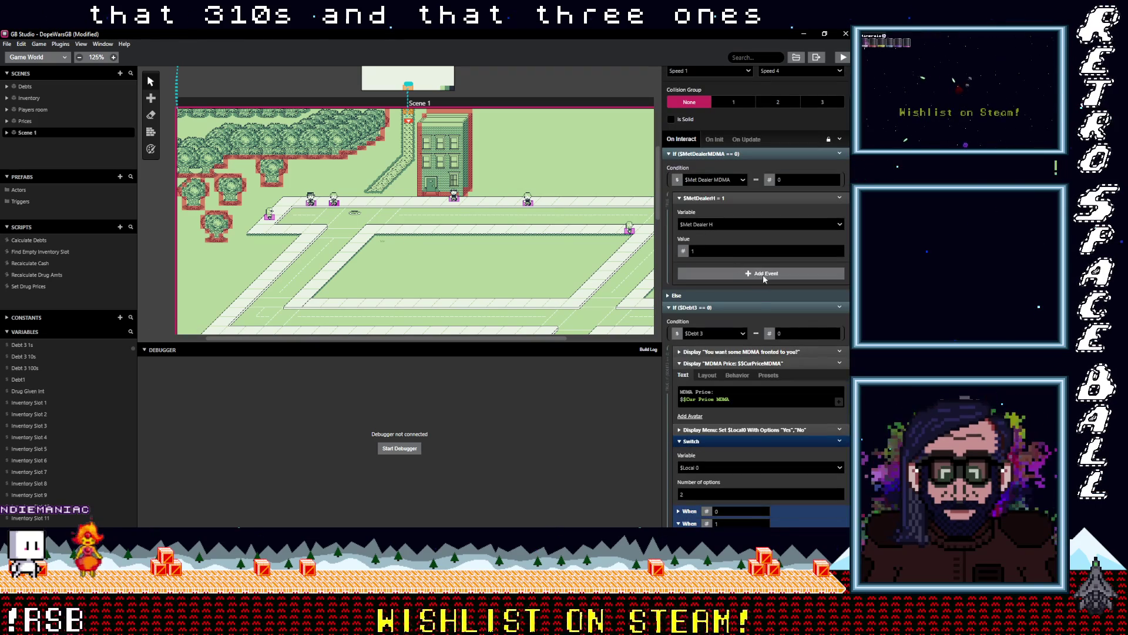
scroll(744, 323, "down", 1)
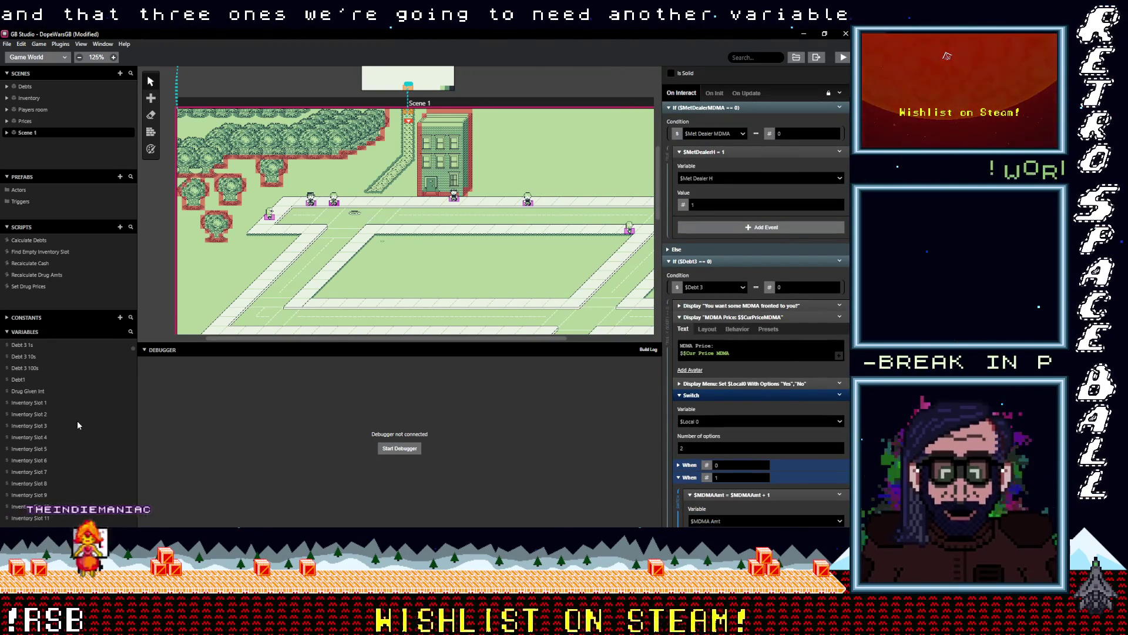
scroll(76, 424, "down", 10)
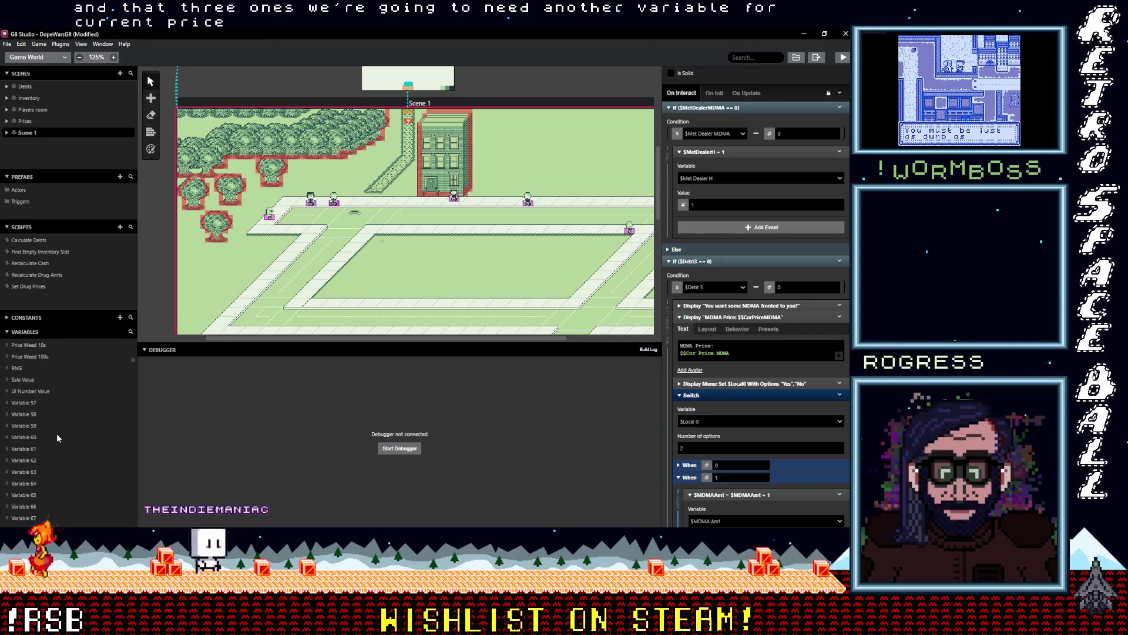
type("c")
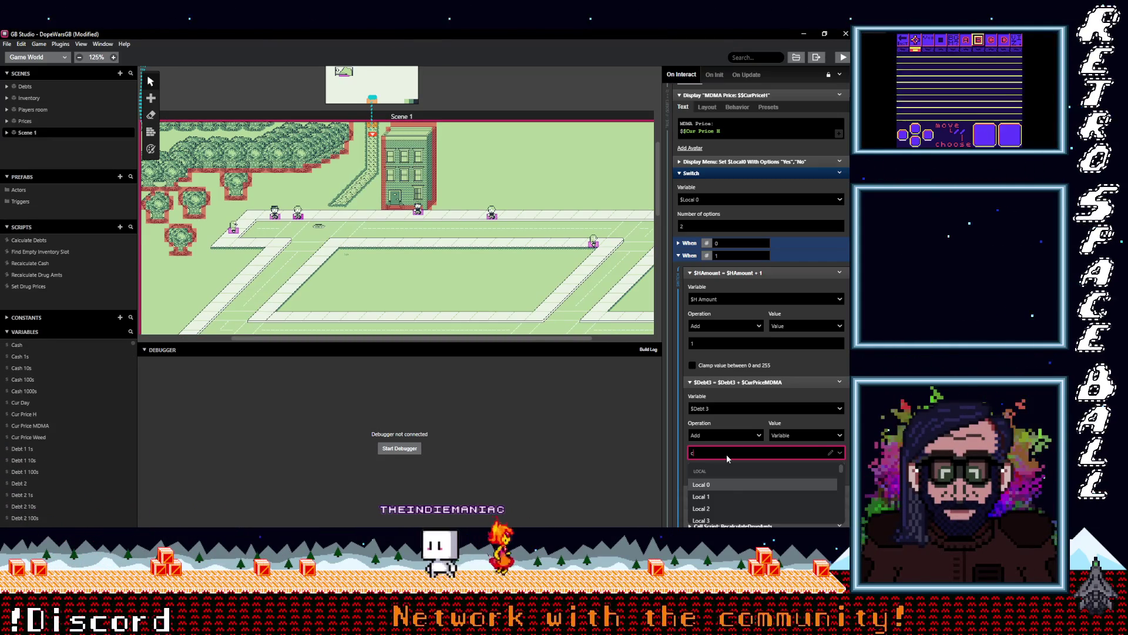
type("ur p")
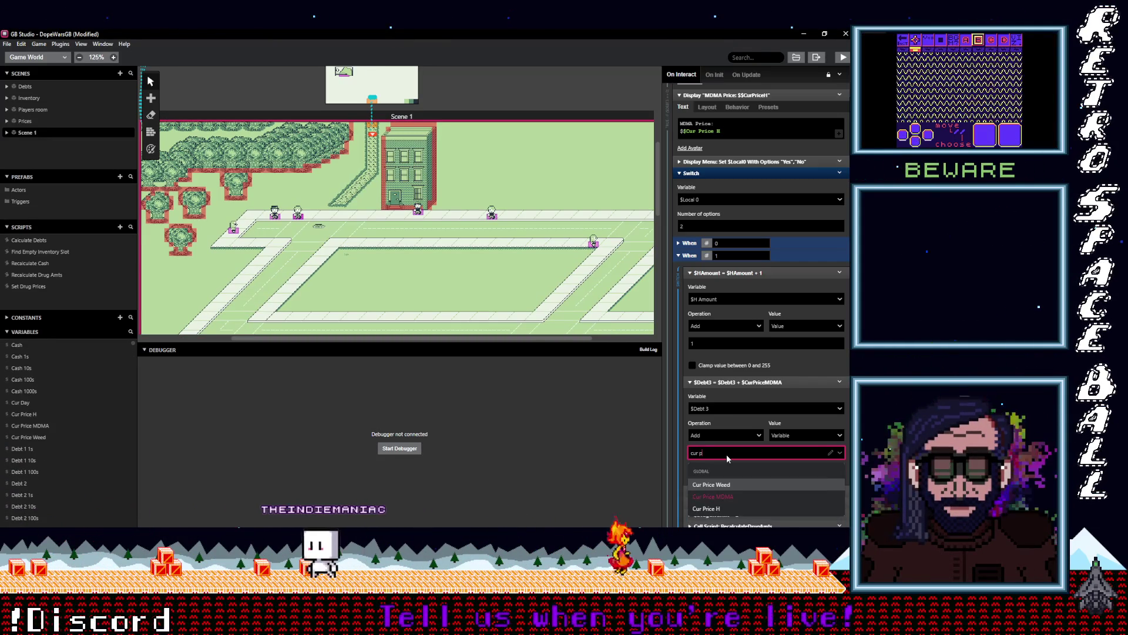
type("ric h")
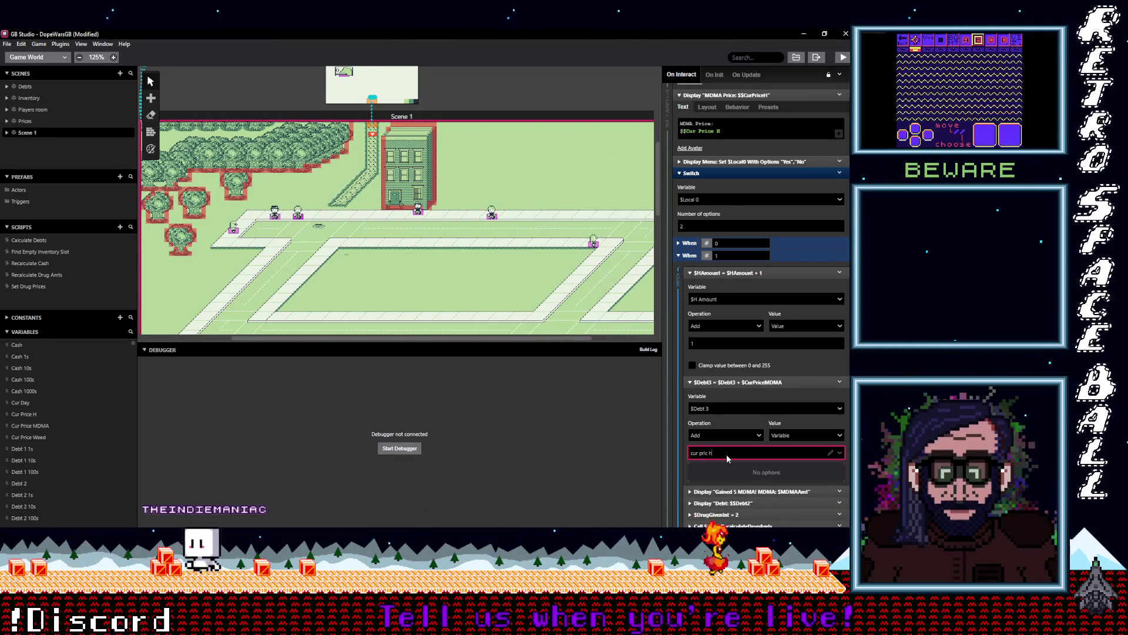
key("BackSpace")
key("BackSpace")
type("e h")
left_click(763, 473)
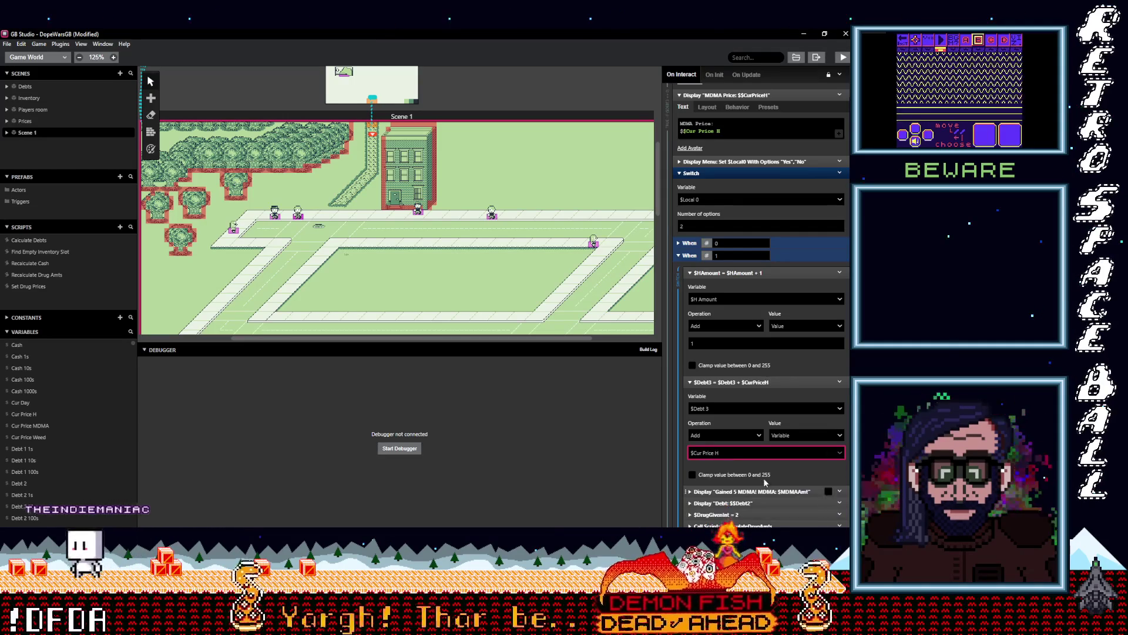
left_click(758, 491)
scroll(755, 471, "down", 1)
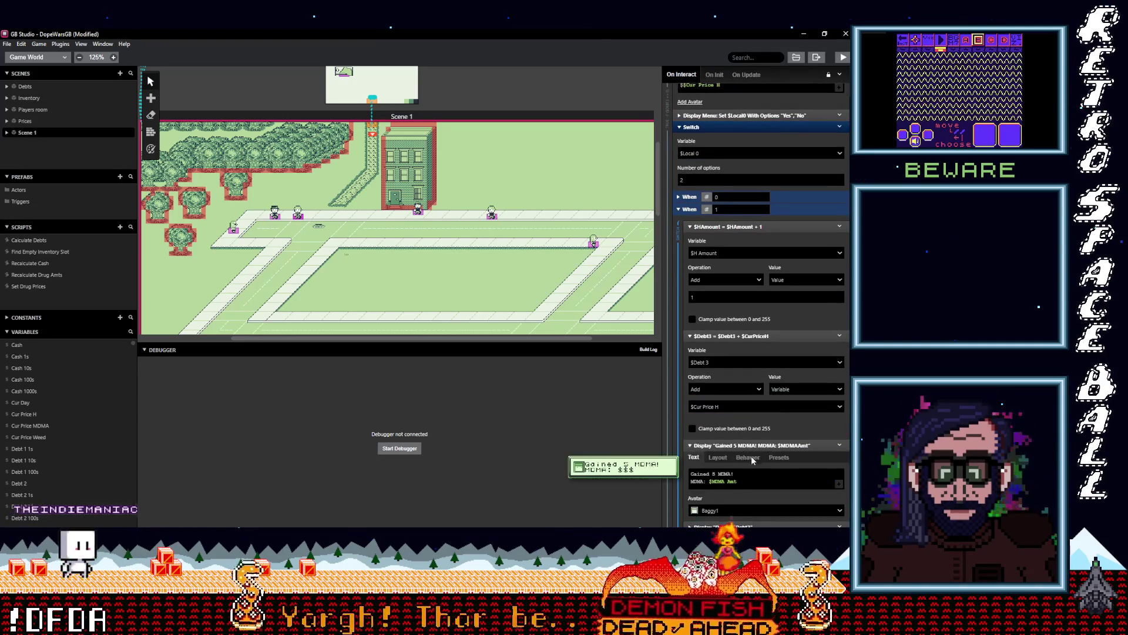
- Change the message to 'Gained 5 H!' and show the $H Amount variable instead of $MDMA Amt
double_click(725, 474)
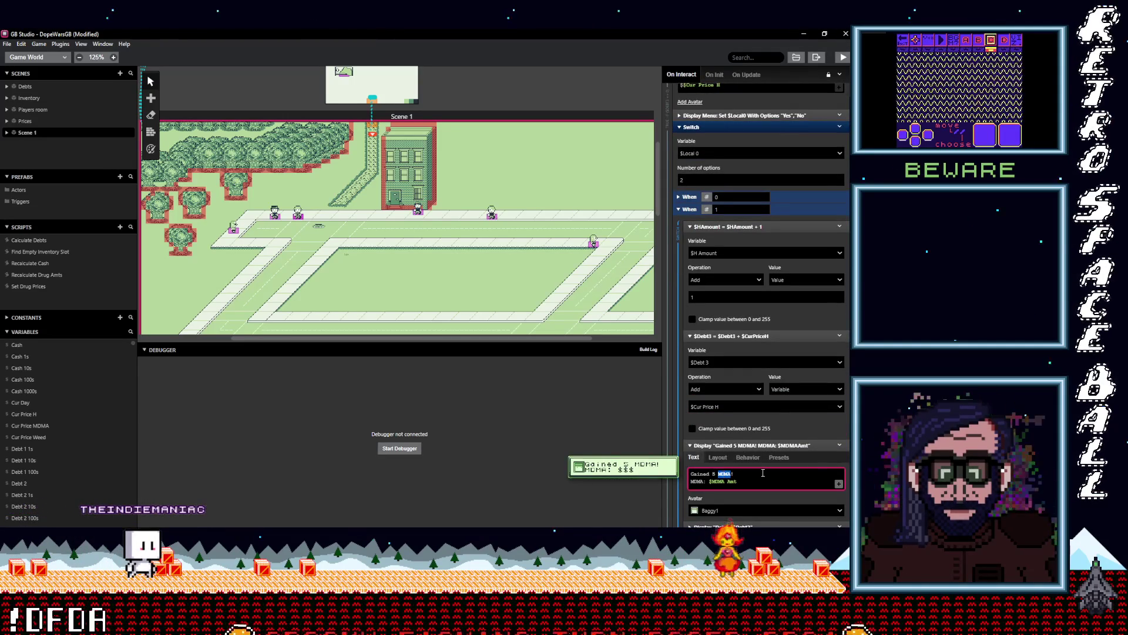
type("H")
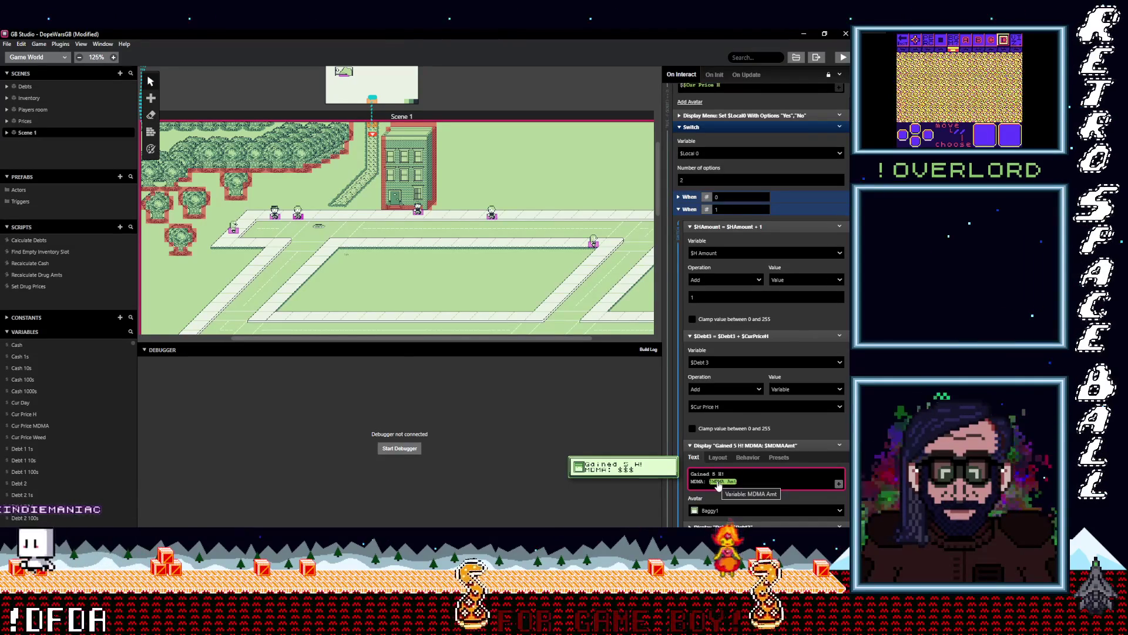
left_click(718, 482)
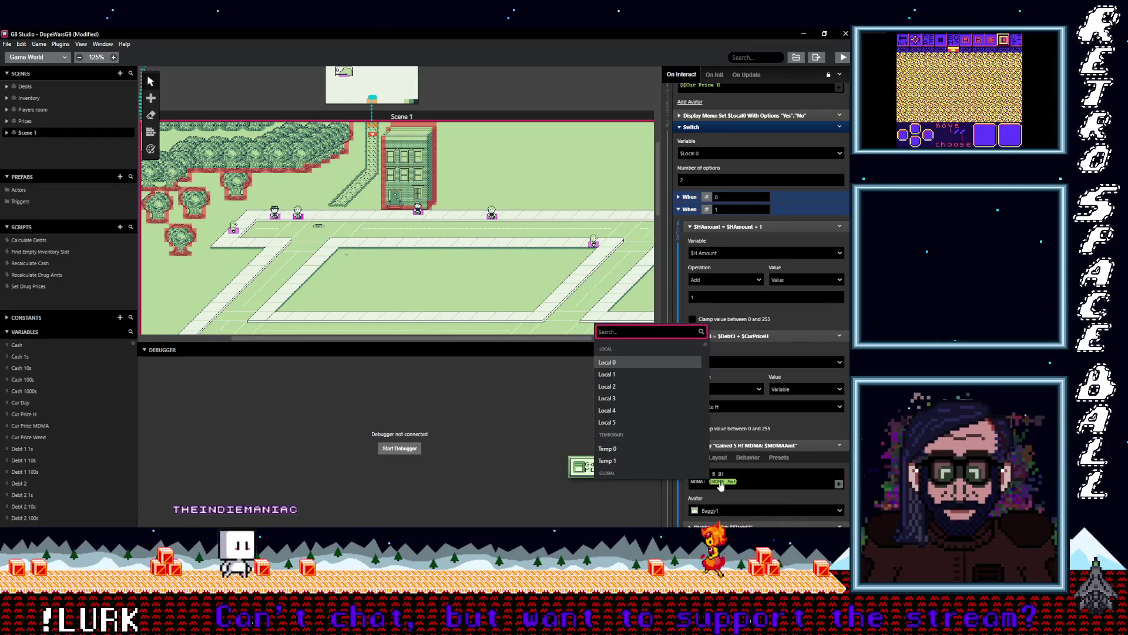
type("H")
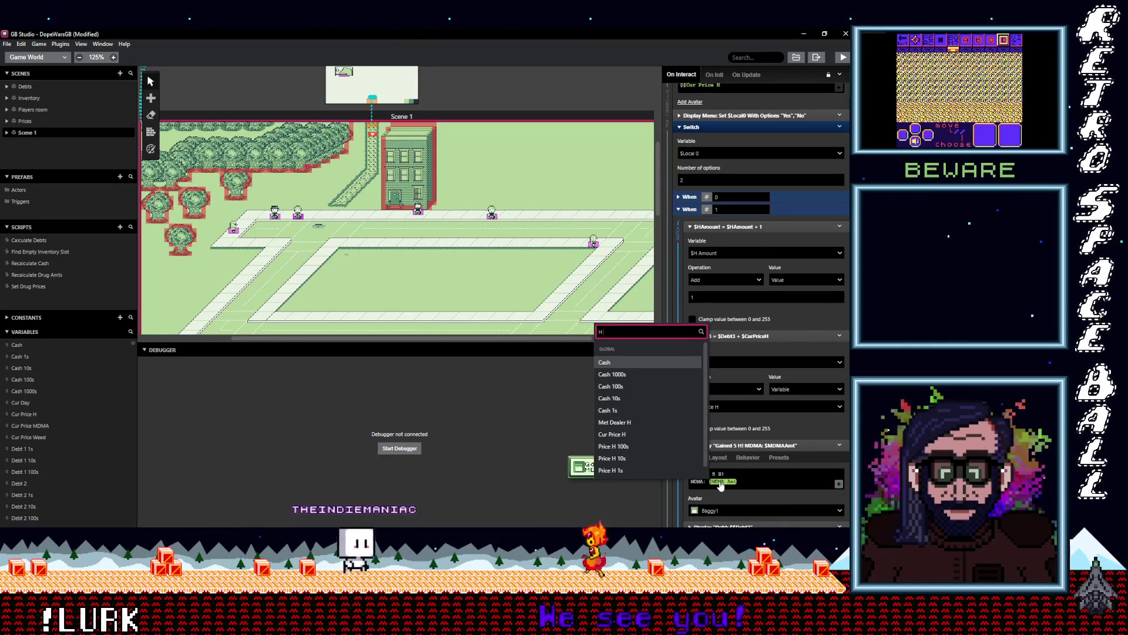
type(" am")
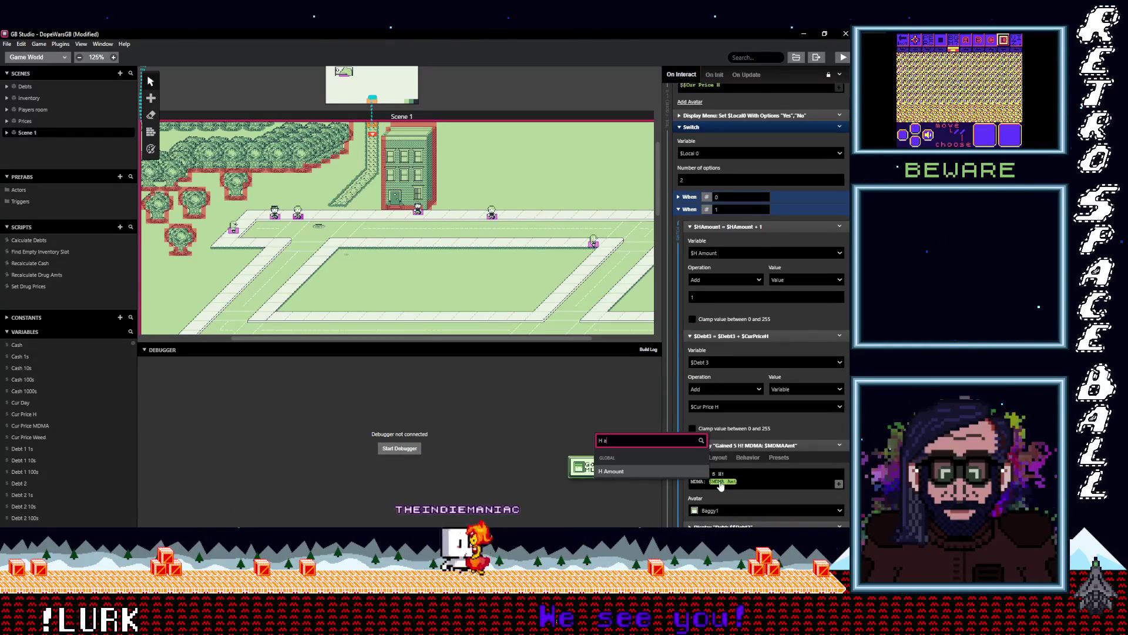
left_click(663, 473)
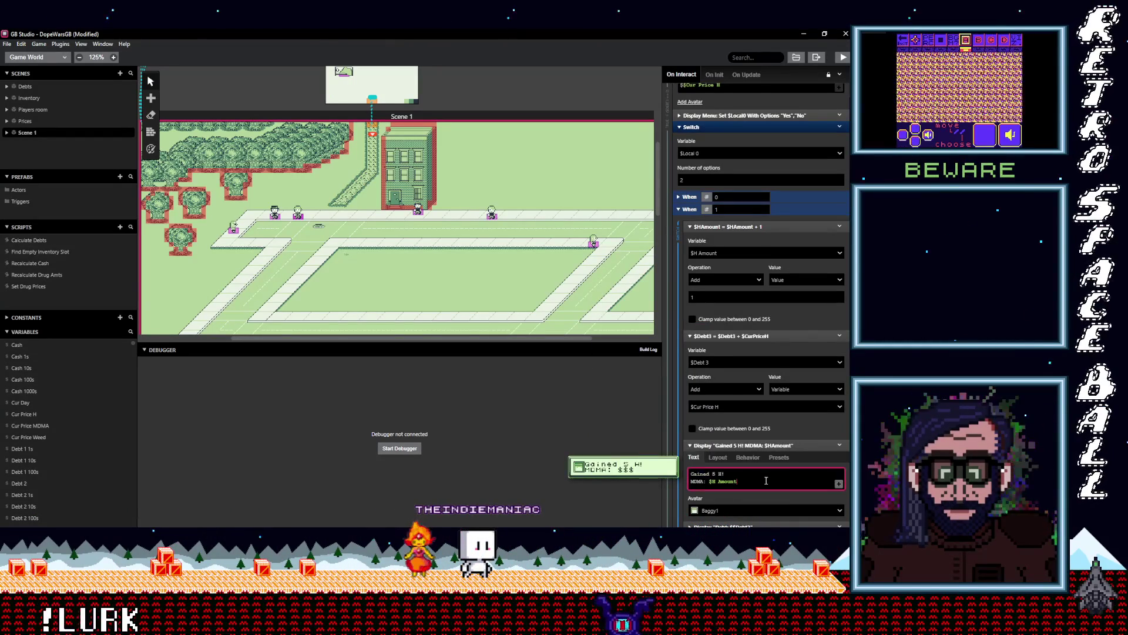
- Set the message portrait to the H-avatar
scroll(758, 481, "down", 3)
left_click(733, 371)
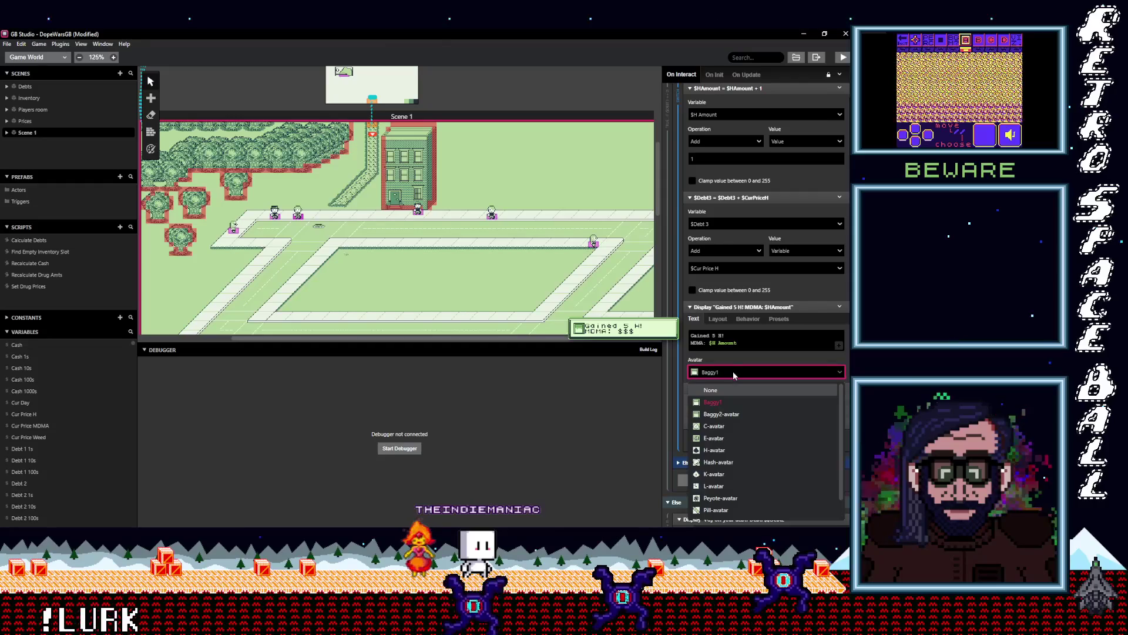
left_click(724, 450)
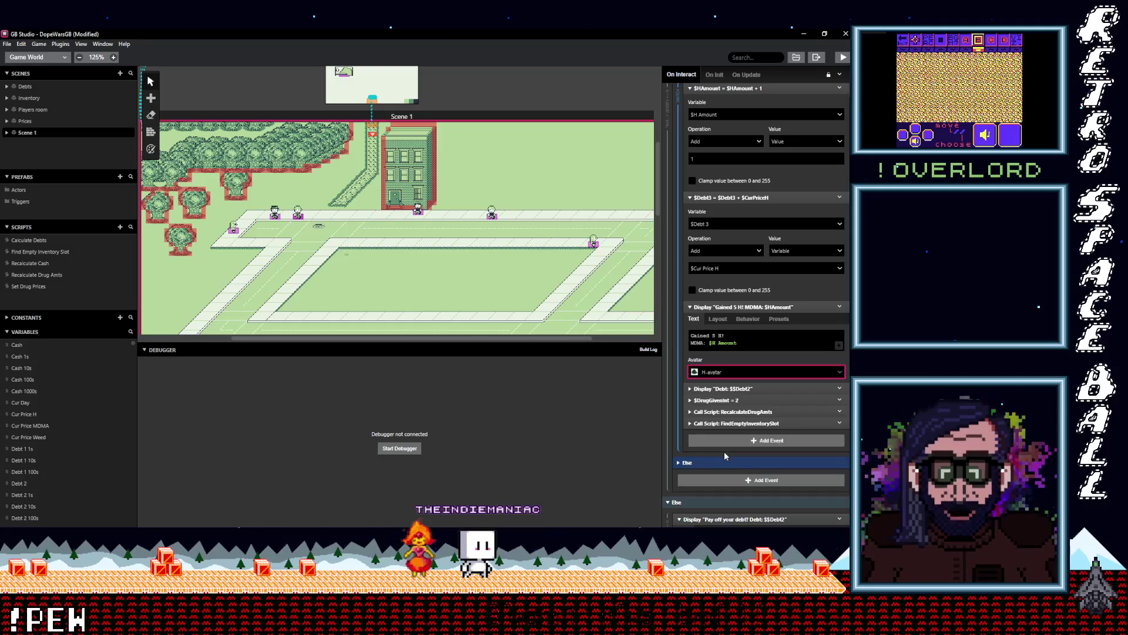
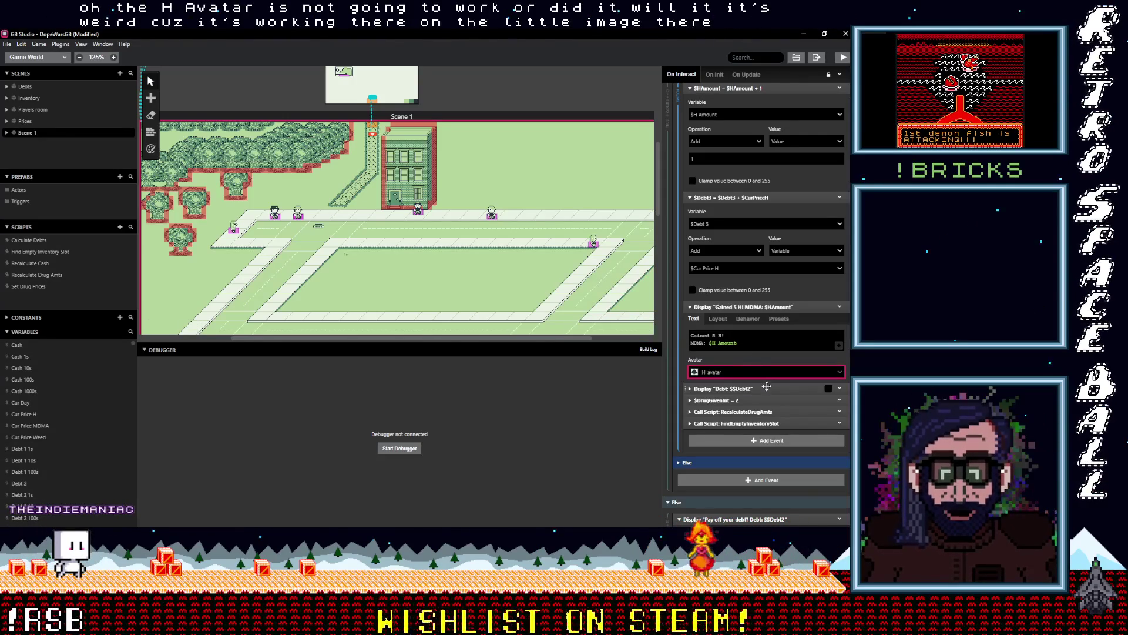
- Replace the $Debt2 token with Debt 3 in the debt message
left_click(734, 388)
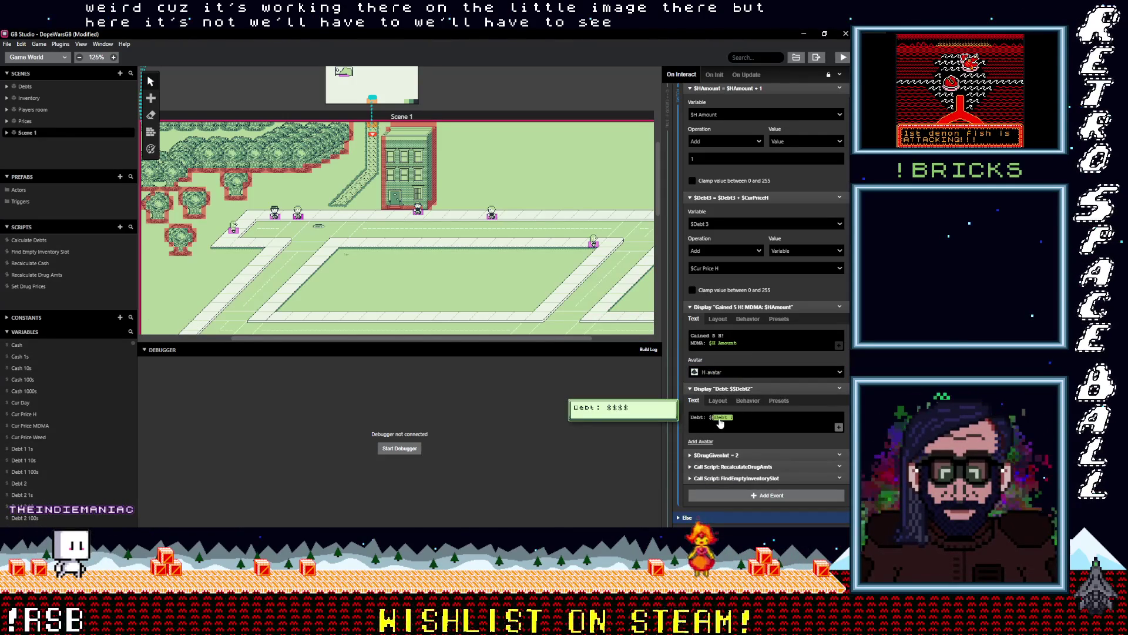
left_click(720, 418)
type("debt")
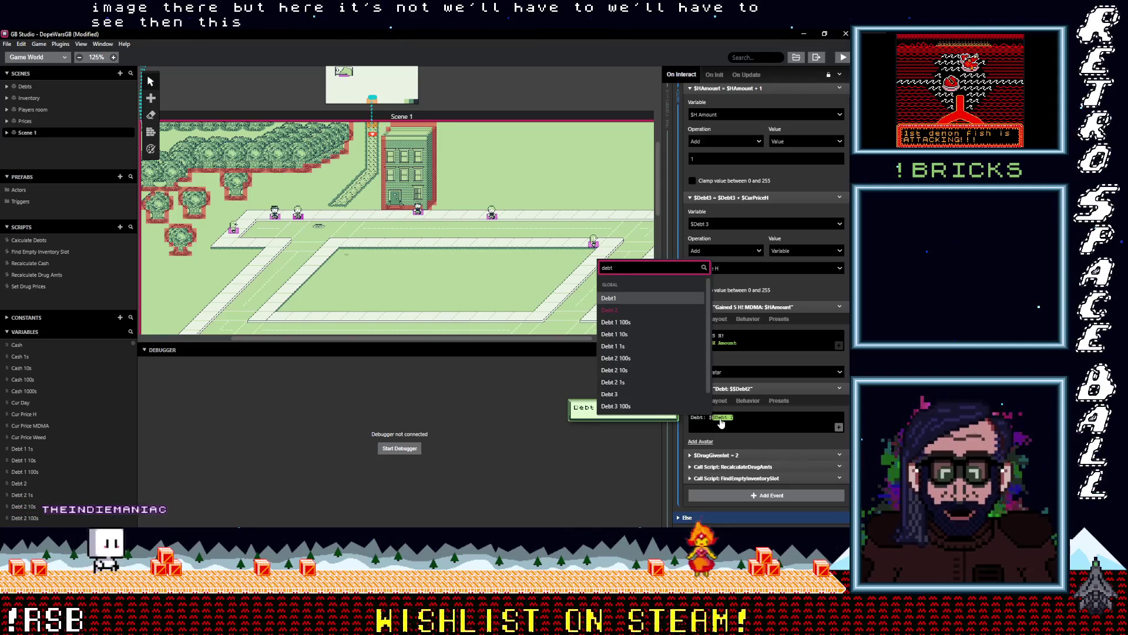
left_click(647, 393)
- Set $DrugGivenInt's value to 3 and collapse the event
left_click(731, 455)
scroll(732, 427, "down", 2)
double_click(728, 415)
type("3")
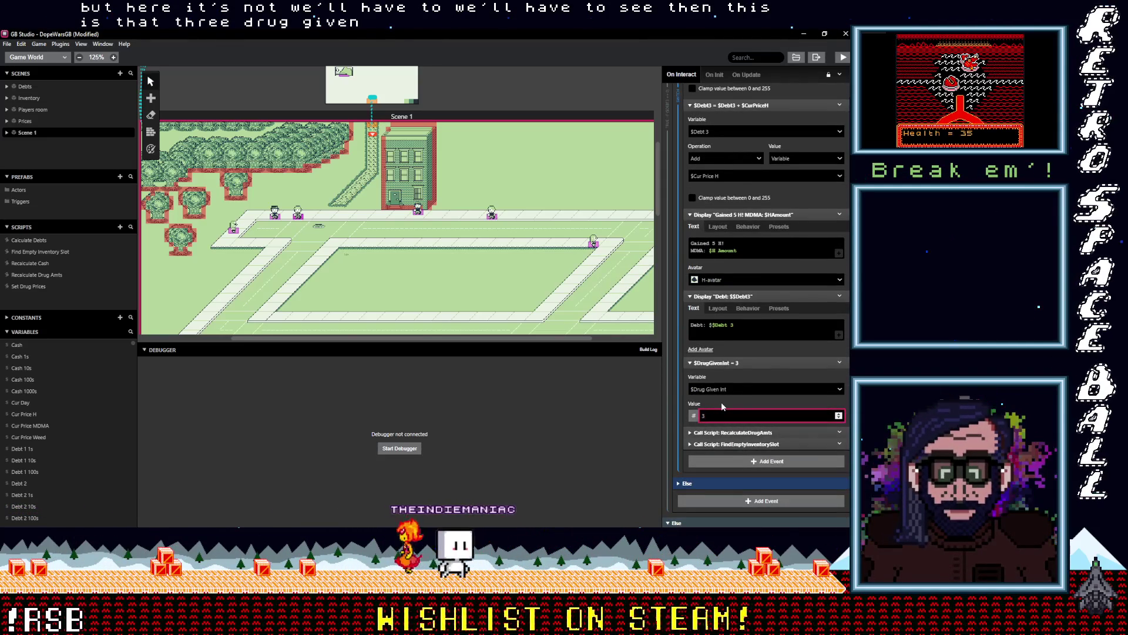
left_click(729, 363)
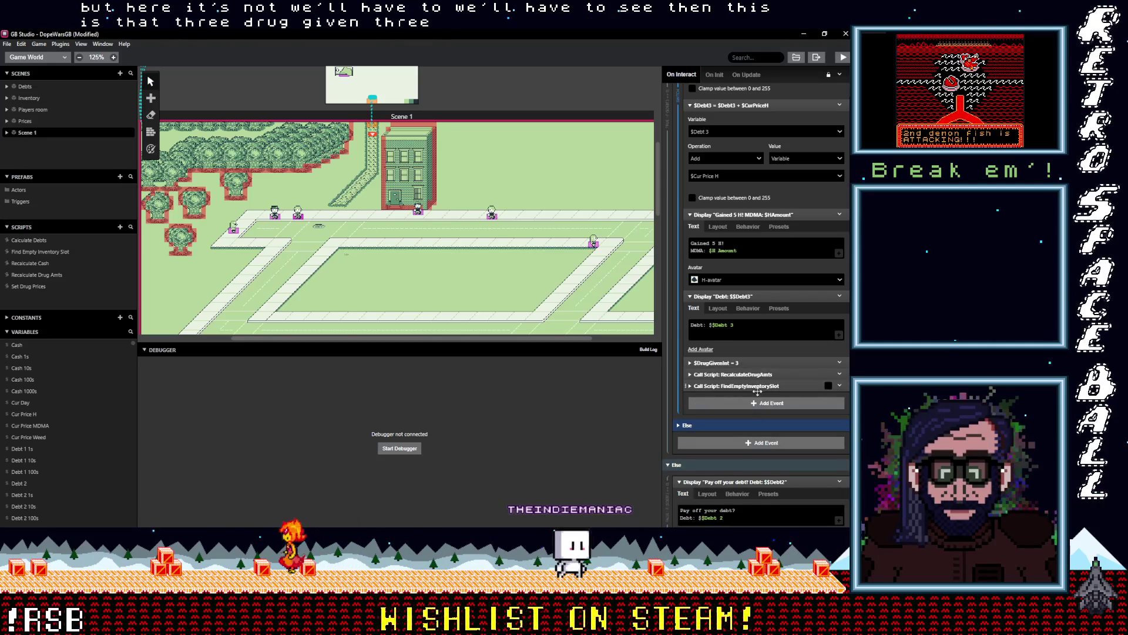
scroll(741, 391, "down", 3)
type("debt 3")
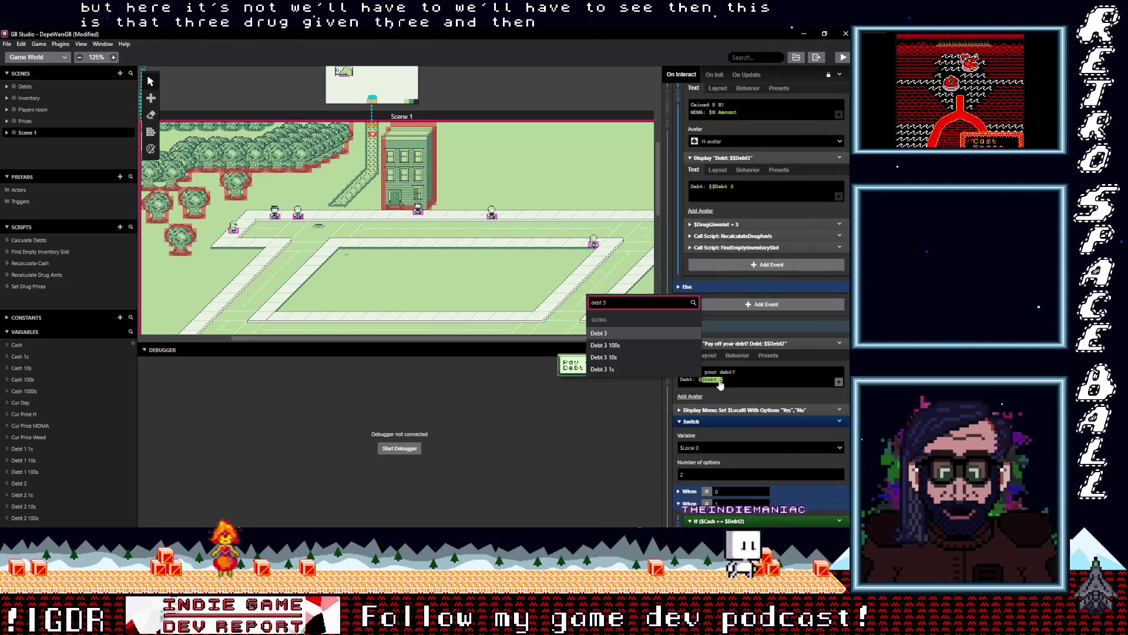
- Show Debt 3 in the pay-off message and compare cash against Debt 3
left_click(634, 333)
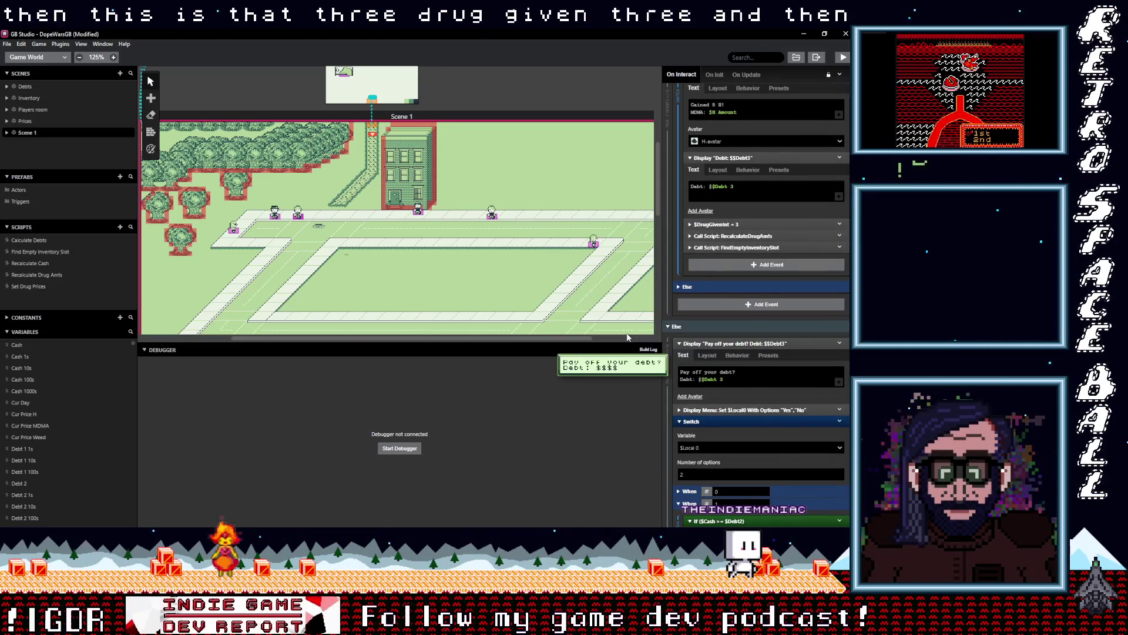
scroll(739, 400, "down", 2)
scroll(734, 365, "down", 3)
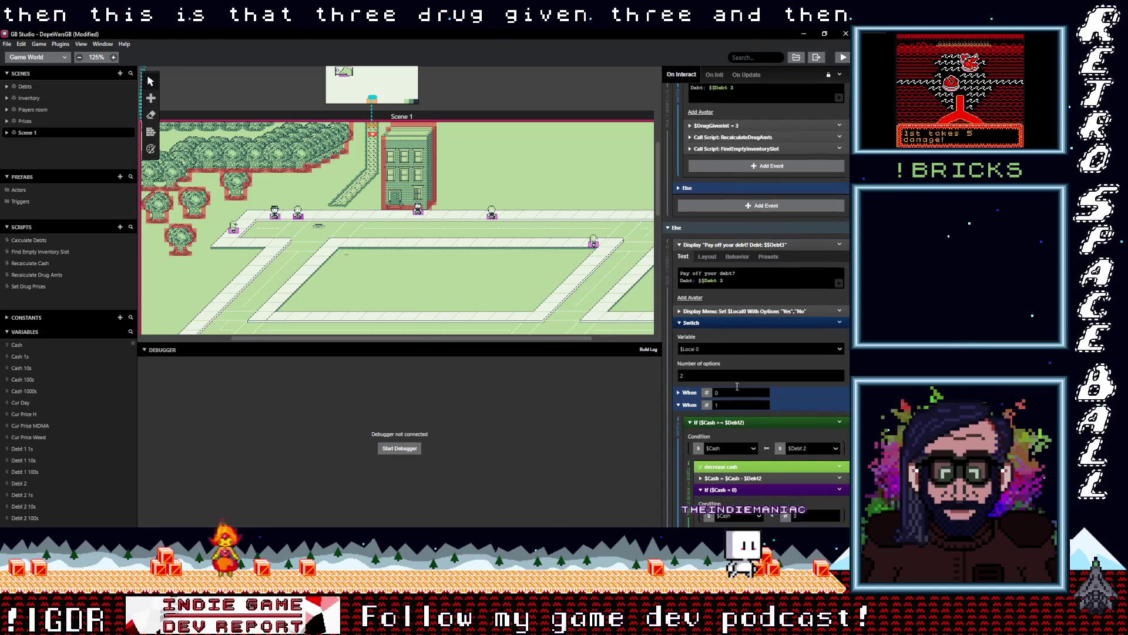
left_click(803, 363)
type("debt")
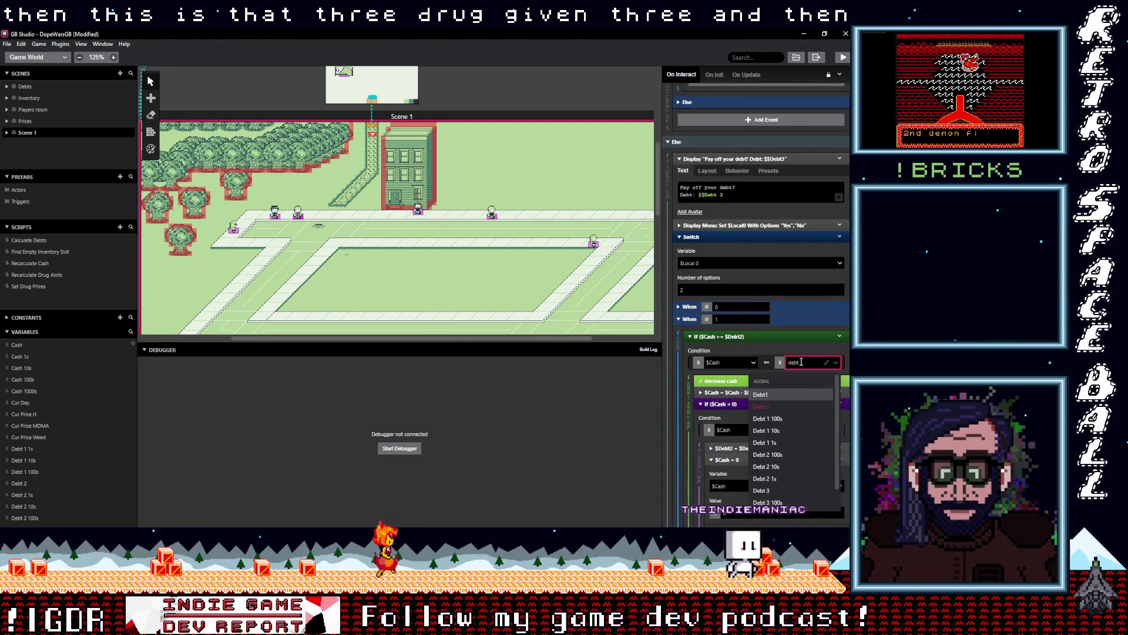
type(" 3")
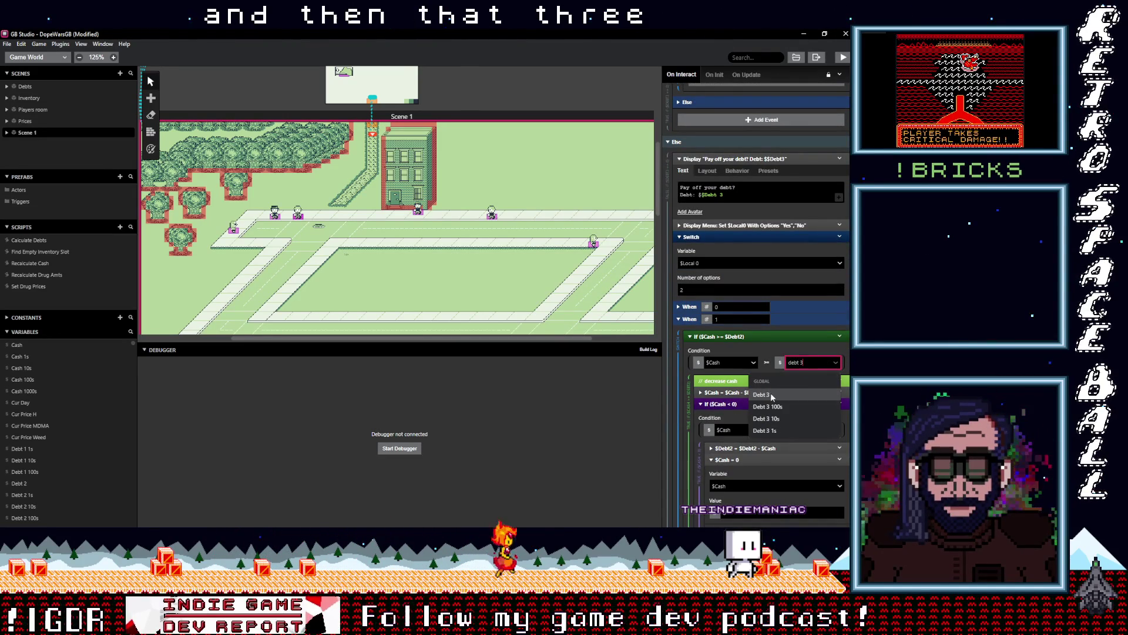
left_click(767, 394)
- Subtract Debt 3 from cash and reduce Debt 3 instead of Debt 2
left_click(764, 392)
scroll(773, 409, "down", 1)
left_click(761, 417)
type("debt 3")
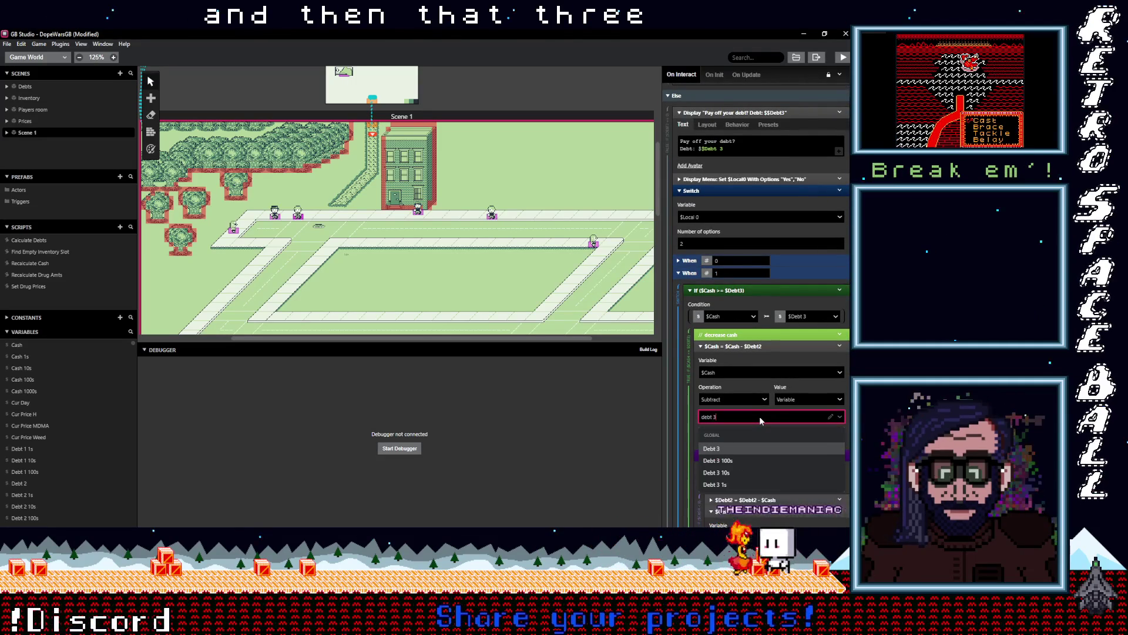
left_click(729, 449)
scroll(739, 433, "down", 3)
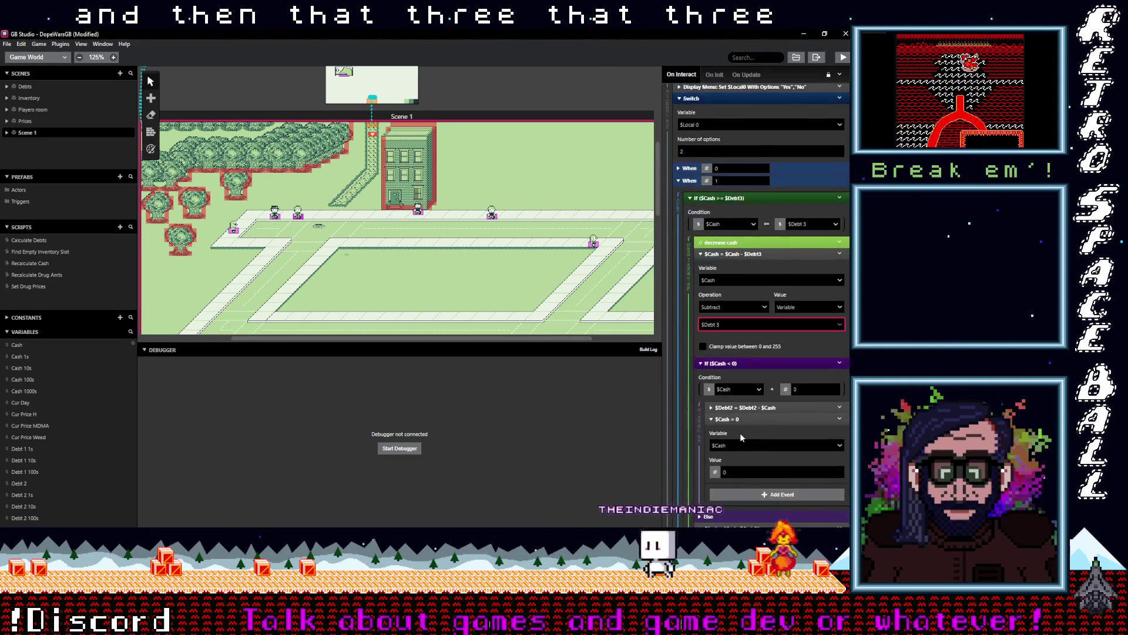
left_click(760, 361)
left_click(738, 387)
type("debt 3")
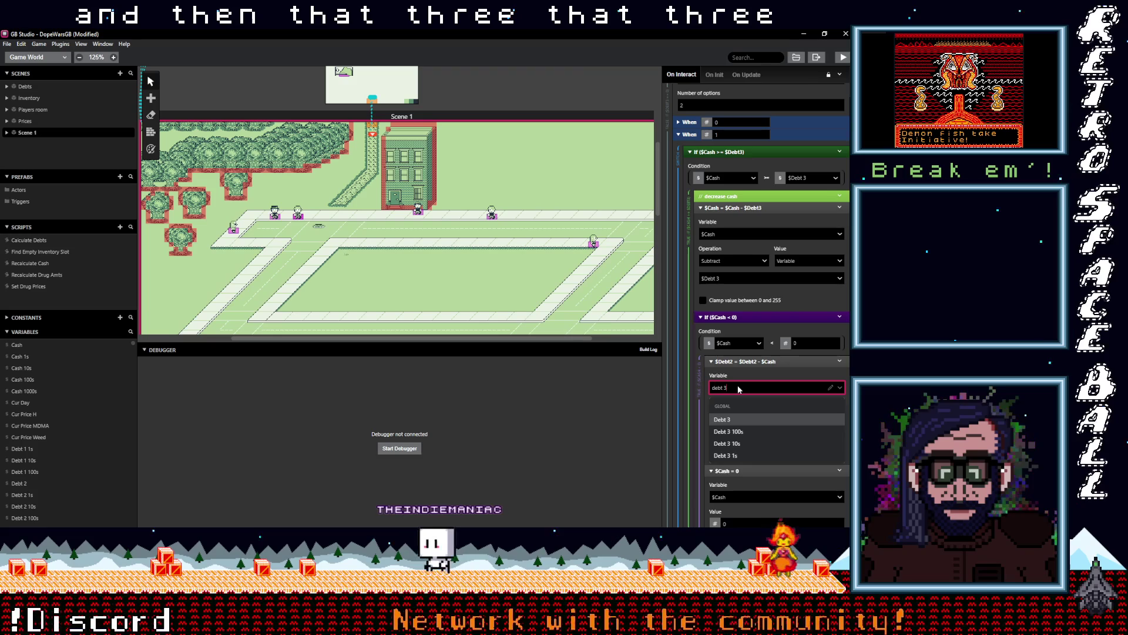
left_click(756, 417)
- Apply the second debt reduction to Debt 3 and check whether Debt 3 is paid off
scroll(758, 418, "down", 4)
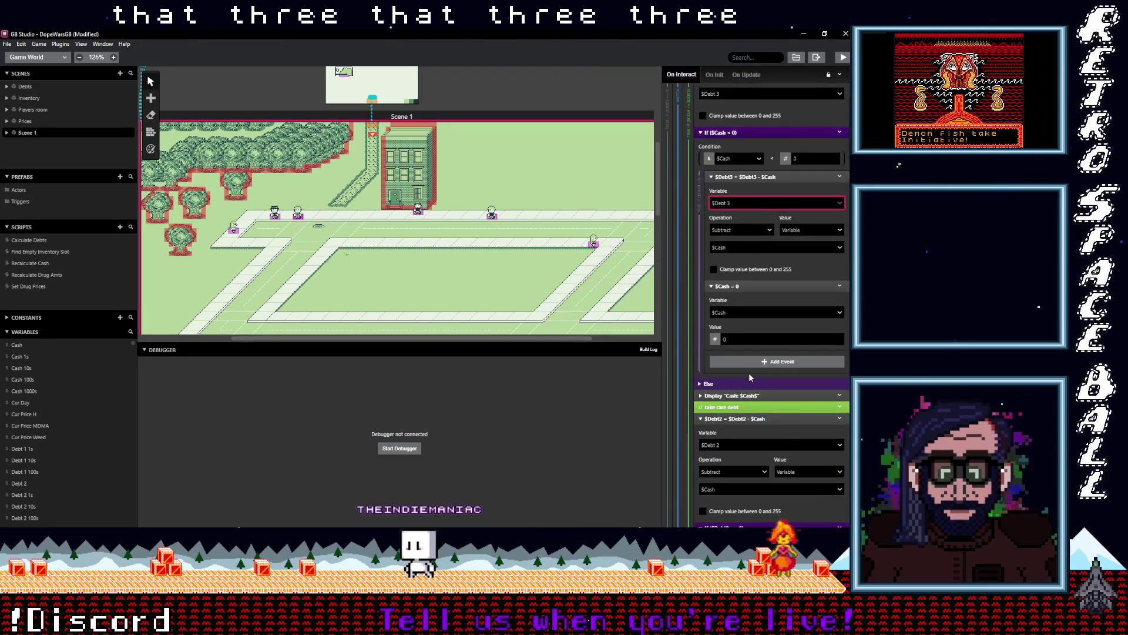
scroll(748, 376, "down", 2)
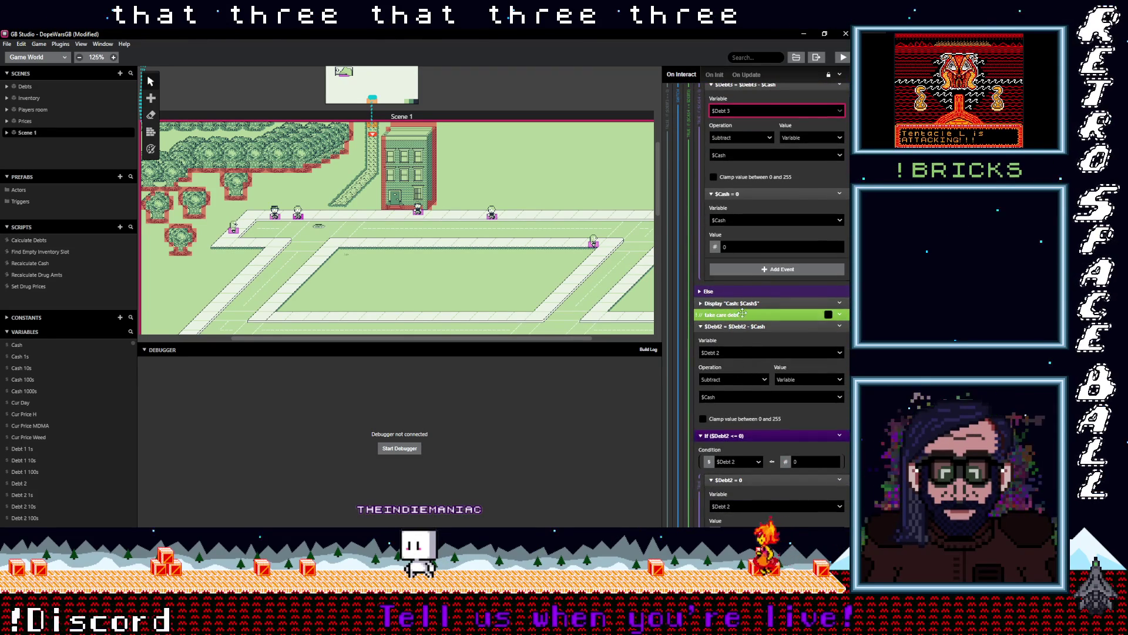
left_click(742, 352)
type("debt")
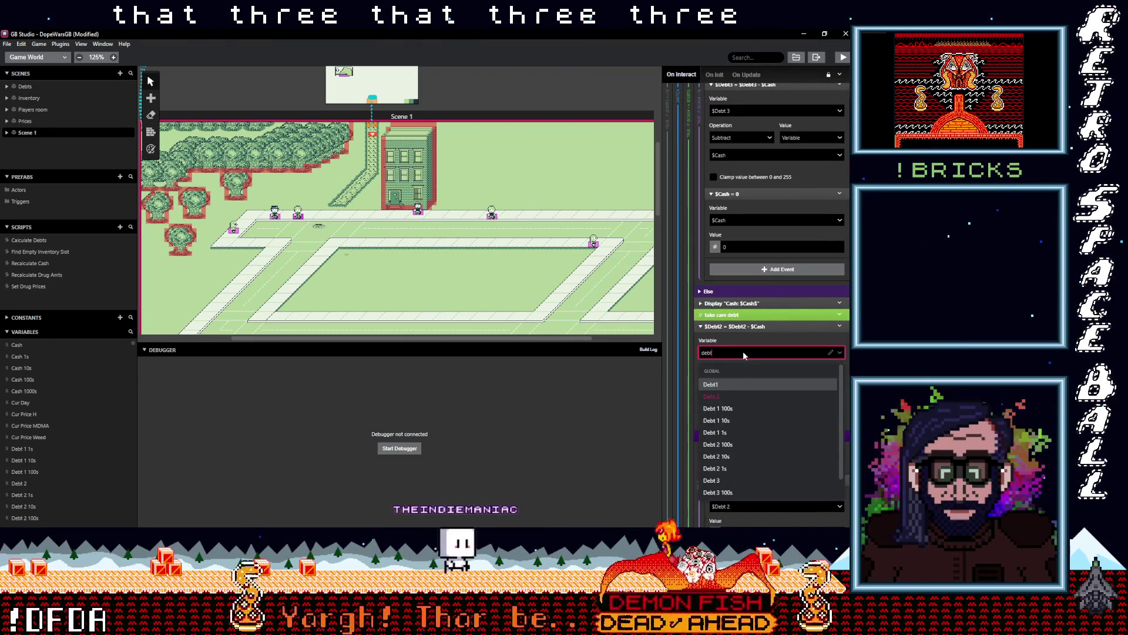
type(" 3")
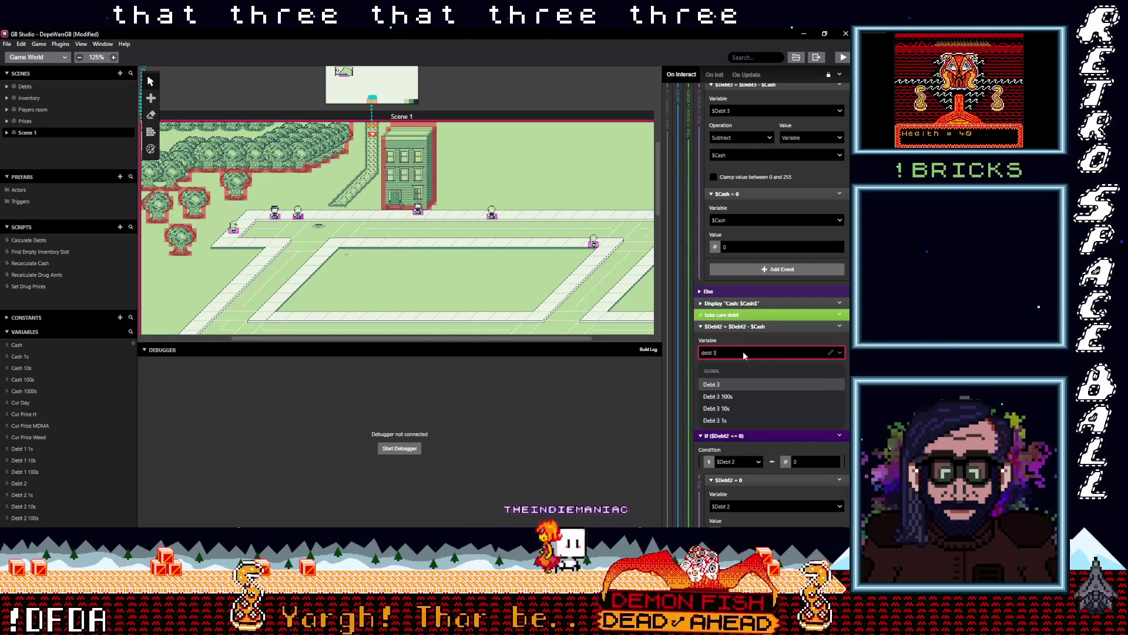
left_click(729, 383)
scroll(764, 389, "down", 2)
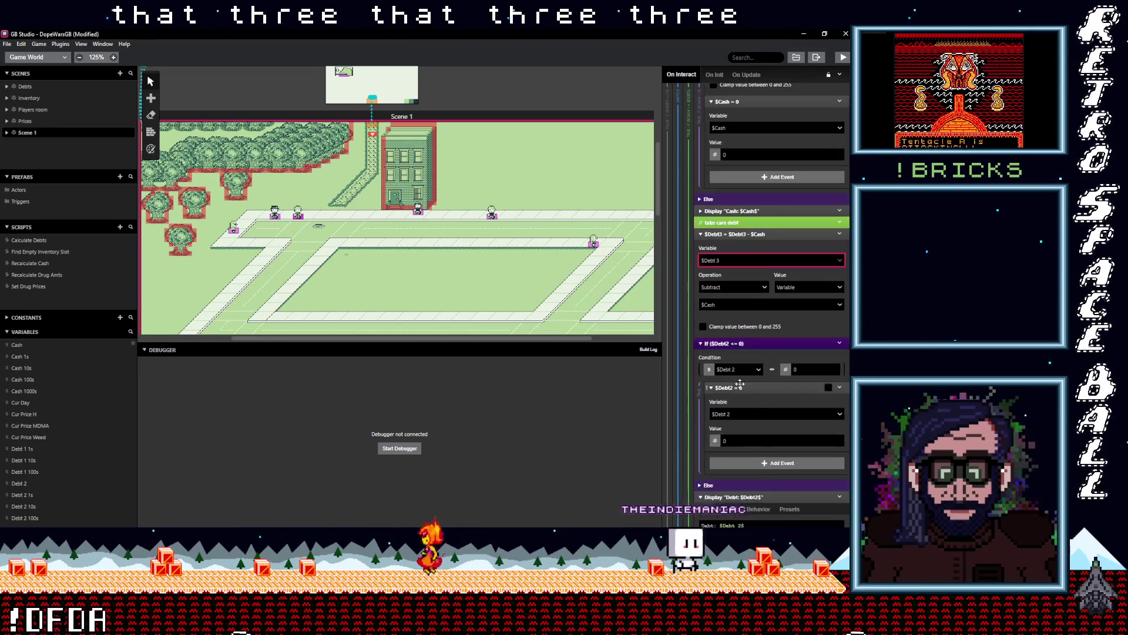
left_click(737, 369)
type("debt 3")
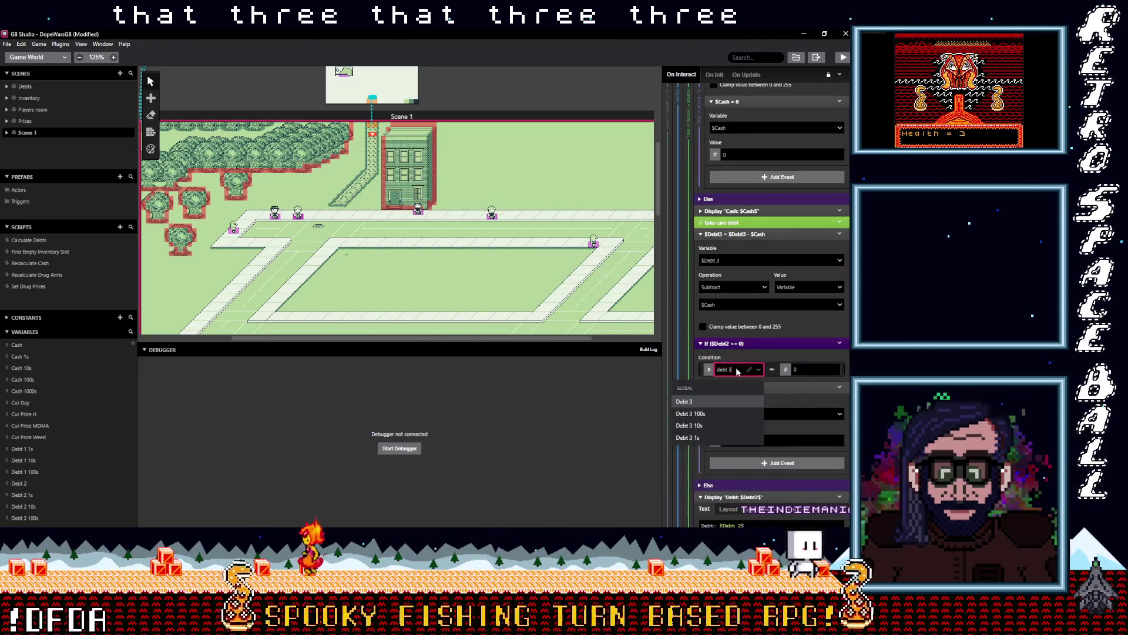
left_click(724, 402)
- Reset Debt 3 to 0 and show Debt 3 in the remaining-debt message
left_click(734, 415)
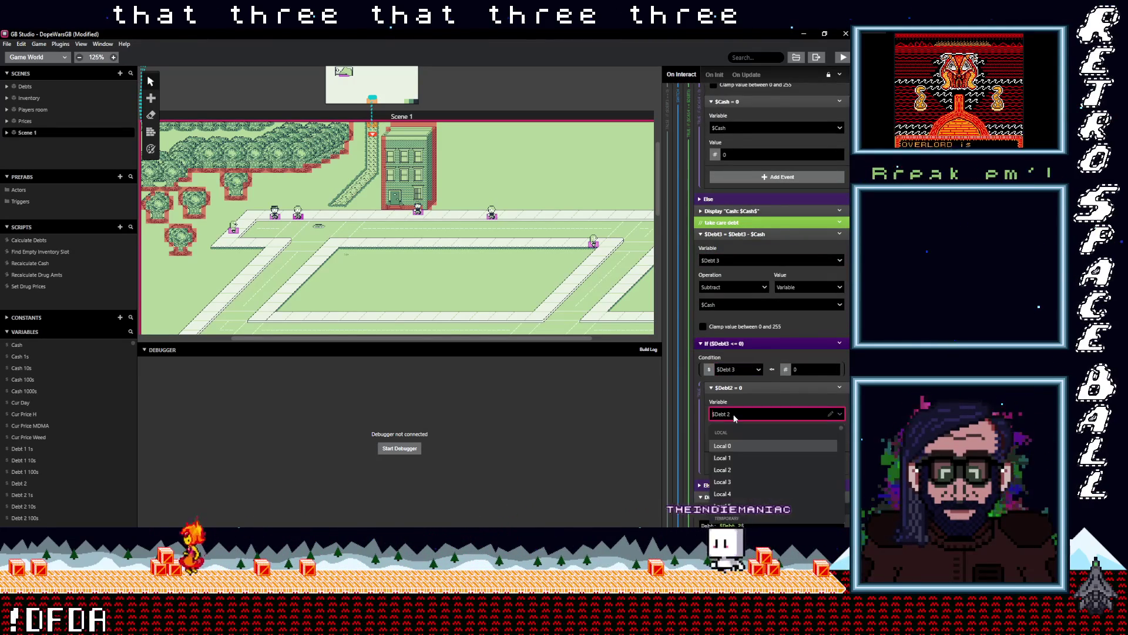
type("3")
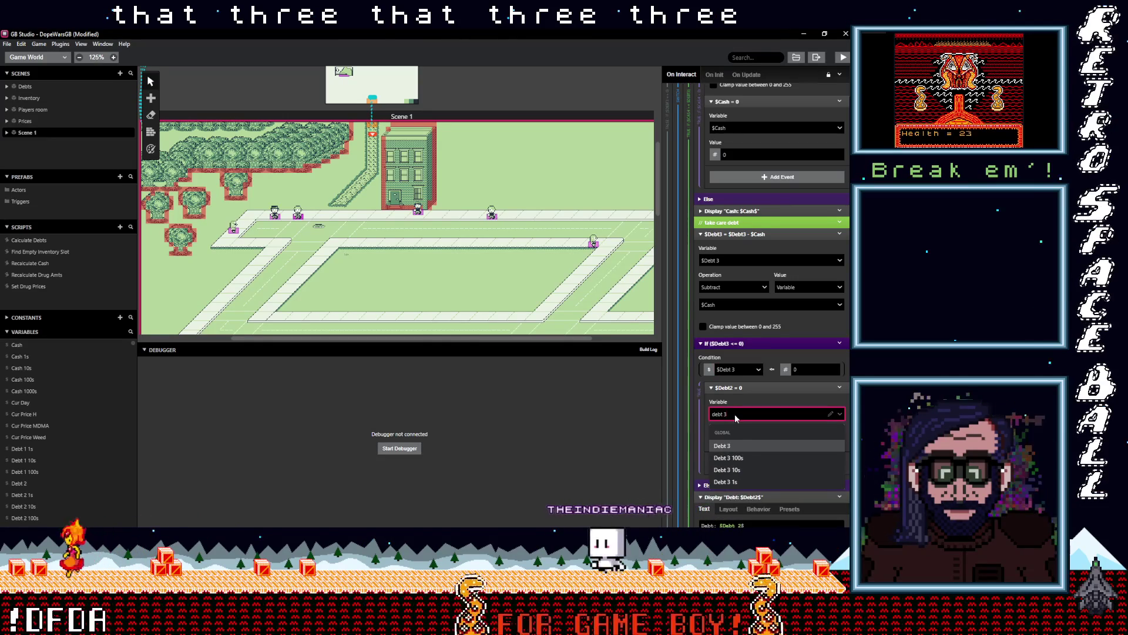
left_click(737, 446)
scroll(749, 435, "down", 3)
left_click(738, 389)
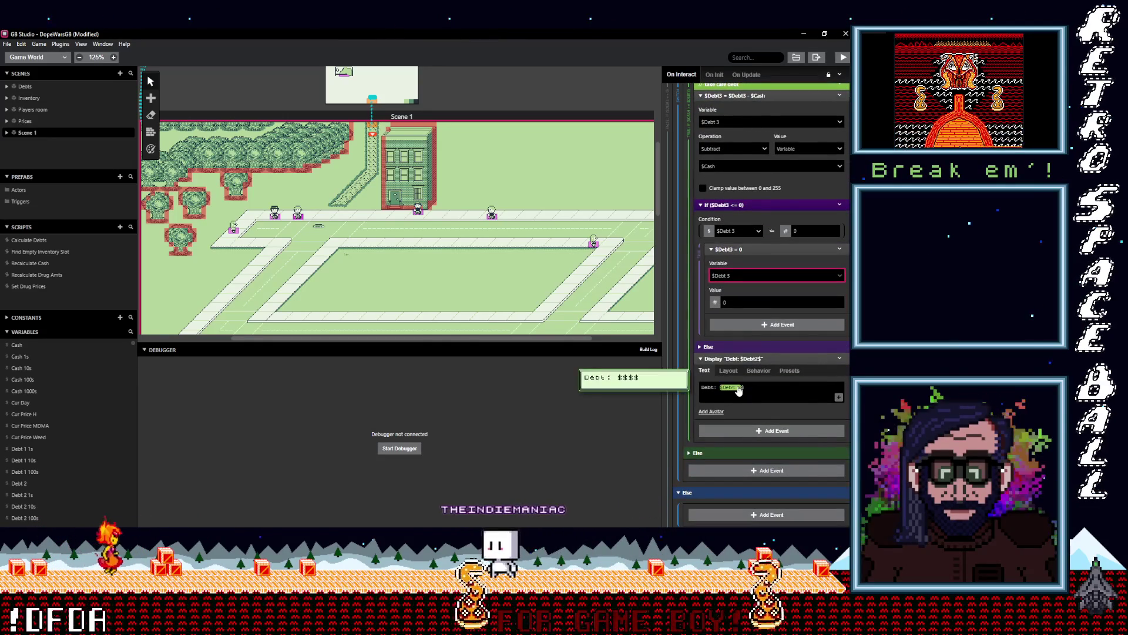
left_click(733, 391)
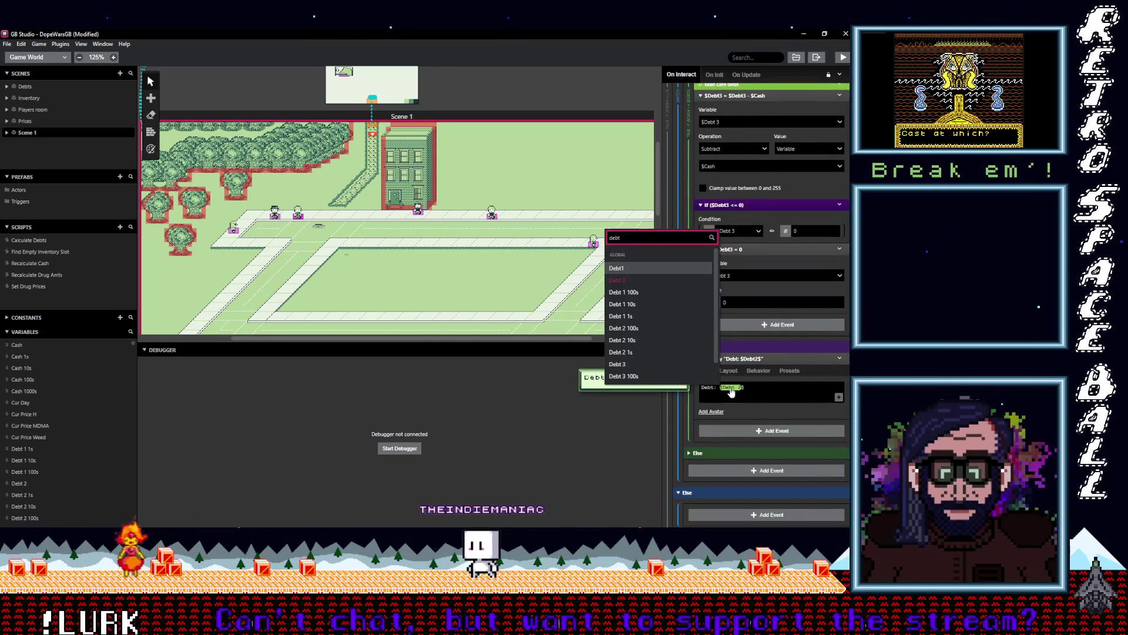
left_click(643, 364)
scroll(793, 403, "up", 5)
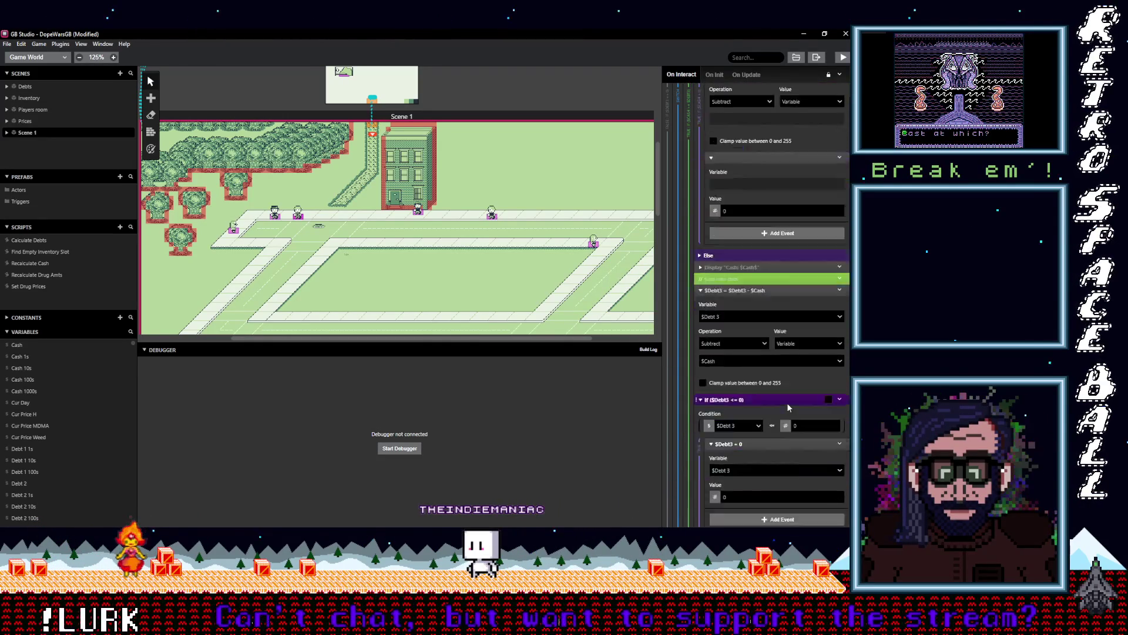
scroll(788, 405, "up", 10)
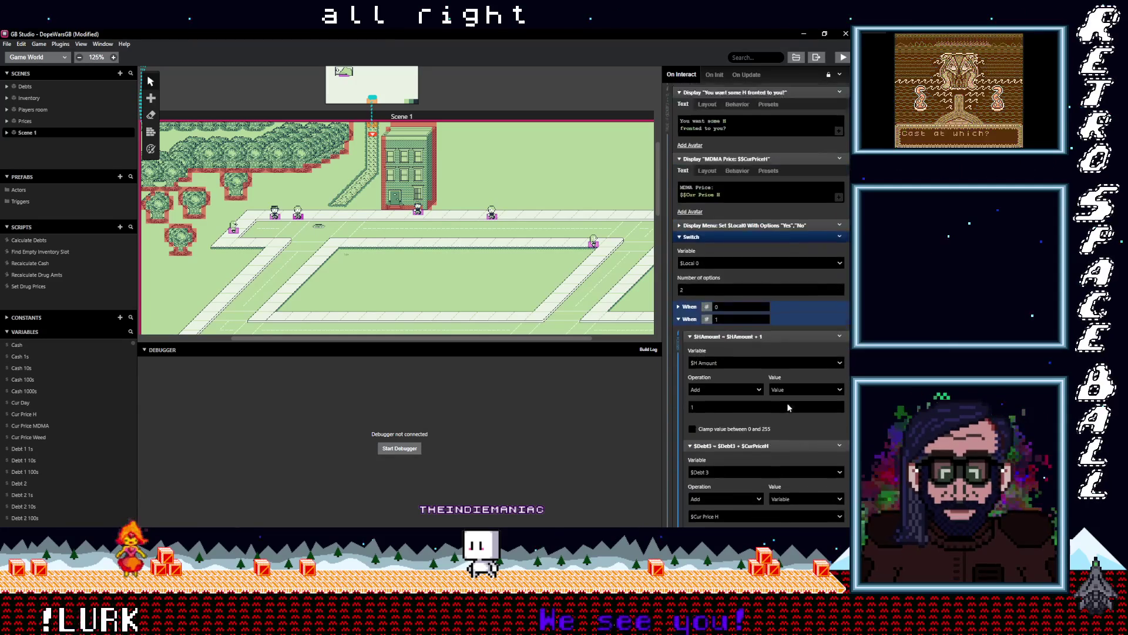
- Switch the dealer-met If condition from $Met Dealer MDMA to $Met Dealer H, then collapse it
scroll(788, 404, "down", 5)
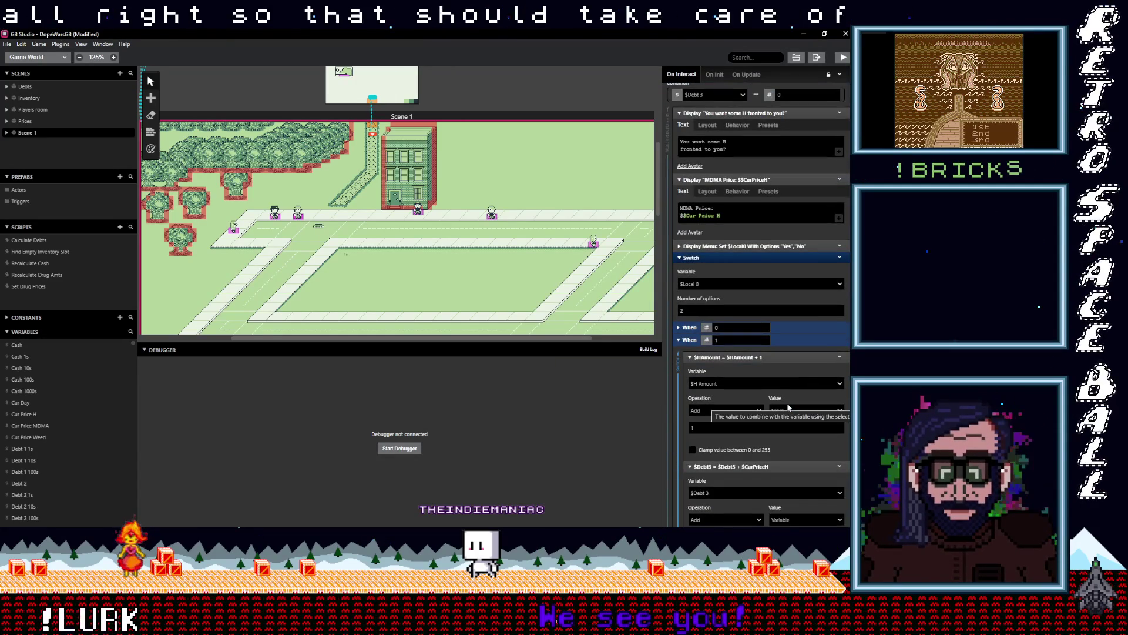
scroll(787, 403, "down", 2)
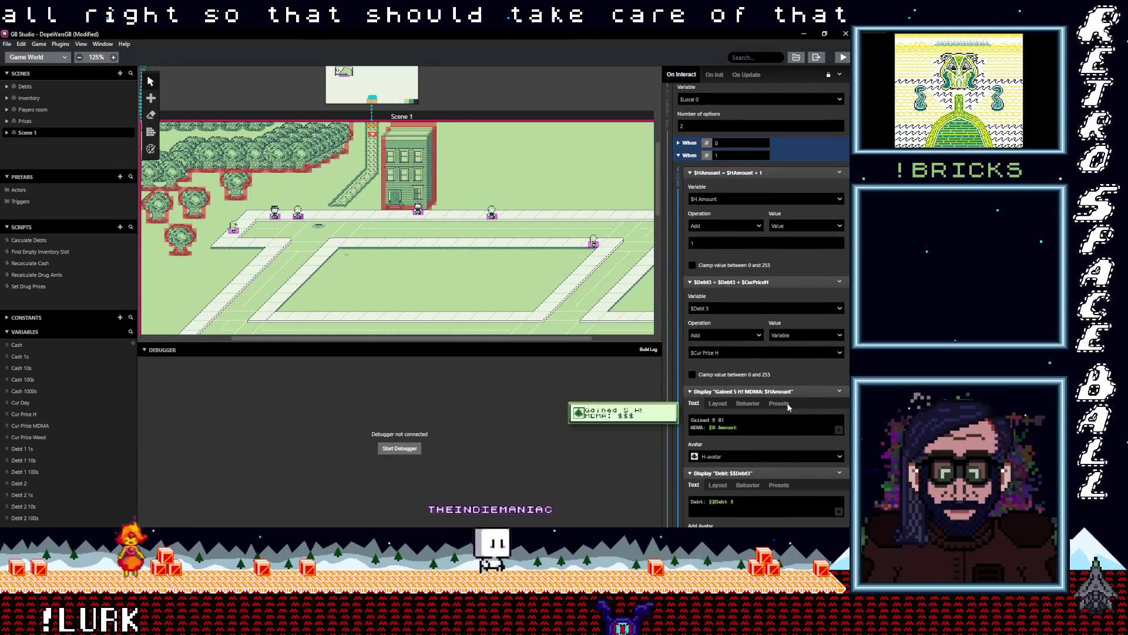
scroll(787, 403, "up", 8)
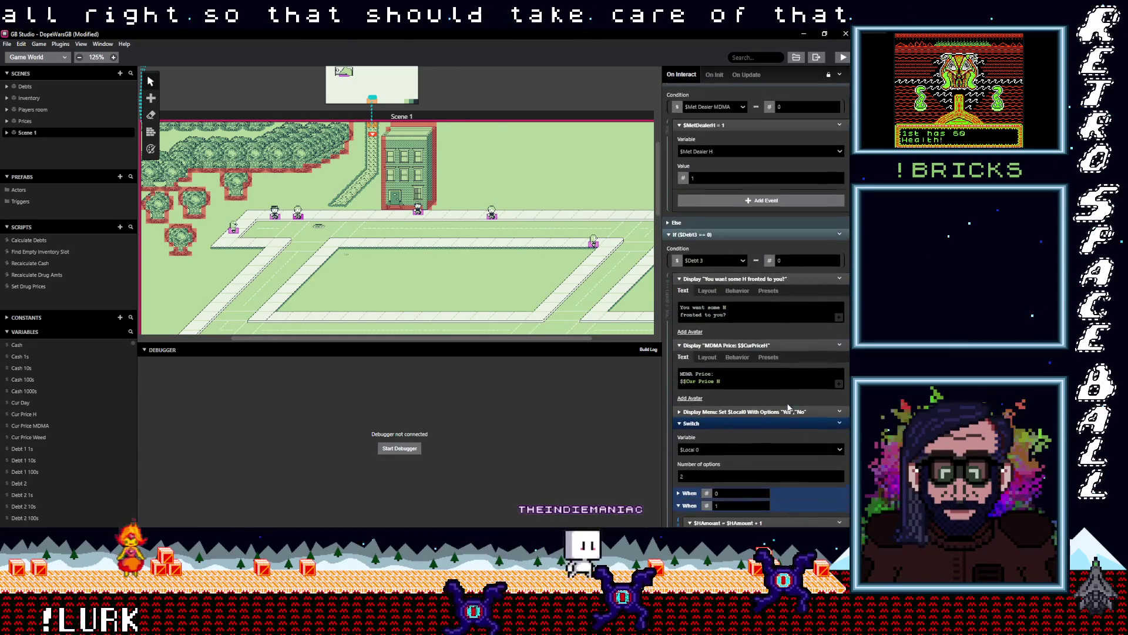
scroll(788, 404, "up", 4)
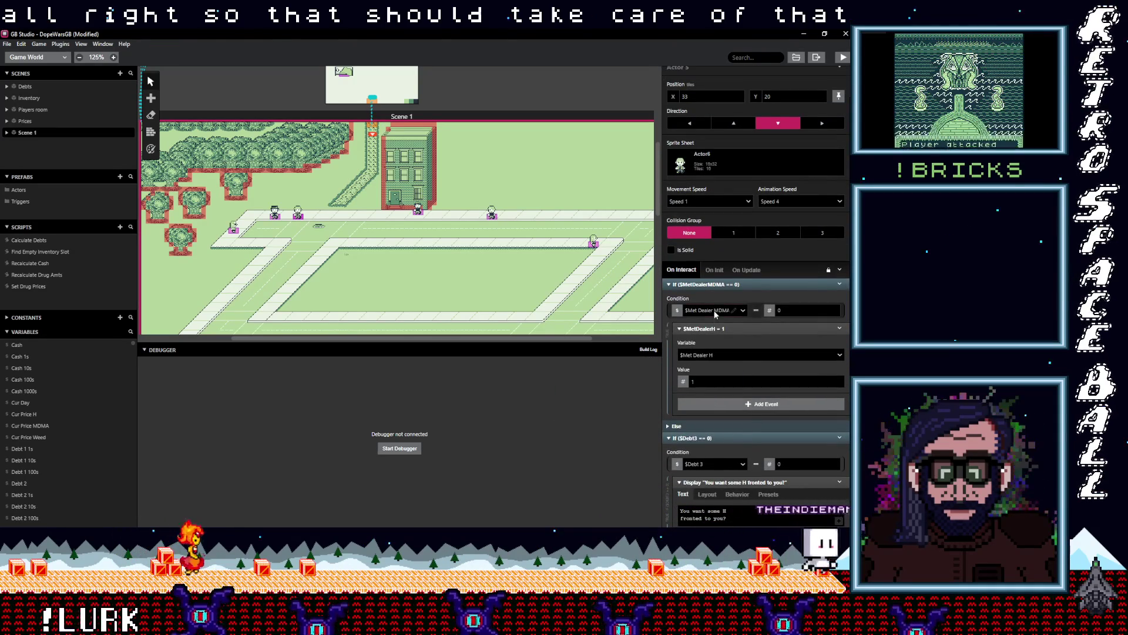
left_click(715, 310)
type("me")
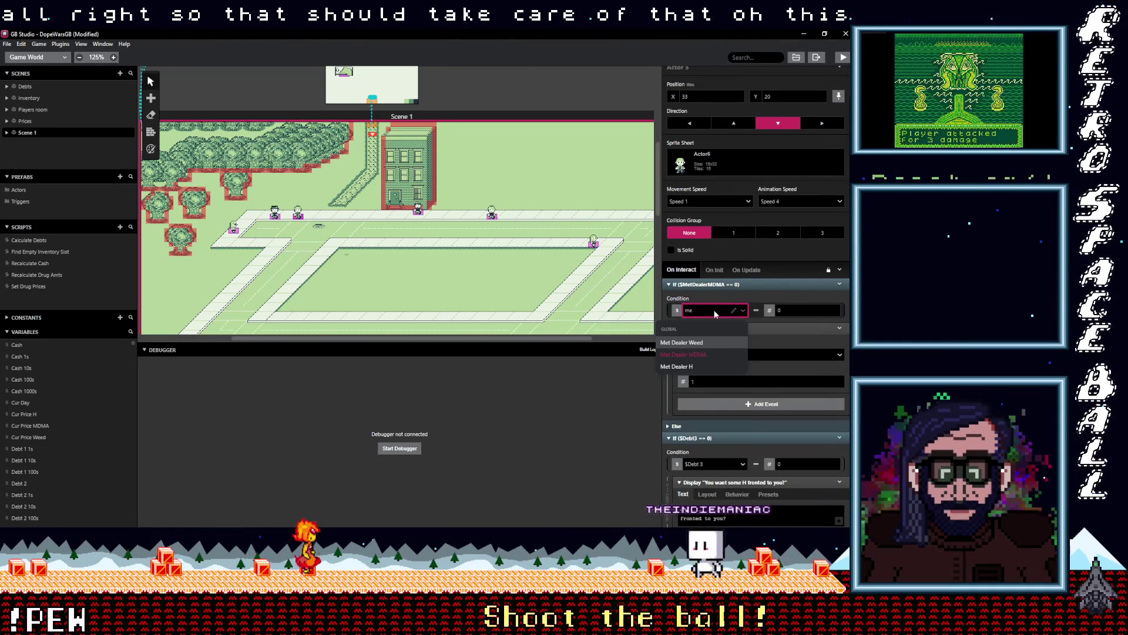
left_click(677, 366)
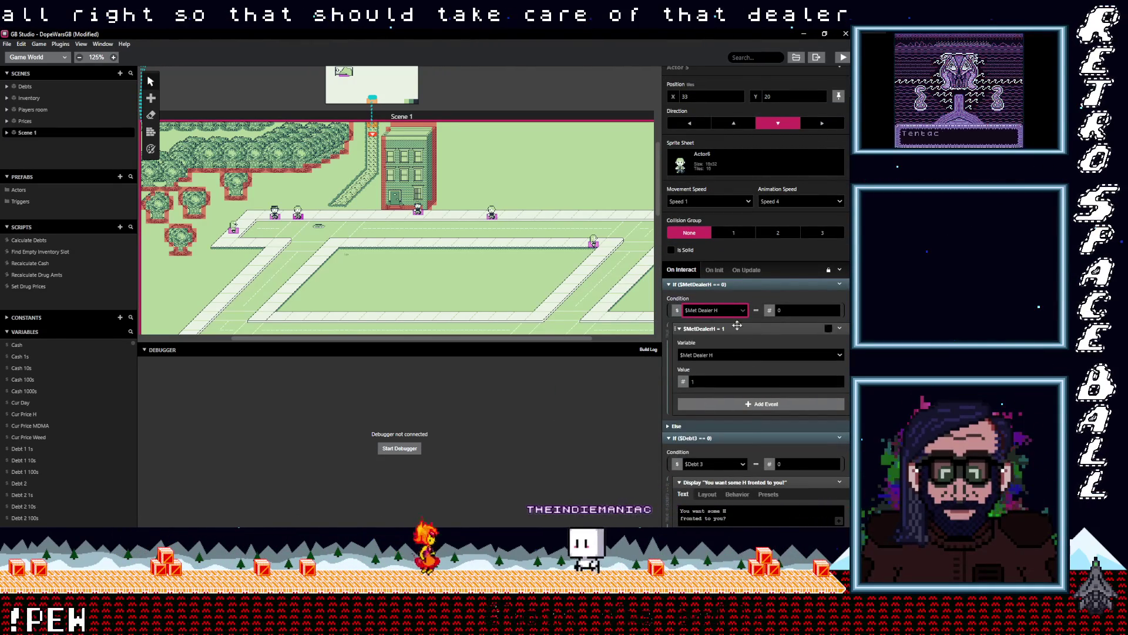
left_click(712, 285)
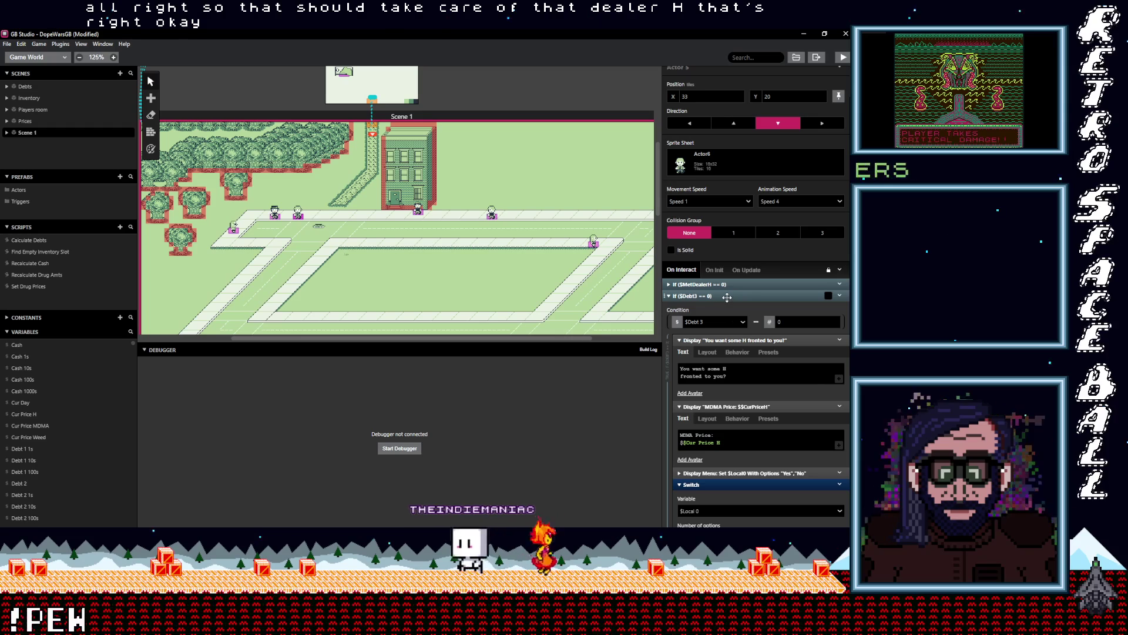
scroll(731, 352, "down", 3)
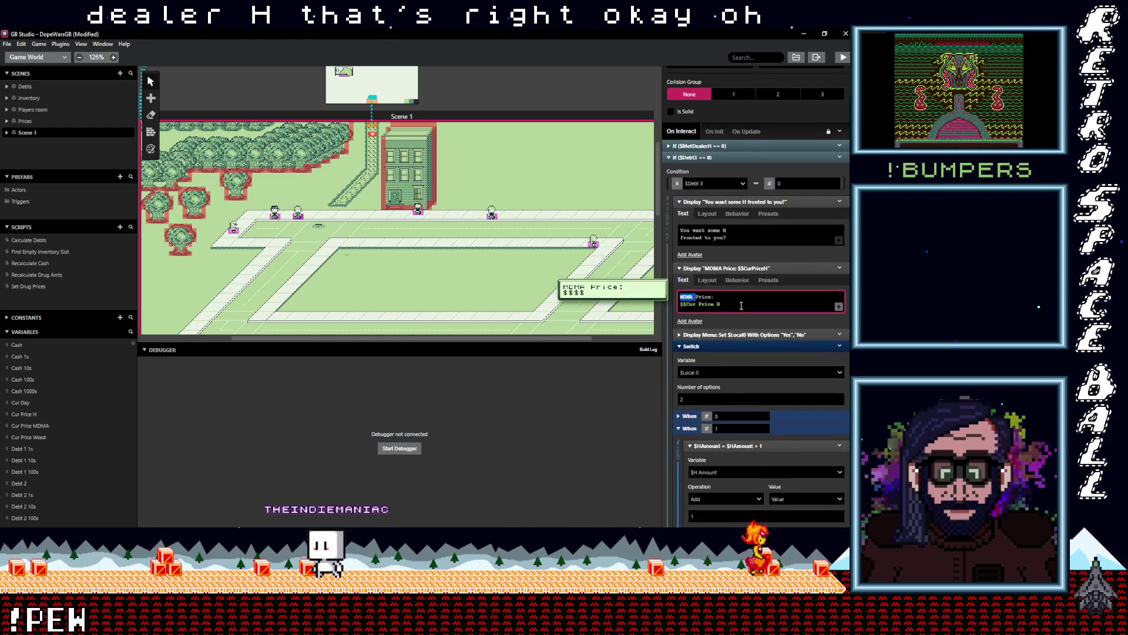
- Replace 'MDMA' with 'H' so the dialogue reads 'H Price', then review the remaining events
type("H")
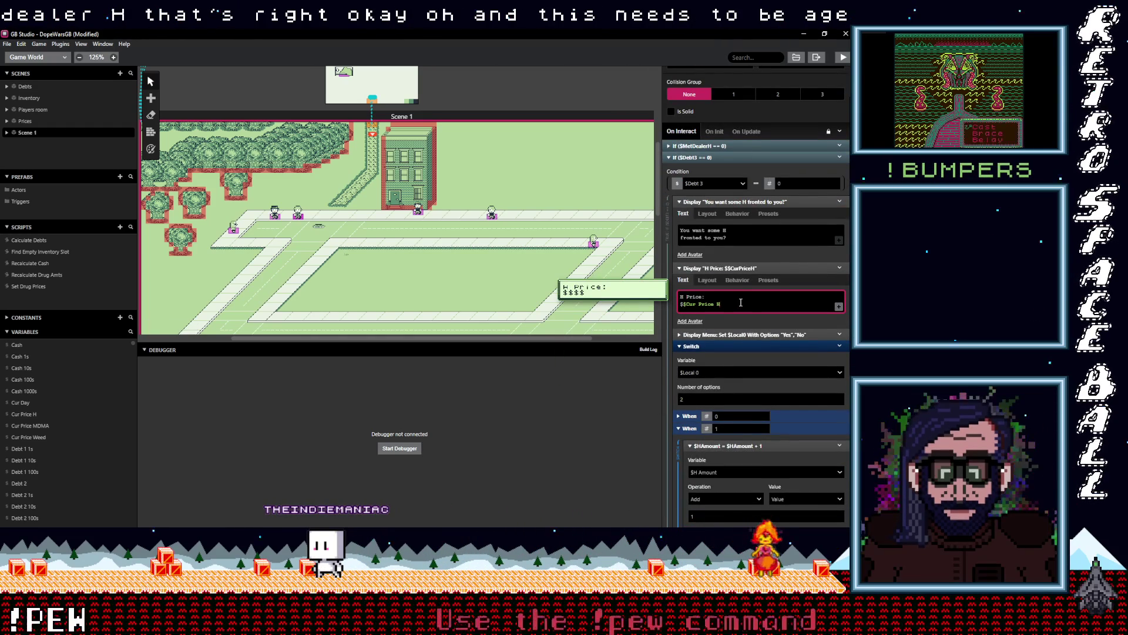
scroll(742, 310, "down", 3)
scroll(742, 314, "down", 5)
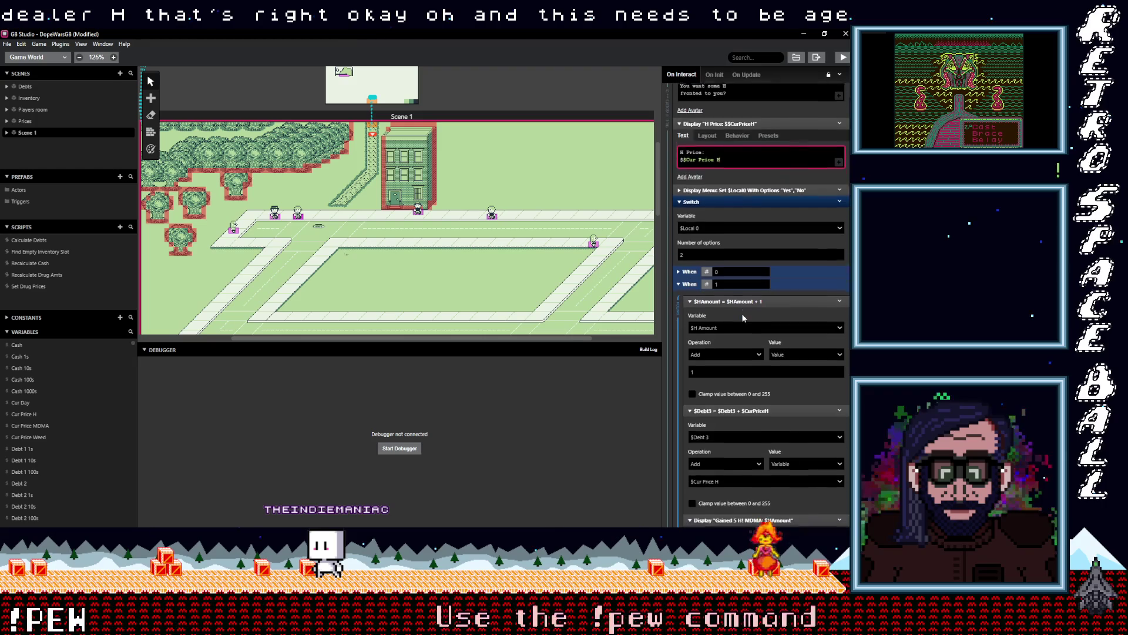
scroll(742, 317, "down", 5)
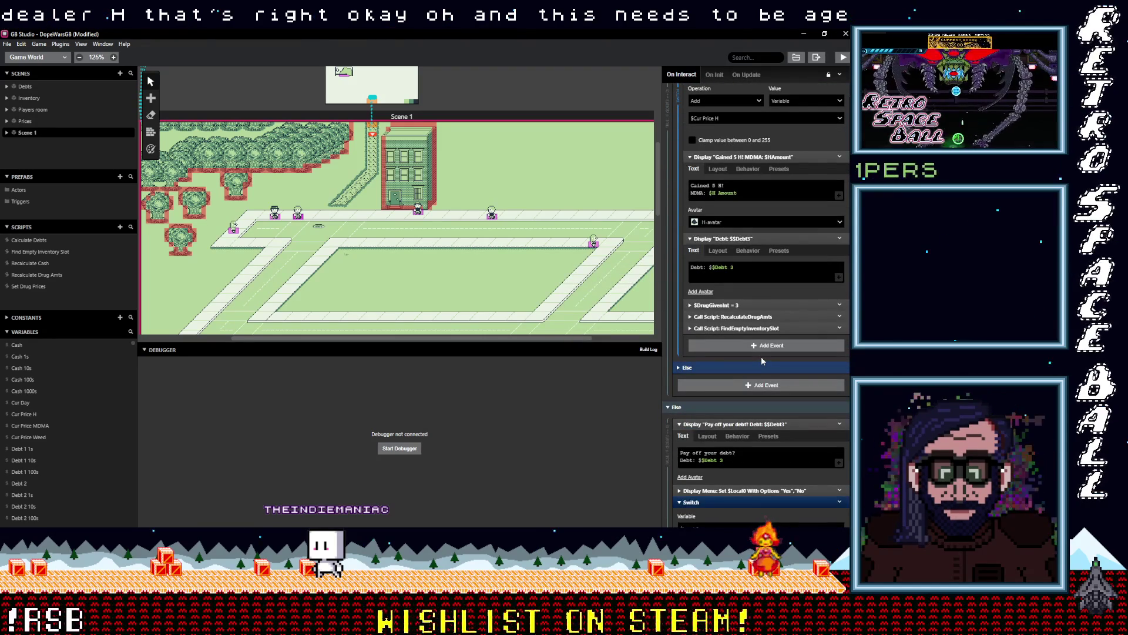
scroll(761, 358, "down", 5)
scroll(761, 357, "down", 3)
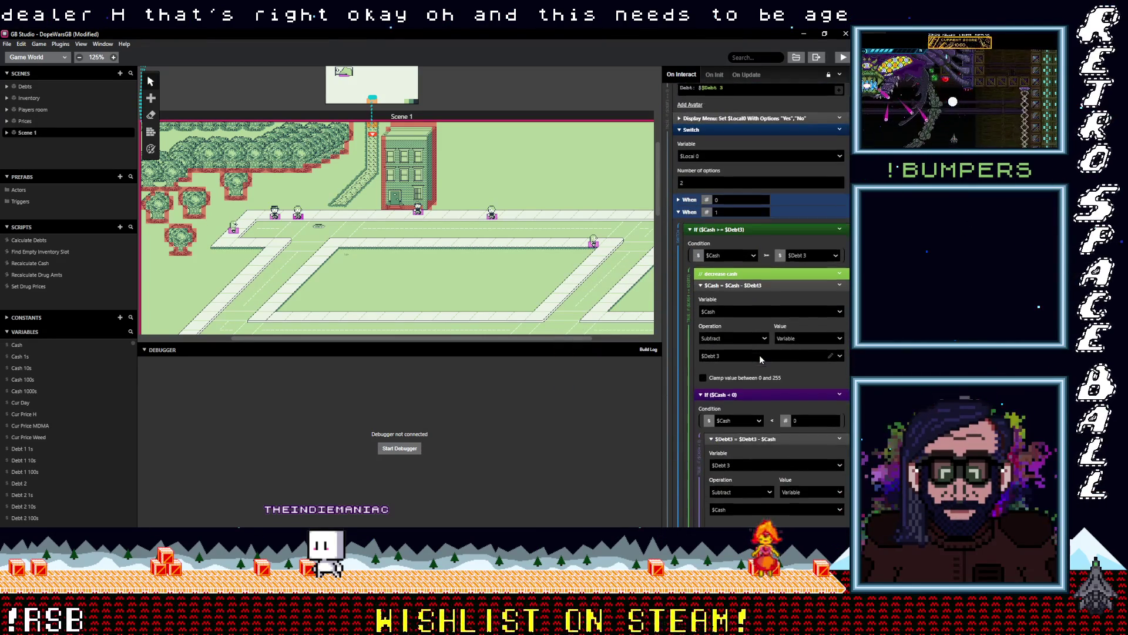
scroll(759, 354, "down", 4)
scroll(759, 354, "down", 5)
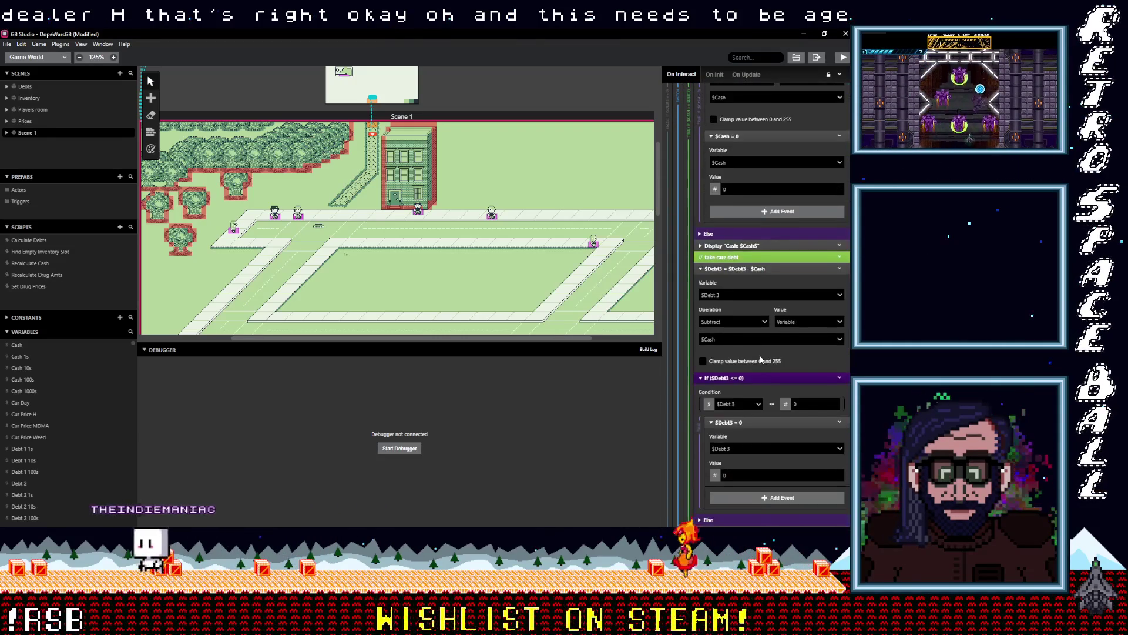
scroll(761, 360, "down", 2)
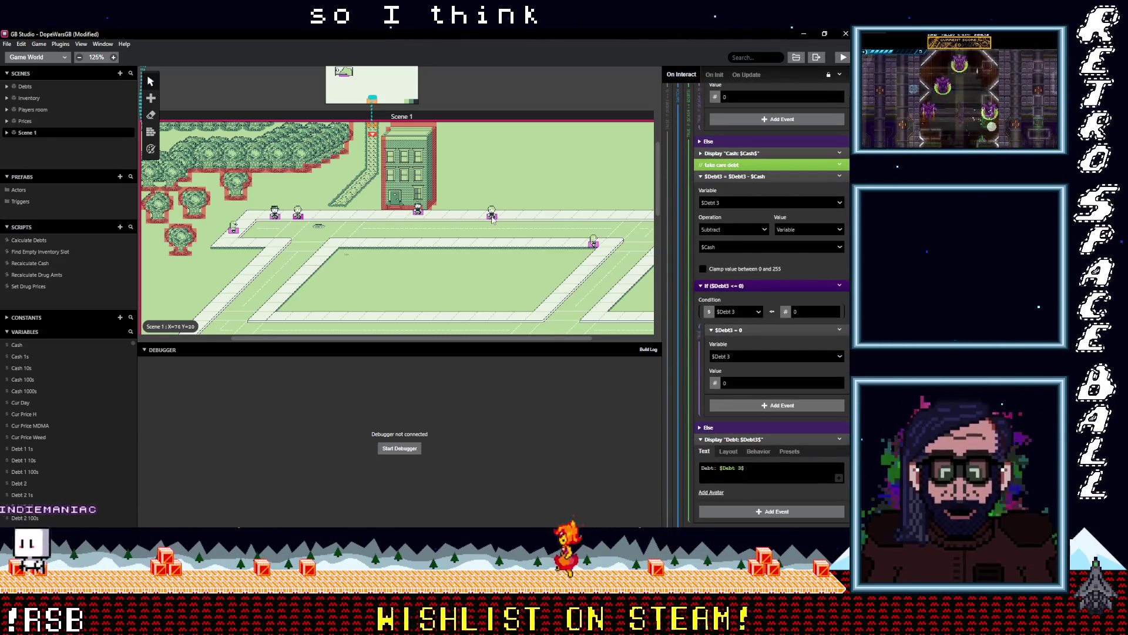
scroll(707, 245, "up", 15)
- Swap the Weed display's tokens to $H Amount and $Cur Price H
left_click(700, 326)
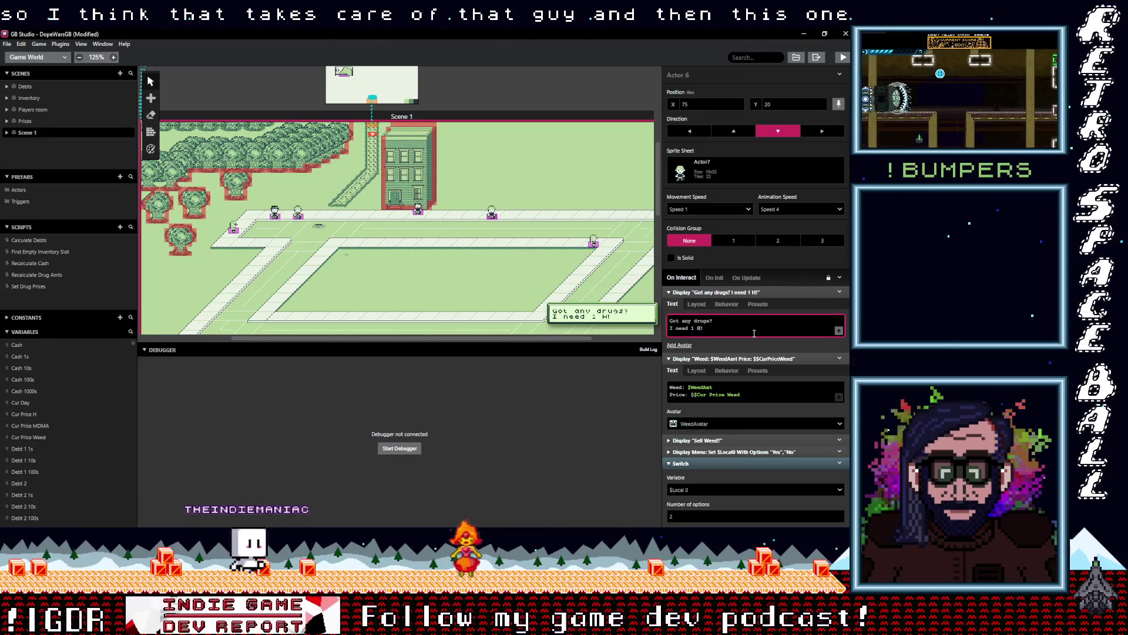
left_click(705, 388)
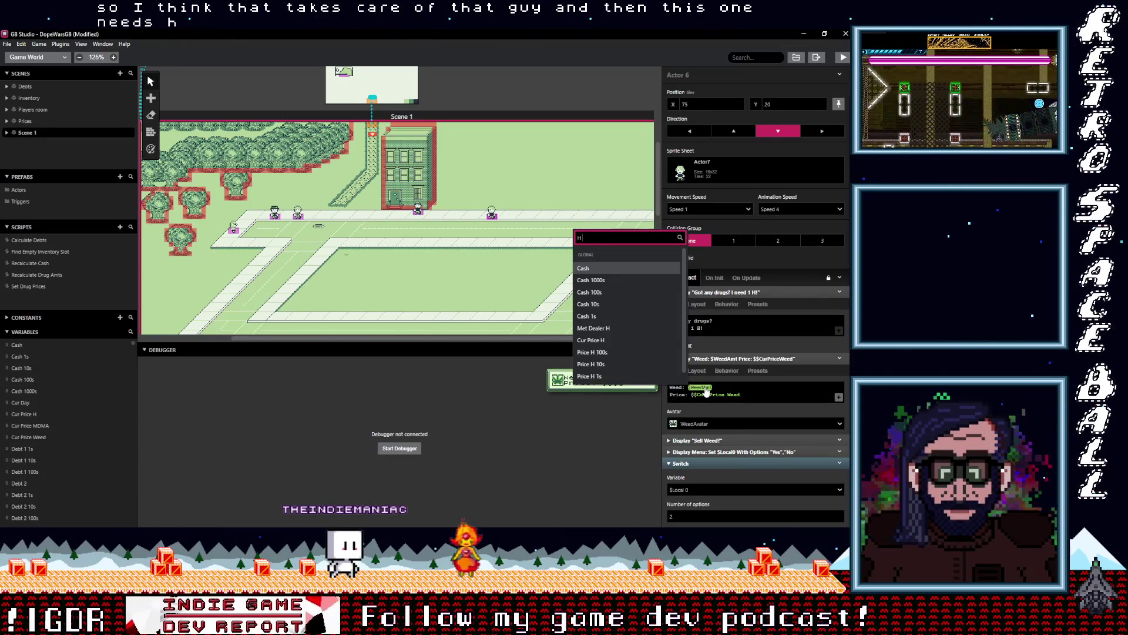
type(" am")
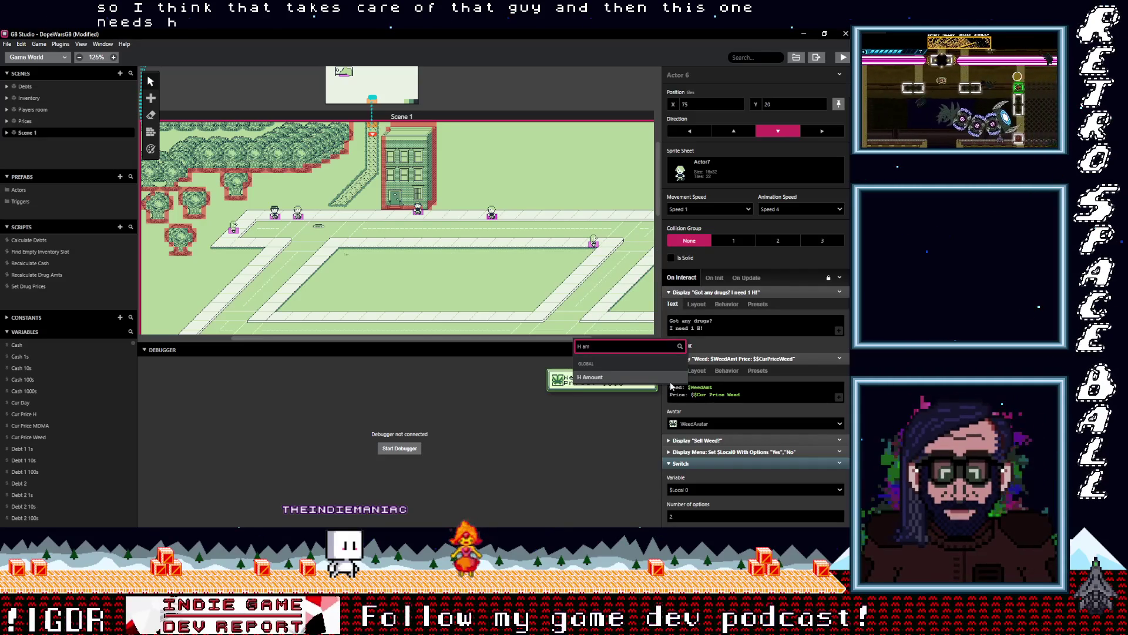
left_click(642, 379)
left_click(725, 396)
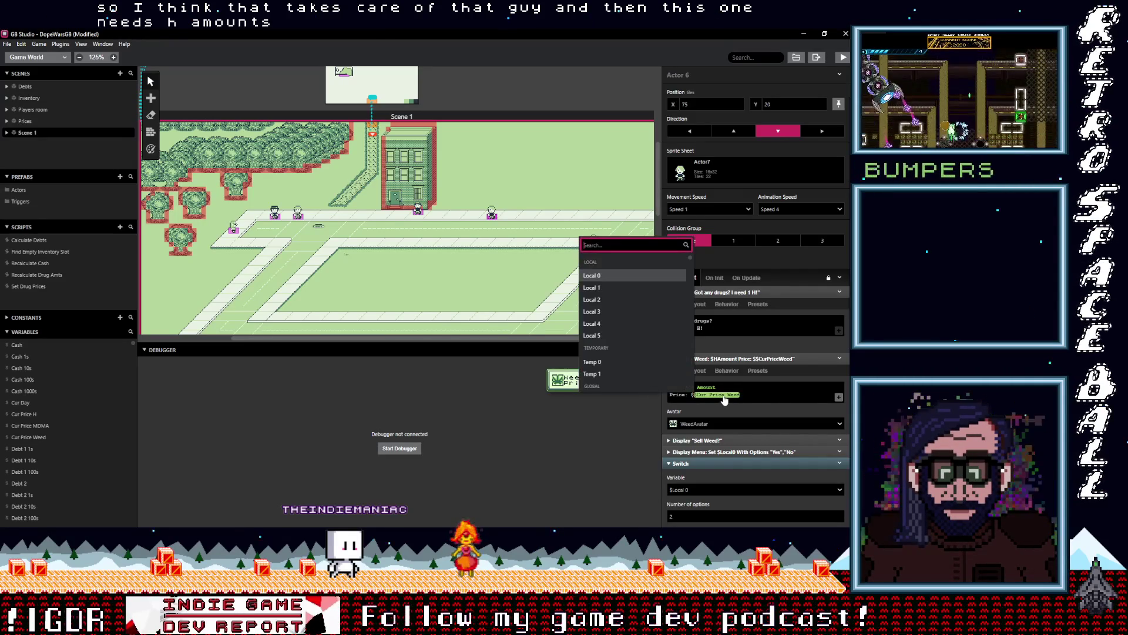
type("cur pri")
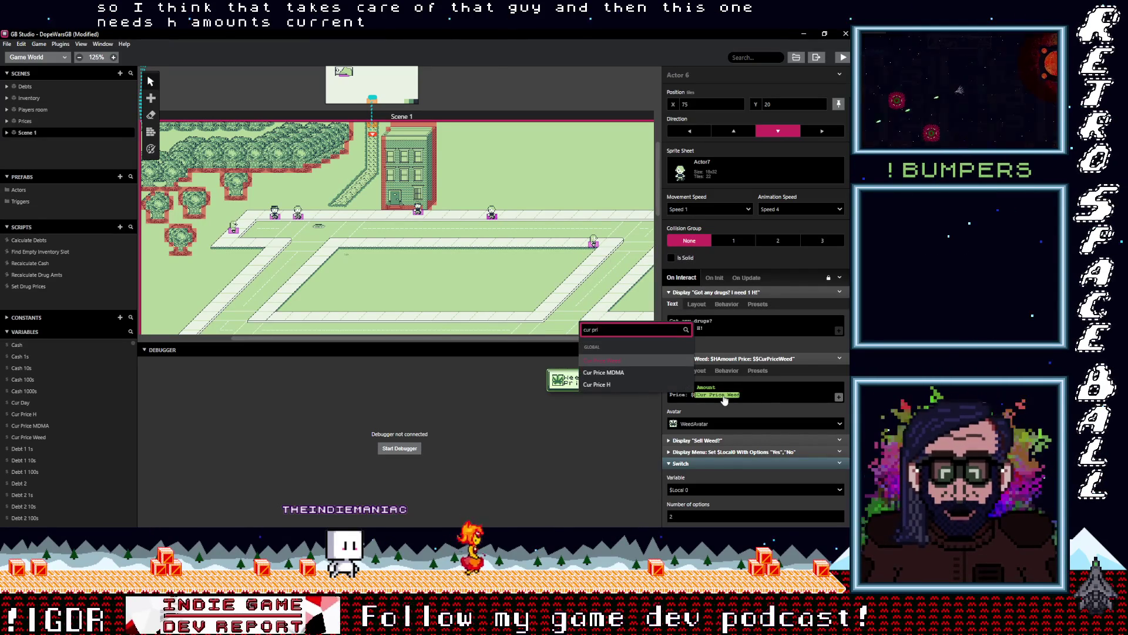
left_click(596, 385)
- Use the H-avatar and edit the sell question to read 'Sell H?'
left_click(705, 424)
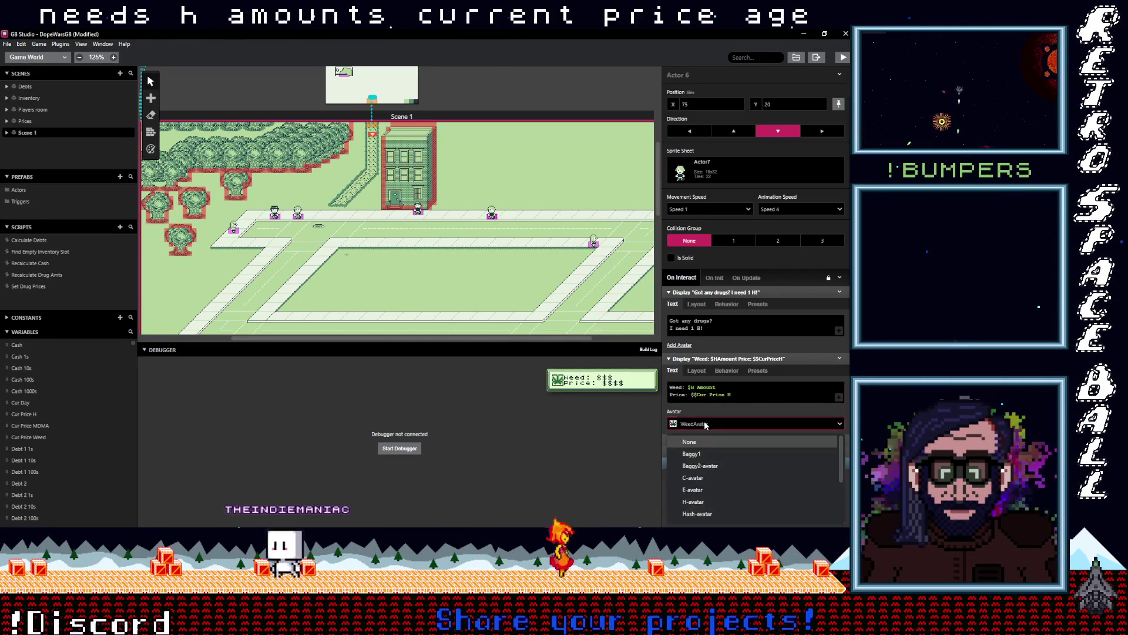
type("h")
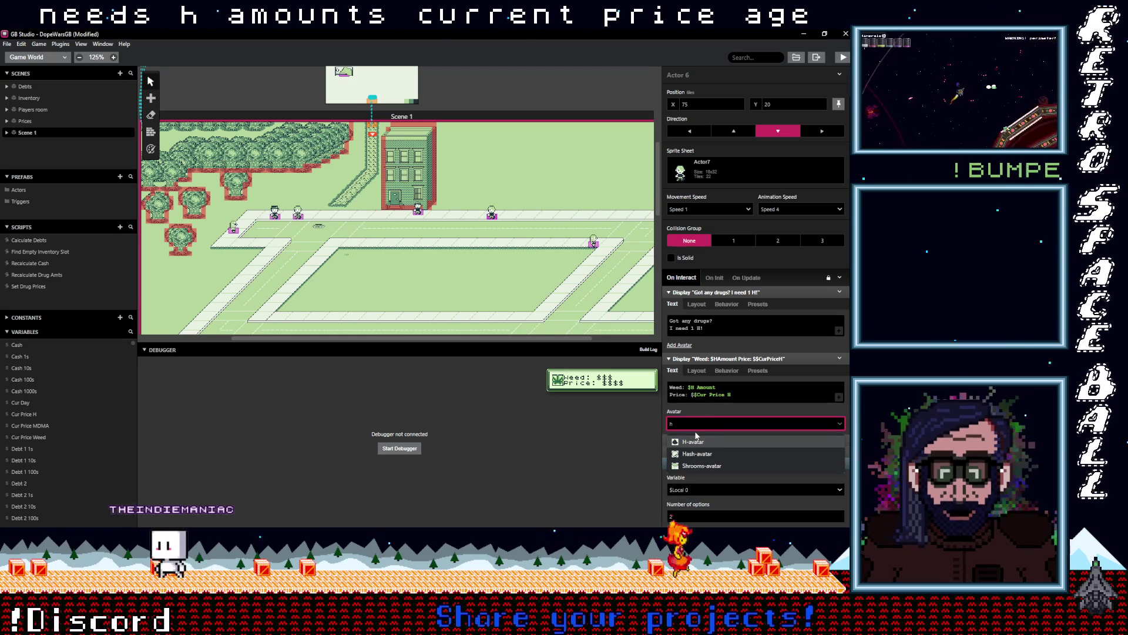
left_click(701, 446)
scroll(731, 422, "down", 3)
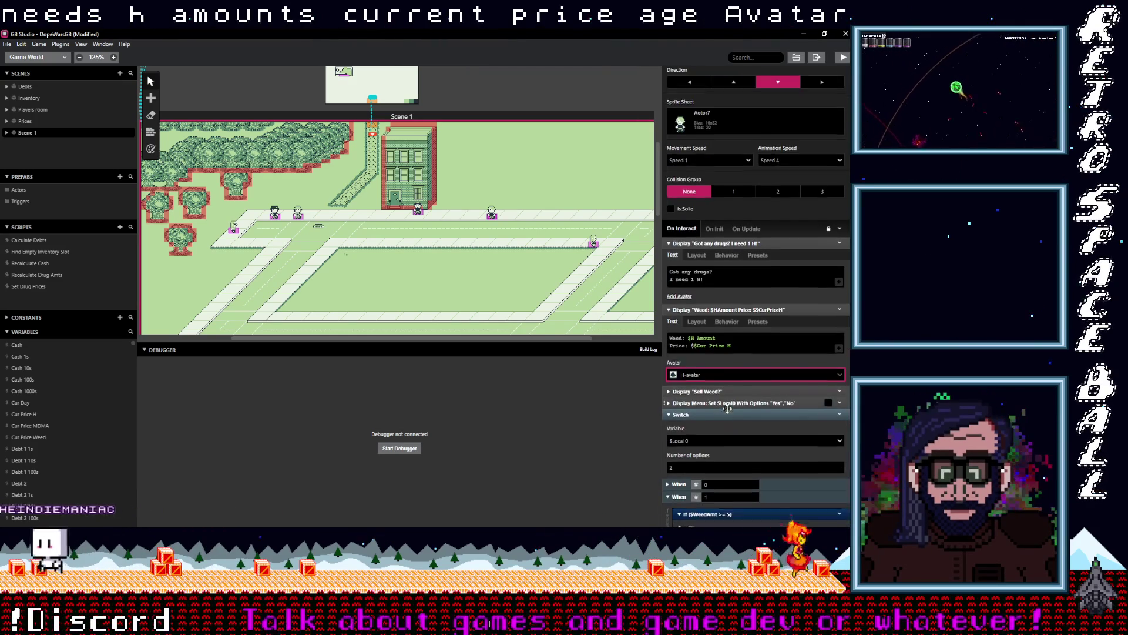
left_click(715, 349)
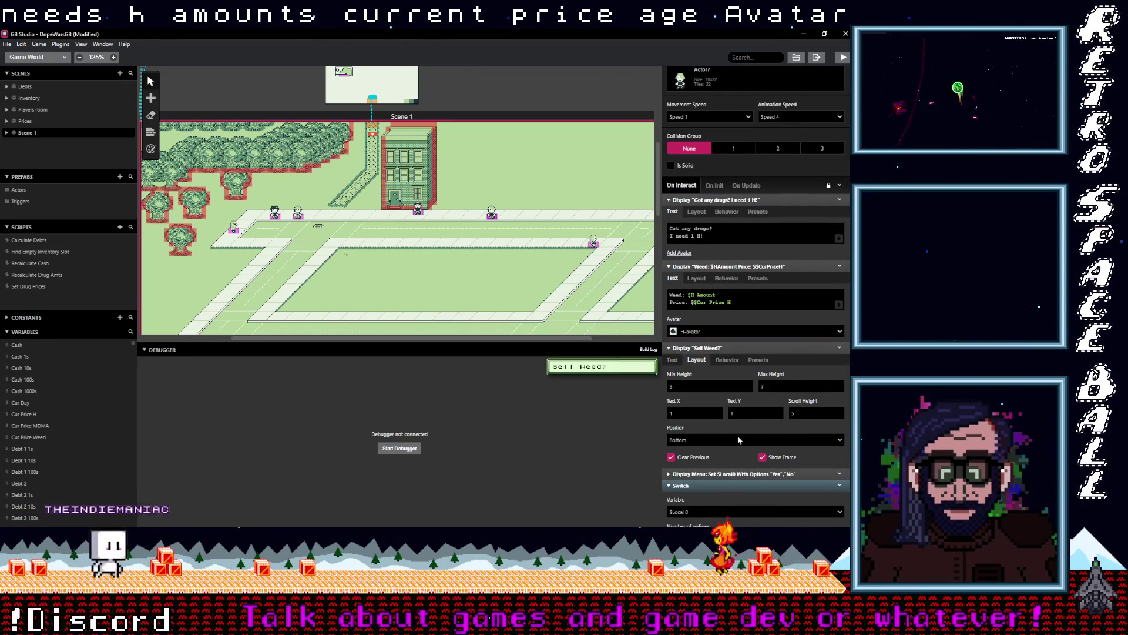
left_click(682, 360)
type("Sell H!")
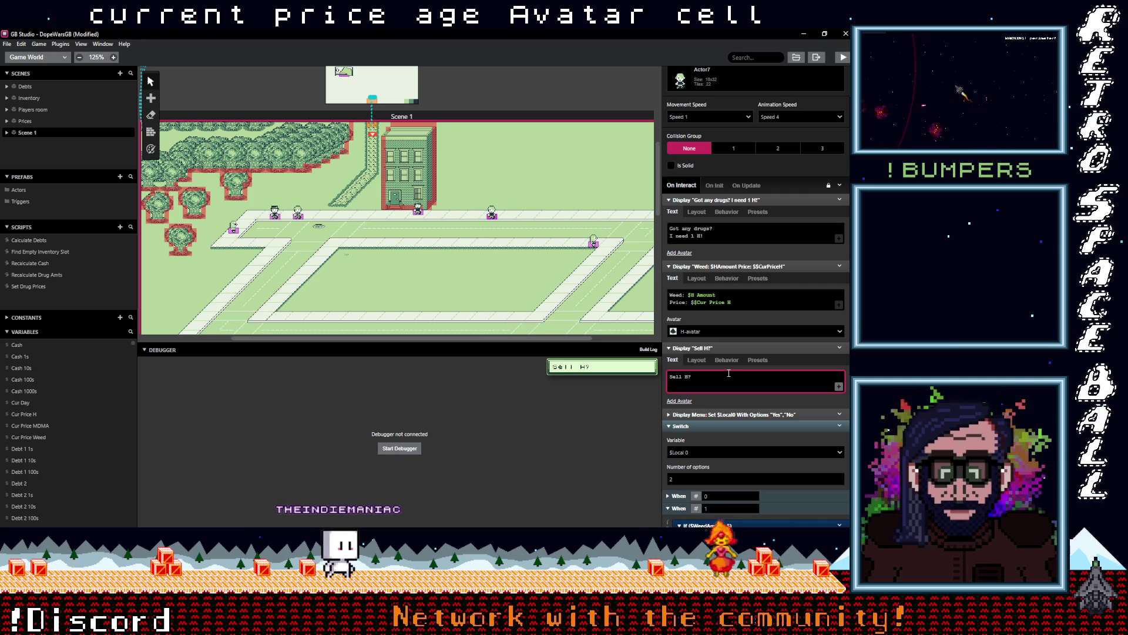
scroll(741, 350, "down", 3)
scroll(735, 351, "down", 5)
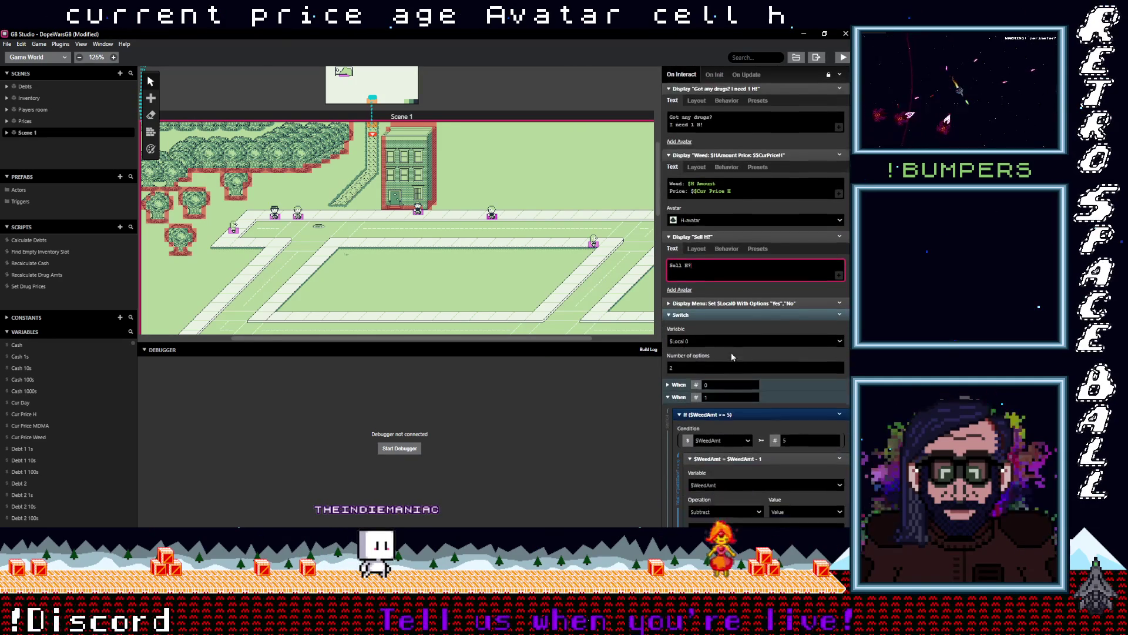
- Make the If condition check H Amount and subtract one from H Amount
left_click(727, 320)
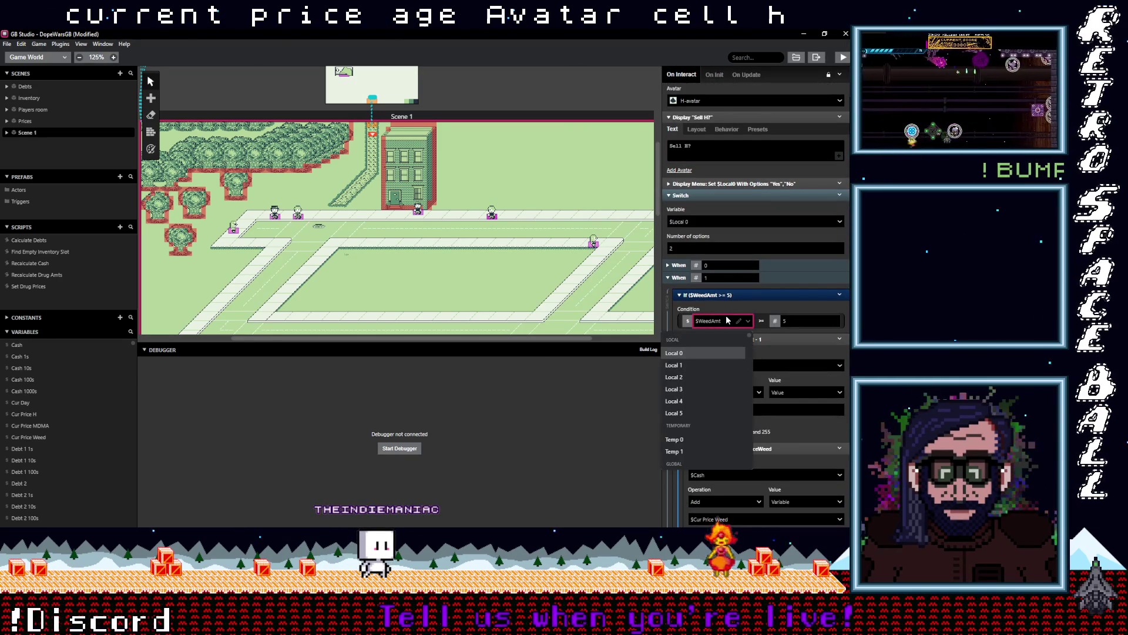
type("Ha")
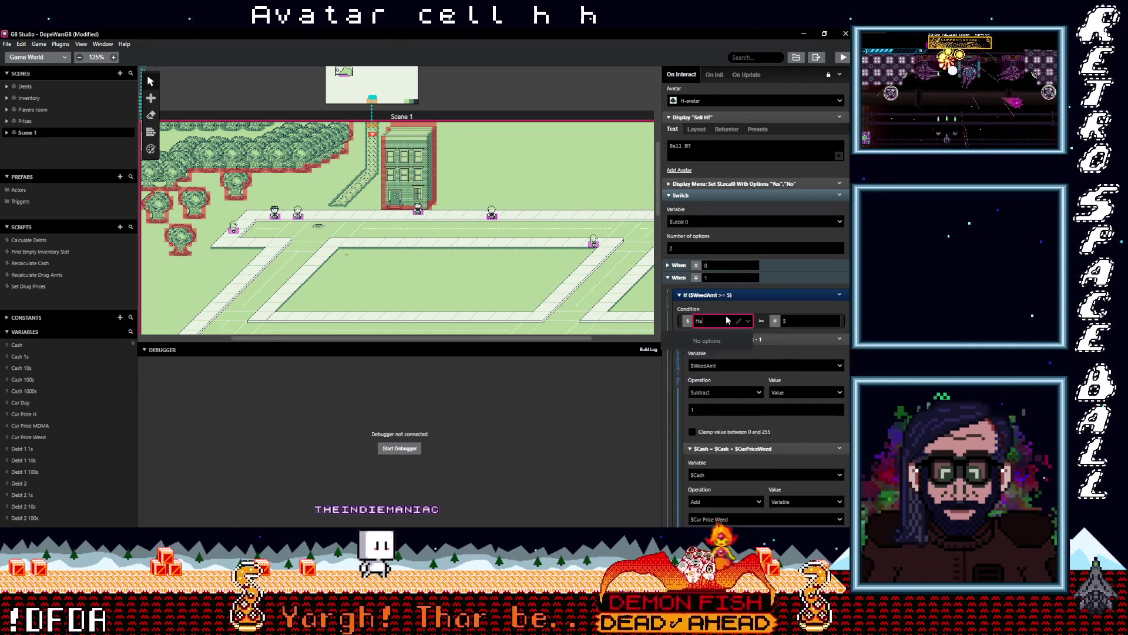
key("BackSpace")
type("am")
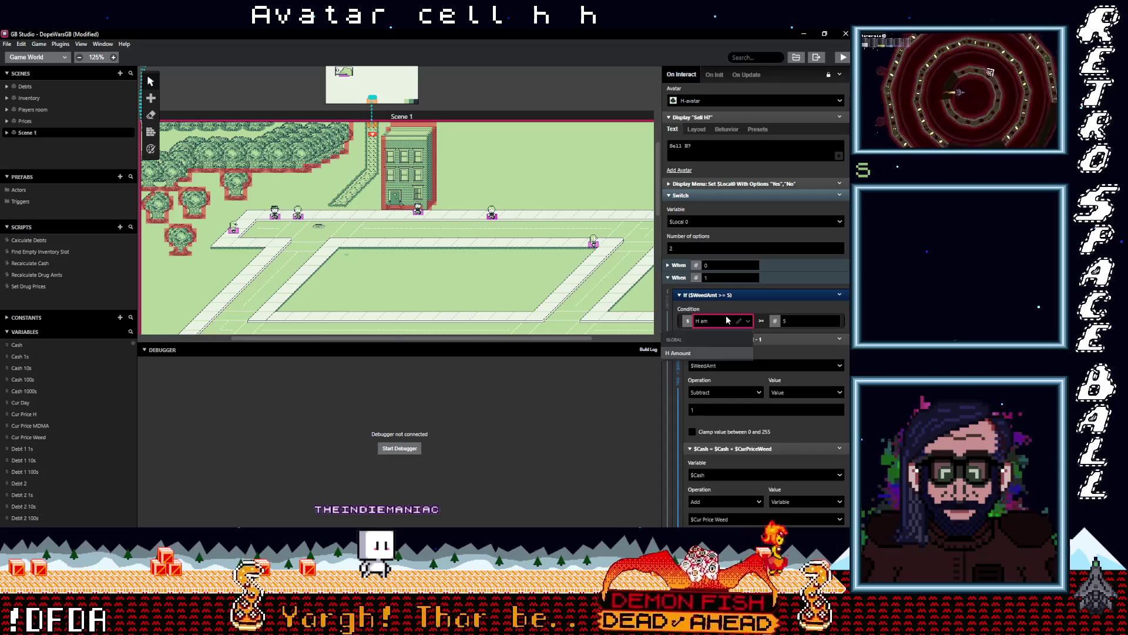
left_click(705, 352)
left_click(721, 366)
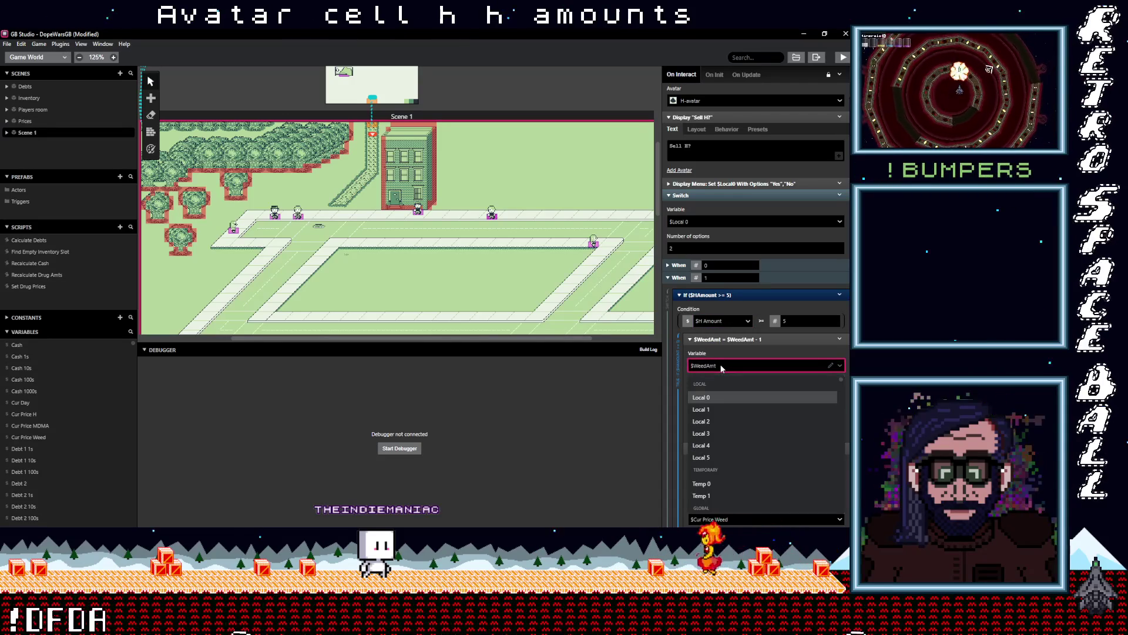
type("H am")
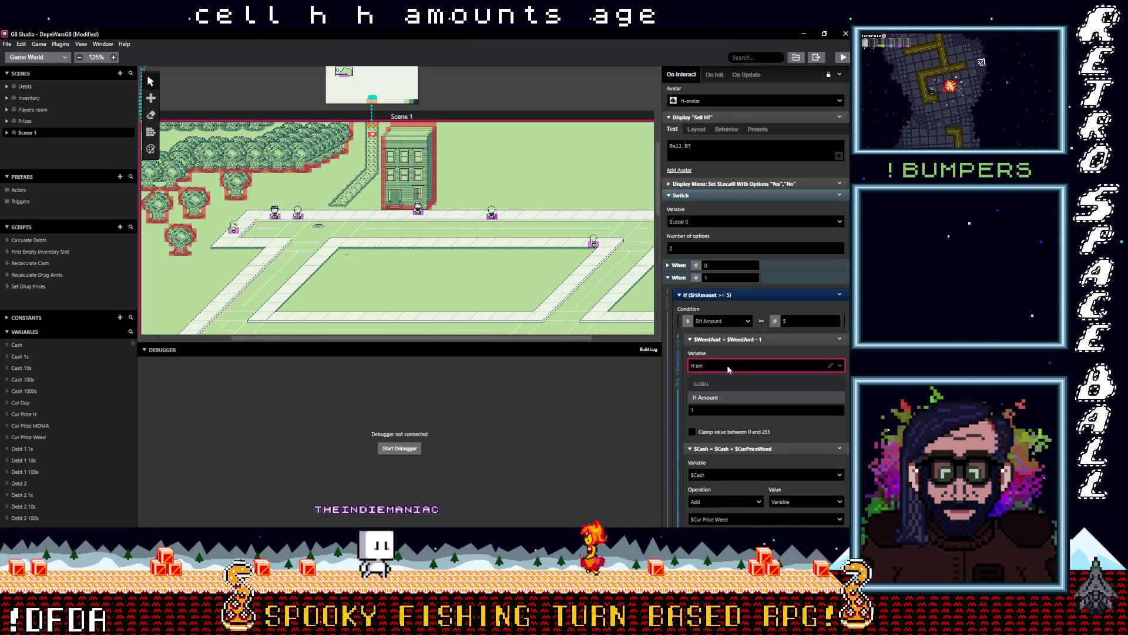
left_click(721, 397)
- Add Cur Price H to cash and replace the Weed price token with $Cur Price H
scroll(725, 388, "down", 2)
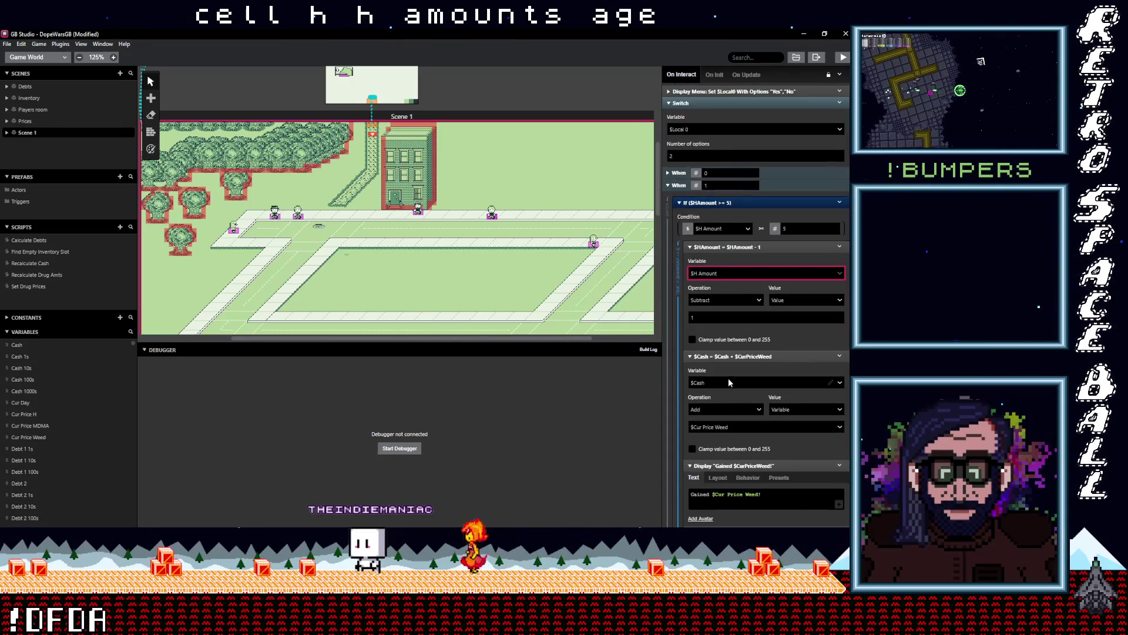
left_click(746, 426)
type("ur h")
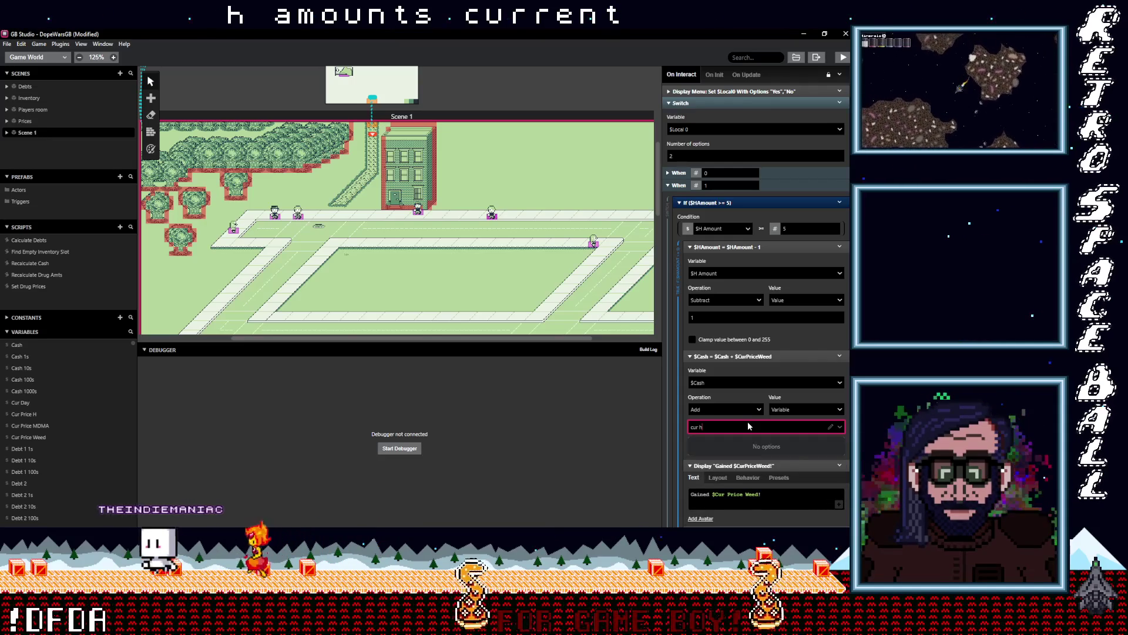
key("BackSpace")
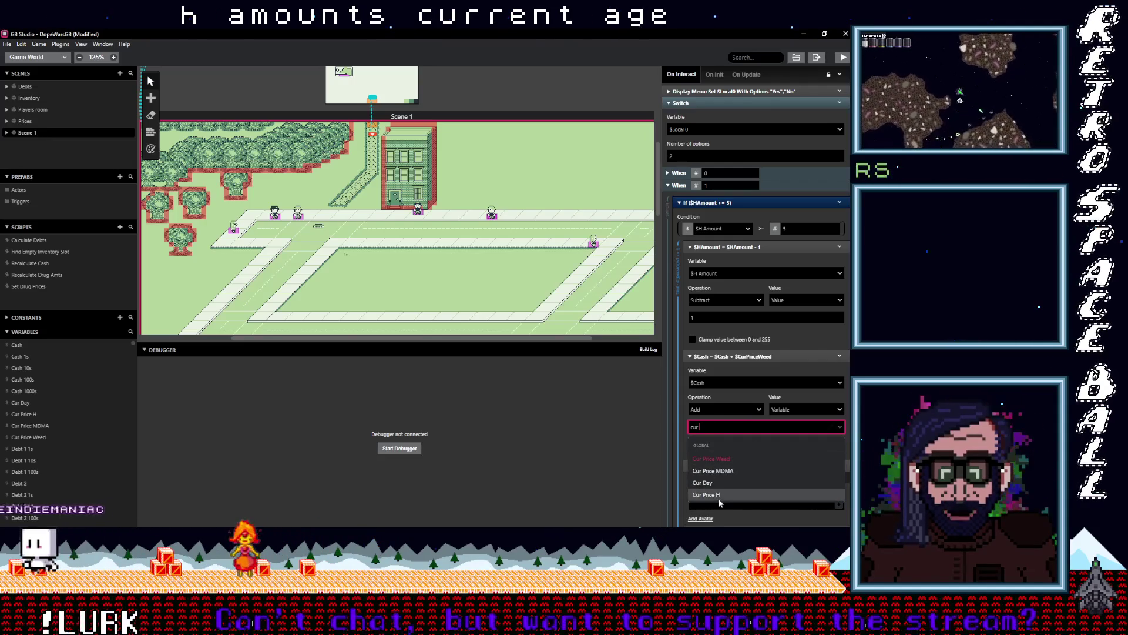
left_click(707, 494)
scroll(737, 406, "down", 3)
left_click(737, 407)
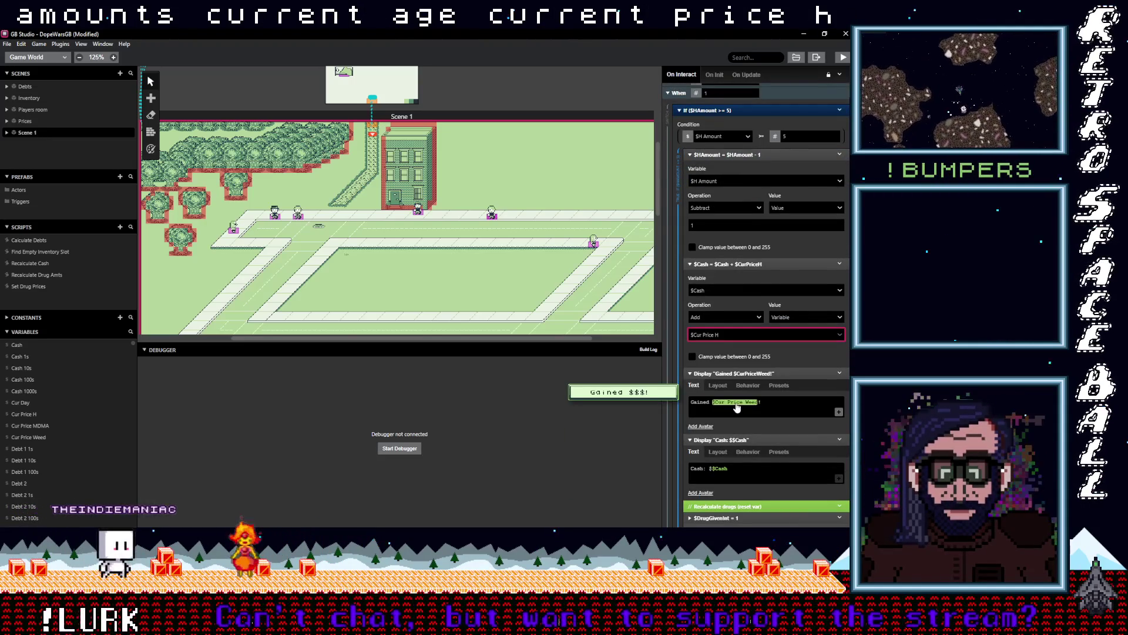
type("cur pri")
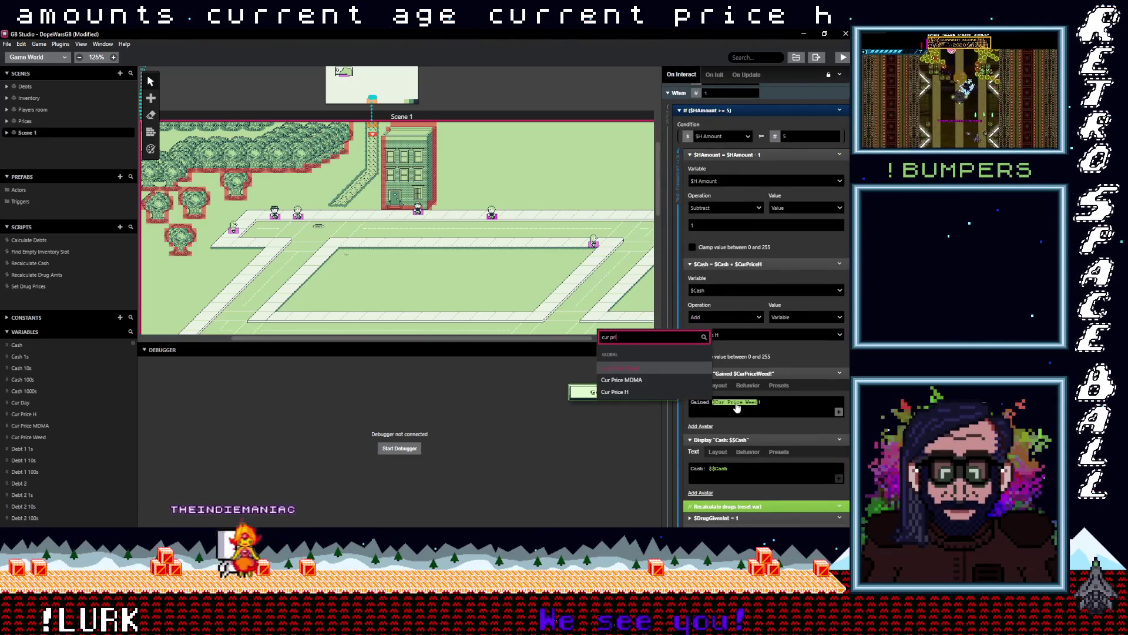
left_click(654, 393)
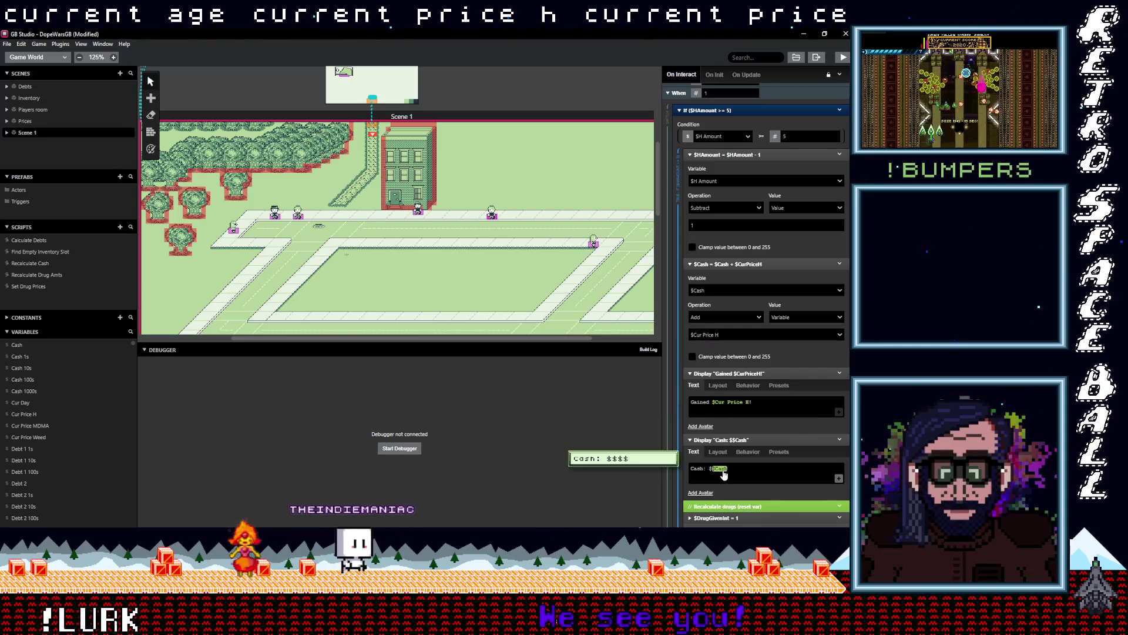
- Set $DrugGivenInt's value to 3 and collapse the event
scroll(748, 456, "down", 5)
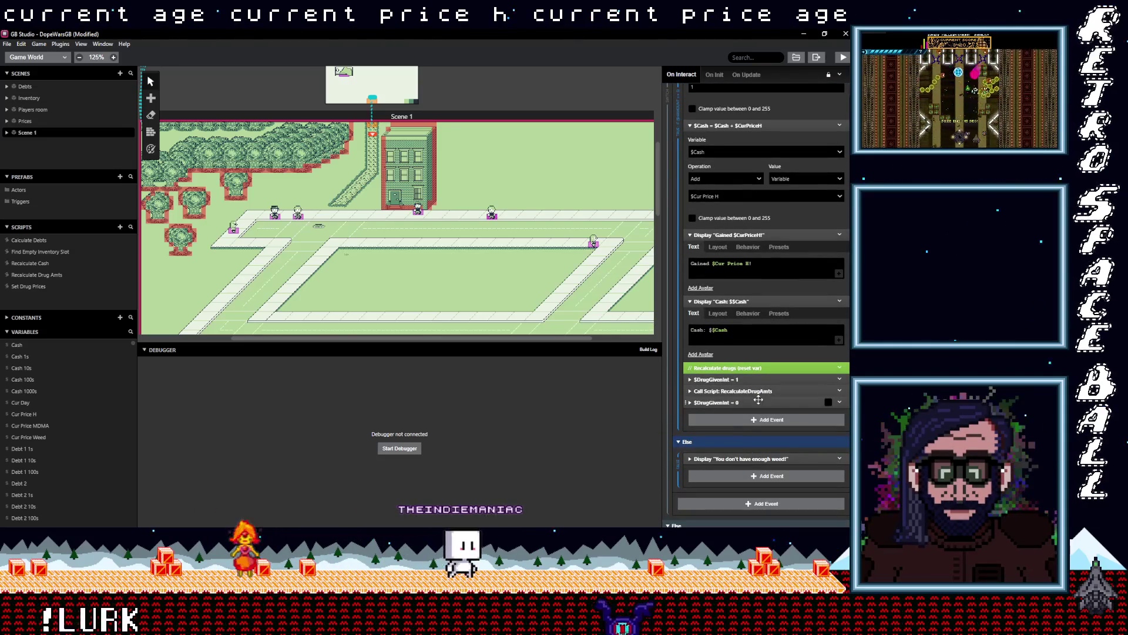
left_click(739, 380)
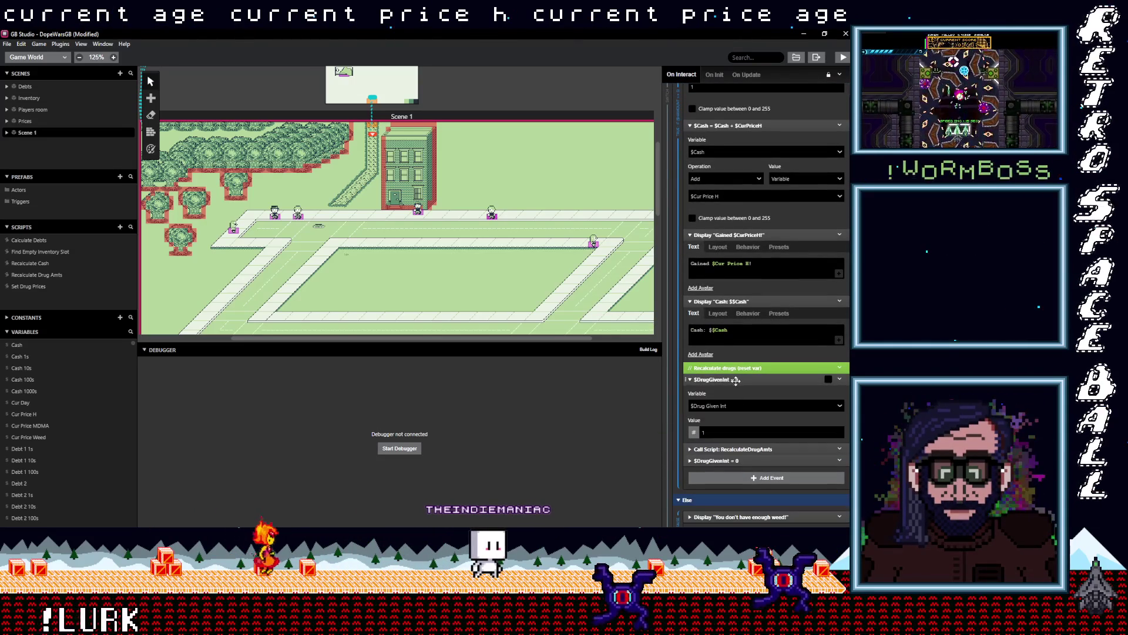
left_click(732, 431)
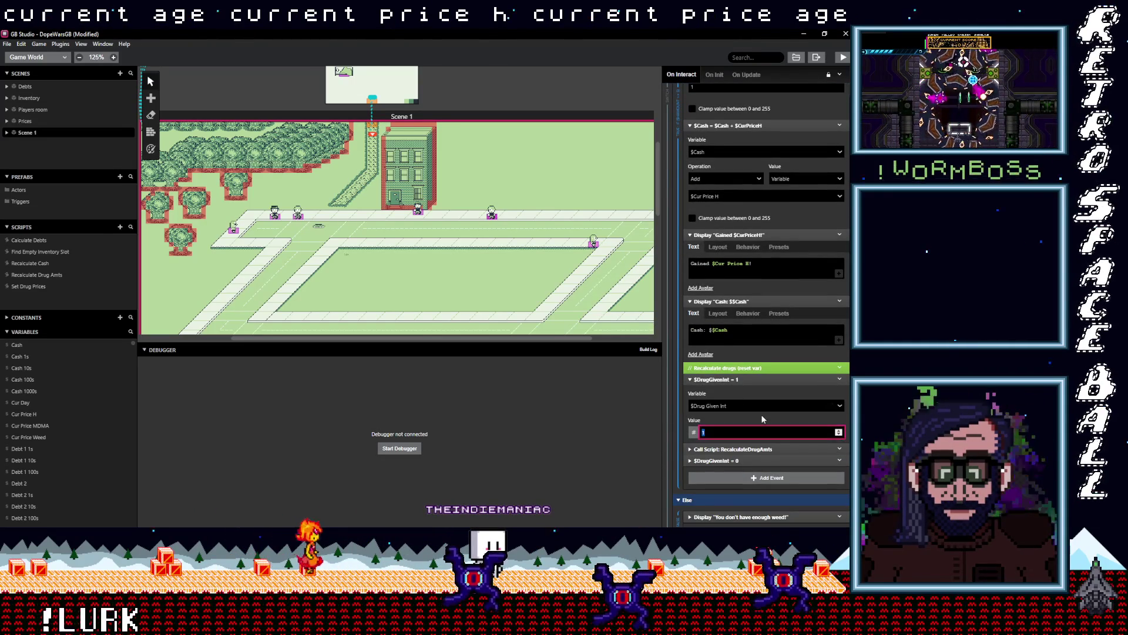
left_click(749, 379)
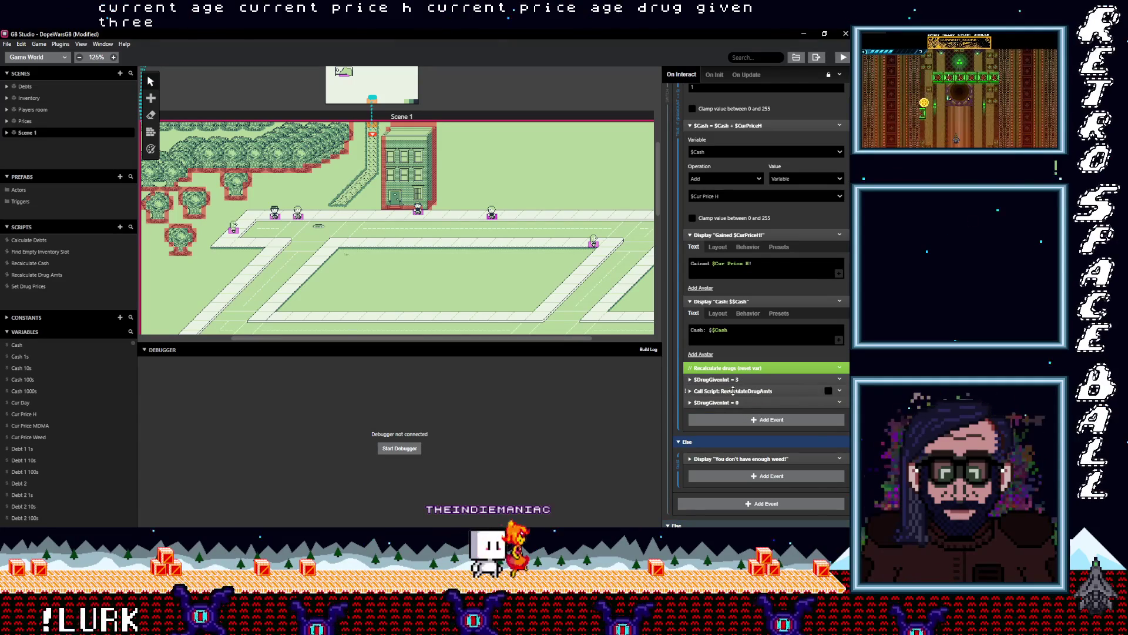
- Change the Else message to 'You don't have enough H!'
left_click(745, 459)
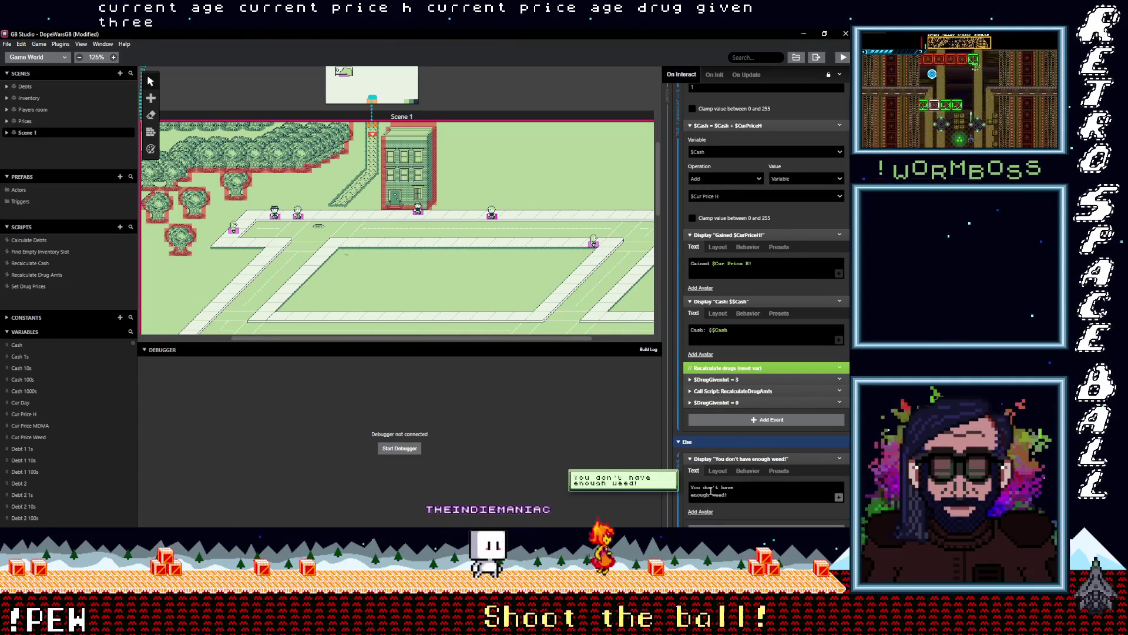
type("H")
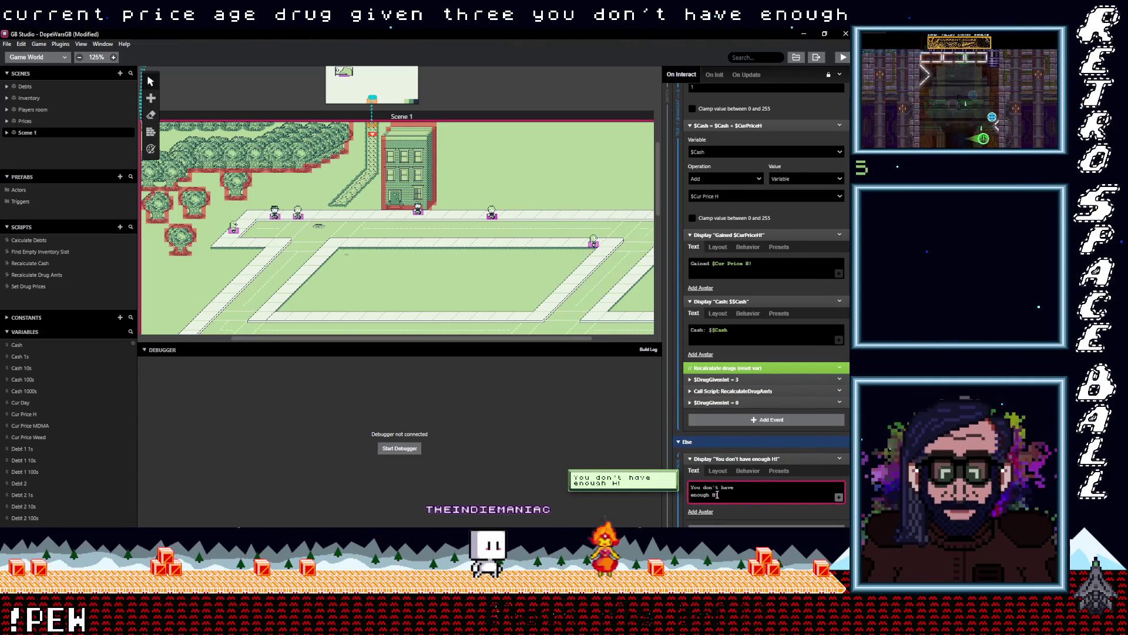
scroll(764, 476, "down", 2)
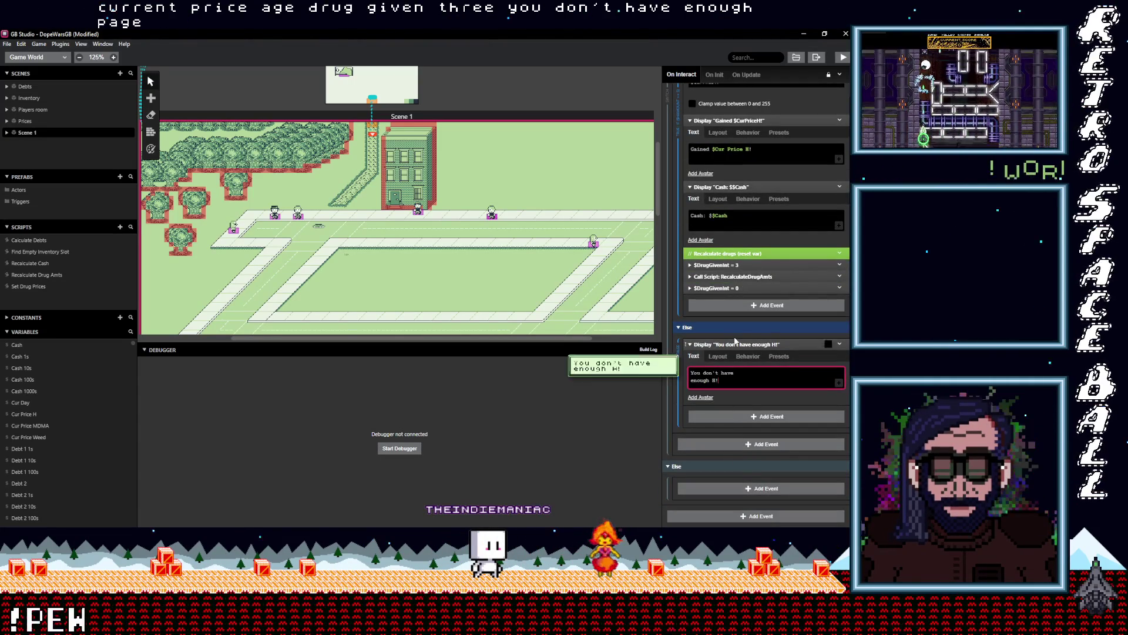
mouse_move(739, 331)
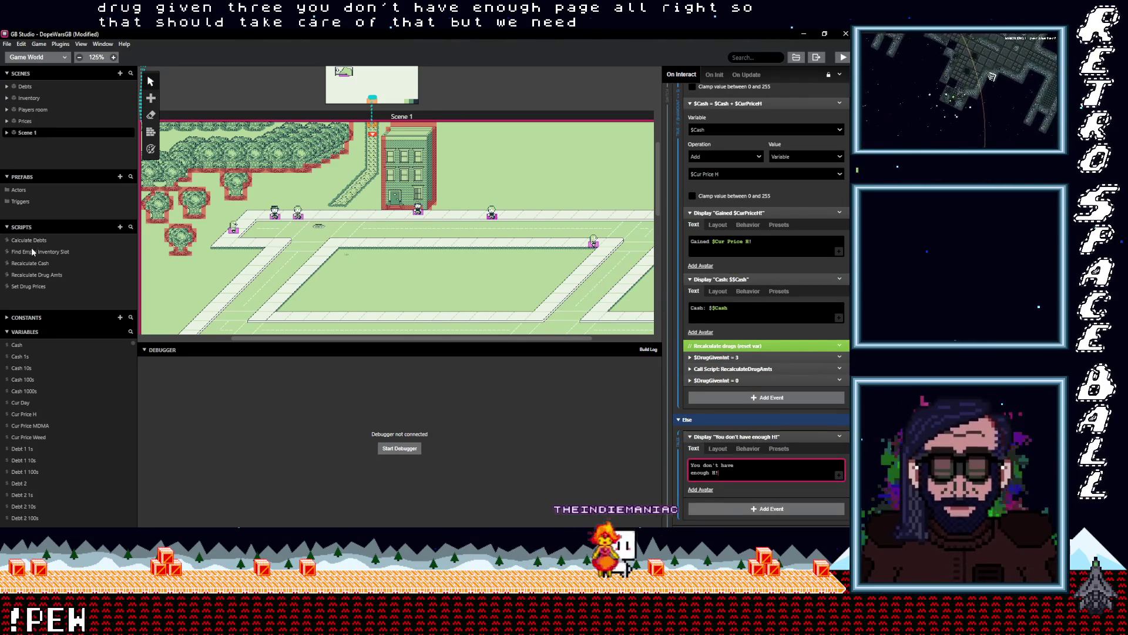
left_click(32, 263)
- In Recalculate Drug Amts, duplicate the If == 2 event and change its condition to 3
left_click(44, 274)
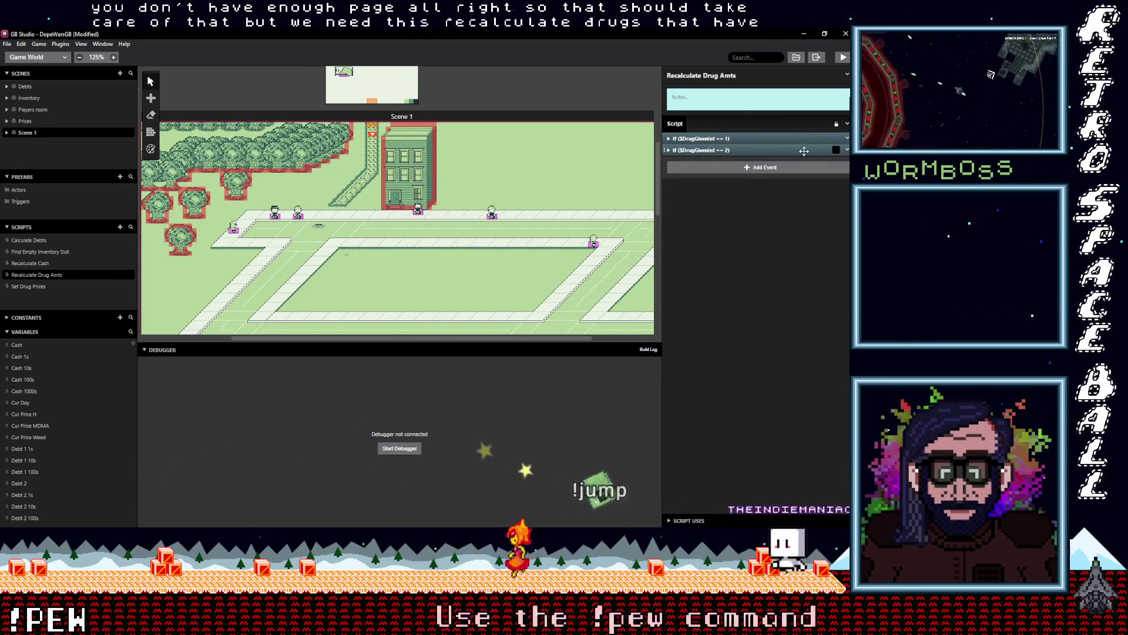
left_click(846, 150)
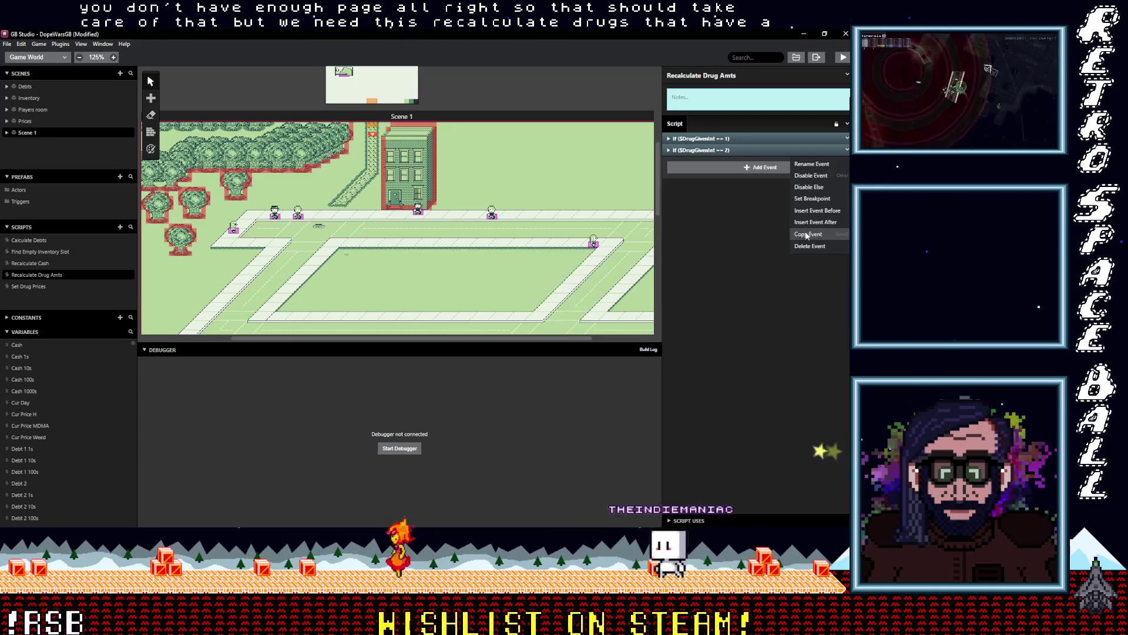
left_click(819, 180)
left_click(731, 168, "alt")
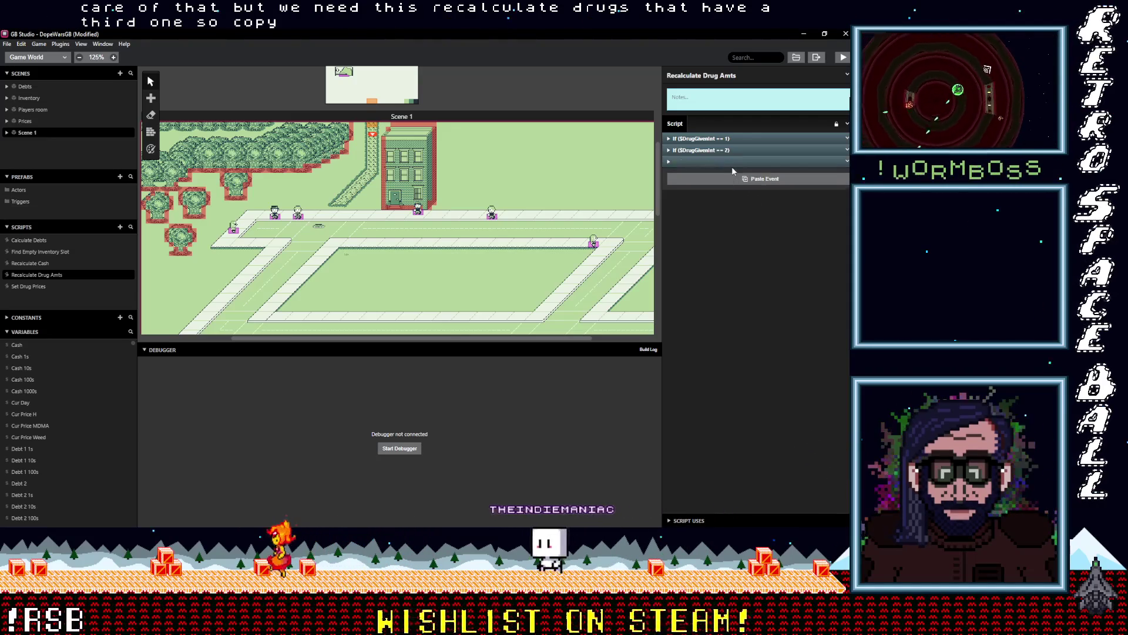
left_click(726, 161)
double_click(780, 188)
type("3")
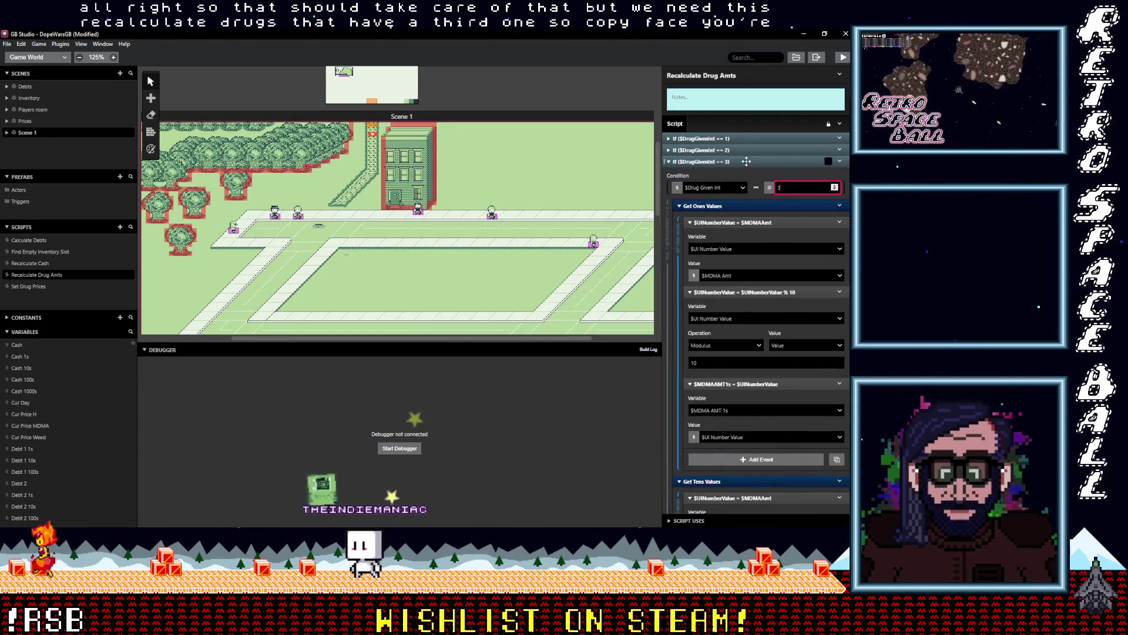
- Set the new block's first Value to $H Amount, undoing and redoing to restore it
left_click(745, 274)
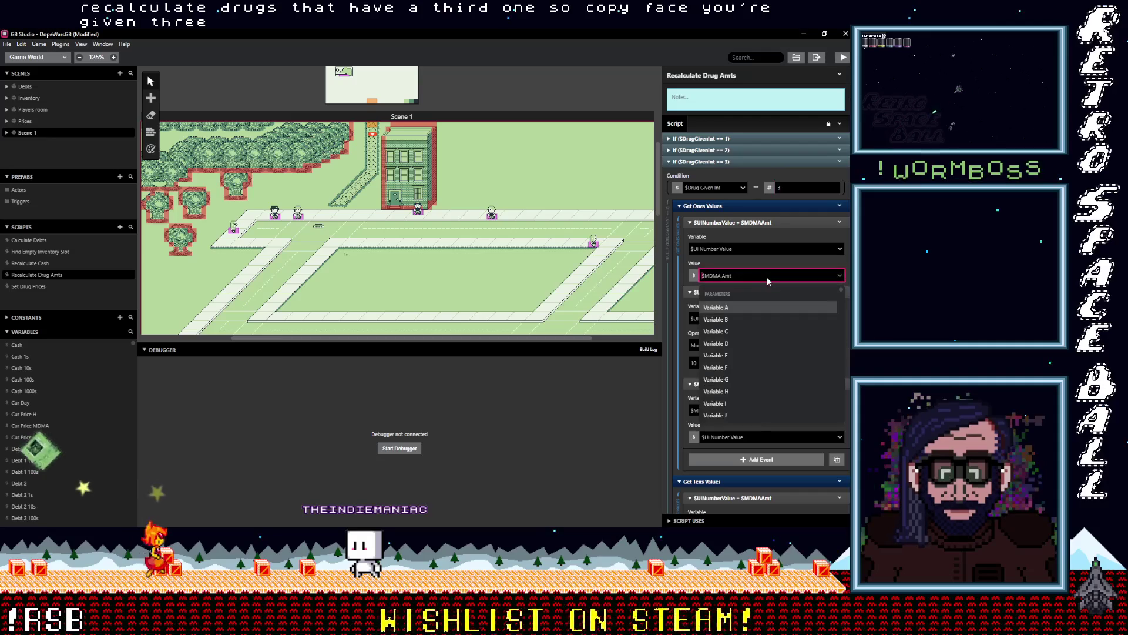
type("h am")
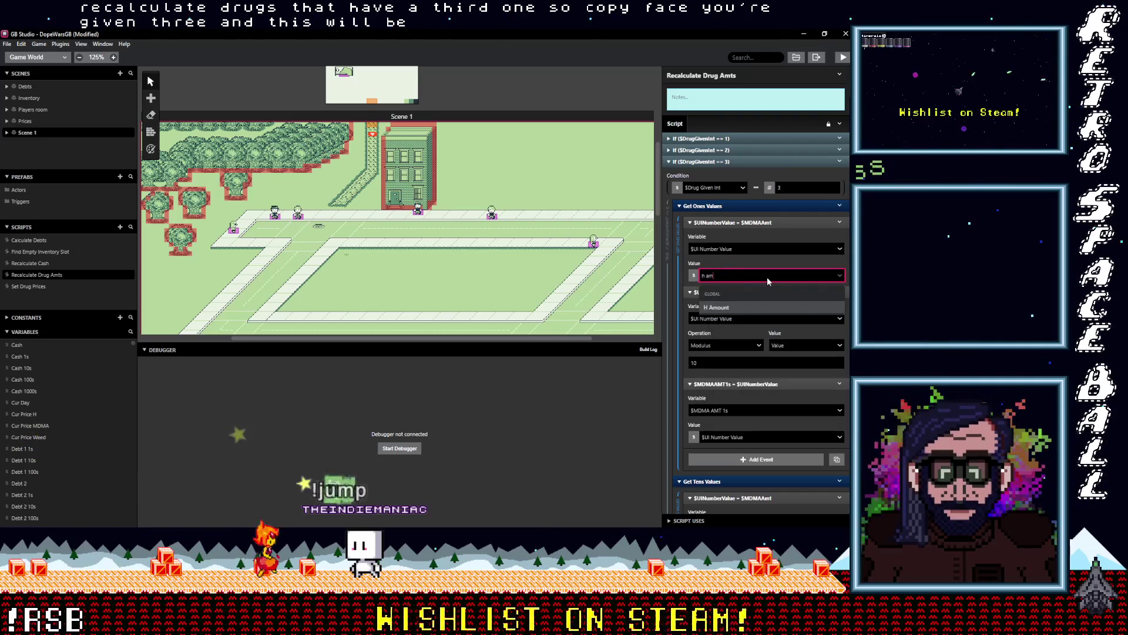
left_click(743, 306)
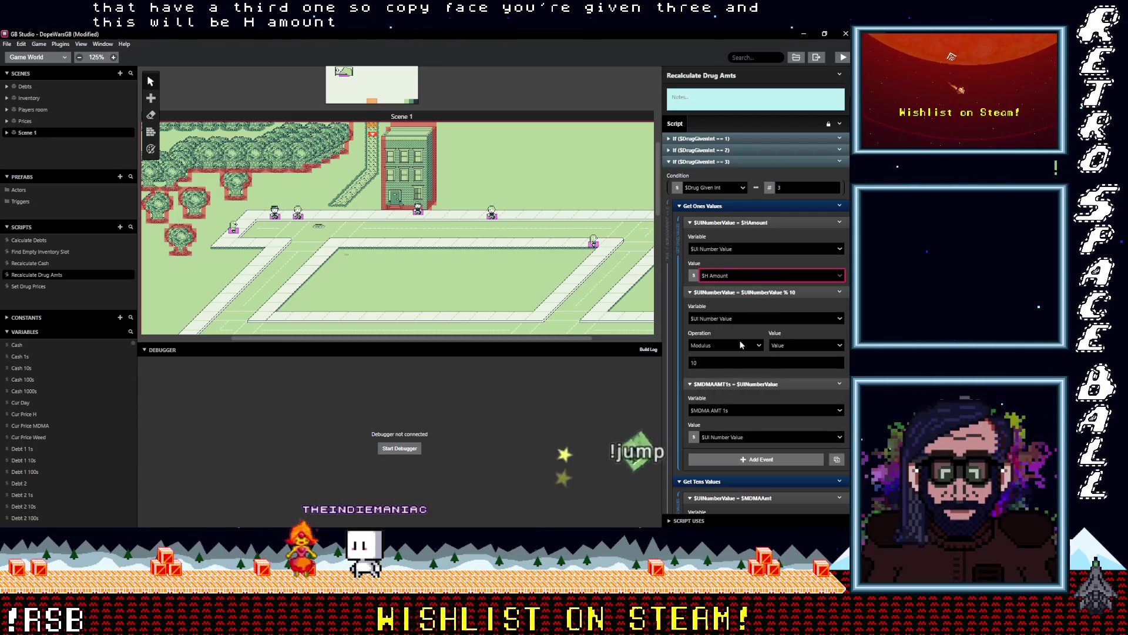
scroll(742, 357, "down", 2)
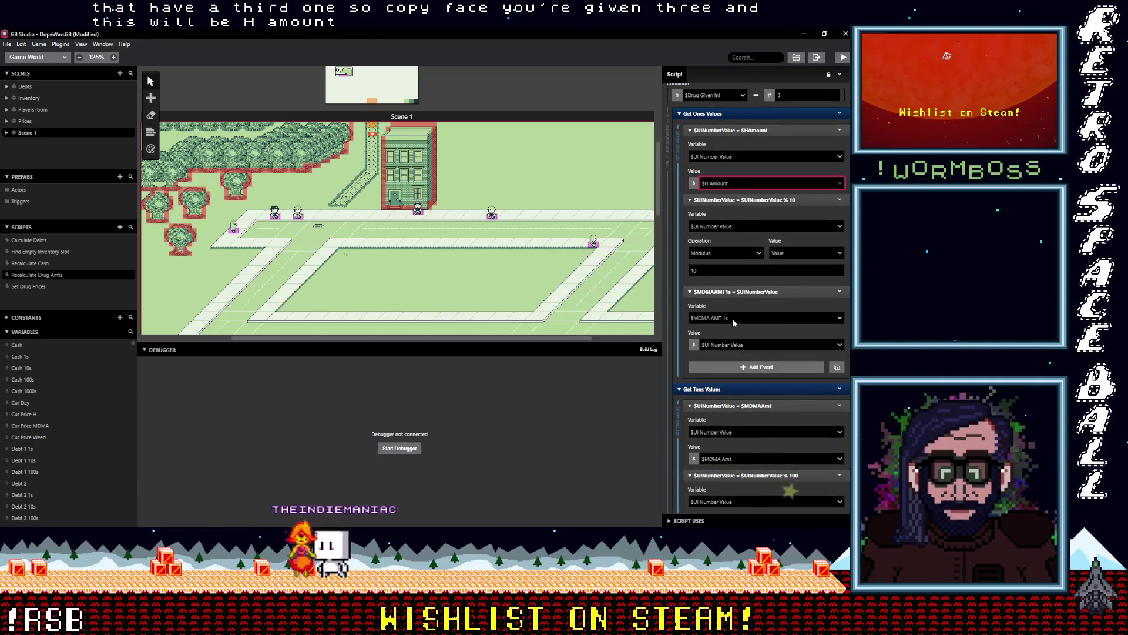
left_click(735, 319)
type("h")
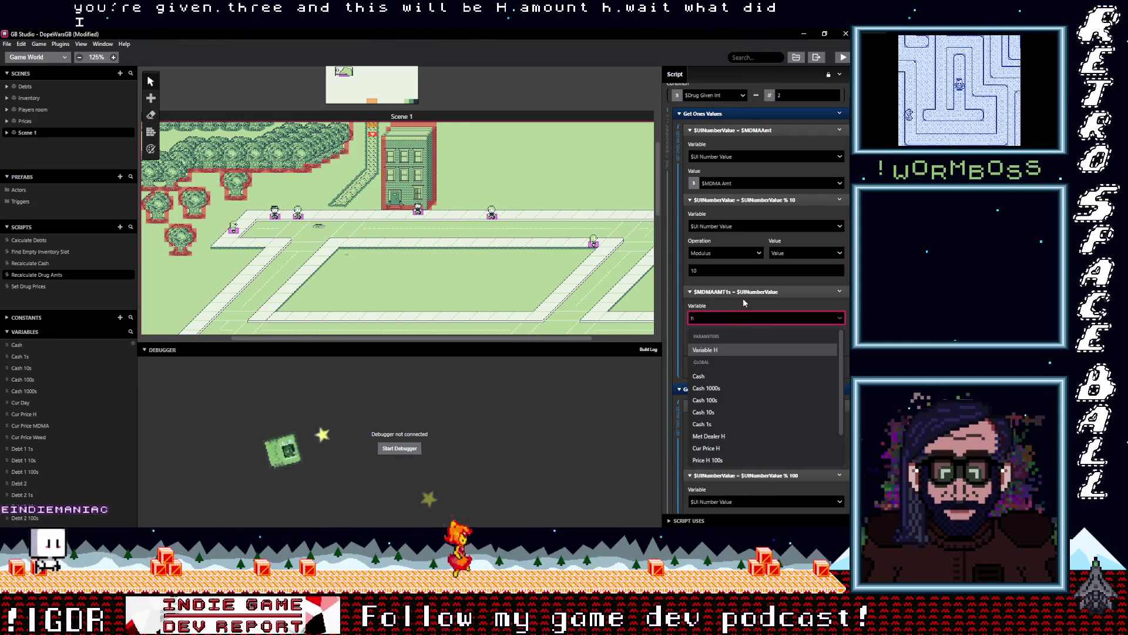
key("ctrl+z")
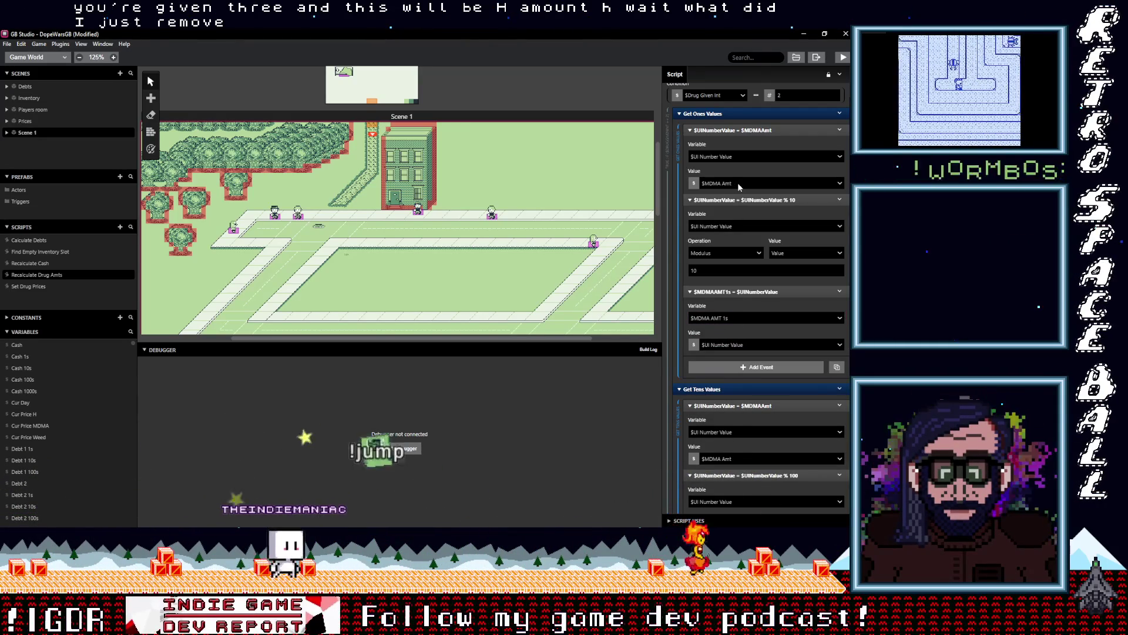
key("ctrl+shift+z")
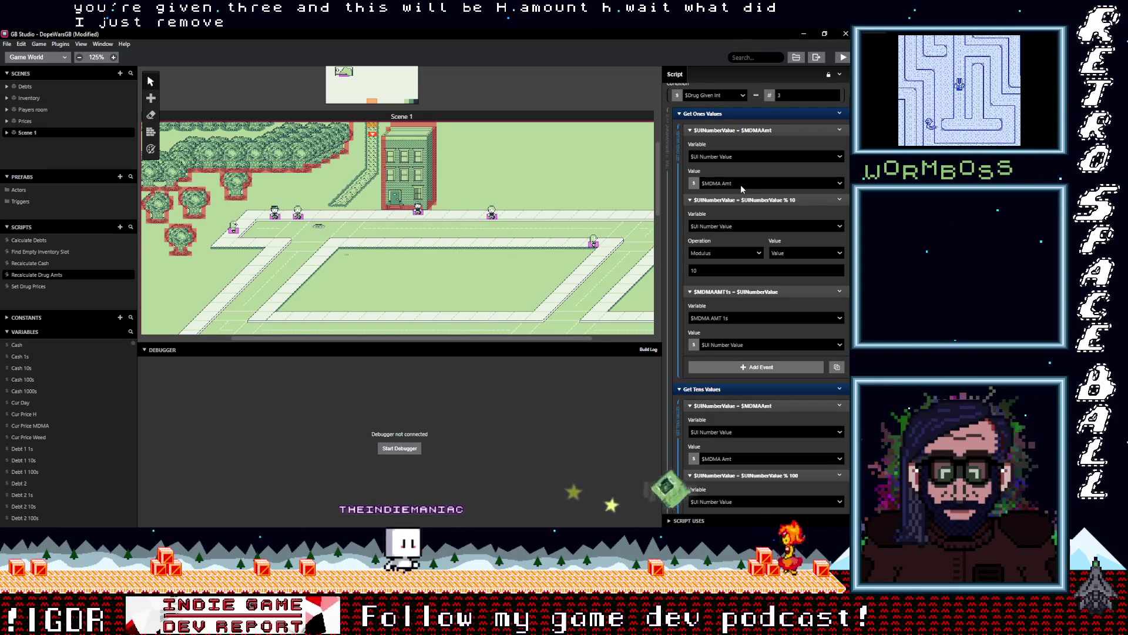
left_click(21, 44)
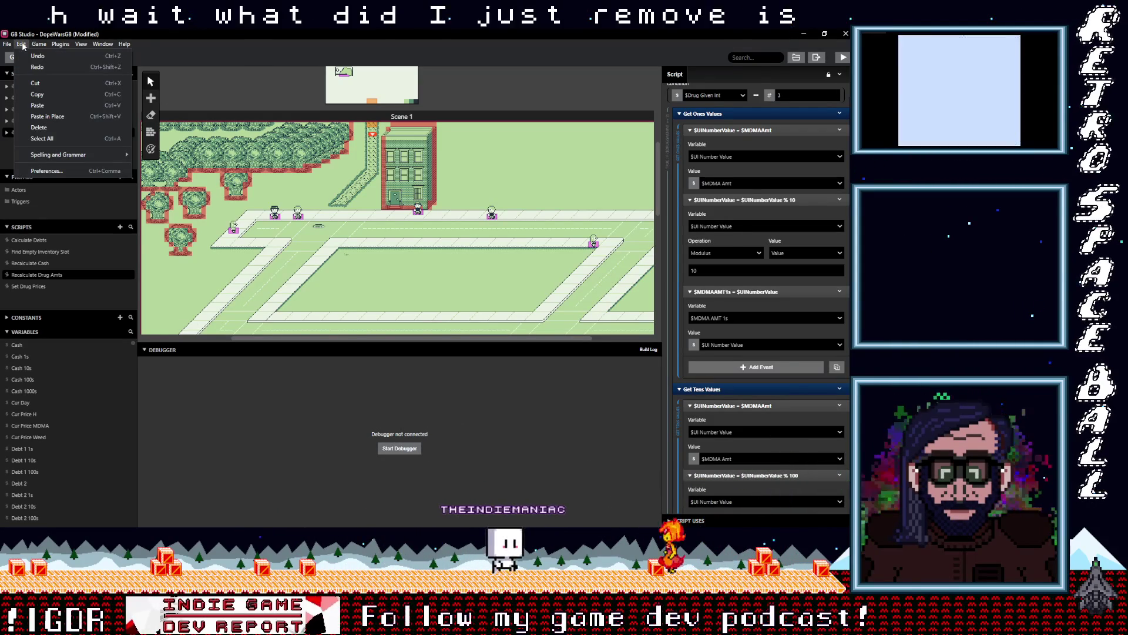
left_click(41, 70)
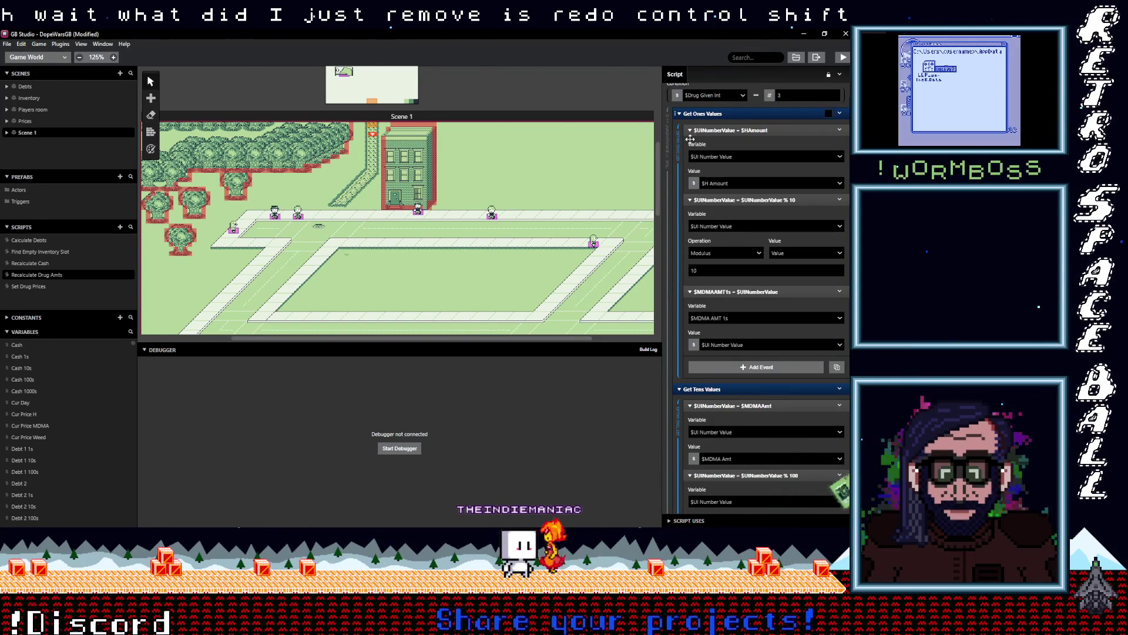
- Search for a ones-digit variable, then dismiss the list without changing it
left_click(724, 318)
type("h 21")
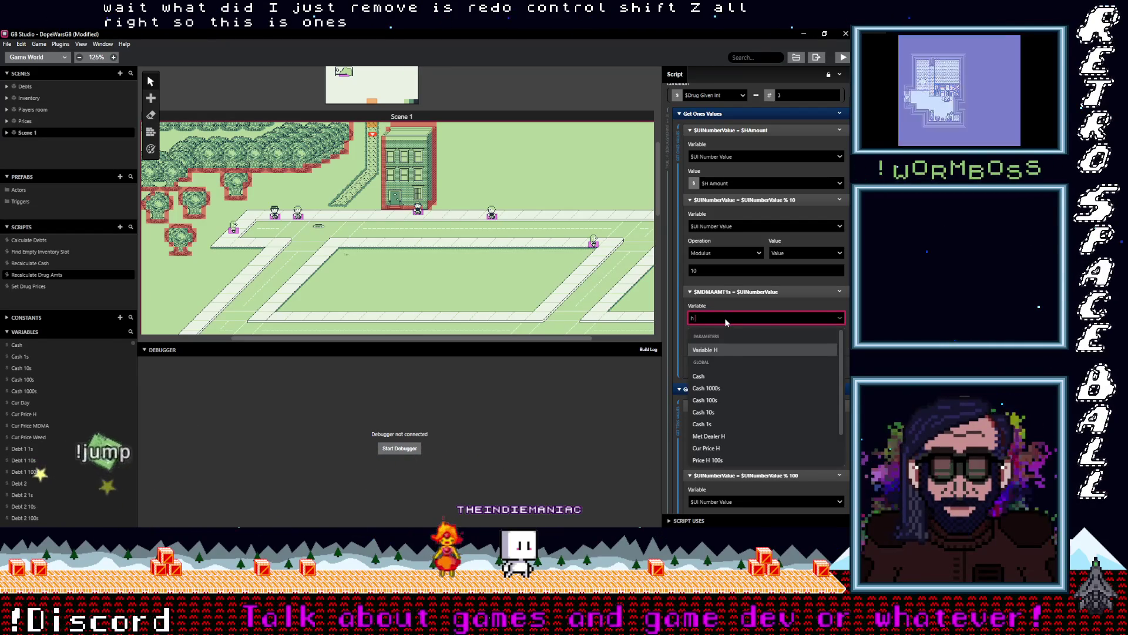
type("1")
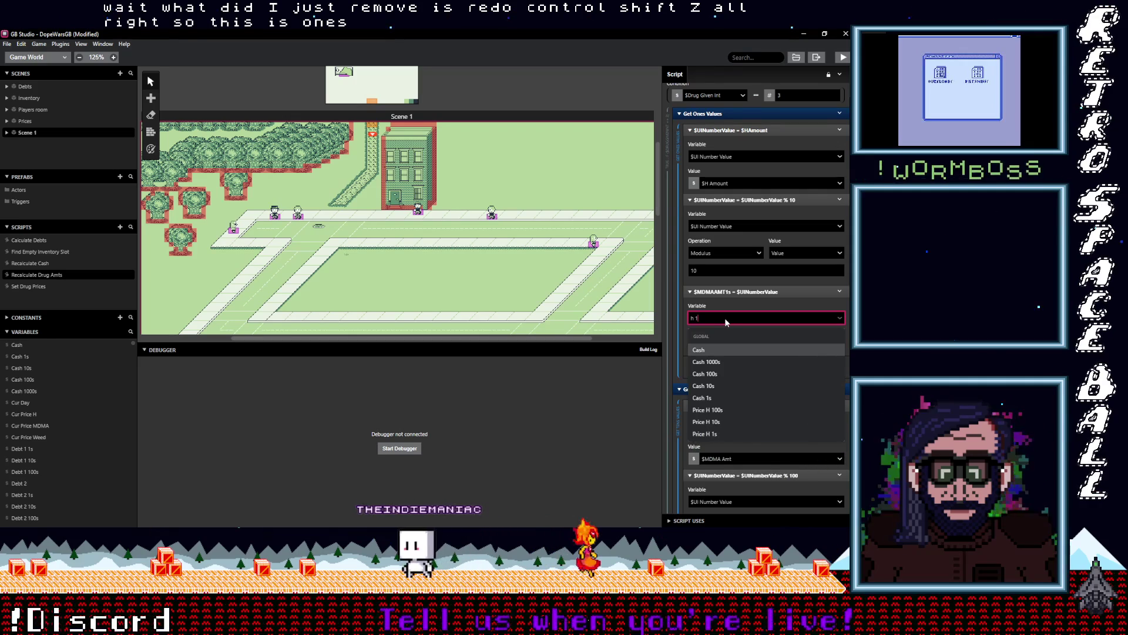
key("Return")
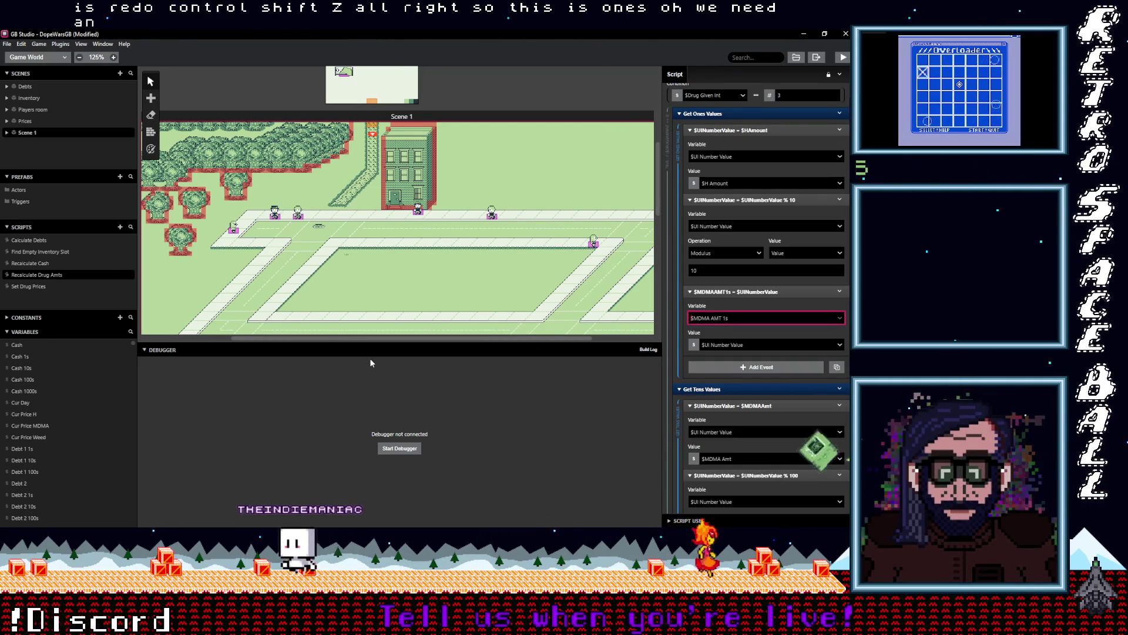
scroll(59, 432, "down", 5)
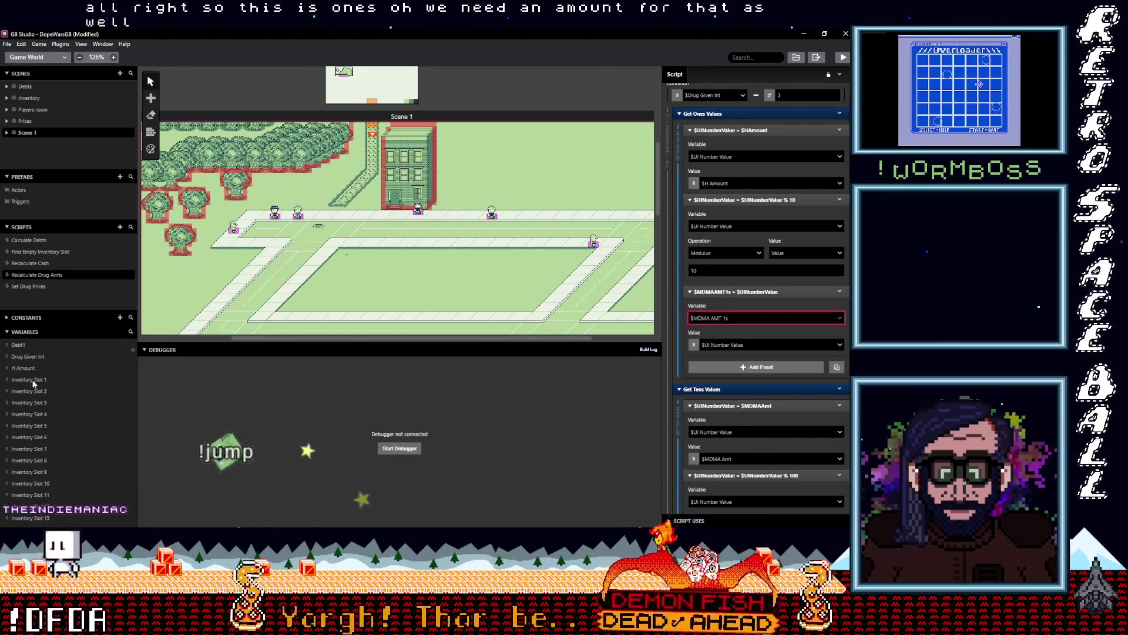
- Rename unused Variables 62 and 63 to H amt 1s and H amt 10s
scroll(40, 435, "down", 5)
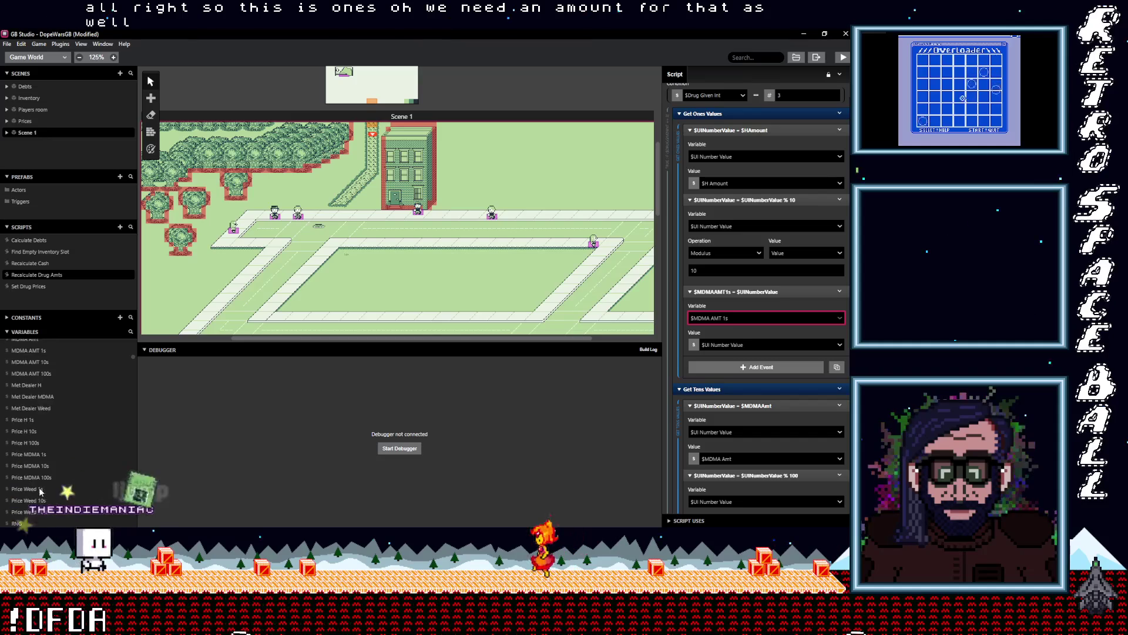
scroll(41, 482, "down", 4)
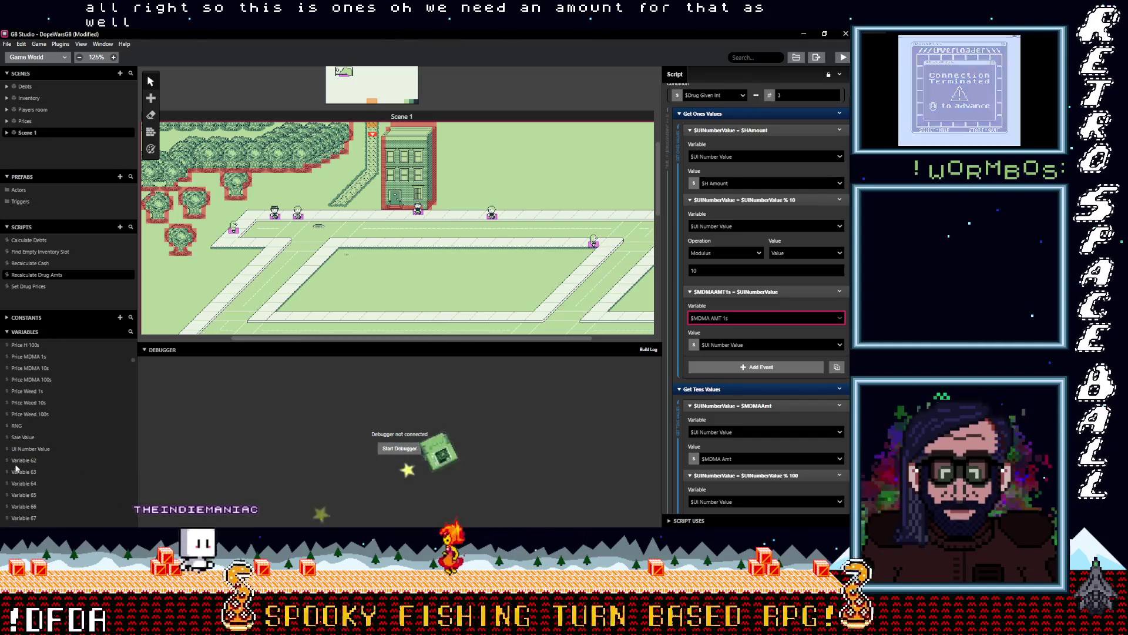
left_click(28, 461)
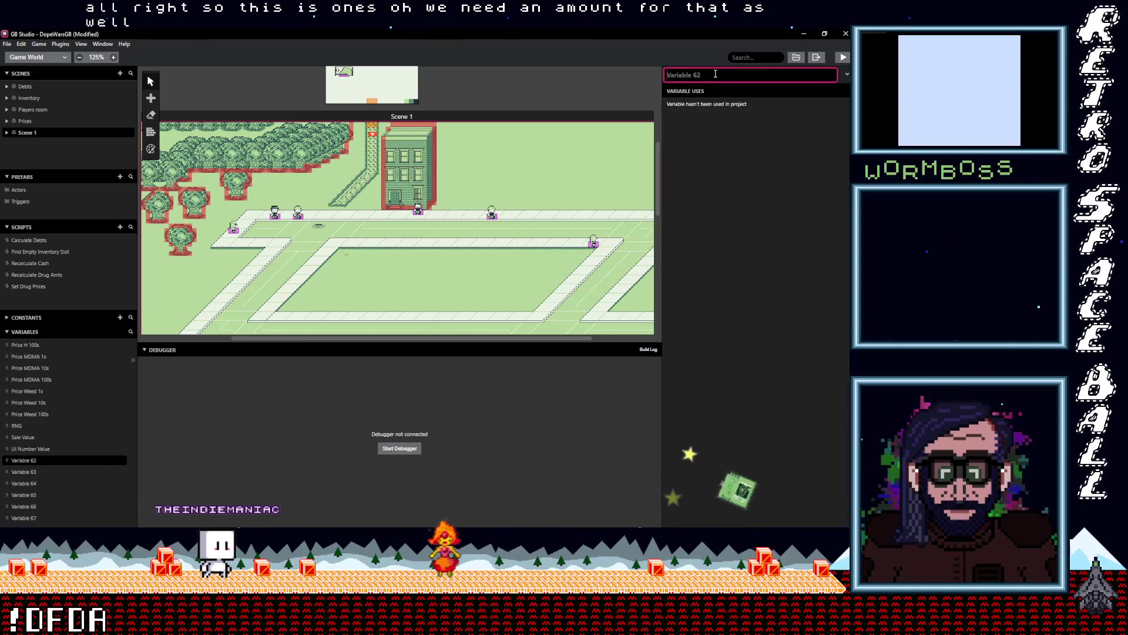
type("H amt 1s")
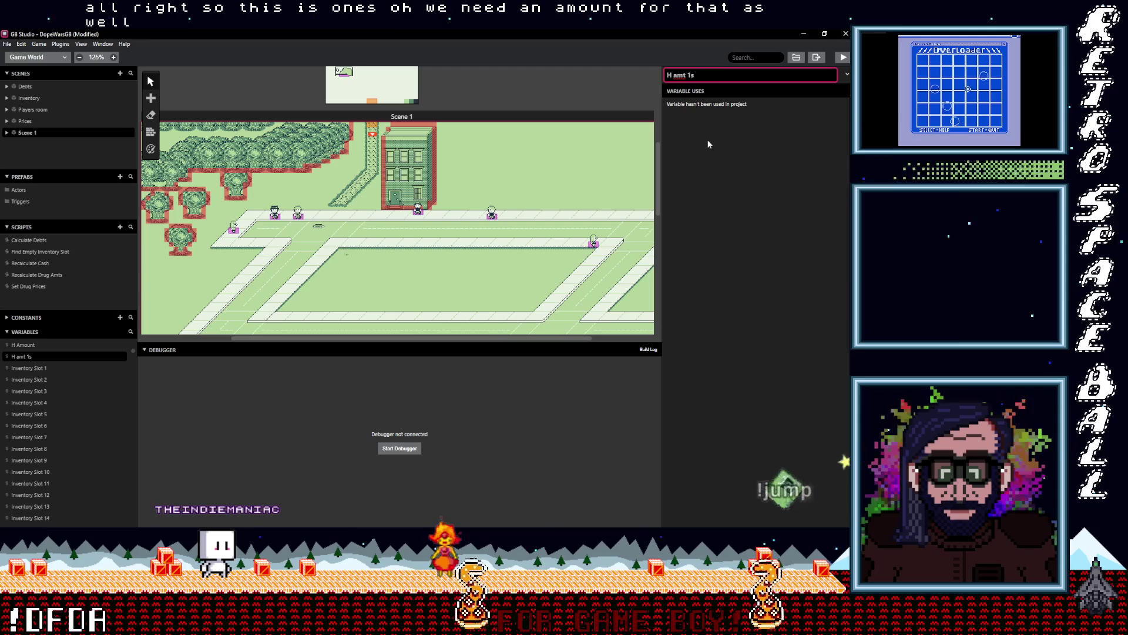
left_click(710, 143)
scroll(37, 467, "down", 3)
scroll(37, 468, "down", 5)
left_click(29, 449)
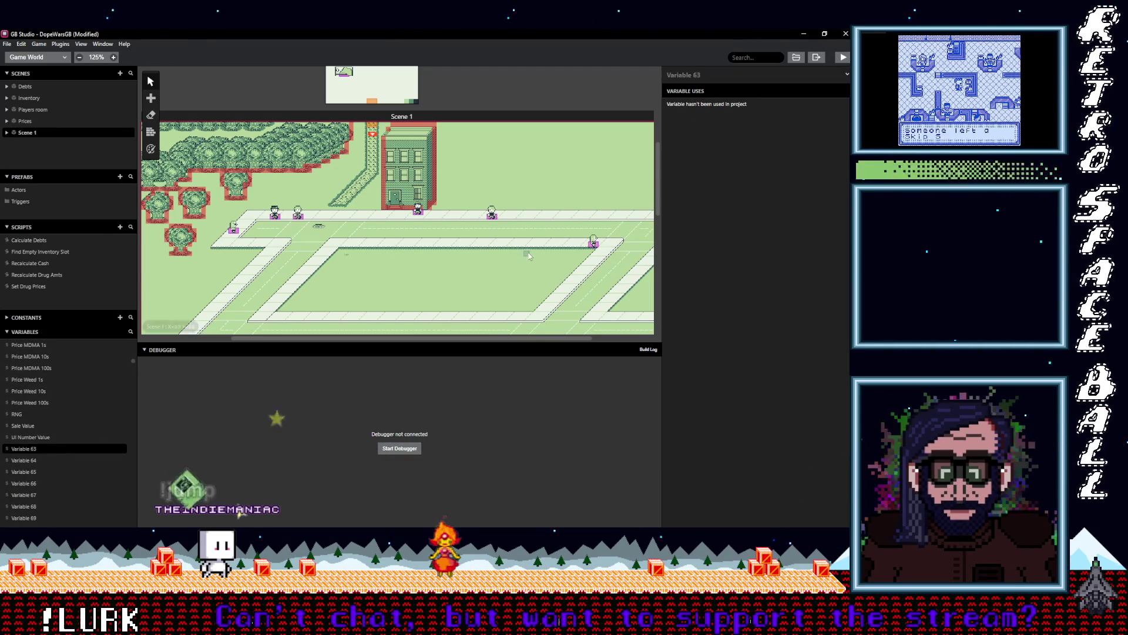
left_click(703, 75)
type("H")
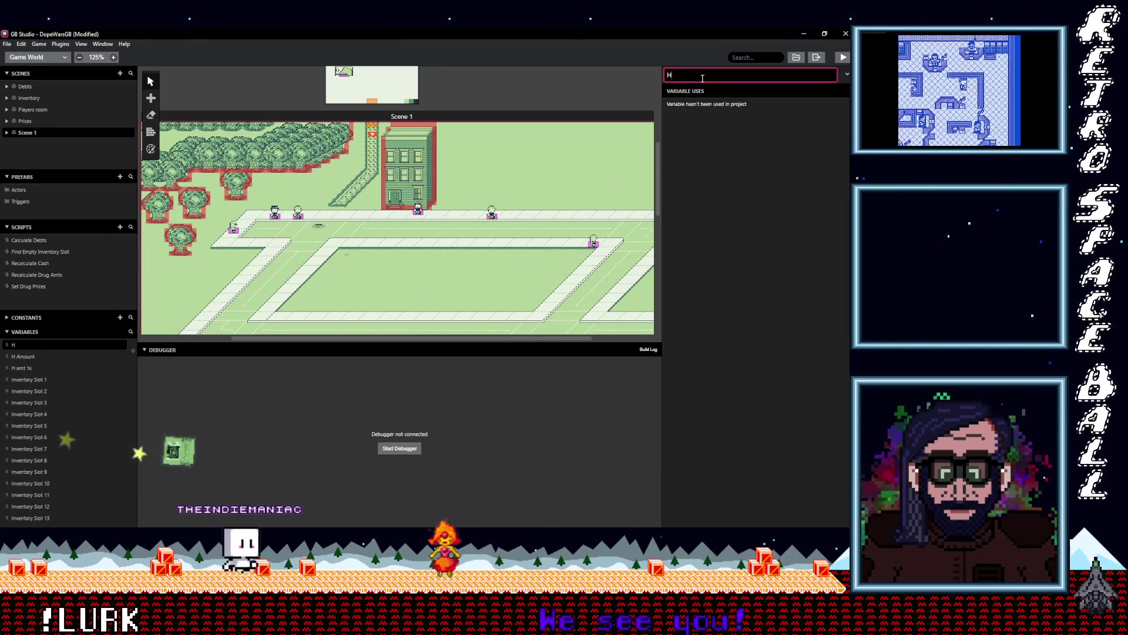
type(" amt")
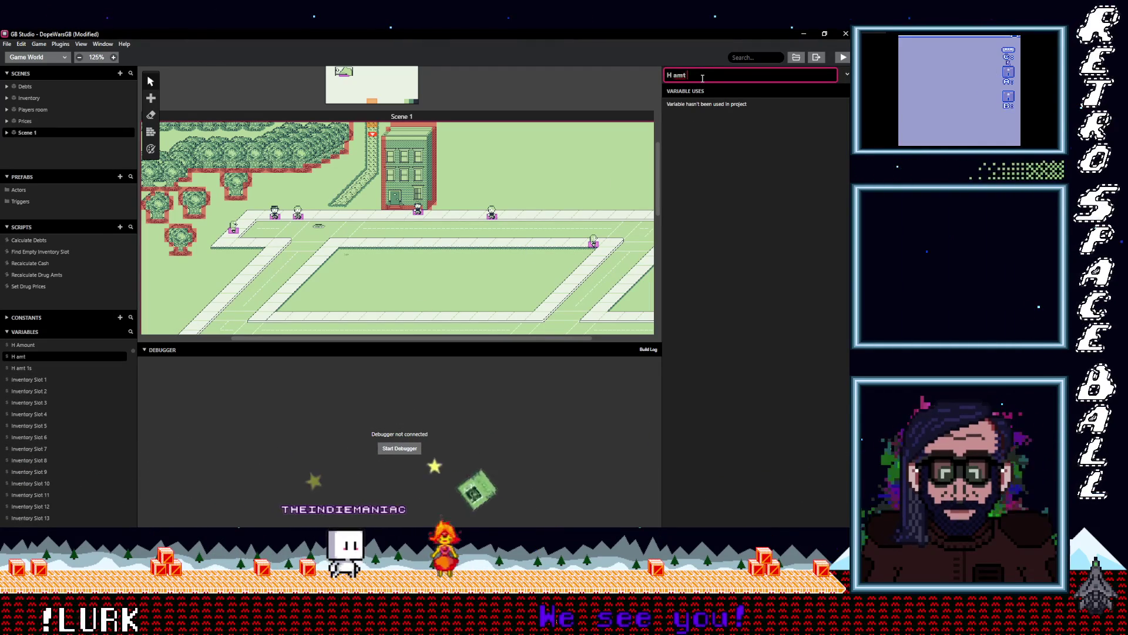
type(" 10s")
key("Return")
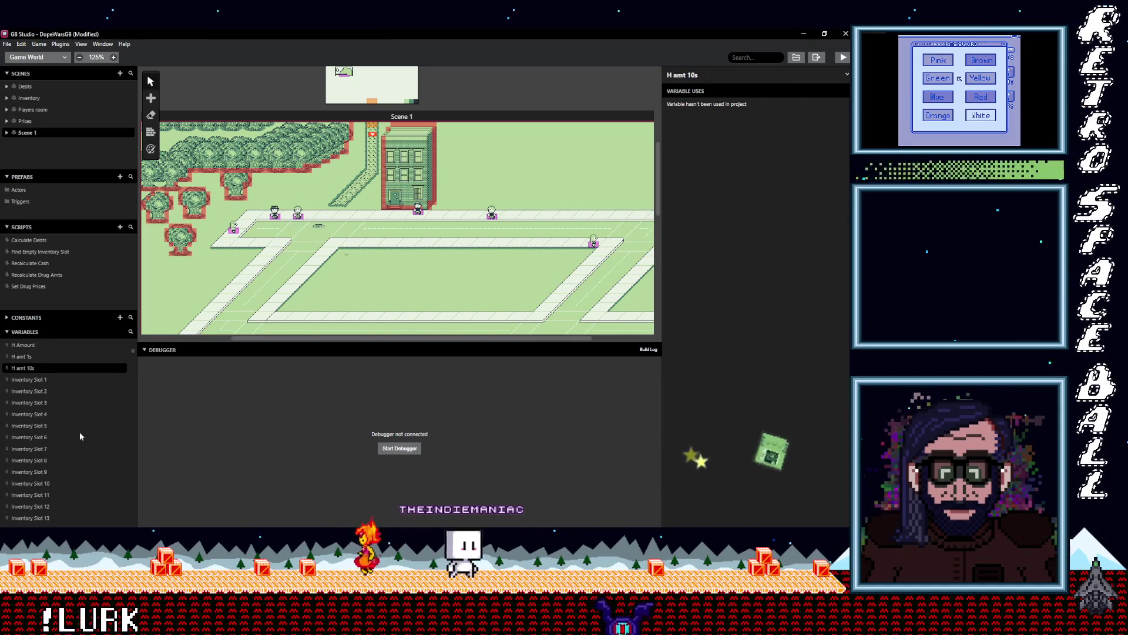
- Rename Variable 64 to H amt 100s and return to the Recalculate Drug Amts script
scroll(46, 457, "down", 10)
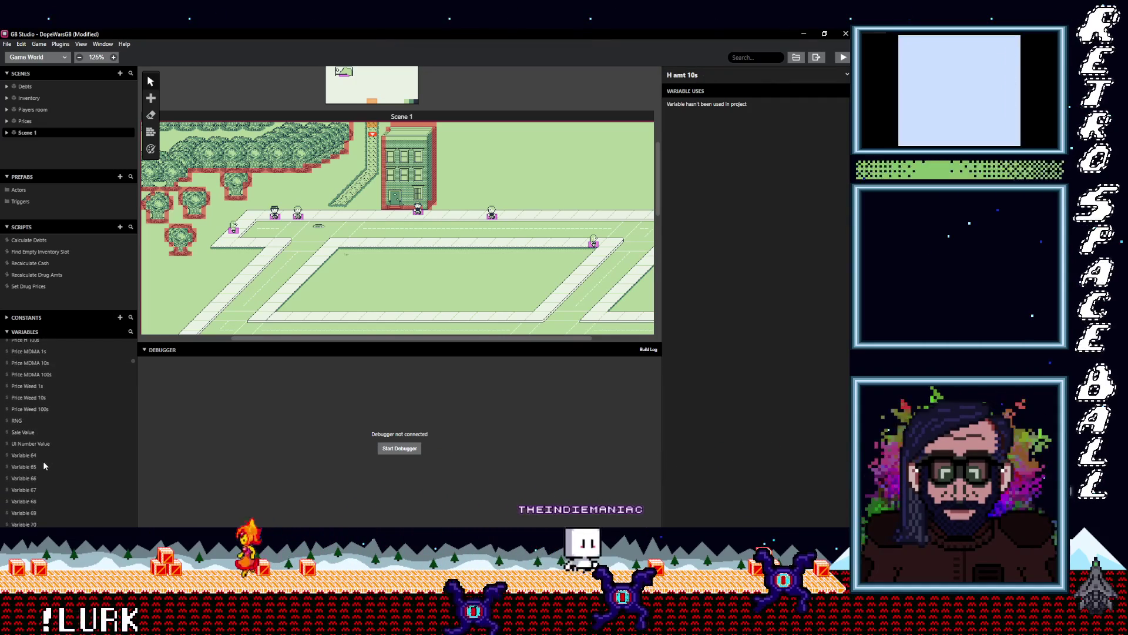
scroll(44, 462, "down", 2)
left_click(35, 413)
left_click(695, 74)
type("H amt ")
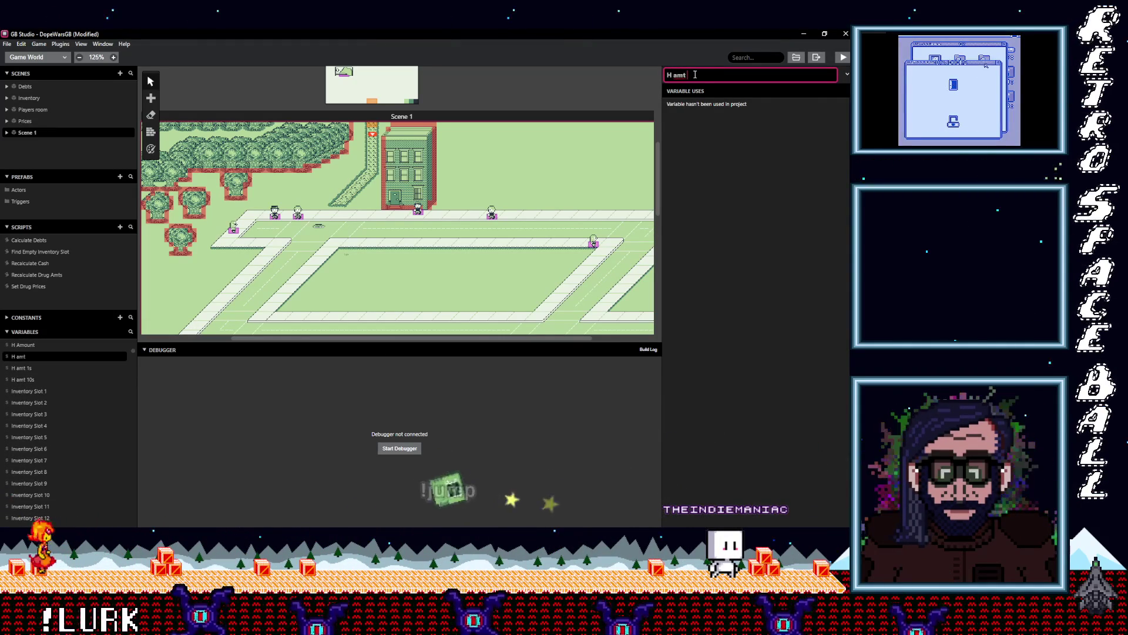
type("100s")
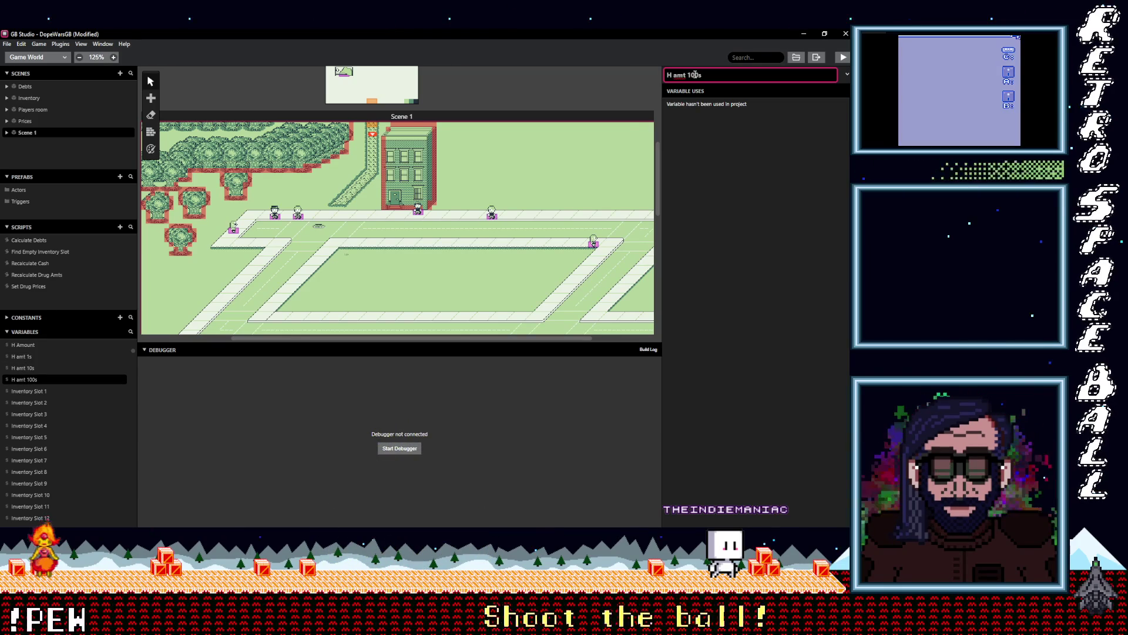
left_click(58, 274)
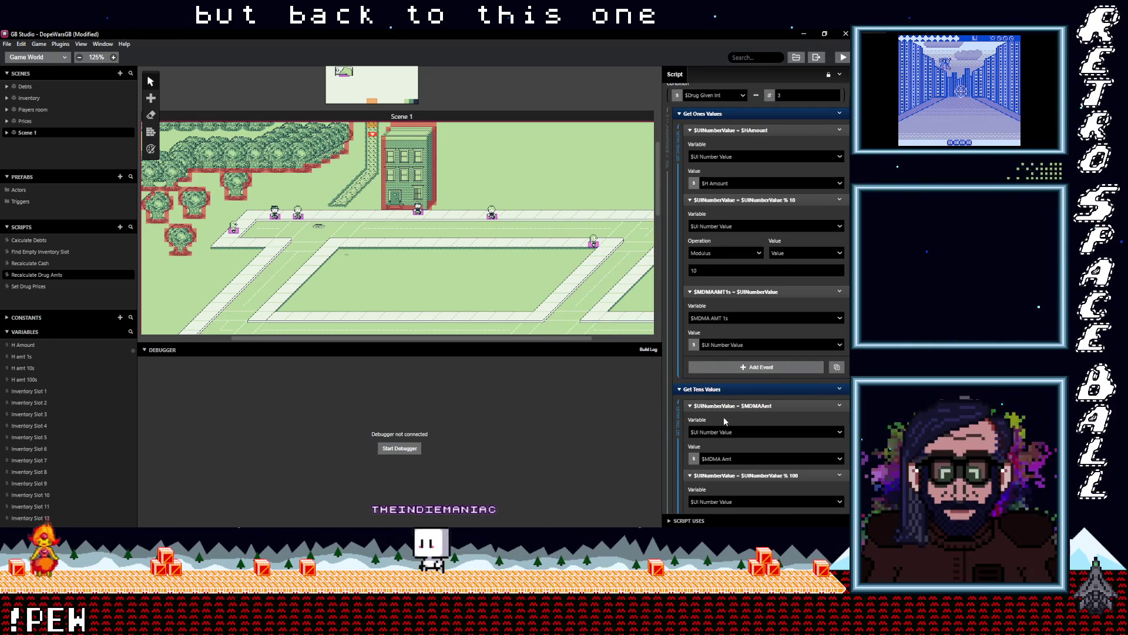
- Store the ones digit in H amt 1s, and have the tens step read H Amount into H amt 10s
scroll(725, 422, "down", 1)
left_click(720, 272)
type("h")
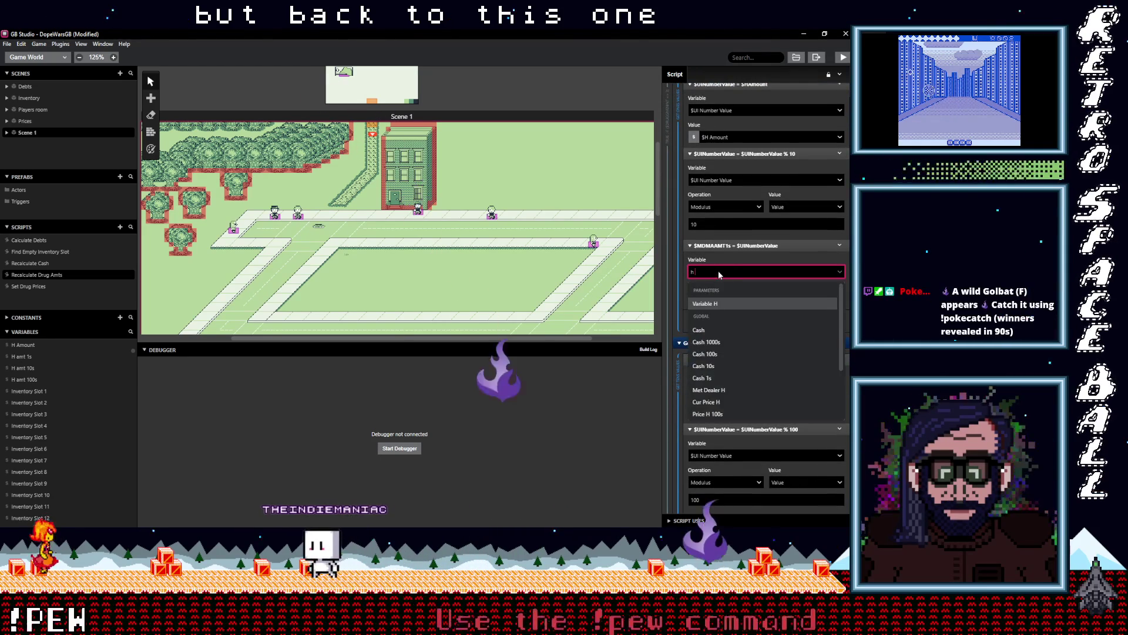
type(" amt 1s")
left_click(722, 316)
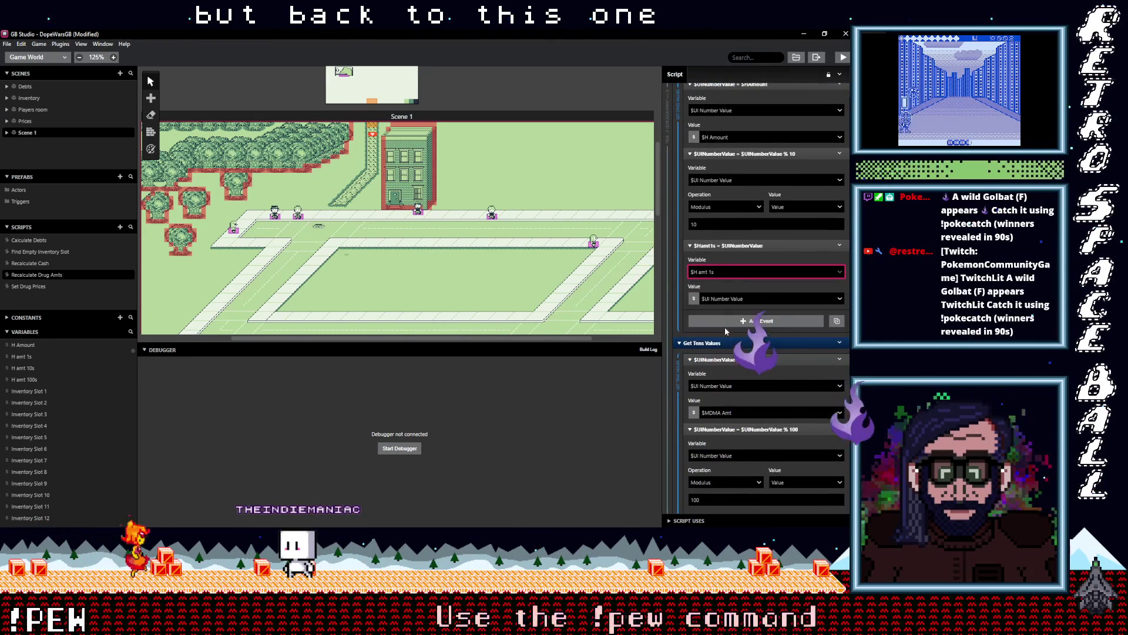
scroll(725, 330, "down", 1)
left_click(741, 366)
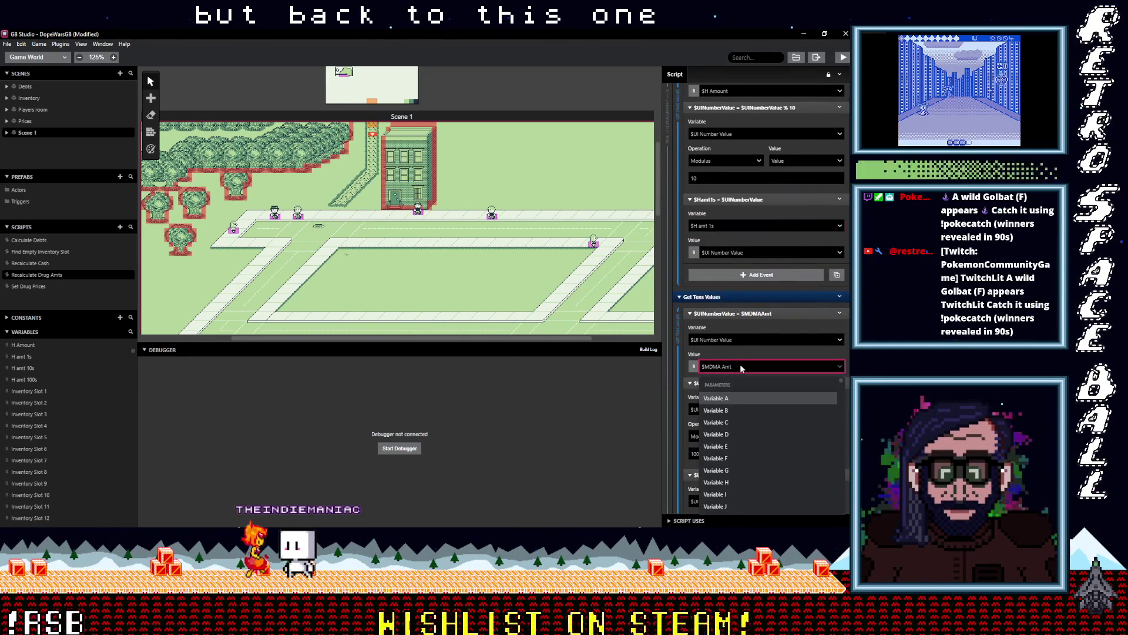
type("h am")
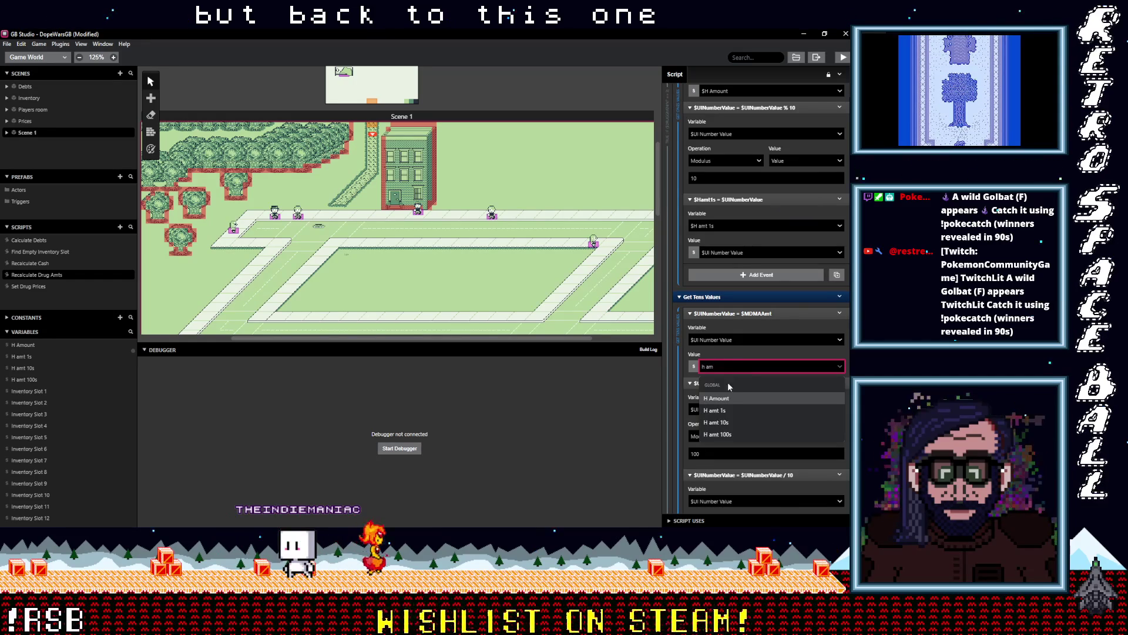
left_click(743, 398)
scroll(760, 397, "down", 1)
scroll(739, 401, "down", 3)
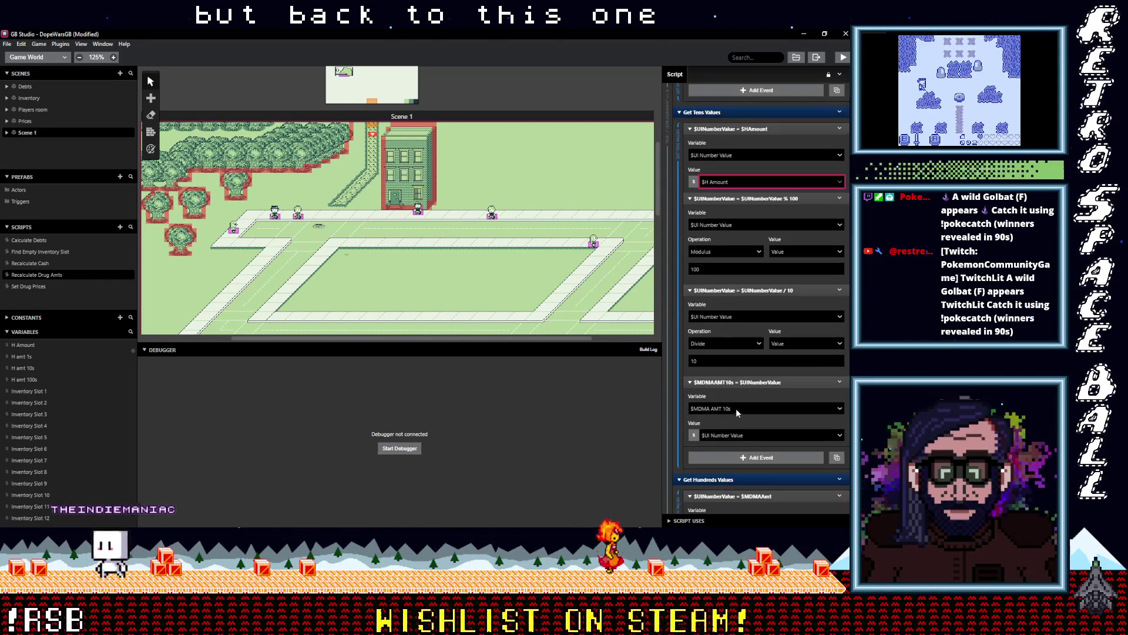
left_click(736, 411)
type("h am")
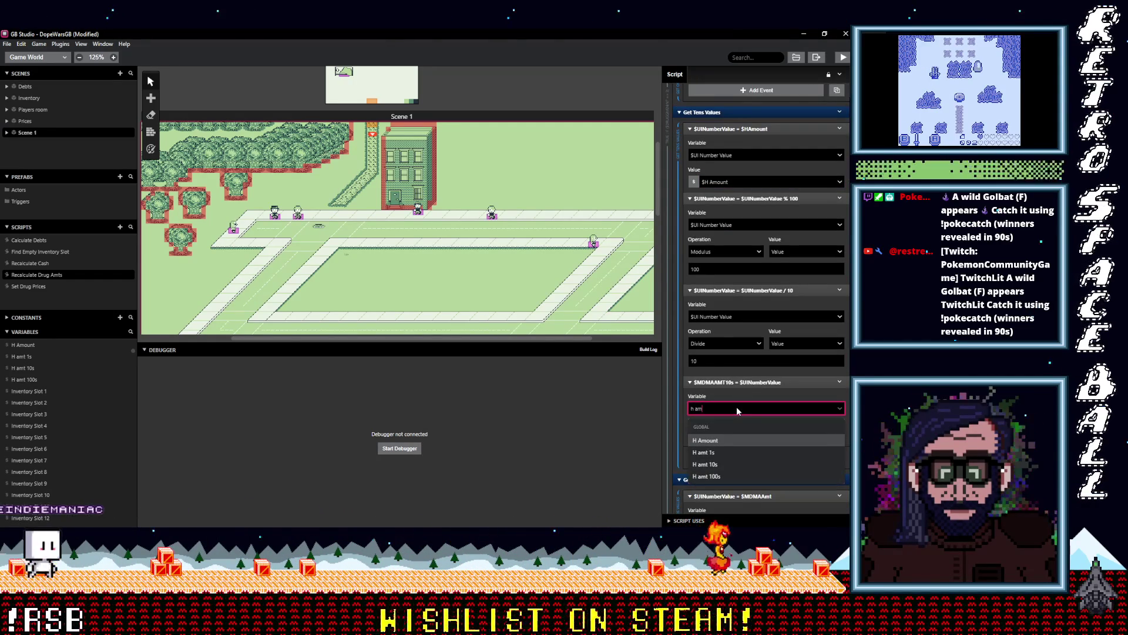
left_click(718, 463)
- Have the hundreds step read H Amount and store its digit in H amt 100s
scroll(756, 432, "down", 4)
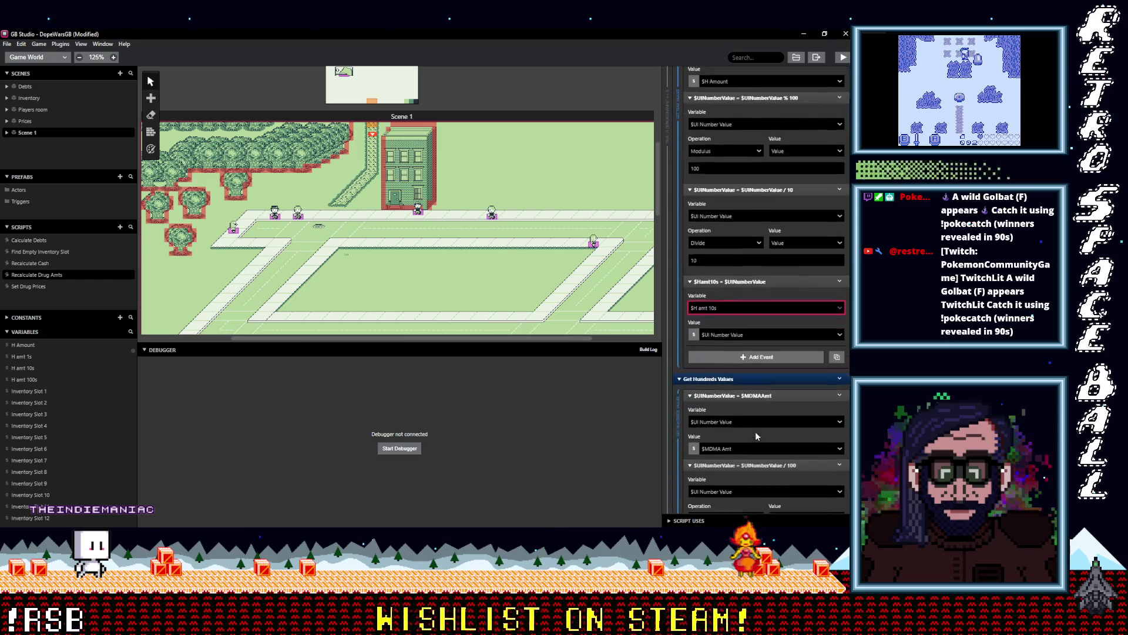
left_click(745, 366)
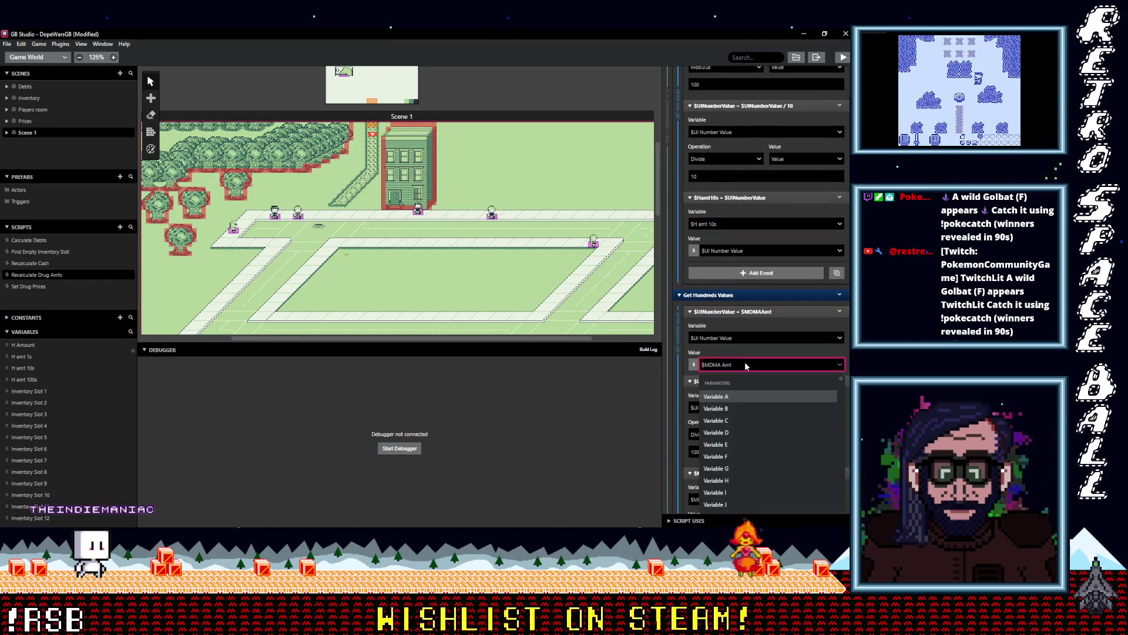
type("ha")
left_click(728, 394)
scroll(730, 412, "down", 2)
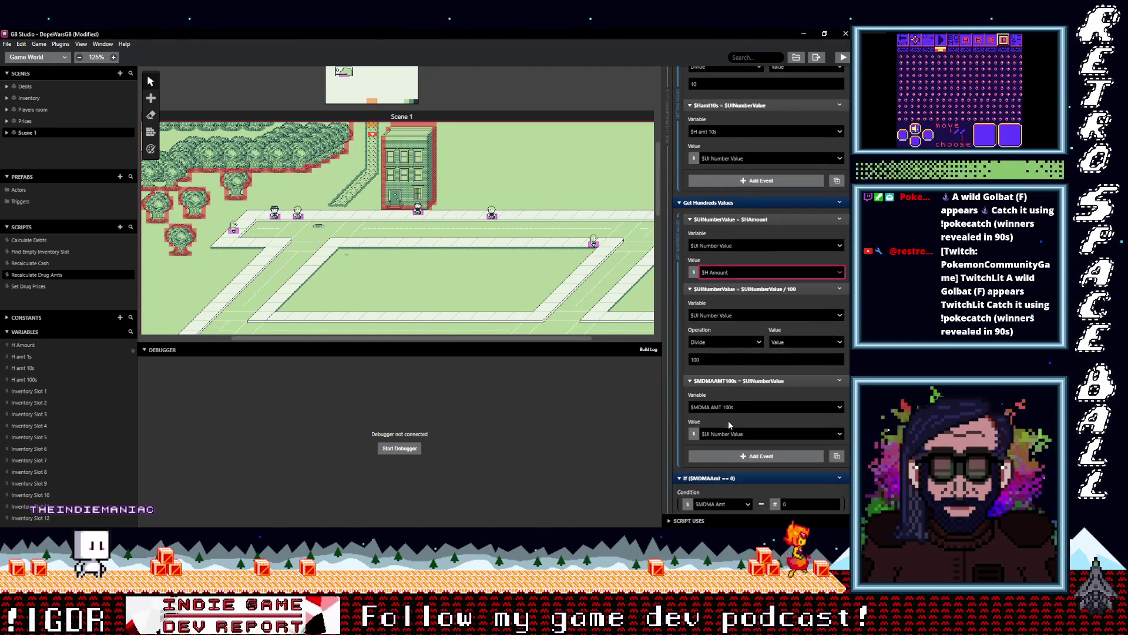
left_click(729, 407)
type("ham")
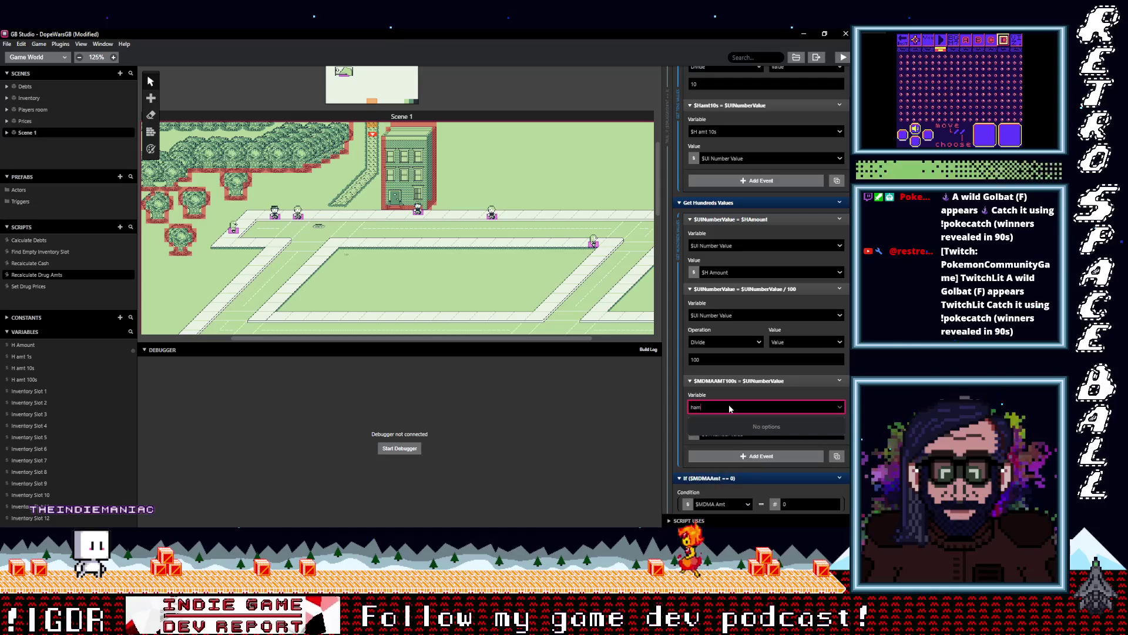
key("BackSpace")
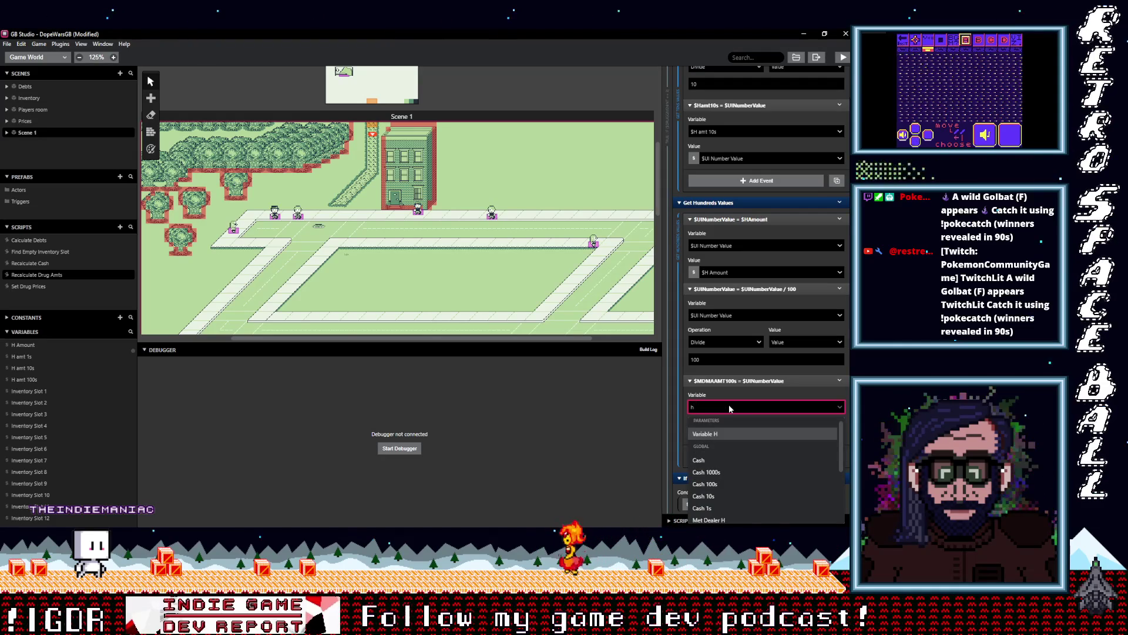
type(" am")
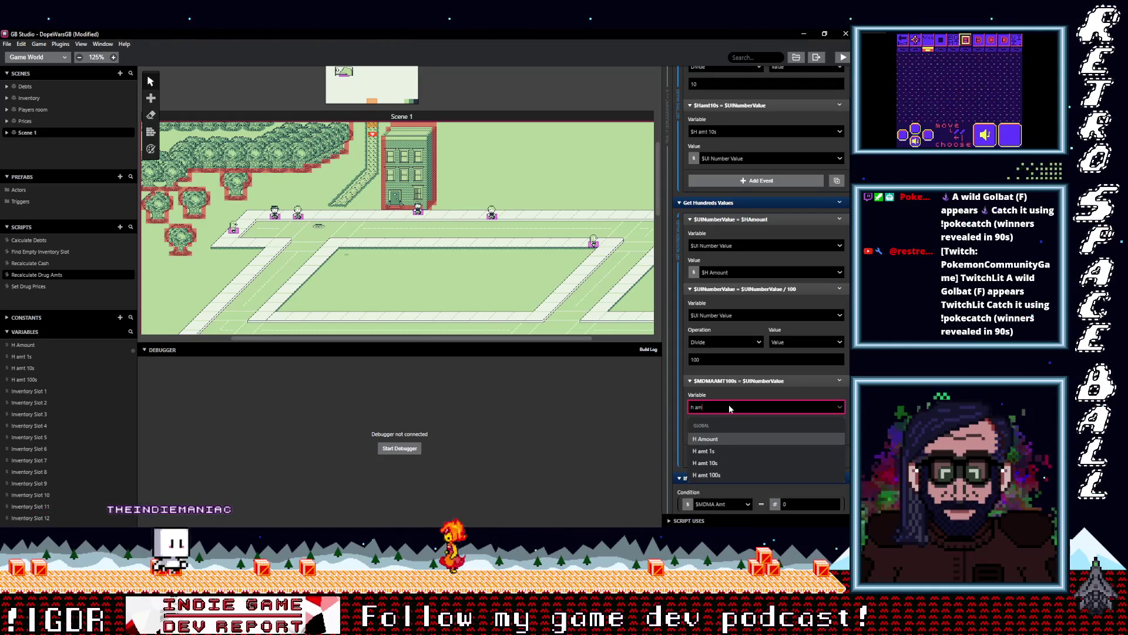
left_click(708, 475)
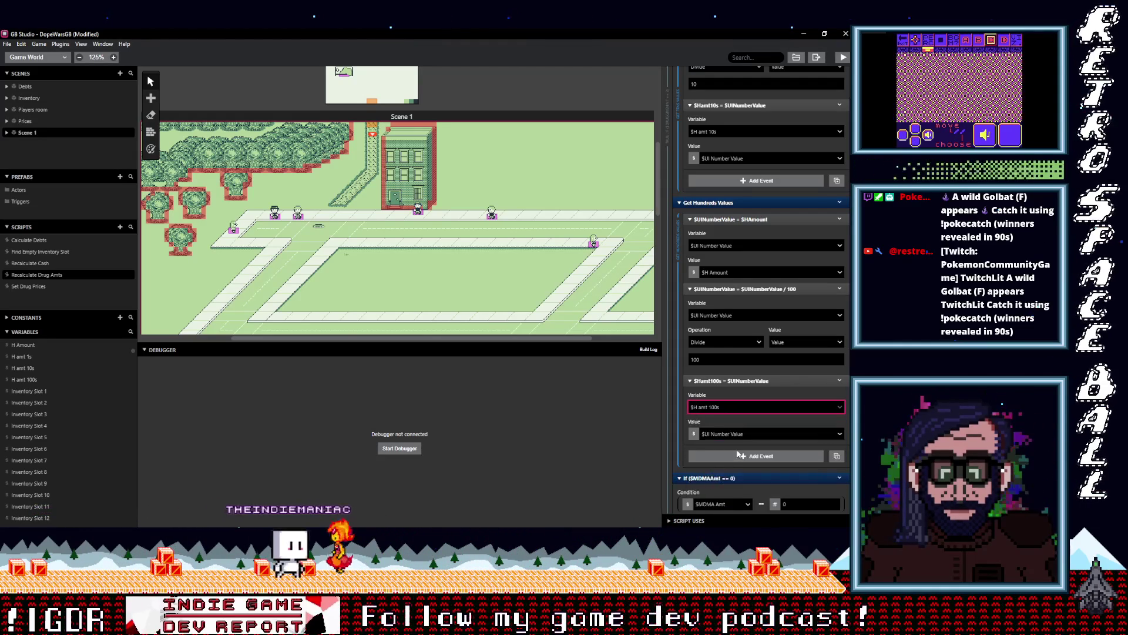
scroll(742, 453, "down", 1)
scroll(746, 454, "down", 2)
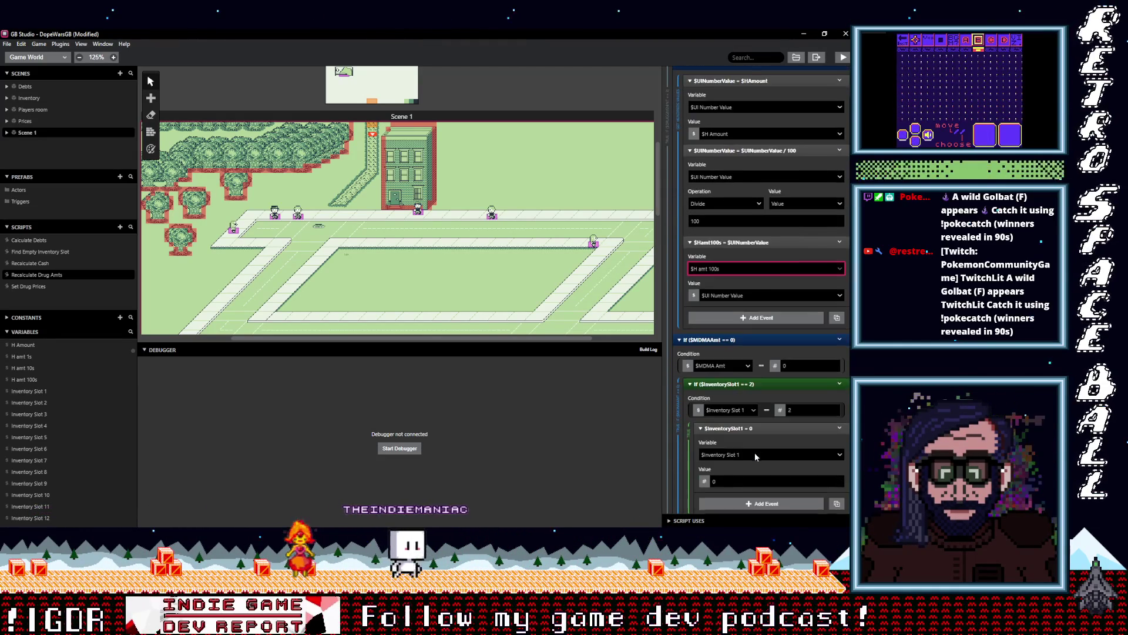
scroll(763, 435, "down", 1)
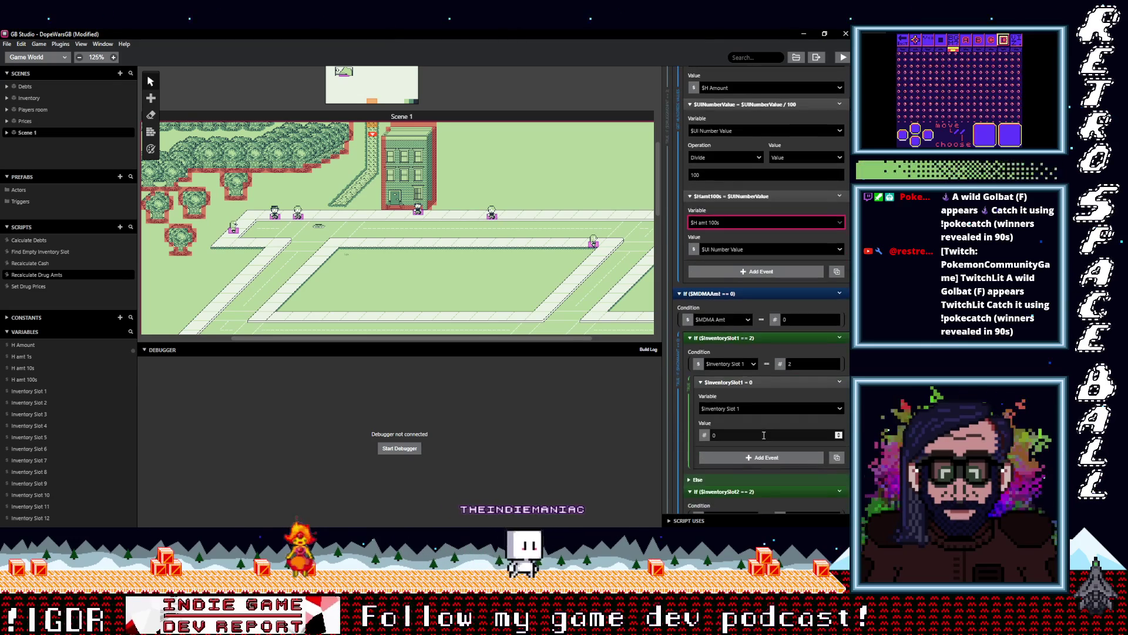
scroll(763, 435, "down", 1)
left_click(718, 275)
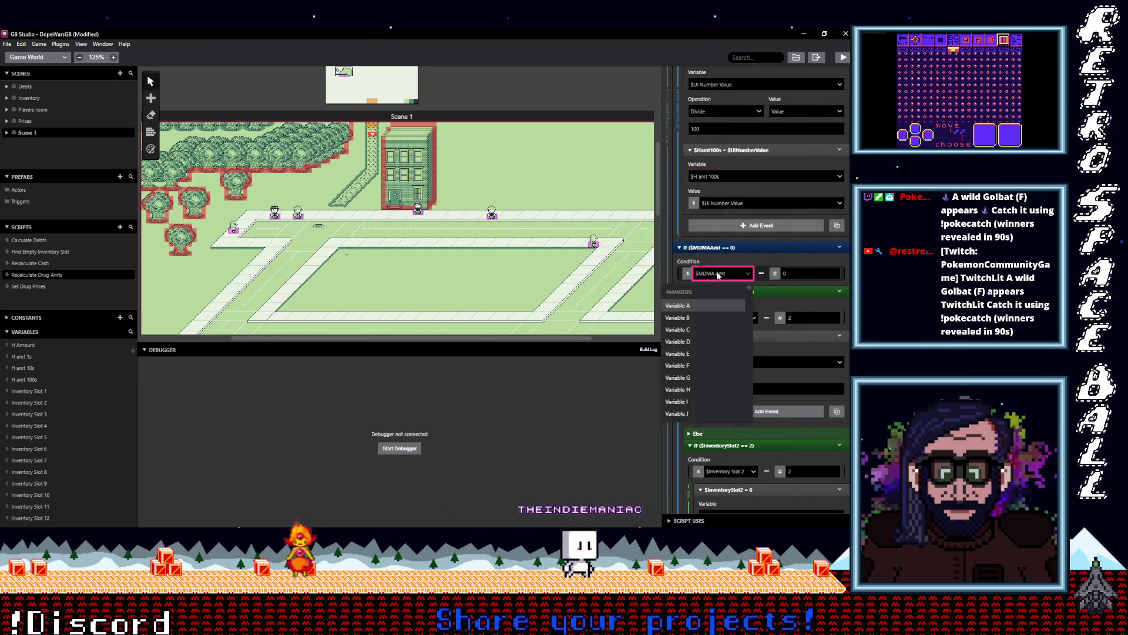
- Switch the If condition's variable from $MDMA Amt to $H Amount, testing H Amount == 0
type("ham")
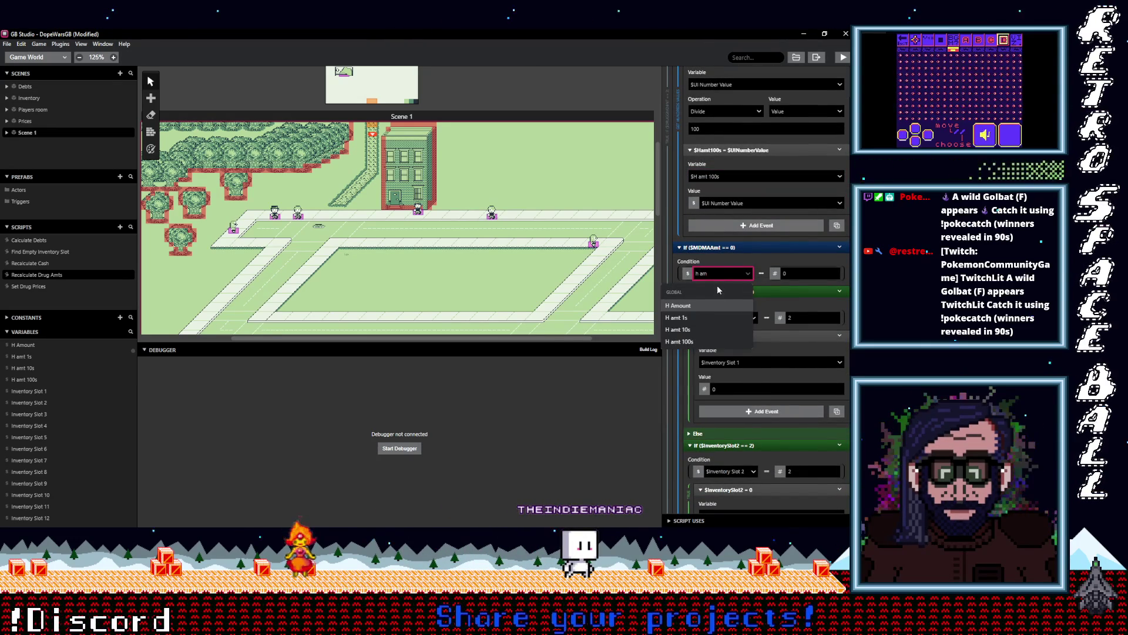
scroll(739, 331, "down", 1)
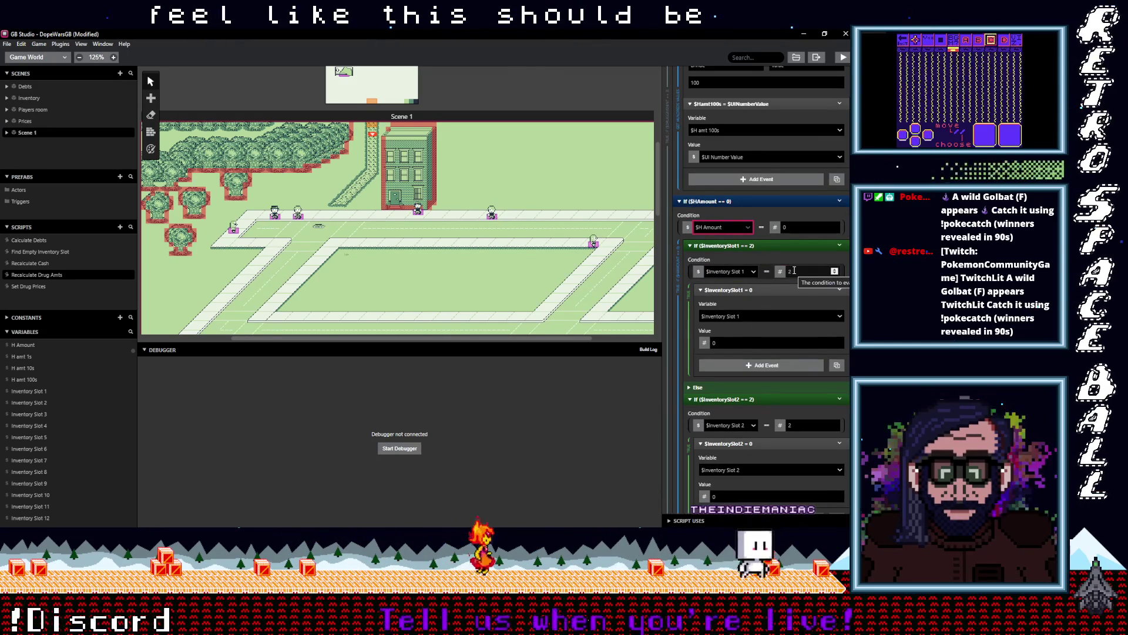
- Change the Inventory Slot 2 through 9 comparison values from 2 to 3
double_click(803, 273)
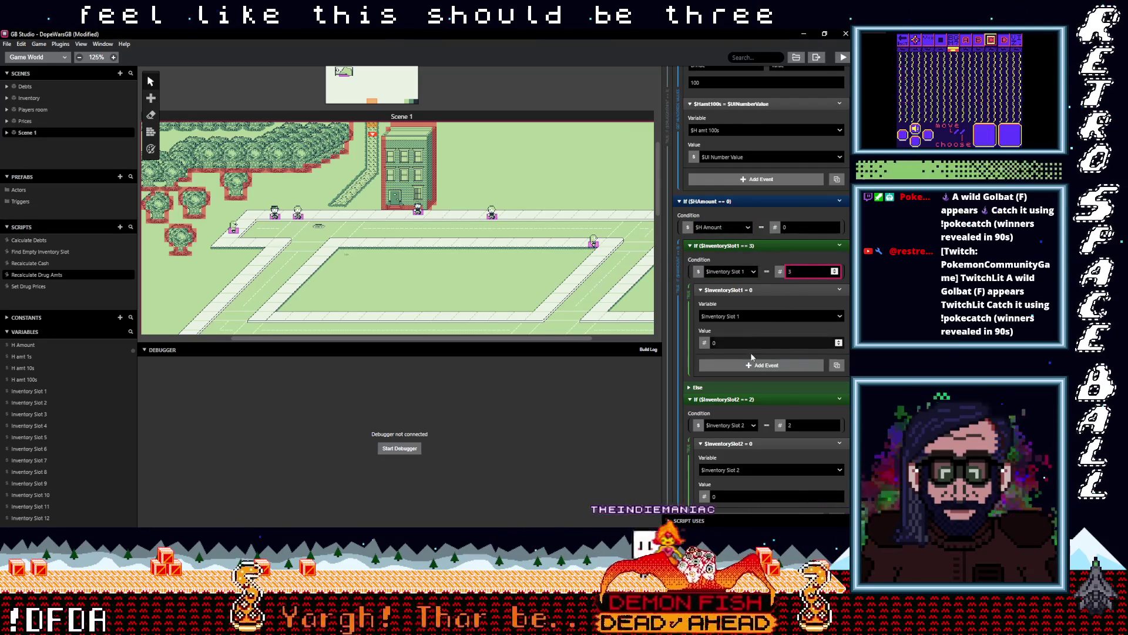
scroll(769, 371, "down", 3)
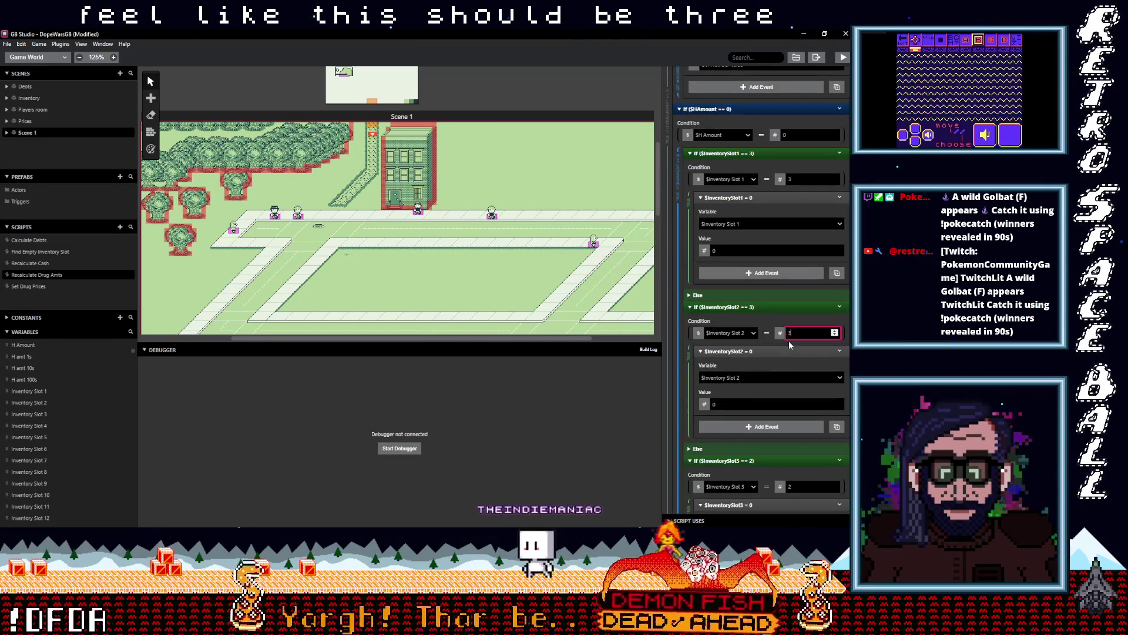
scroll(786, 343, "down", 4)
double_click(785, 348)
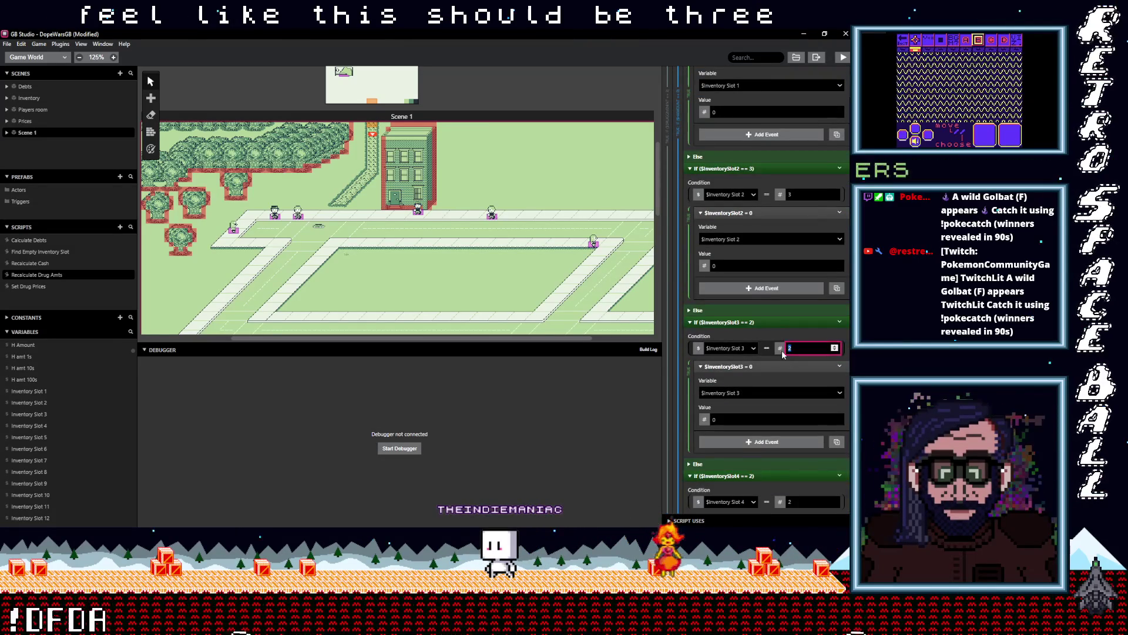
type("3")
scroll(767, 368, "down", 5)
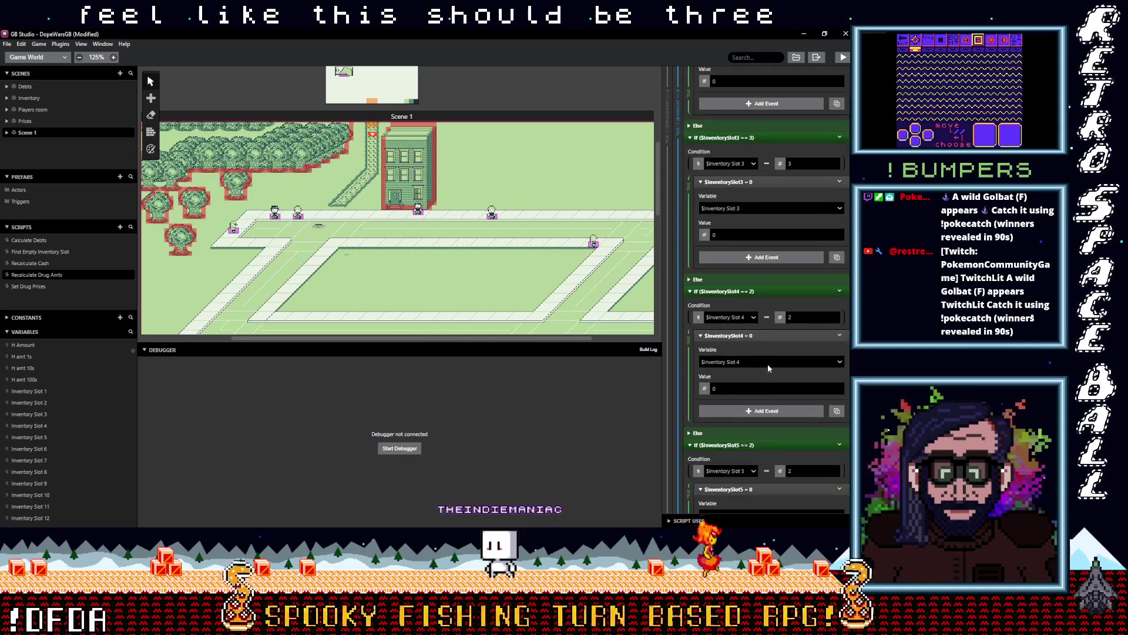
scroll(791, 388, "down", 3)
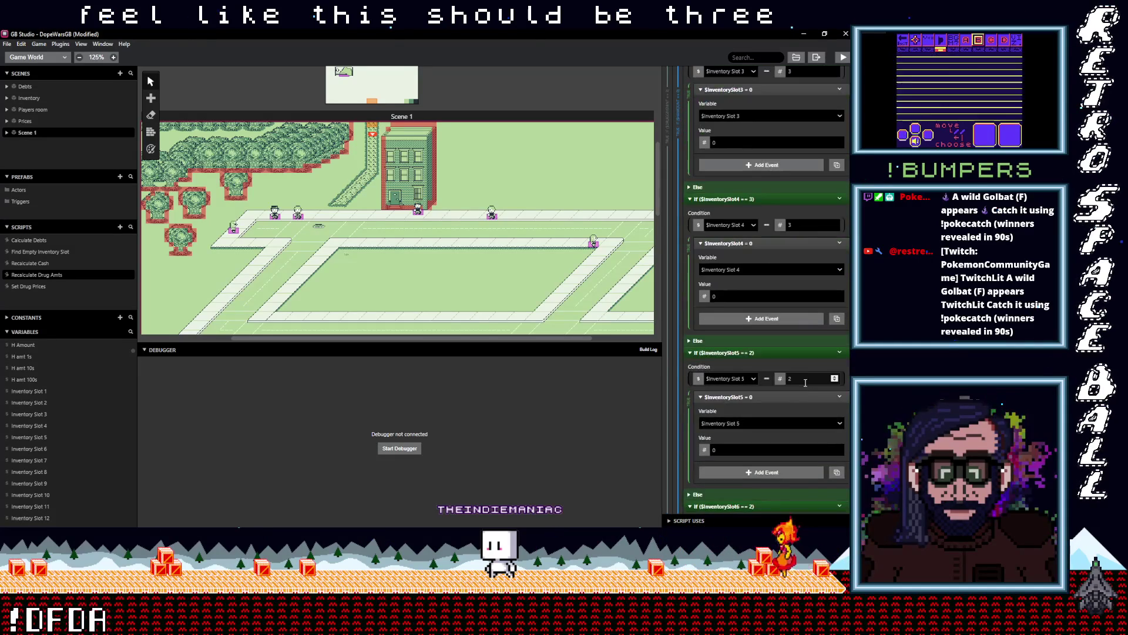
double_click(791, 380)
type("3")
scroll(799, 370, "down", 5)
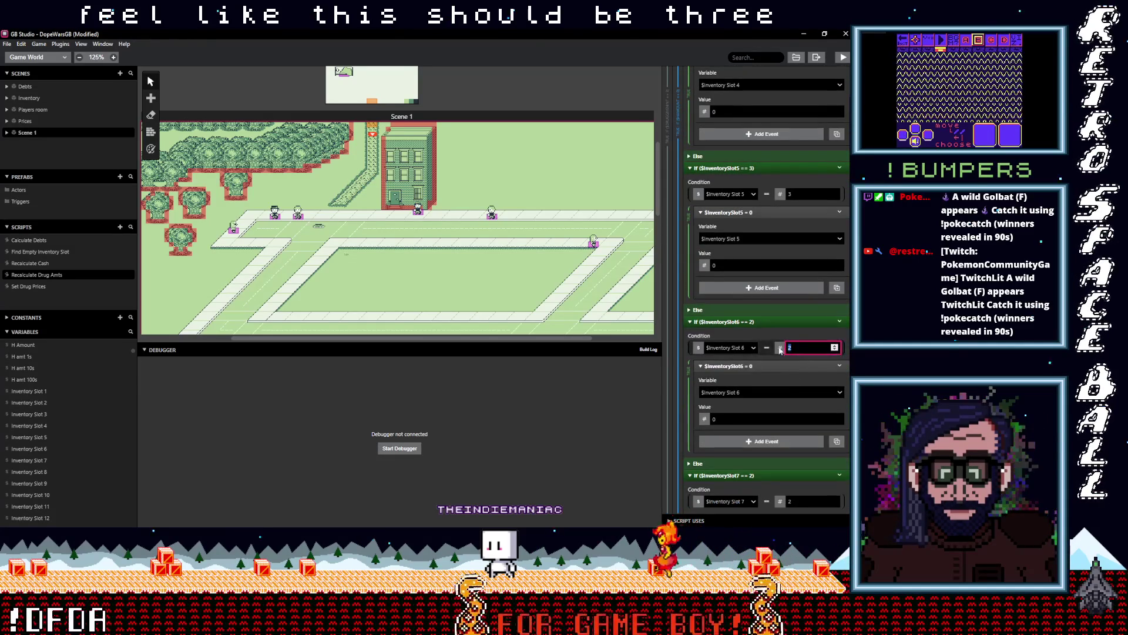
type("3")
scroll(790, 364, "down", 5)
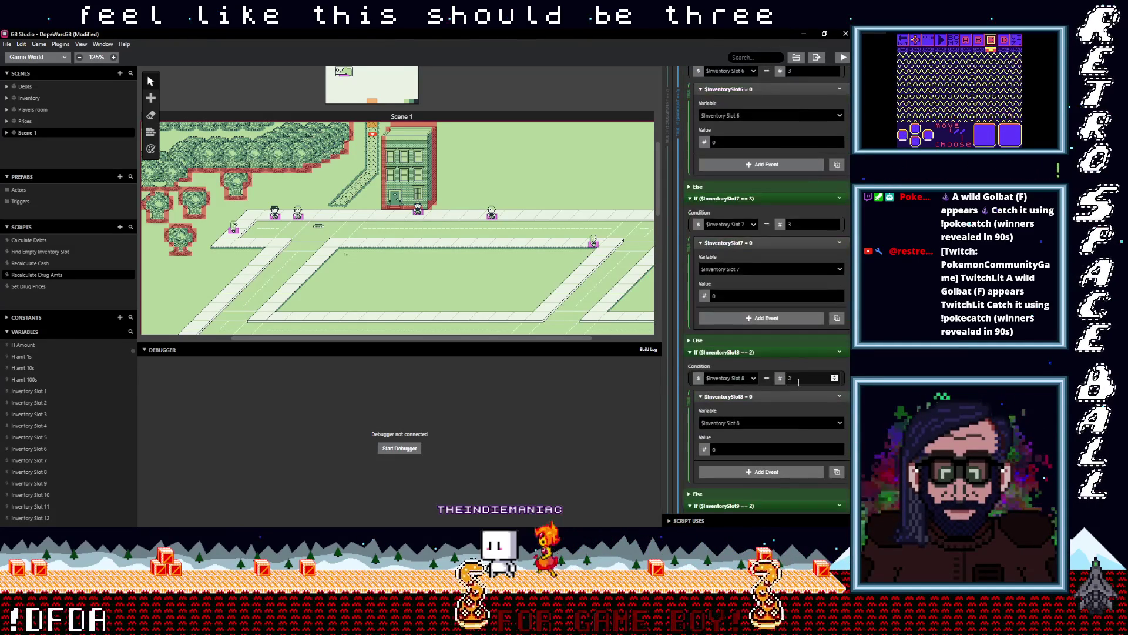
double_click(799, 380)
type("3")
scroll(774, 383, "down", 3)
double_click(802, 393)
type("3")
- Change the remaining Inventory Slot comparisons, from slot 10 through 16, from 2 to 3
scroll(766, 389, "down", 4)
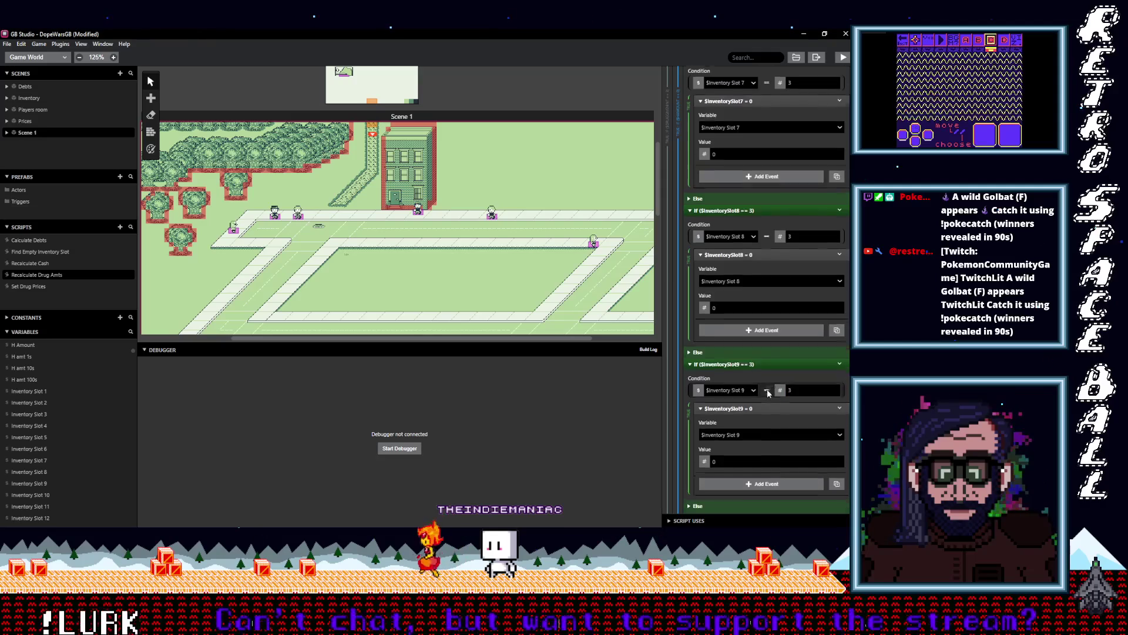
double_click(793, 363)
type("3")
scroll(790, 373, "down", 3)
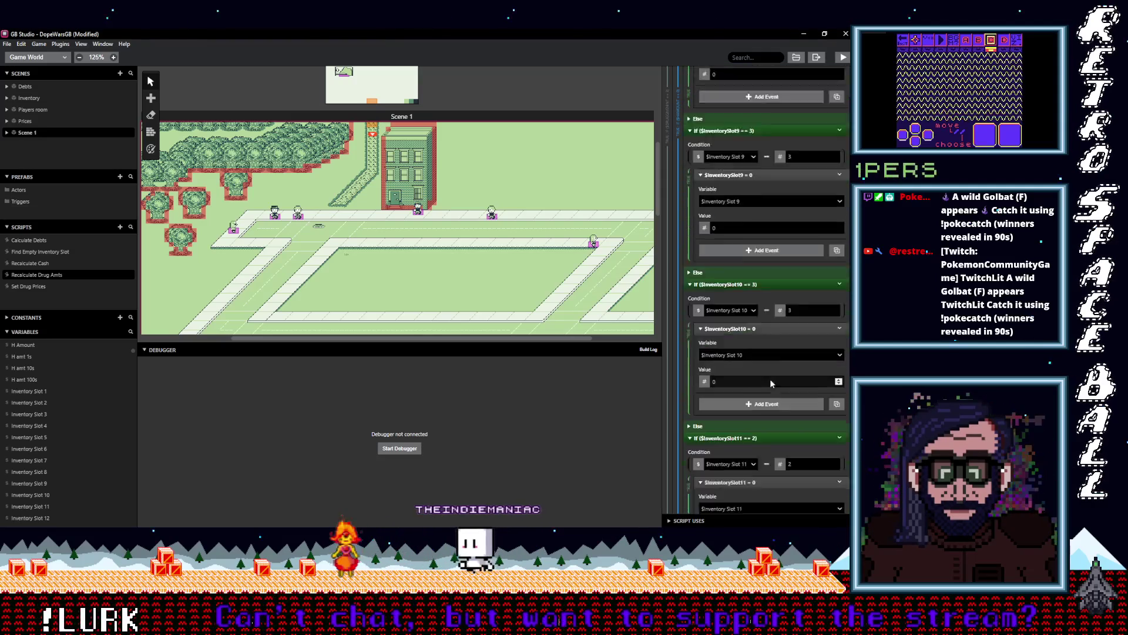
scroll(776, 390, "down", 3)
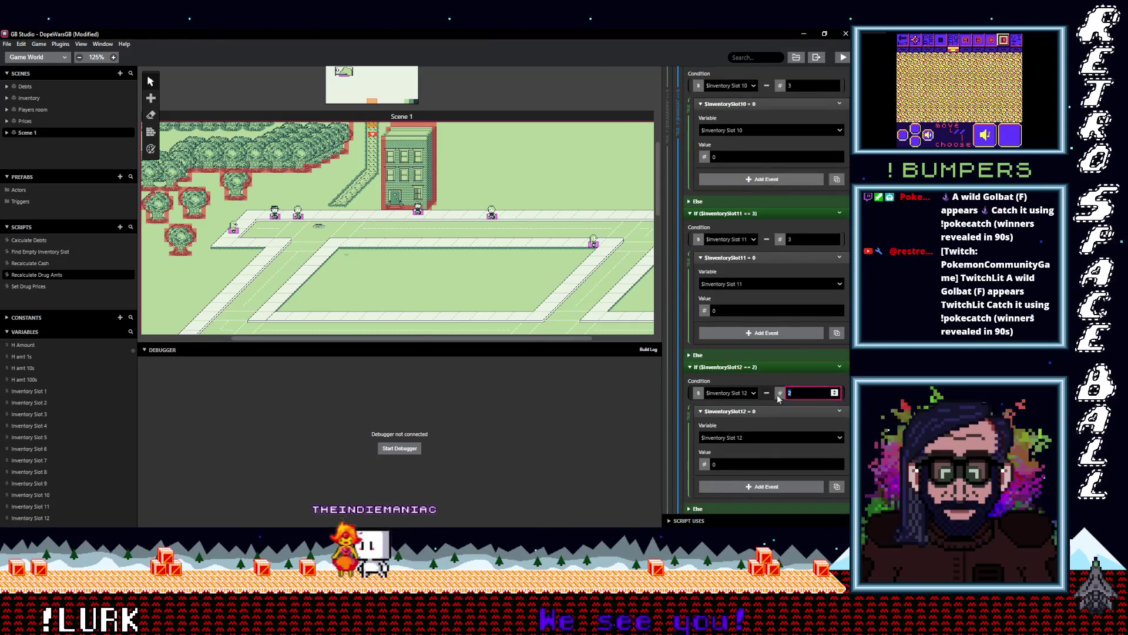
type("3")
scroll(764, 391, "down", 4)
type("3")
scroll(768, 371, "down", 4)
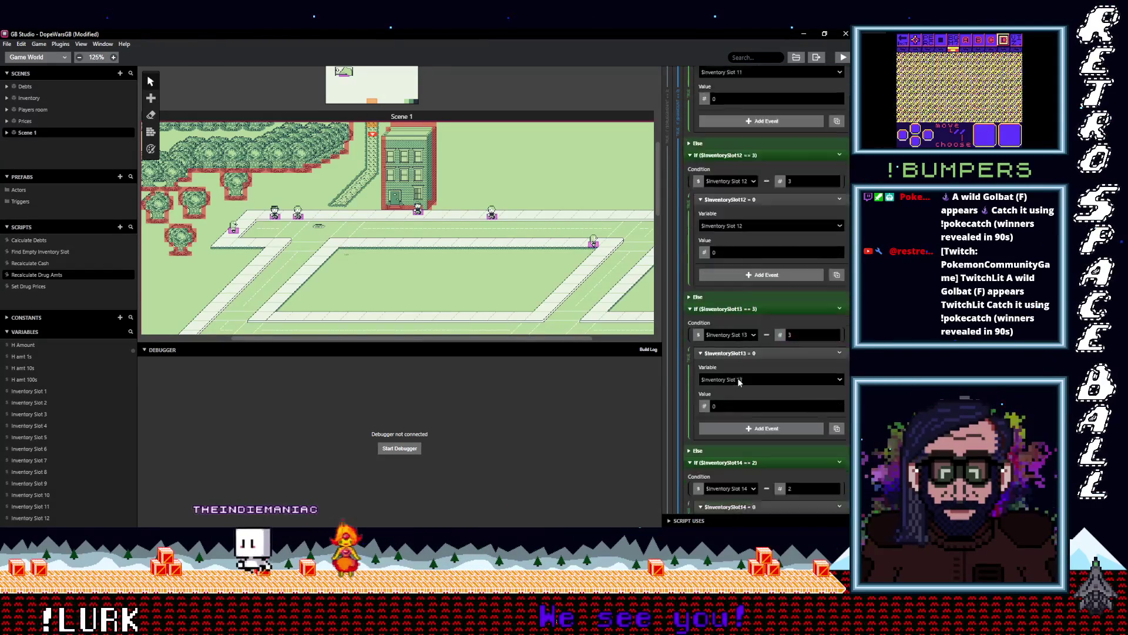
scroll(764, 376, "down", 2)
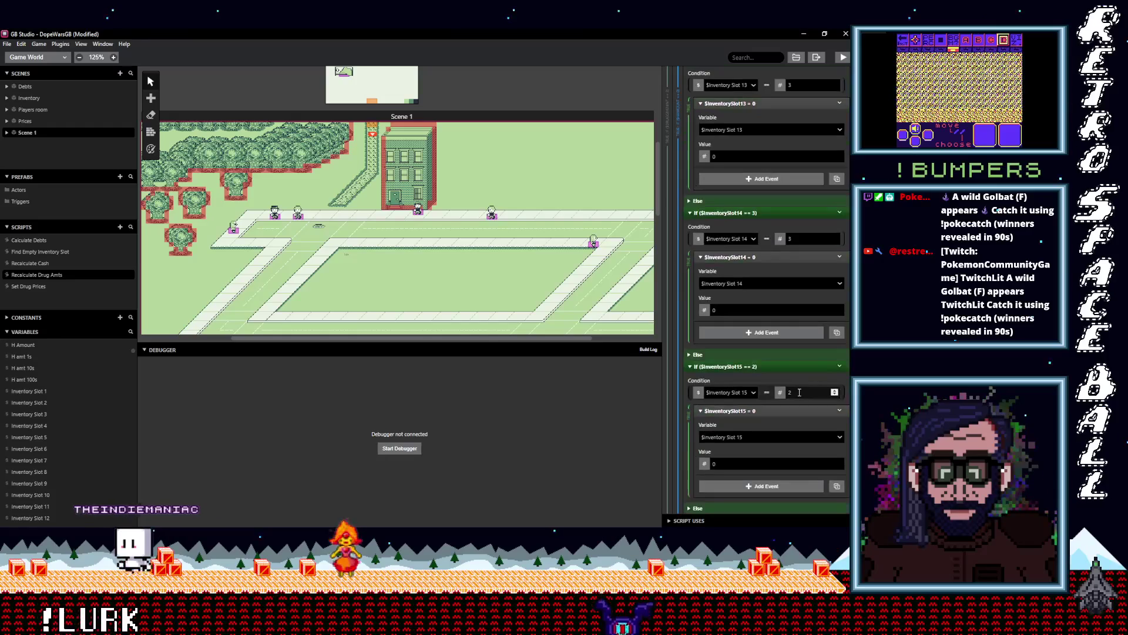
scroll(764, 388, "down", 4)
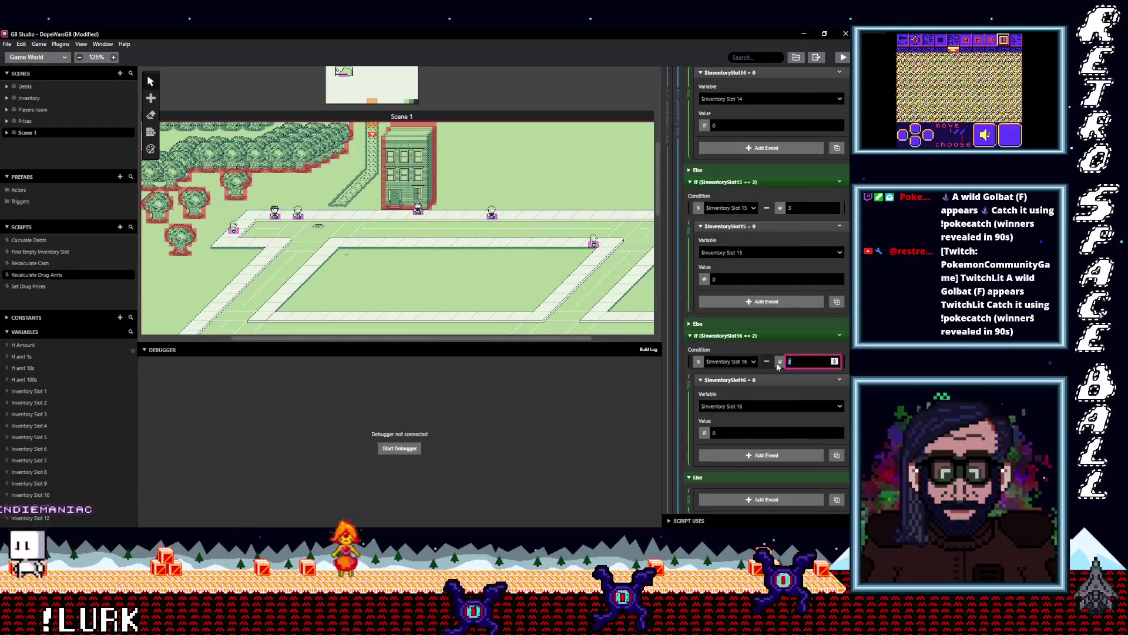
type("3")
scroll(758, 376, "up", 3)
scroll(782, 407, "up", 20)
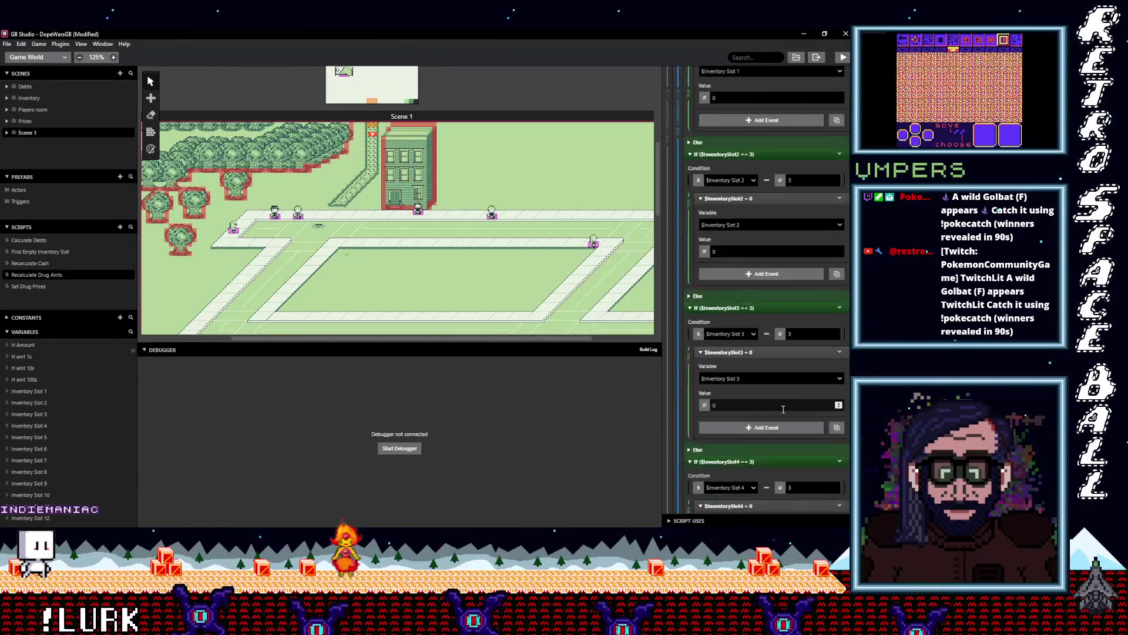
scroll(784, 410, "up", 10)
- Review the finished Recalculate Drug Amts script, then select the Inventory scene in the Game World
scroll(781, 409, "up", 10)
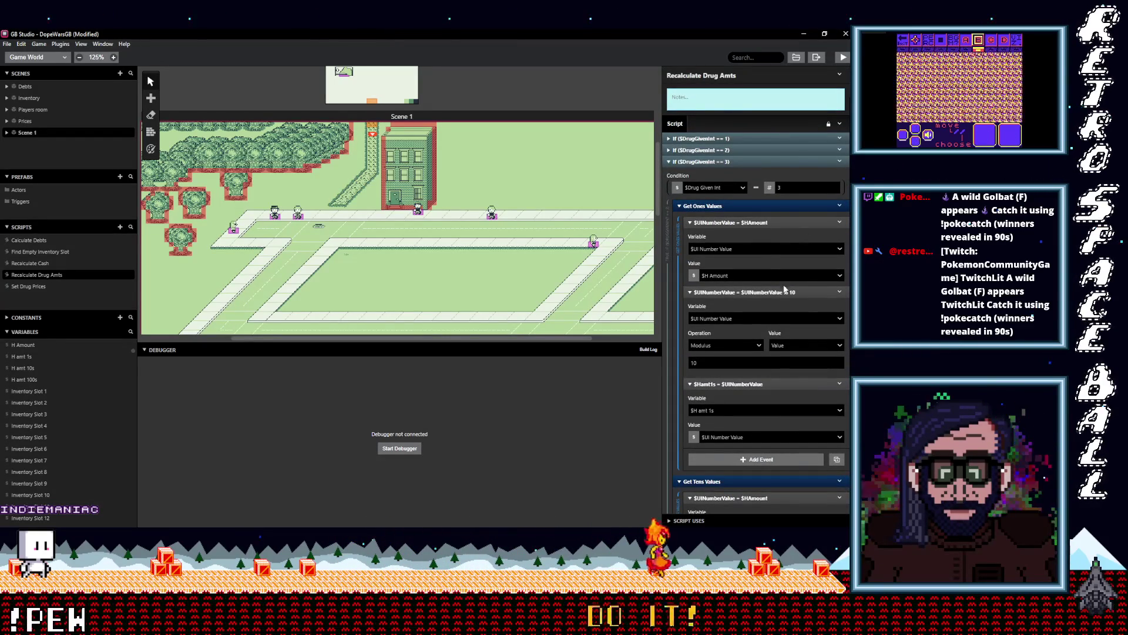
scroll(777, 336, "down", 3)
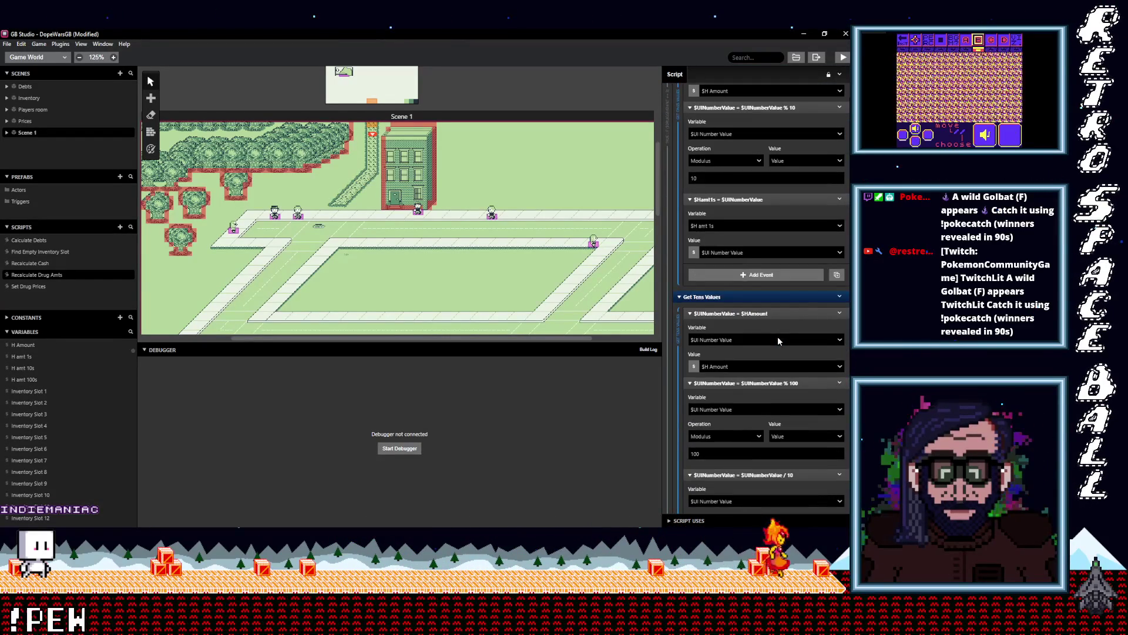
scroll(778, 336, "down", 1)
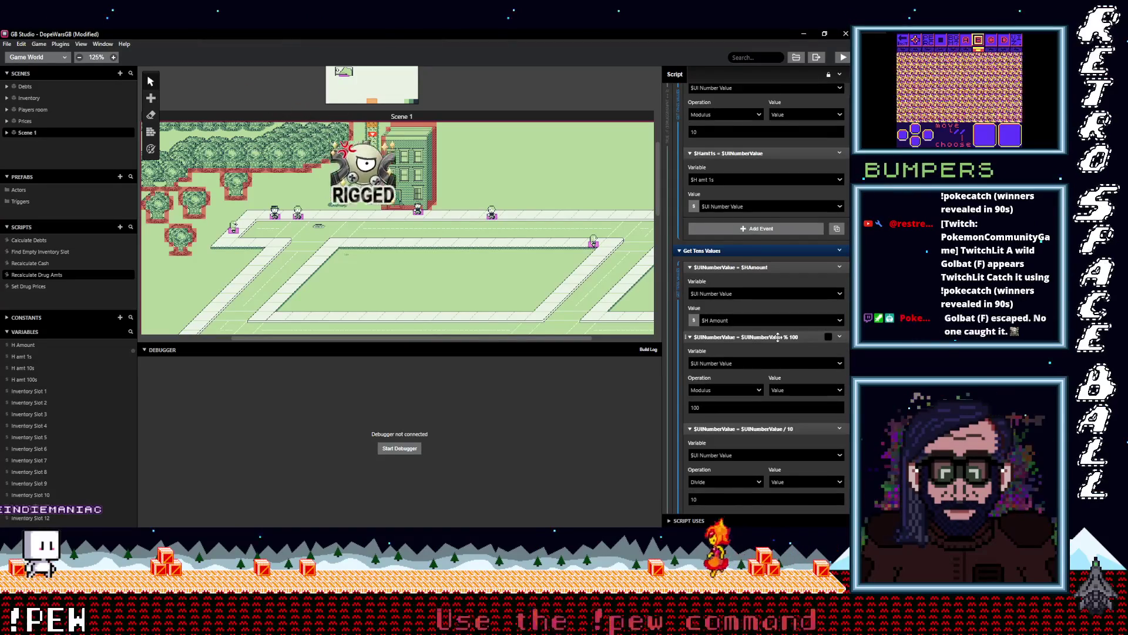
scroll(778, 336, "down", 2)
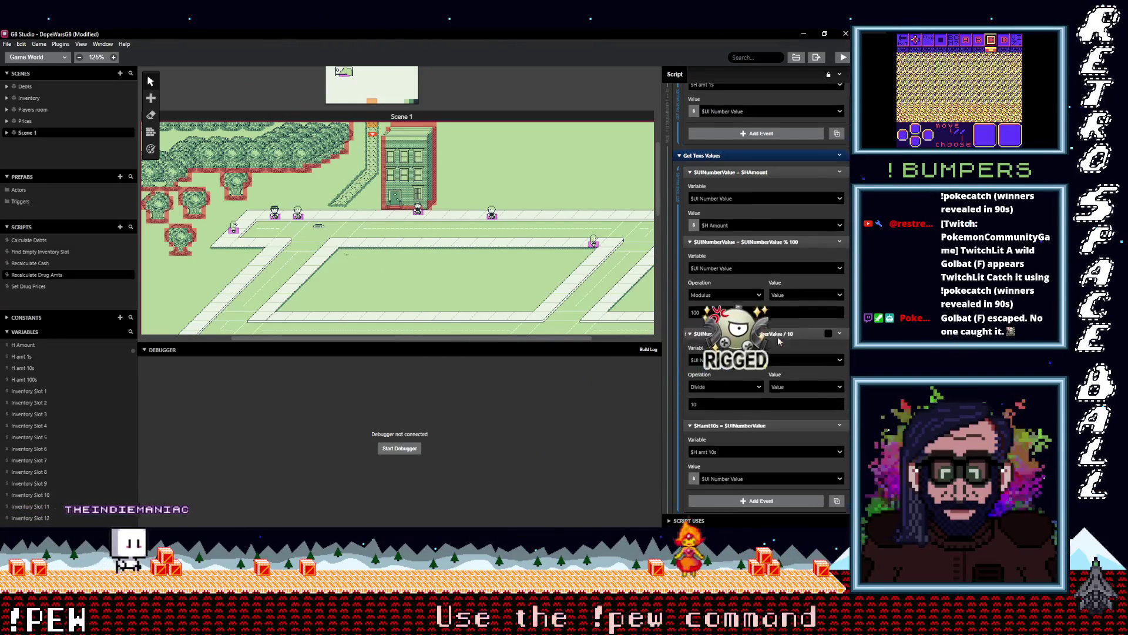
scroll(777, 338, "down", 4)
scroll(777, 338, "down", 2)
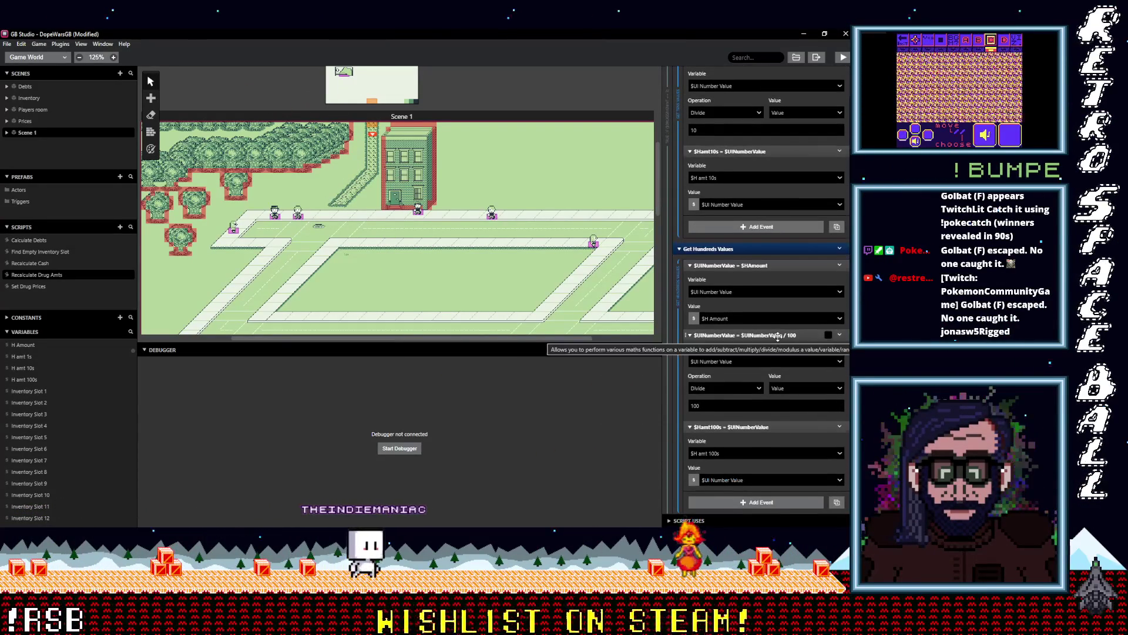
scroll(777, 337, "down", 3)
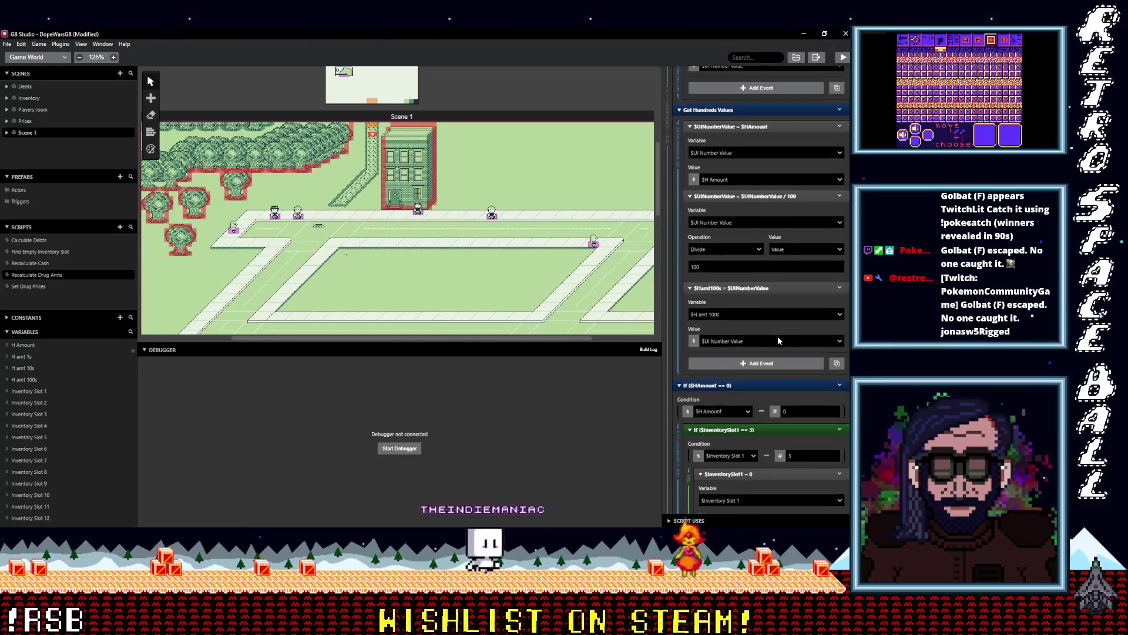
scroll(777, 336, "down", 2)
scroll(777, 337, "down", 1)
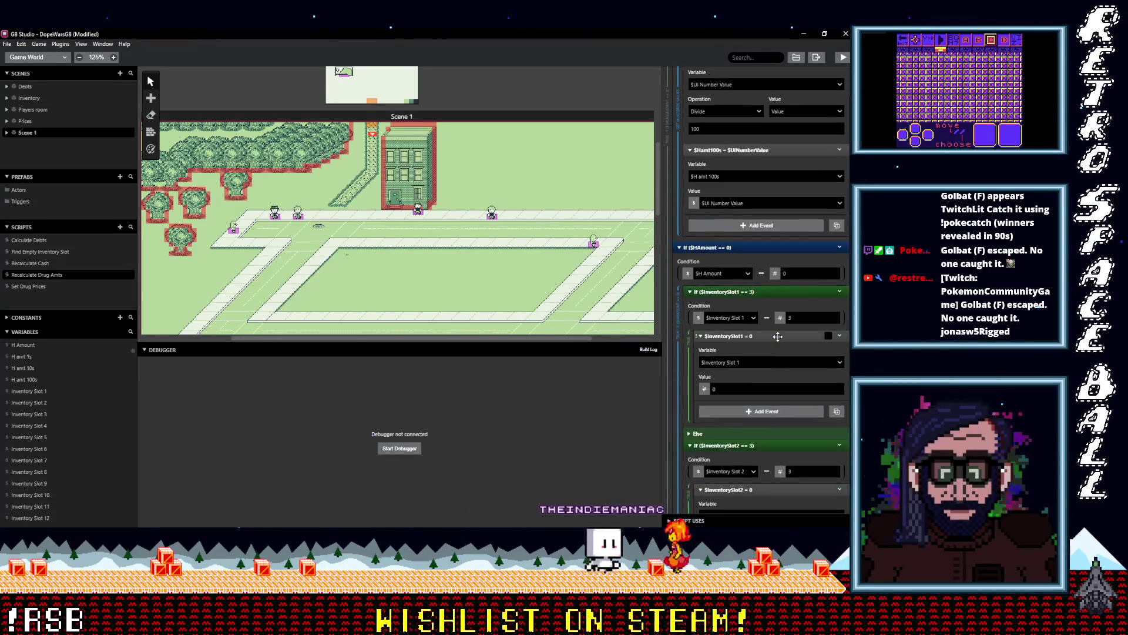
scroll(779, 337, "down", 1)
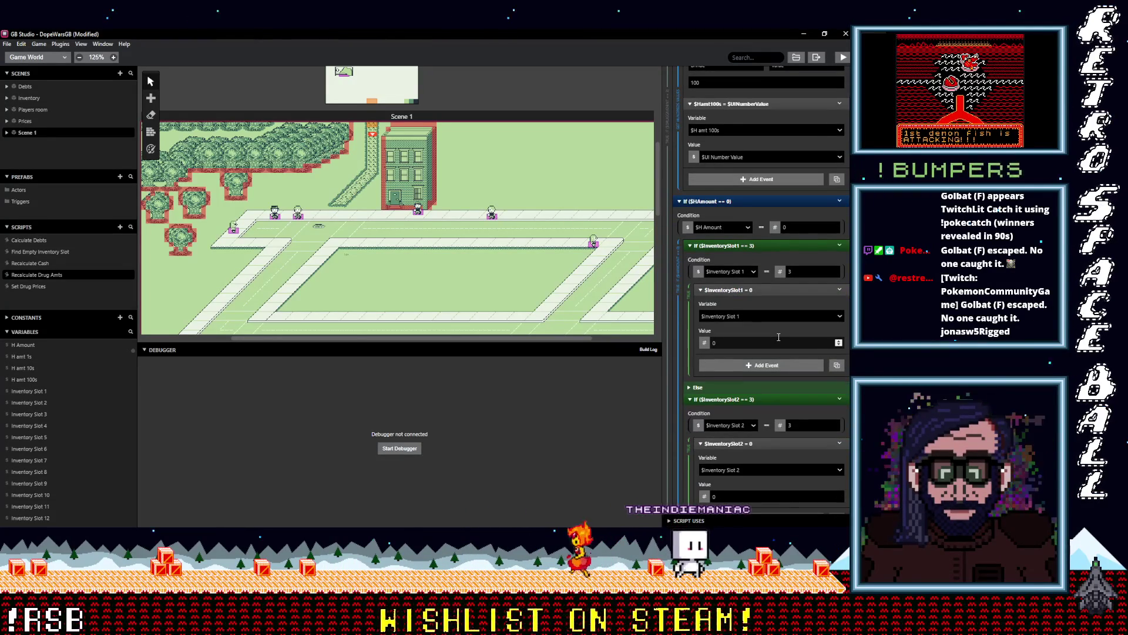
scroll(779, 337, "up", 4)
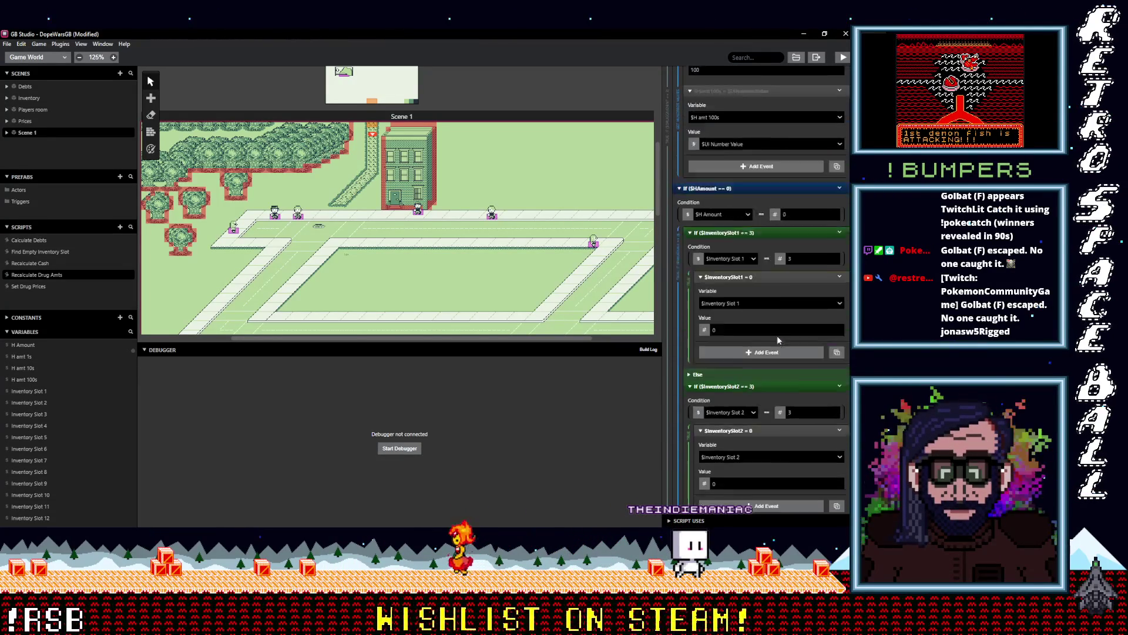
scroll(777, 339, "up", 1)
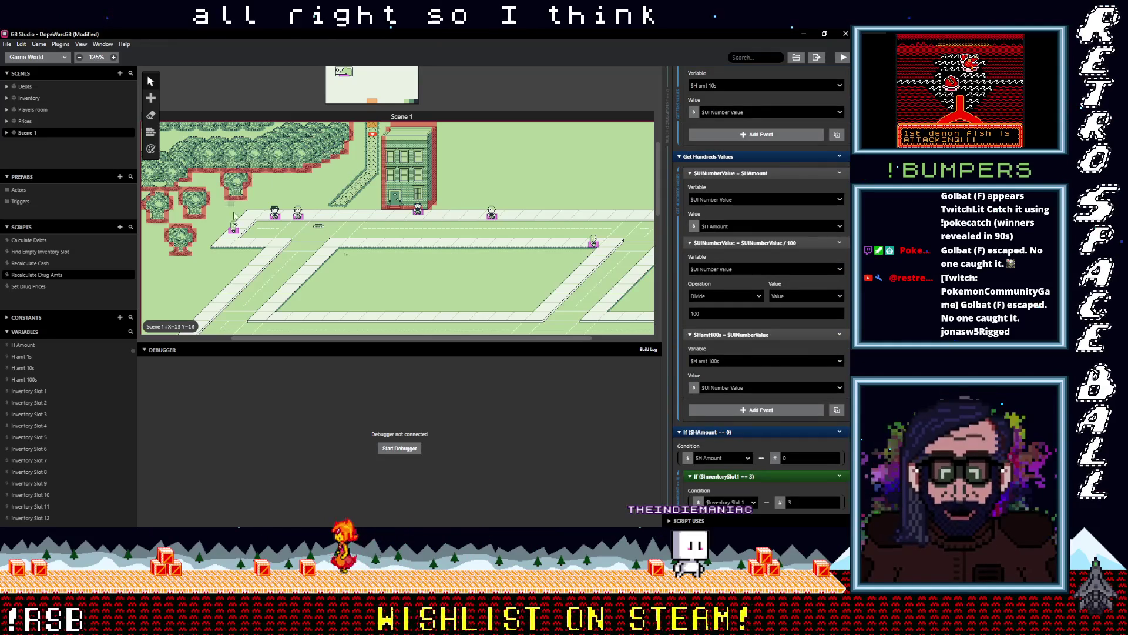
scroll(284, 230, "up", 5)
scroll(284, 230, "left", 3)
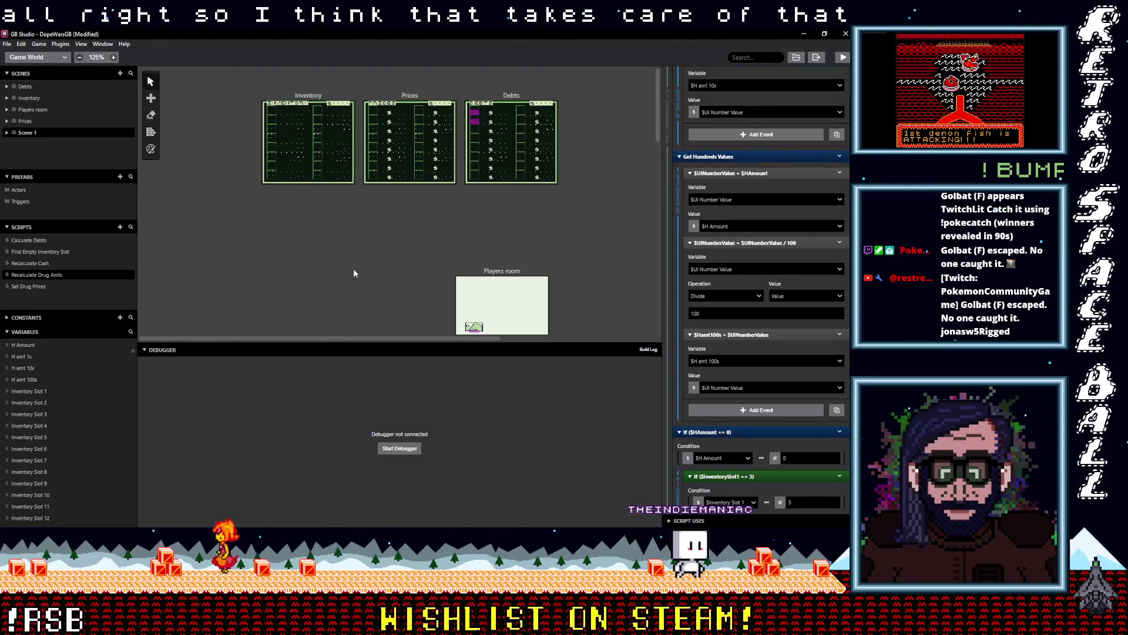
left_click(308, 95)
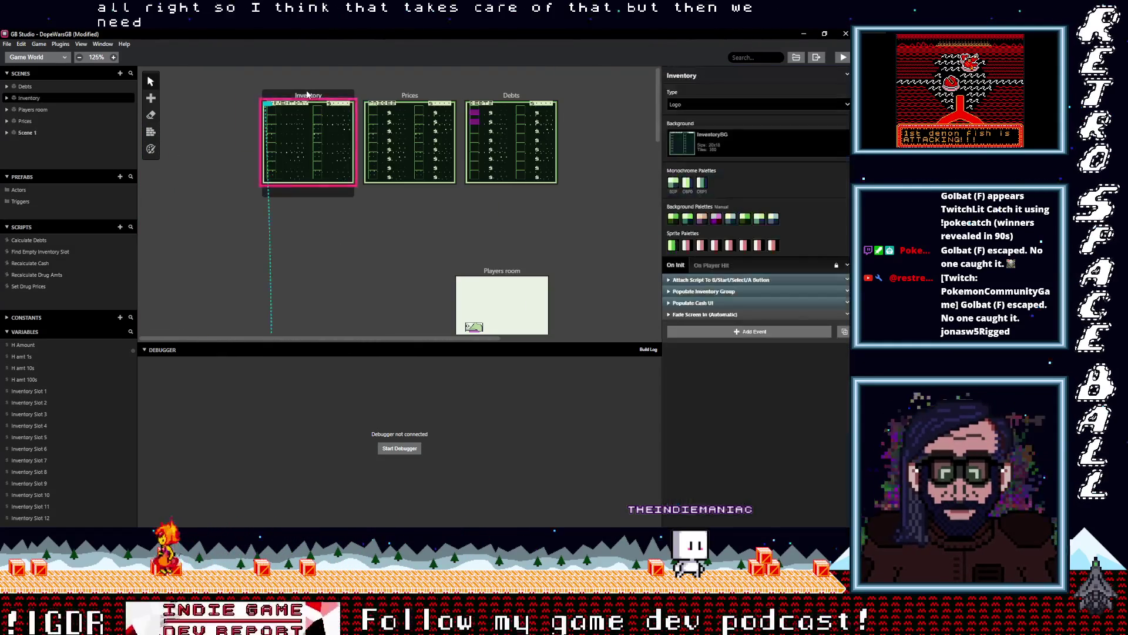
- Paste the copied If event into Set slot 1 drugs and make it test $Inventory Slot 1 == 3
left_click(747, 291)
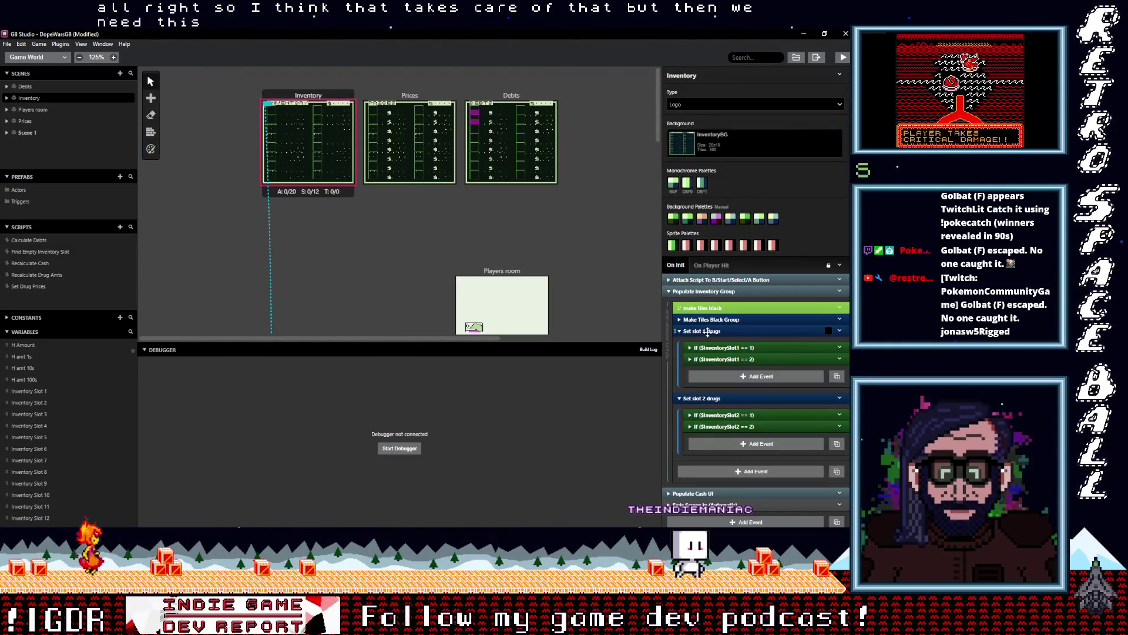
left_click(707, 331)
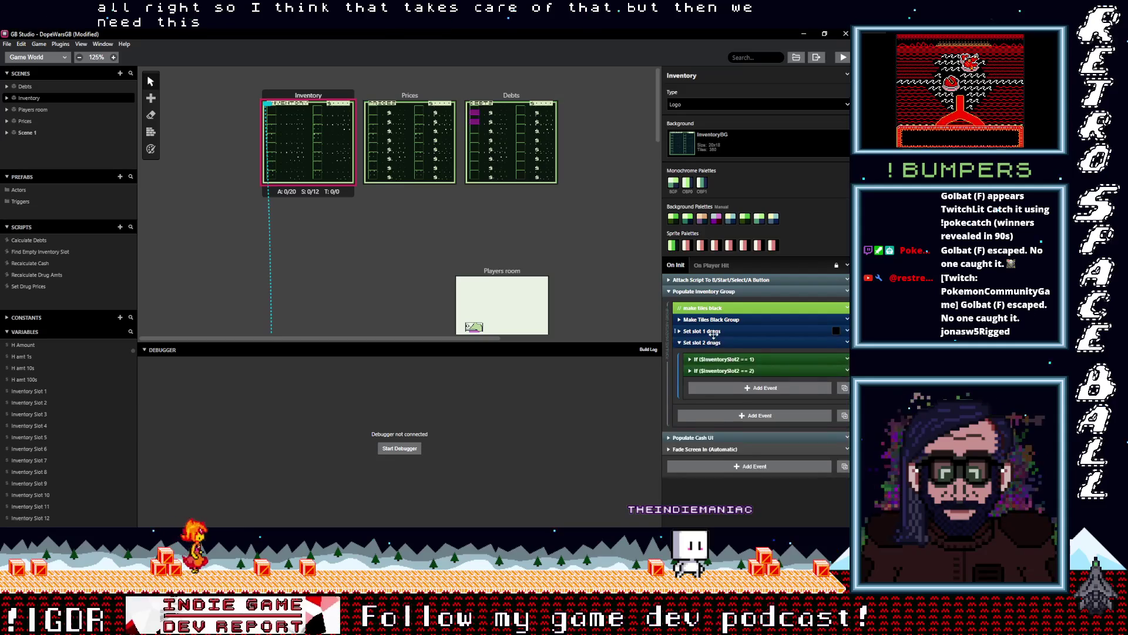
left_click(711, 331)
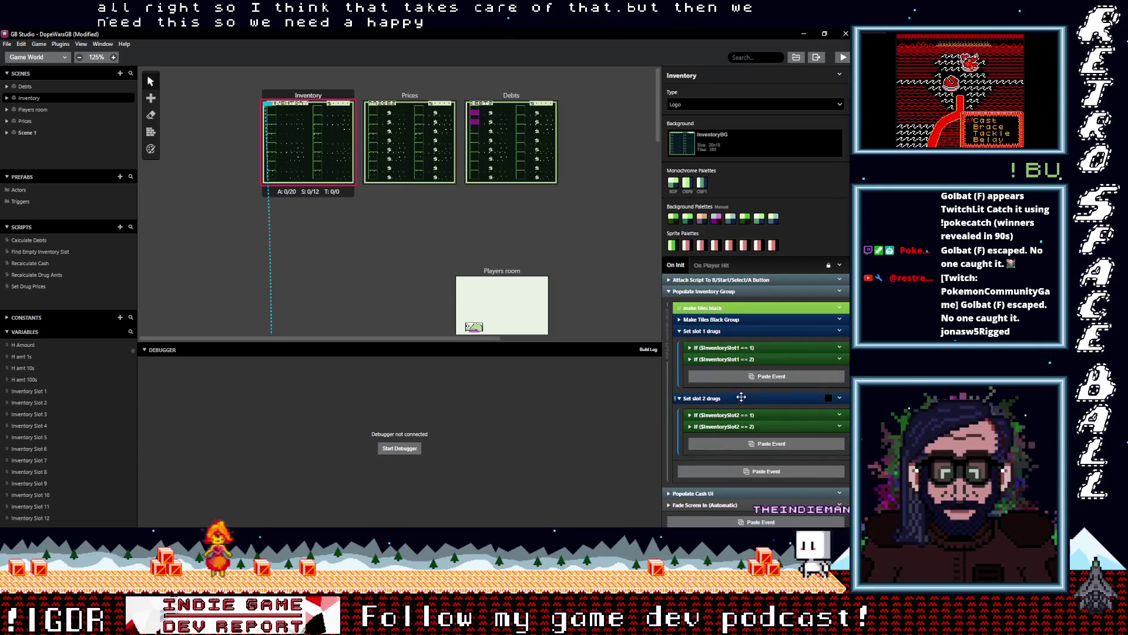
left_click_drag(756, 409, 737, 370)
left_click(737, 371)
double_click(800, 397)
type("3")
scroll(774, 398, "down", 3)
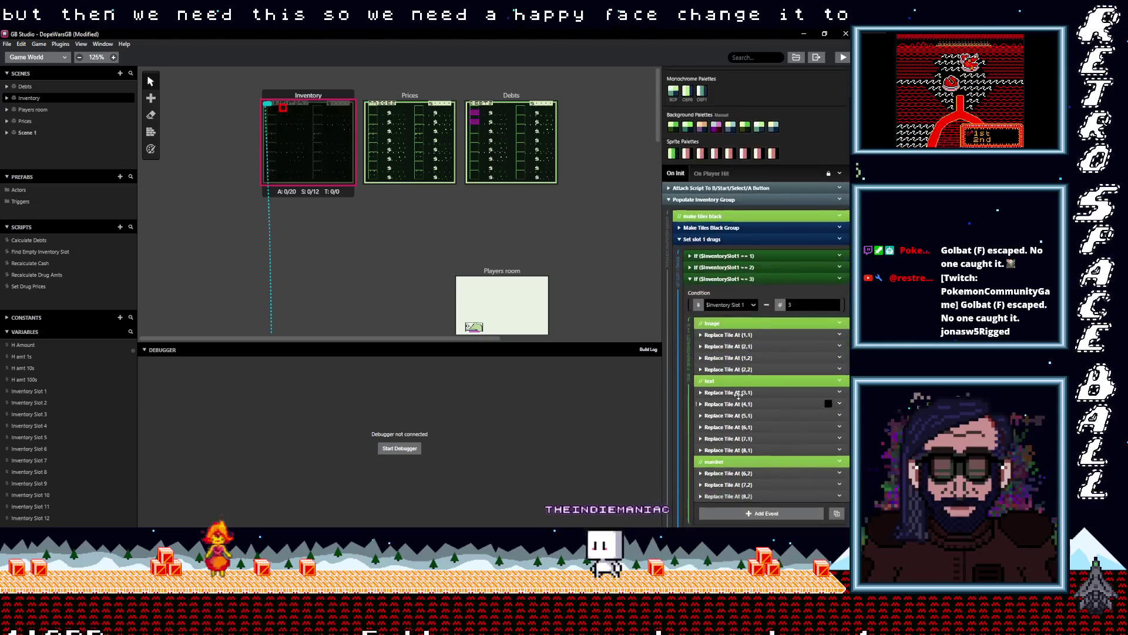
- Set the image tiles at (1,1), (2,1), (1,2), (2,2) to DrugImages tiles 4, 5, 24 and 25
left_click(729, 333)
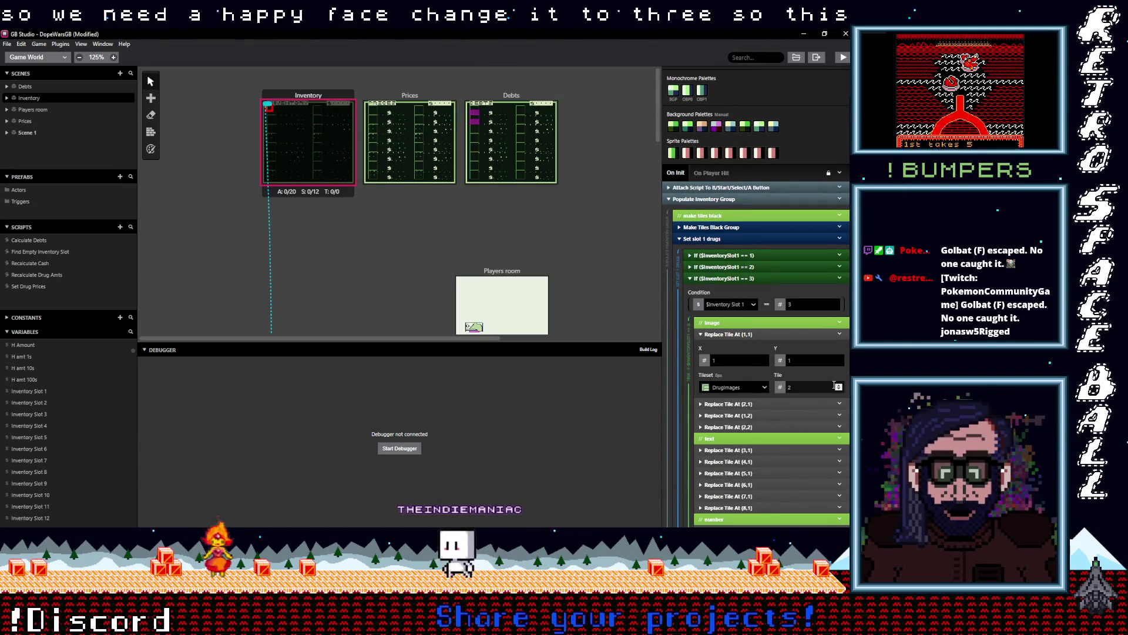
left_click(839, 386)
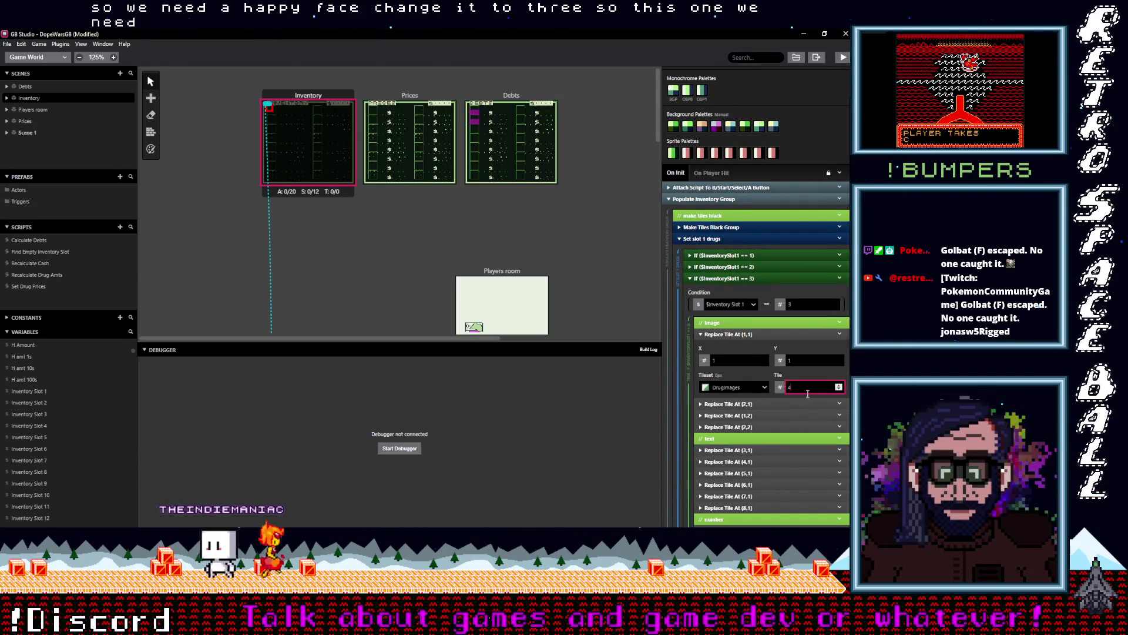
left_click(744, 404)
left_click(839, 431)
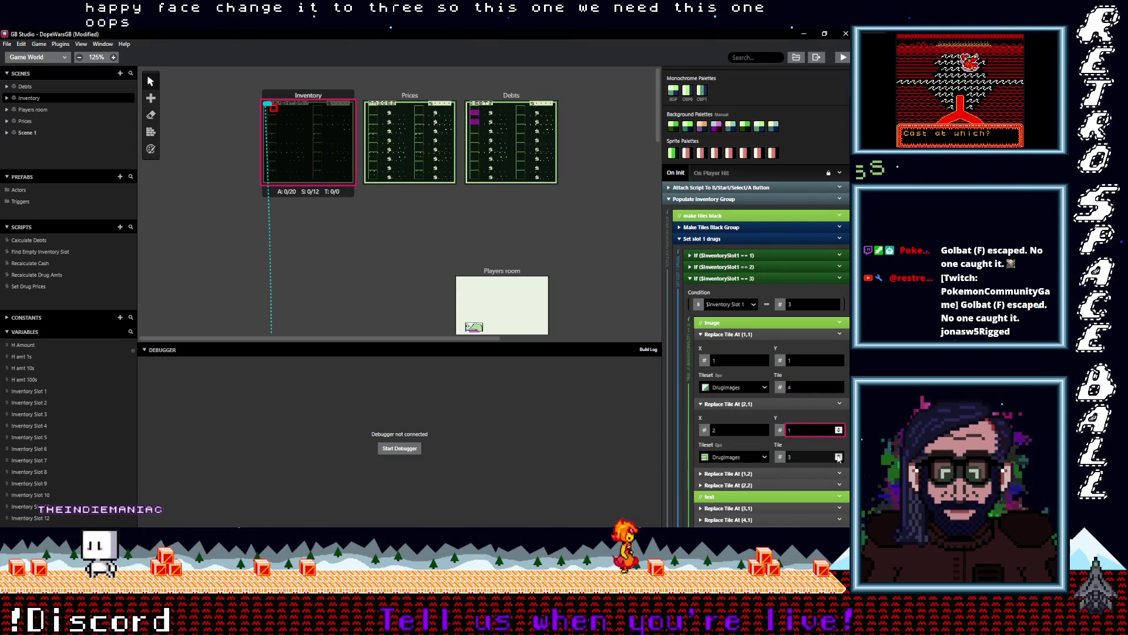
left_click(839, 458)
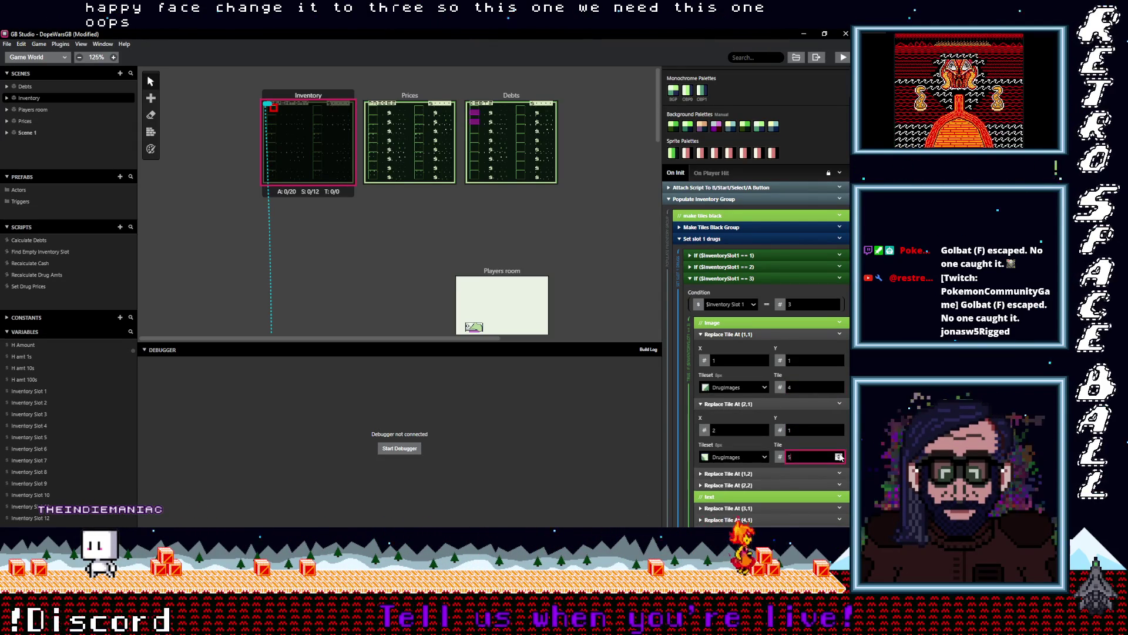
scroll(735, 392, "down", 3)
left_click(746, 336)
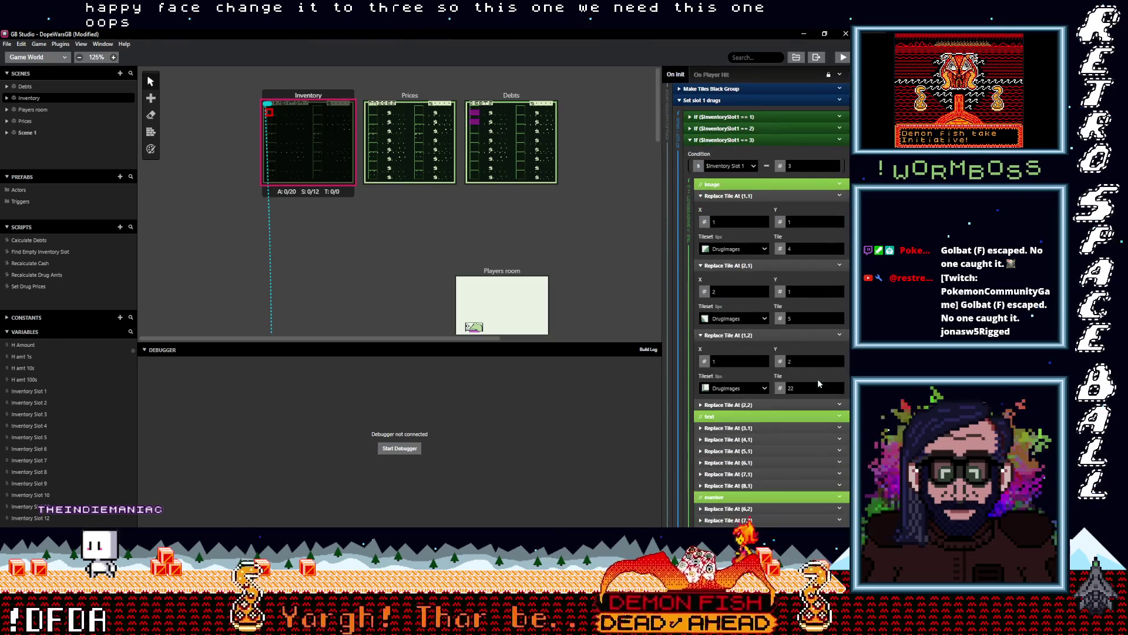
left_click(840, 387)
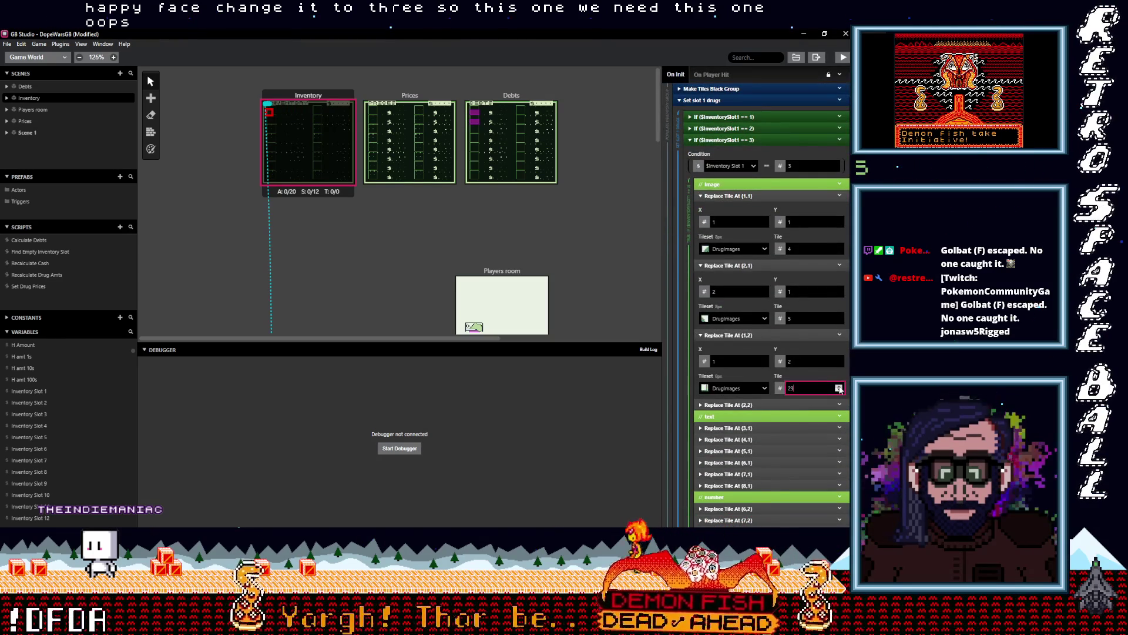
left_click(769, 406)
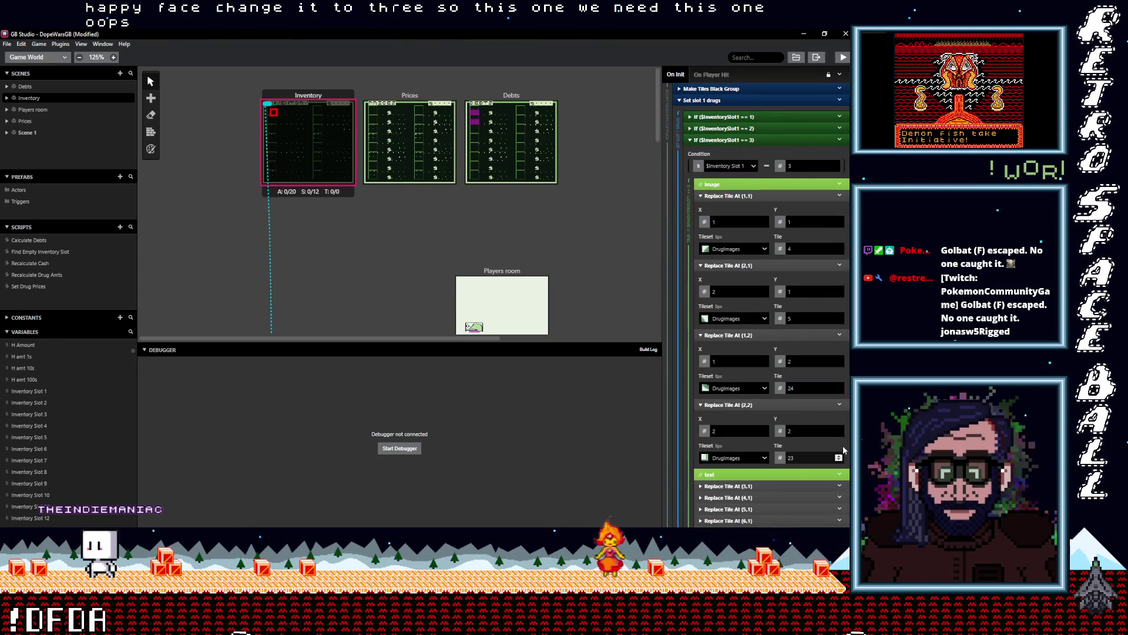
scroll(761, 444, "down", 3)
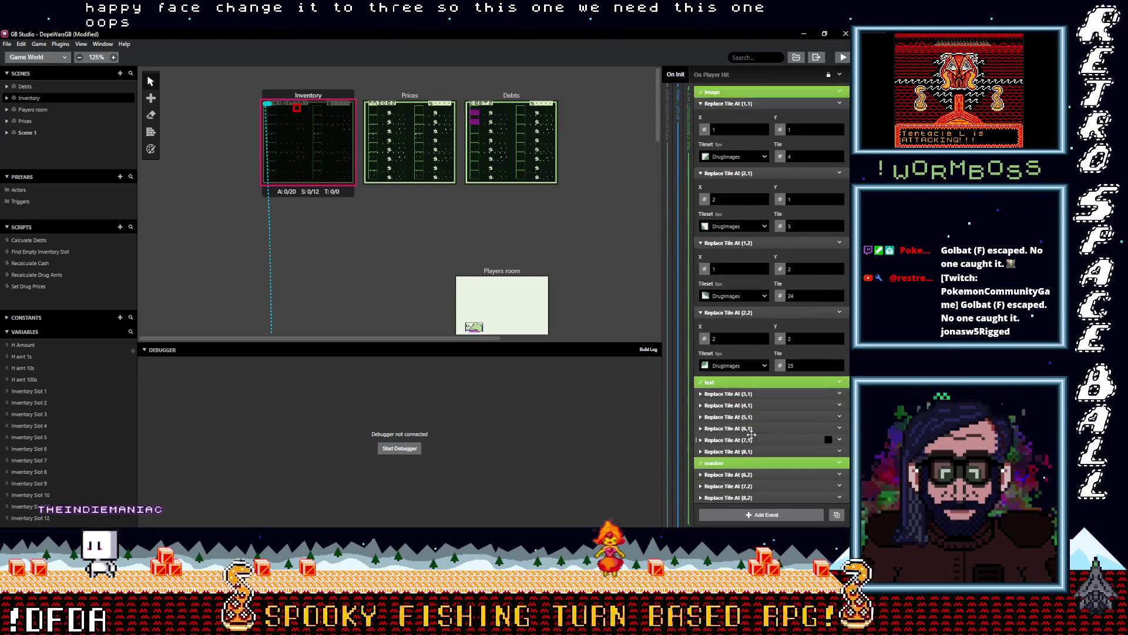
left_click(761, 402)
scroll(761, 402, "down", 2)
scroll(747, 387, "down", 1)
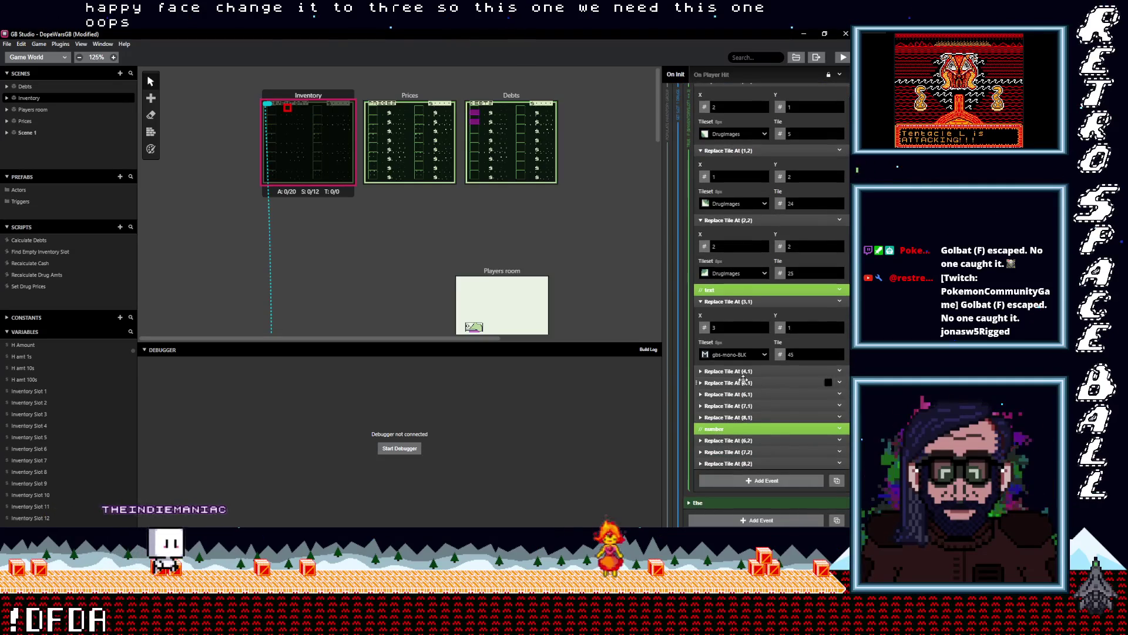
- Set the (3,1) text tile in the slot-1 == 3 branch to tile 40
left_click(765, 354)
left_click(839, 356)
left_click(841, 356)
type("40")
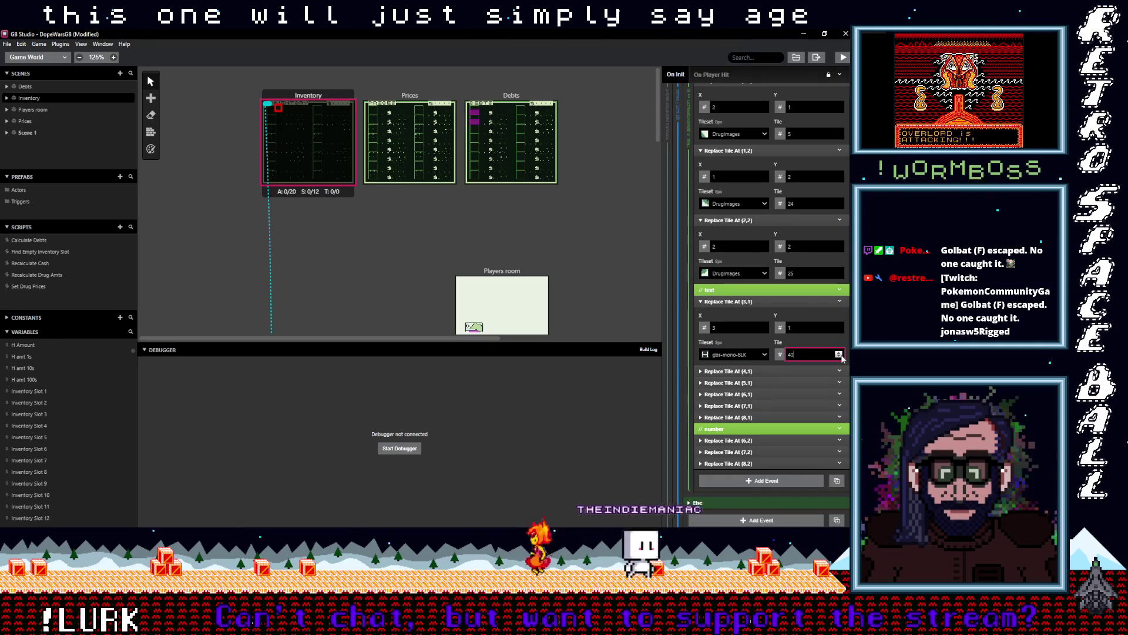
left_click(795, 372)
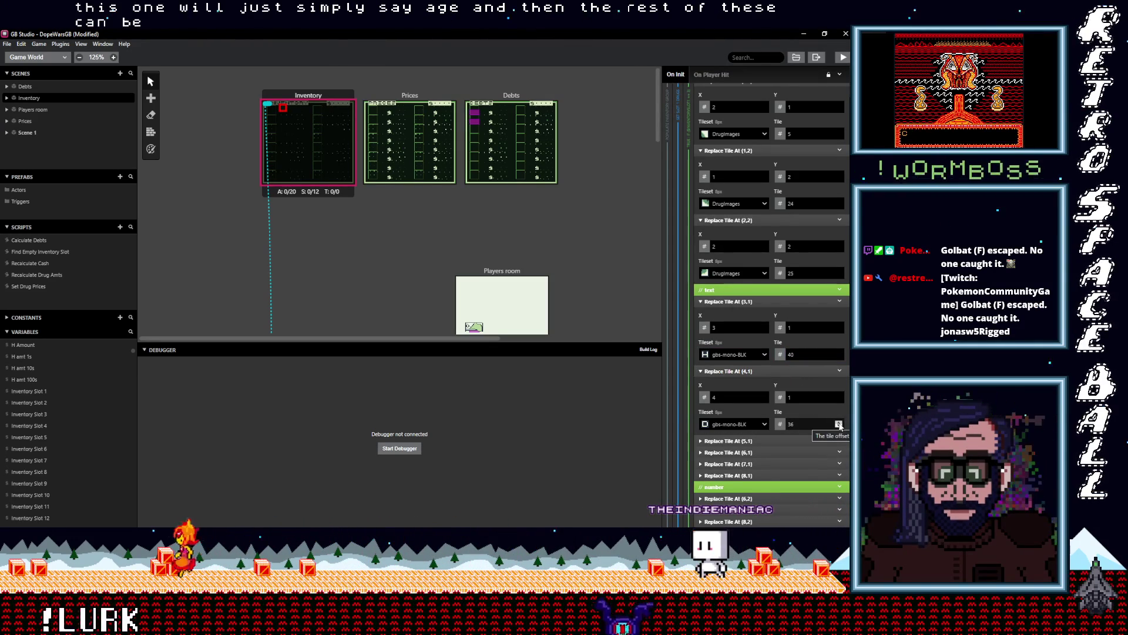
left_click(815, 373)
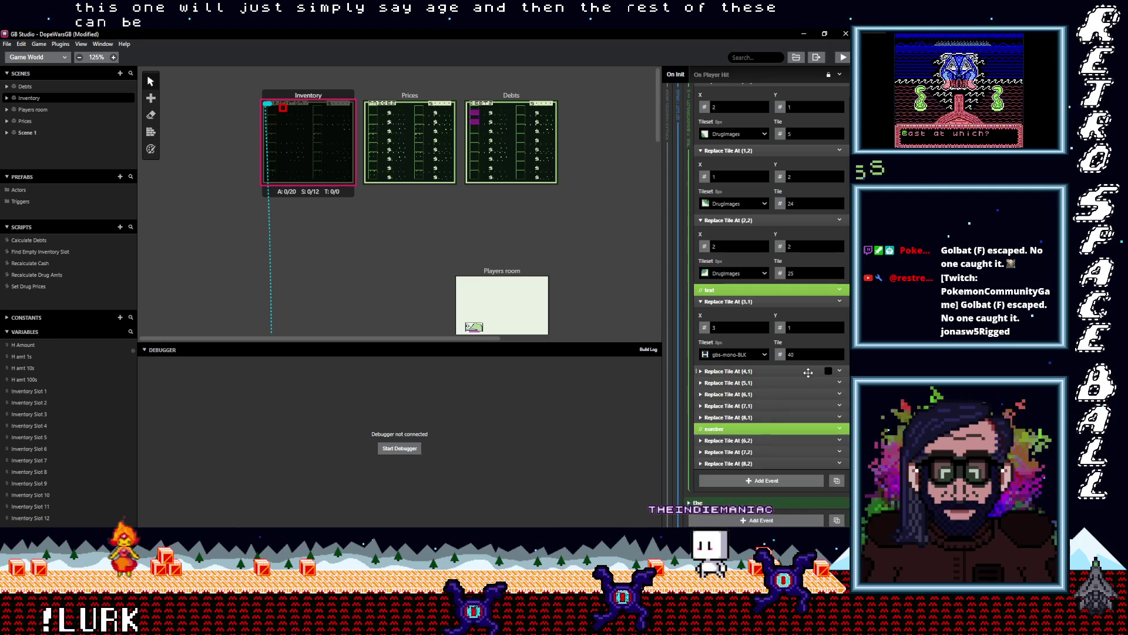
- Disable the unused text tile events (4,1) through (8,1)
left_click(798, 416, "shift")
right_click(846, 369)
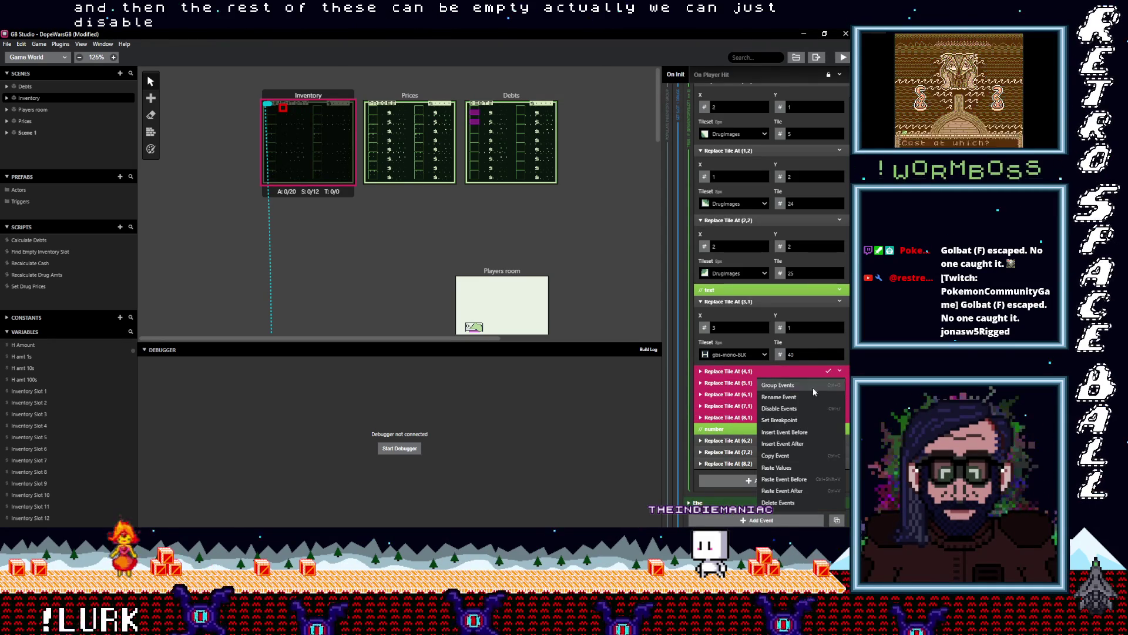
left_click(798, 407)
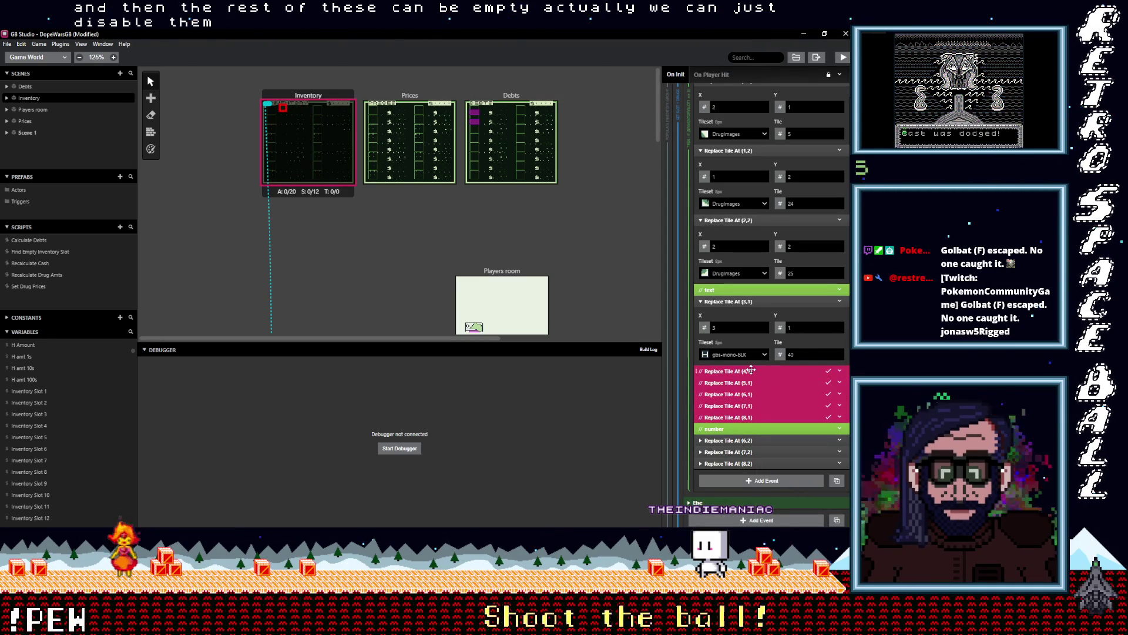
left_click(758, 442)
scroll(775, 423, "down", 2)
left_click(803, 402)
type("h")
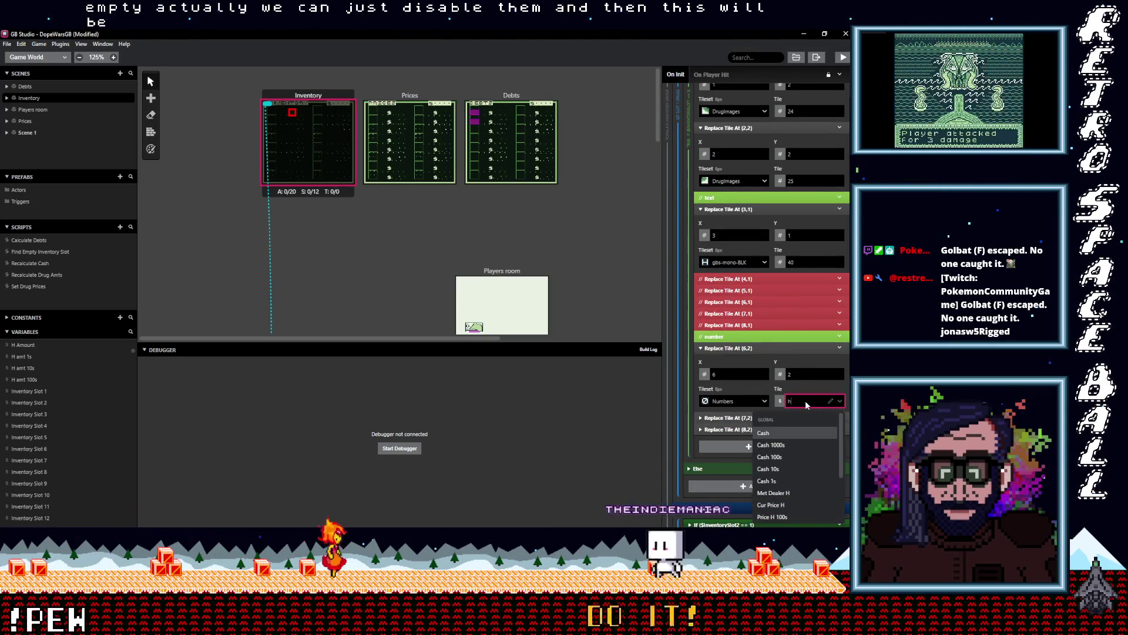
- Assign $H amt 100s, $H amt 10s and $H amt 1s to number tiles (6,2), (7,2) and (8,2)
left_click(807, 432)
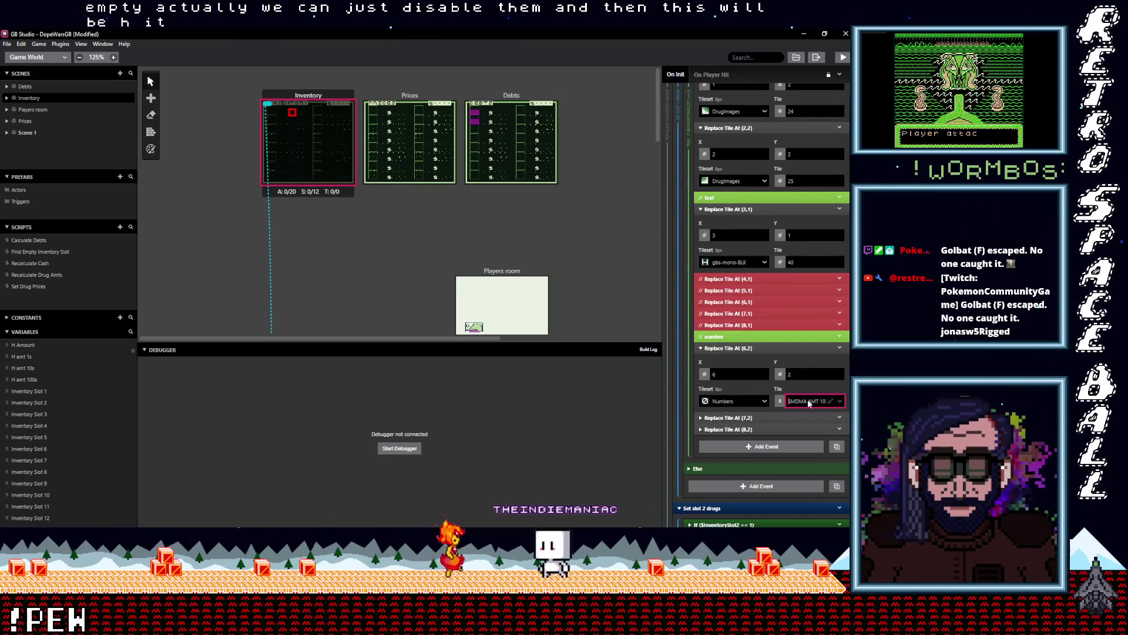
left_click(802, 401)
type("ha")
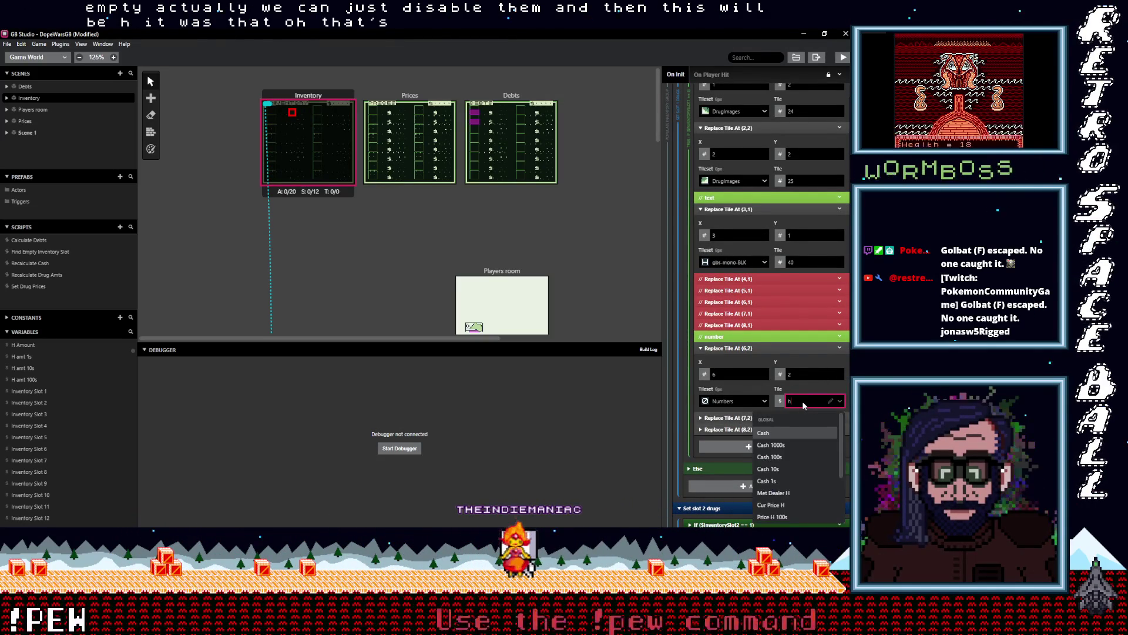
left_click(788, 465)
left_click(790, 418)
scroll(791, 418, "down", 2)
left_click(810, 379)
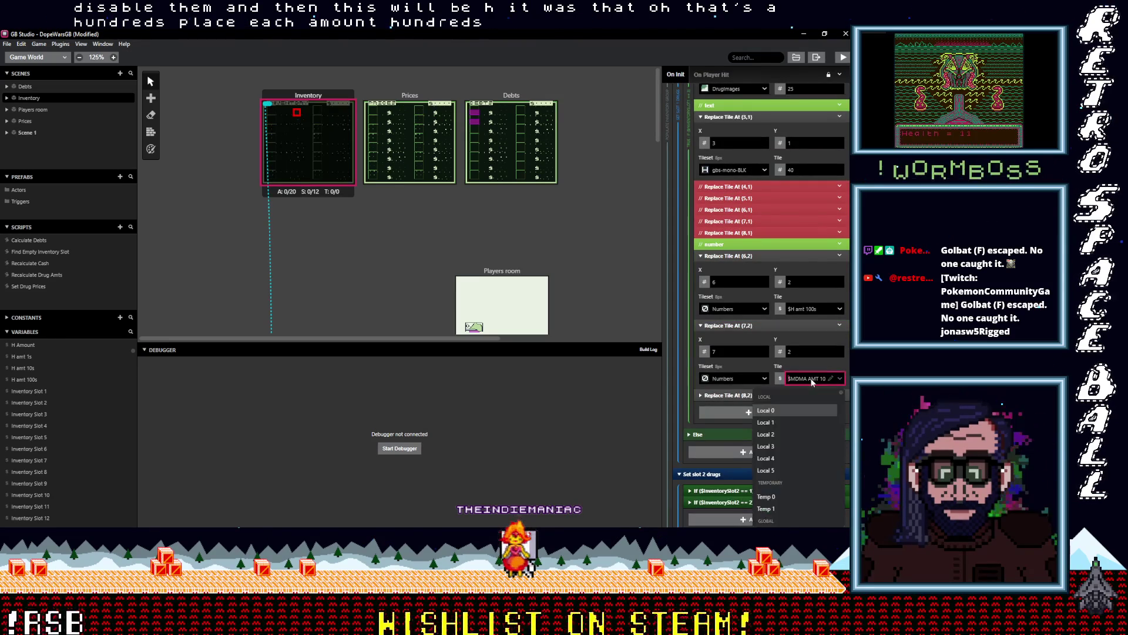
type("h am")
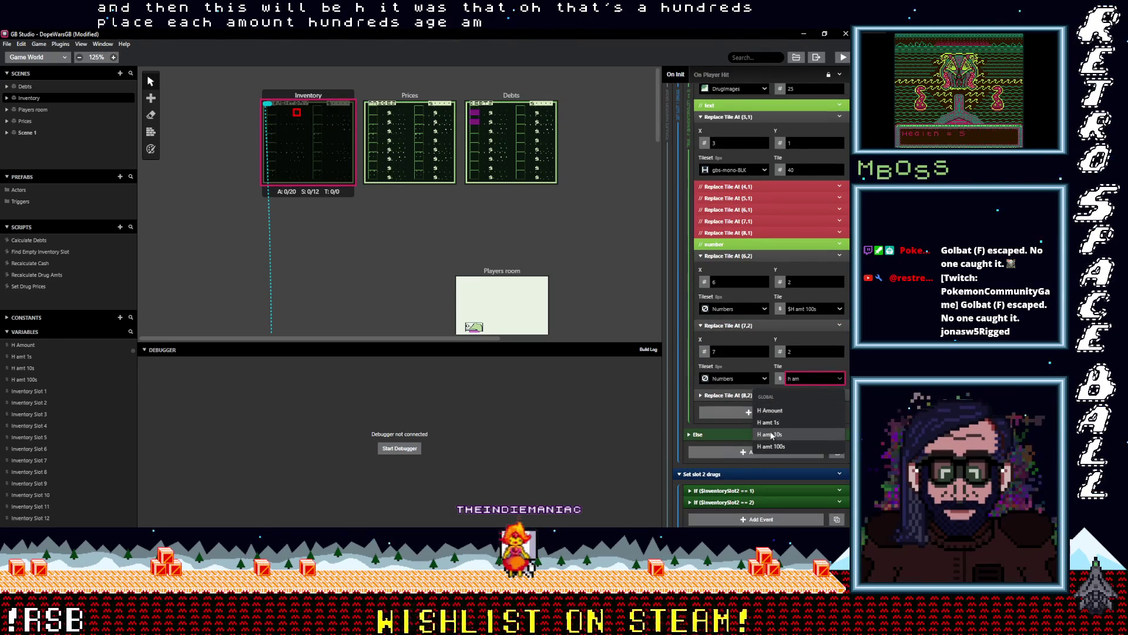
left_click(770, 434)
left_click(773, 395)
left_click(799, 450)
type("h am")
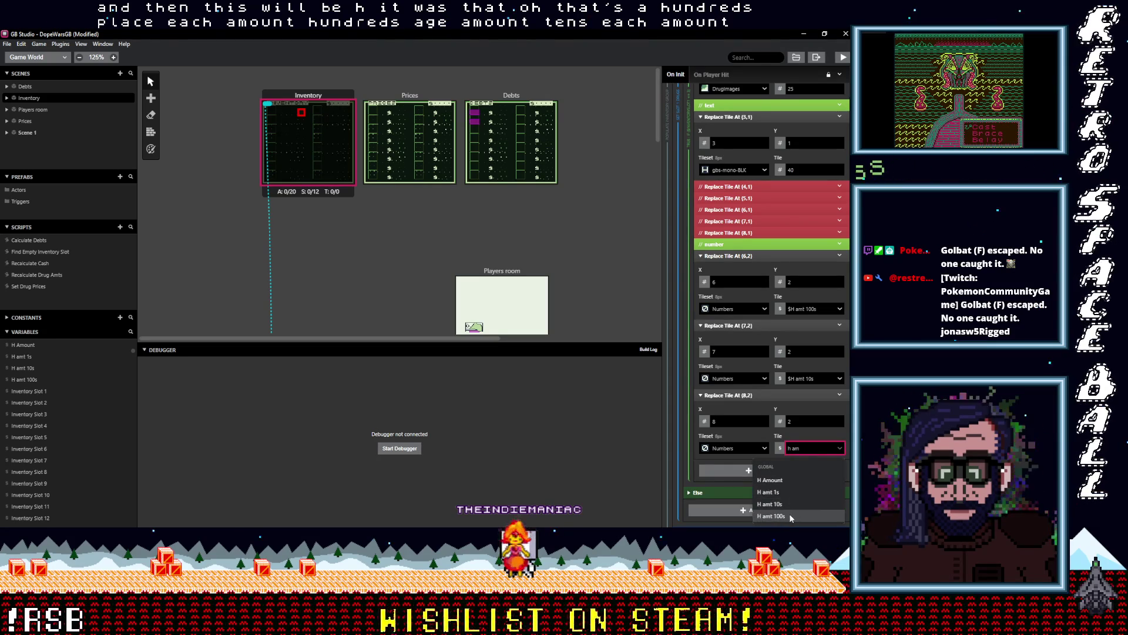
left_click(787, 491)
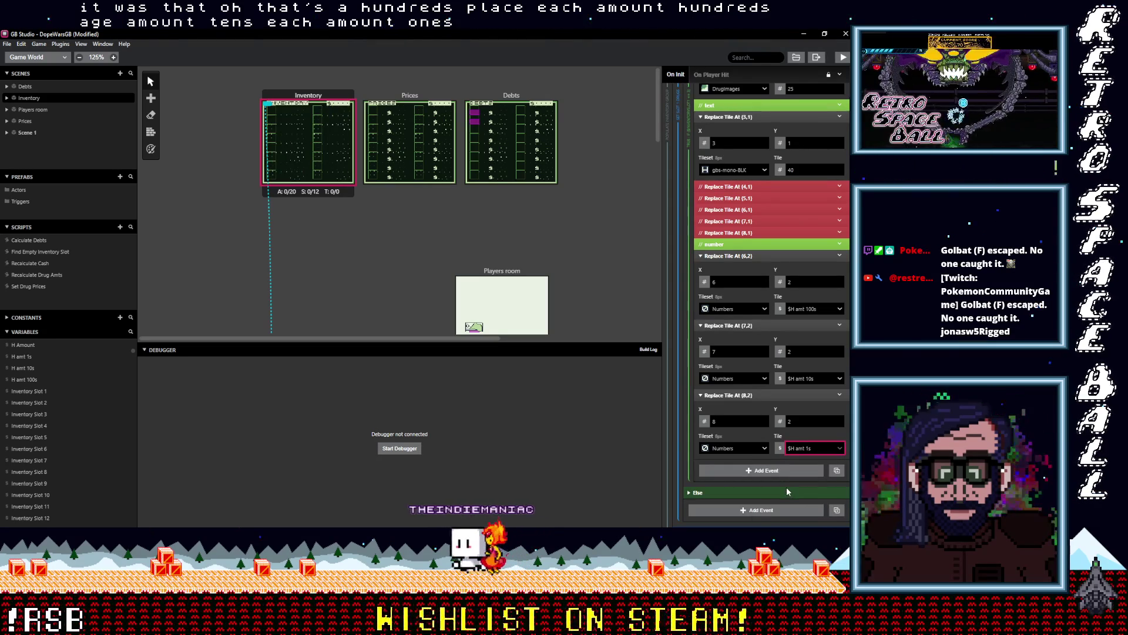
scroll(305, 142, "up", 5)
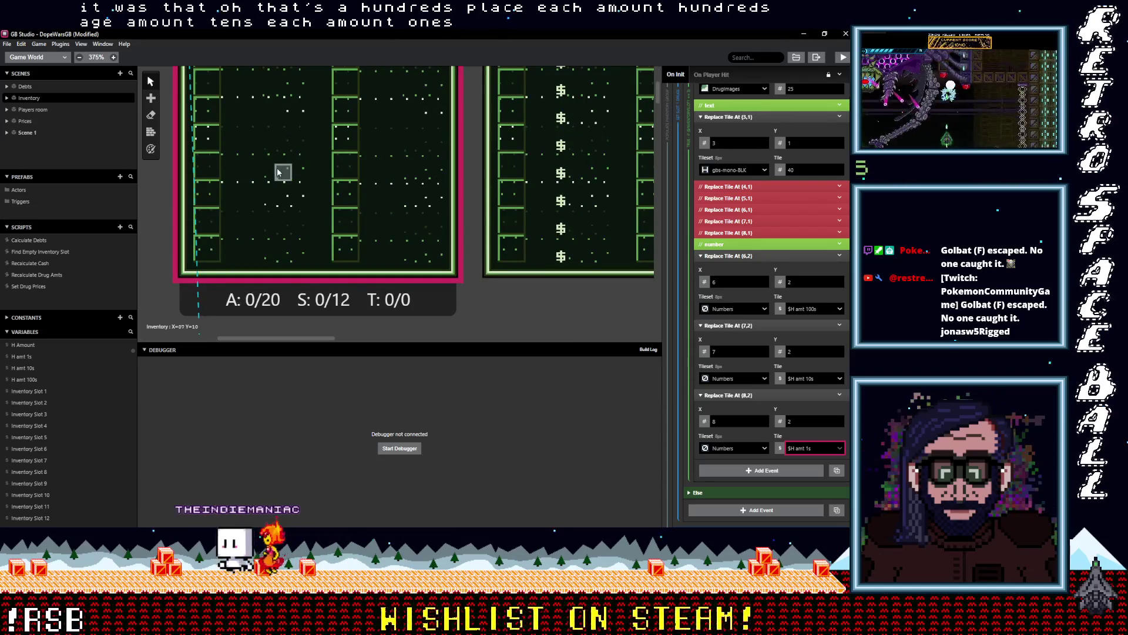
- Fold up the drug-3 branch and Set slot 1 drugs group, then copy If ($InventorySlot2 == 2)
scroll(285, 174, "down", 1)
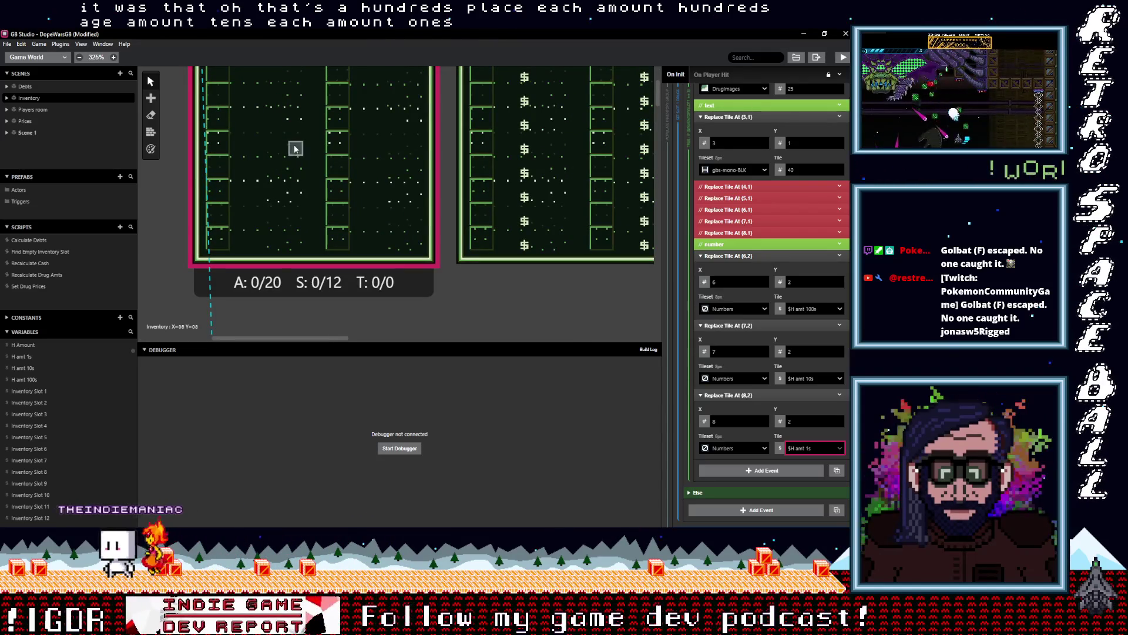
scroll(274, 148, "up", 5)
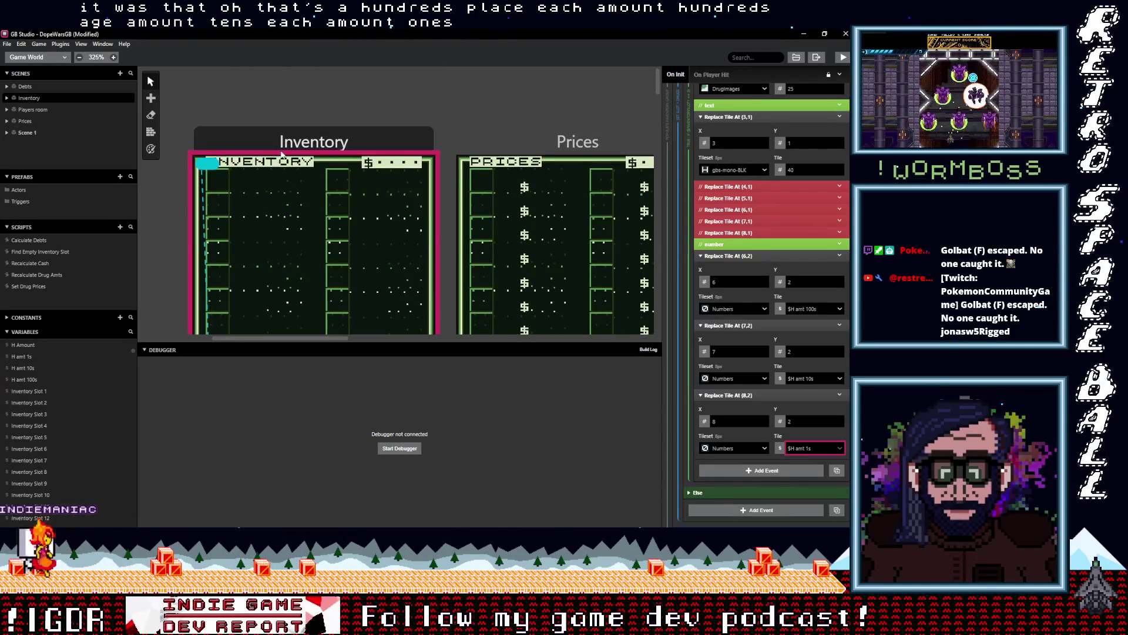
scroll(283, 154, "down", 3)
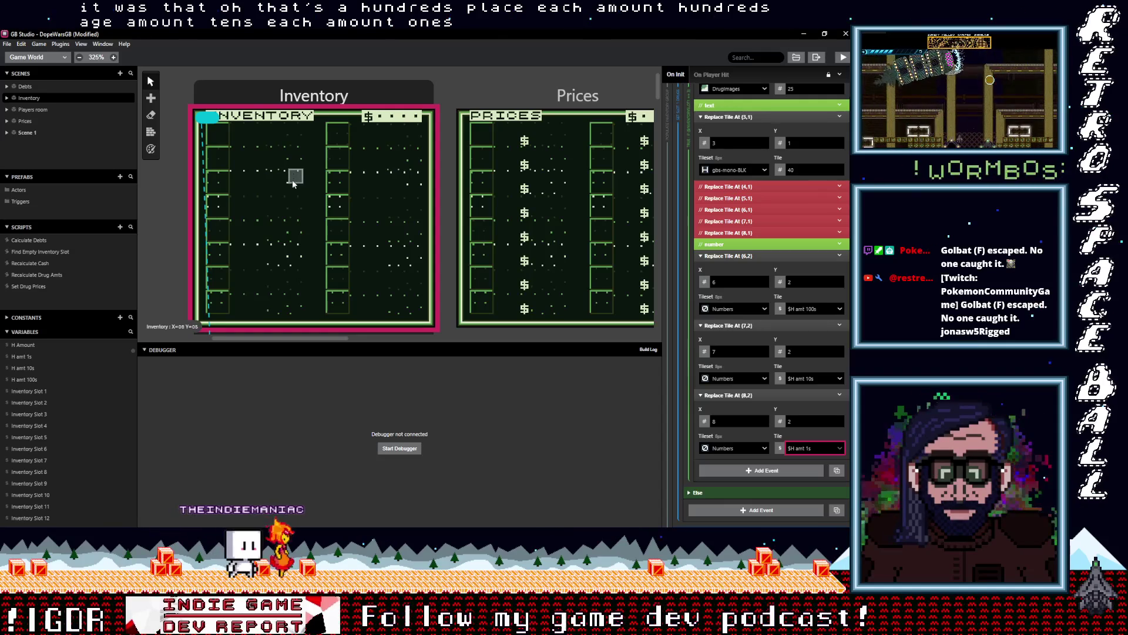
scroll(821, 369, "down", 3)
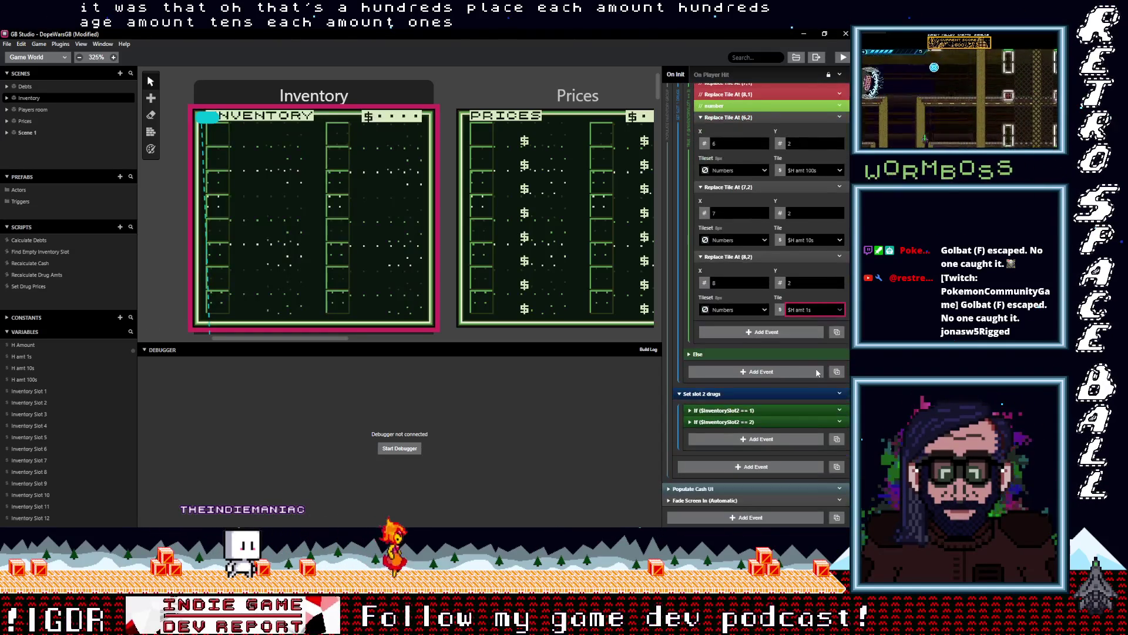
scroll(799, 353, "up", 10)
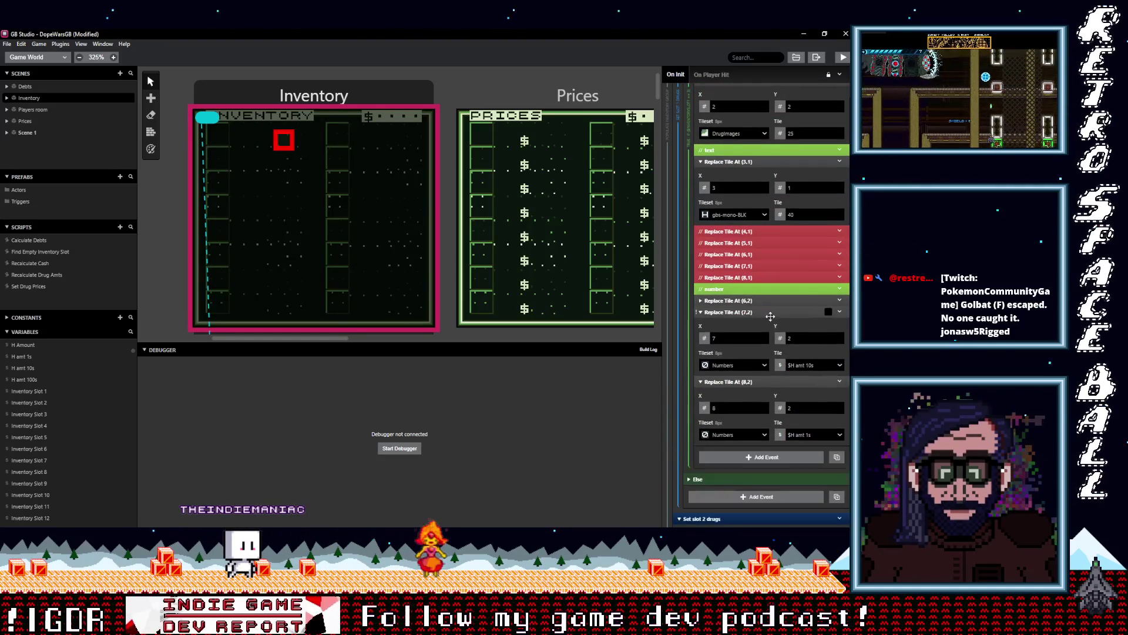
scroll(773, 324, "up", 6)
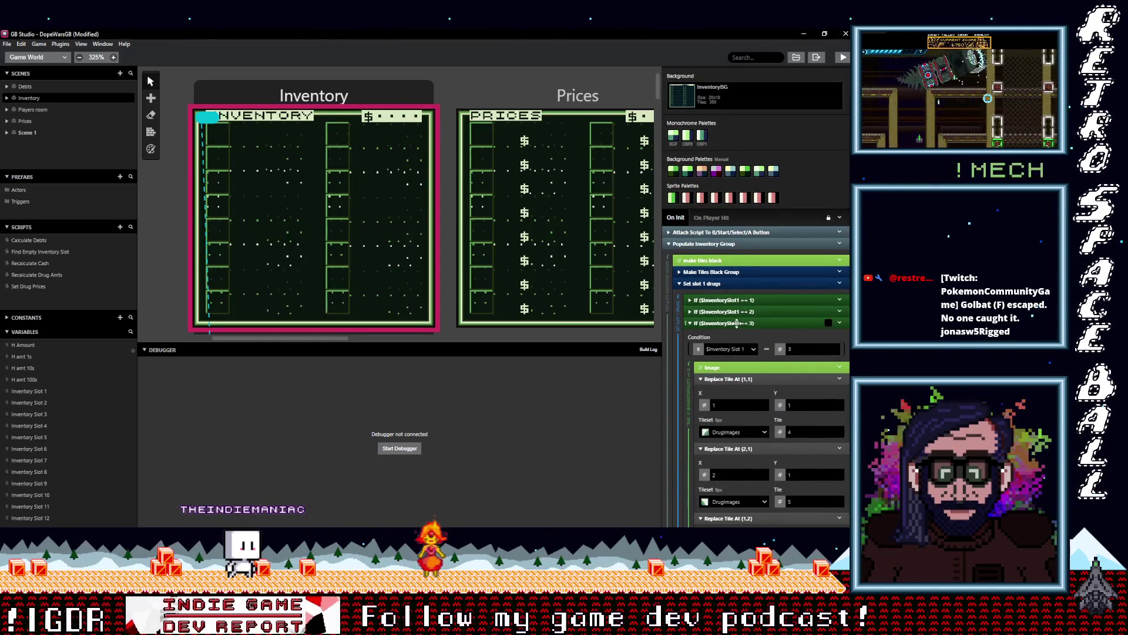
left_click(737, 323)
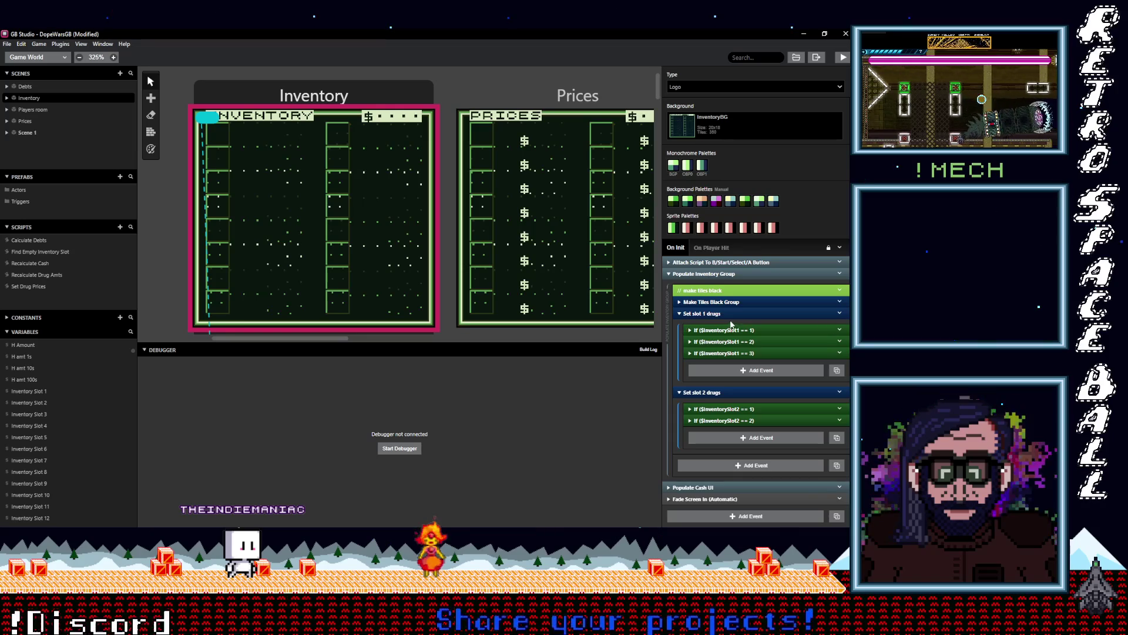
left_click(727, 313)
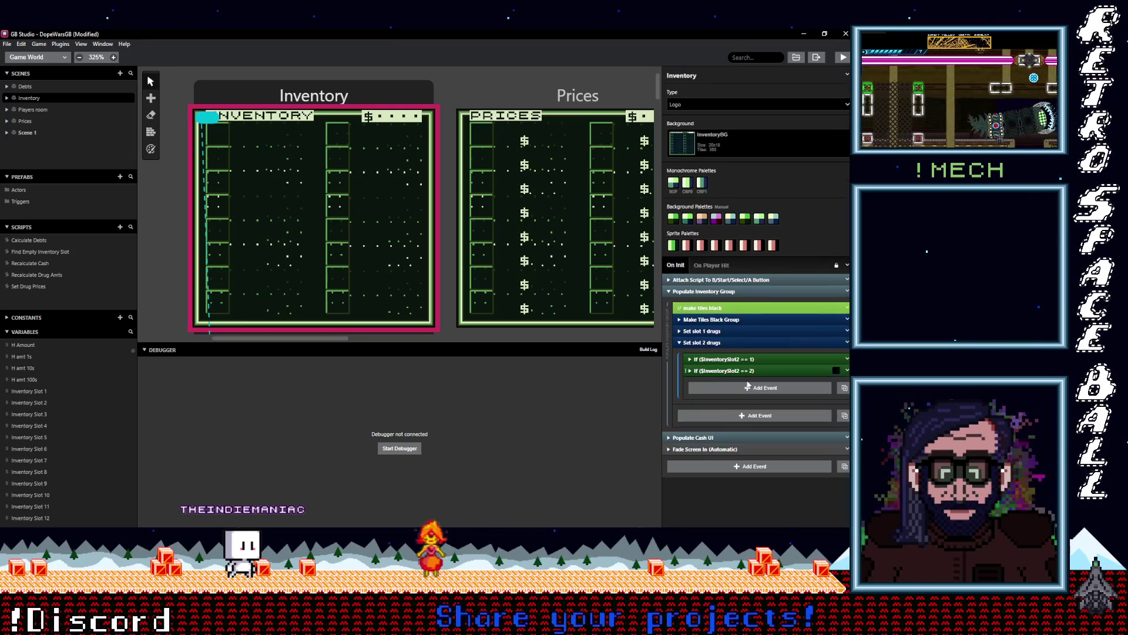
left_click(847, 371)
left_click(783, 455)
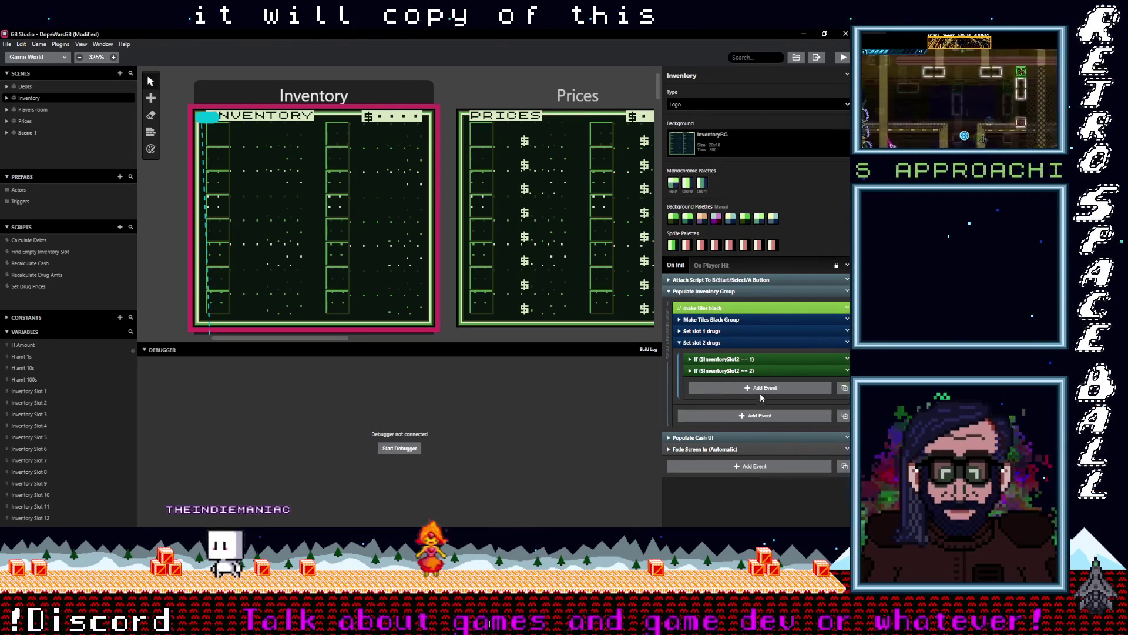
- Paste the copied If event into the slot 2 group and change its condition to 3
left_click(761, 388)
key("Escape")
left_click(761, 388, "alt")
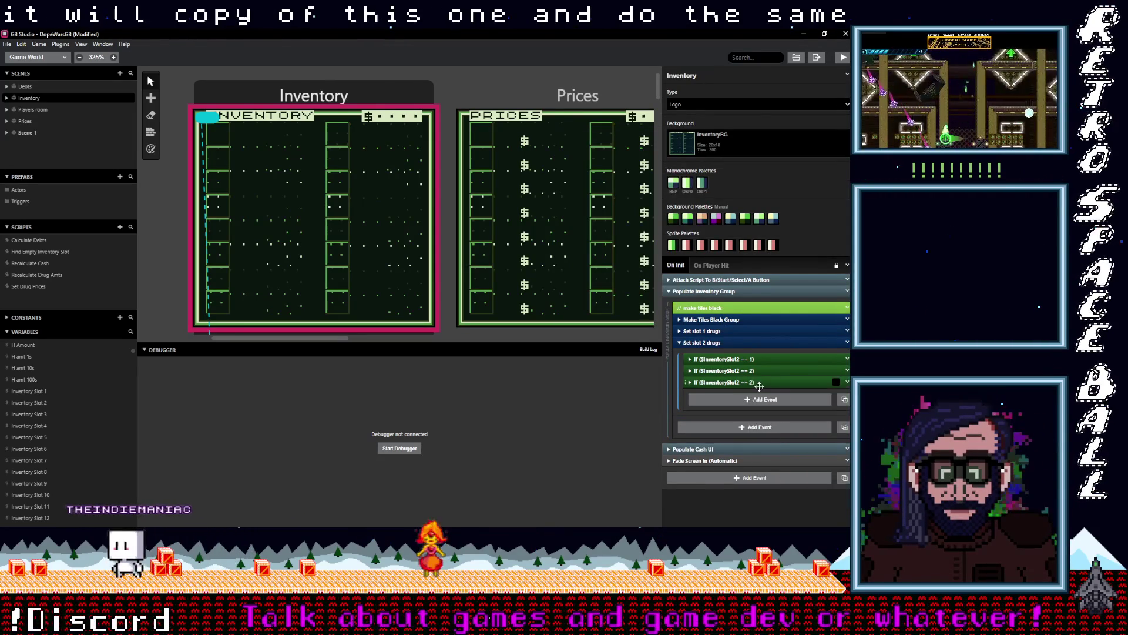
type("3")
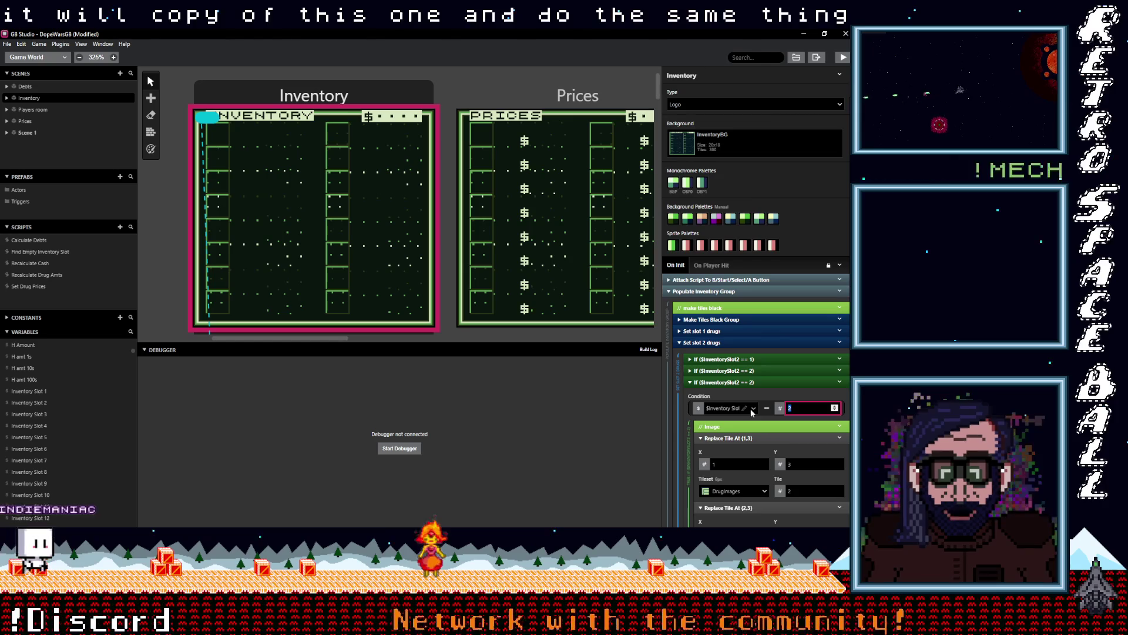
scroll(758, 400, "down", 2)
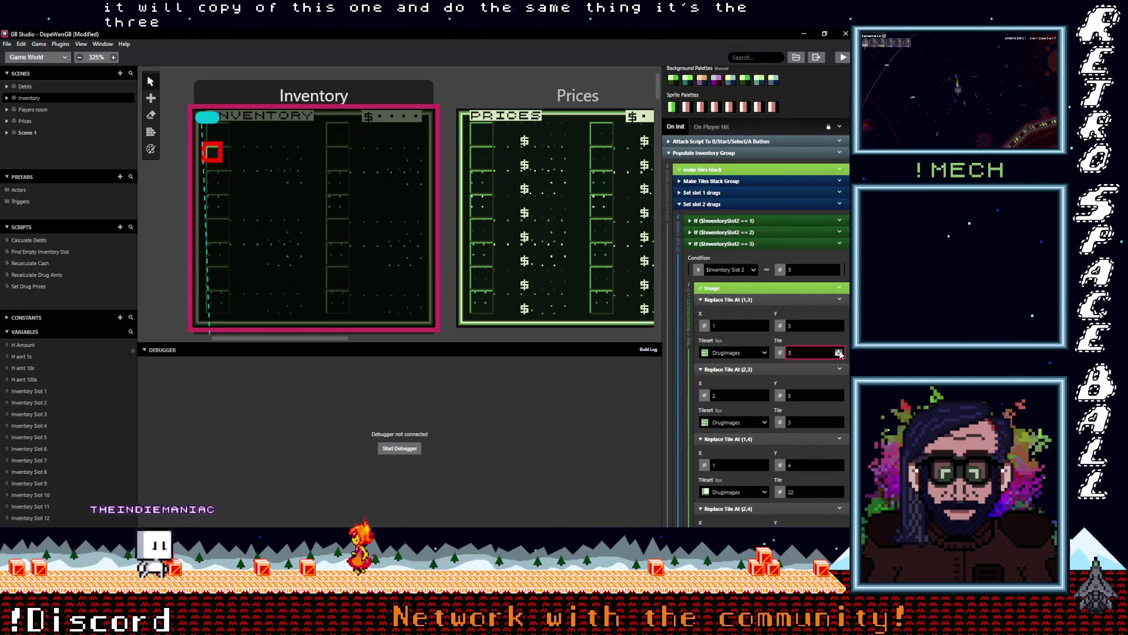
- Set drug tiles (2,3) to 5 and (2,4) to 25, and text tile (3,3) to 40
left_click(840, 420)
left_click(839, 420)
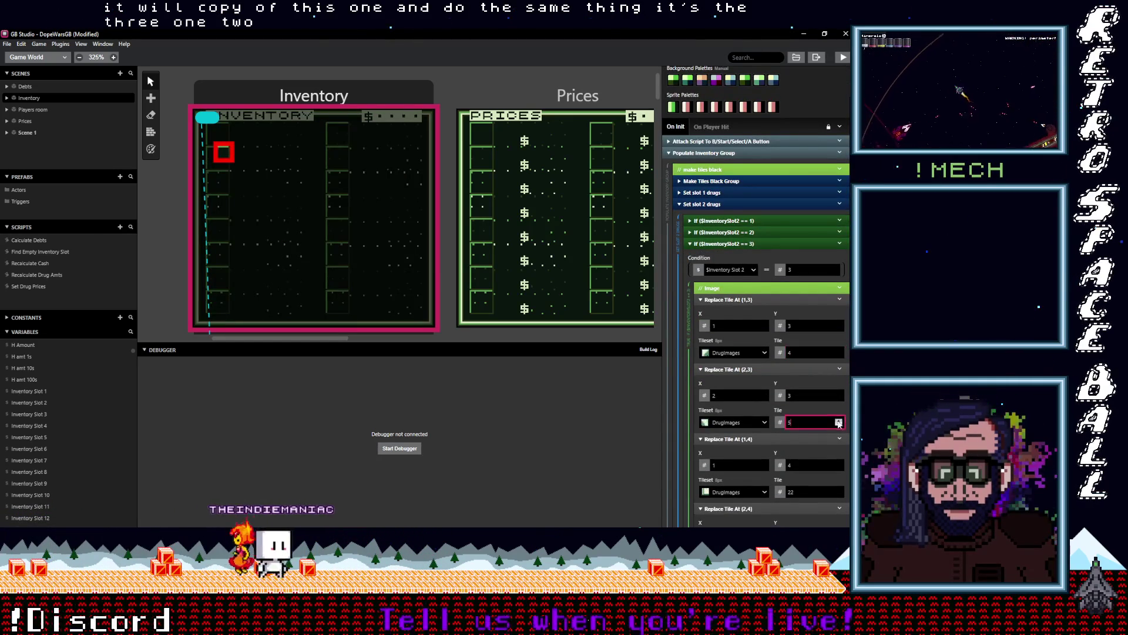
scroll(840, 412, "down", 2)
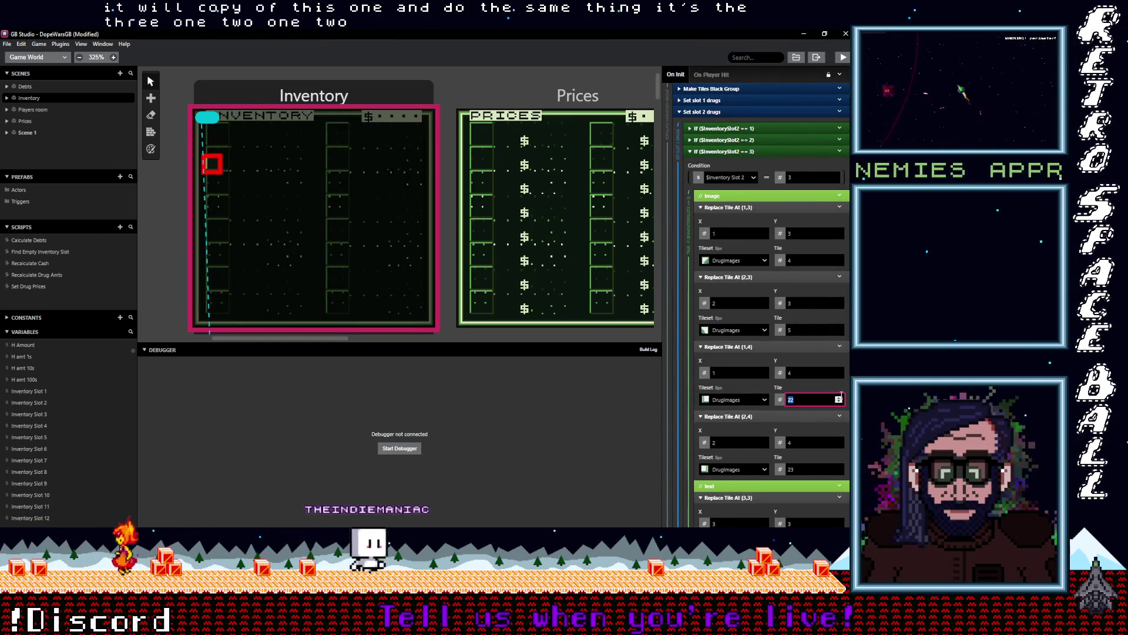
scroll(837, 402, "down", 2)
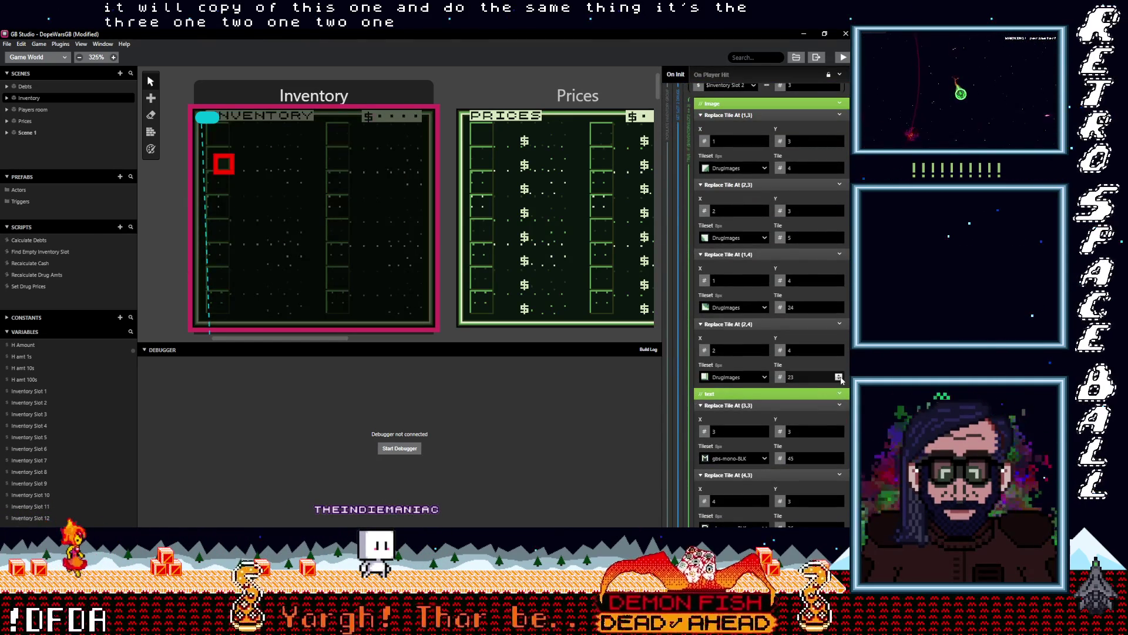
left_click(840, 375)
scroll(823, 379, "down", 3)
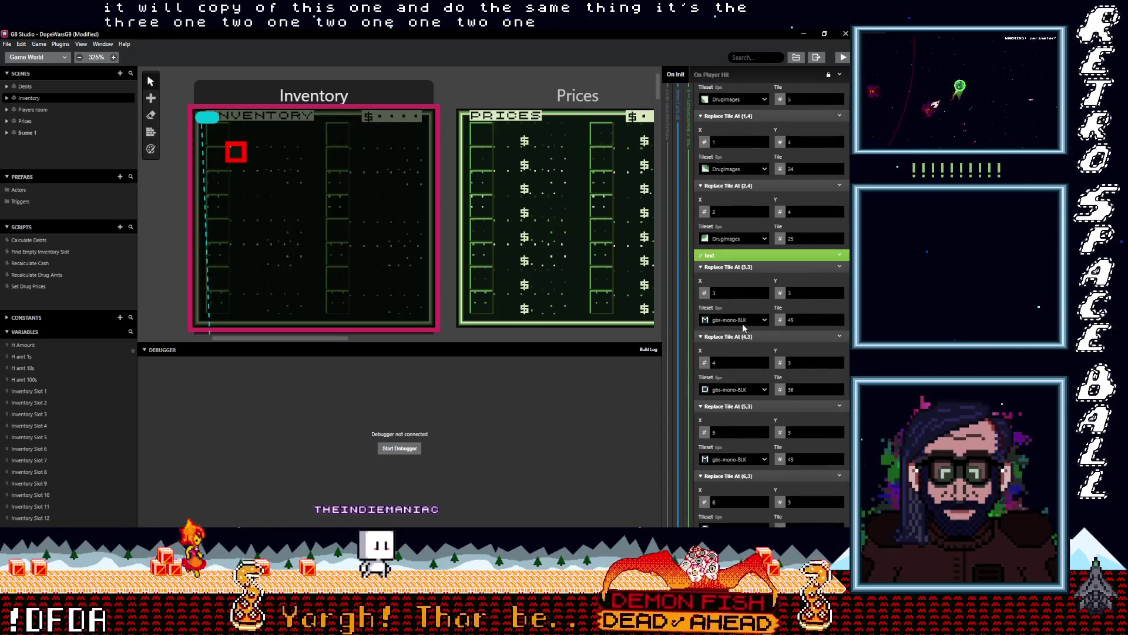
left_click(839, 322)
left_click(839, 322)
left_click(839, 322)
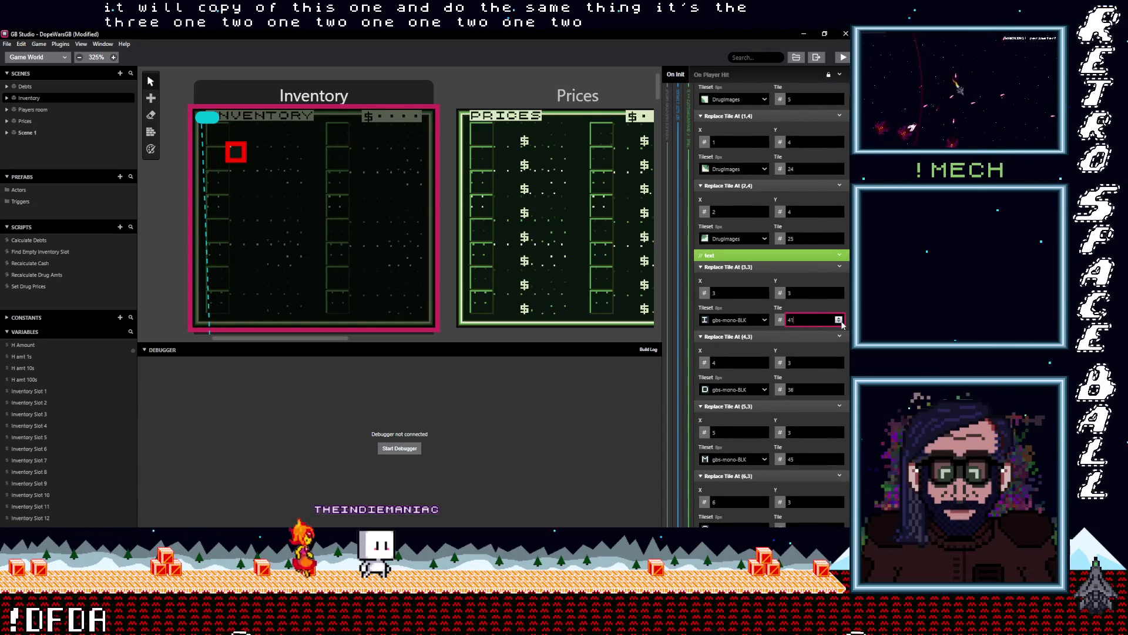
- Collapse and disable the text tile events (4,3) through (8,3)
left_click(800, 336)
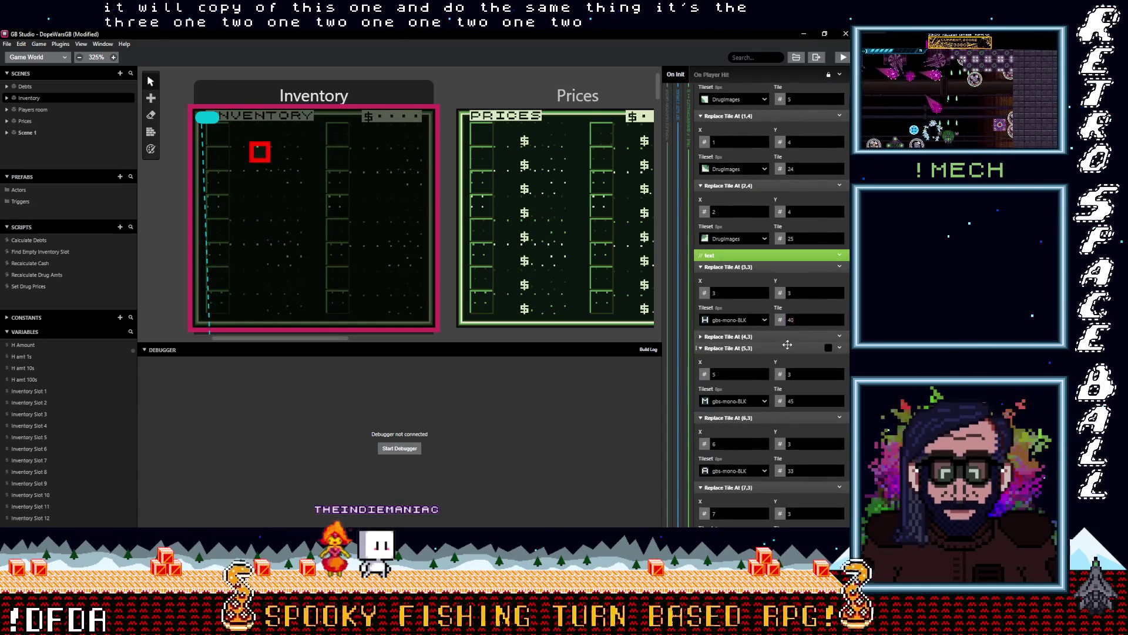
left_click(793, 348)
left_click(786, 359)
left_click(779, 371)
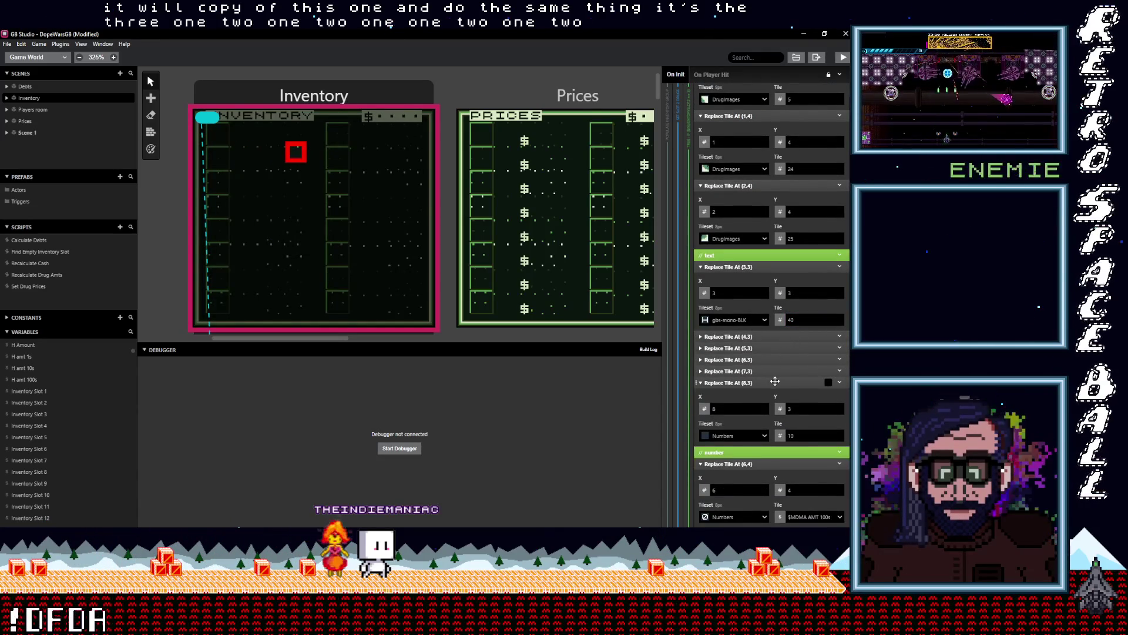
left_click(775, 381)
left_click(774, 383, "shift")
left_click(773, 371, "shift")
left_click(772, 348, "shift")
left_click(769, 337, "shift")
right_click(758, 336)
left_click(791, 377)
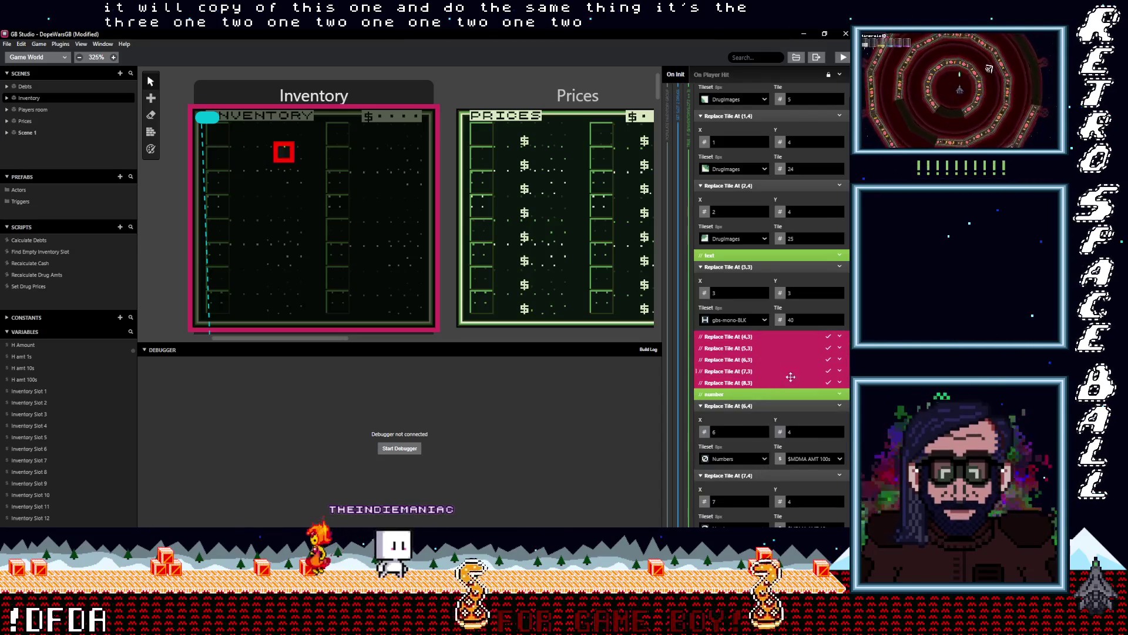
- Set number tiles (6,4), (7,4), (8,4) to $H amt 100s, 10s and 1s
scroll(822, 373, "down", 2)
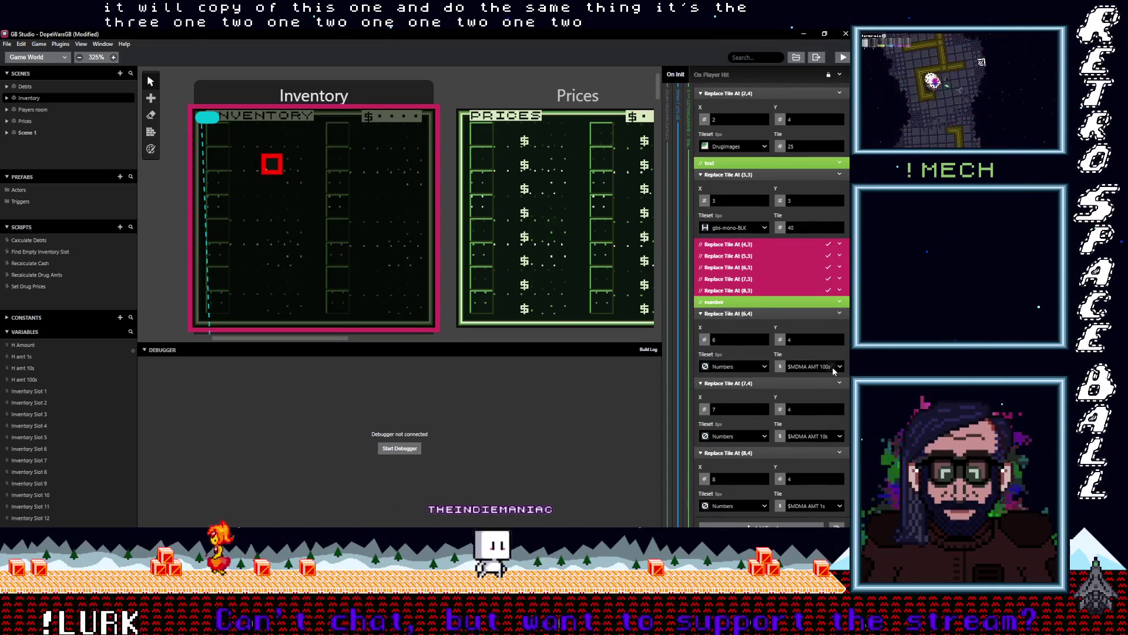
left_click(826, 367)
type("h")
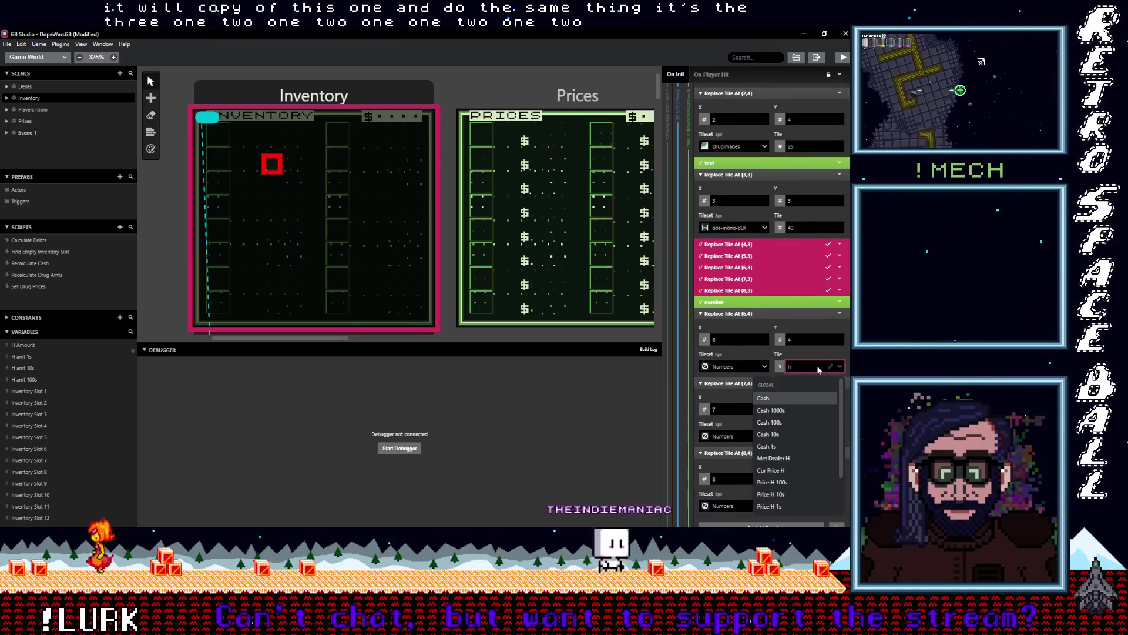
type(" am")
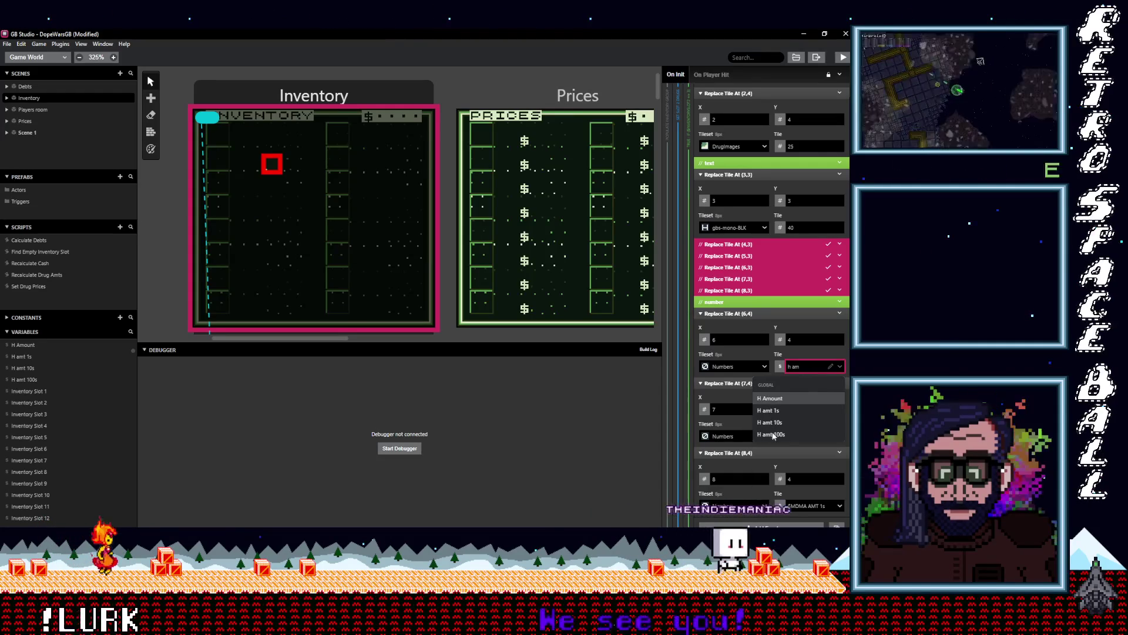
left_click(773, 434)
left_click(815, 437)
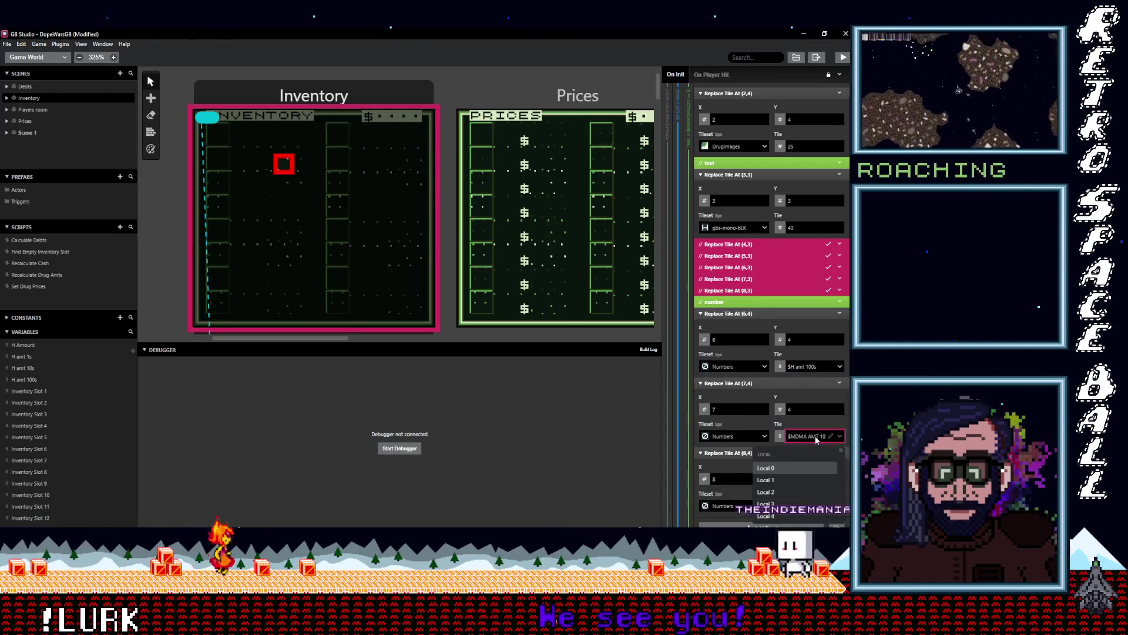
type("h am")
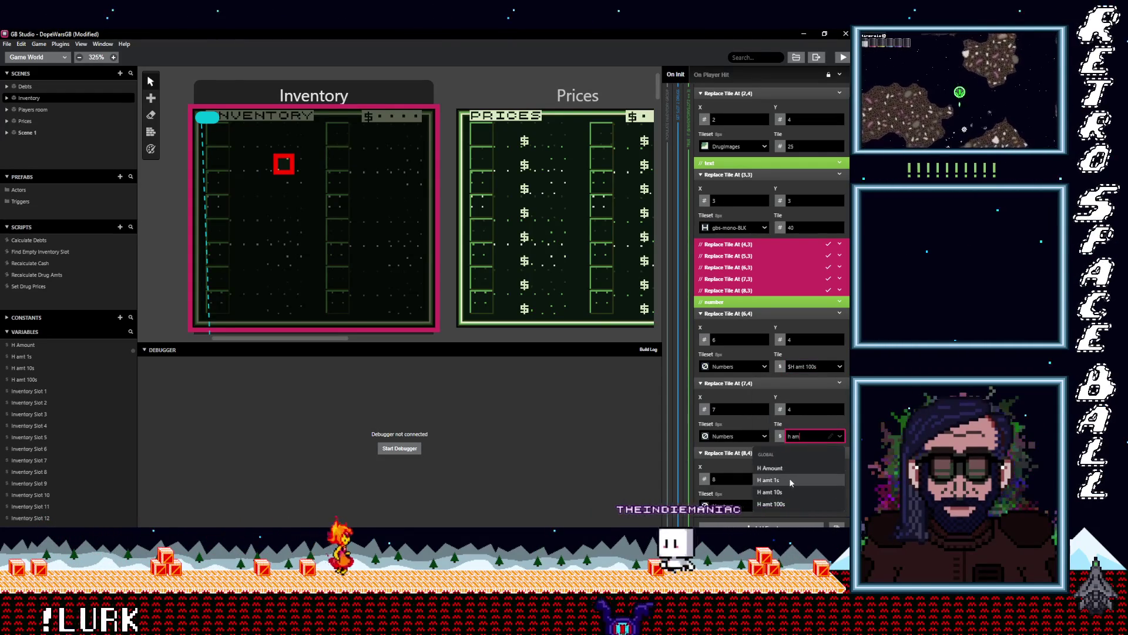
left_click(790, 480)
left_click(817, 506)
type("h")
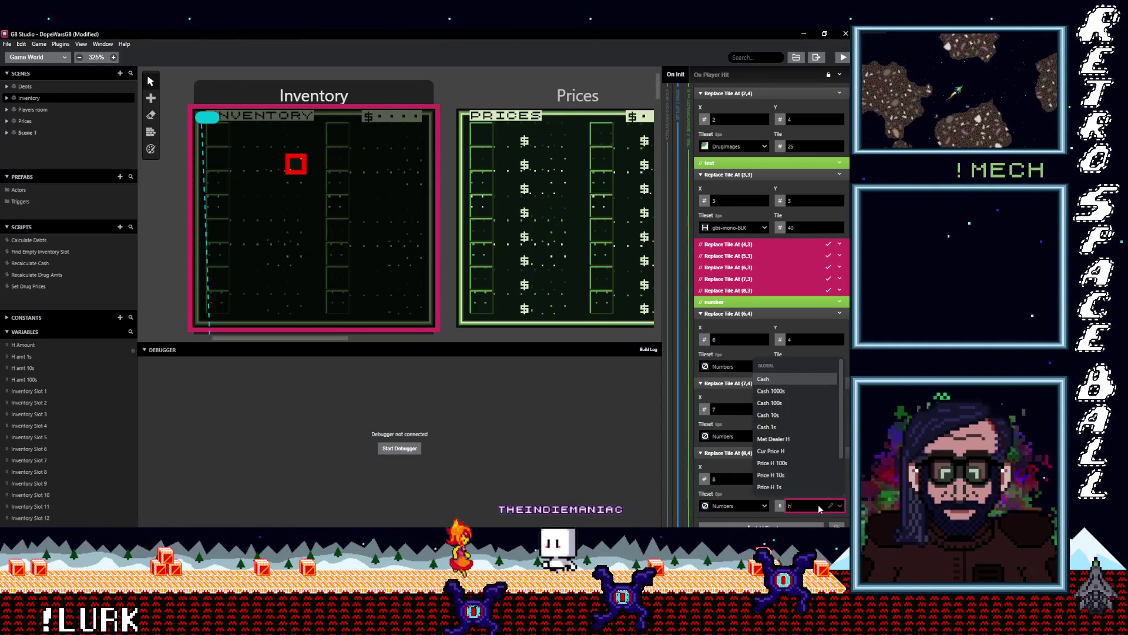
type(" amt 1s")
key("Return")
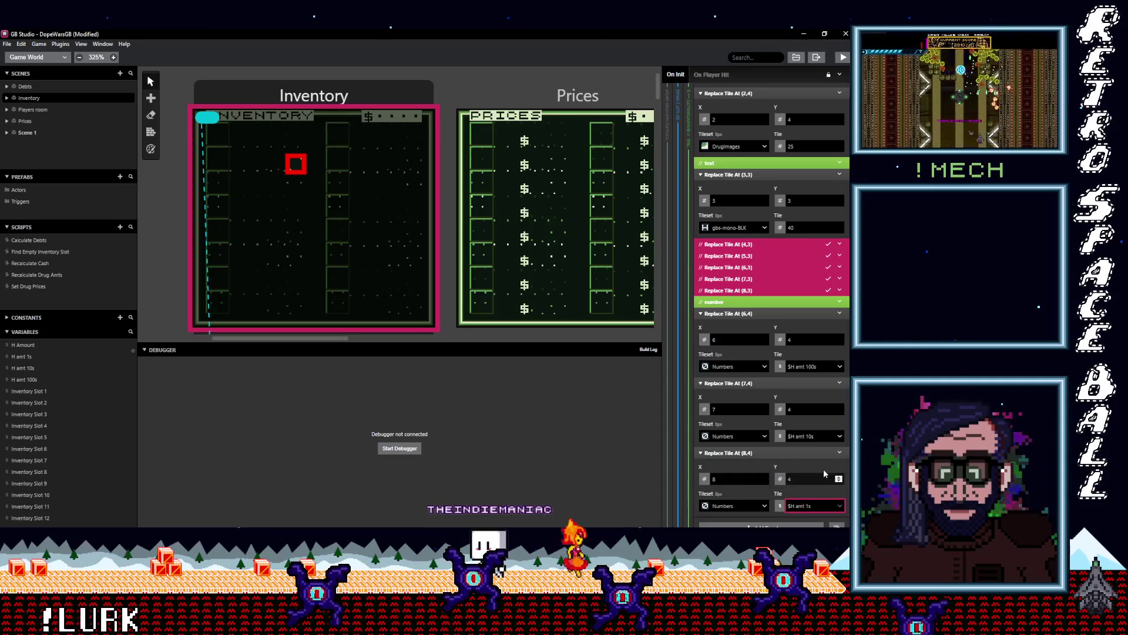
scroll(823, 469, "down", 3)
scroll(822, 468, "up", 2)
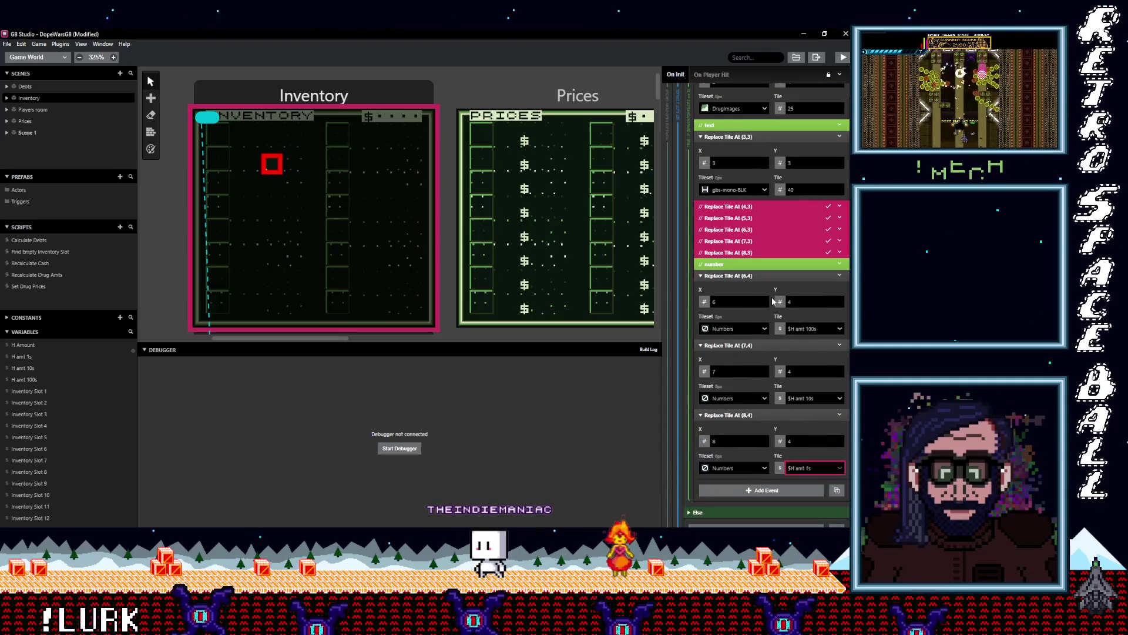
scroll(764, 294, "up", 15)
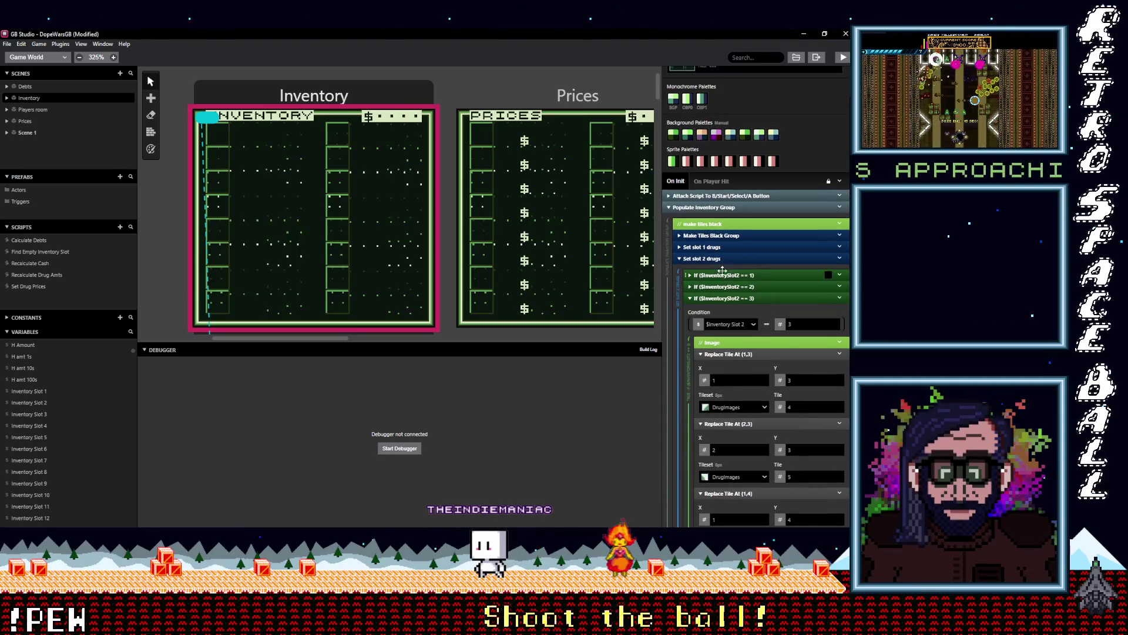
- Copy the collapsed Set slot 2 drugs group, paste a duplicate below, and expand its == 1 branch
left_click(739, 259)
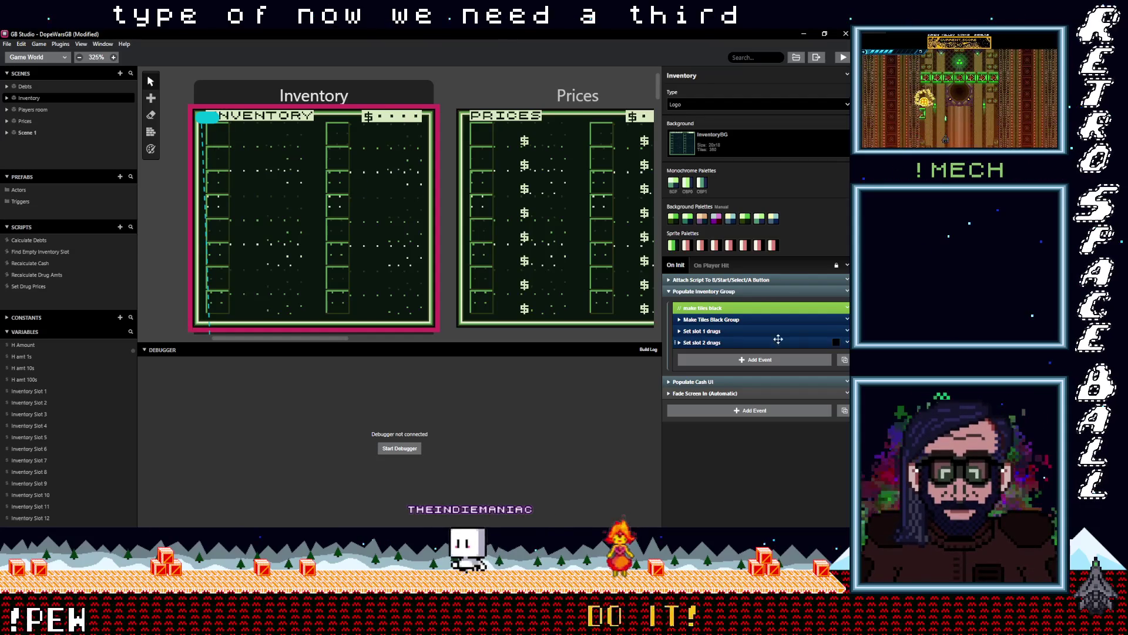
left_click(847, 342)
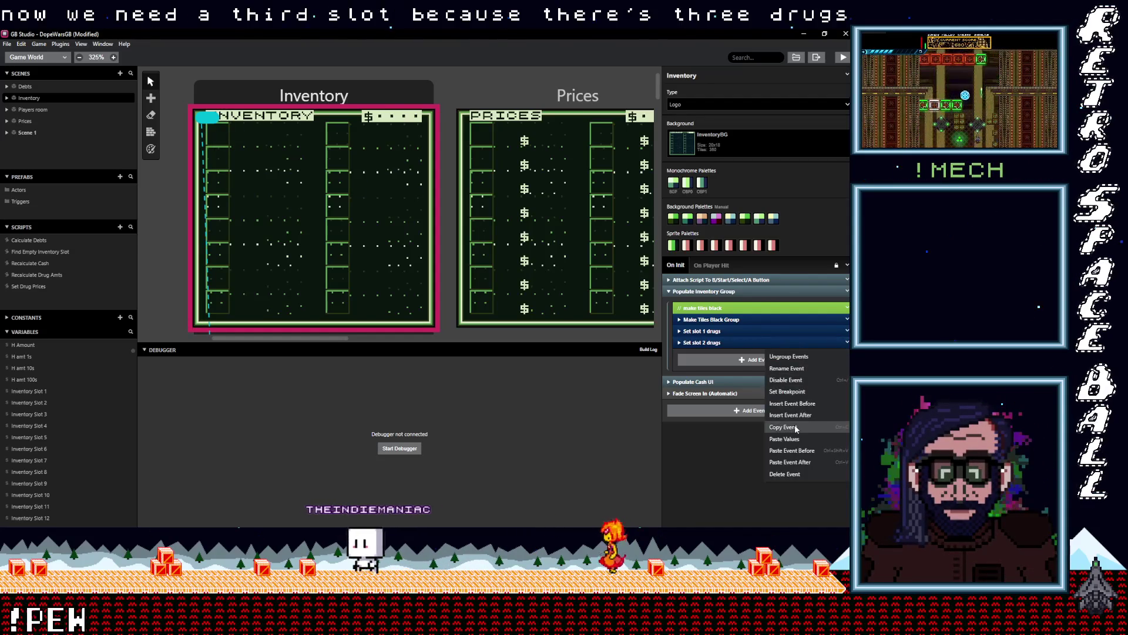
left_click(784, 426)
key("ctrl+v")
left_click(743, 355)
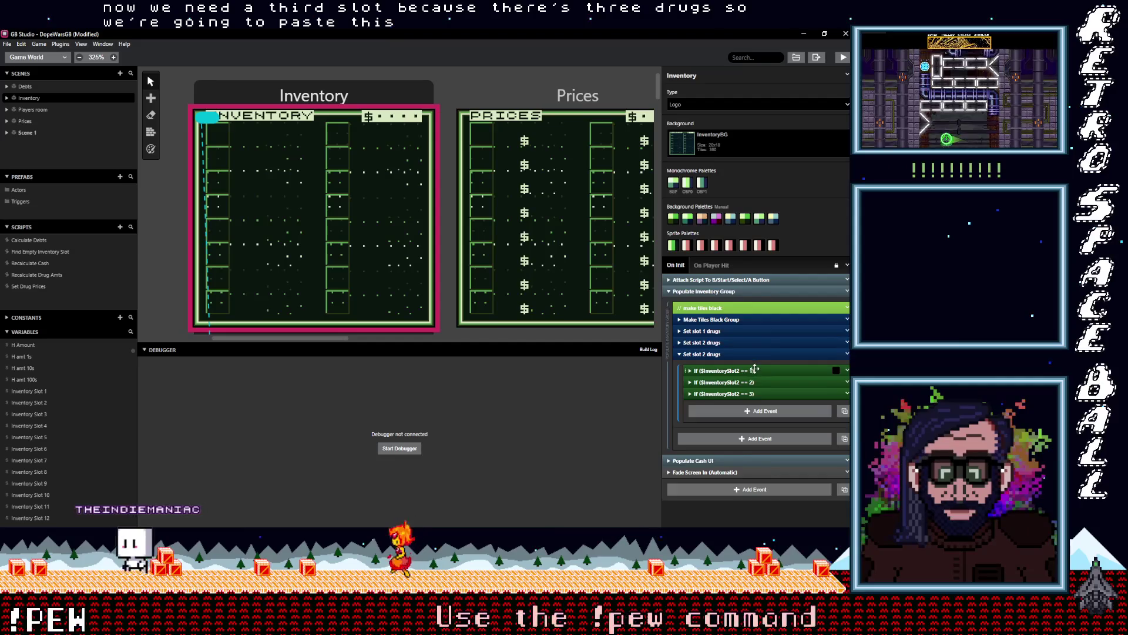
left_click(771, 371)
scroll(744, 304, "down", 2)
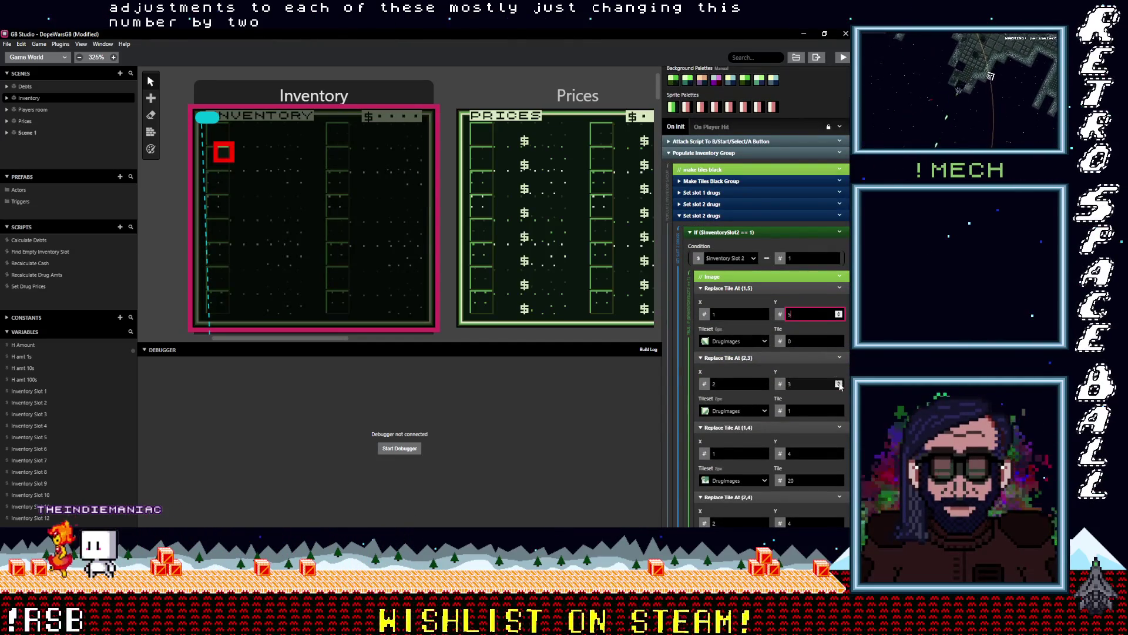
- Move the Weed branch's third drug tile to row 6 and its text tiles to row 5
scroll(839, 391, "down", 2)
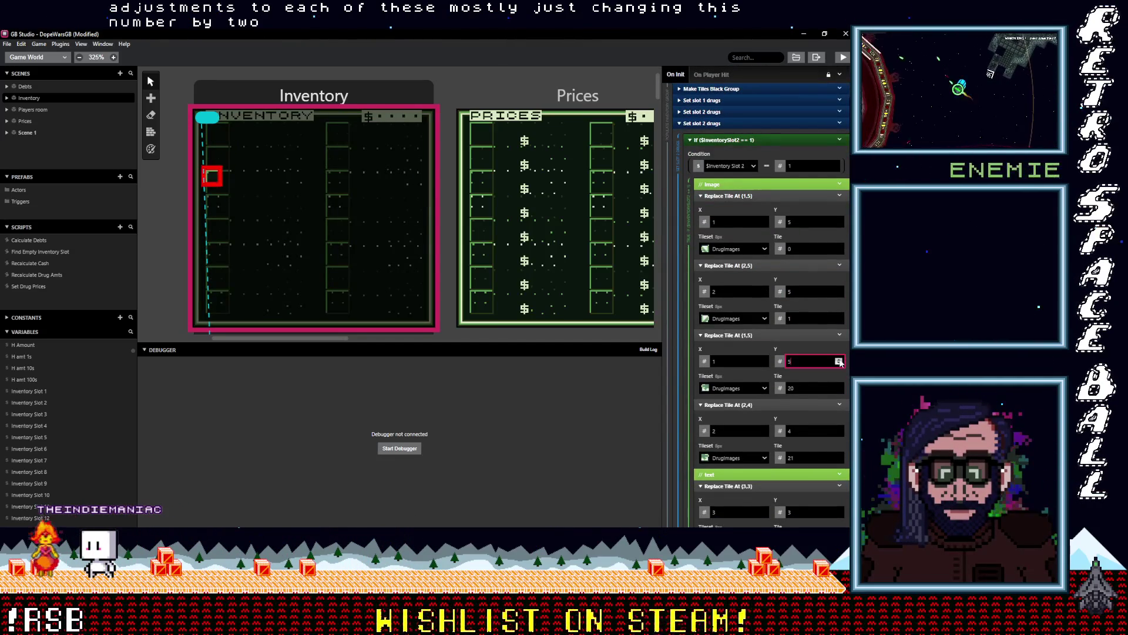
left_click(839, 360)
scroll(839, 349, "down", 2)
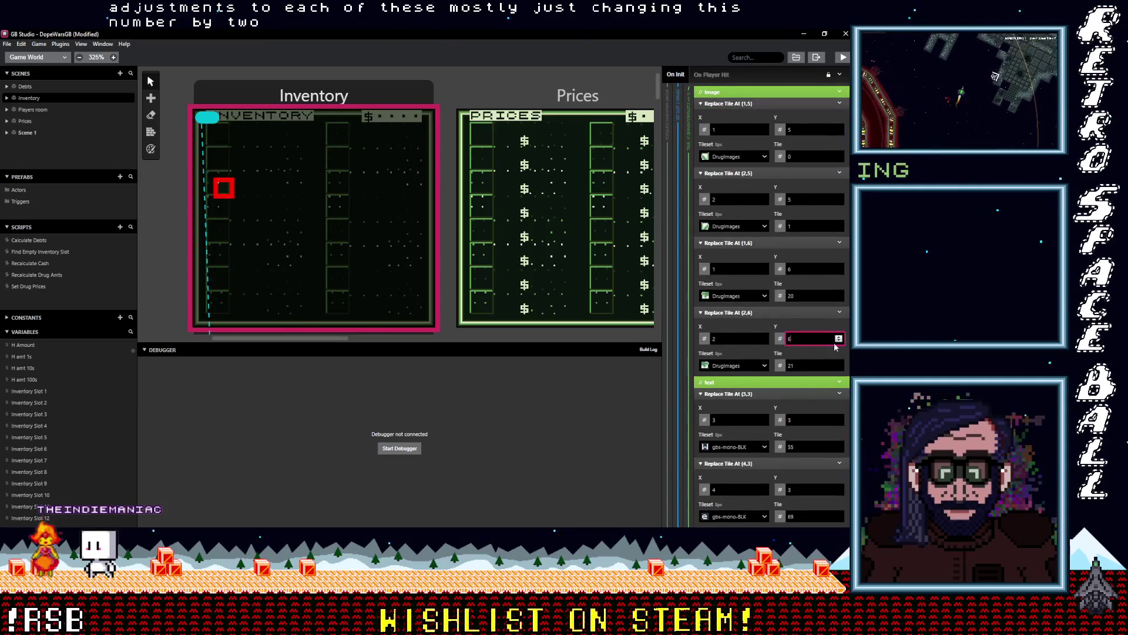
scroll(836, 347, "down", 3)
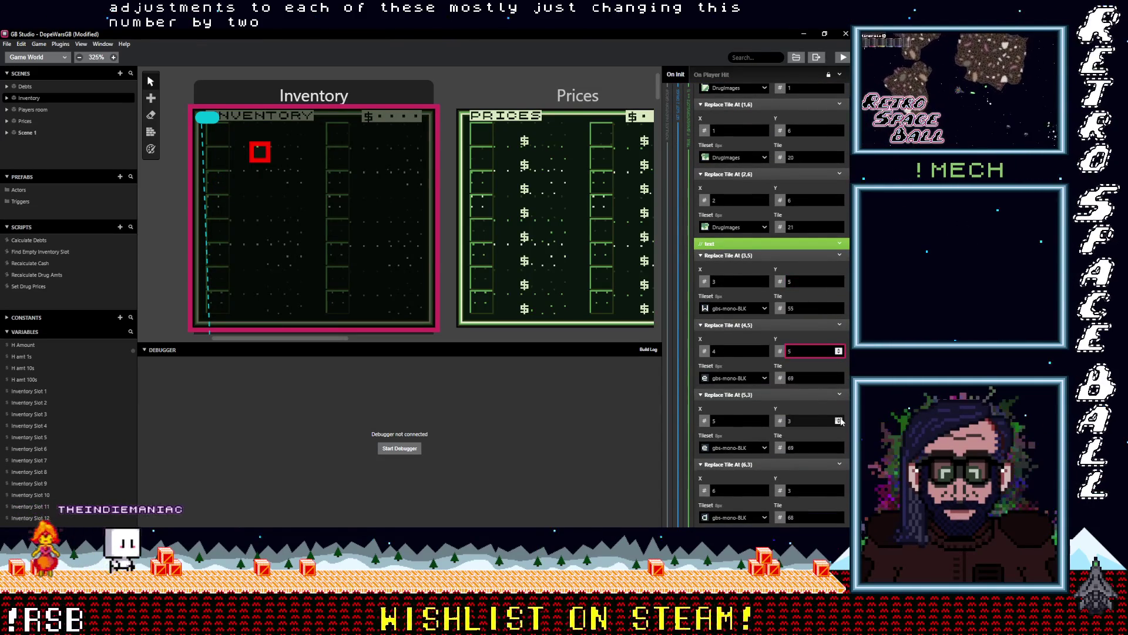
double_click(839, 418)
scroll(840, 382, "down", 3)
left_click(839, 352)
scroll(822, 364, "down", 2)
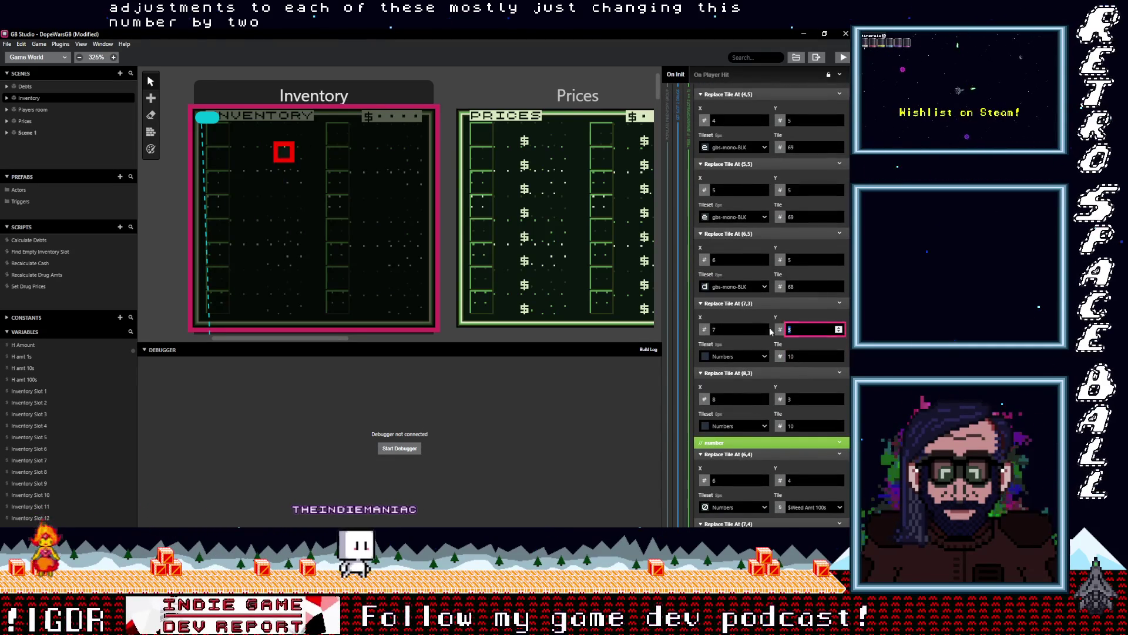
type("5")
double_click(800, 399)
type("5")
scroll(799, 391, "down", 2)
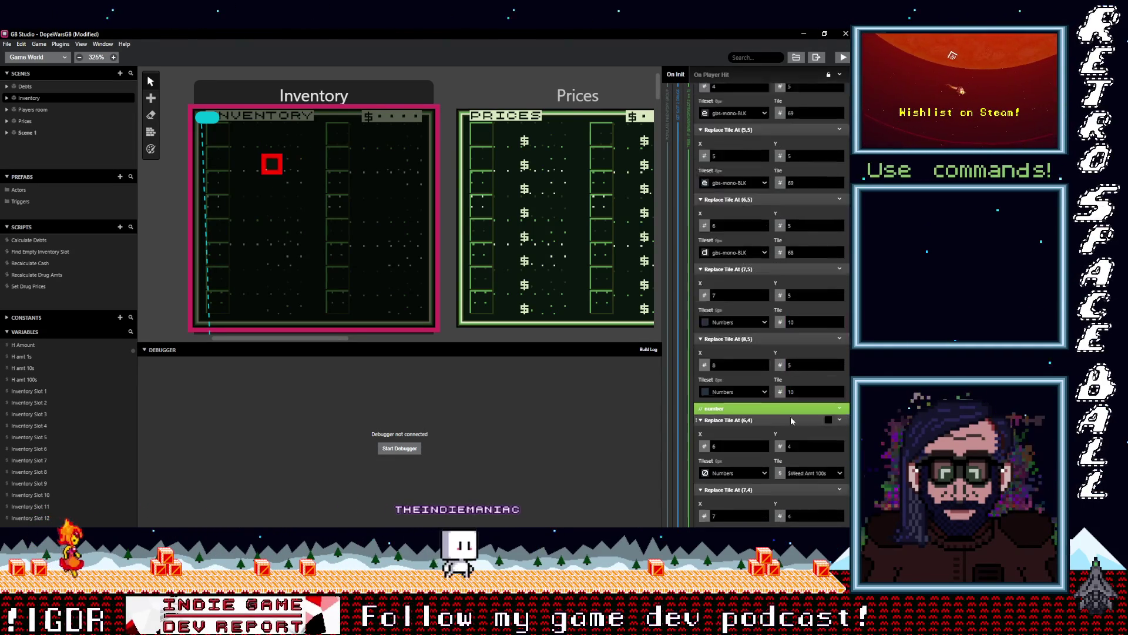
- Move the hundreds and tens digit tiles to row 6, then expand the InventorySlot2 == 2 branch
double_click(839, 387)
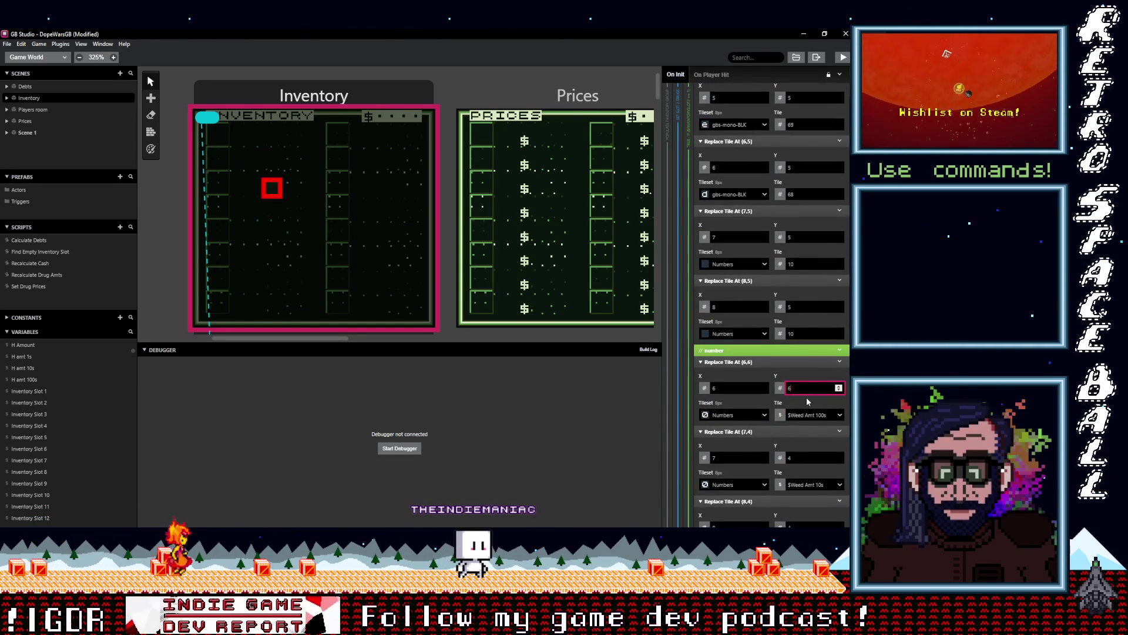
double_click(839, 457)
scroll(830, 389, "down", 3)
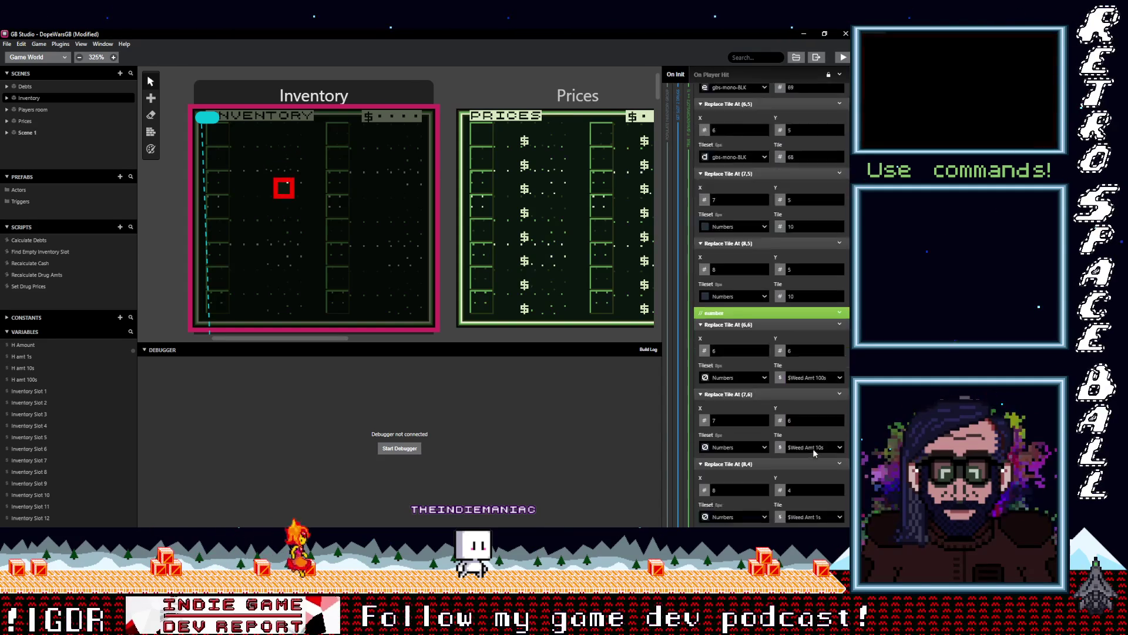
scroll(820, 396, "down", 2)
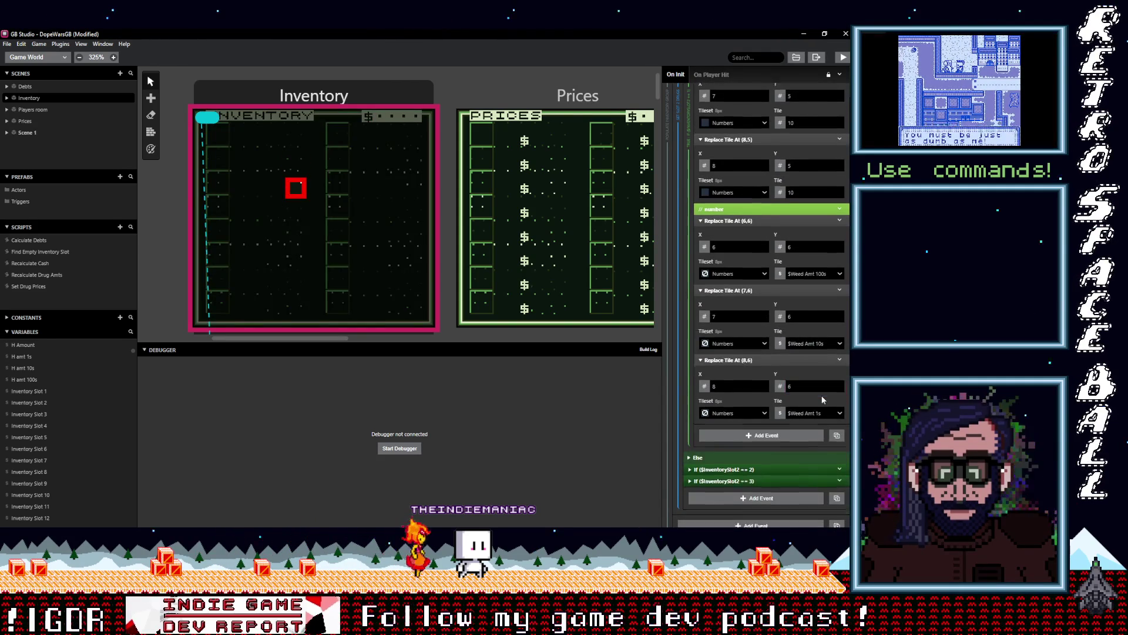
left_click(792, 411)
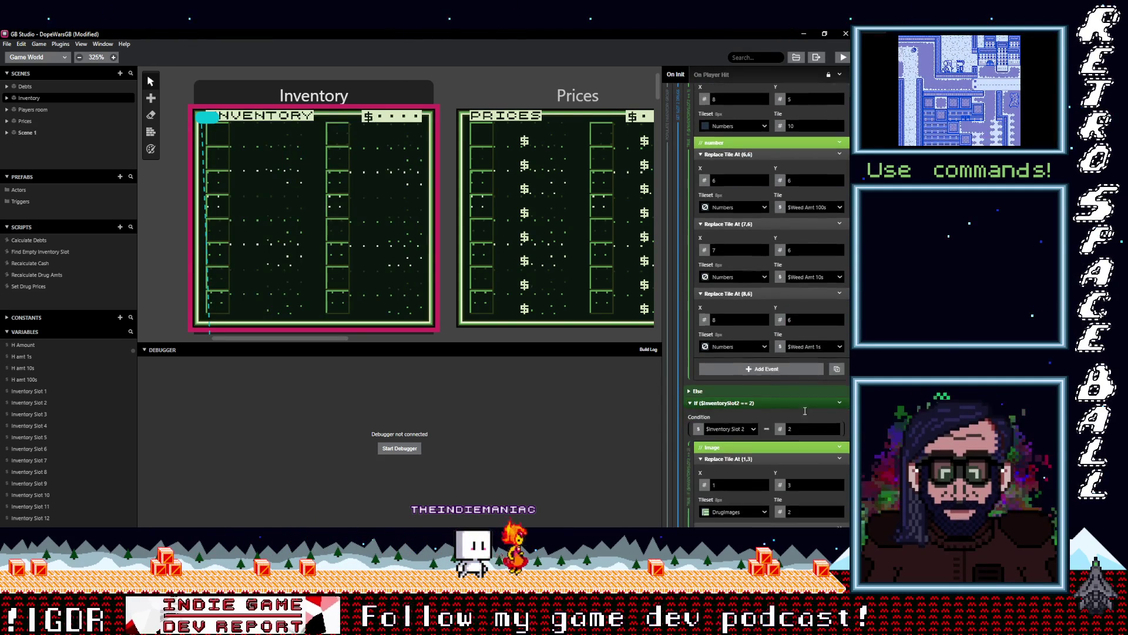
scroll(807, 407, "down", 3)
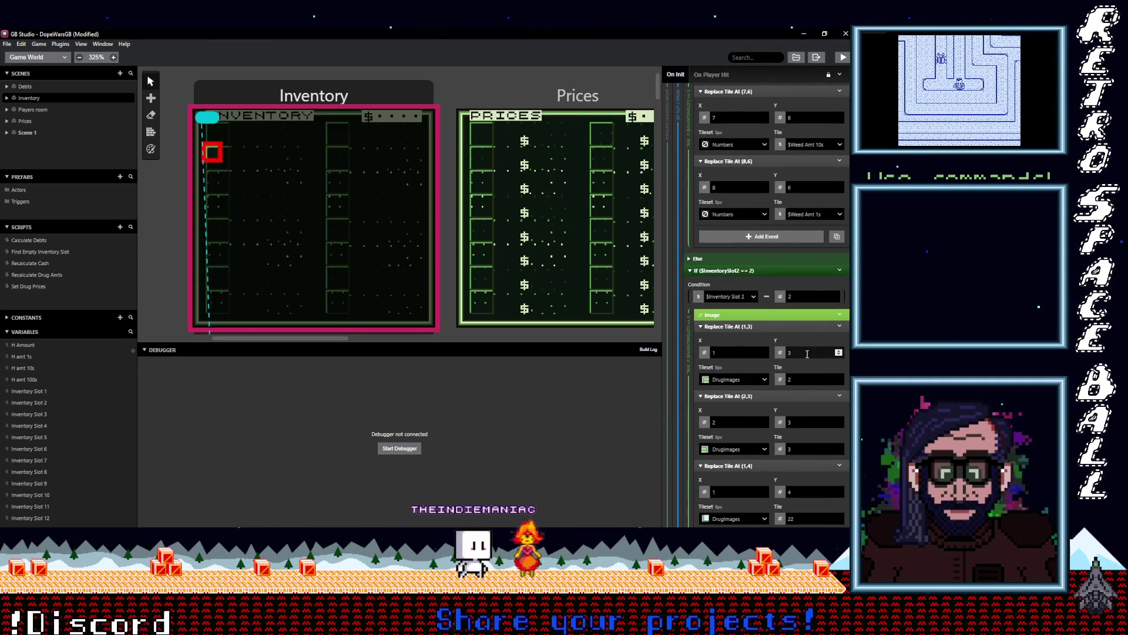
- Move the MDMA branch's image tiles down to rows 5 and 6
double_click(801, 353)
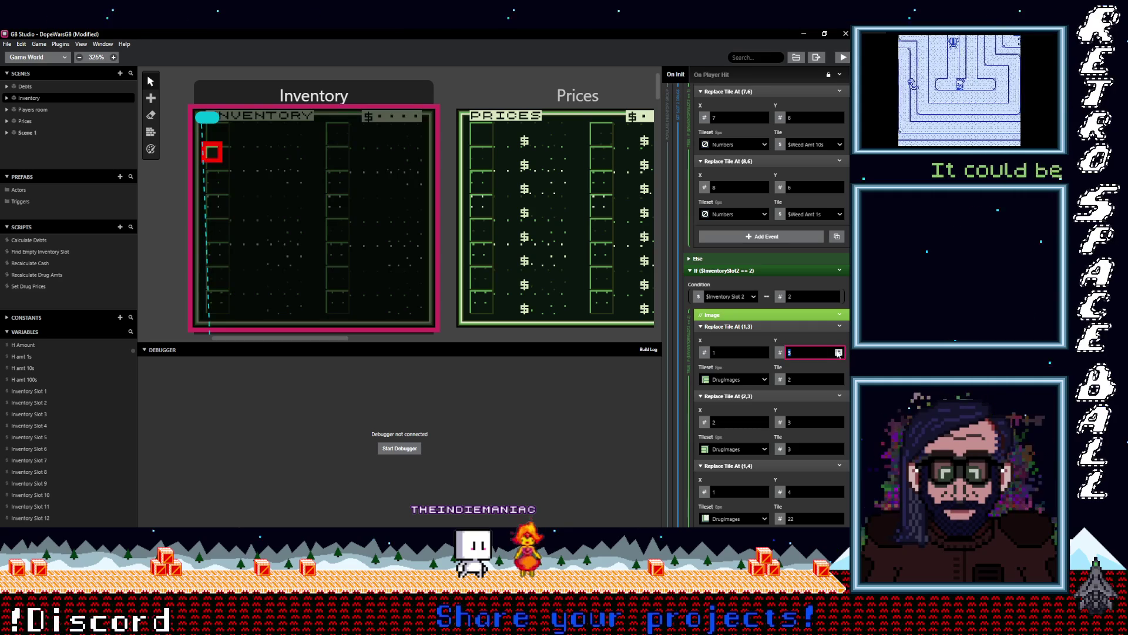
type("5")
double_click(800, 422)
type("5")
scroll(800, 405, "down", 2)
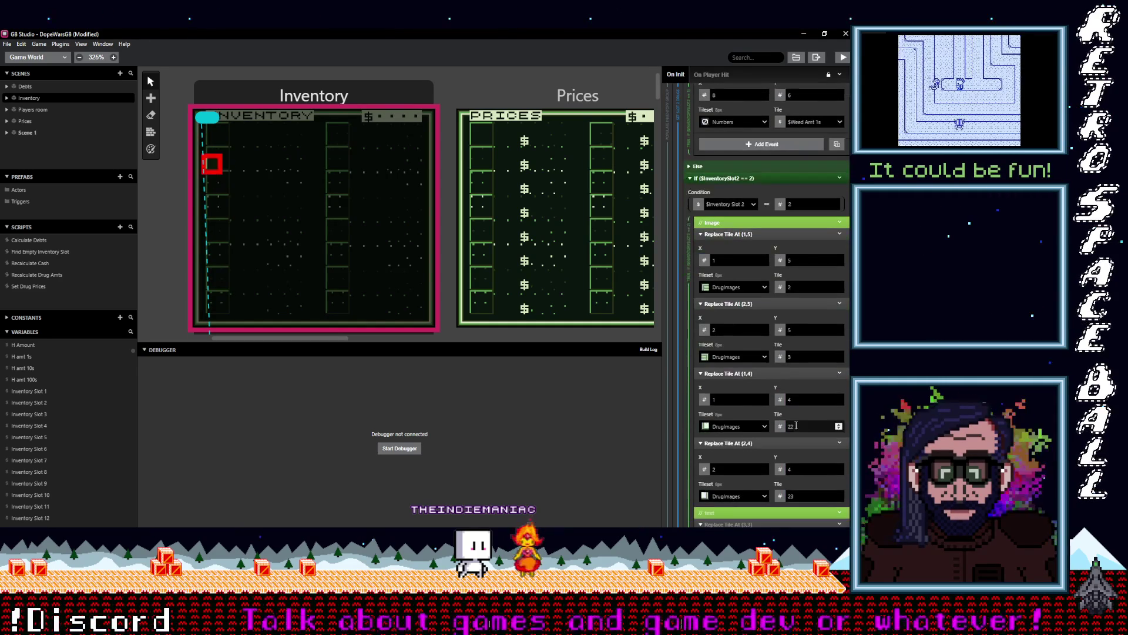
double_click(839, 400)
type("6")
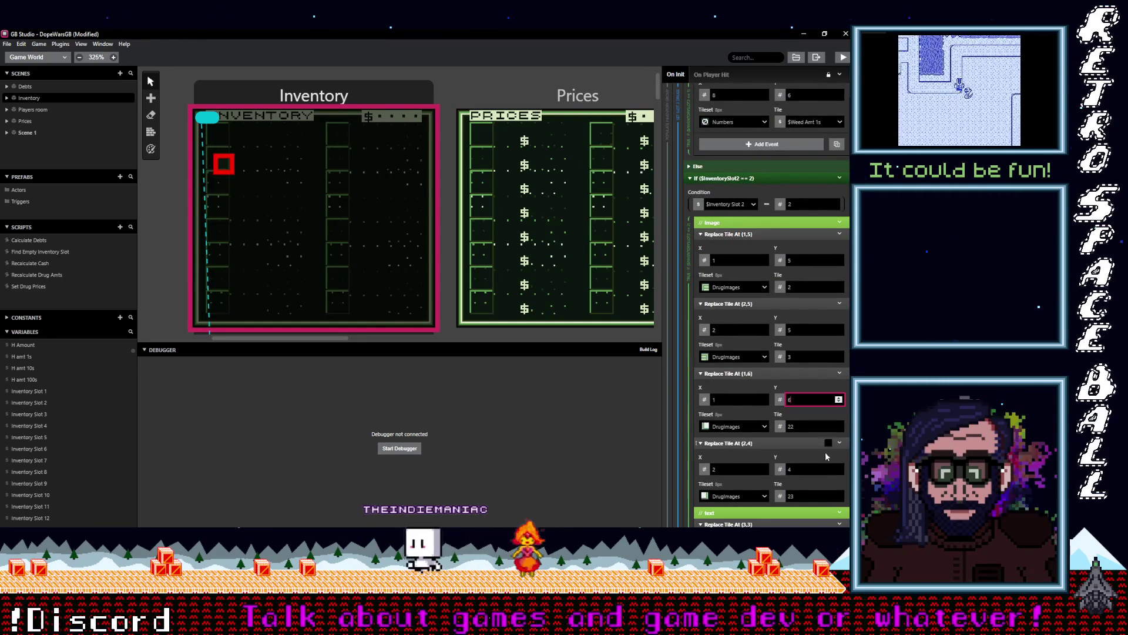
double_click(839, 469)
type("5")
key("BackSpace")
type("6")
scroll(816, 447, "down", 3)
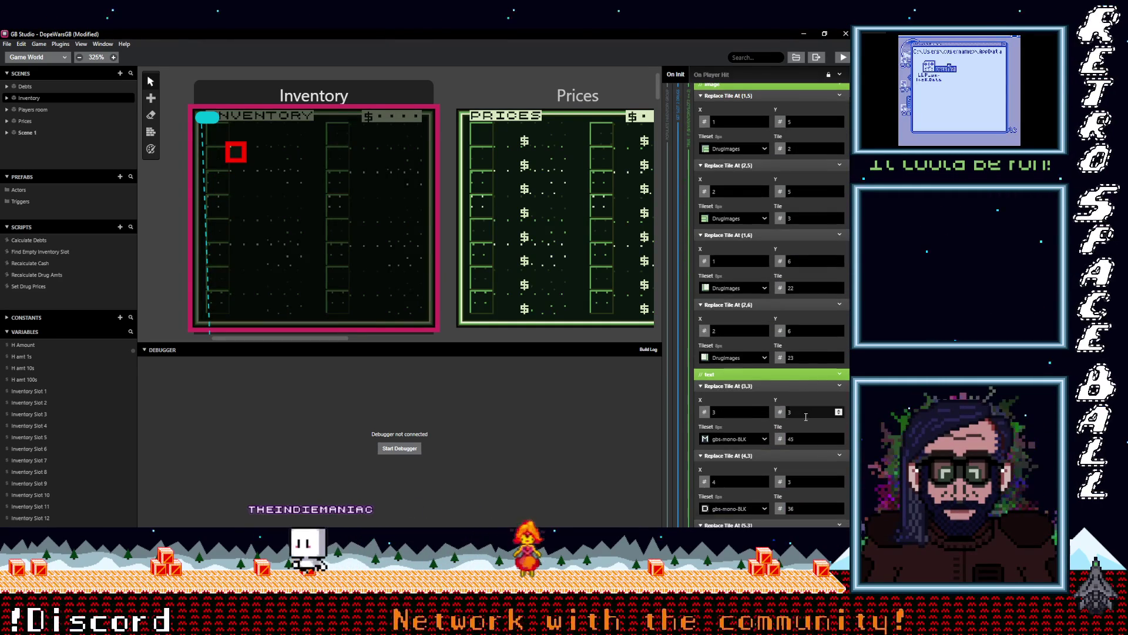
- Move all of the MDMA branch's text tiles to row 5
double_click(838, 412)
type("5")
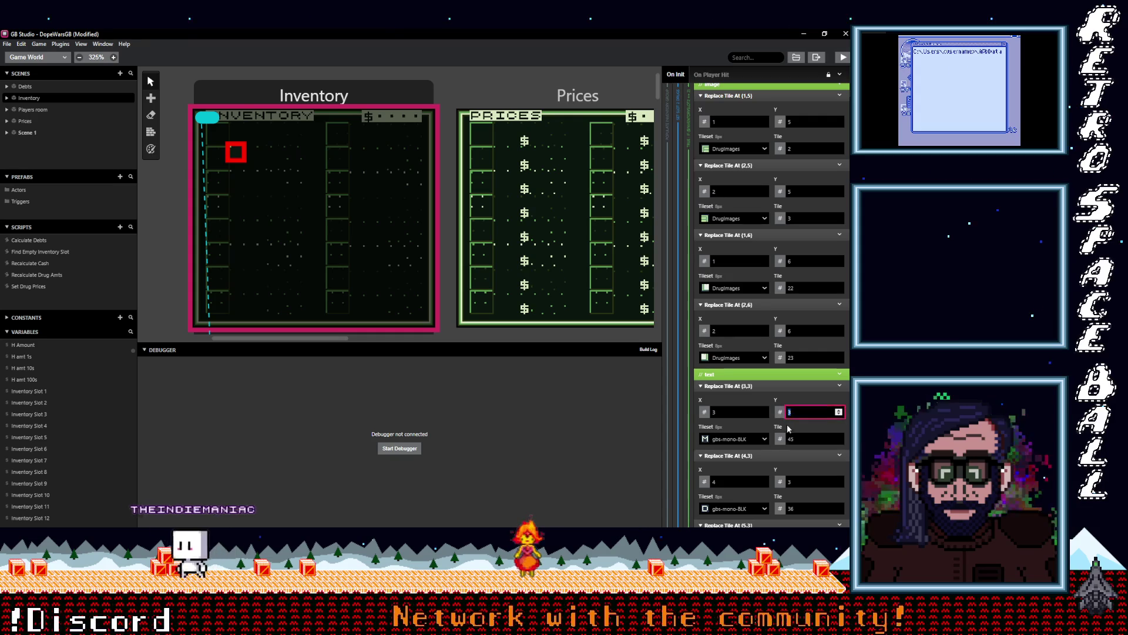
double_click(803, 482)
type("5")
scroll(799, 447, "down", 3)
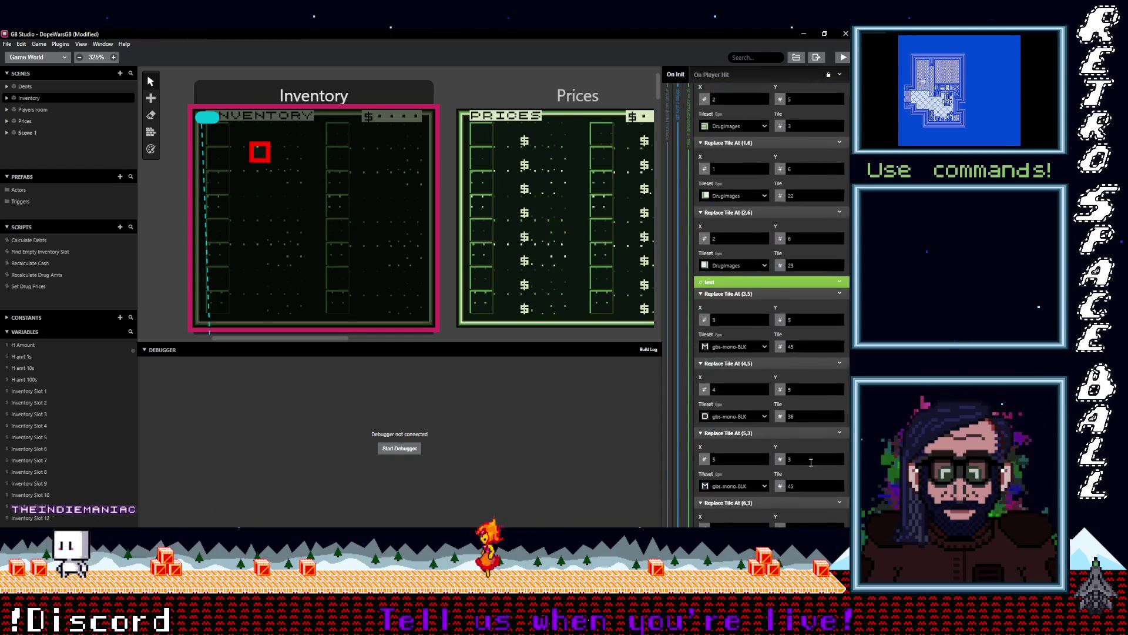
double_click(797, 415)
type("5")
double_click(811, 482)
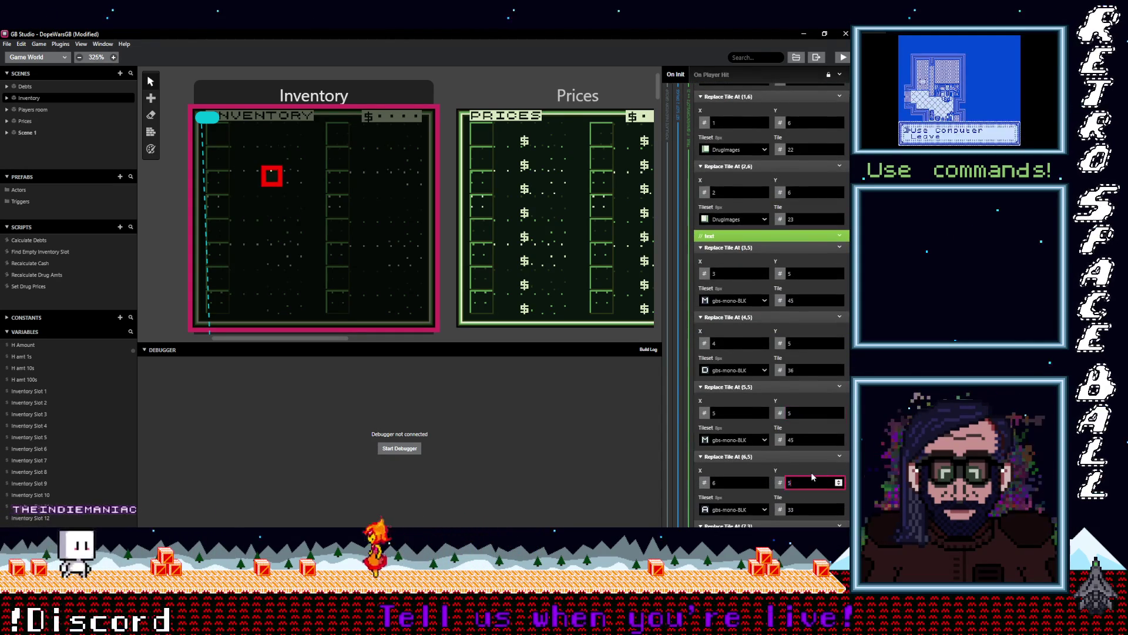
type("5")
scroll(811, 470, "down", 3)
double_click(801, 415)
type("5")
double_click(812, 483)
type("5")
scroll(813, 477, "down", 3)
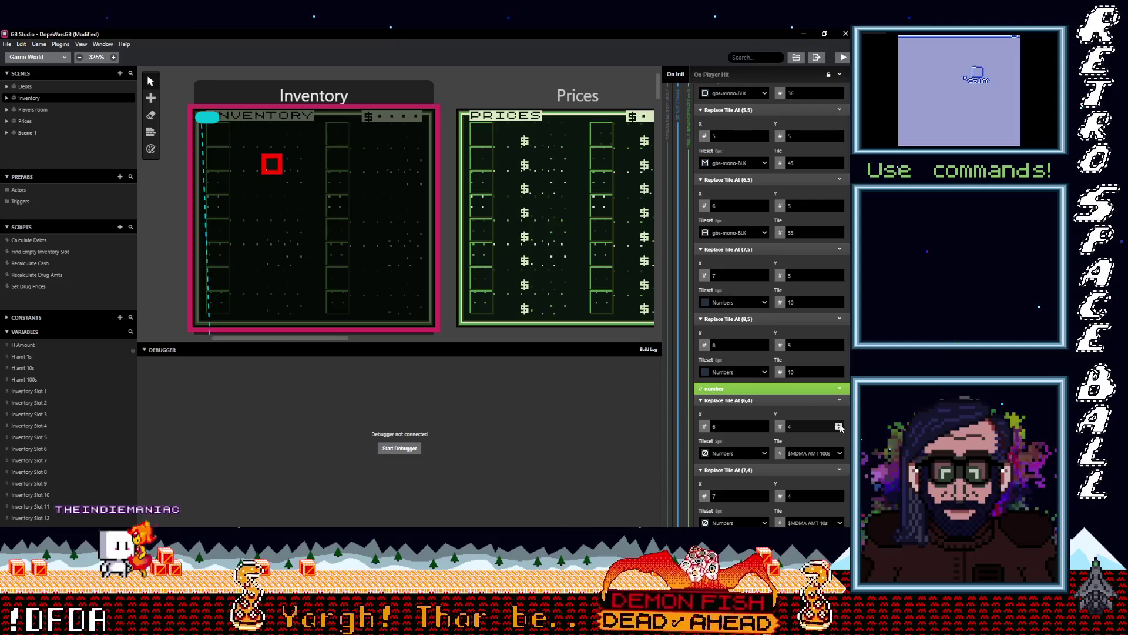
- Move the MDMA hundreds, tens and ones digit tiles to row 6
double_click(820, 426)
type("6")
scroll(823, 448, "down", 1)
double_click(823, 405)
type("6")
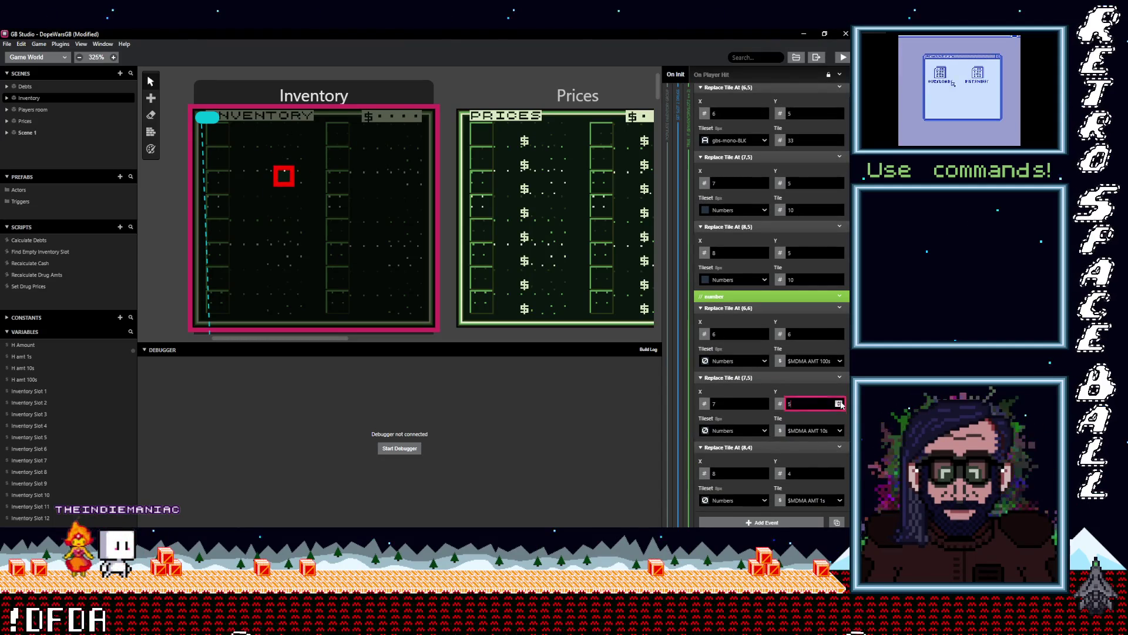
scroll(838, 406, "down", 2)
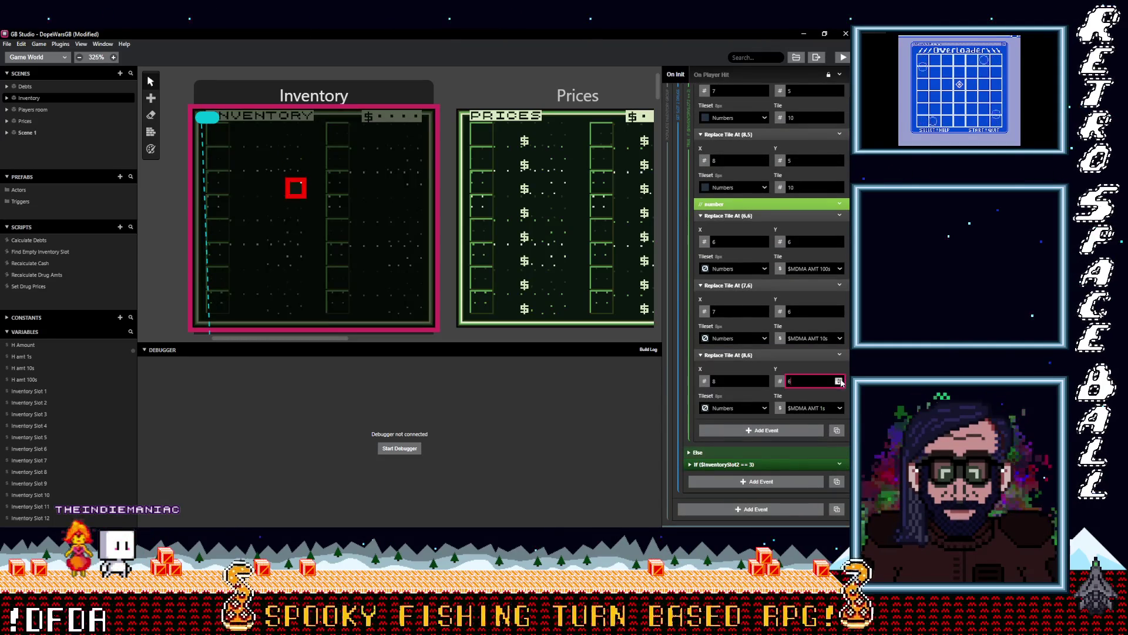
double_click(814, 381)
type("6")
- In the InventorySlot2 == 3 branch, move the image tiles down to rows 5 and 6
left_click(811, 465)
scroll(811, 463, "down", 3)
double_click(813, 407)
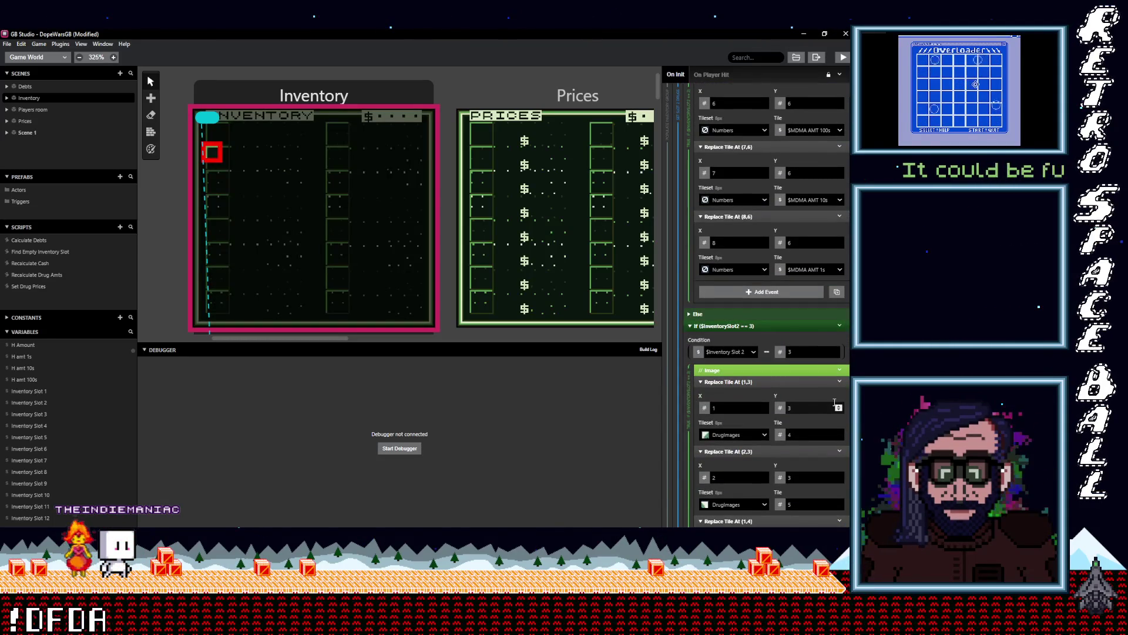
type("5")
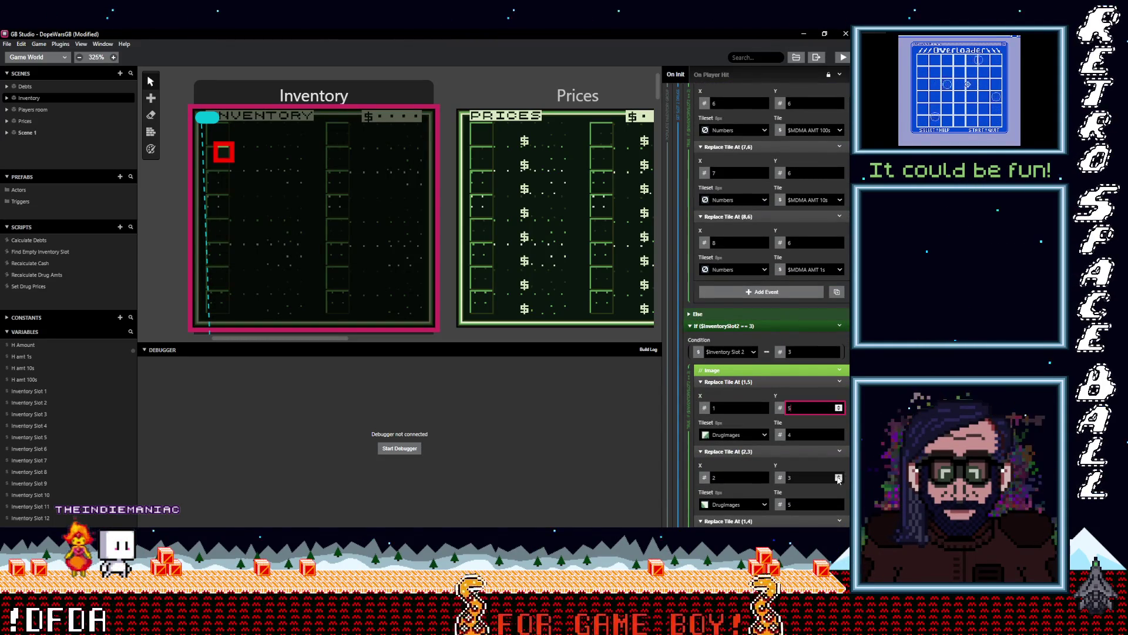
double_click(839, 477)
scroll(838, 479, "down", 3)
left_click(839, 408)
scroll(834, 447, "down", 2)
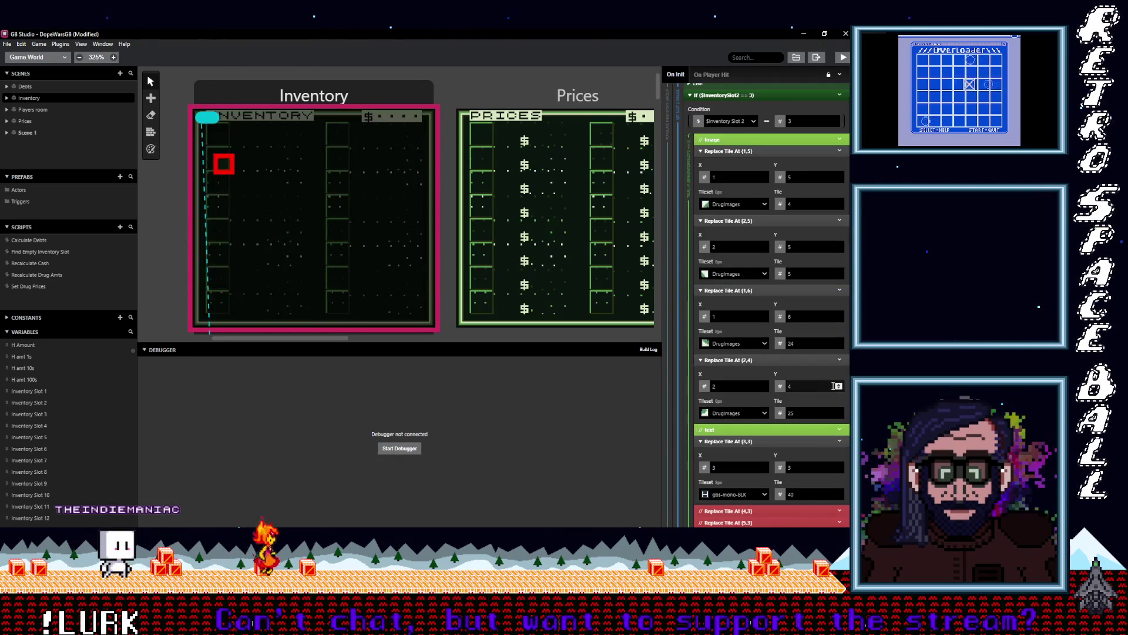
double_click(839, 385)
type("6")
scroll(805, 402, "down", 3)
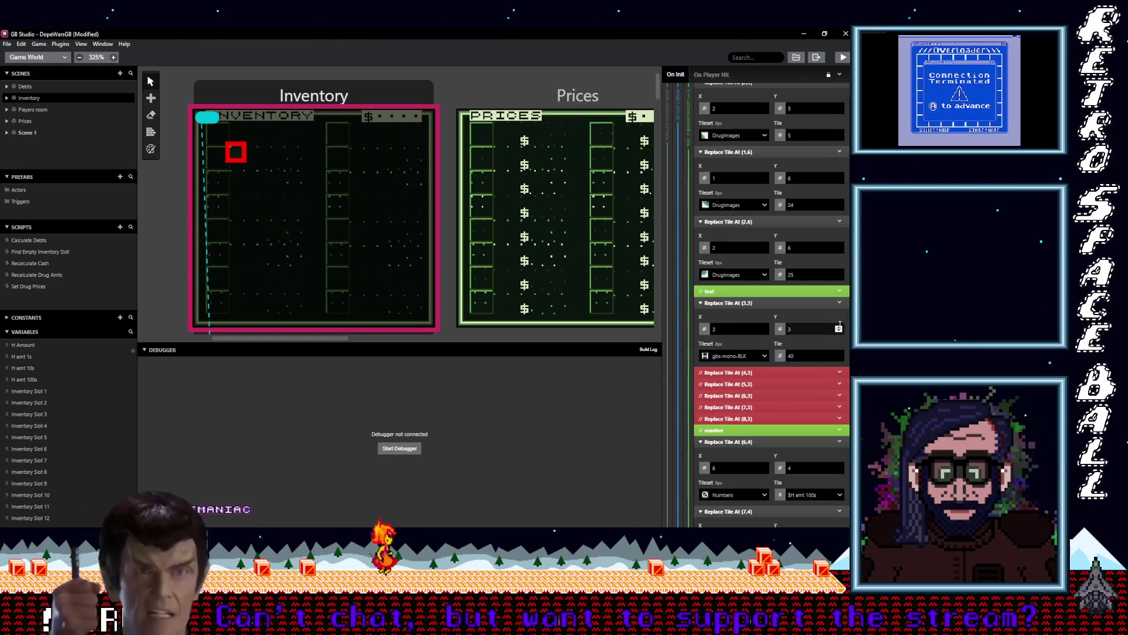
- Move the H branch's text tile to row 5 and its three digit tiles to row 6
double_click(839, 327)
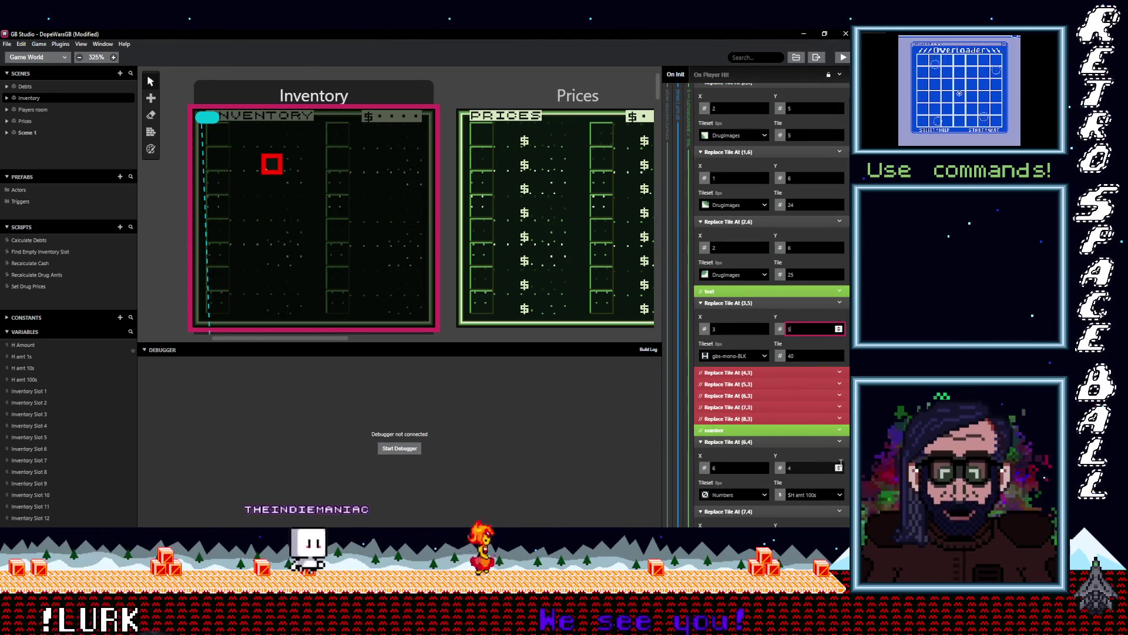
double_click(839, 466)
scroll(822, 453, "down", 3)
double_click(839, 399)
double_click(839, 468)
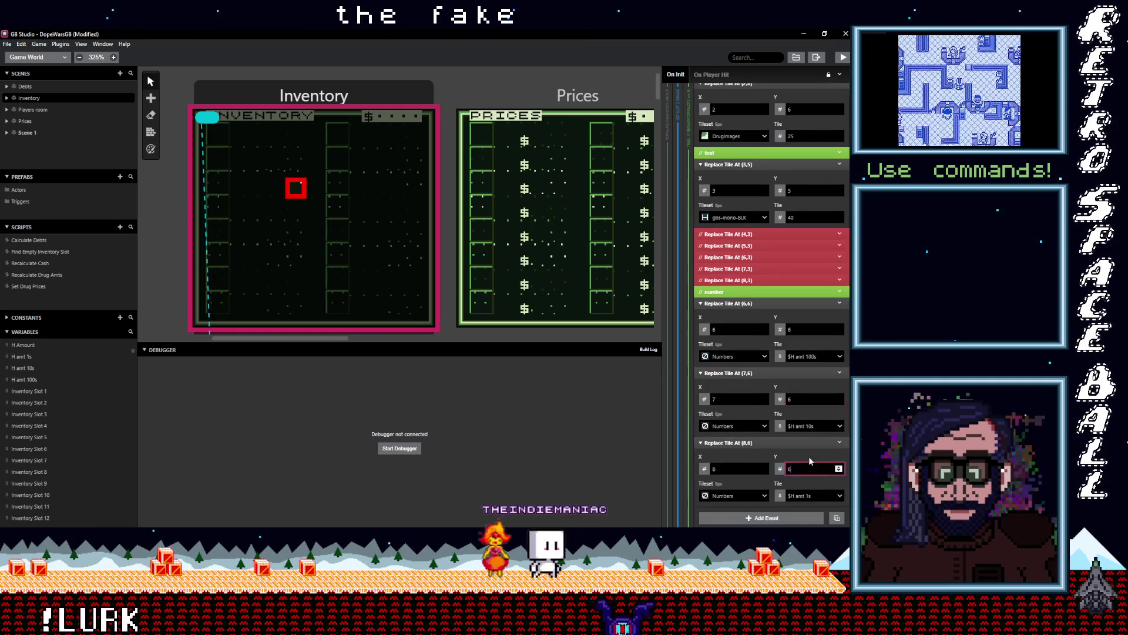
scroll(808, 456, "down", 3)
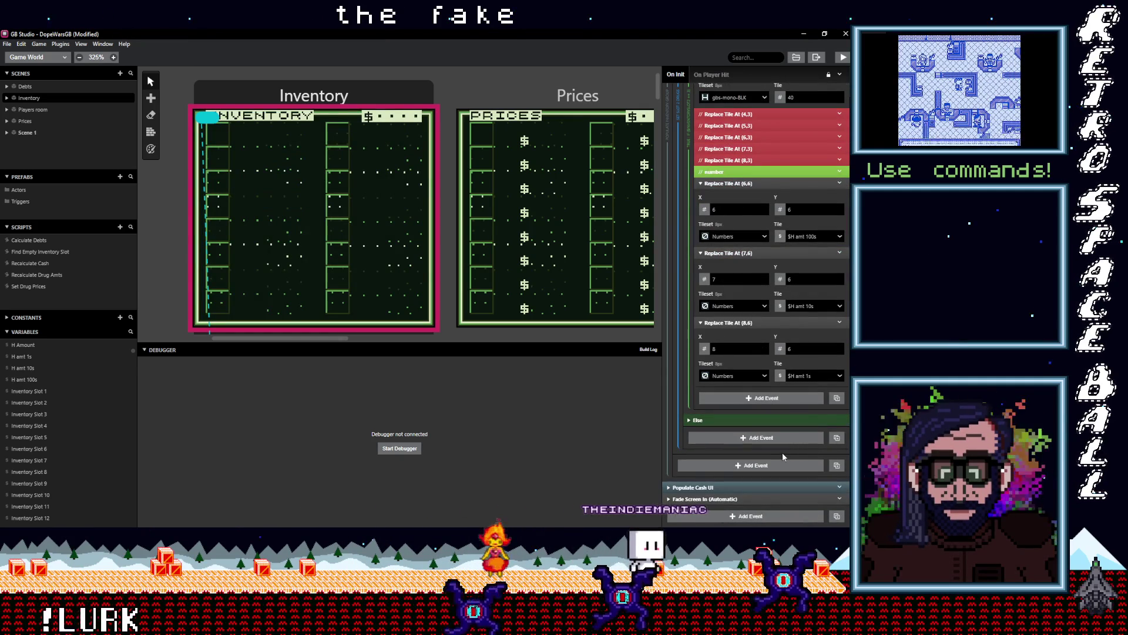
scroll(742, 378, "down", 10)
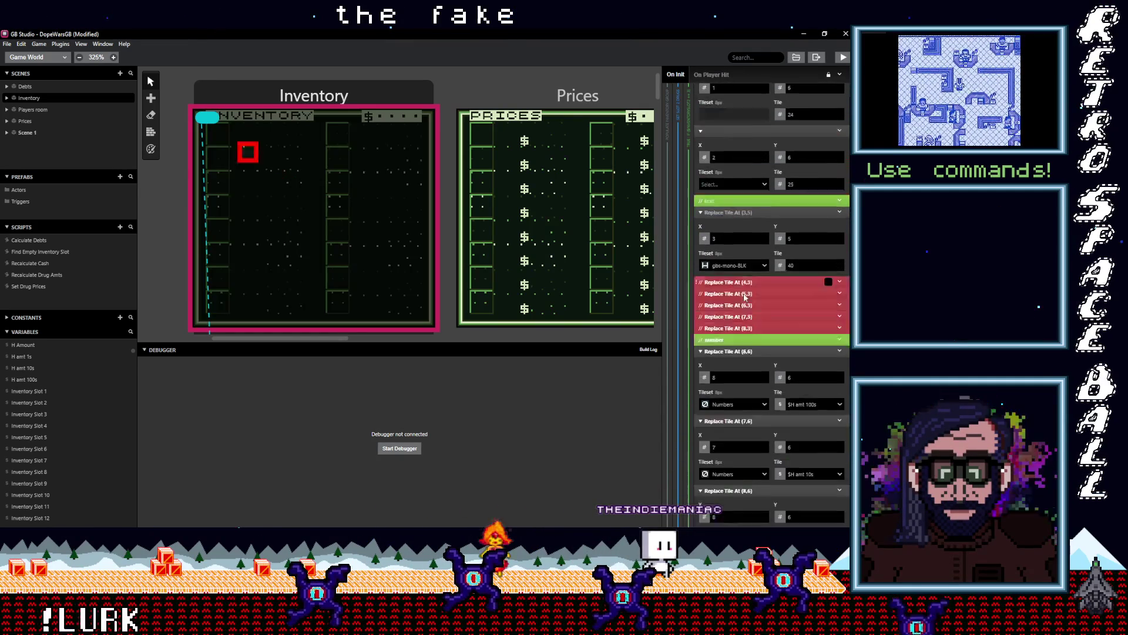
scroll(724, 364, "down", 15)
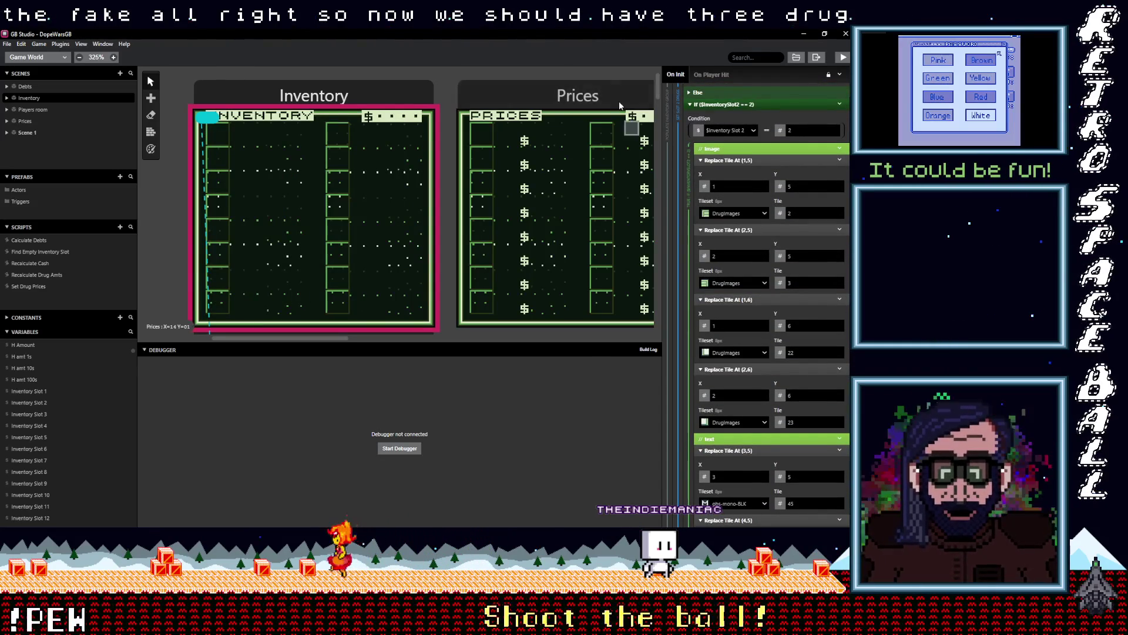
- Build and run the DopeWarsGB game in the debugger with the Play button
left_click(843, 57)
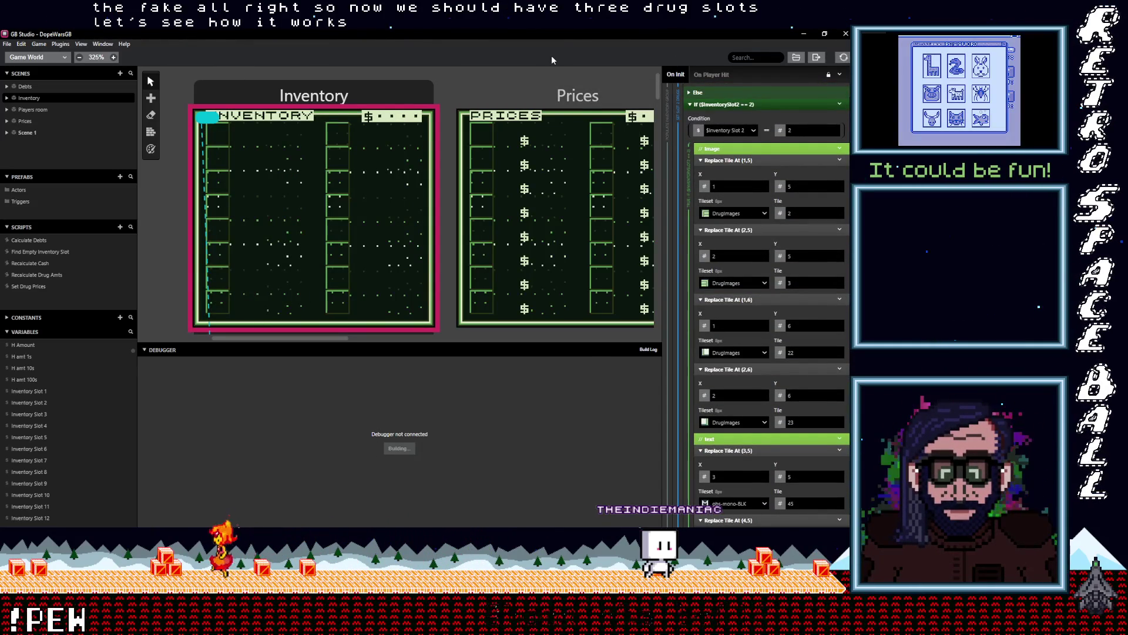
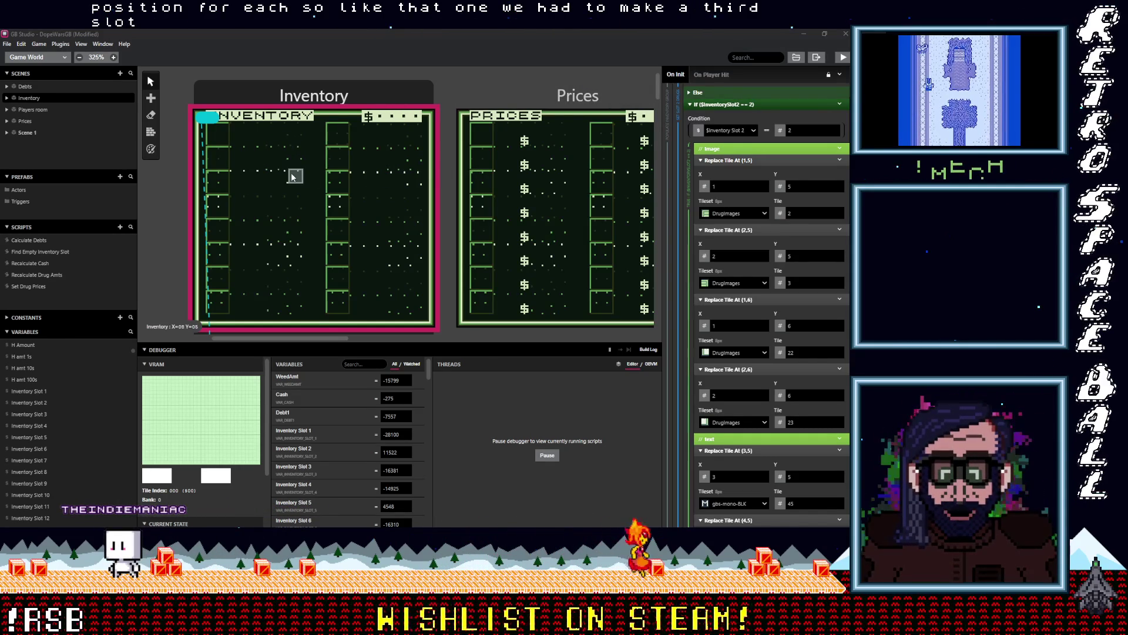
- Build the project and launch the game in the emulator
scroll(746, 210, "up", 1)
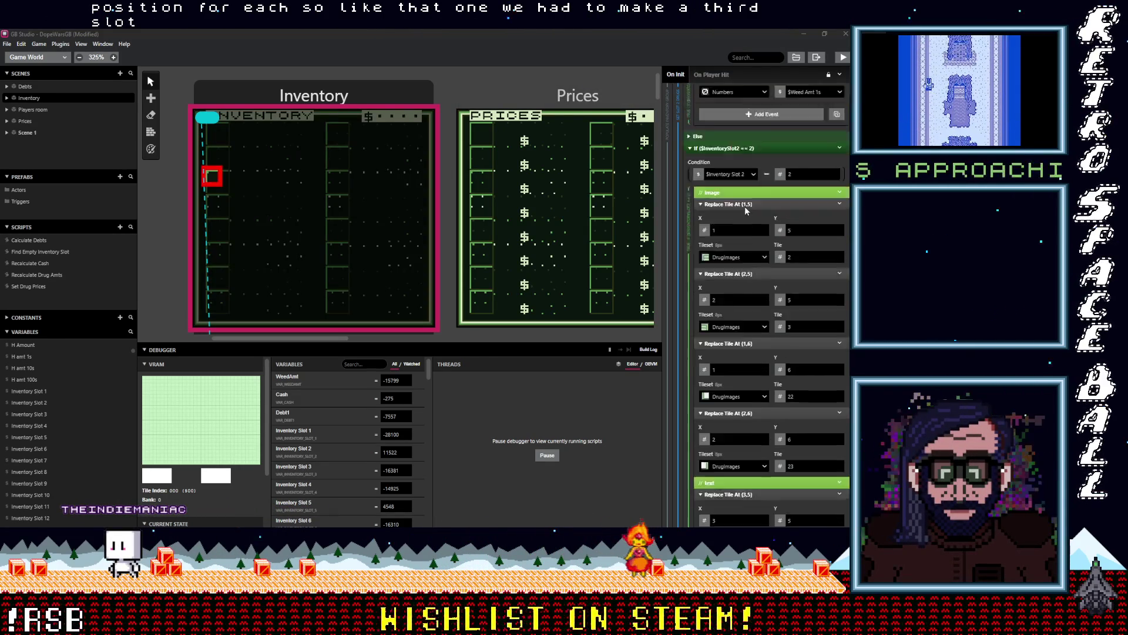
scroll(746, 210, "up", 4)
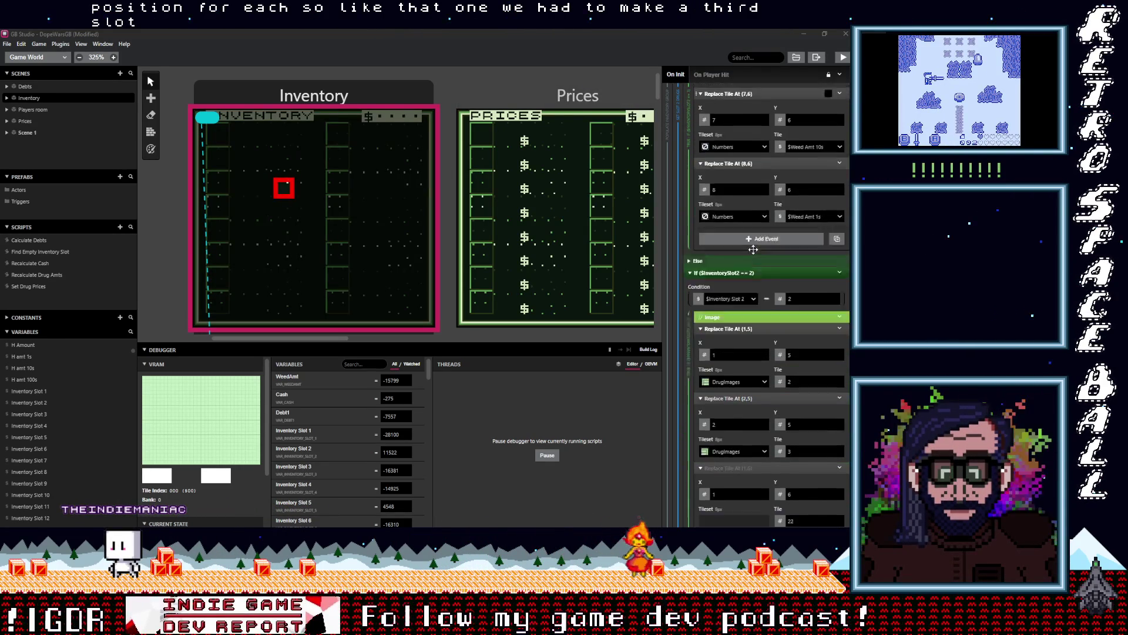
scroll(754, 249, "down", 2)
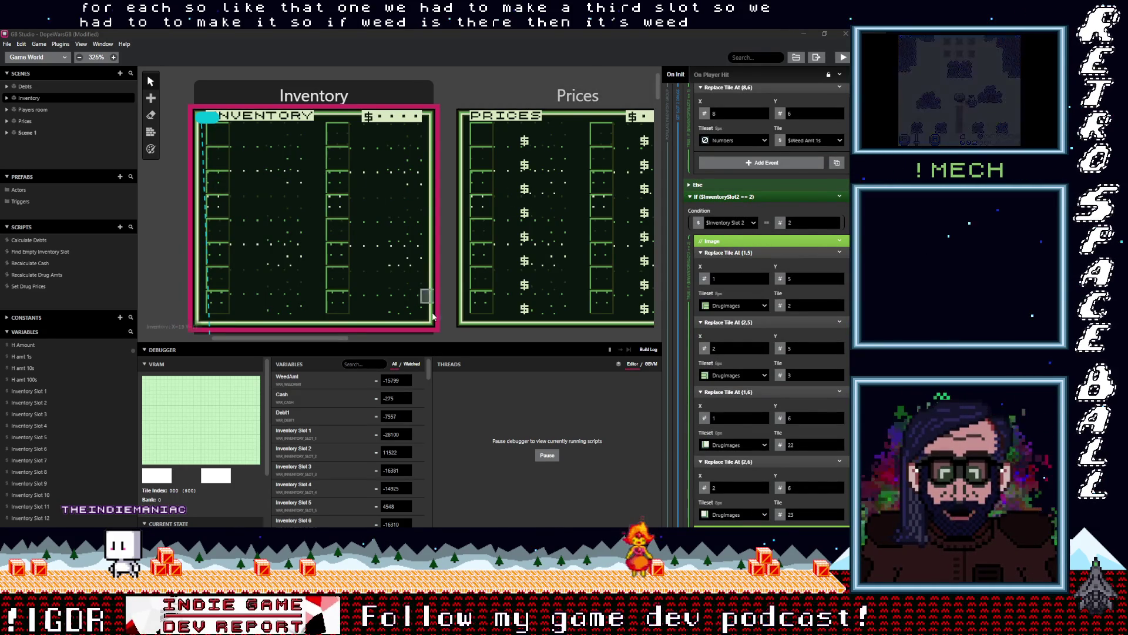
left_click(842, 57)
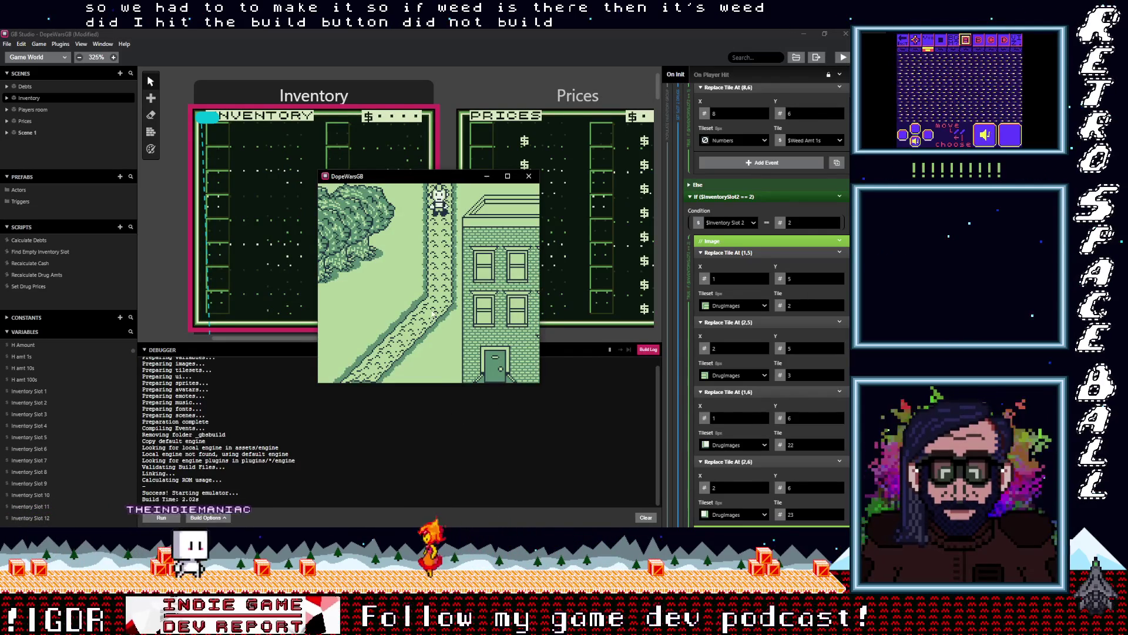
- Walk down and left to the dealer's Yes/No choice, then close the game and open Set Drug Prices
key("Down")
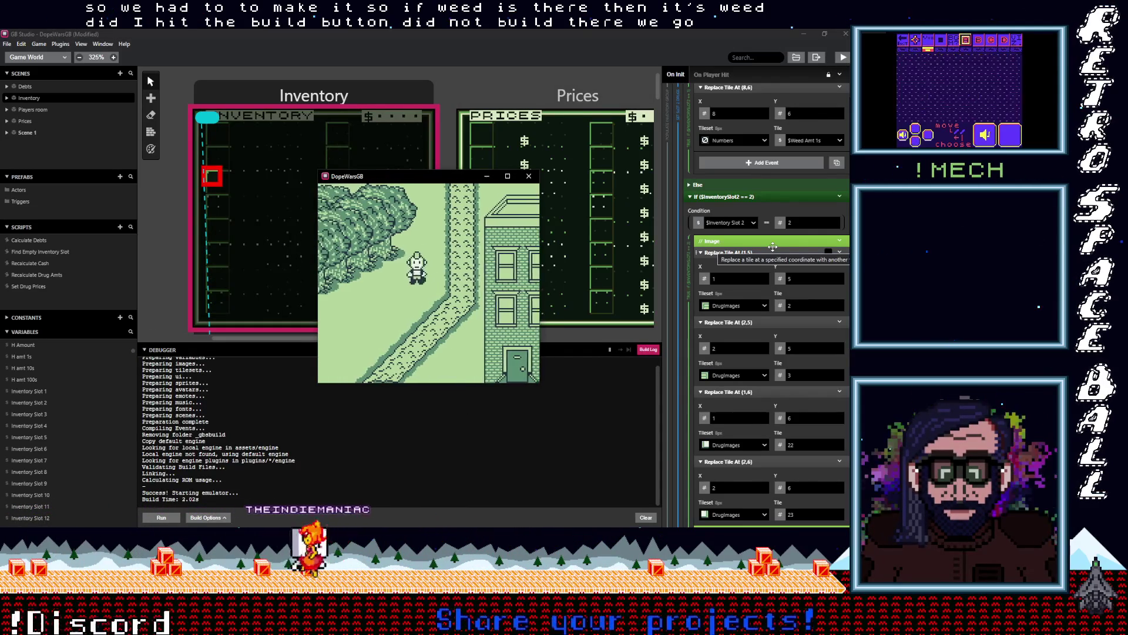
key("Down")
key("Left")
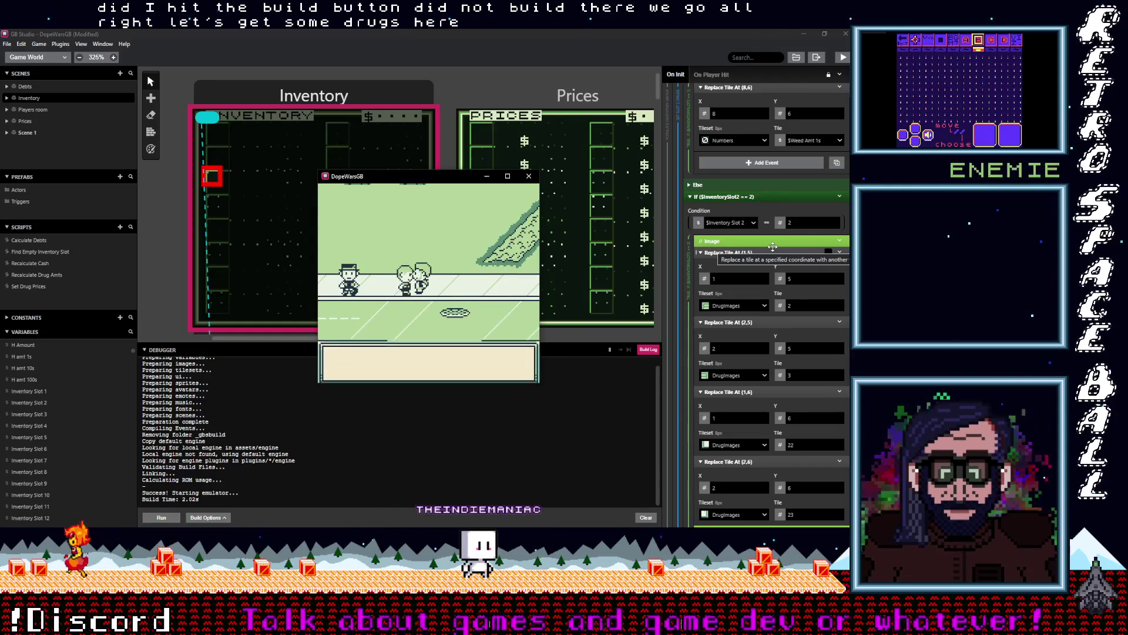
key("z")
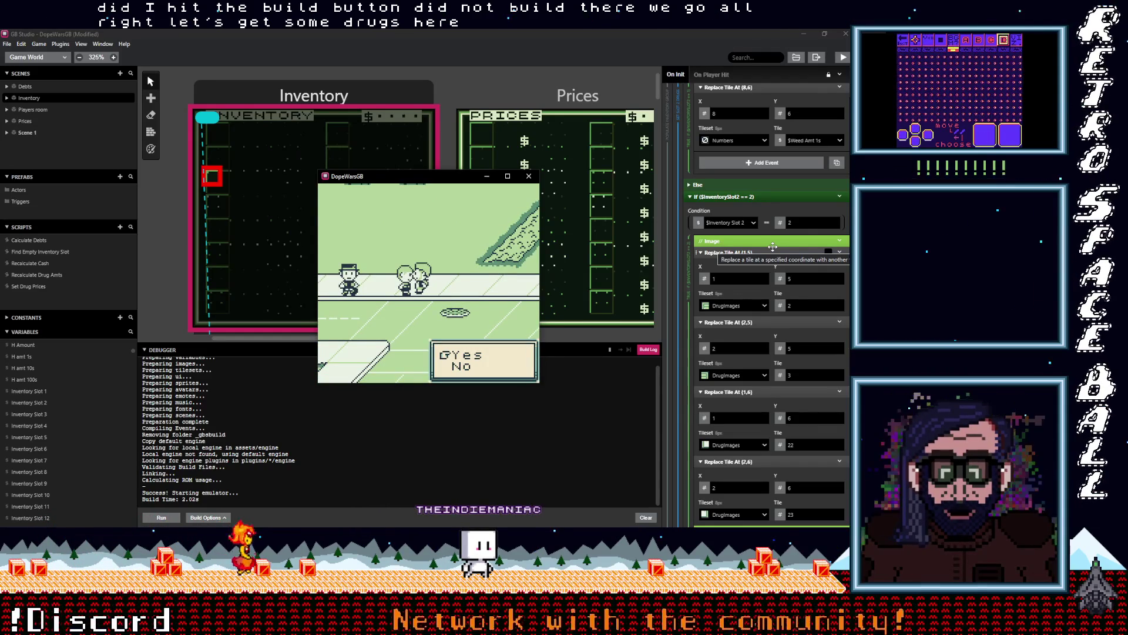
left_click(532, 178)
left_click(32, 286)
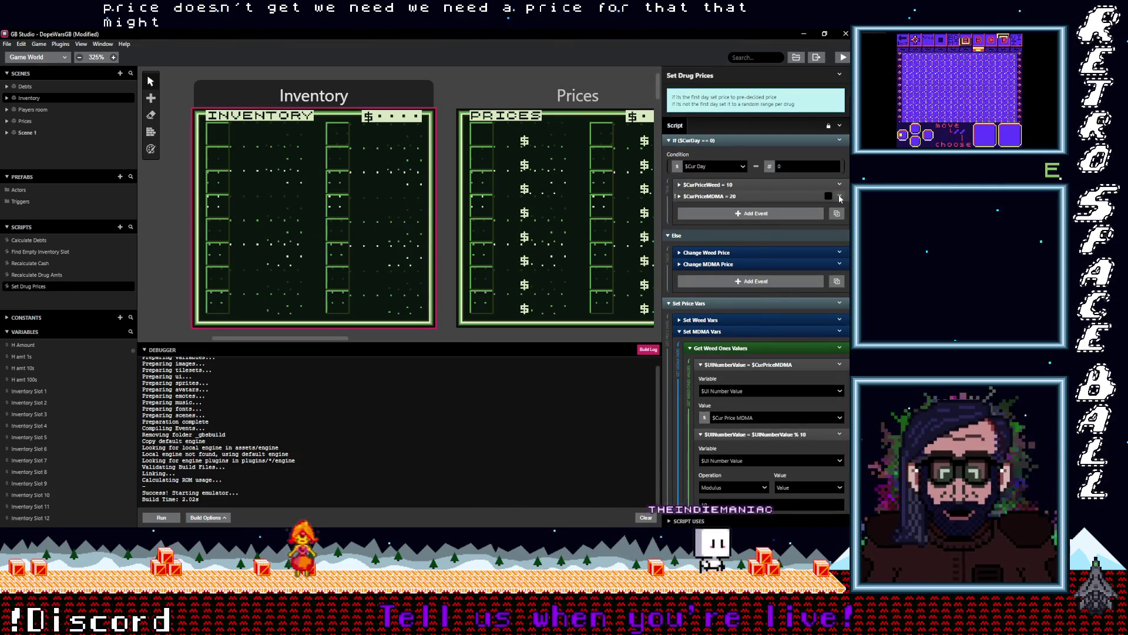
- Duplicate the Day 0 $CurPriceMDMA = 20 event, set the copy's value to 30, and collapse the events
left_click(839, 199)
left_click(775, 267)
key("alt")
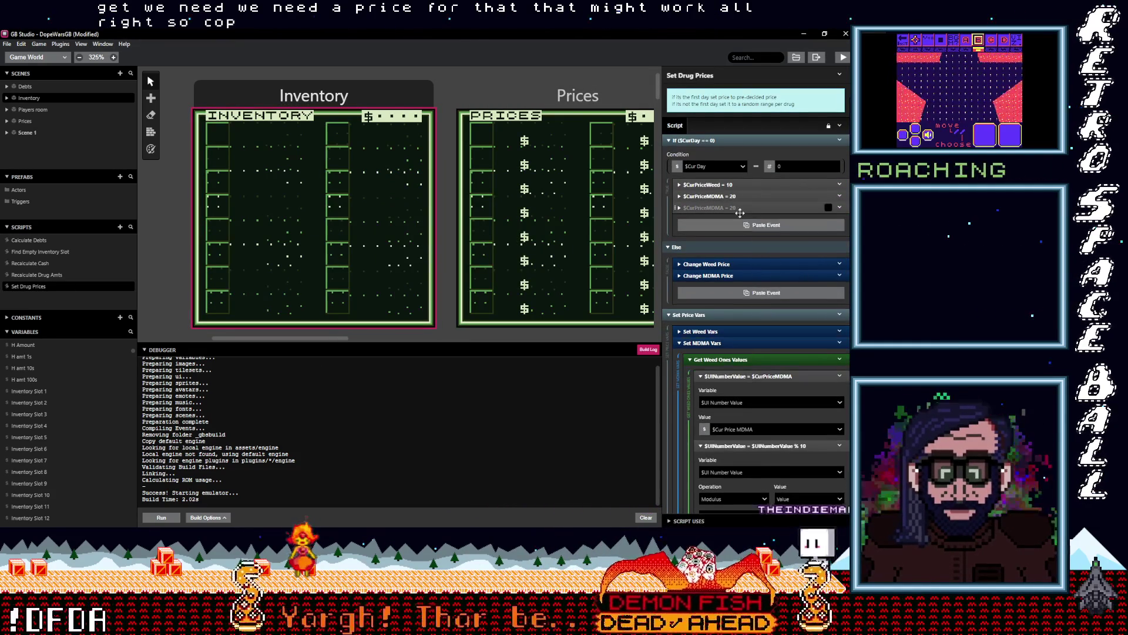
left_click(733, 207)
left_click(833, 260)
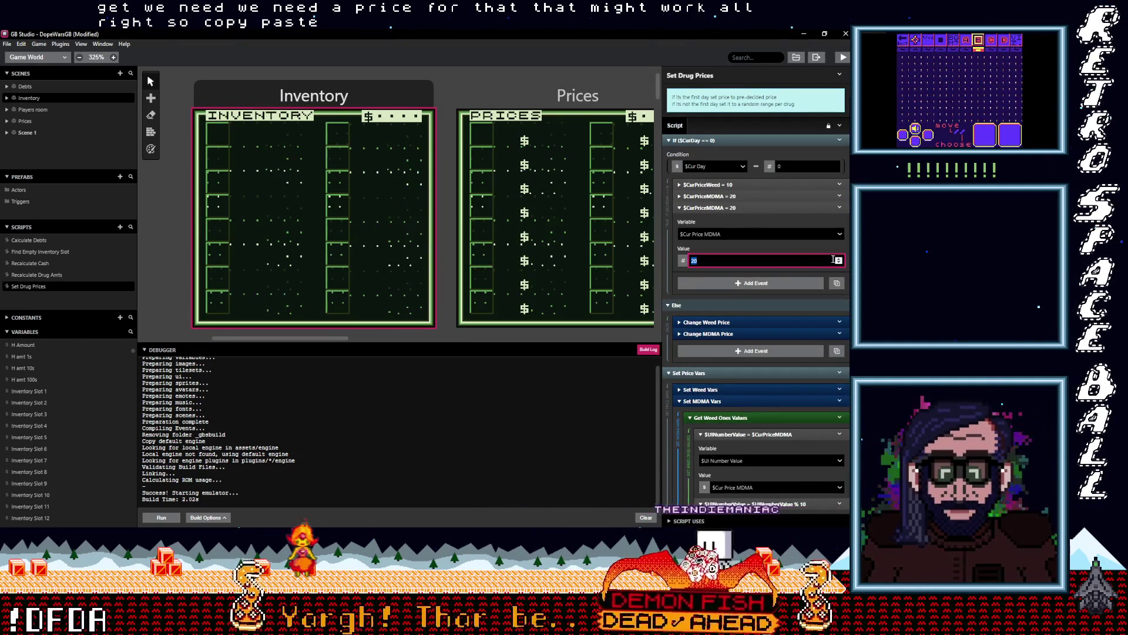
type("30")
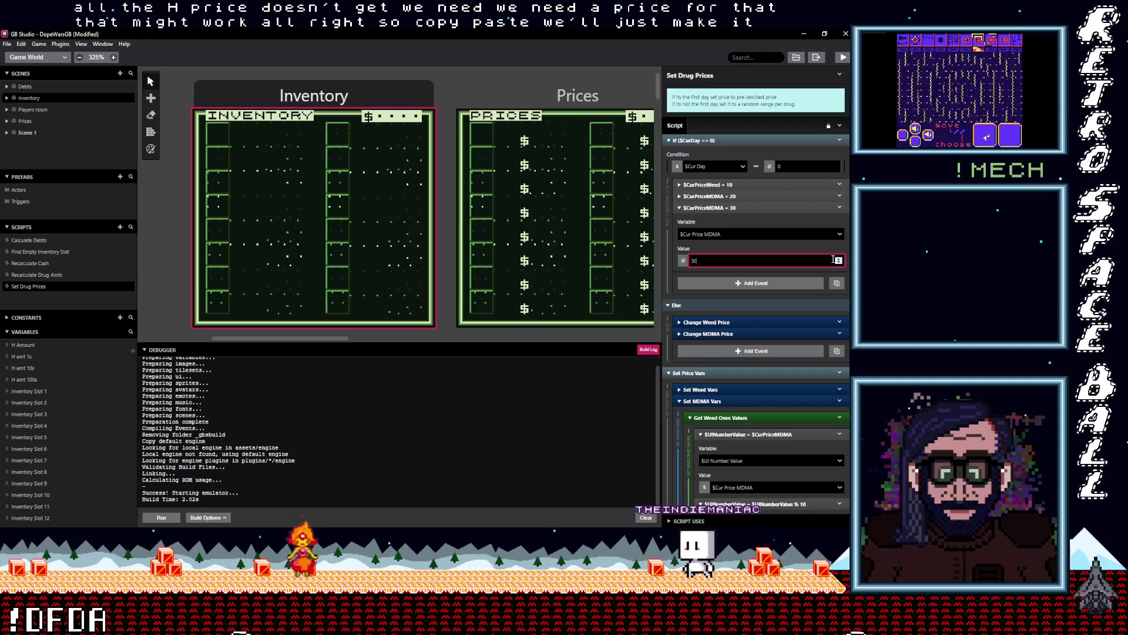
left_click(738, 197)
left_click(741, 196)
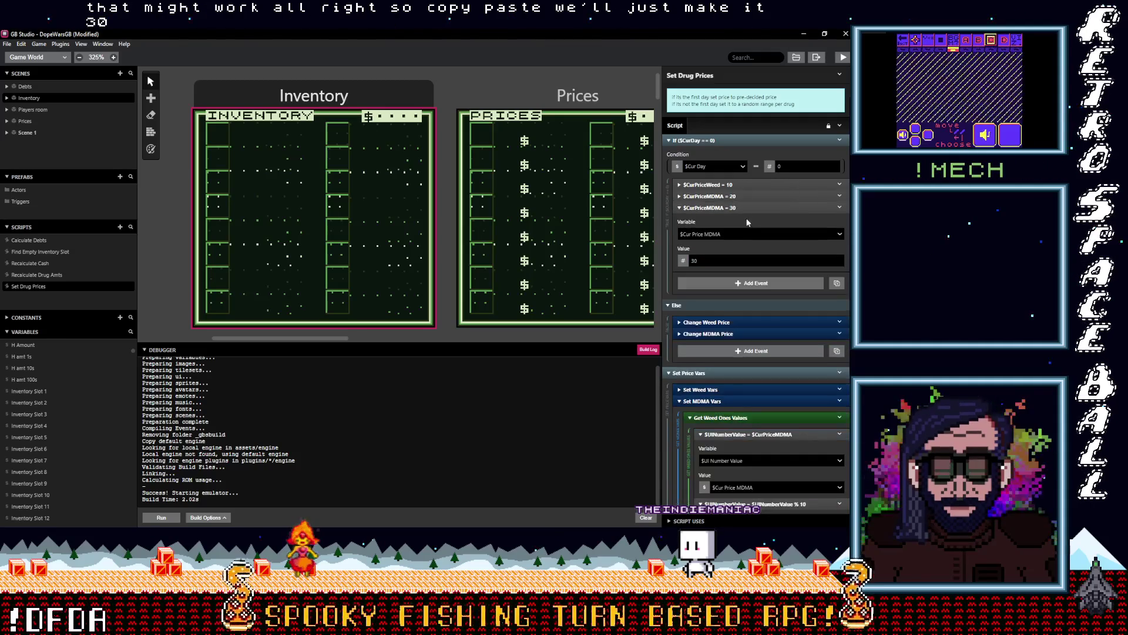
left_click(738, 208)
scroll(744, 275, "down", 1)
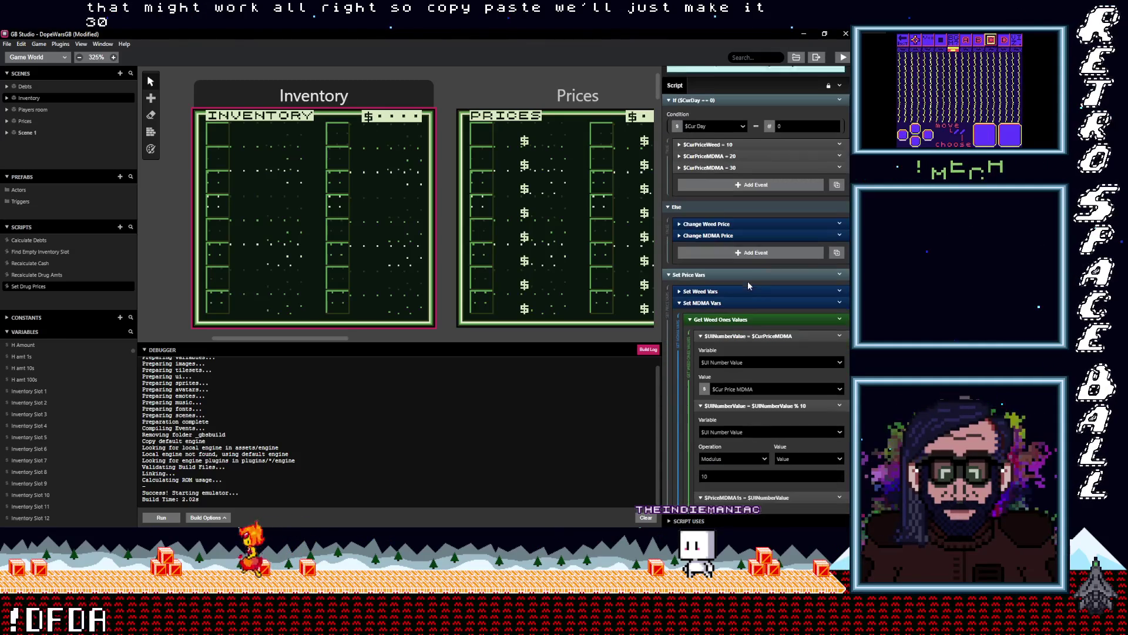
left_click(734, 297)
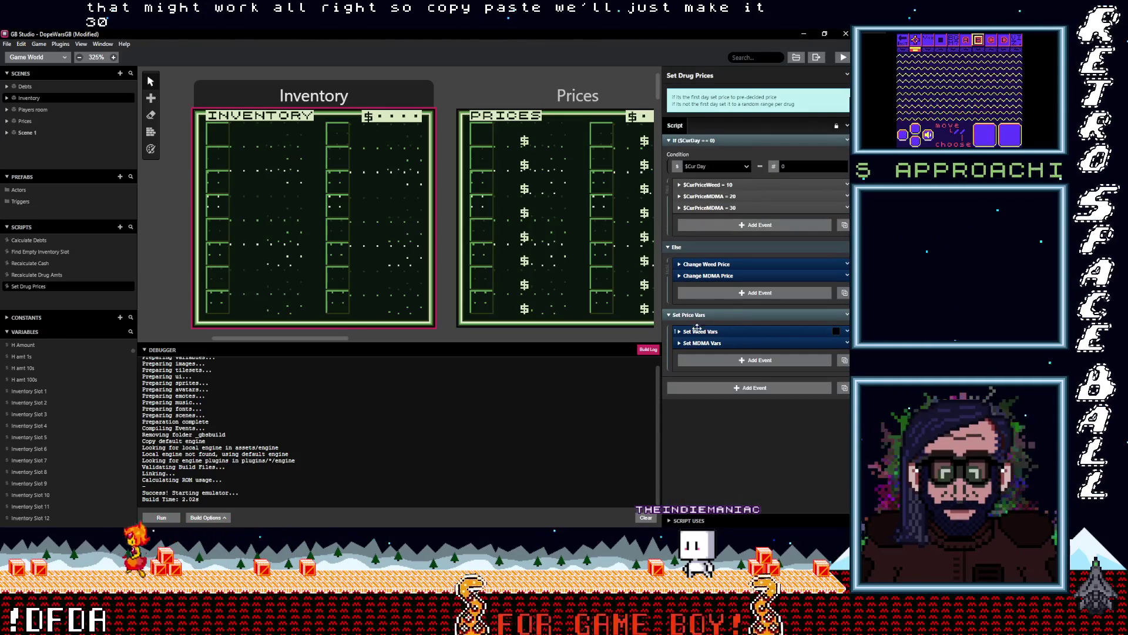
- Duplicate the Change MDMA Price group and rename the copy Change H Price
left_click(846, 275)
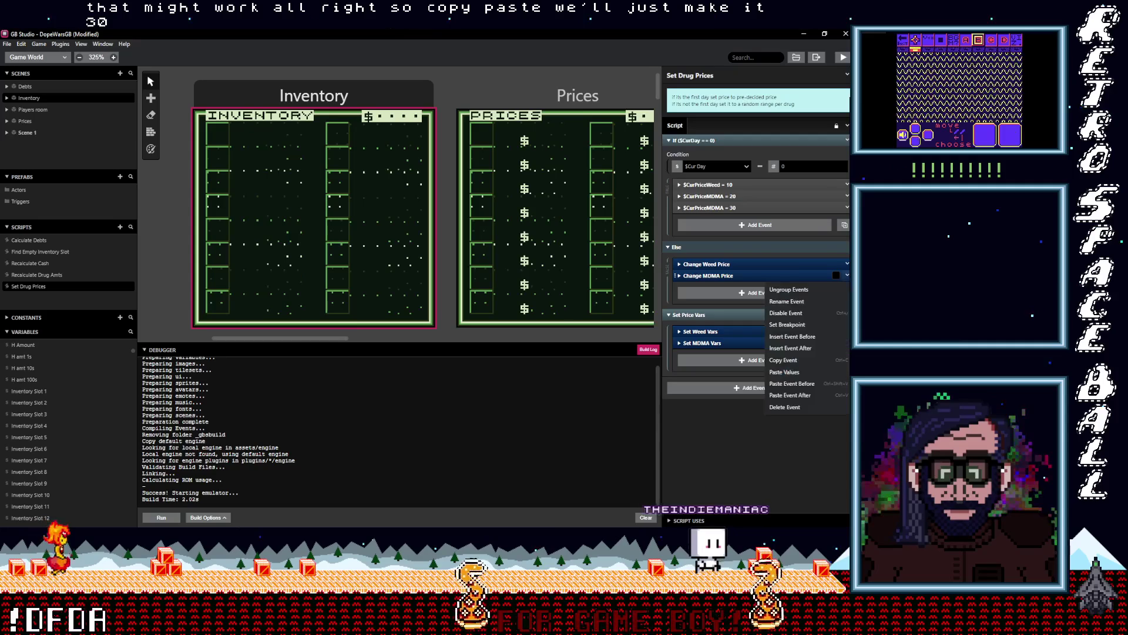
left_click(796, 361)
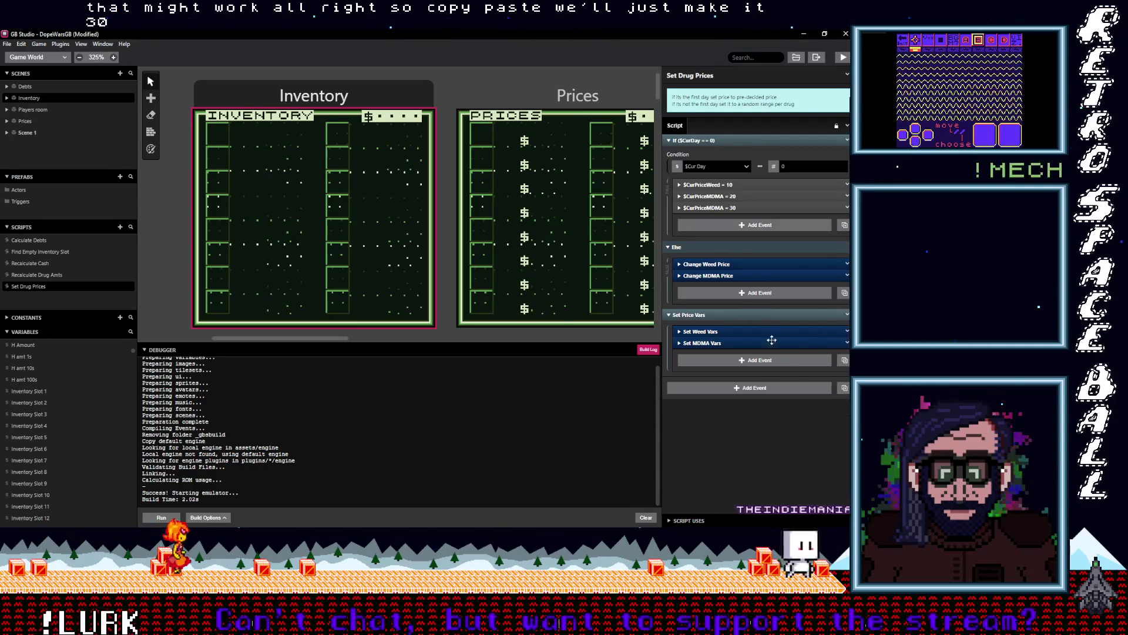
left_click(729, 292, "alt")
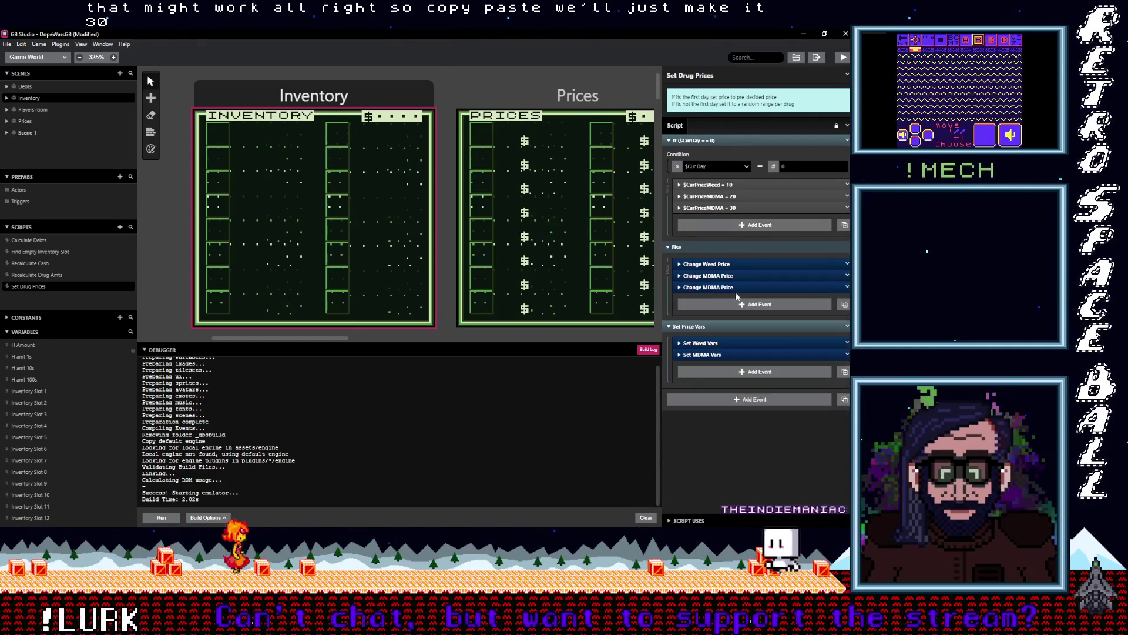
left_click(842, 288)
left_click(782, 300)
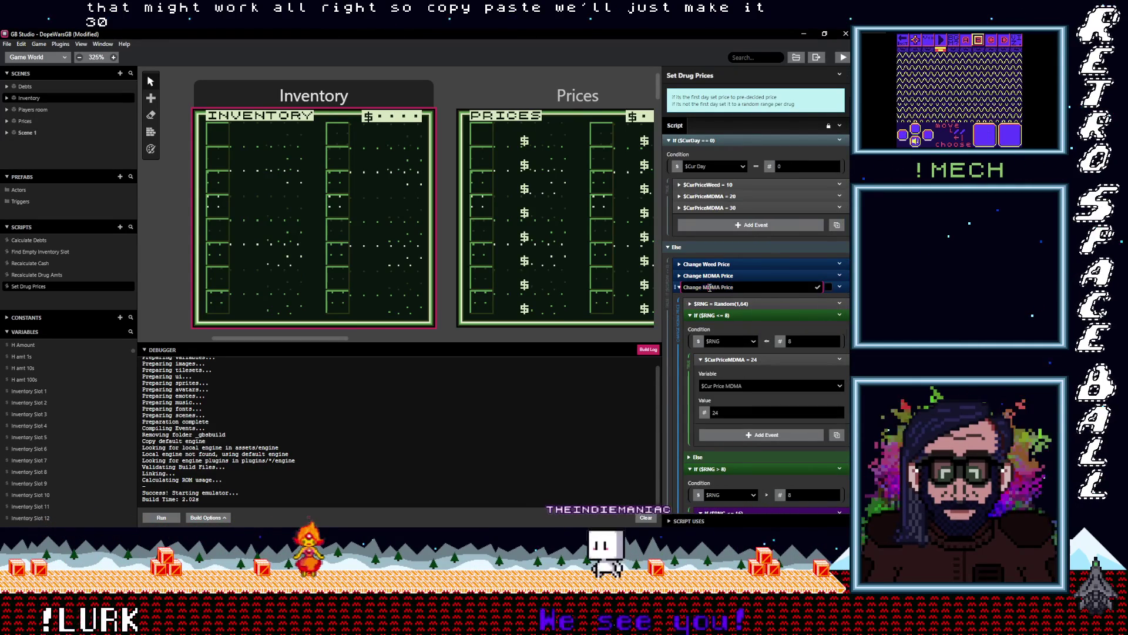
type("H")
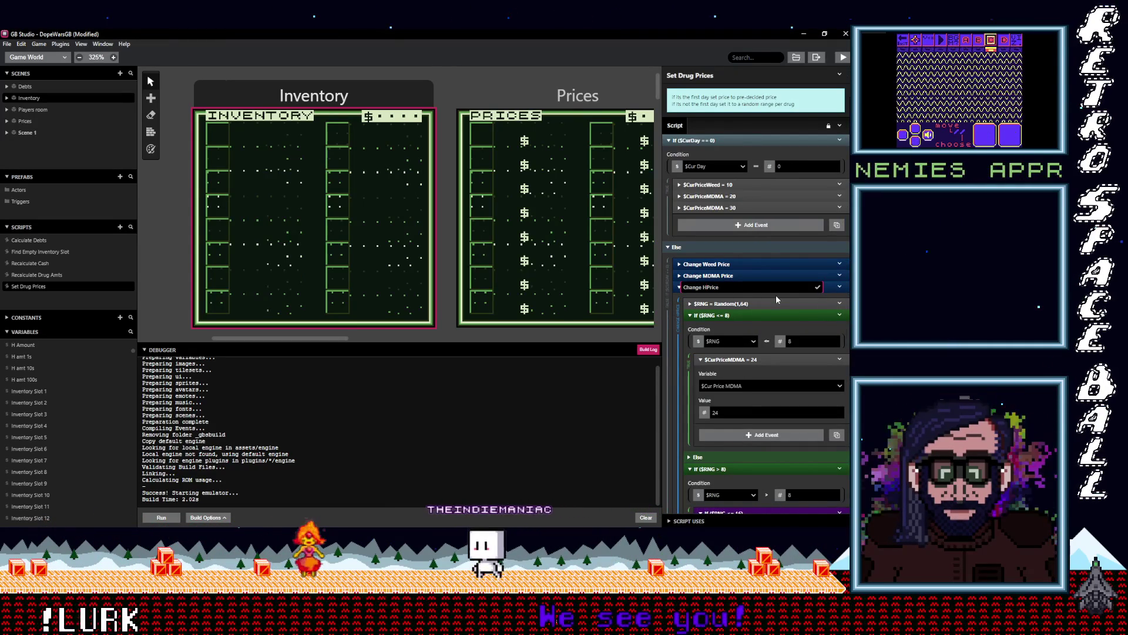
left_click(816, 287)
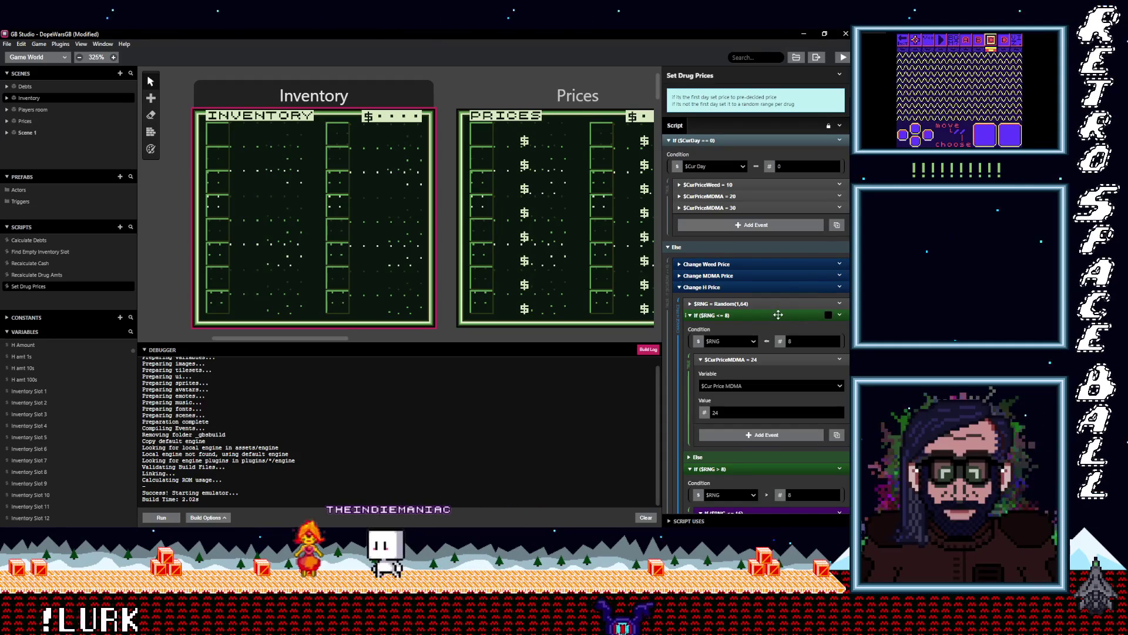
- Point the copy's first price event at $Cur Price H and rewrite its 24 value as 42
scroll(779, 315, "down", 3)
left_click(759, 292)
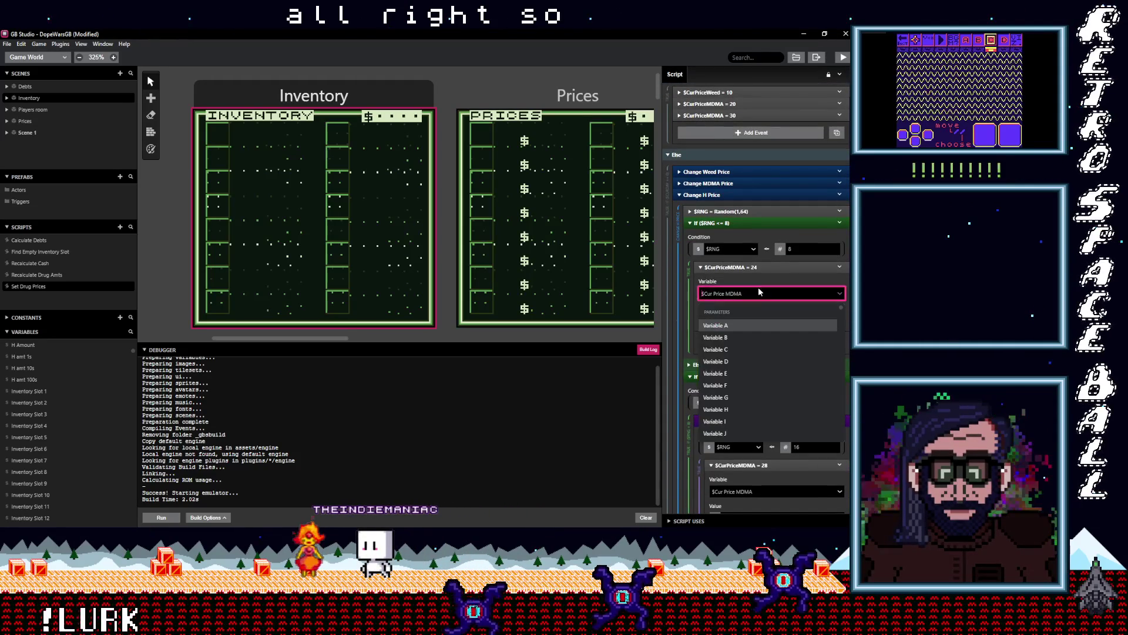
type("ch")
left_click(749, 320)
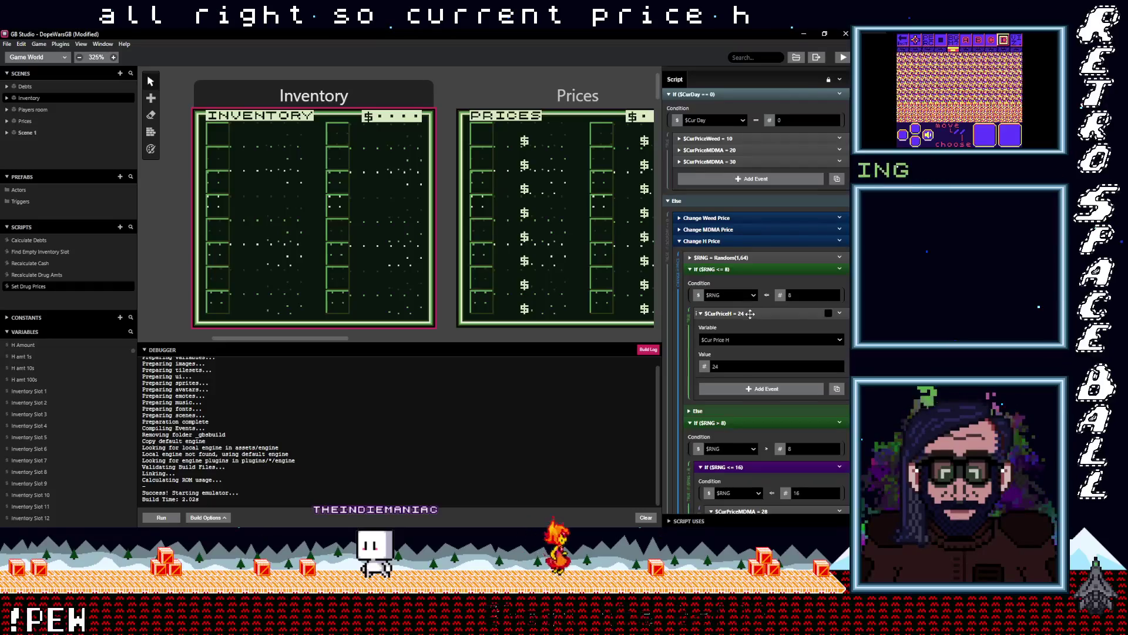
scroll(746, 323, "down", 1)
left_click(716, 320)
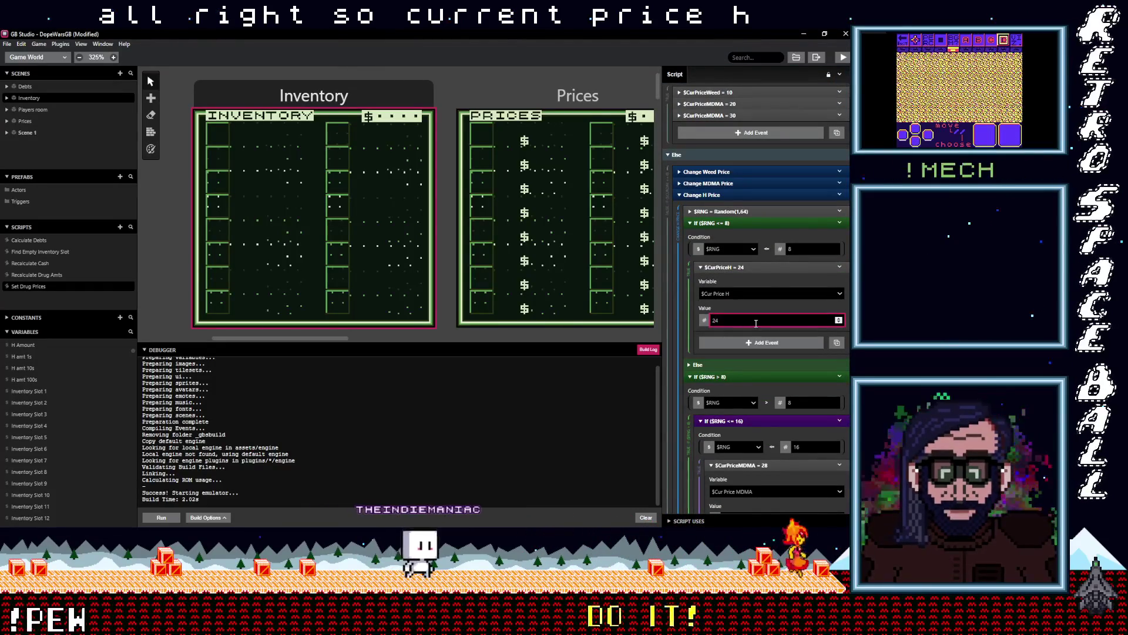
key("BackSpace")
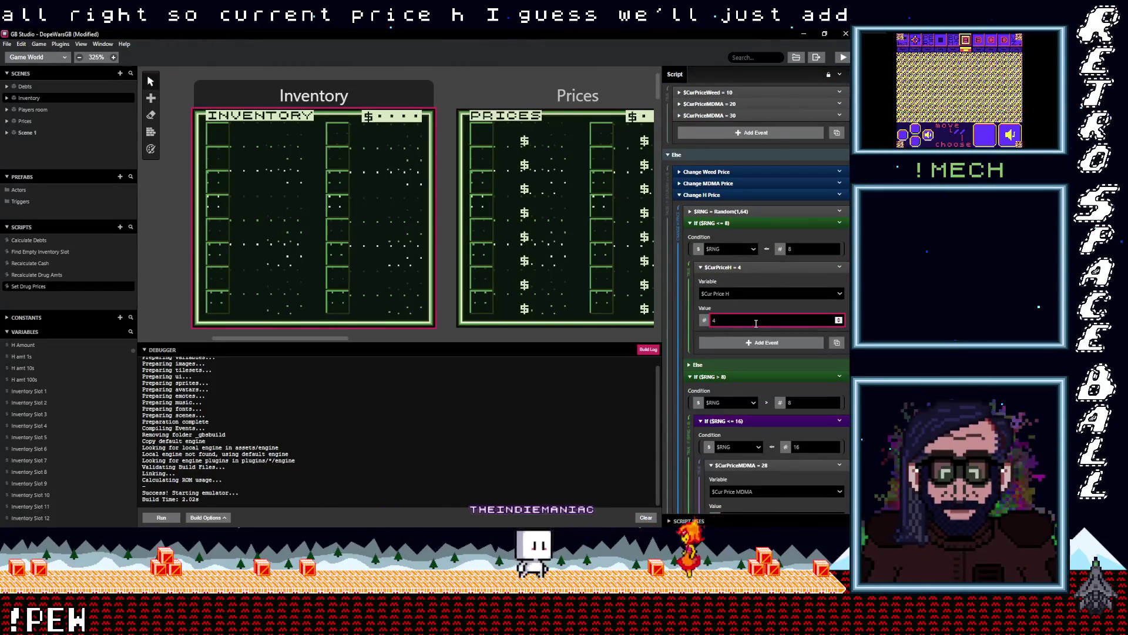
scroll(749, 400, "down", 3)
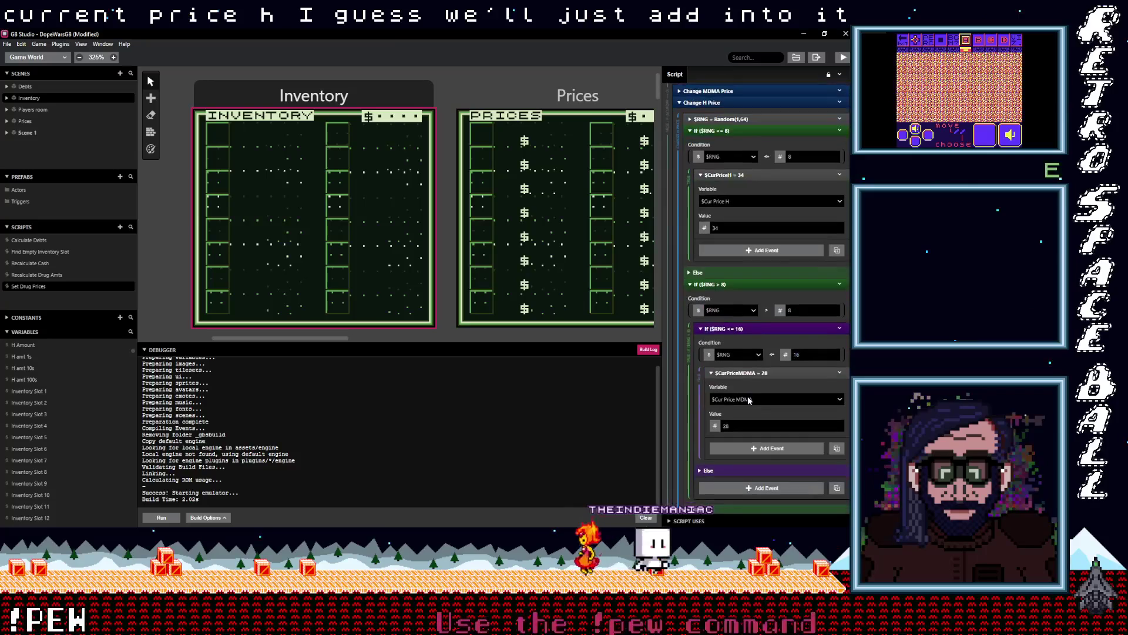
- Switch the second and third price events to set $Cur Price H
left_click(727, 427)
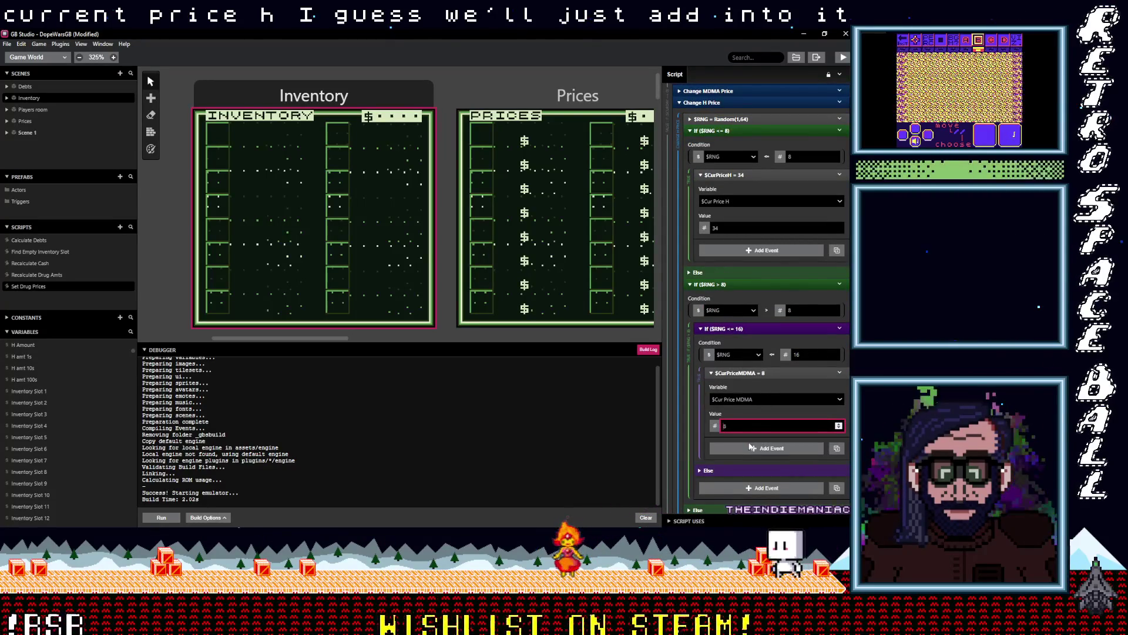
left_click(756, 400)
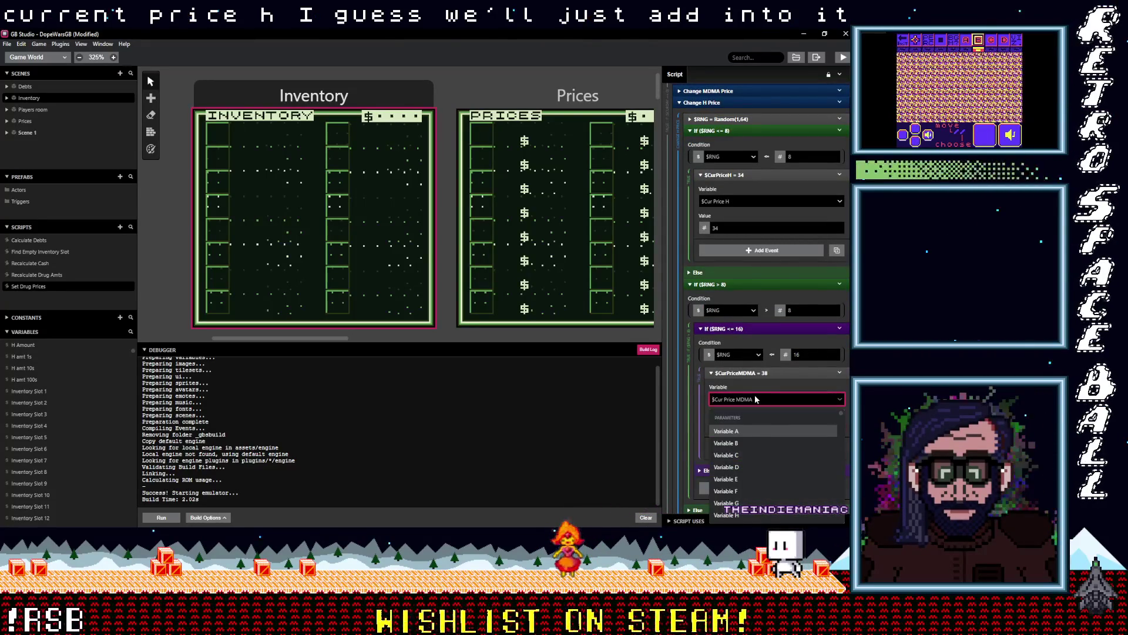
type("cur")
left_click(742, 466)
scroll(749, 418, "down", 3)
scroll(749, 418, "down", 1)
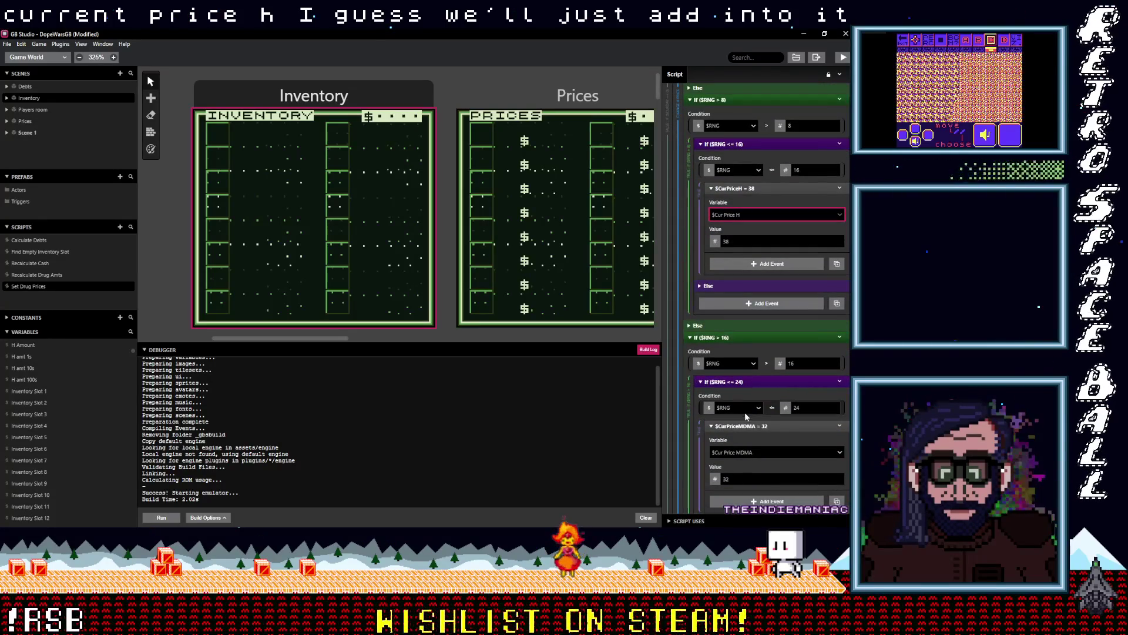
scroll(746, 413, "down", 2)
left_click(747, 406)
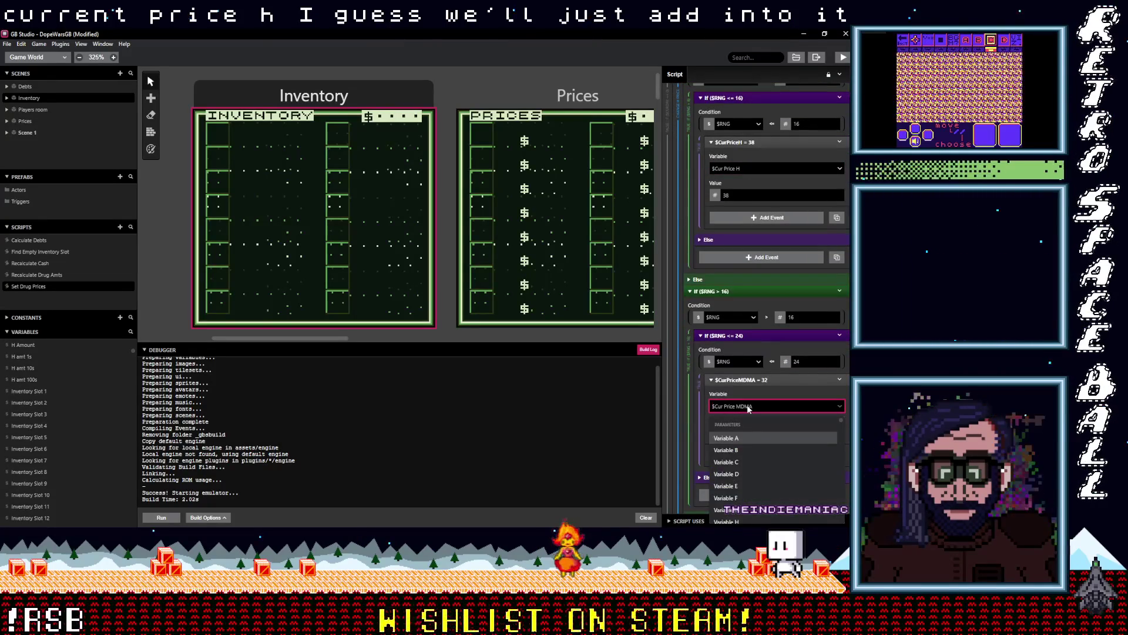
type("cur")
left_click(746, 470)
left_click(727, 435)
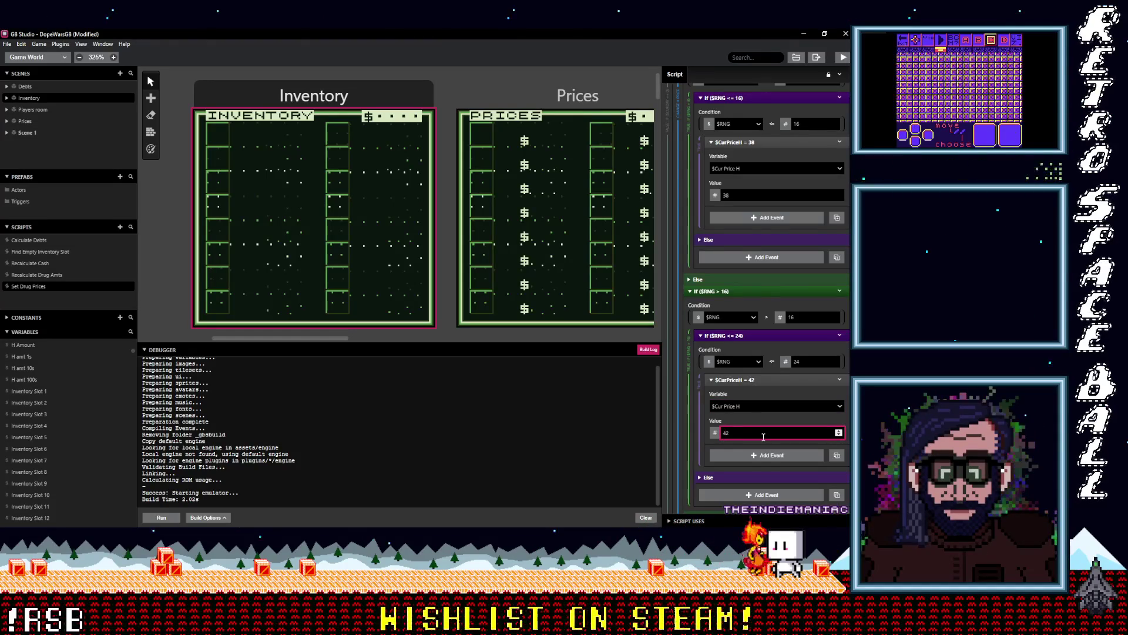
- Make the next branch set $Cur Price H to 46
scroll(759, 435, "down", 5)
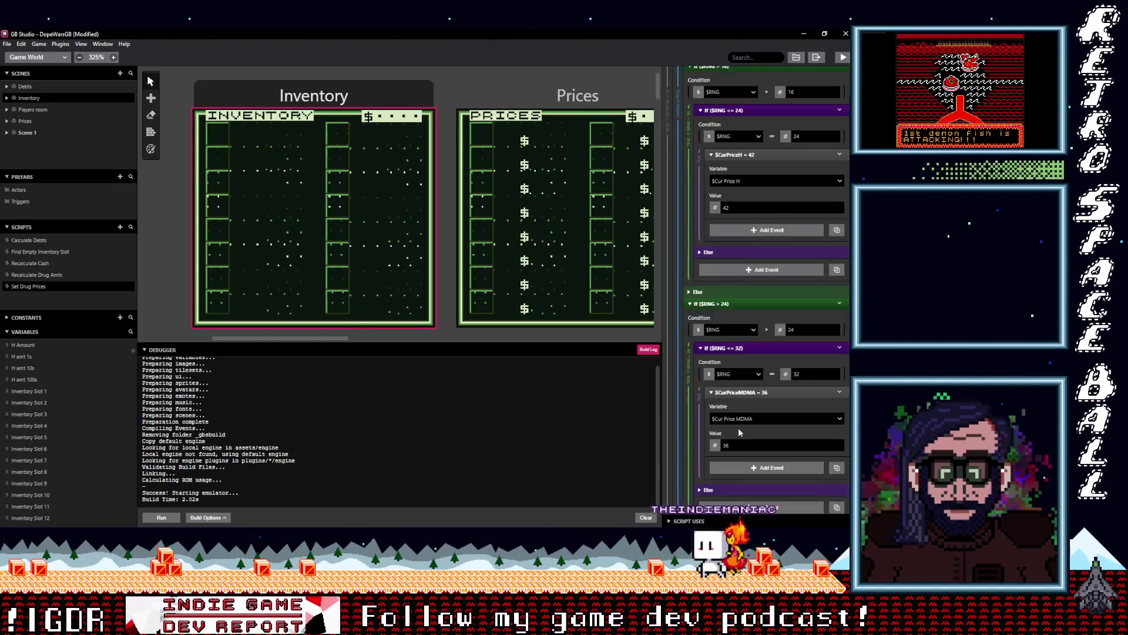
left_click(742, 440)
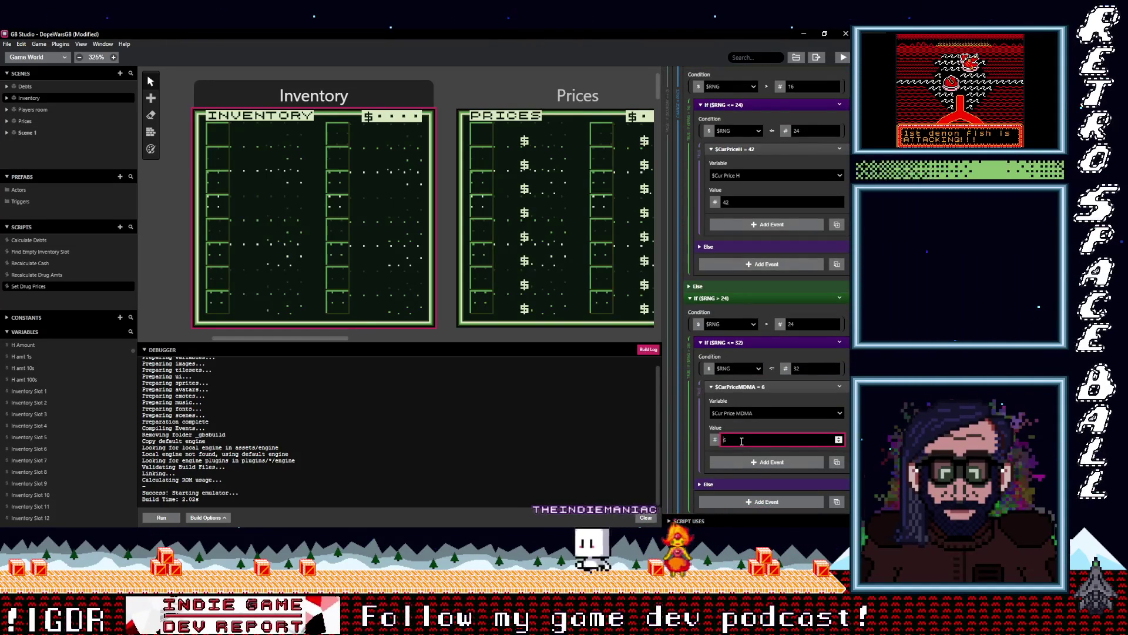
left_click(749, 411)
type("cu")
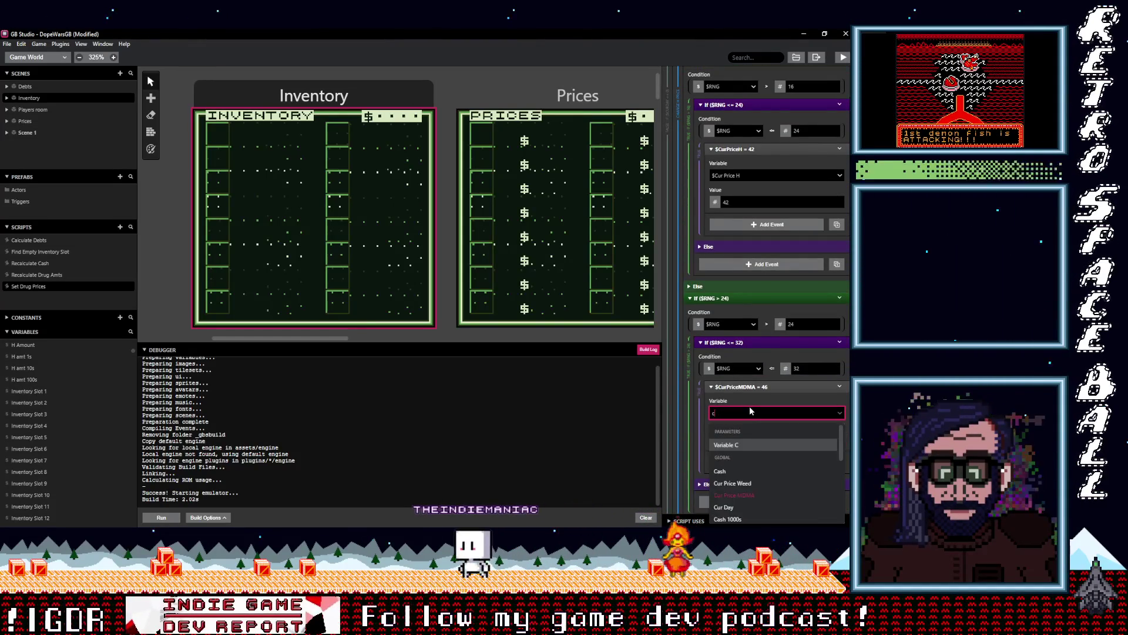
left_click(753, 481)
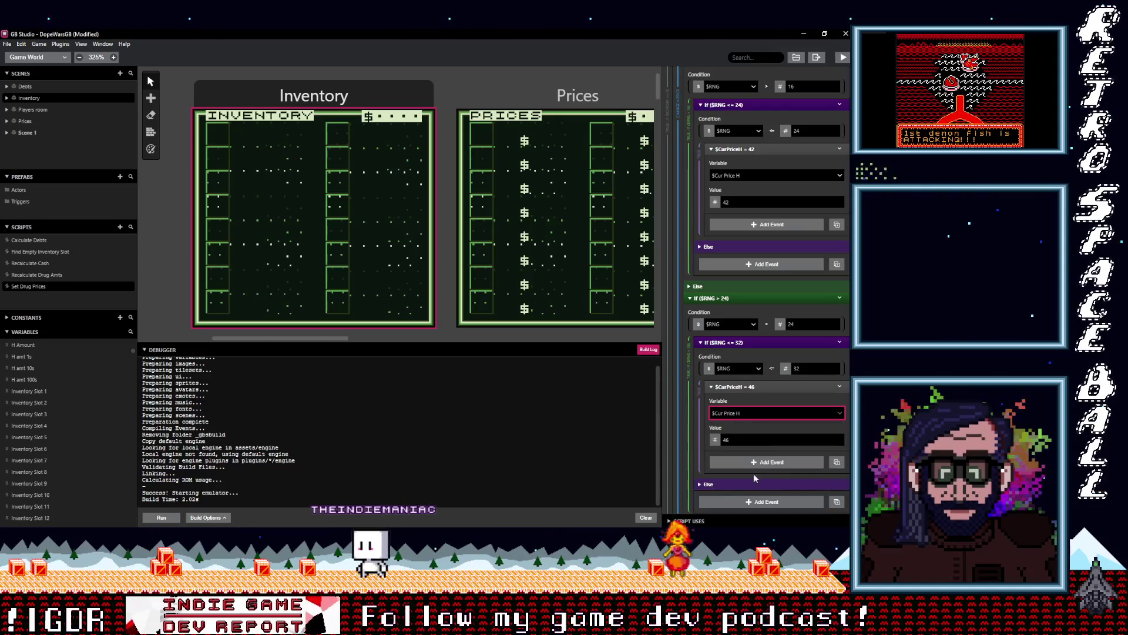
- Change the $CurPriceMDMA = 40 event to set $Cur Price H to 50
scroll(758, 464, "down", 4)
scroll(761, 444, "down", 1)
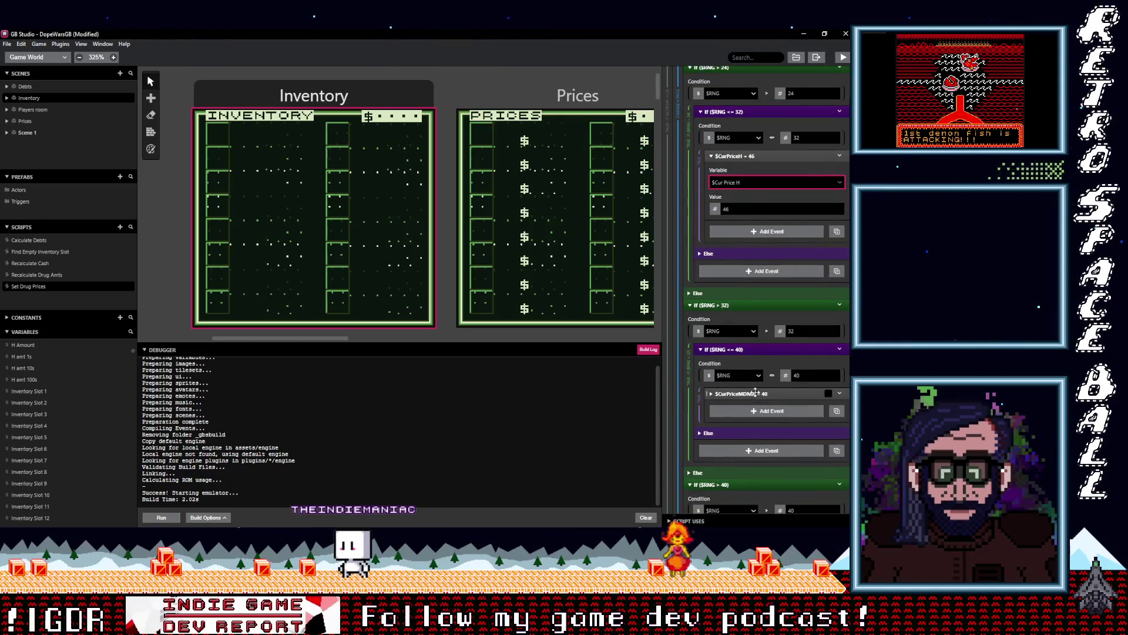
left_click(755, 392)
left_click(773, 449)
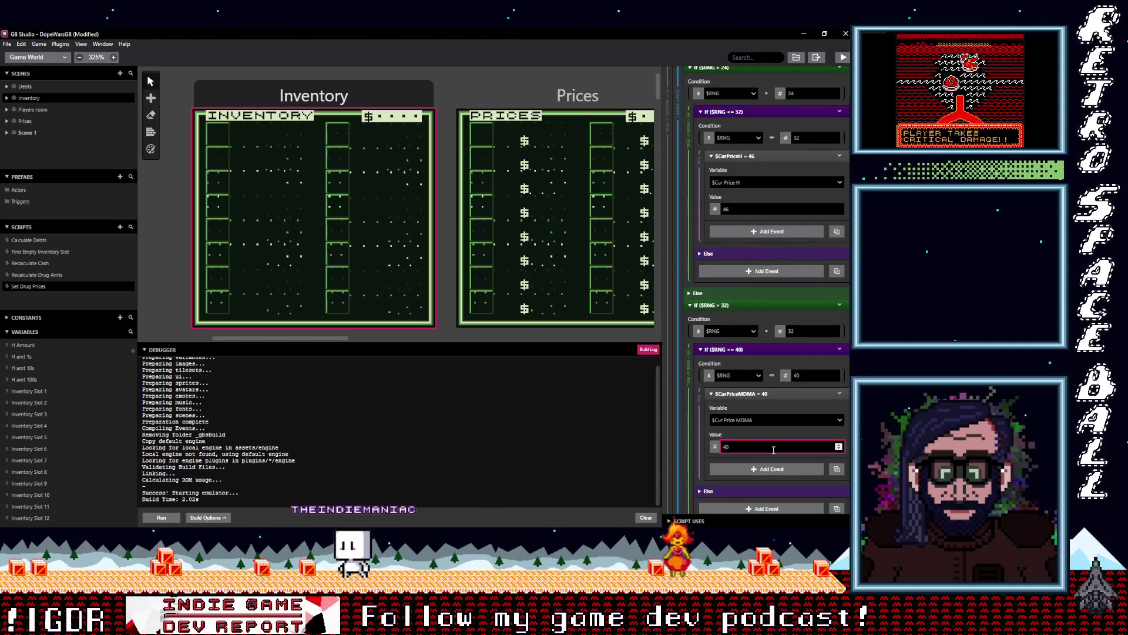
left_click(747, 419)
type("cur")
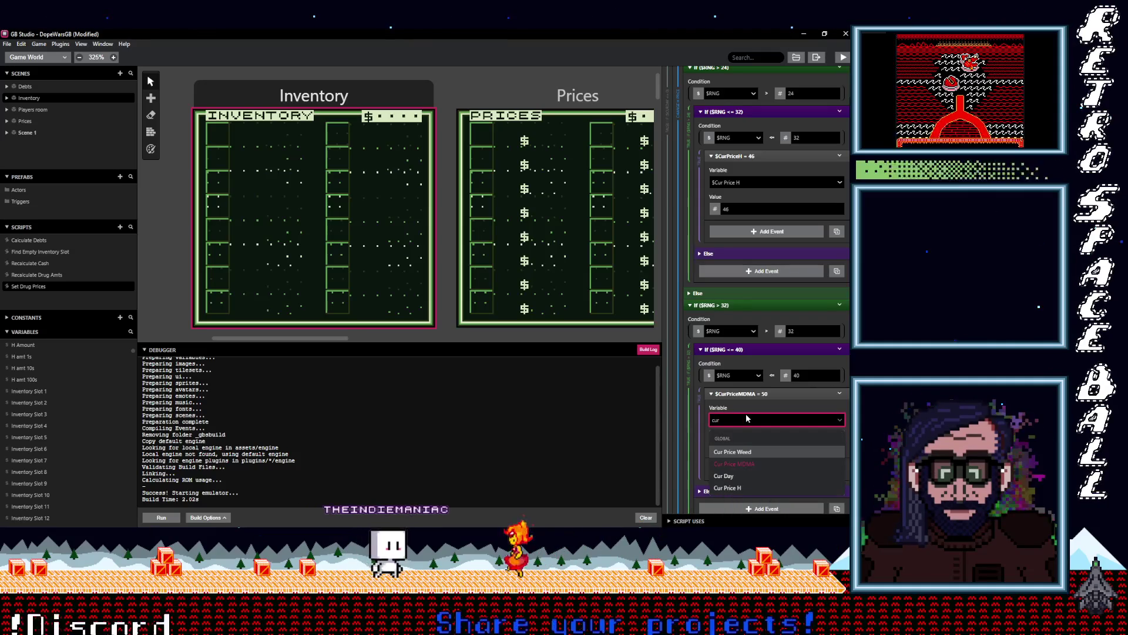
left_click(745, 488)
- Change the 44 price event to set $Cur Price H to 54
scroll(758, 441, "down", 3)
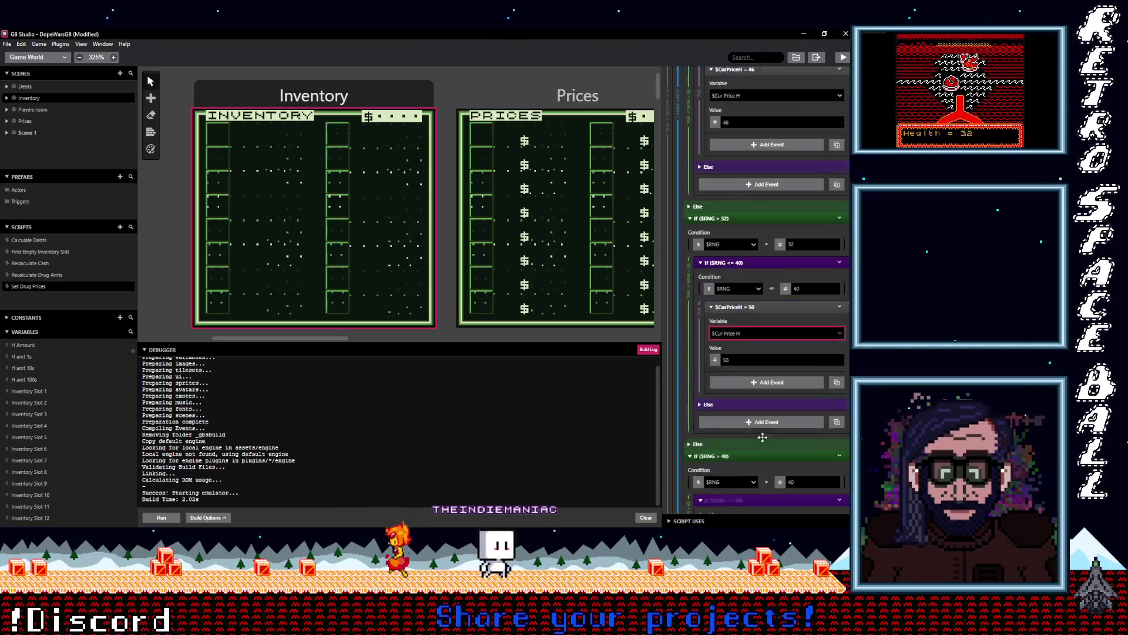
scroll(761, 437, "down", 2)
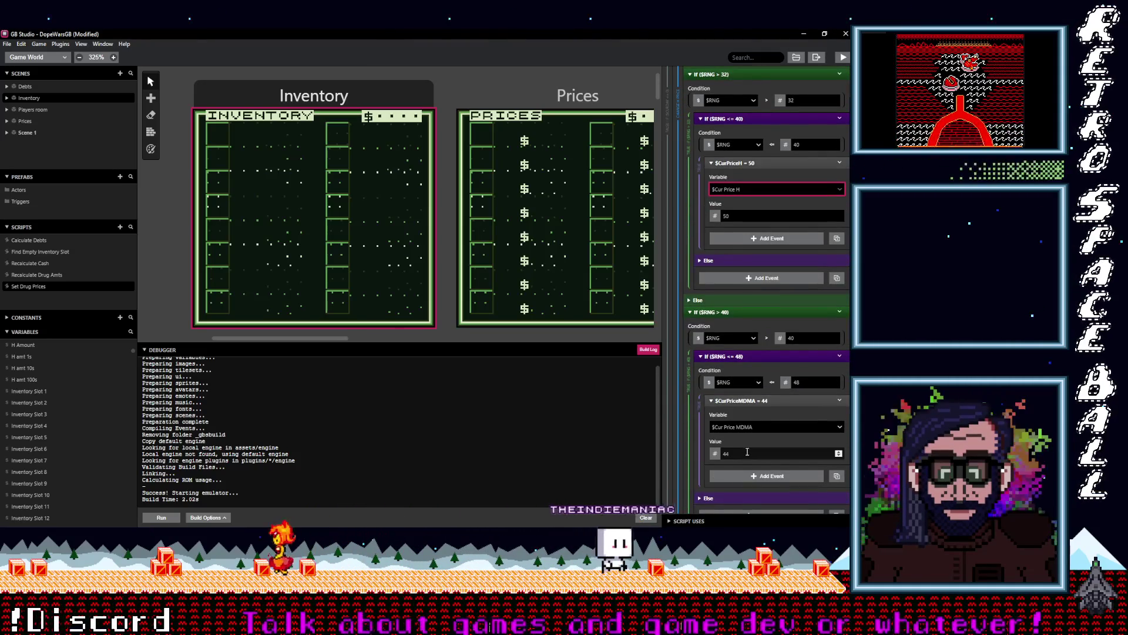
left_click_drag(747, 454, 721, 457)
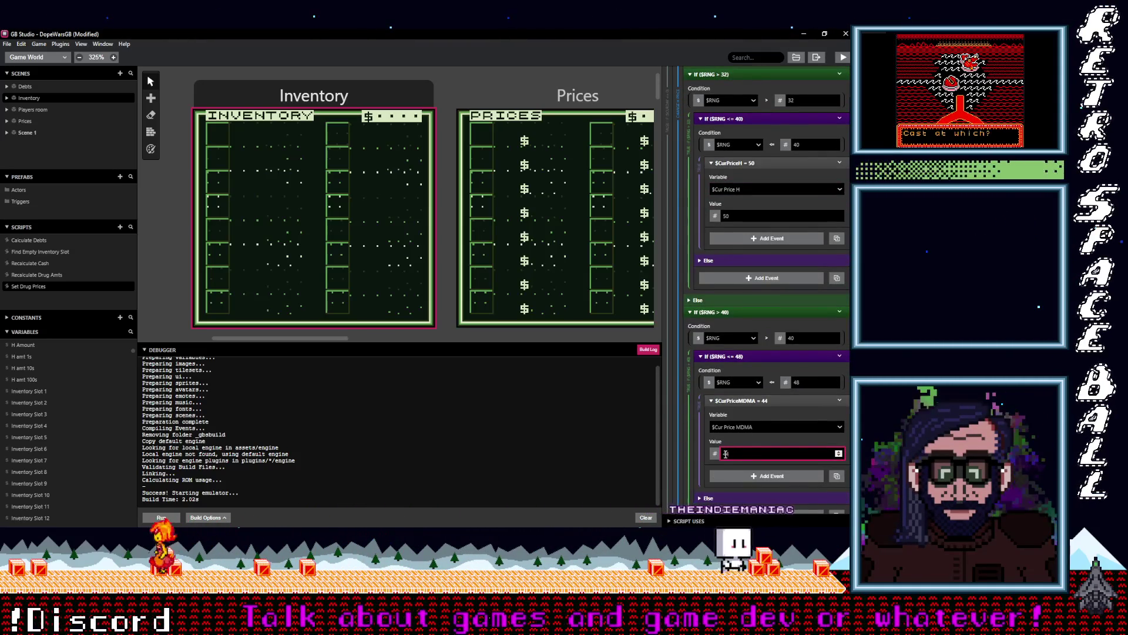
type("54")
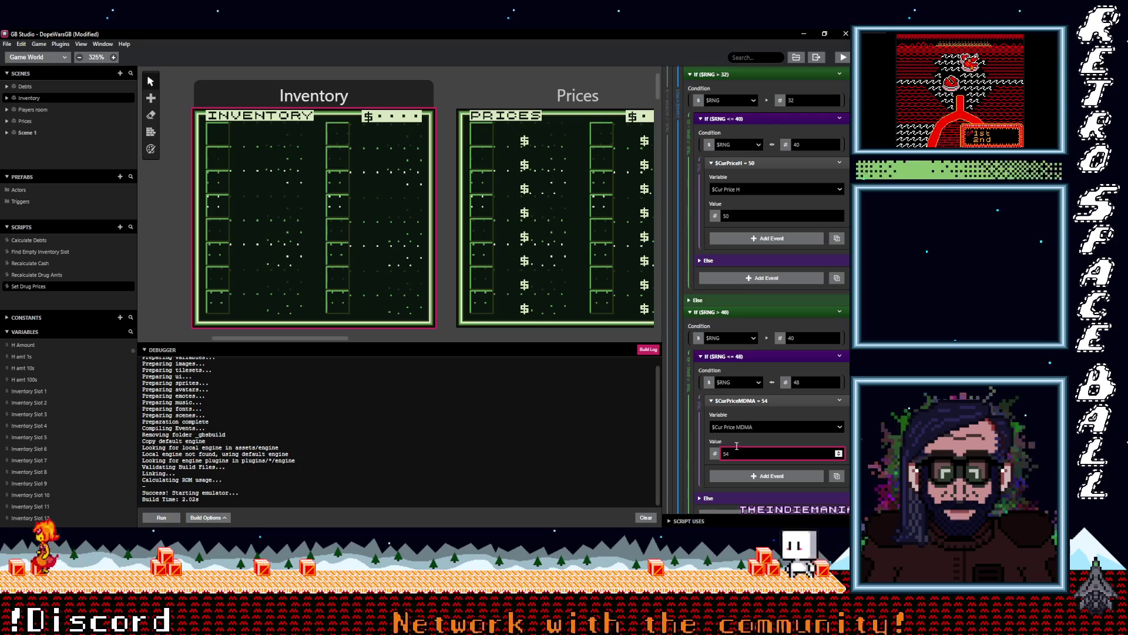
left_click(745, 428)
type("cur")
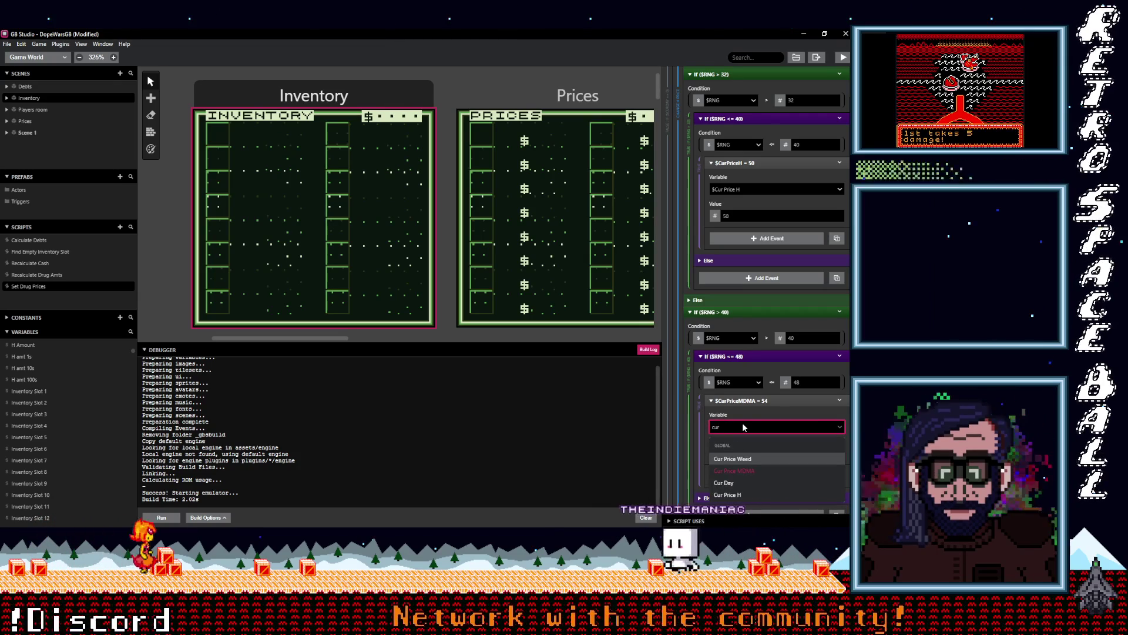
left_click(741, 495)
- Change the $CurPriceMDMA = 48 event to set $Cur Price H to 58
scroll(748, 455, "down", 3)
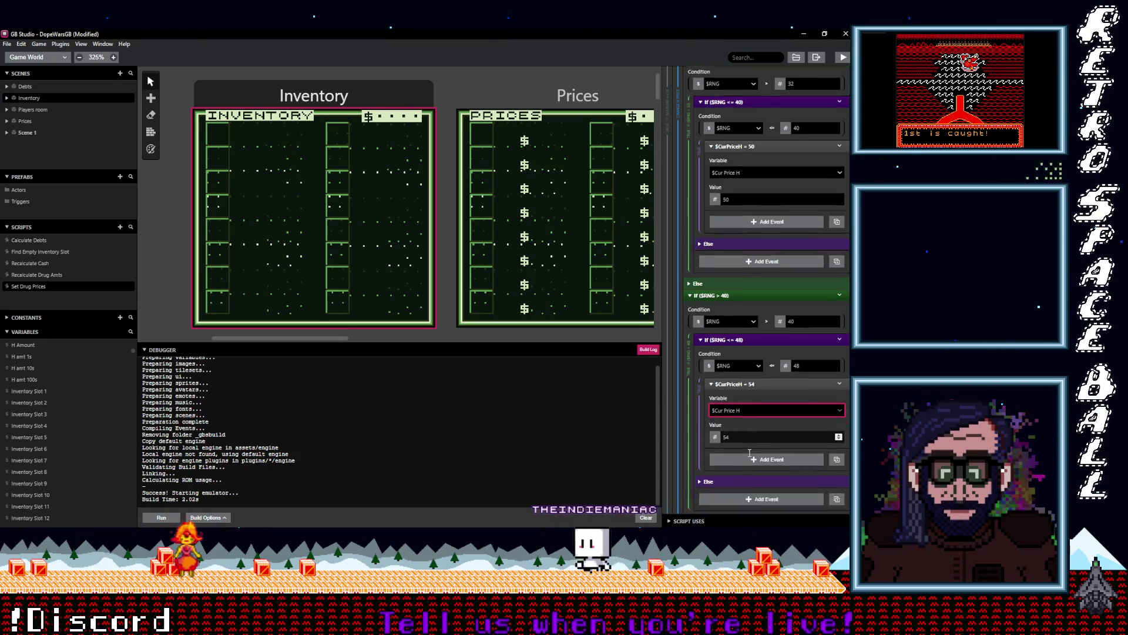
scroll(749, 454, "down", 2)
left_click(742, 361)
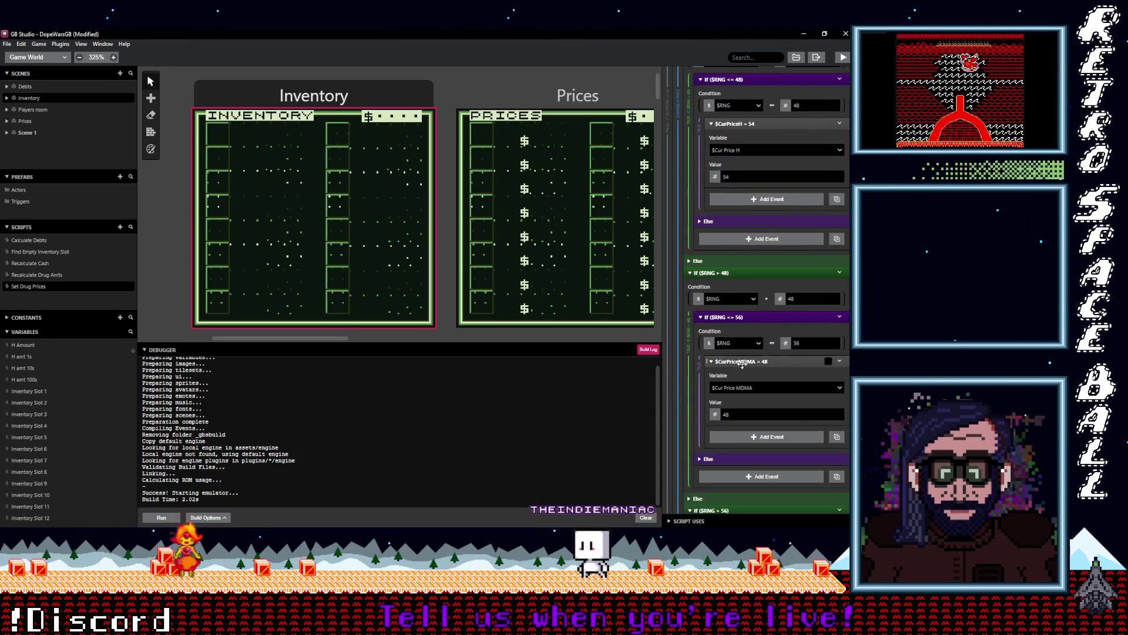
double_click(727, 414)
type("58")
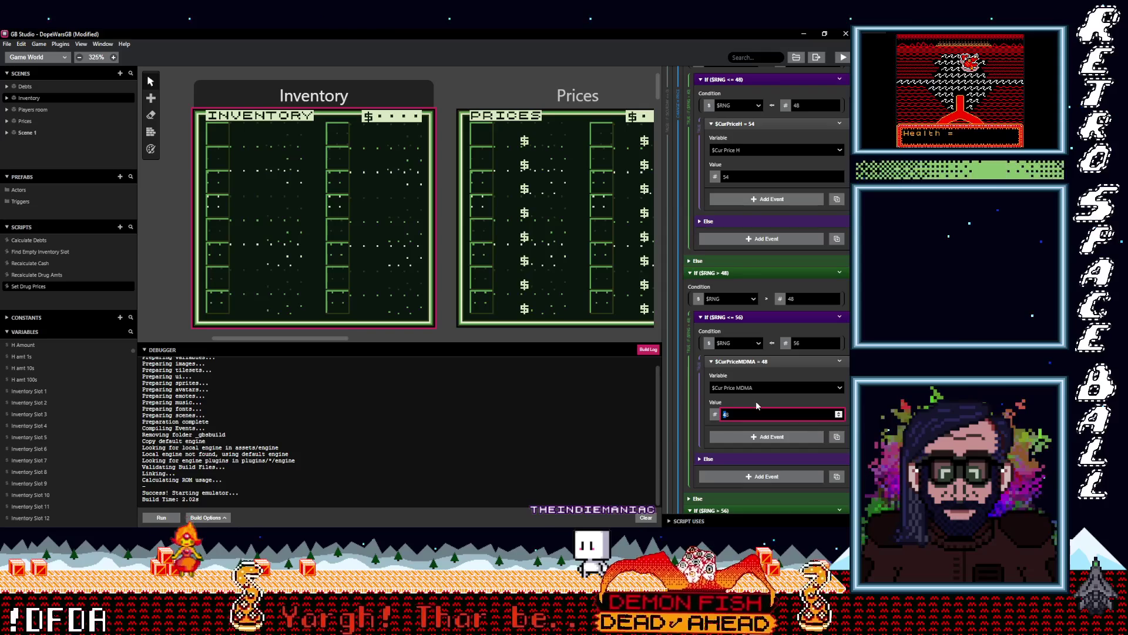
left_click(751, 388)
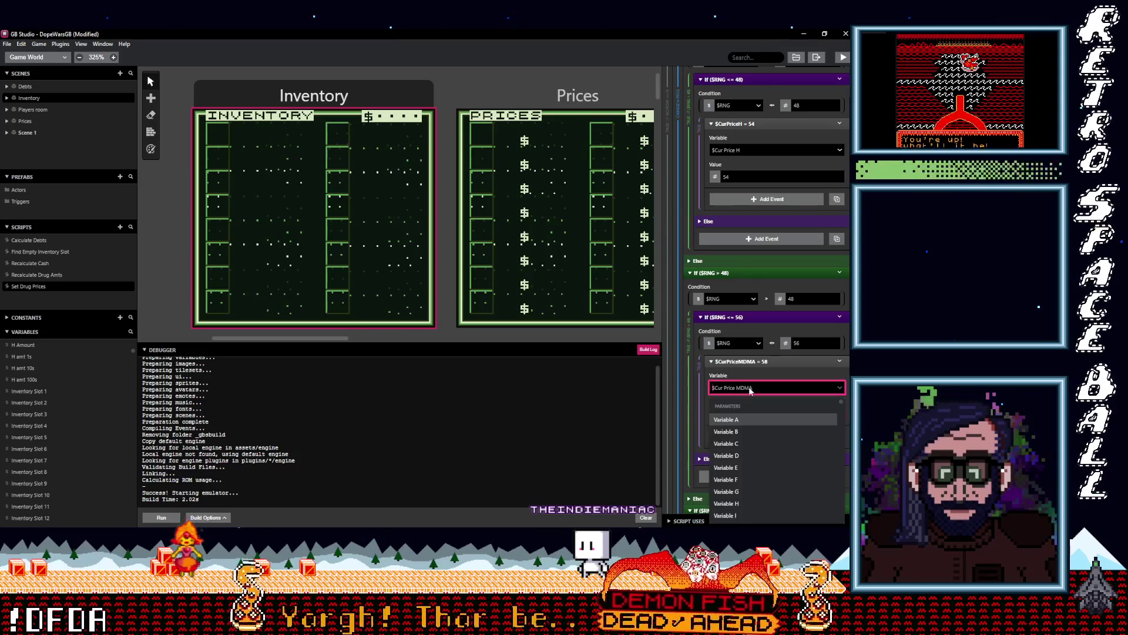
type("cur")
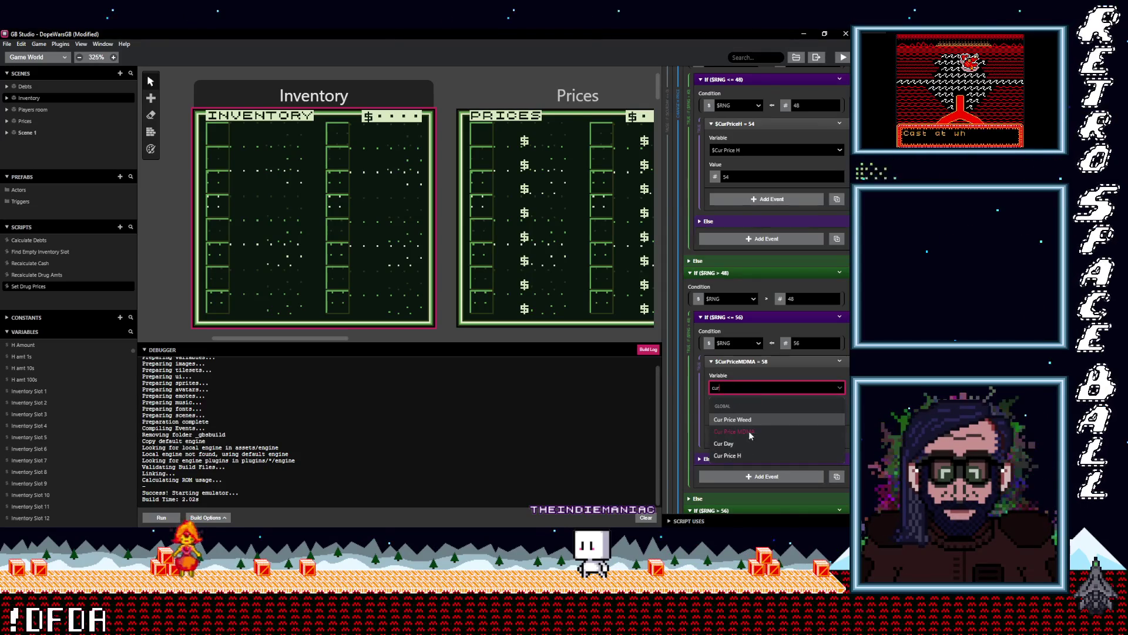
left_click(744, 456)
- Change the $CurPriceMDMA = 52 event to set $Cur Price H to 62
scroll(748, 435, "down", 3)
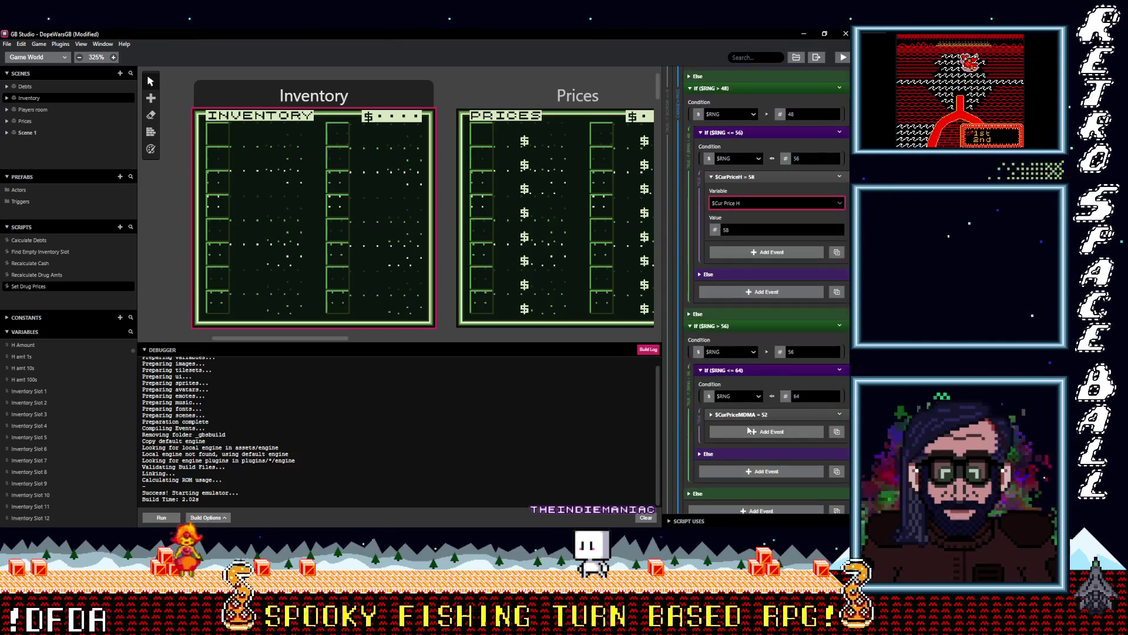
left_click(741, 415)
double_click(726, 468)
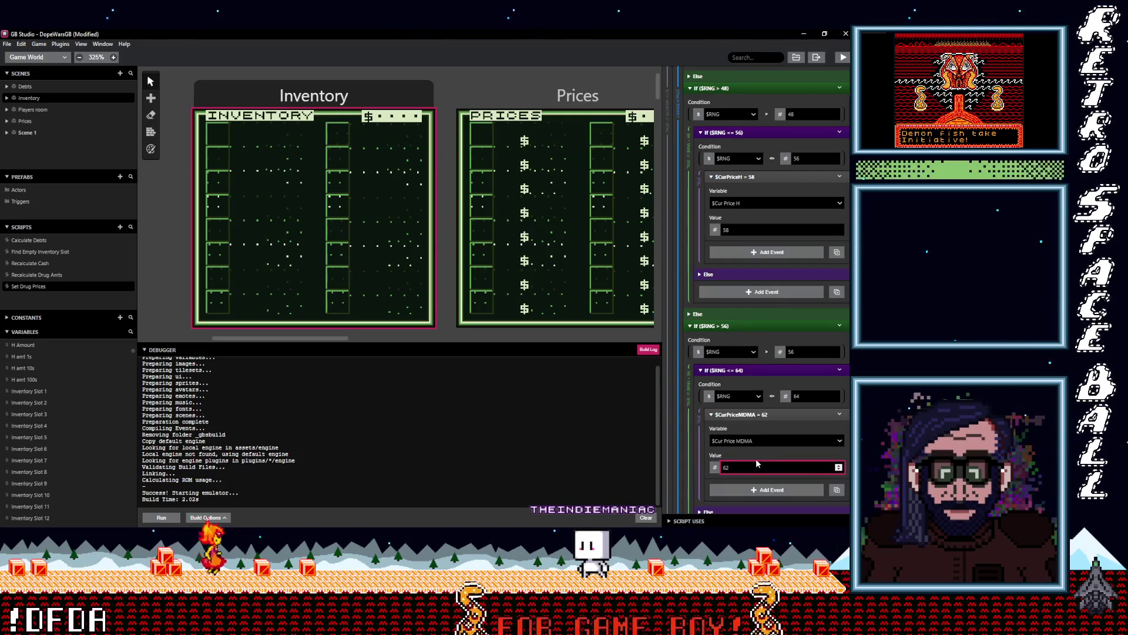
left_click(756, 444)
type("cur")
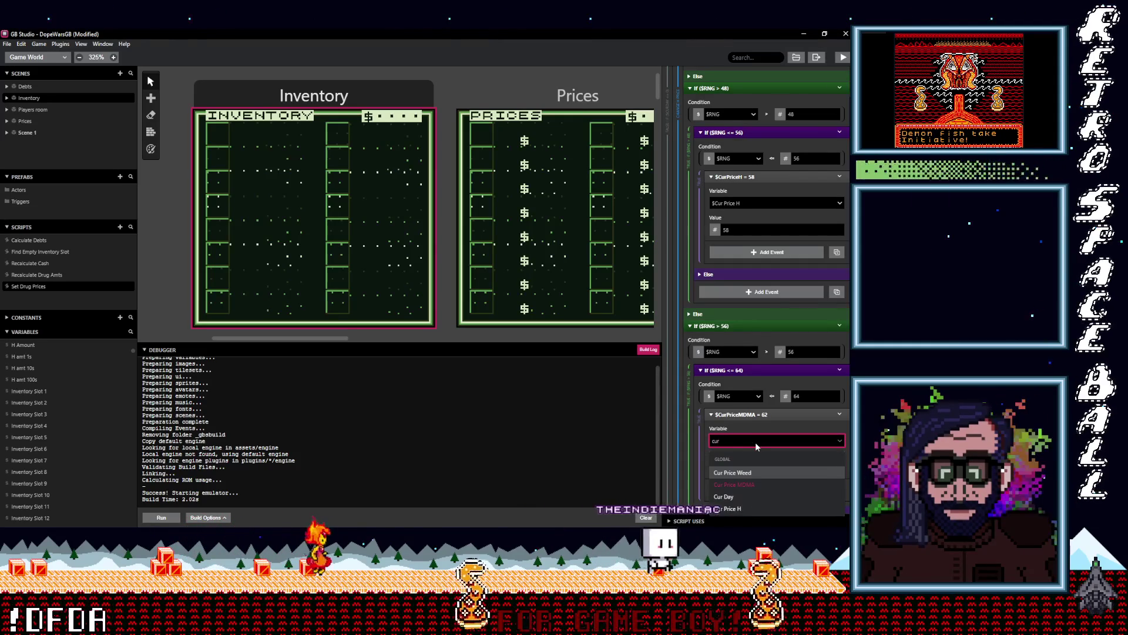
left_click(734, 508)
- Duplicate the Set MDMA Vars event
scroll(753, 439, "down", 3)
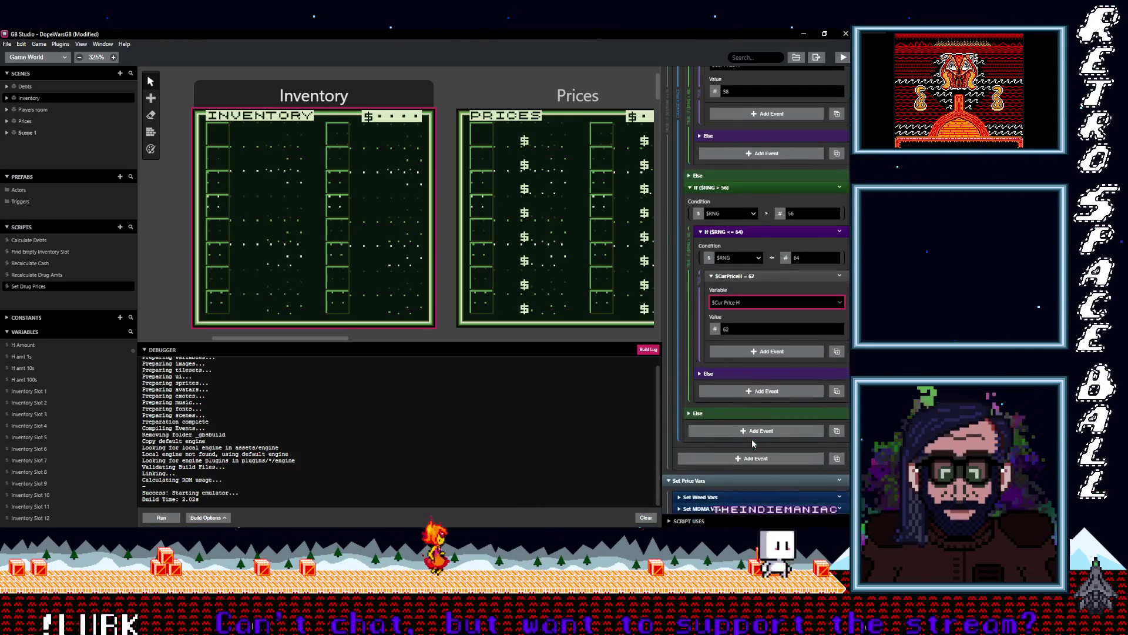
scroll(752, 439, "up", 3)
scroll(752, 447, "down", 4)
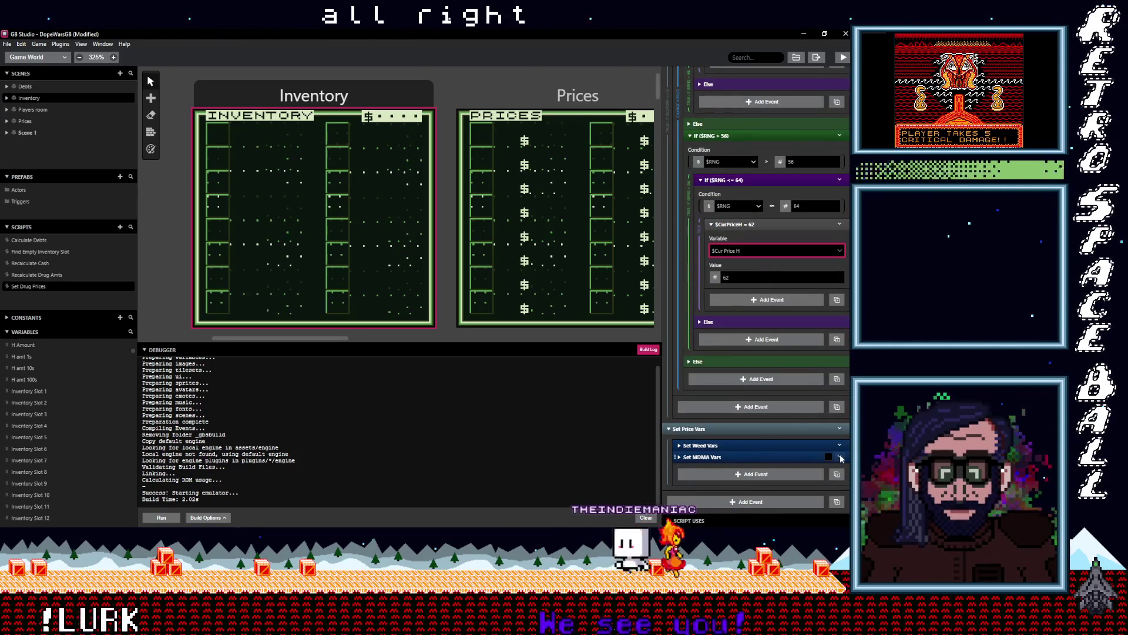
left_click(842, 459)
left_click(724, 475)
- In the Set MDMA Vars copy, read from $Cur Price H and store the ones digit in Price H 1s
left_click(724, 475, "alt")
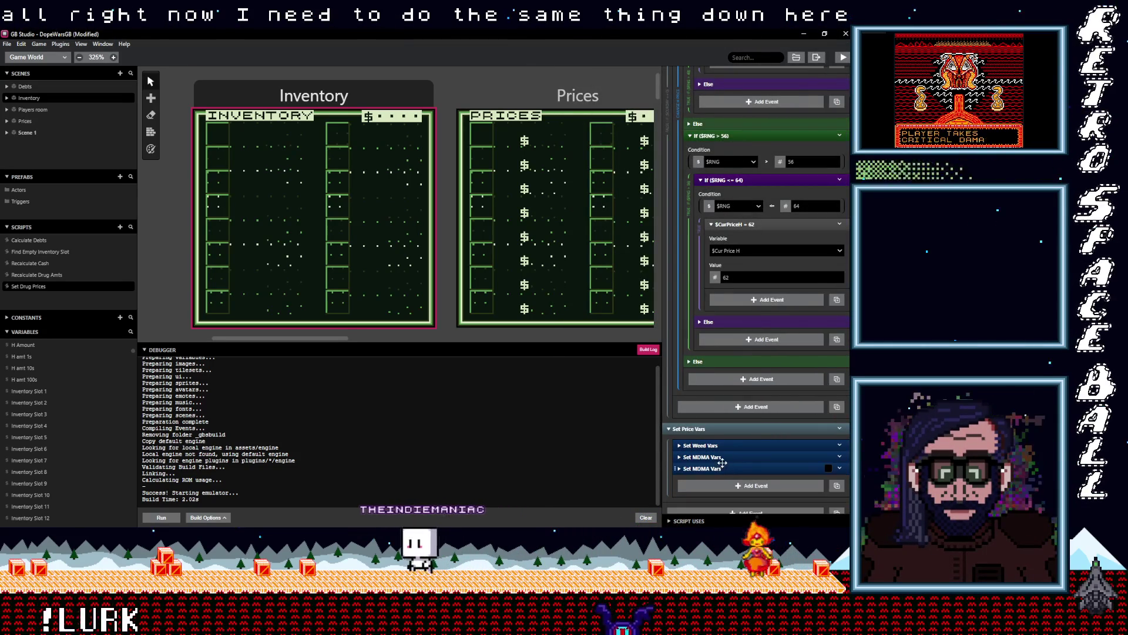
left_click(731, 469)
scroll(740, 423, "down", 2)
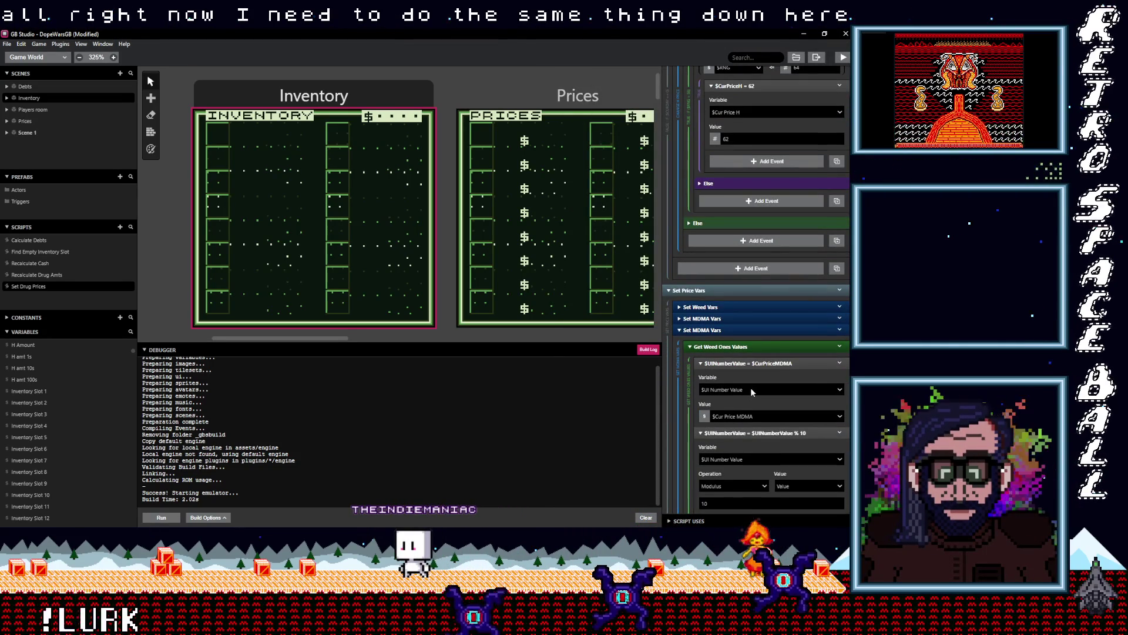
scroll(755, 396, "down", 1)
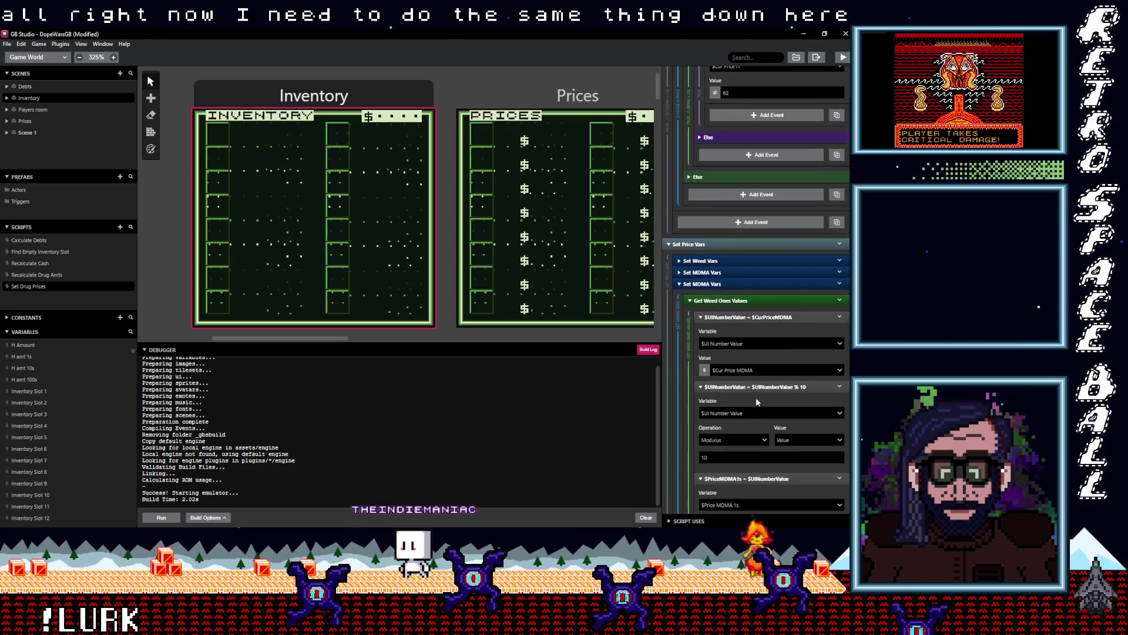
left_click(744, 371)
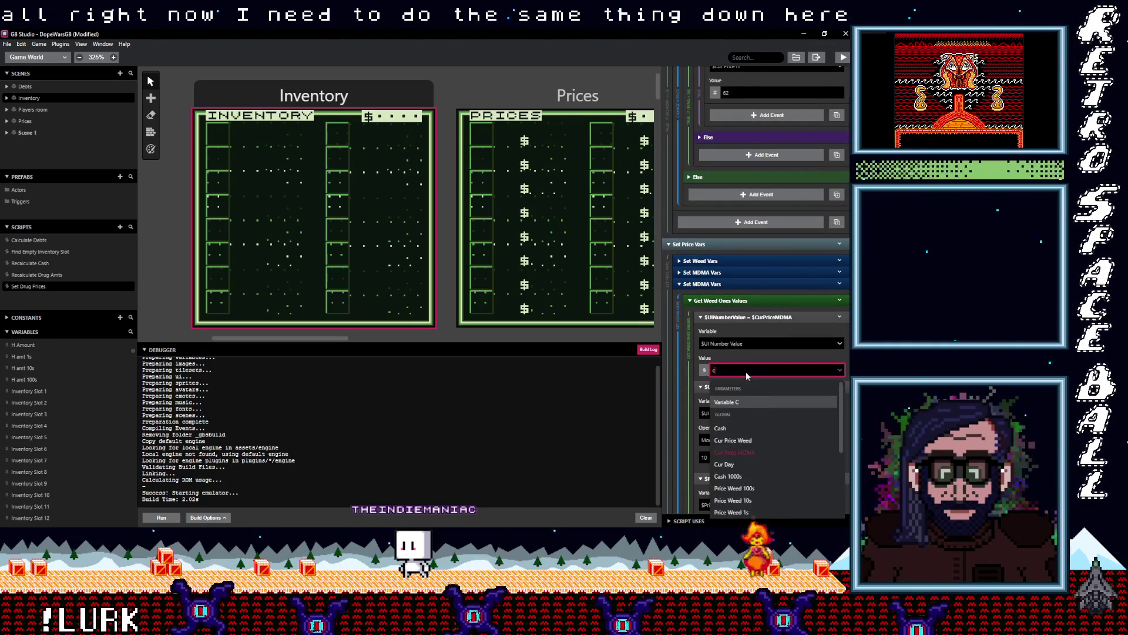
type("cur")
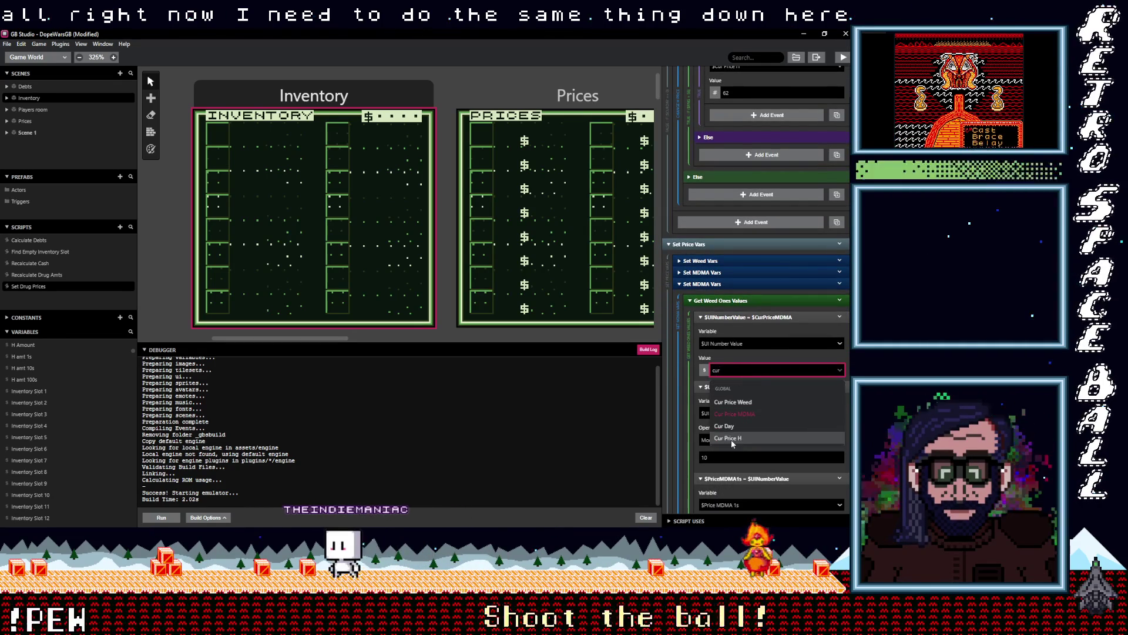
left_click(731, 437)
scroll(742, 431, "down", 2)
scroll(741, 429, "down", 1)
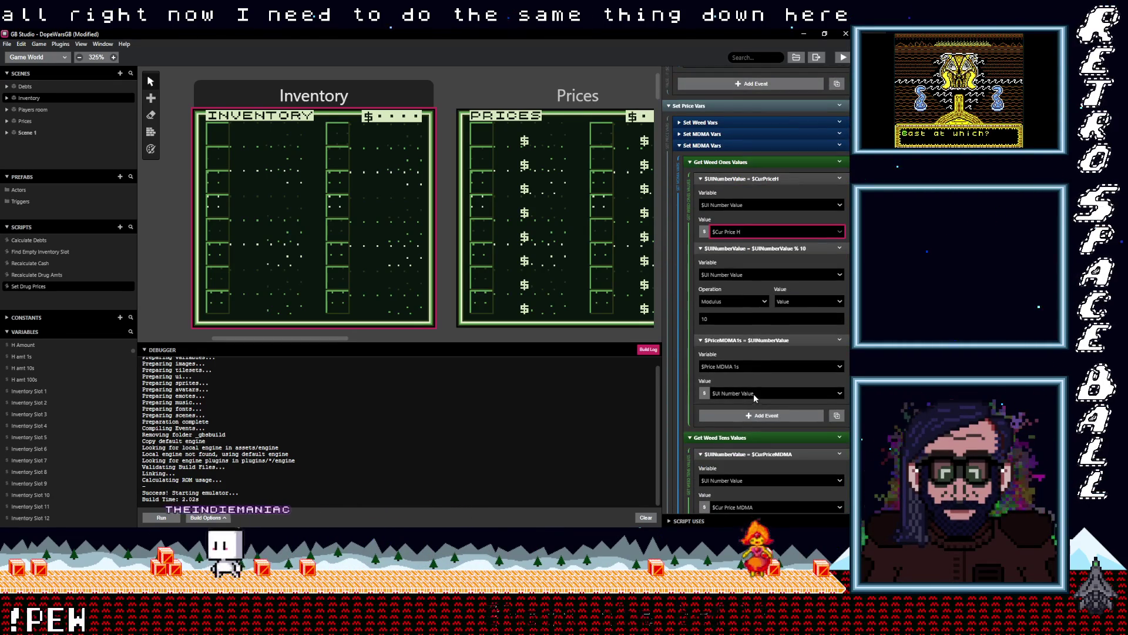
left_click(749, 367)
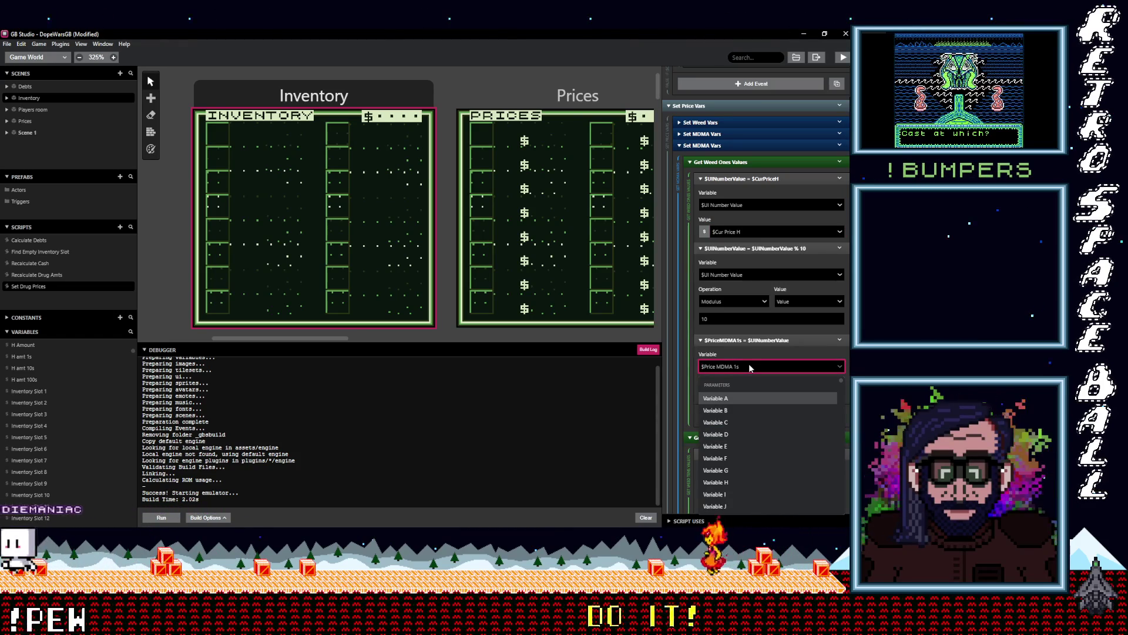
type("price")
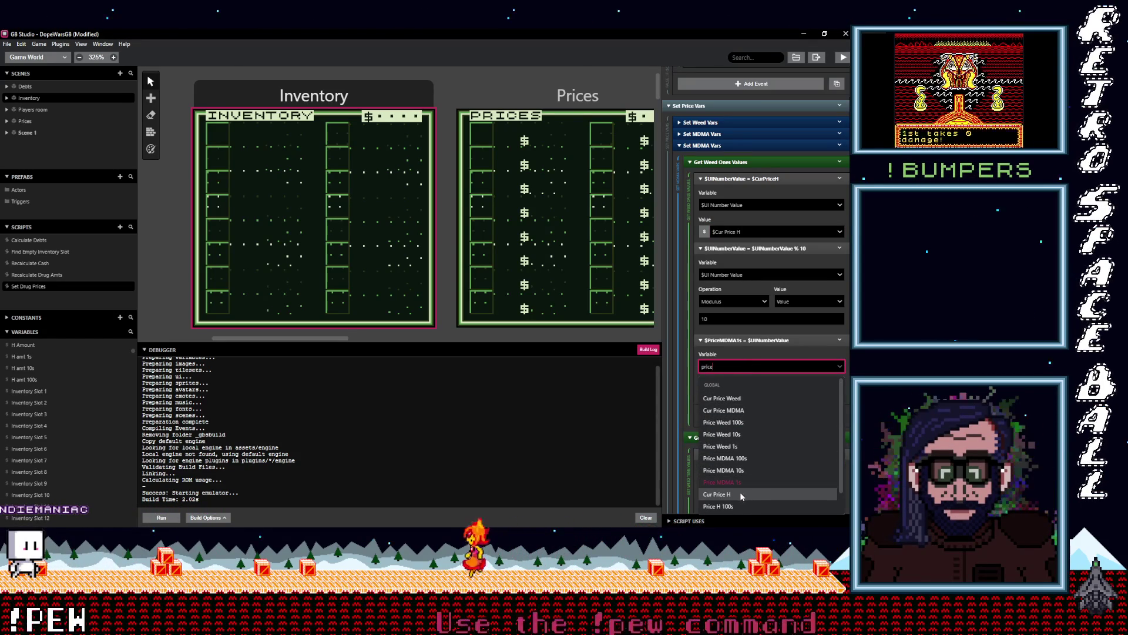
scroll(746, 489, "down", 1)
left_click(729, 510)
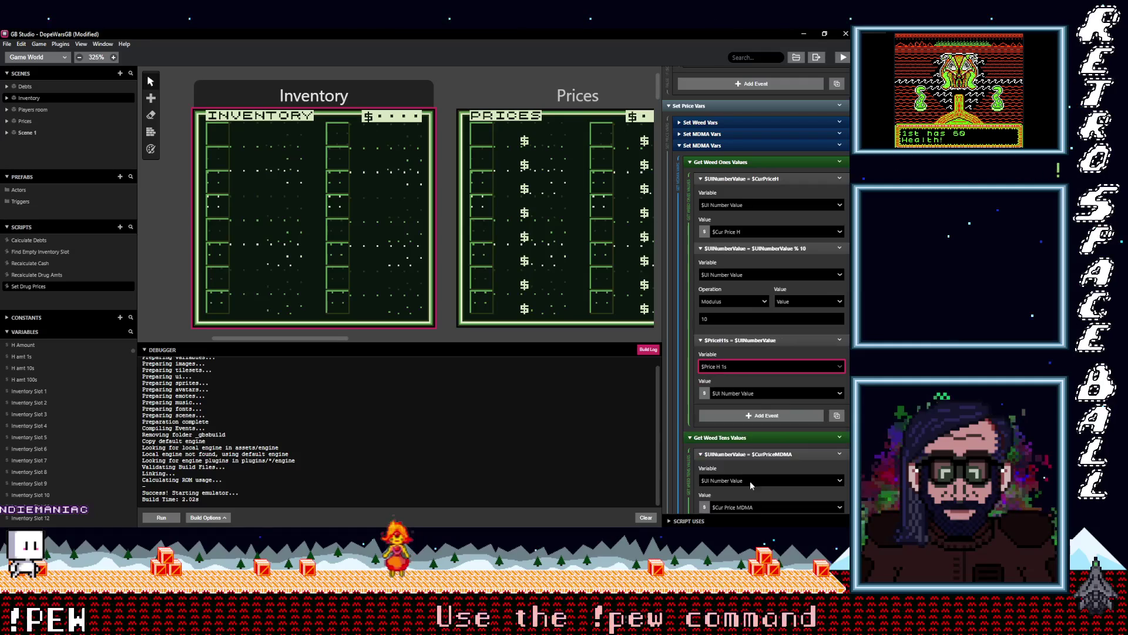
- Make the tens block read $Cur Price H and store into Price H 10s
scroll(785, 416, "down", 5)
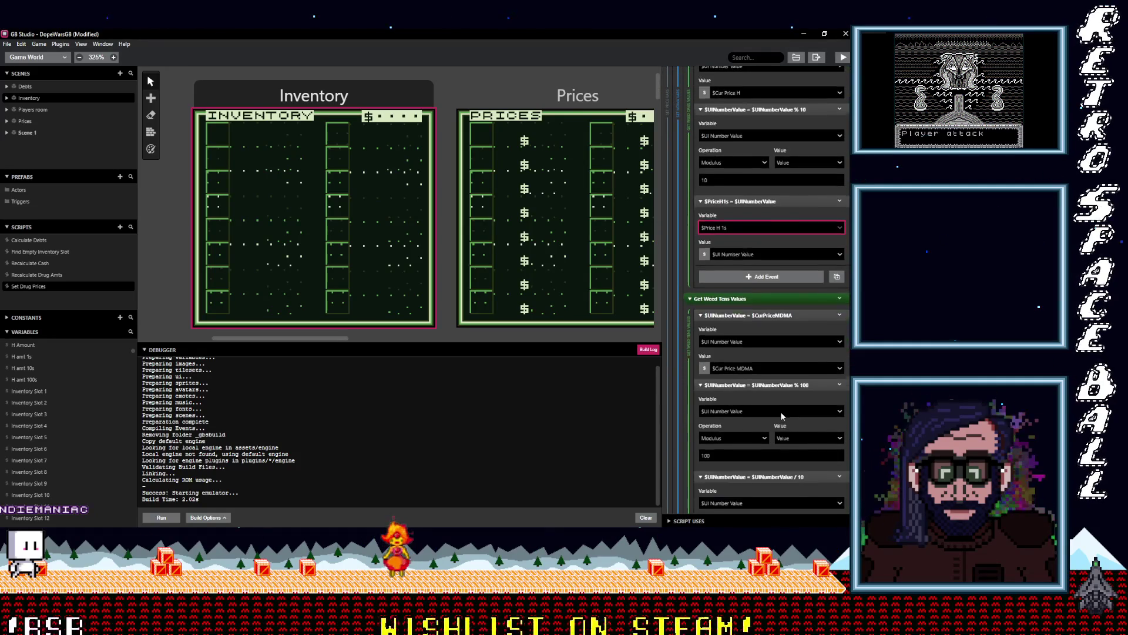
left_click(765, 323)
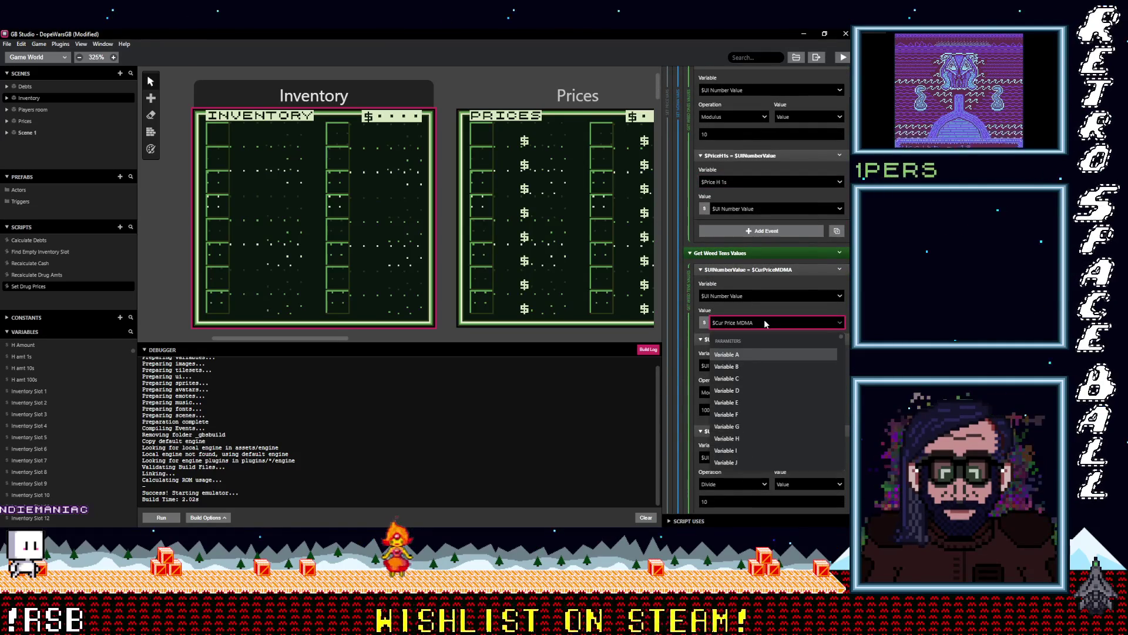
type("cur")
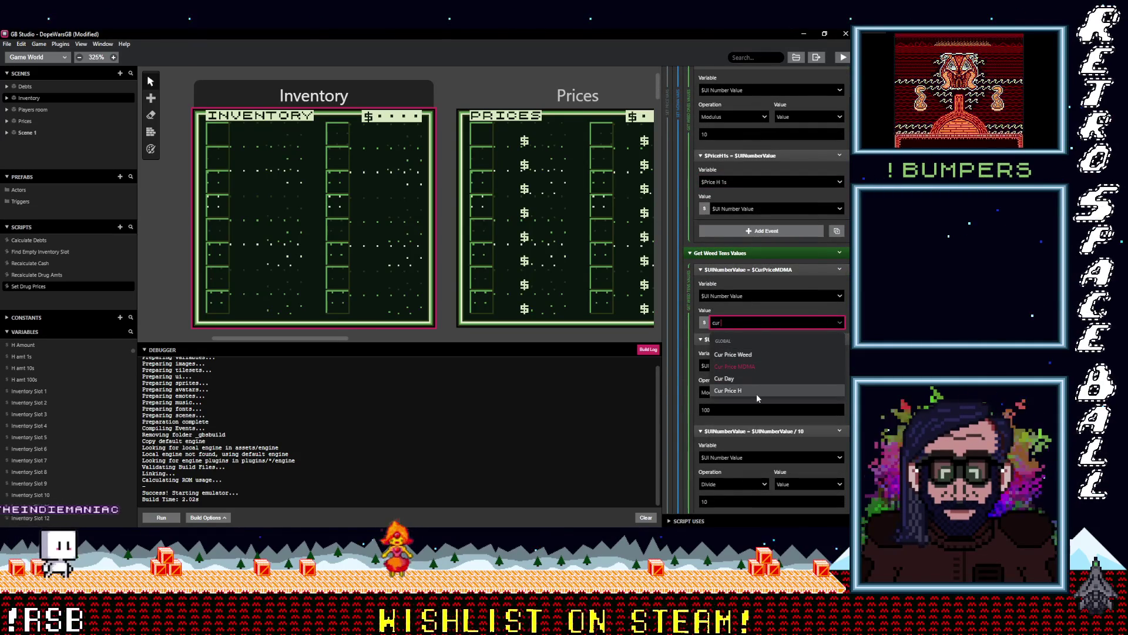
left_click(753, 391)
scroll(752, 399, "down", 2)
scroll(750, 404, "down", 1)
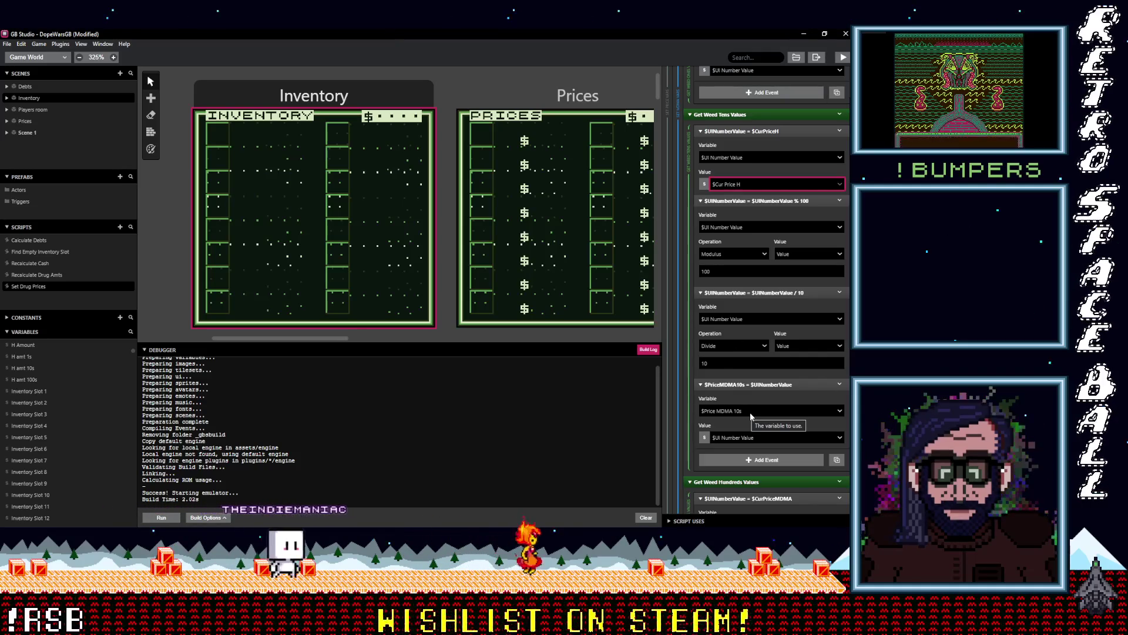
left_click(774, 412)
type("pric h")
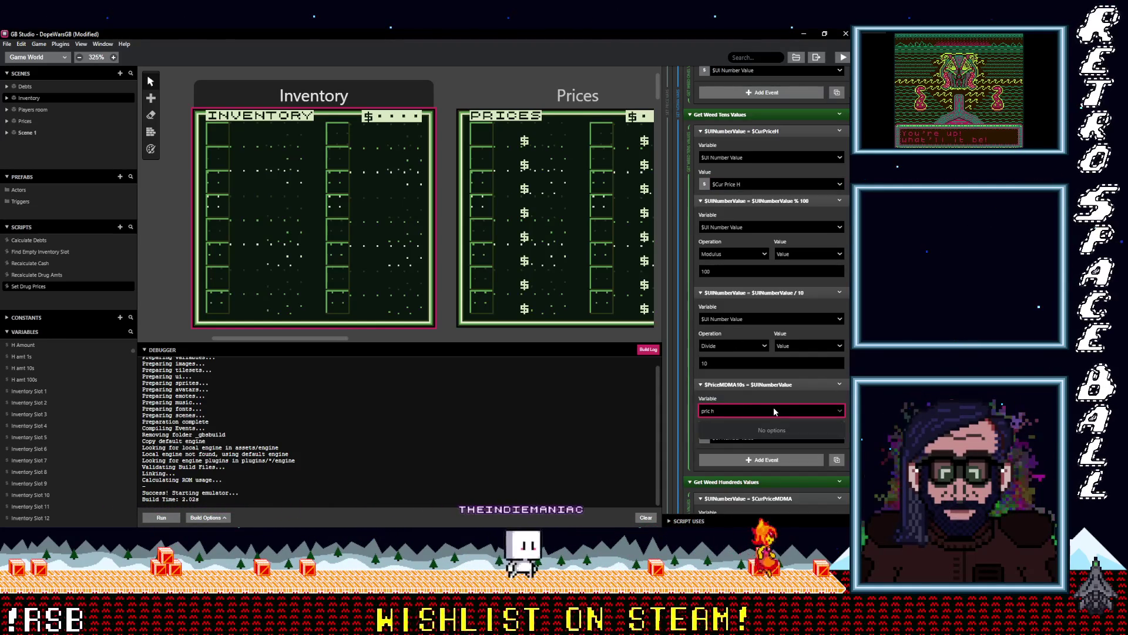
key("BackSpace")
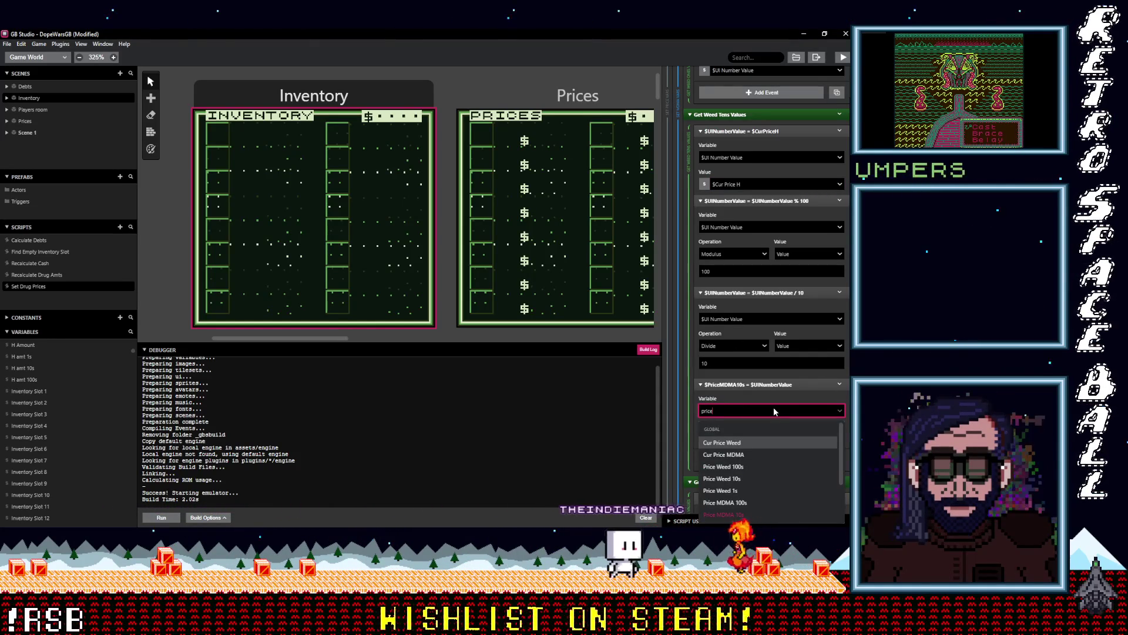
type(" h")
left_click(741, 454)
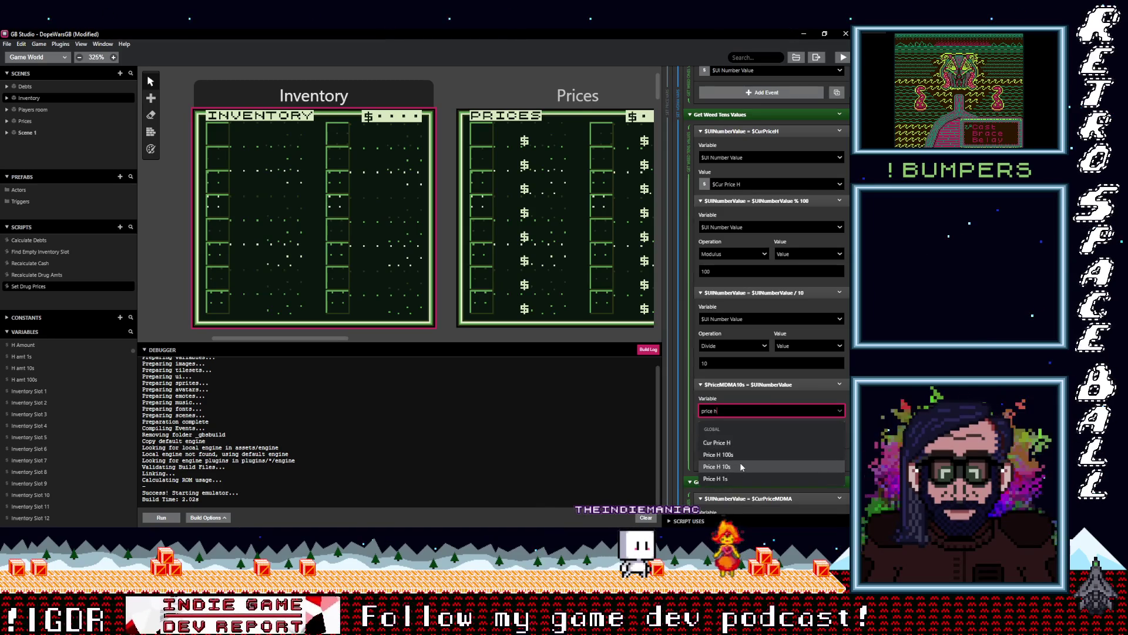
- Make the hundreds block fill Price H 100s from $Cur Price H, then save and run the game
scroll(788, 458, "down", 3)
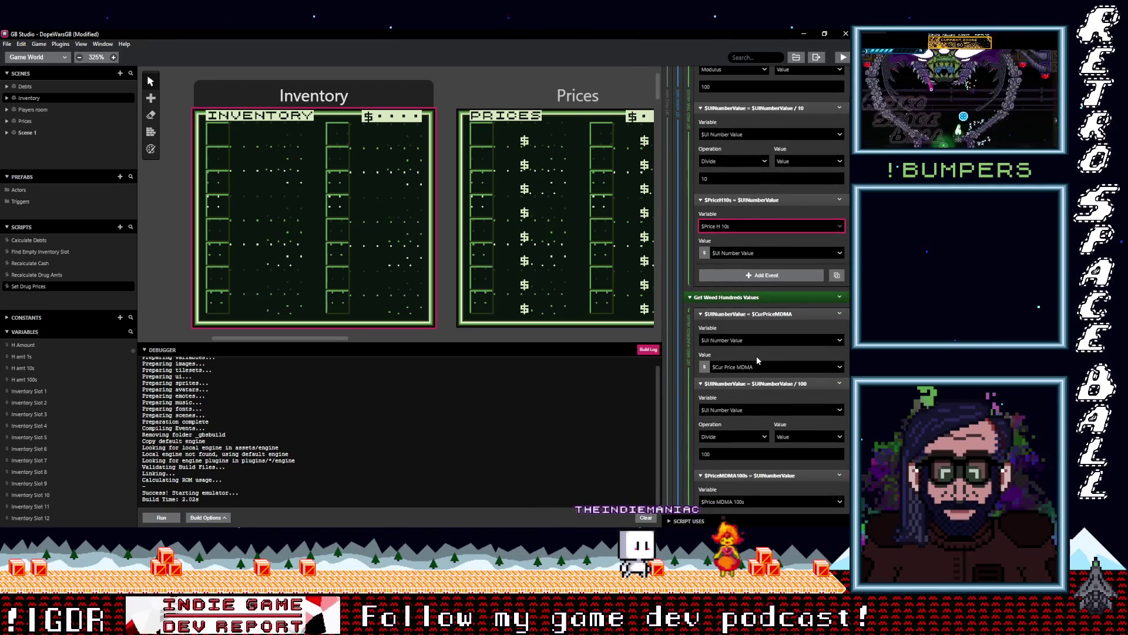
left_click(757, 369)
type("cur p")
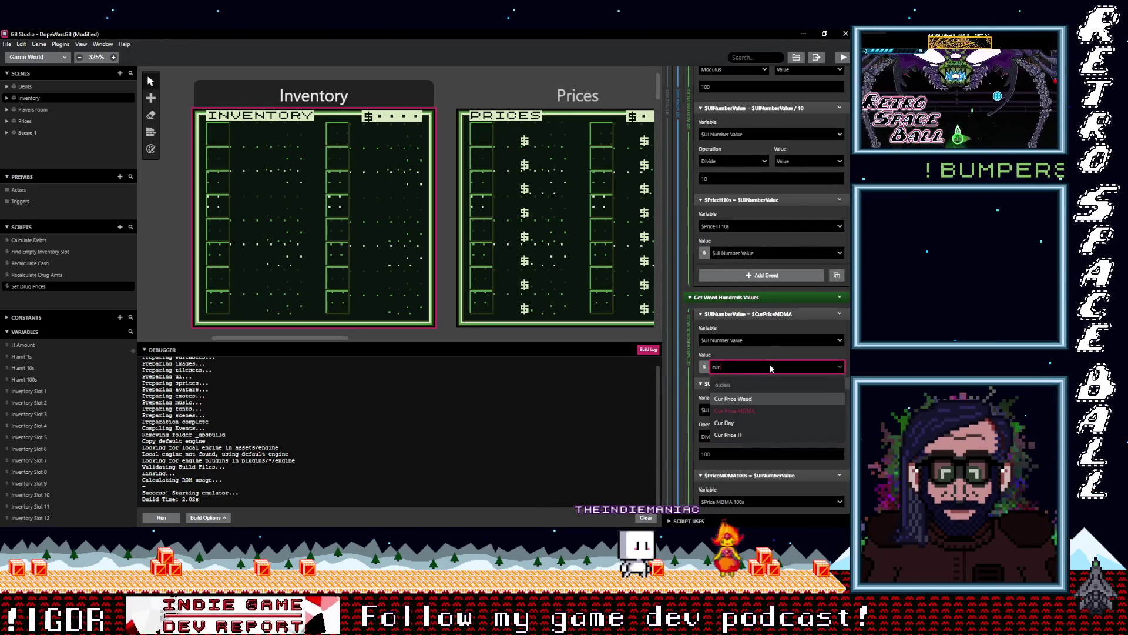
left_click(735, 423)
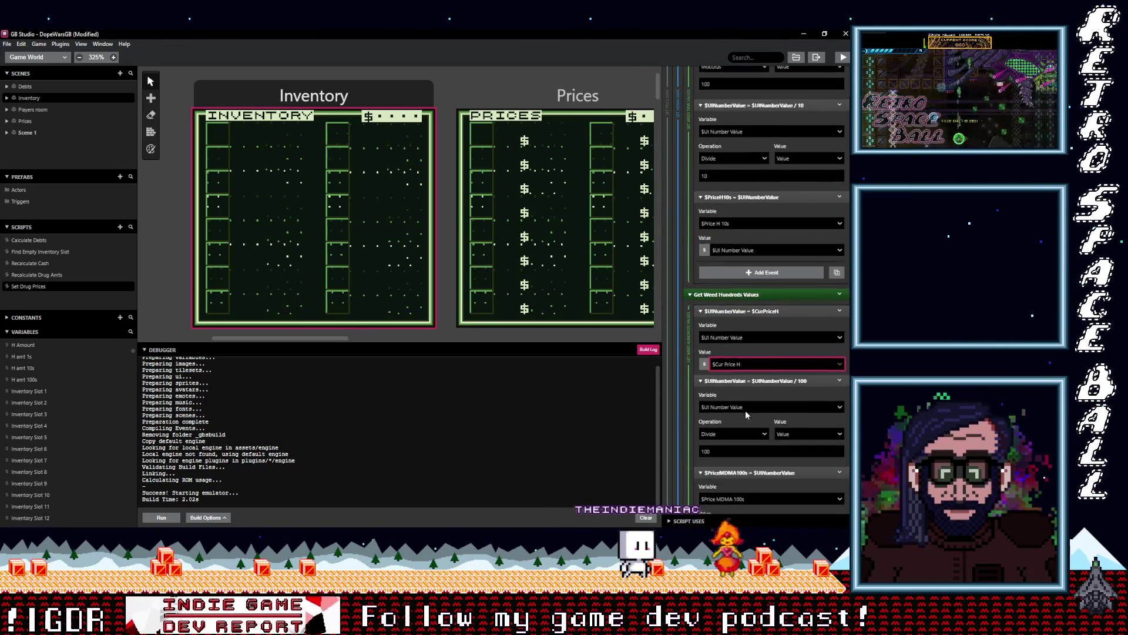
scroll(745, 411, "down", 2)
left_click(742, 370)
type("price")
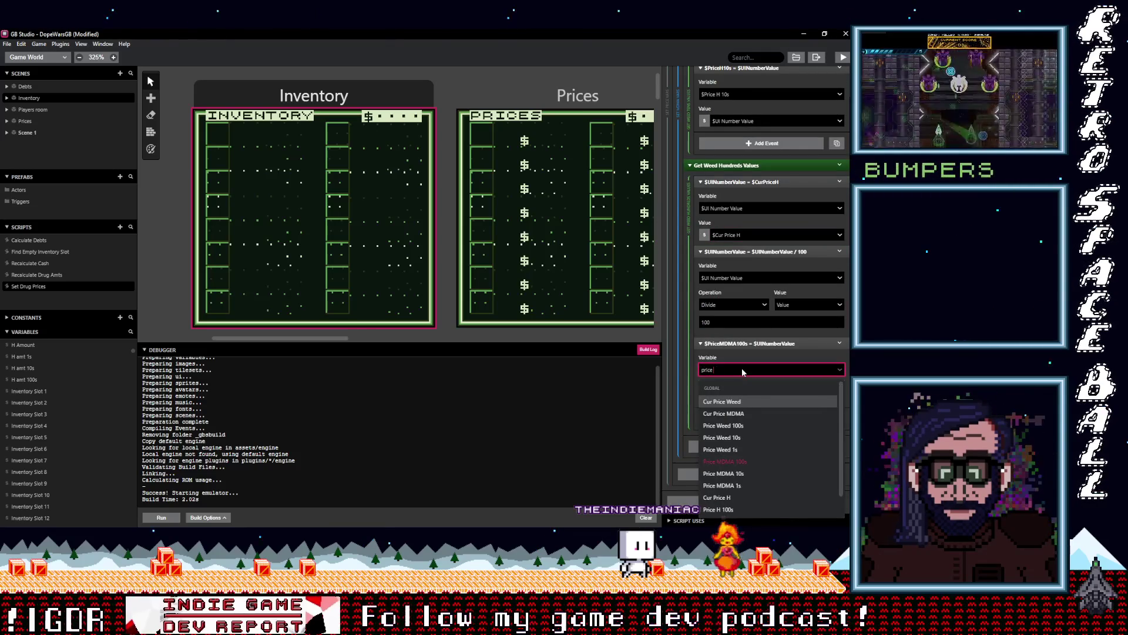
type(" h")
left_click(769, 413)
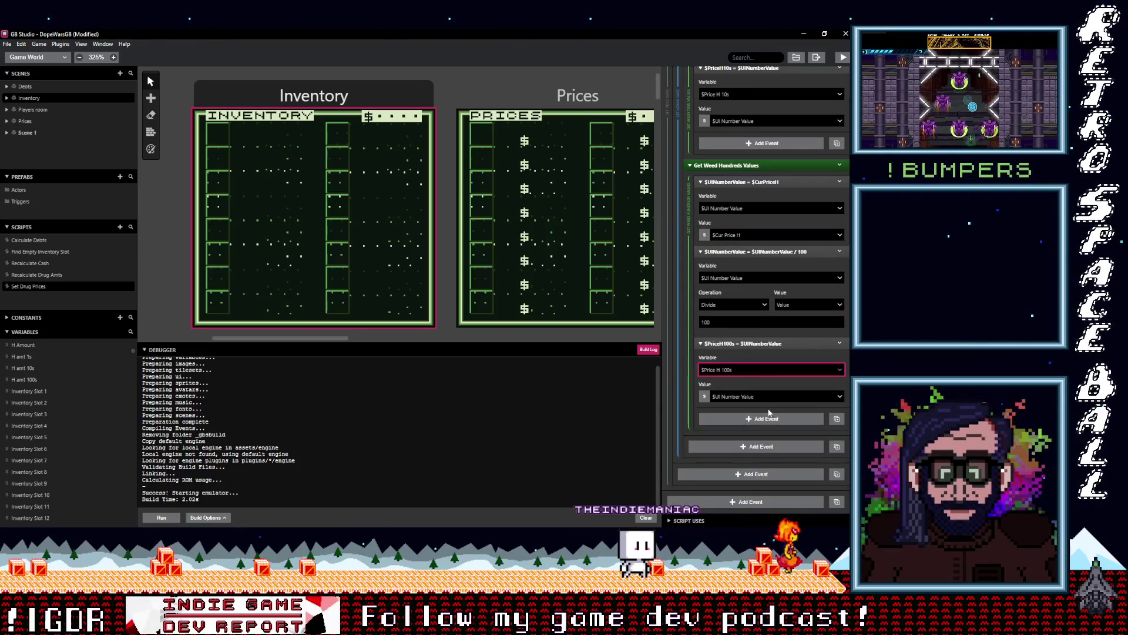
scroll(761, 411, "up", 1)
key("ctrl+s")
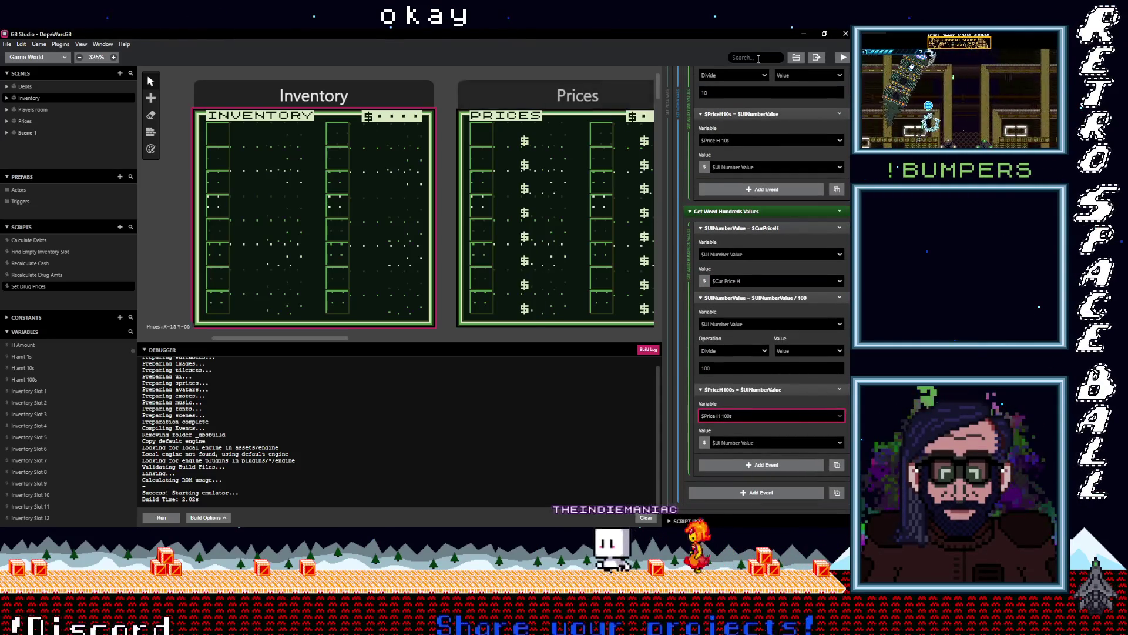
left_click(843, 57)
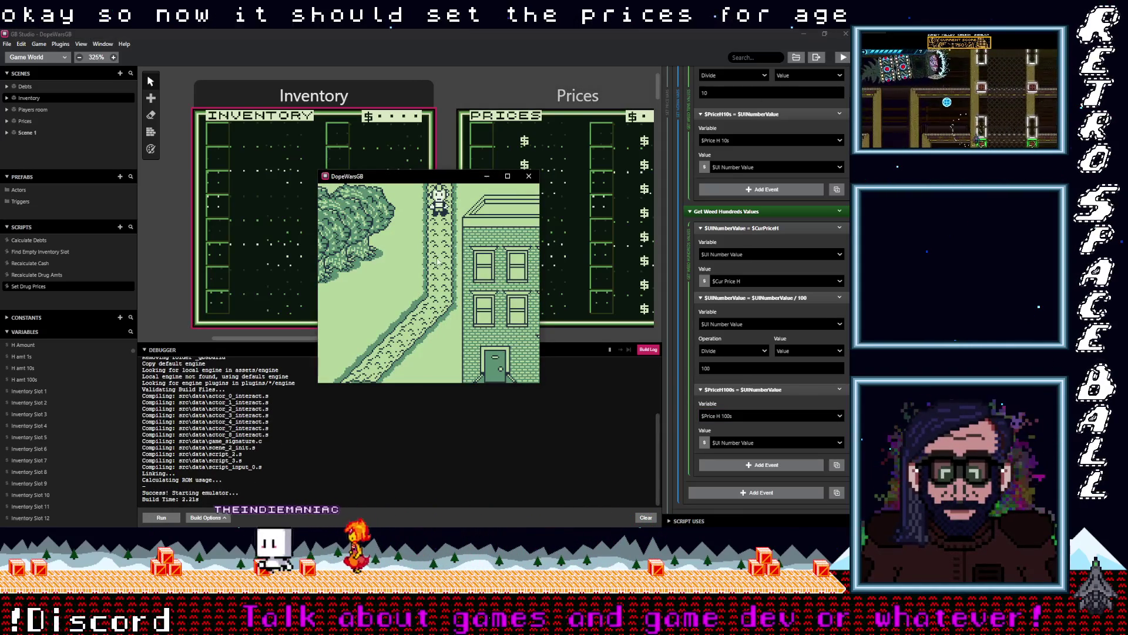
- Open the in-game Prices screen and see that H is not listed
key("Down")
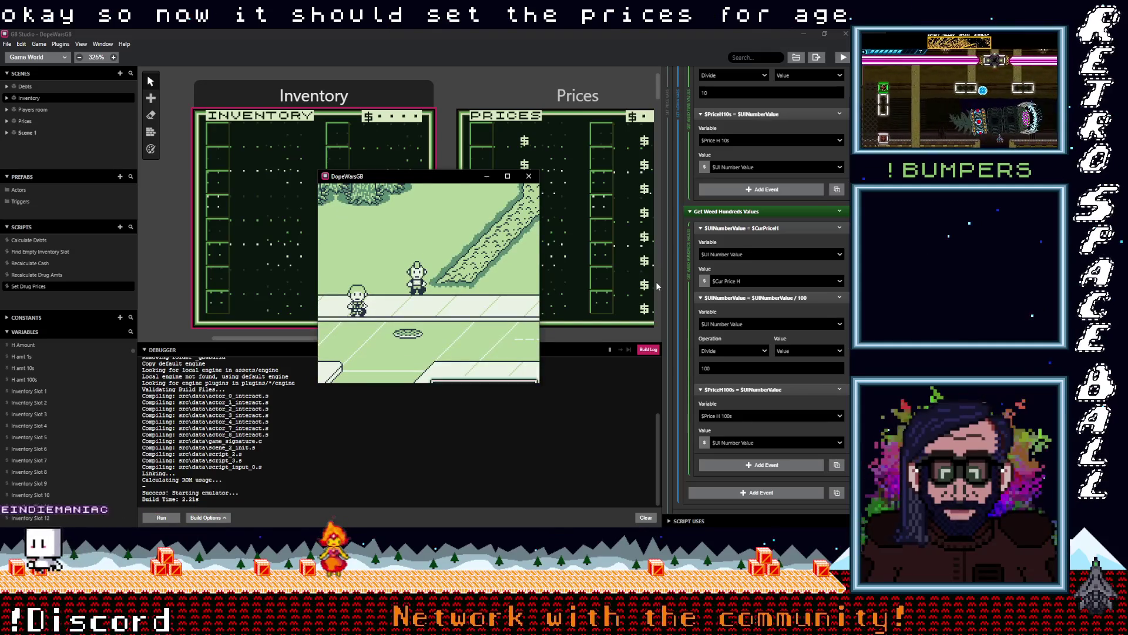
key("Return")
key("z")
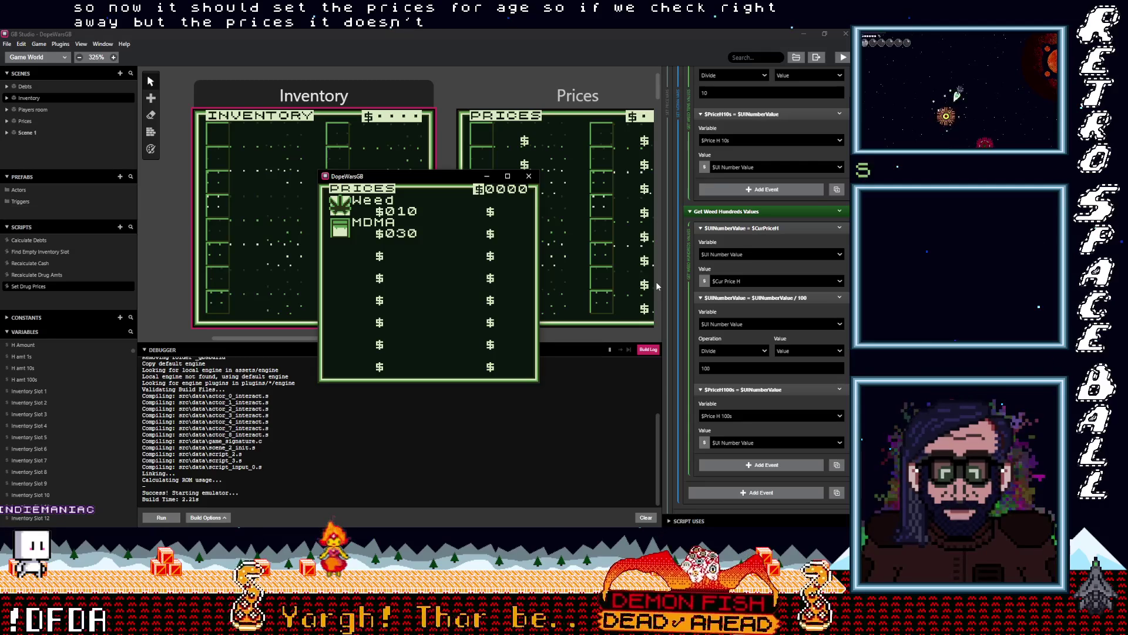
key("z")
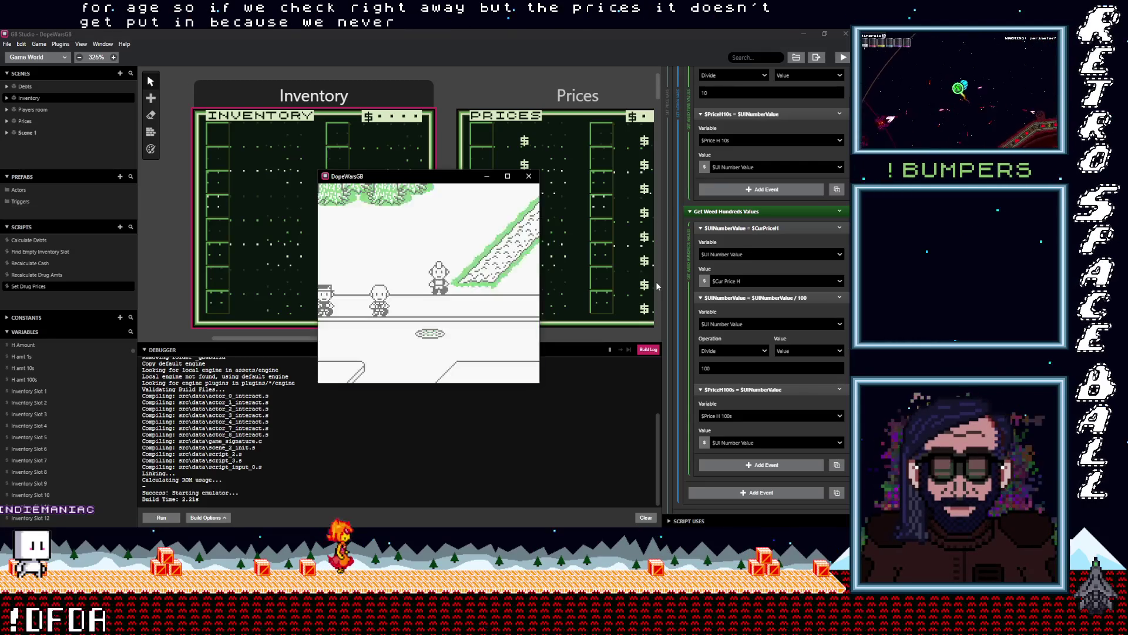
- Talk to the dealer, accept the offer to gain 5 H, then close the game
key("z")
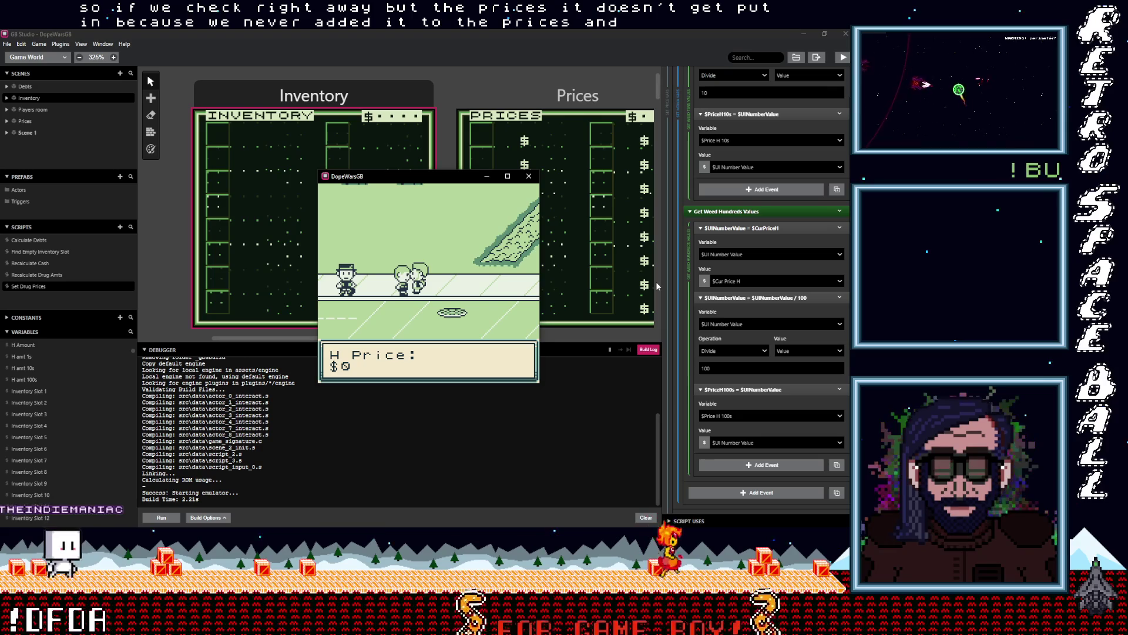
key("z")
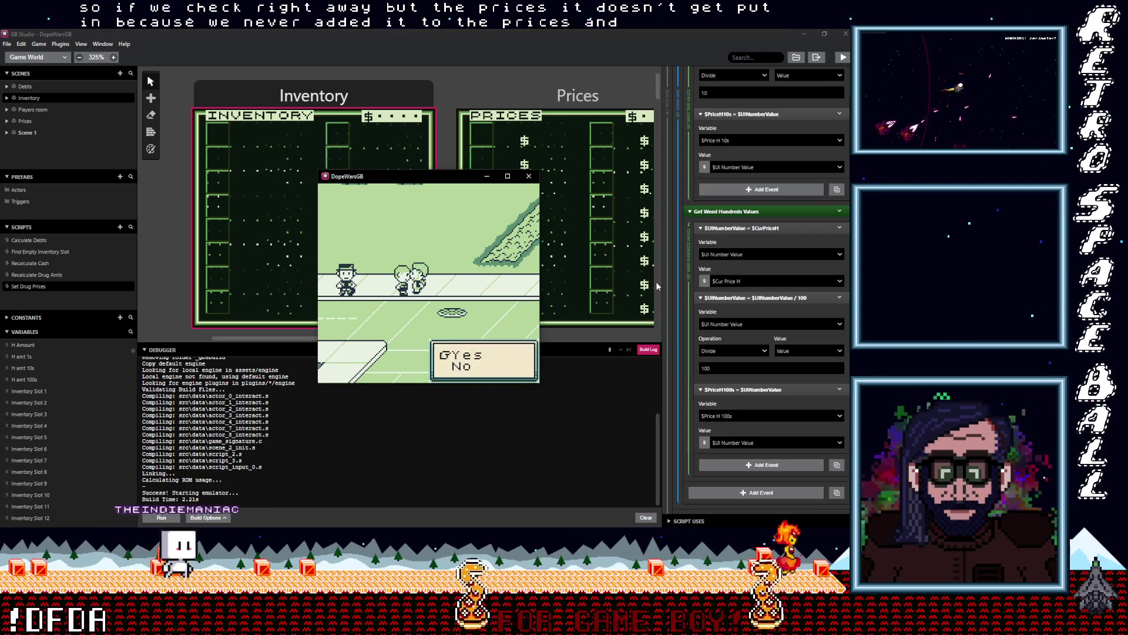
key("z")
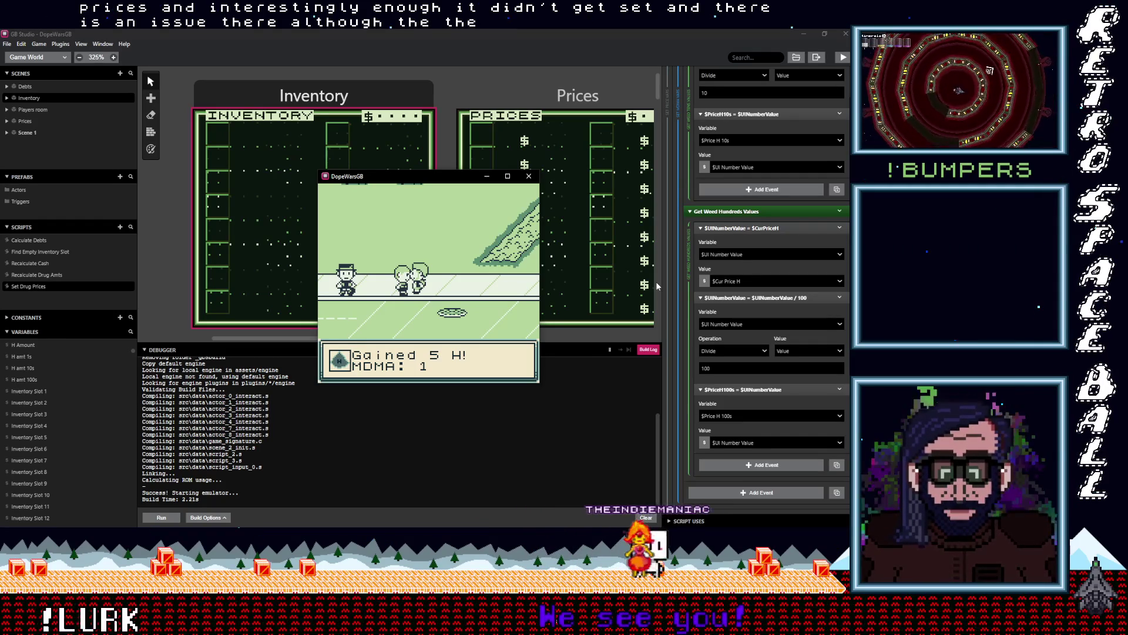
key("z")
key("z")
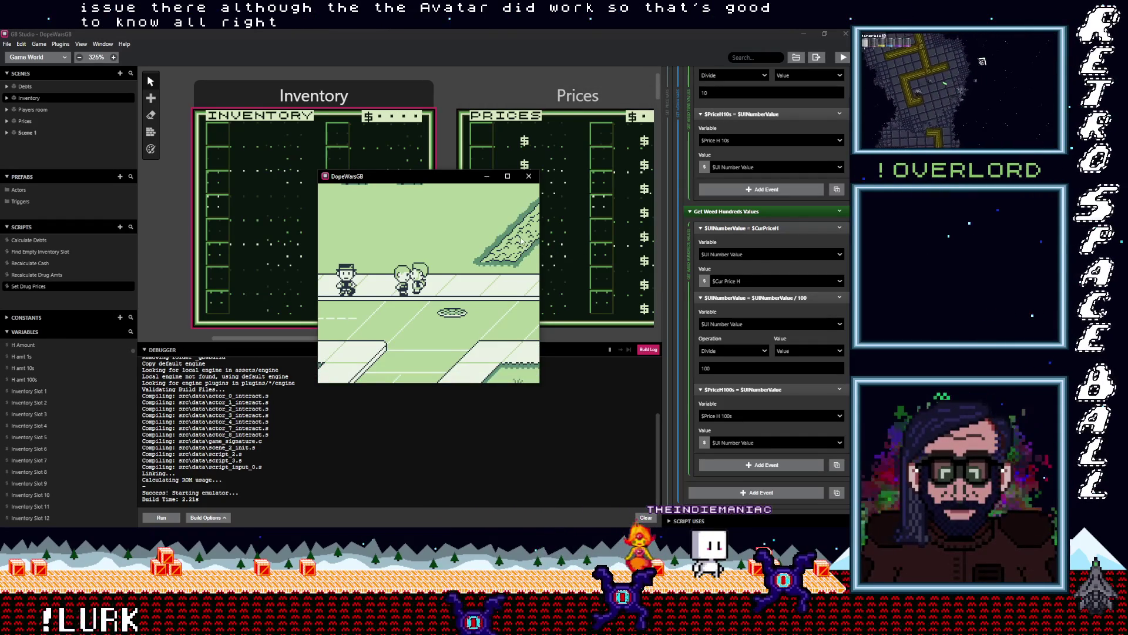
left_click(529, 177)
- Paste a copy of the slot 2 MDMA price event in Prices On Init and rename it for H
left_click(562, 101)
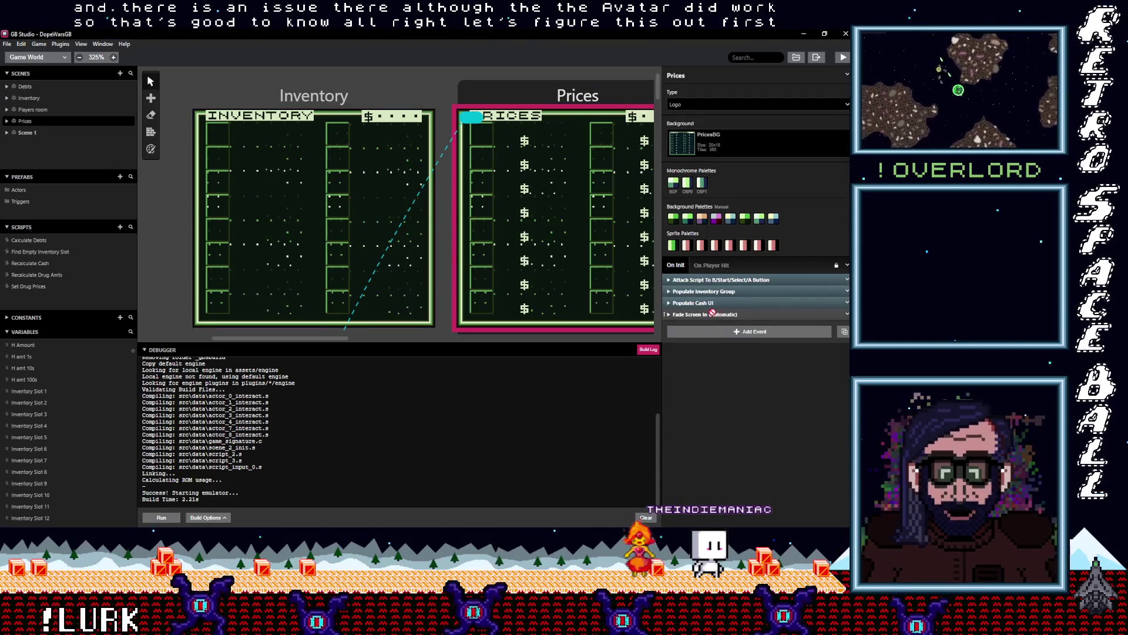
left_click(723, 291)
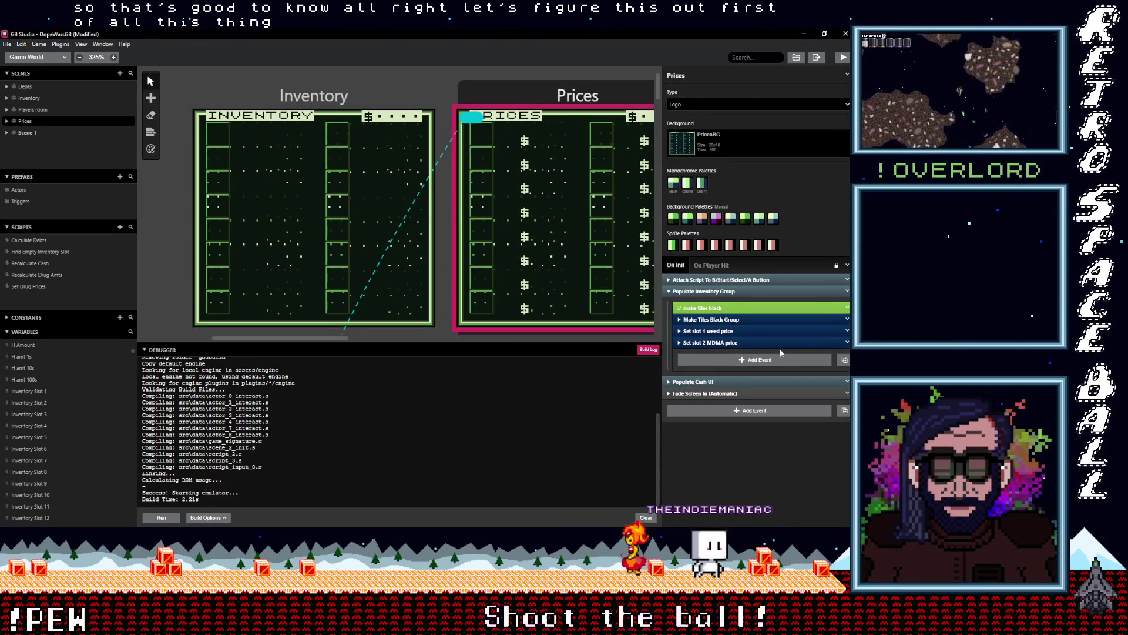
key("alt")
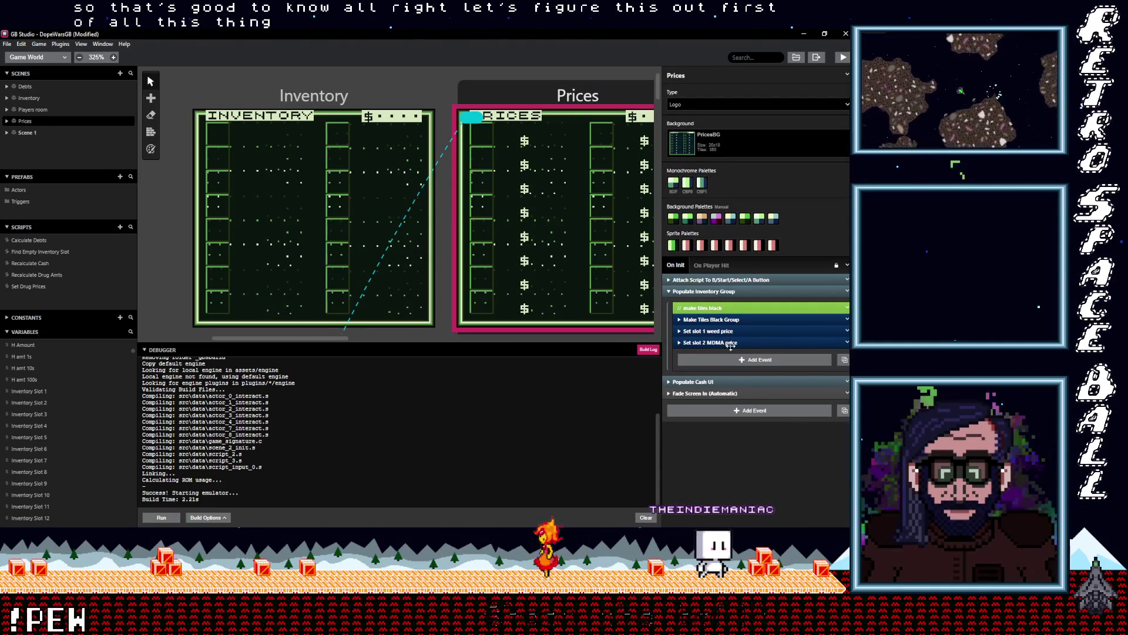
left_click(733, 364)
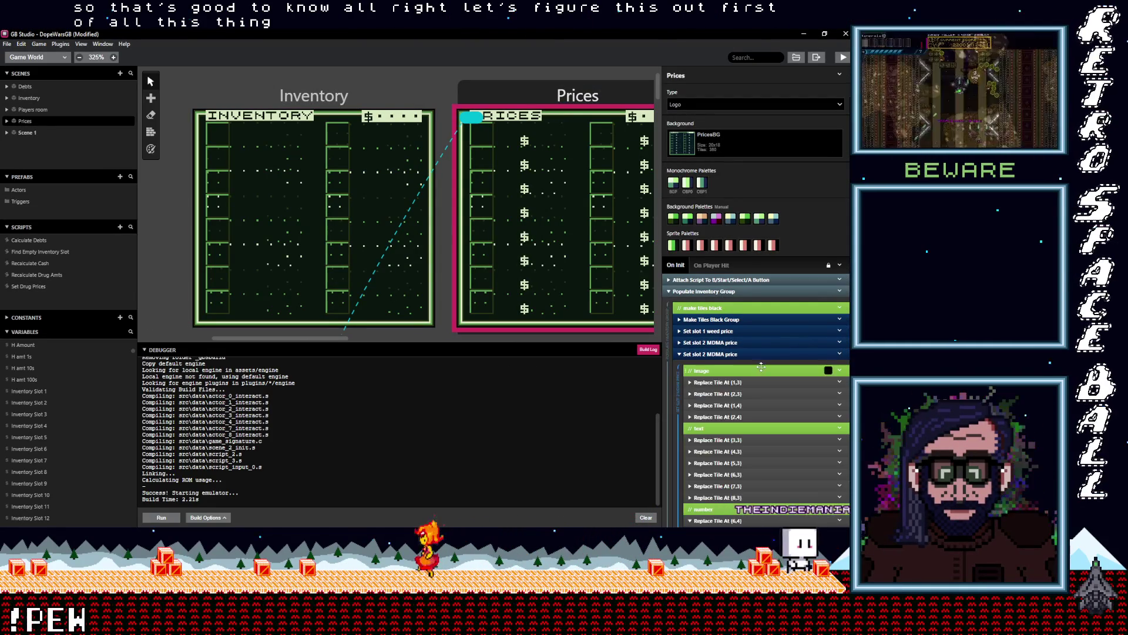
left_click(840, 353)
left_click(805, 372)
double_click(716, 354)
type("H")
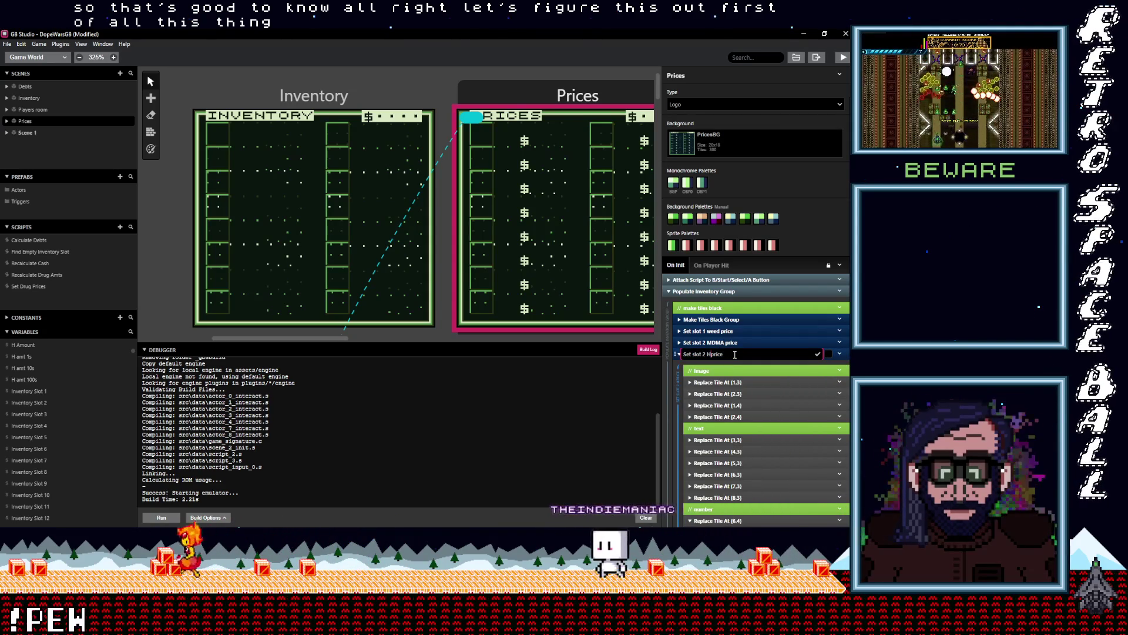
left_click(748, 382)
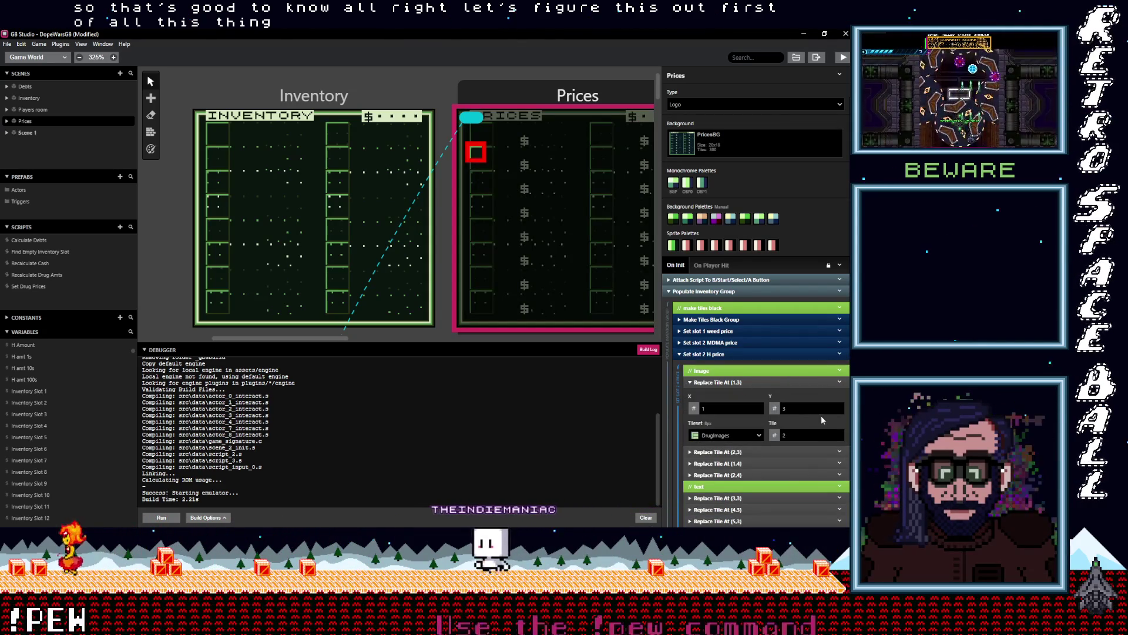
- Move the first two drug-image tiles down to row 5 and update their tile numbers
left_click(839, 435)
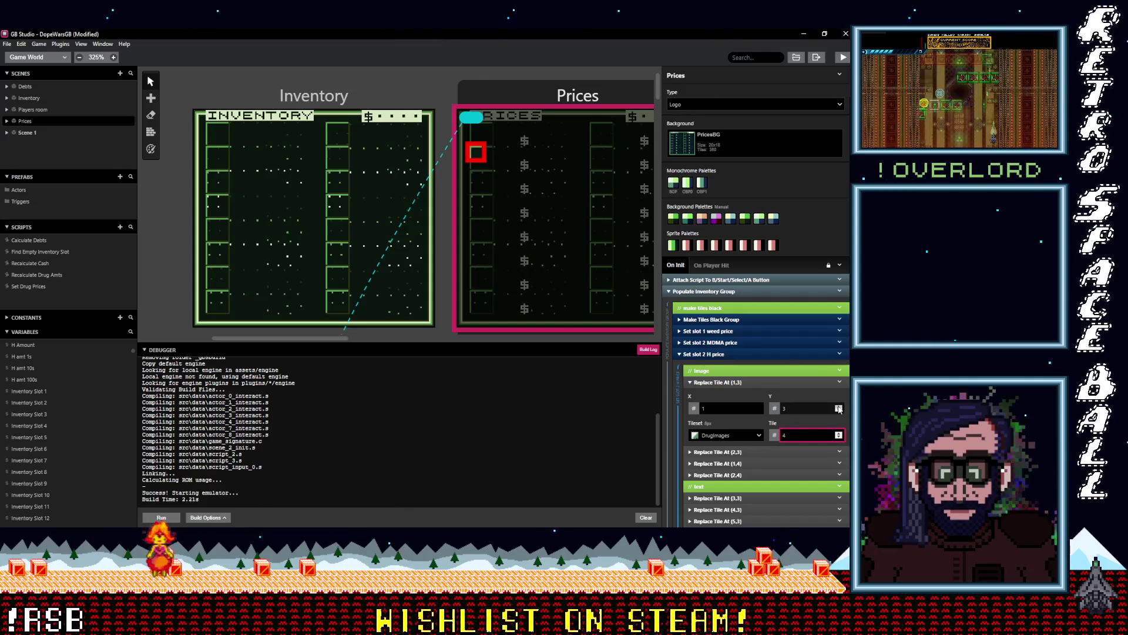
left_click(839, 407)
left_click(838, 407)
left_click(835, 448)
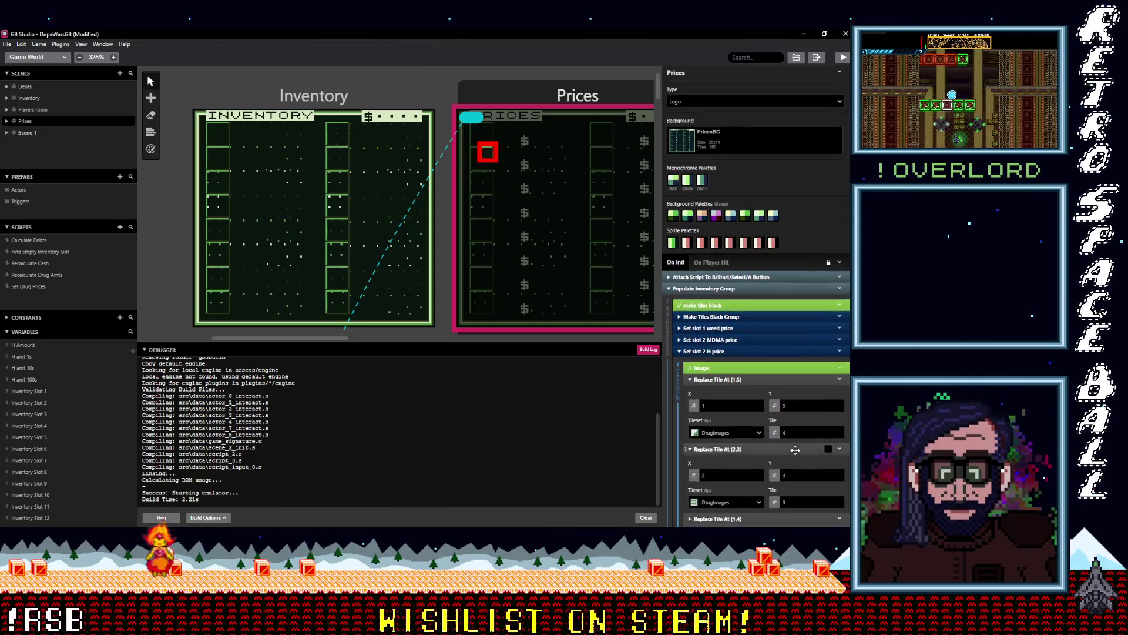
scroll(753, 415, "down", 2)
left_click(839, 411)
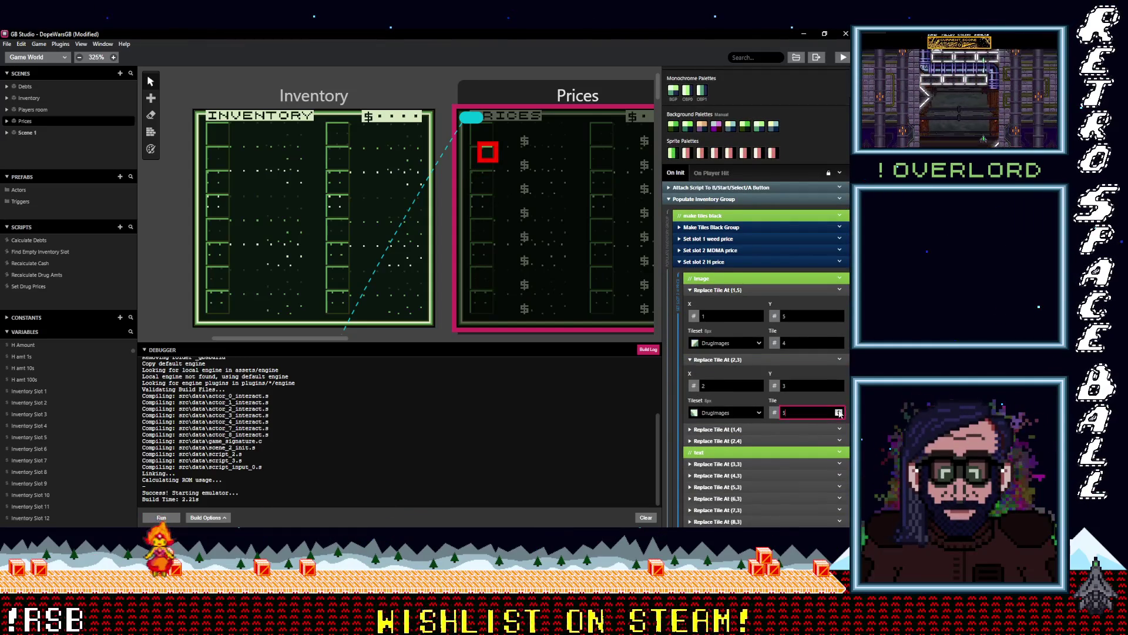
left_click(839, 385)
left_click(838, 385)
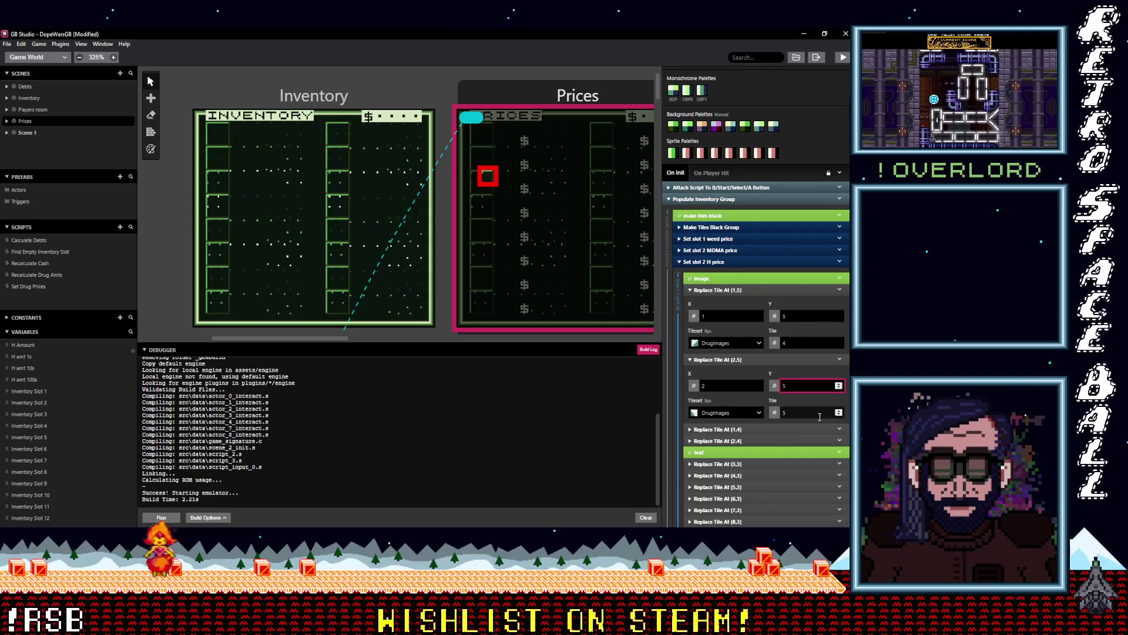
- Move the (1,4) and (2,4) image tiles to row 6 with tiles 24 and 25
left_click(718, 429)
scroll(814, 400, "down", 2)
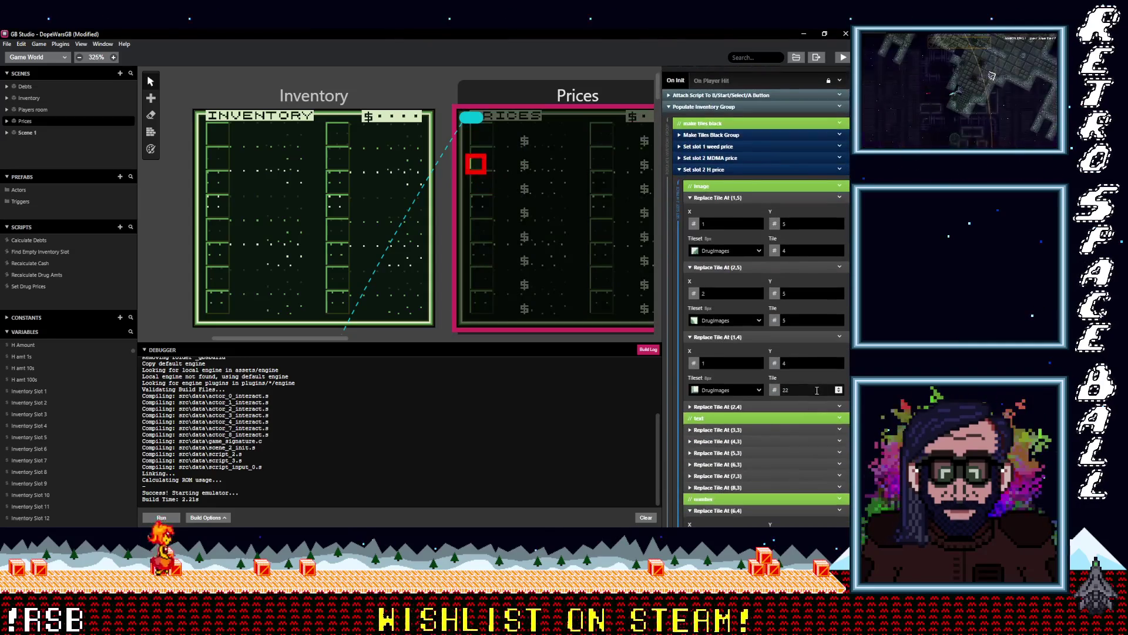
left_click(839, 389)
left_click(838, 389)
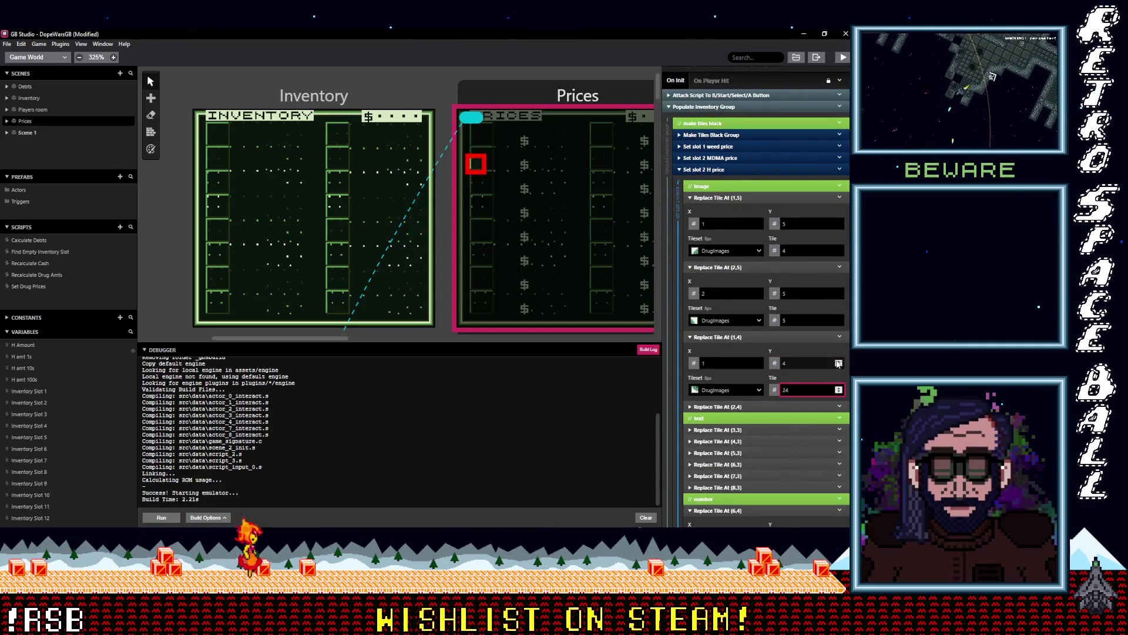
left_click(838, 362)
left_click(838, 362)
left_click(765, 405)
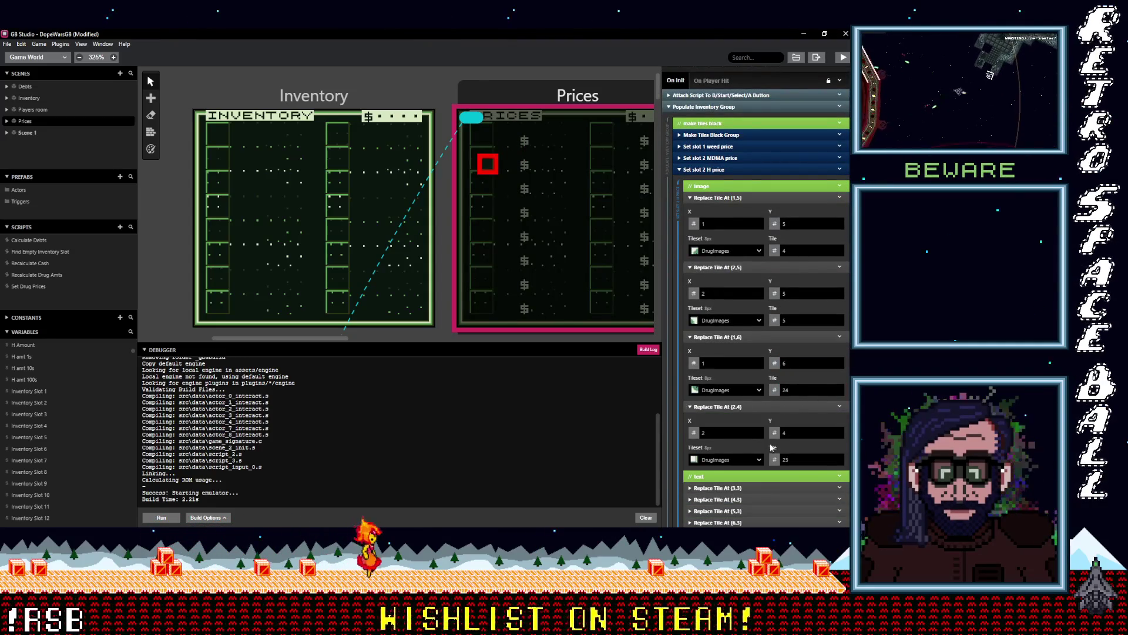
left_click(839, 459)
left_click(839, 458)
left_click(839, 430)
left_click(839, 430)
scroll(764, 353, "down", 2)
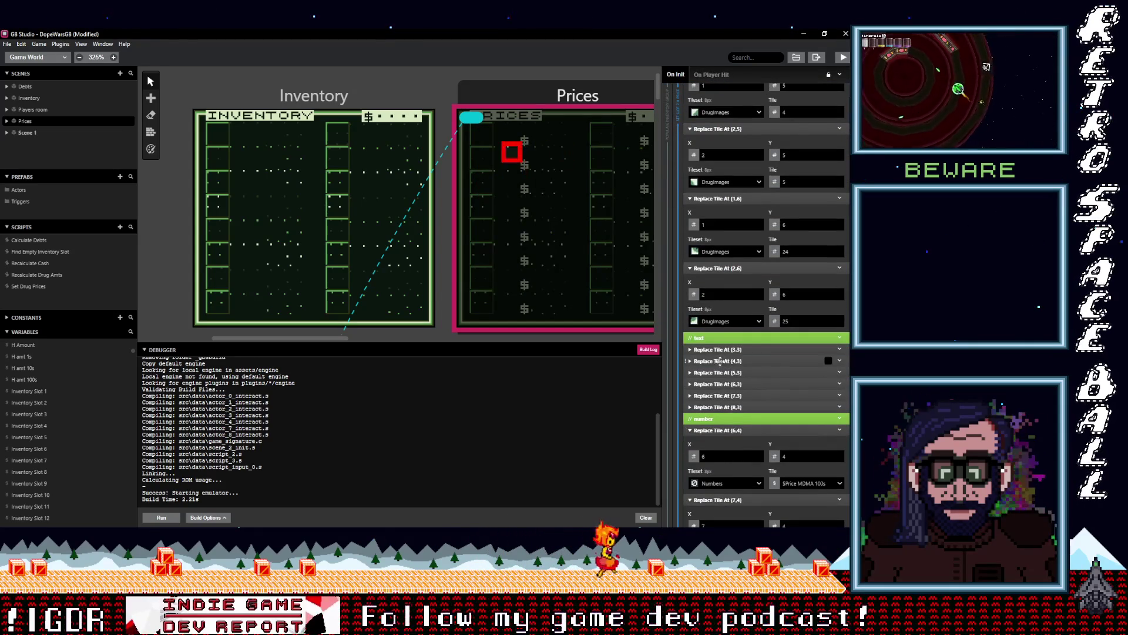
- Set the (3,3) text tile to tile 40 and select the remaining text tile events
left_click(718, 349)
left_click(839, 405)
left_click(838, 405)
left_click(838, 405)
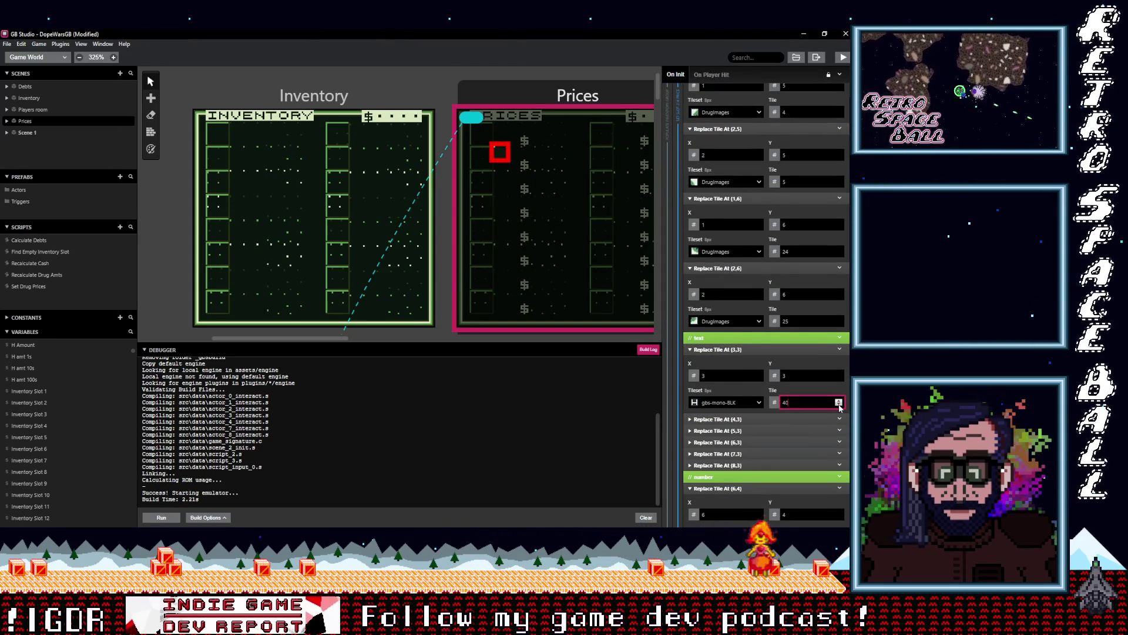
left_click(757, 420)
left_click(757, 420)
left_click(761, 432, "shift")
left_click(756, 454, "shift")
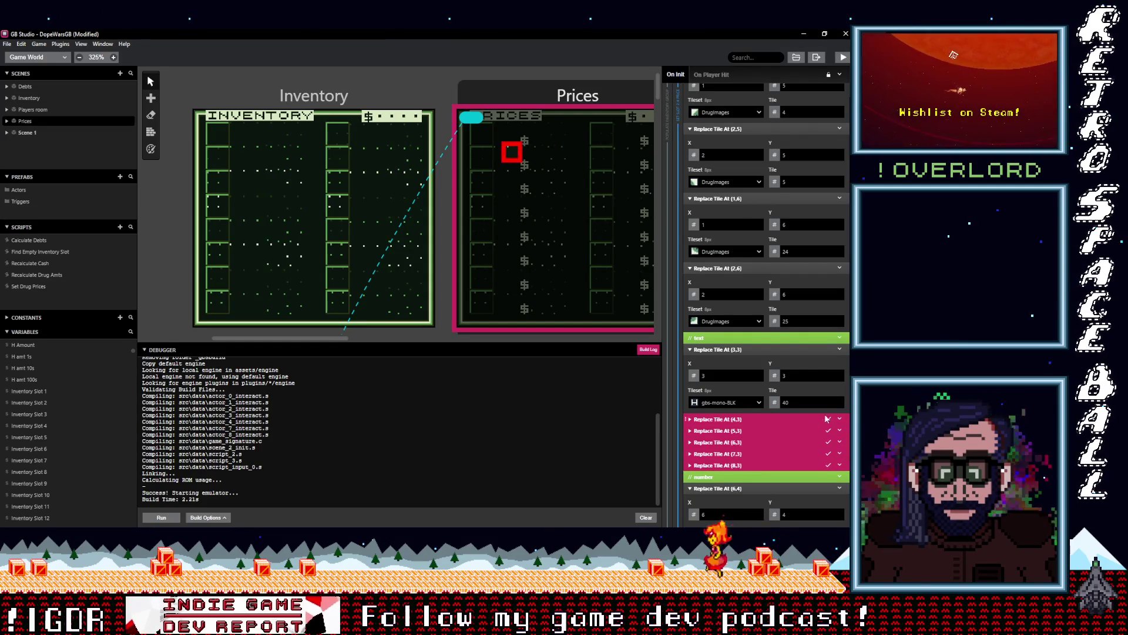
scroll(770, 453, "up", 5)
scroll(787, 426, "down", 5)
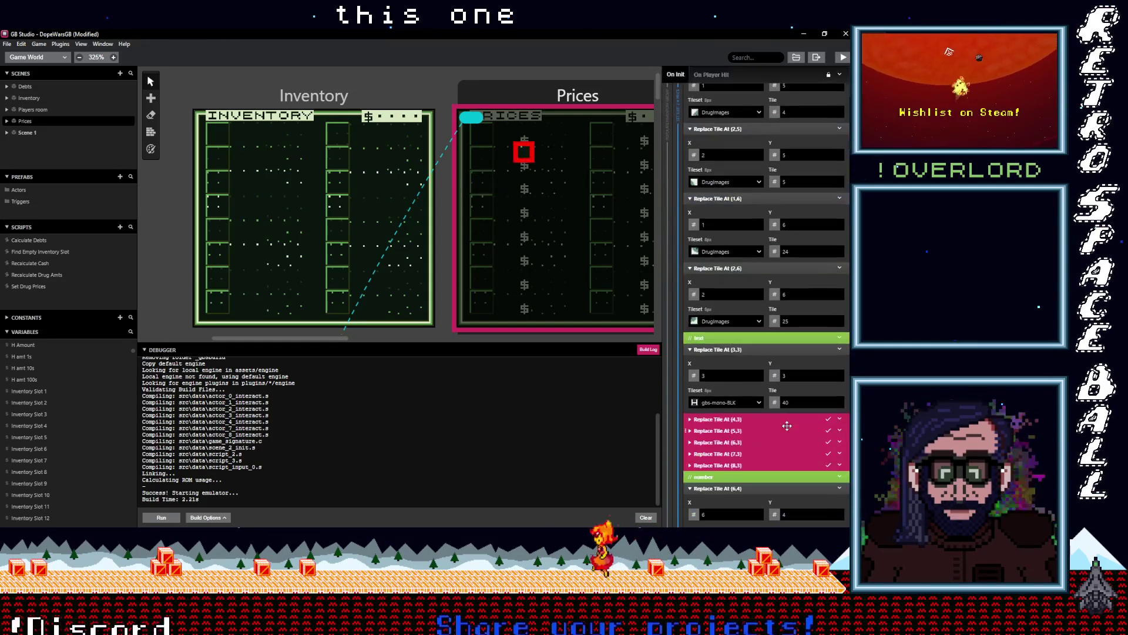
right_click(757, 420)
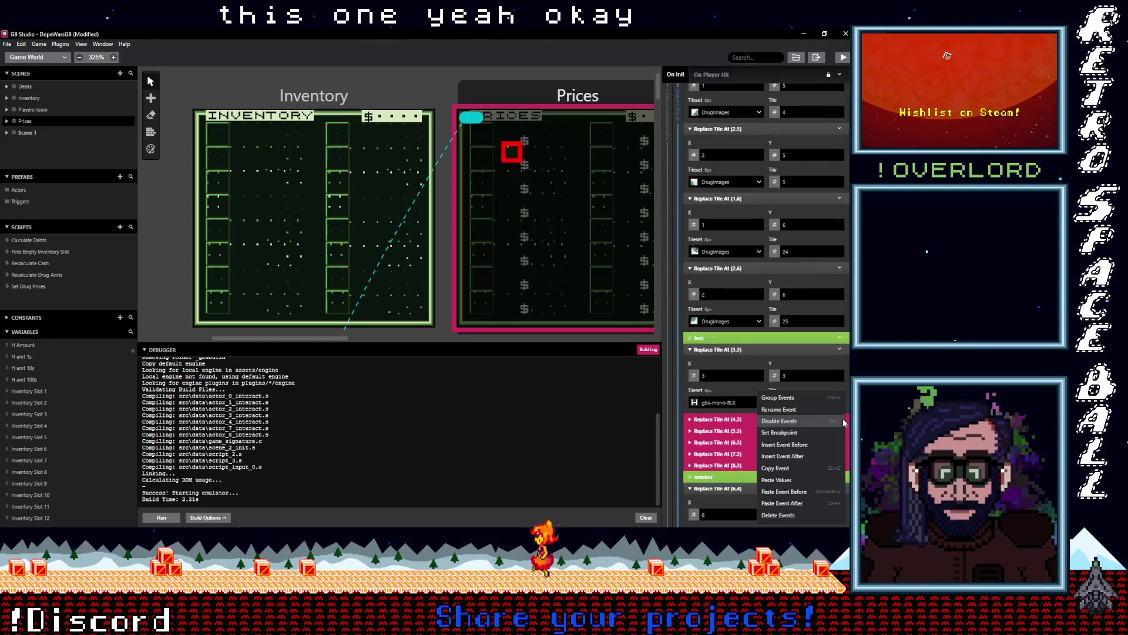
- Disable the selected text tile events and move the price digit tiles down to row 6
left_click(799, 421)
scroll(743, 400, "down", 4)
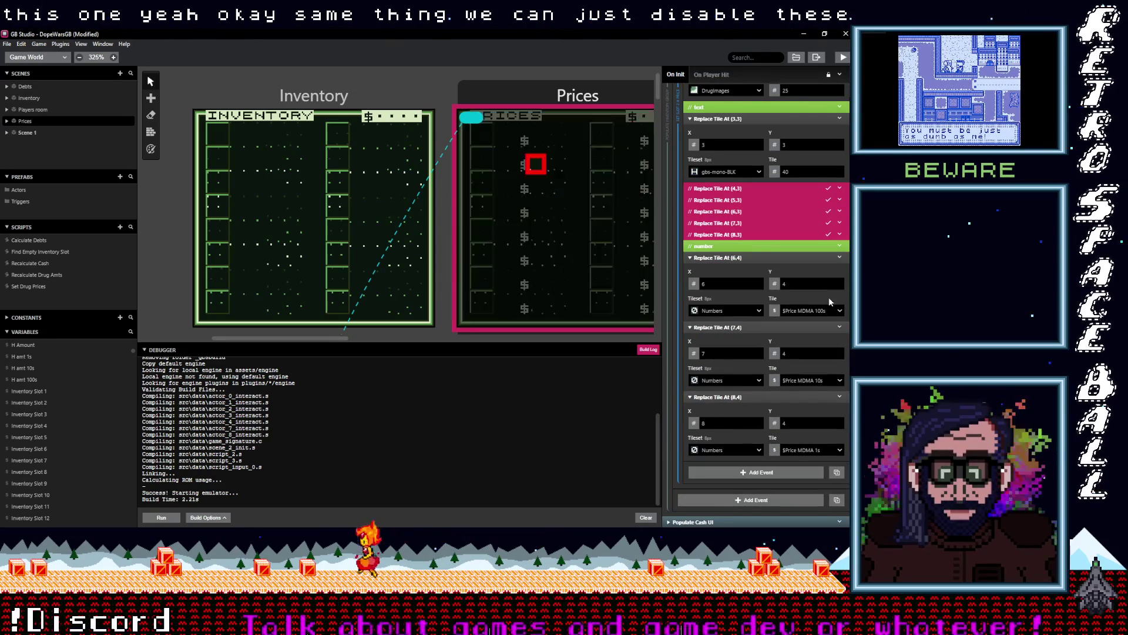
left_click(839, 284)
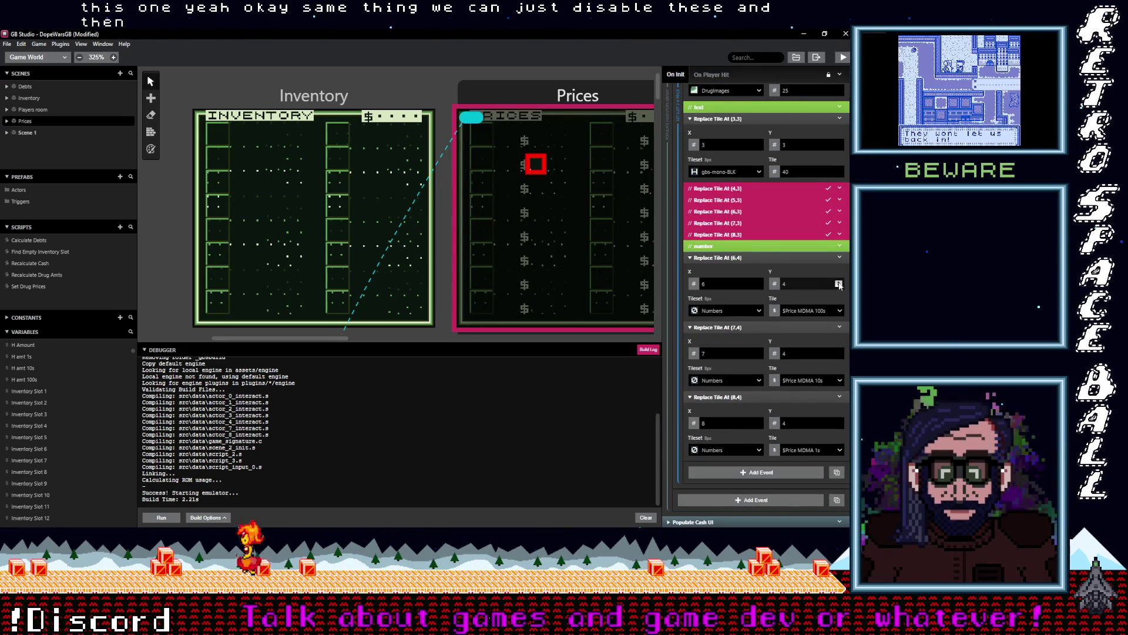
left_click(839, 284)
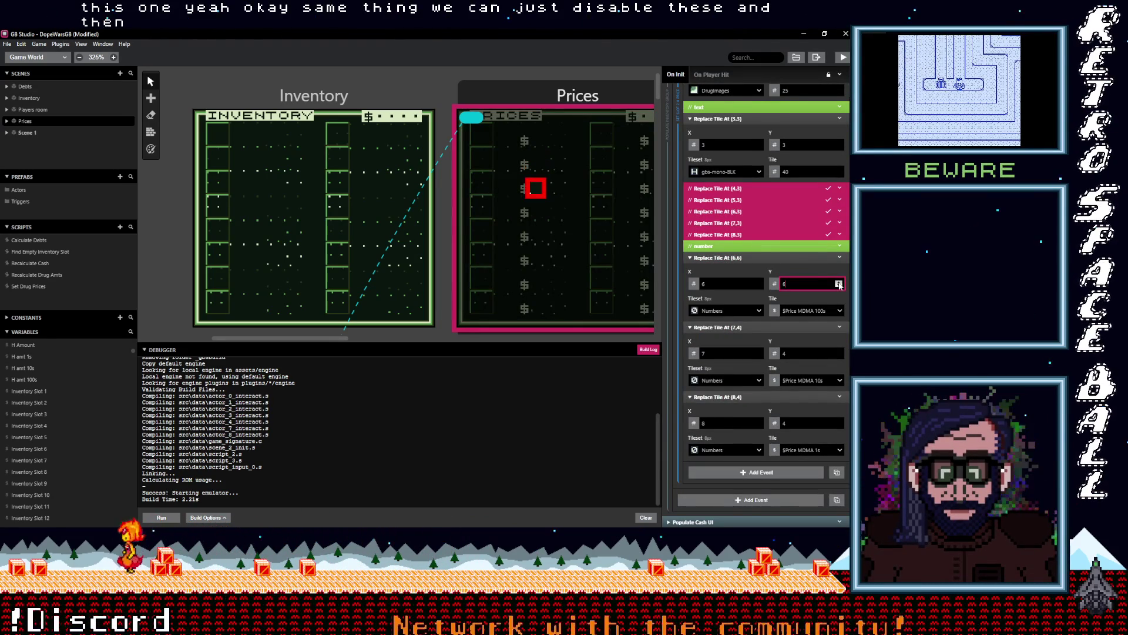
left_click(839, 353)
left_click(839, 353)
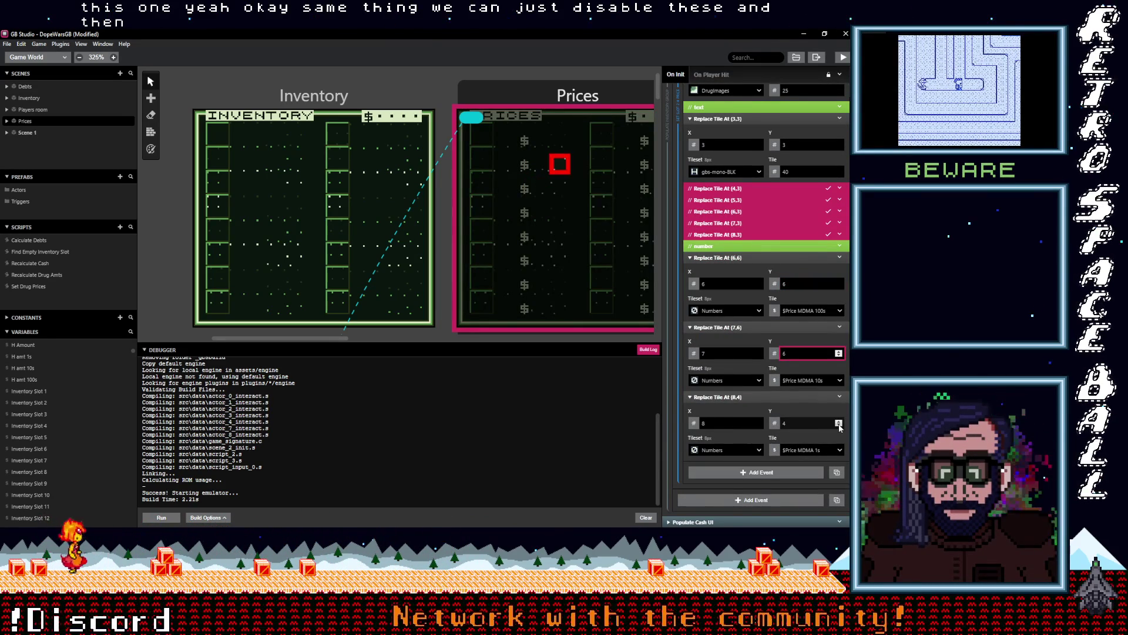
- Point the (6,6), (7,6) and (8,6) digits at Price H 100s, 10s and 1s
left_click(804, 312)
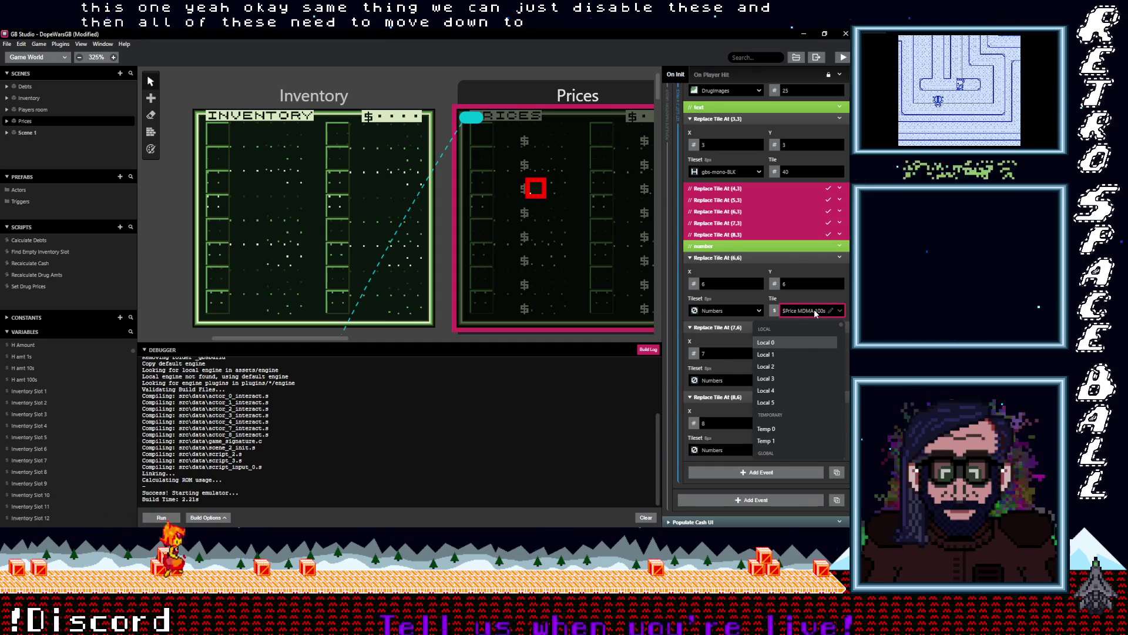
type("cur")
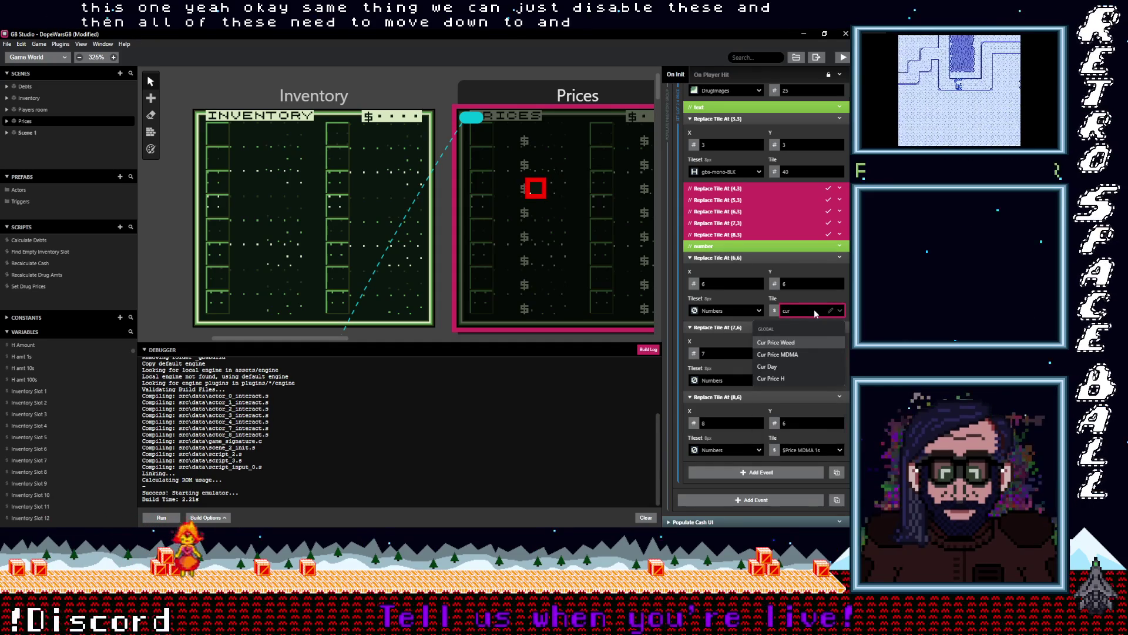
key("BackSpace")
key("BackSpace")
key("BackSpace")
type("o")
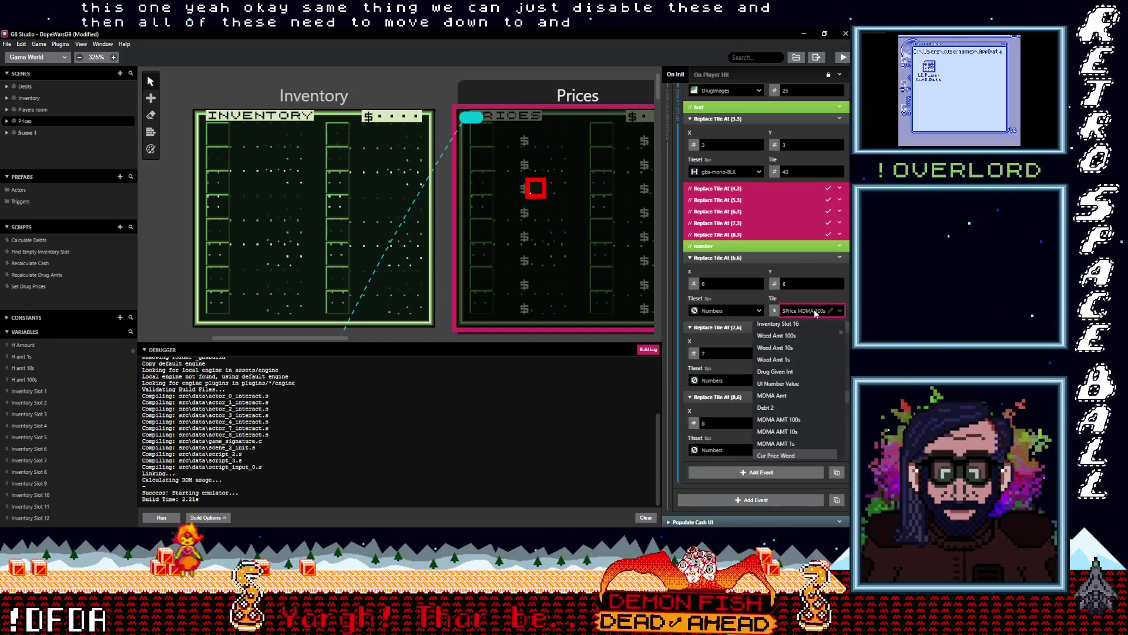
key("BackSpace")
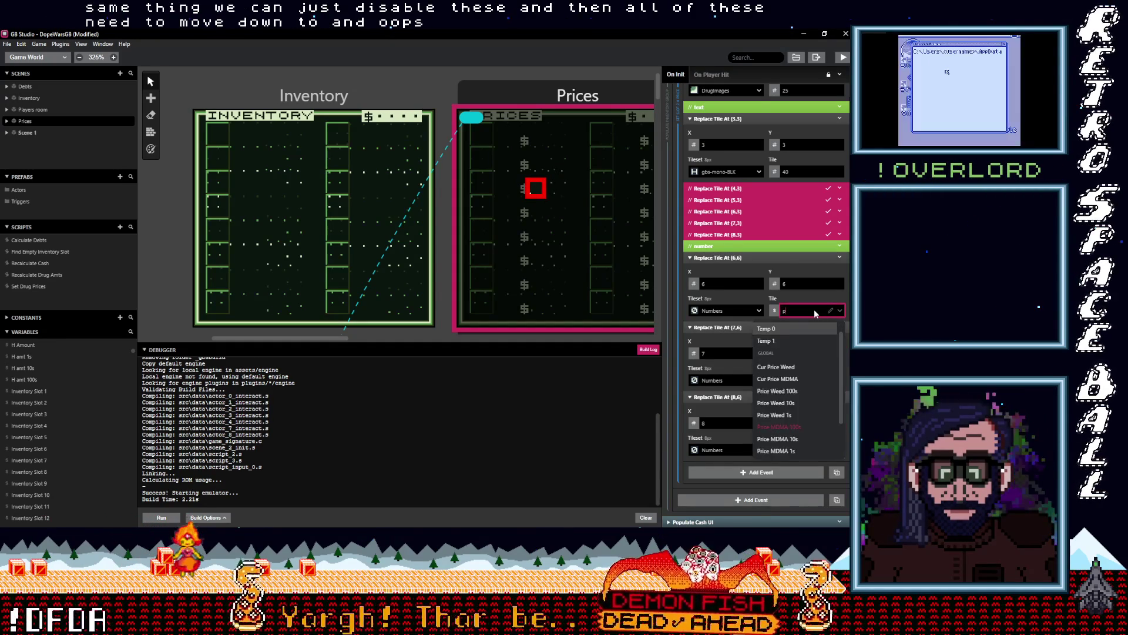
type("price h")
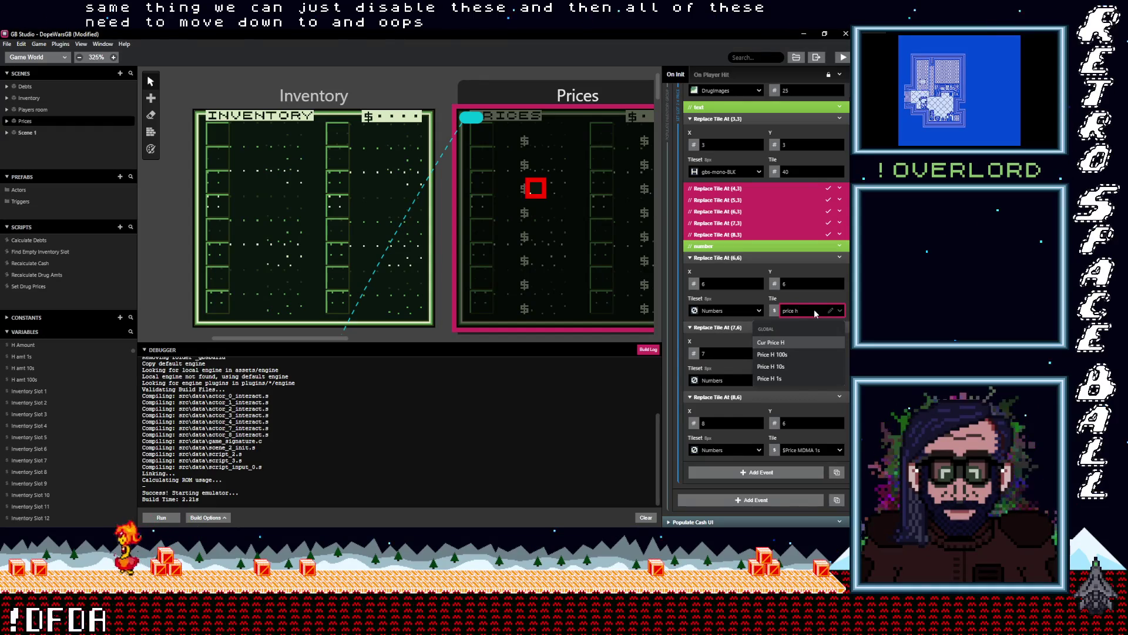
left_click(776, 355)
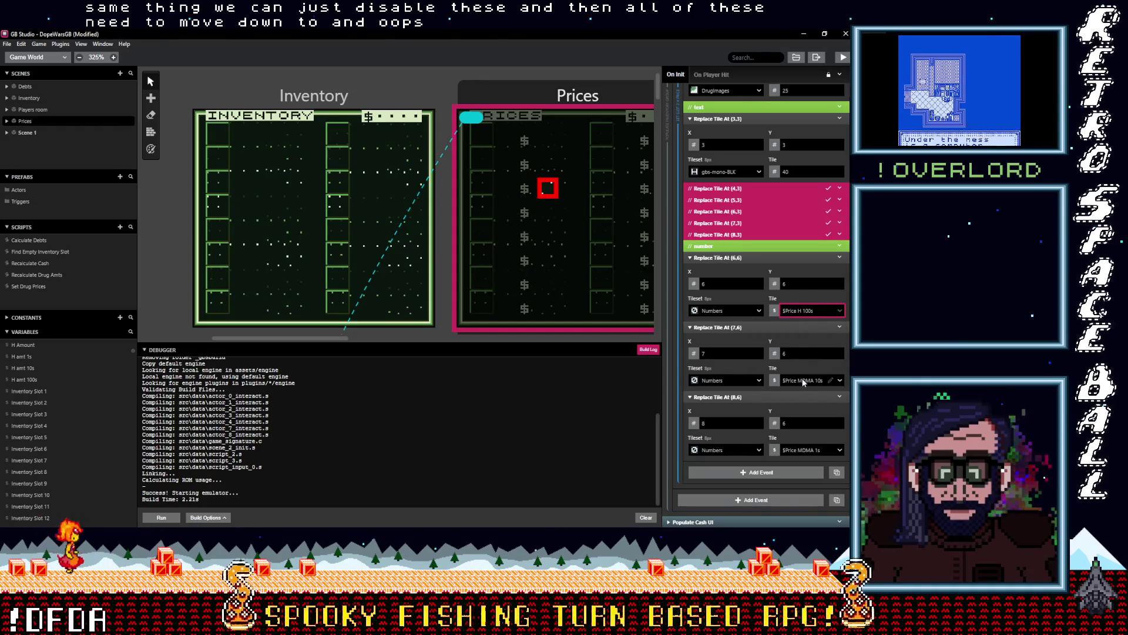
left_click(810, 380)
type("price")
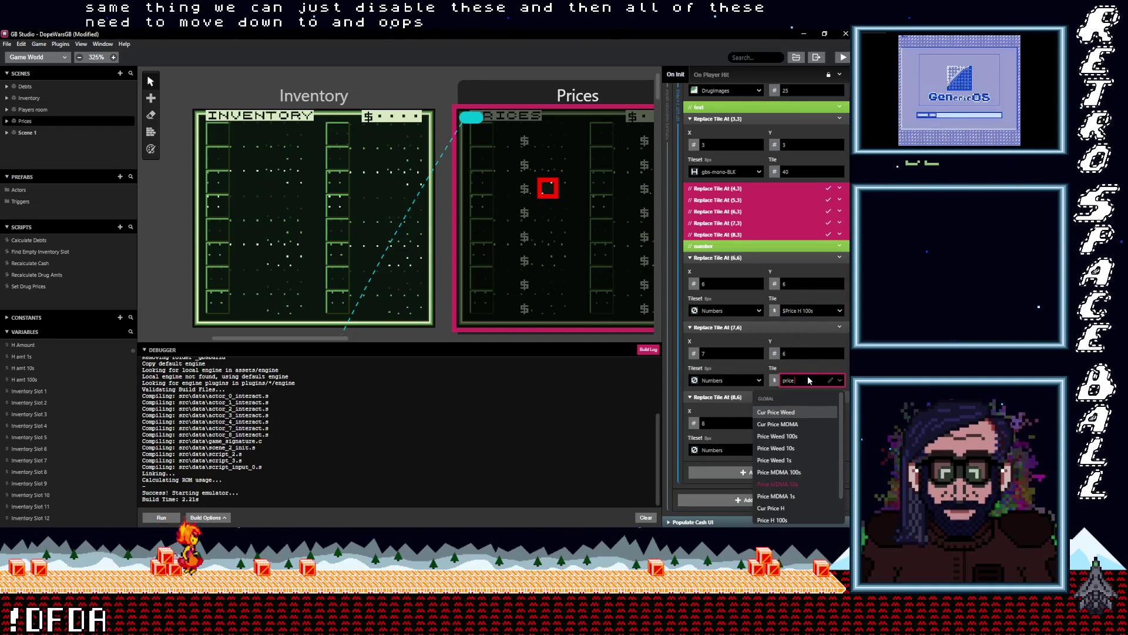
type(" h")
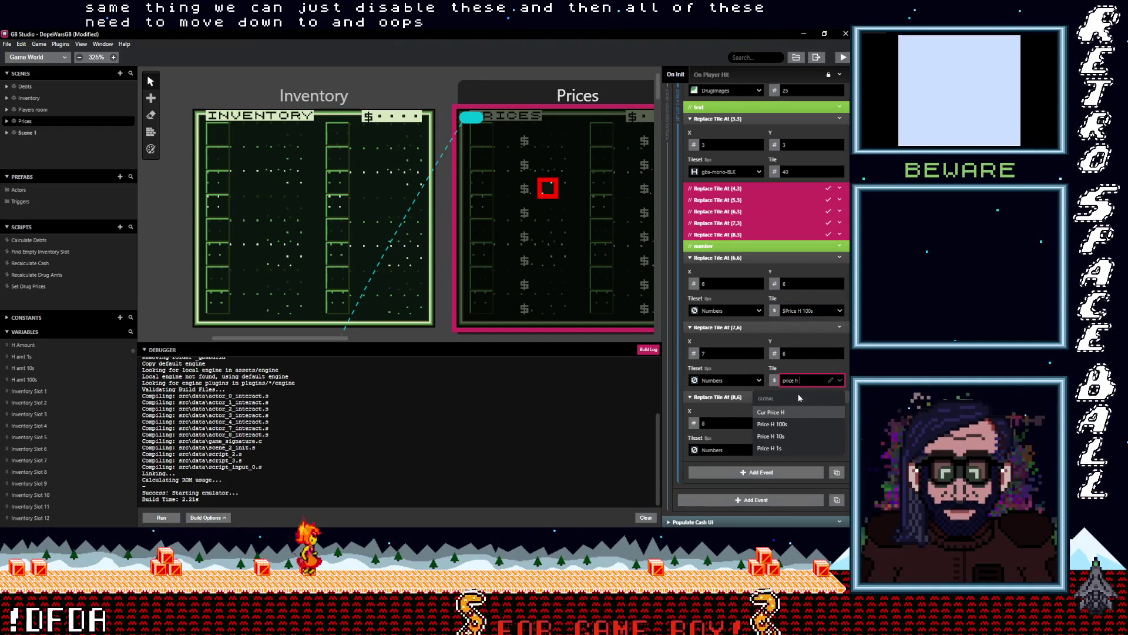
left_click(793, 436)
left_click(824, 449)
type("price h")
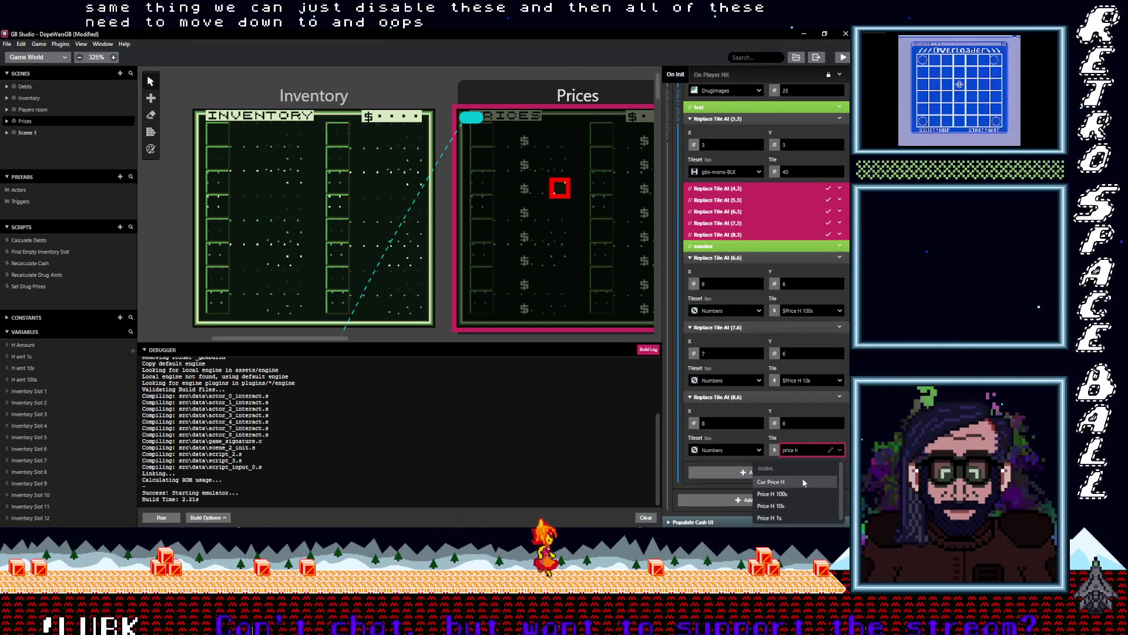
left_click(770, 517)
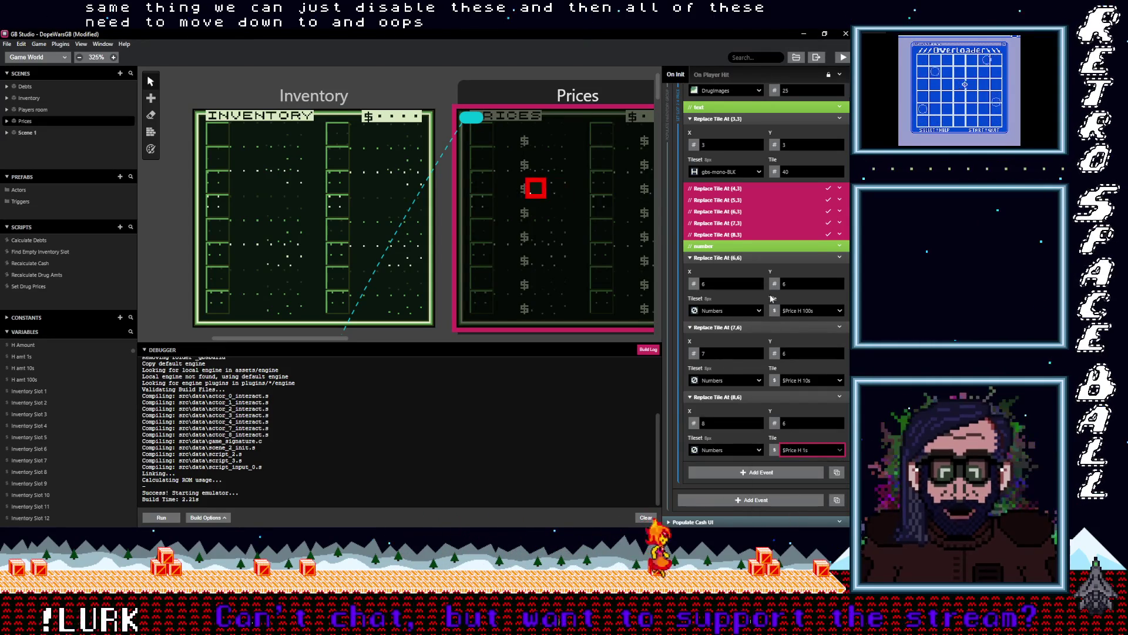
scroll(771, 299, "up", 3)
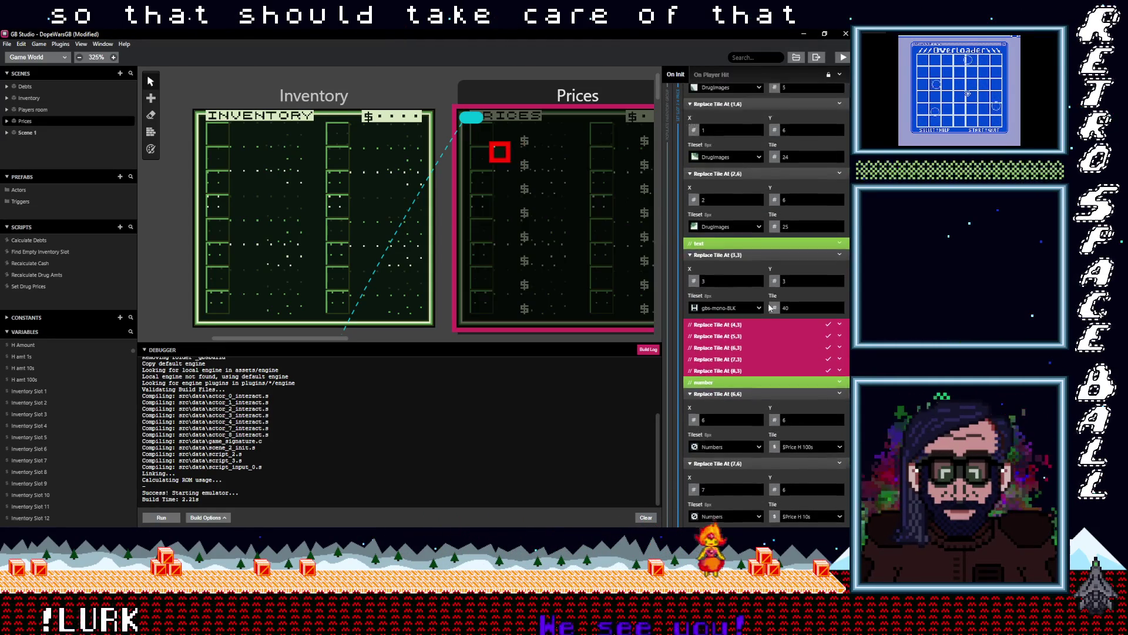
scroll(768, 308, "up", 2)
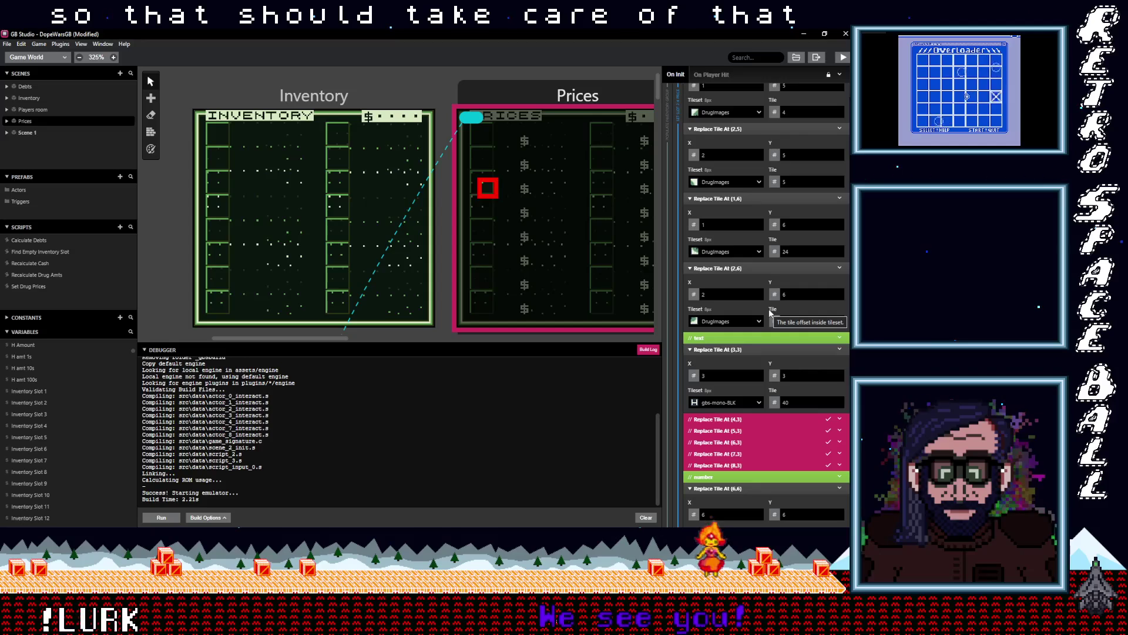
scroll(768, 309, "down", 3)
scroll(770, 312, "up", 2)
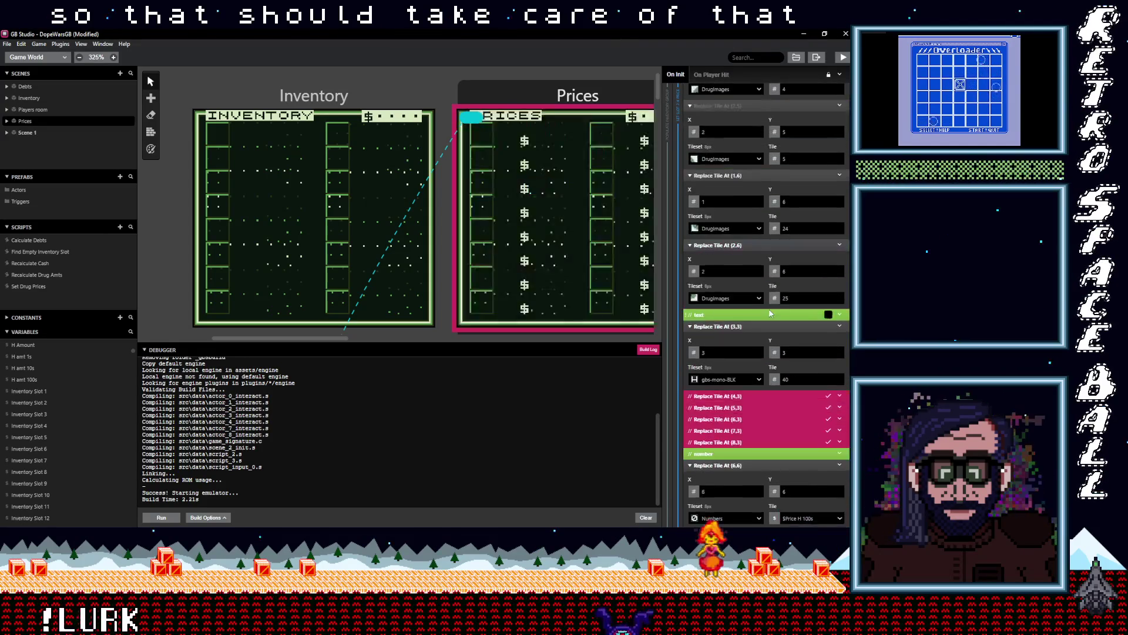
scroll(764, 311, "up", 10)
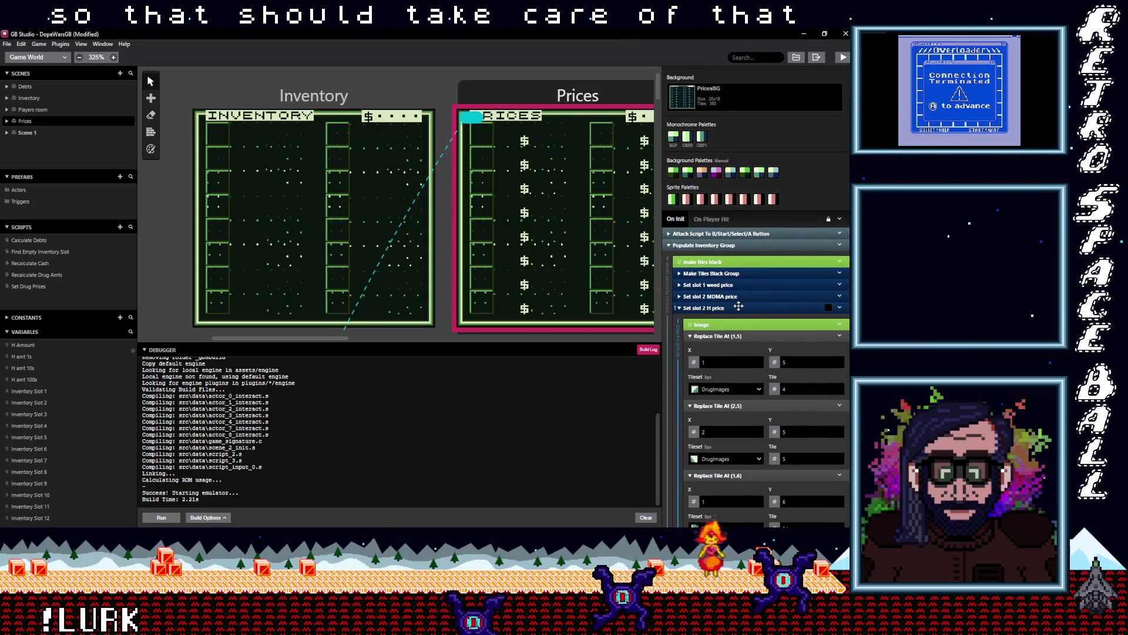
- Collapse the Set slot 2 H price group and open the Set Drug Prices script
left_click(744, 308)
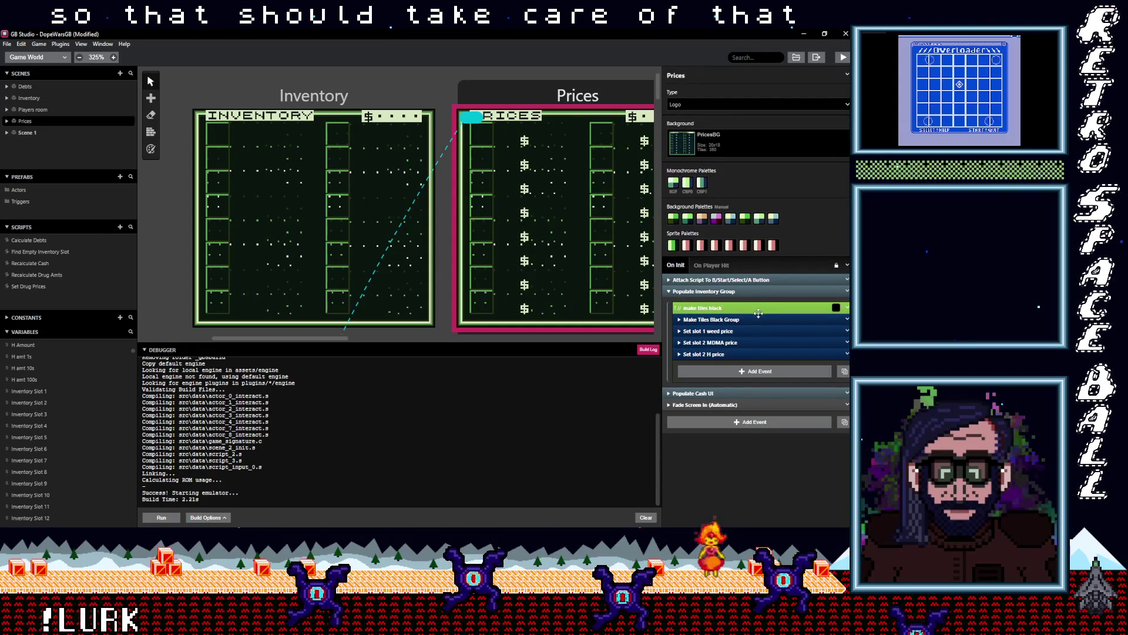
scroll(496, 159, "down", 5)
scroll(321, 226, "up", 3)
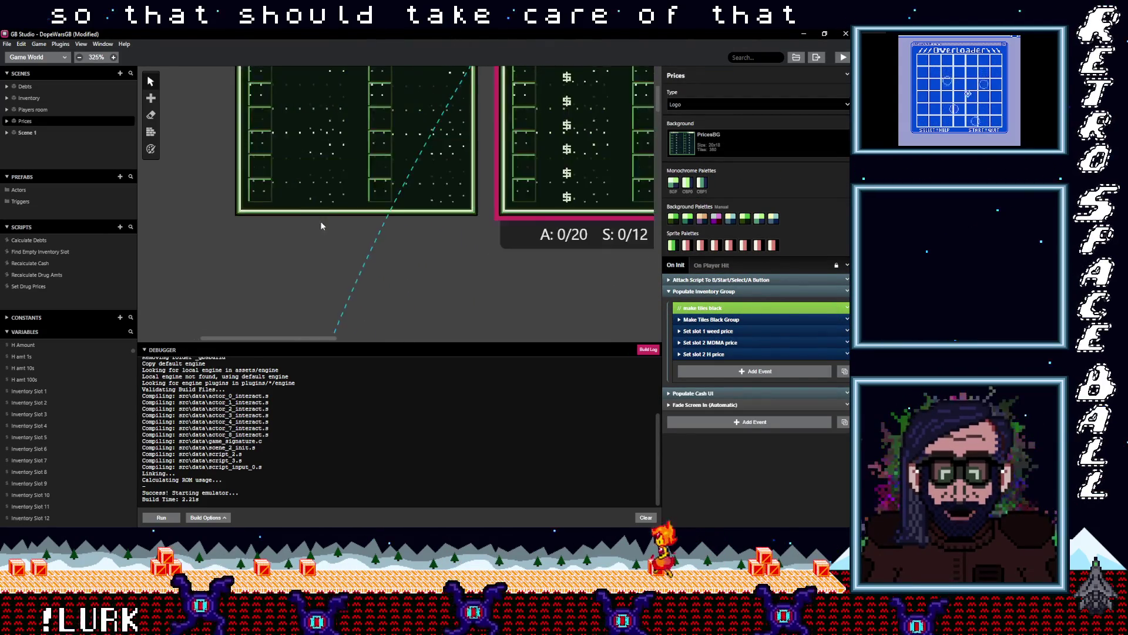
scroll(319, 222, "up", 3)
scroll(306, 228, "down", 9)
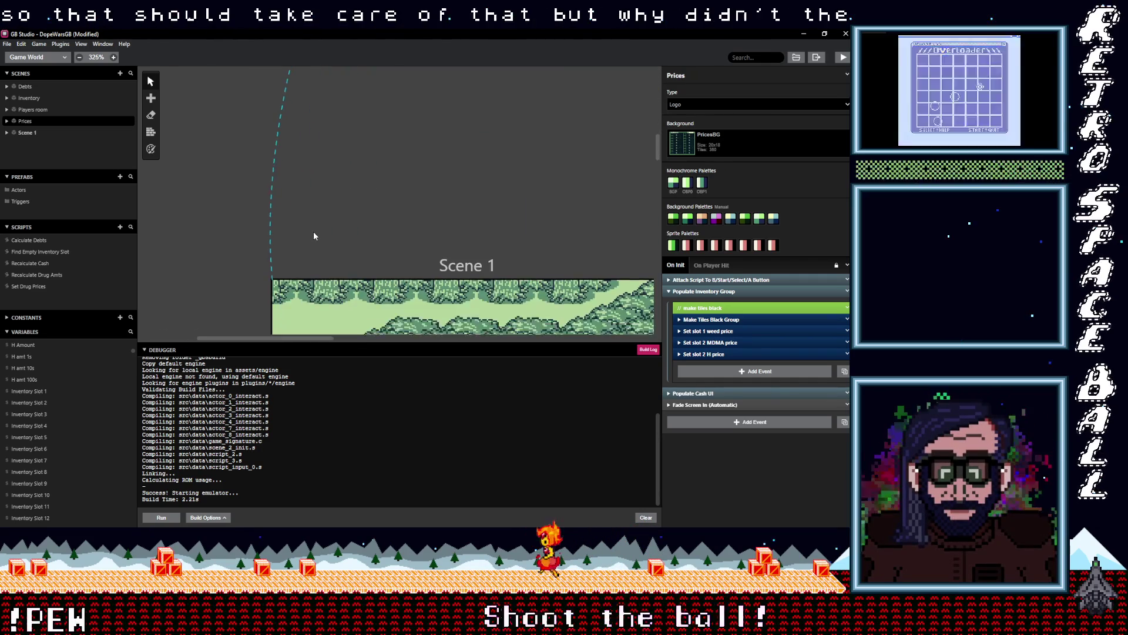
scroll(314, 236, "down", 5)
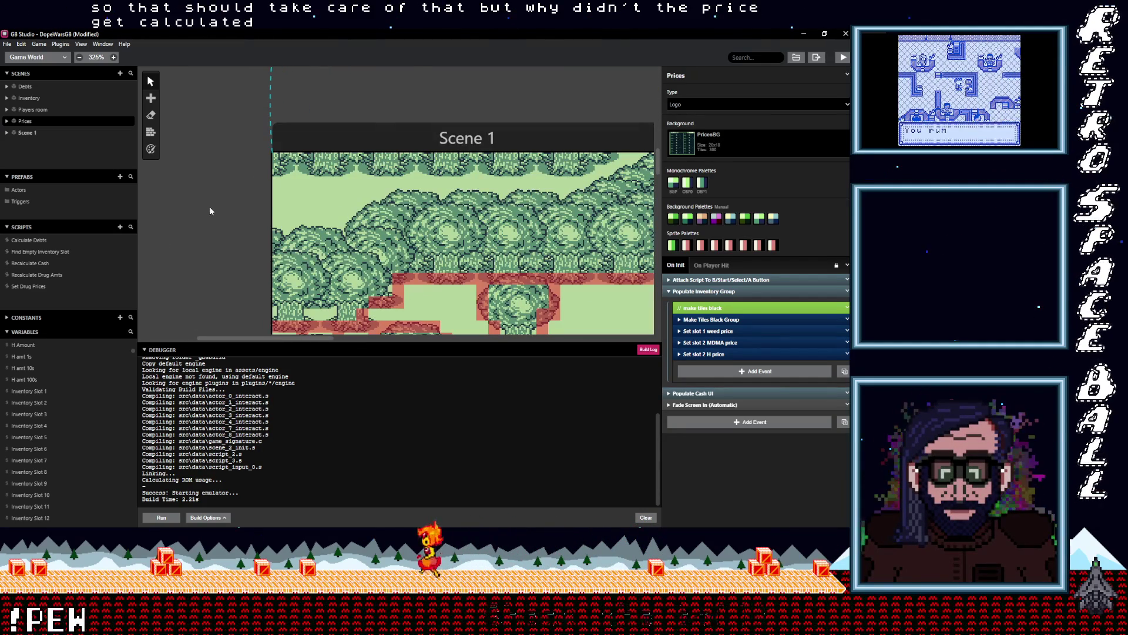
left_click(40, 286)
scroll(789, 281, "down", 10)
scroll(788, 286, "up", 10)
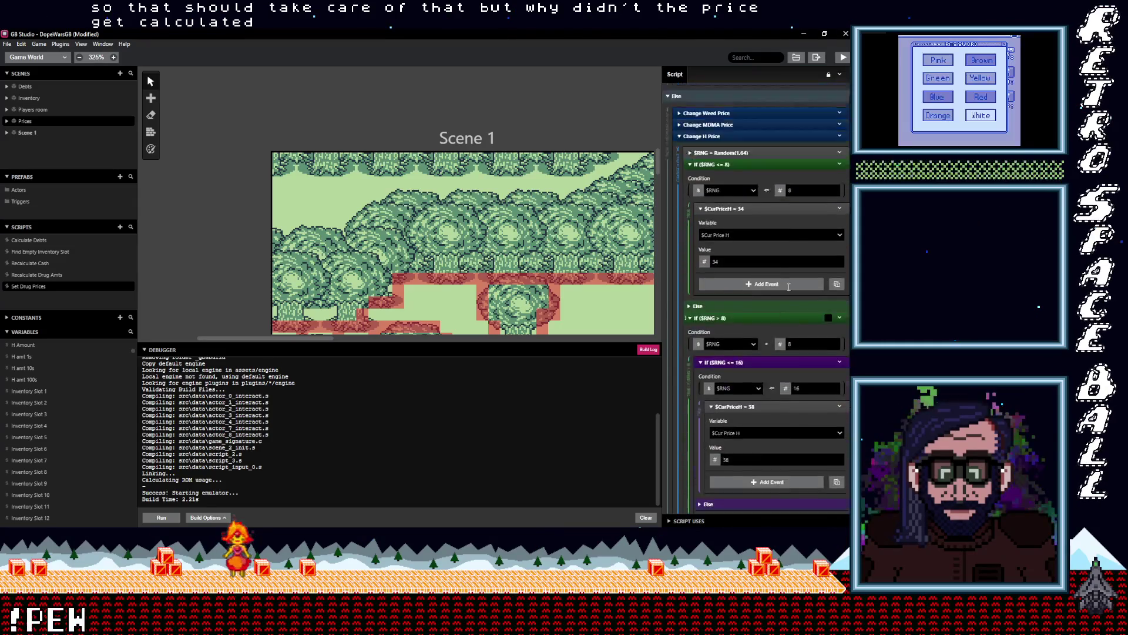
scroll(789, 287, "up", 3)
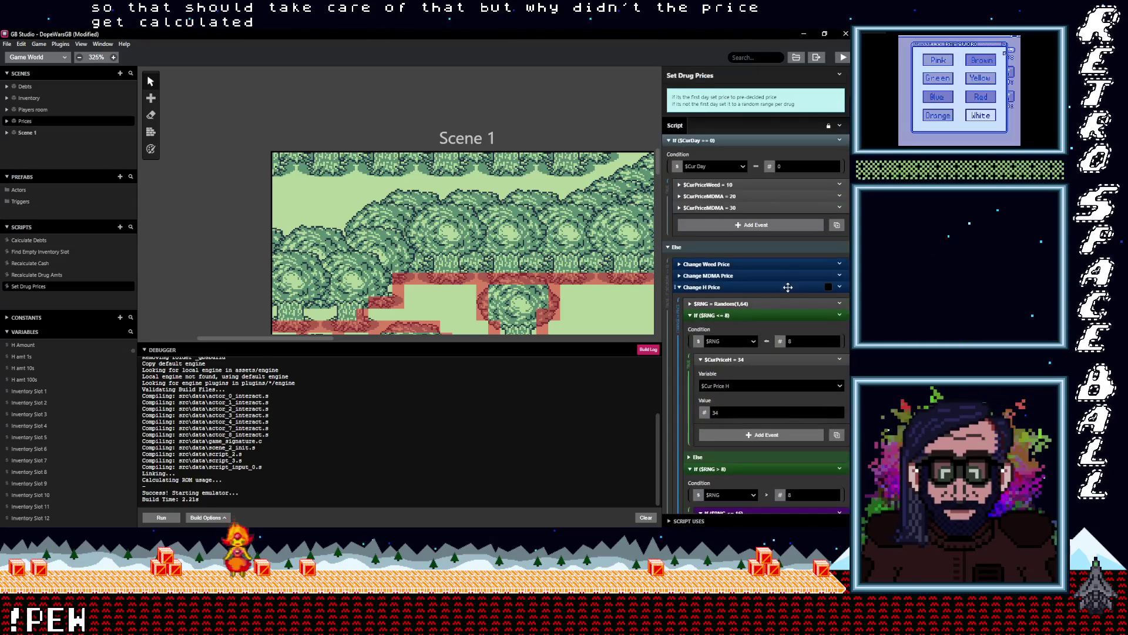
- Change the duplicate first-day $CurPriceMDMA = 30 event to set Cur Price H instead
left_click(727, 288)
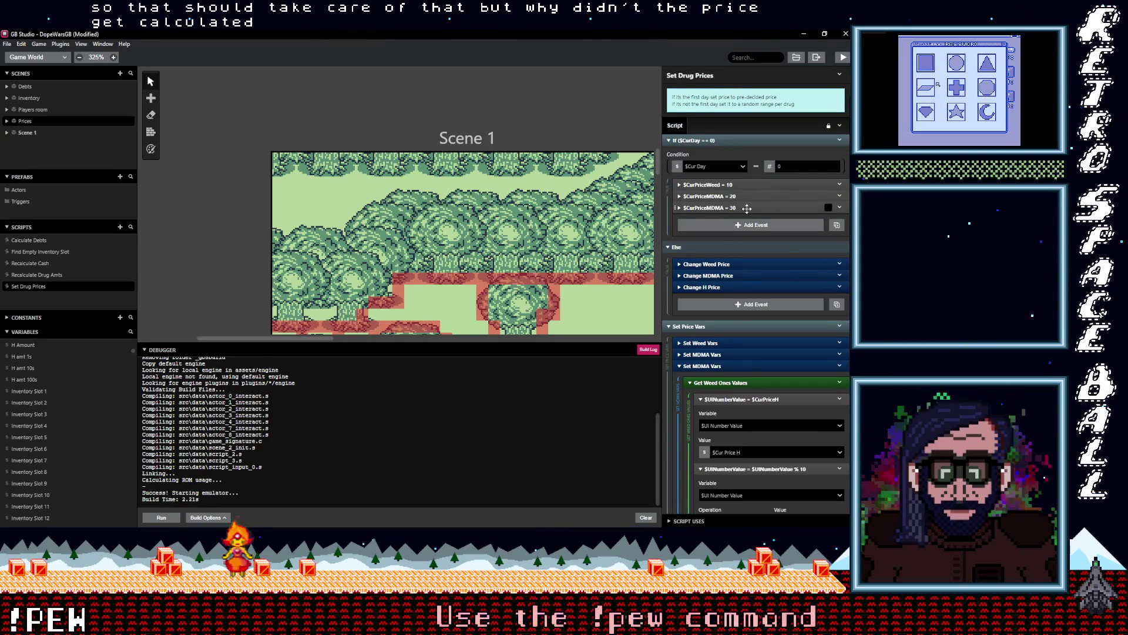
left_click(747, 208)
left_click(731, 235)
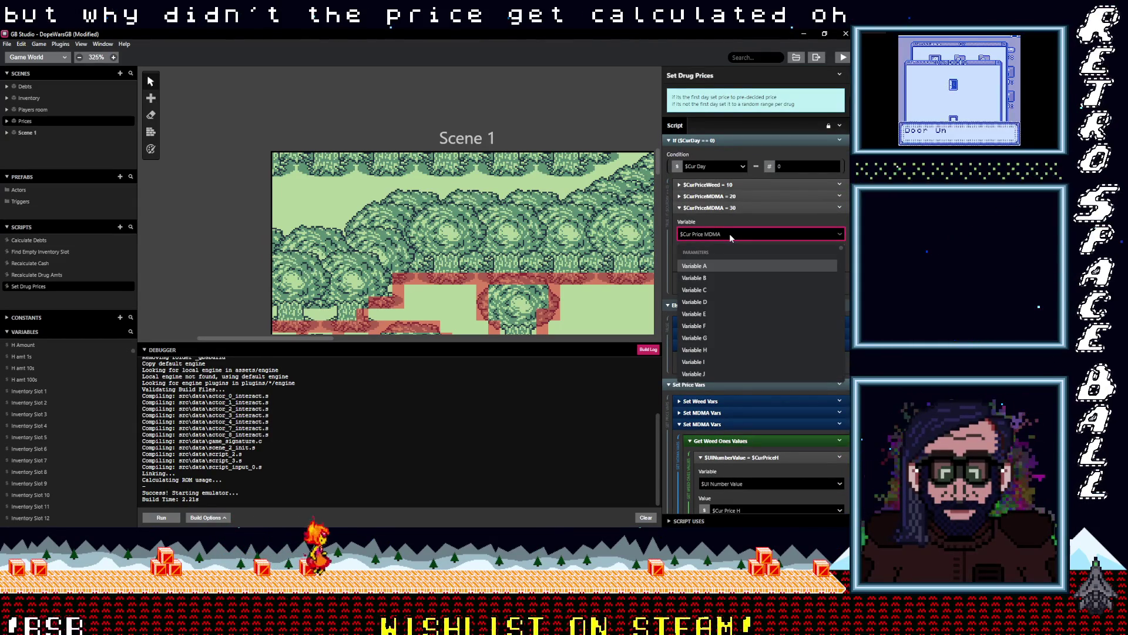
type("cur")
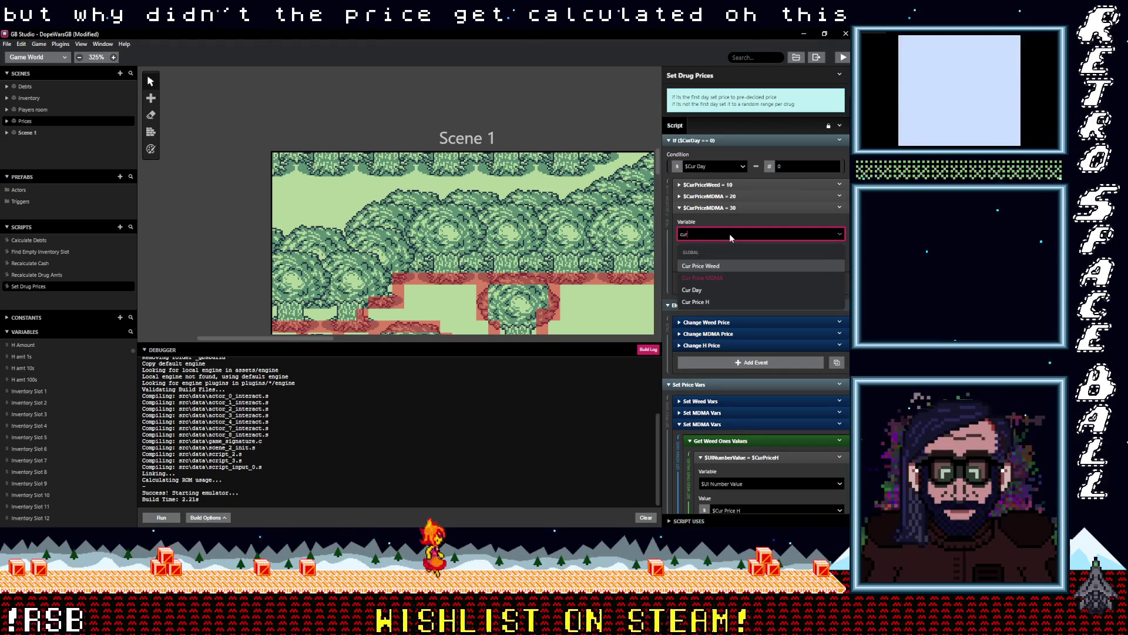
left_click(718, 302)
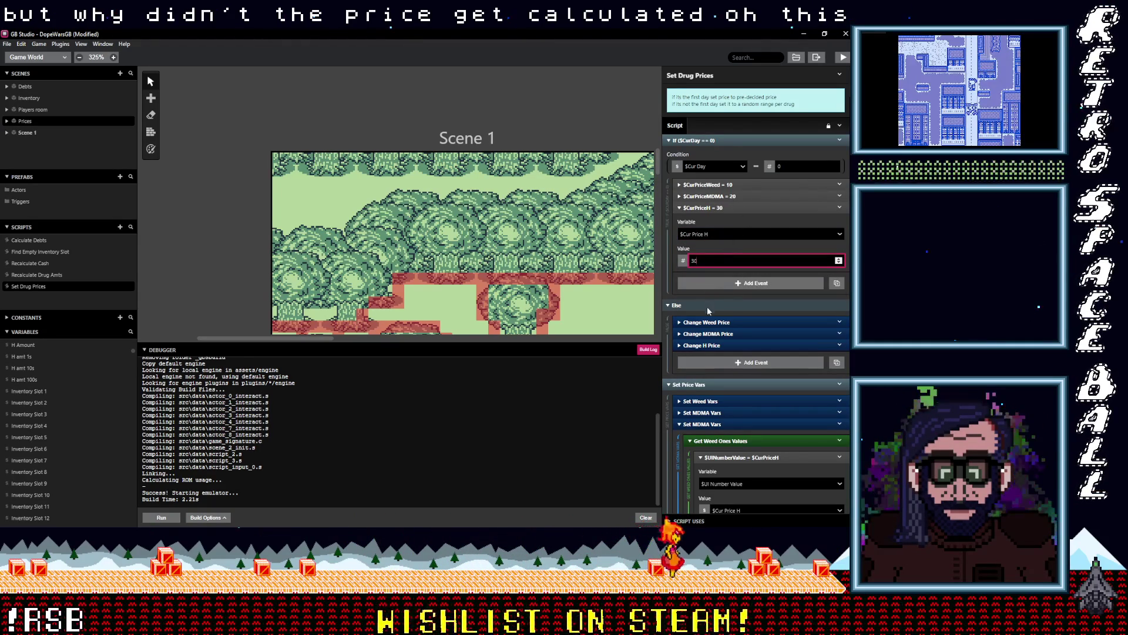
left_click(728, 346)
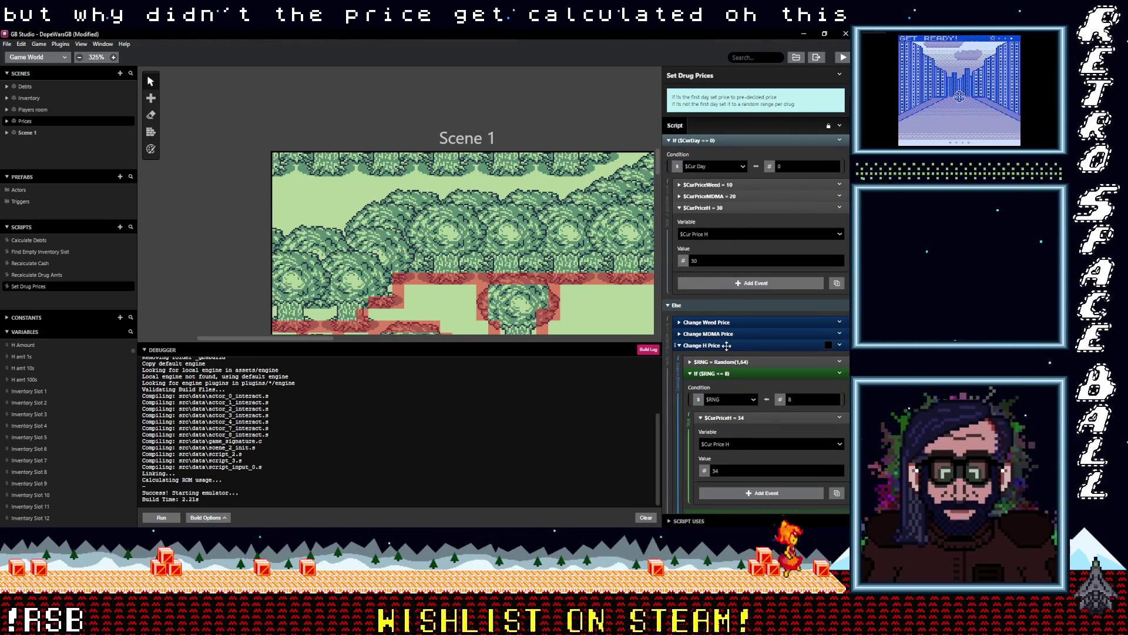
left_click(726, 346)
- Rename the third Set MDMA Vars group to Set H Vars
scroll(725, 344, "down", 2)
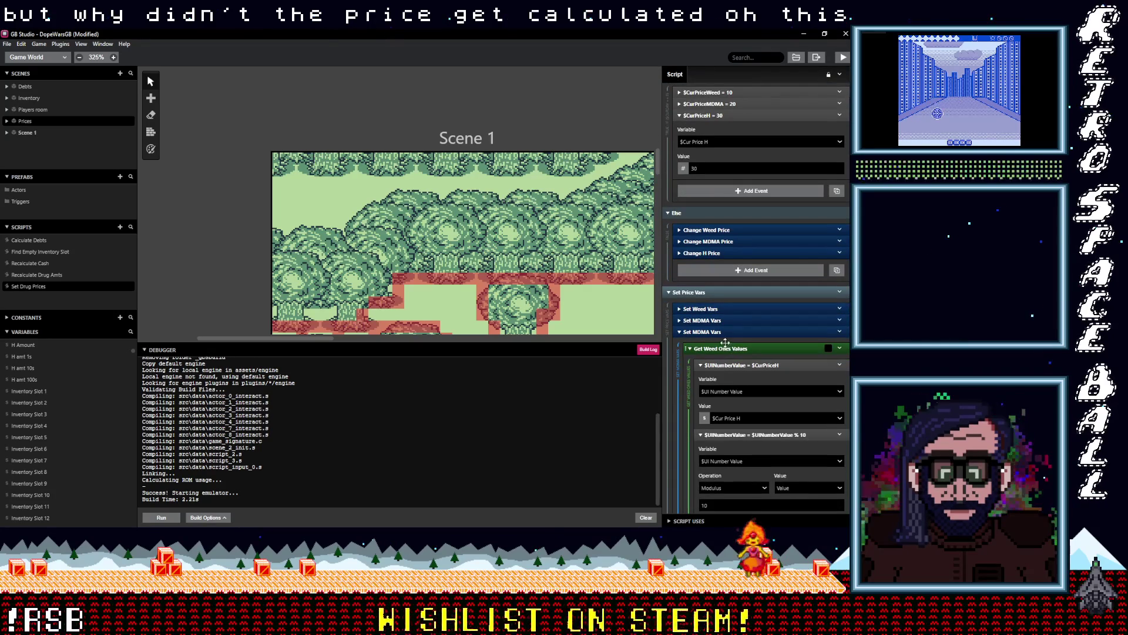
left_click(841, 332)
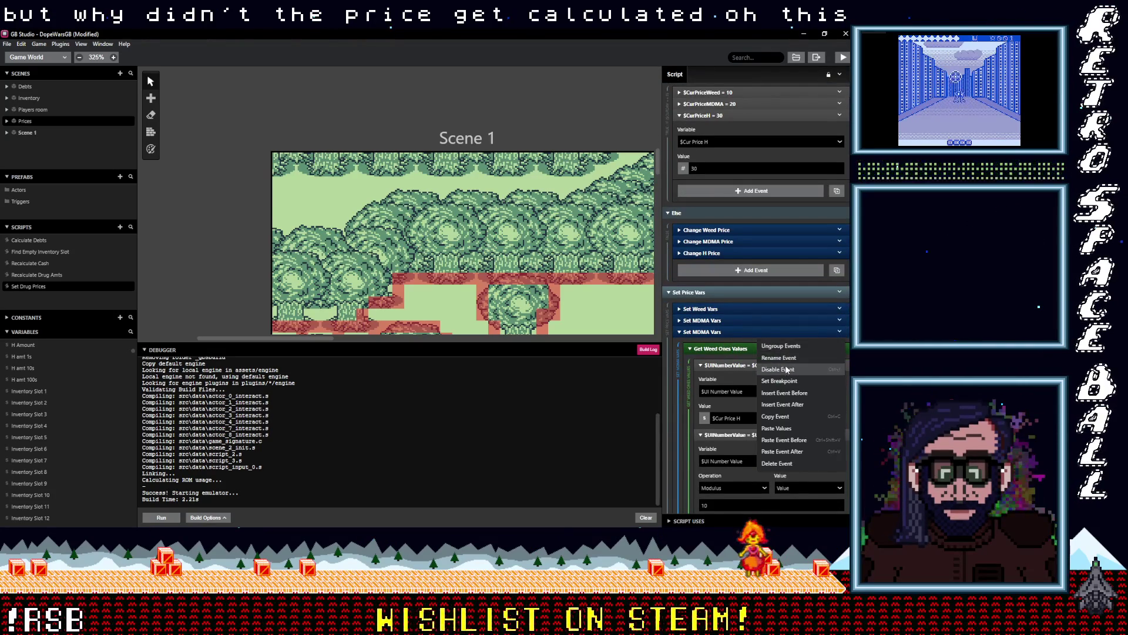
left_click(747, 351)
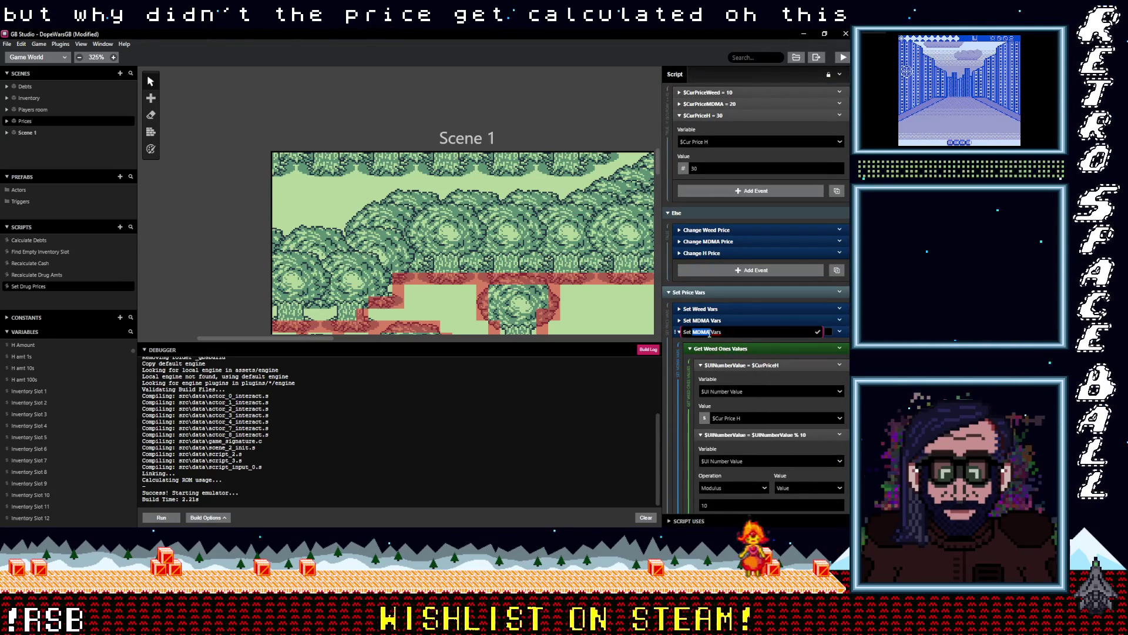
type("H")
key("Return")
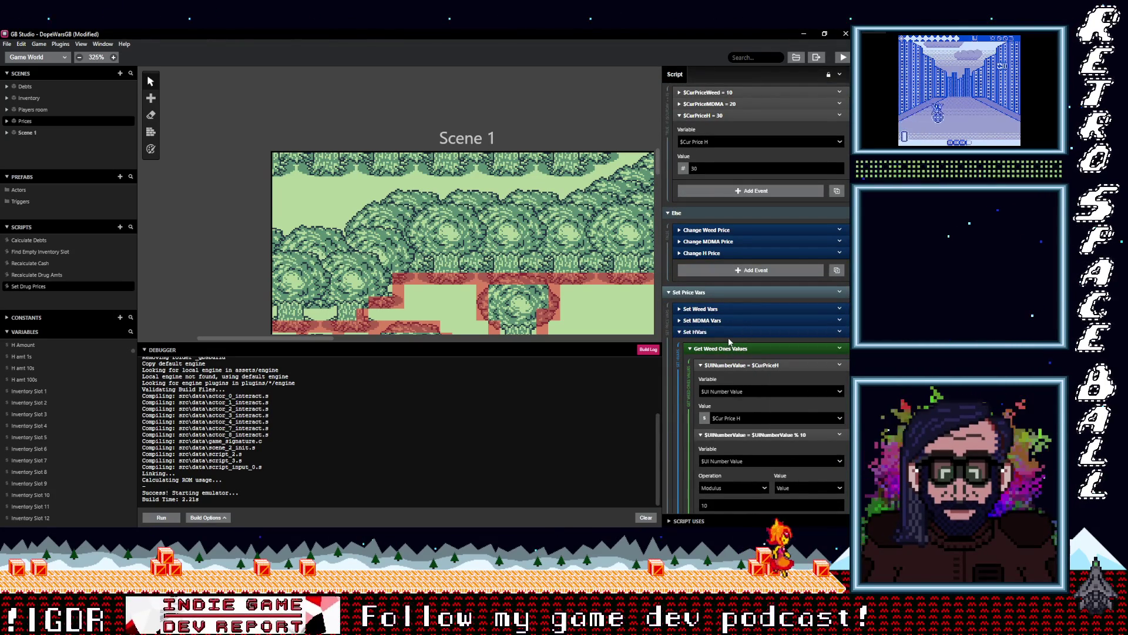
left_click(840, 333)
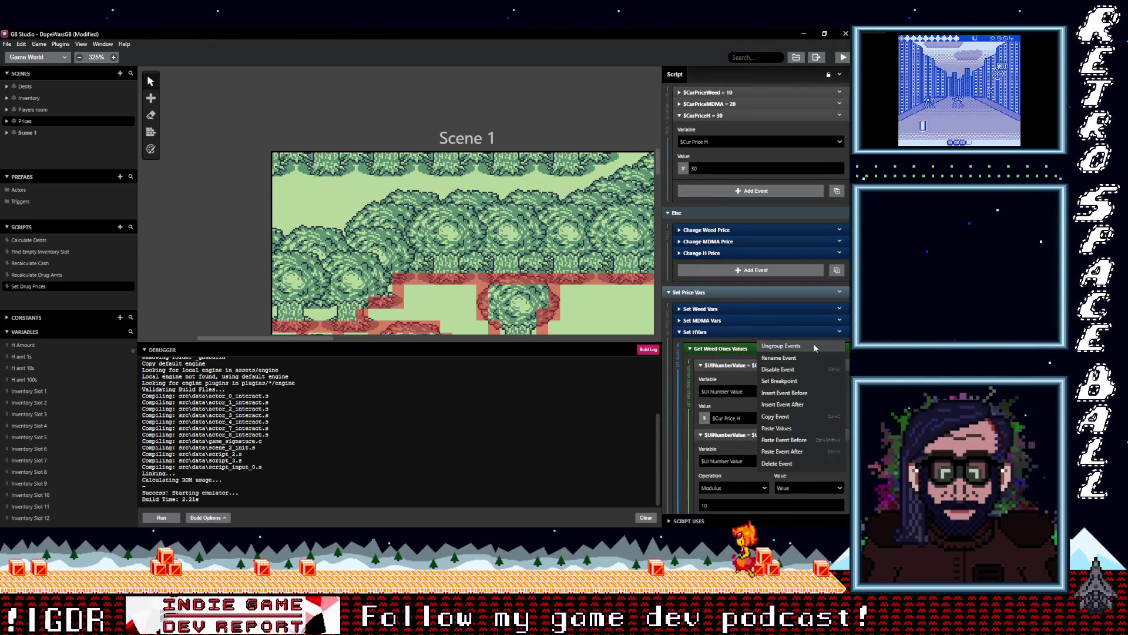
left_click(782, 348)
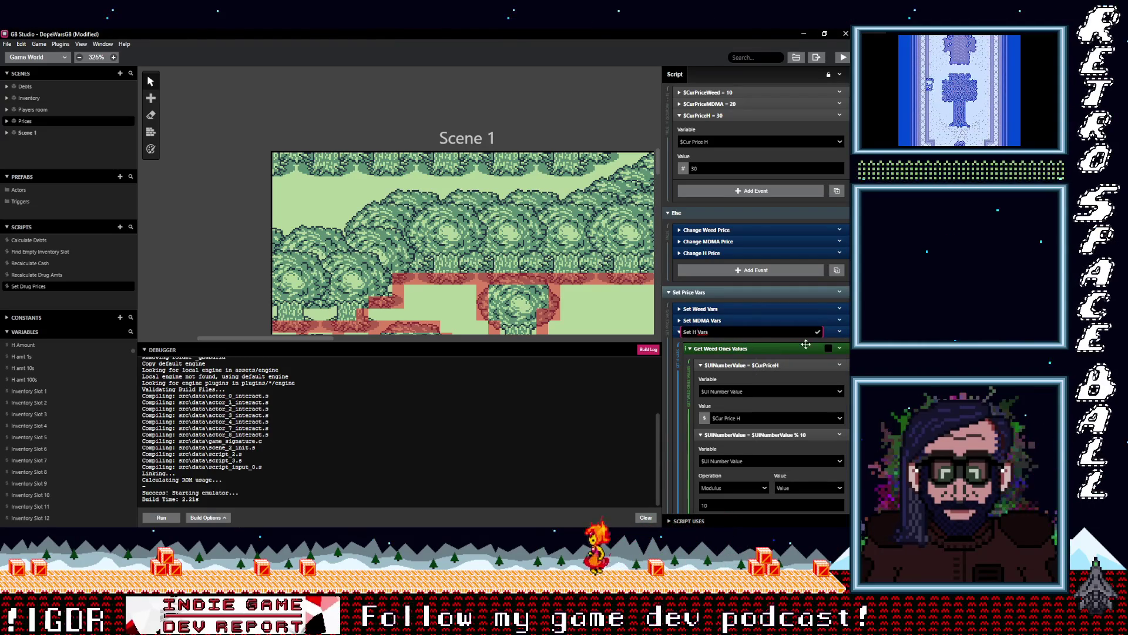
- Confirm the Set H Vars name and rename Get Weed Ones Values to Get Ones Values
key("Return")
left_click(840, 348)
left_click(787, 379)
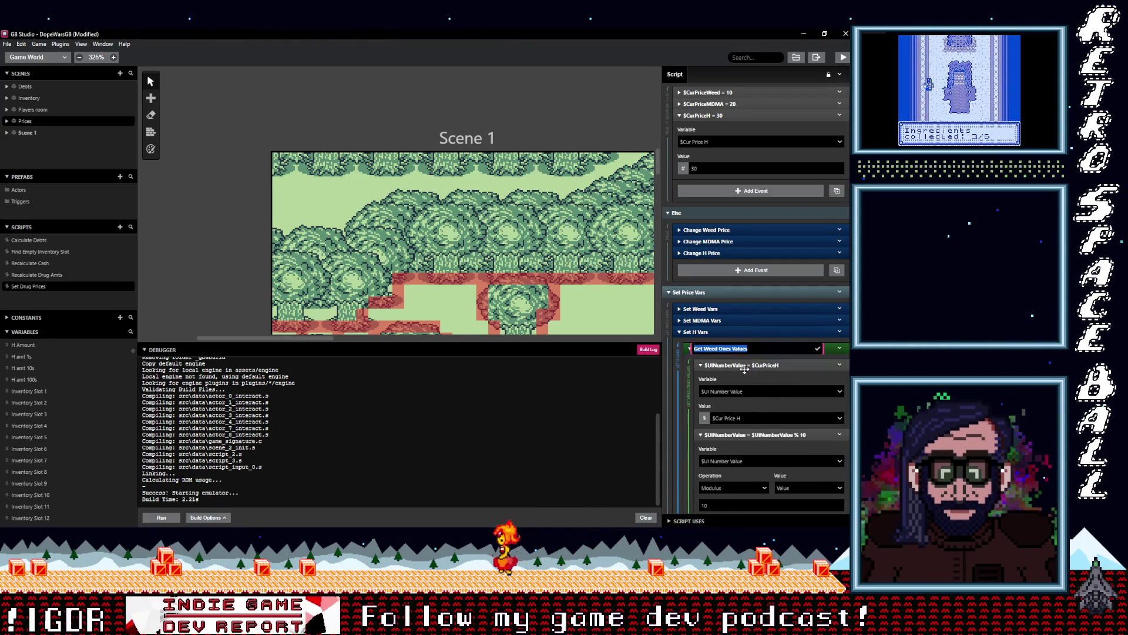
double_click(713, 349)
key("BackSpace")
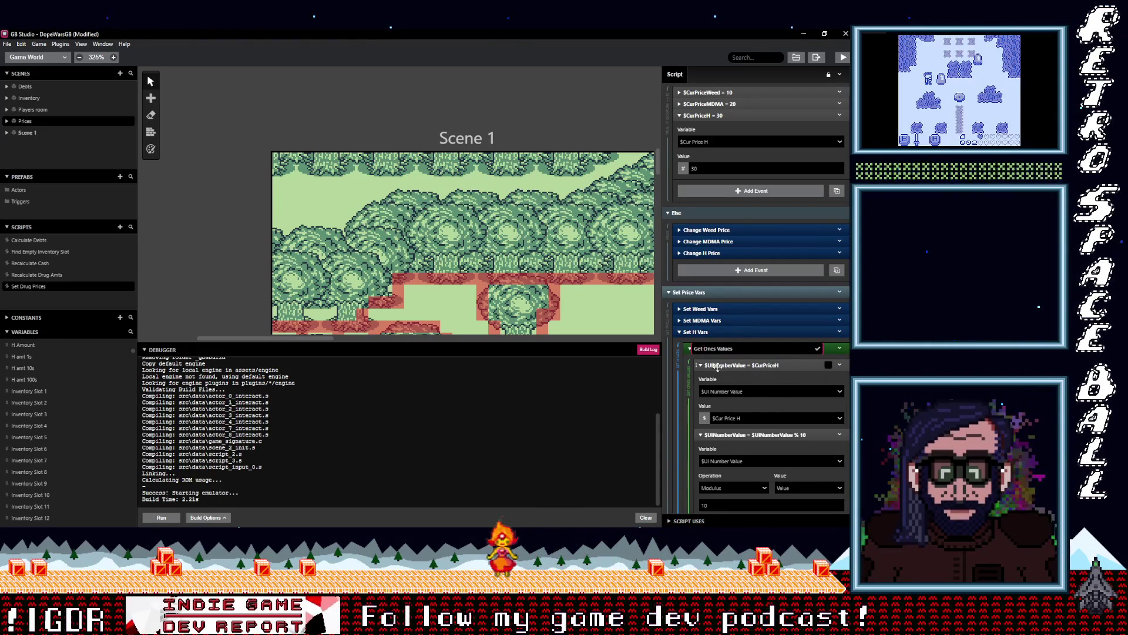
left_click(733, 347)
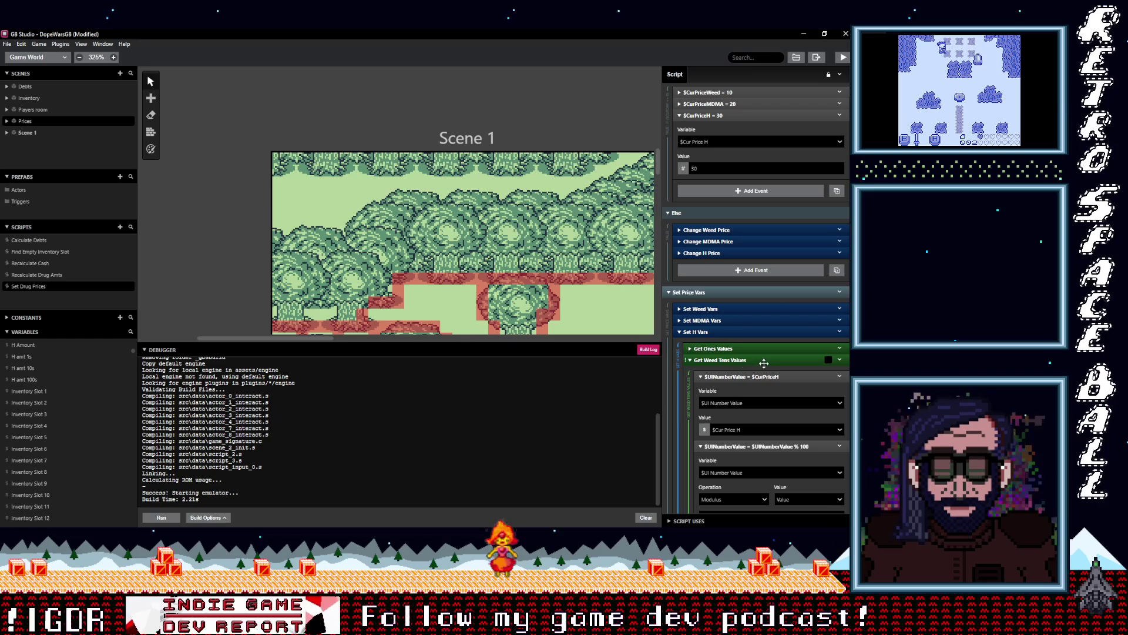
- Rename Get Weed Tens and Hundreds Values to Get Tens Values and Get Hundreds Values
left_click(841, 361)
left_click(799, 387)
double_click(711, 360)
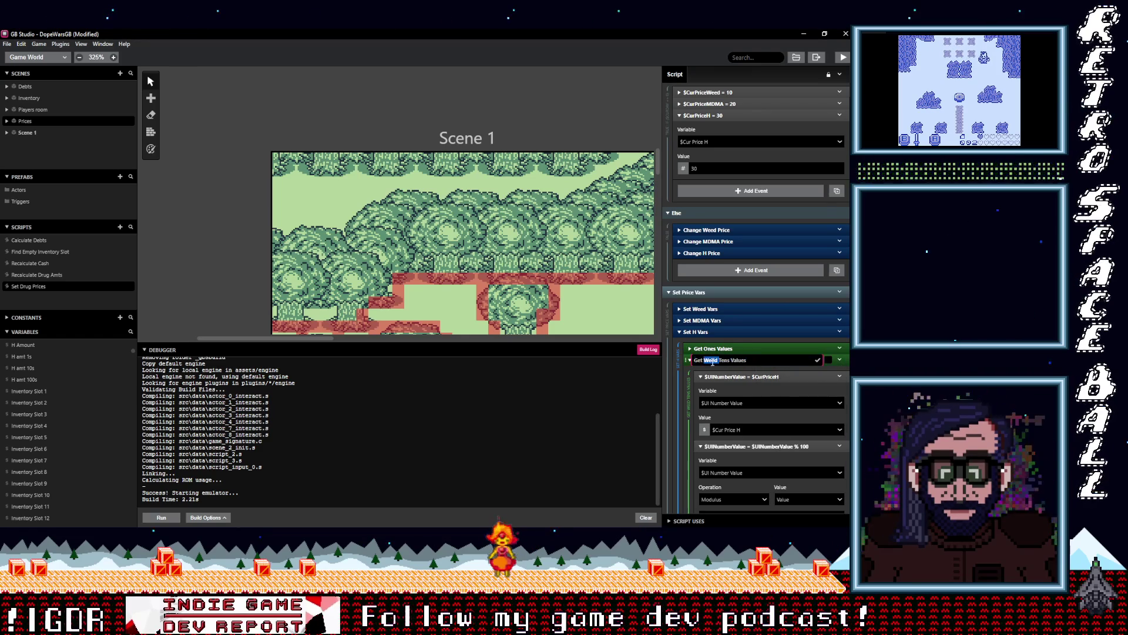
left_click(818, 360)
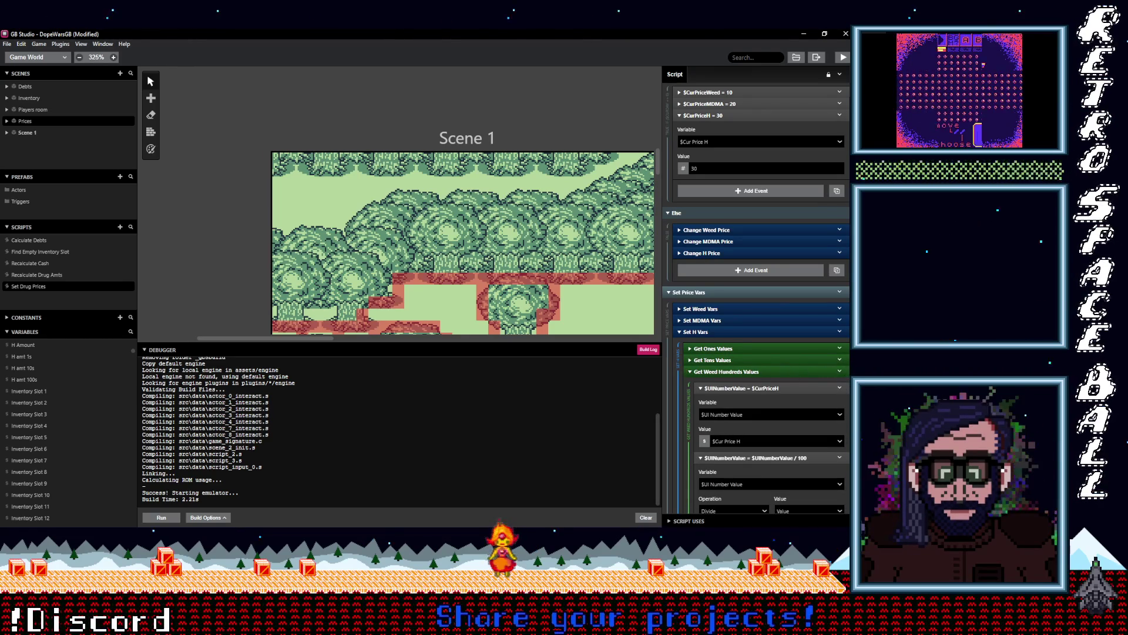
left_click(843, 373)
left_click(779, 398)
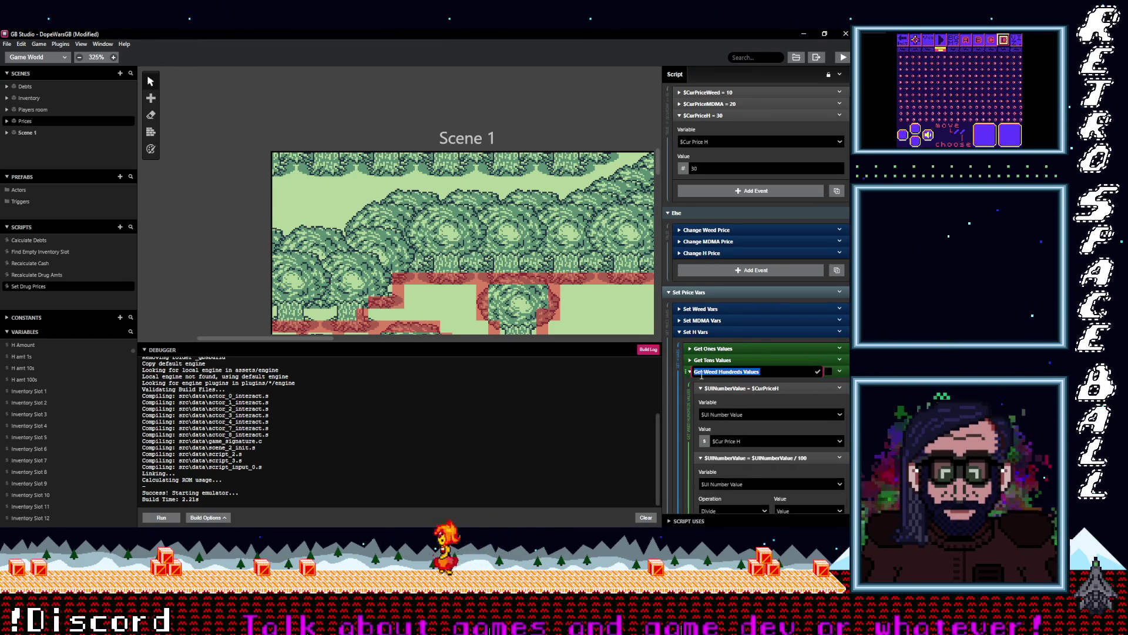
key("Return")
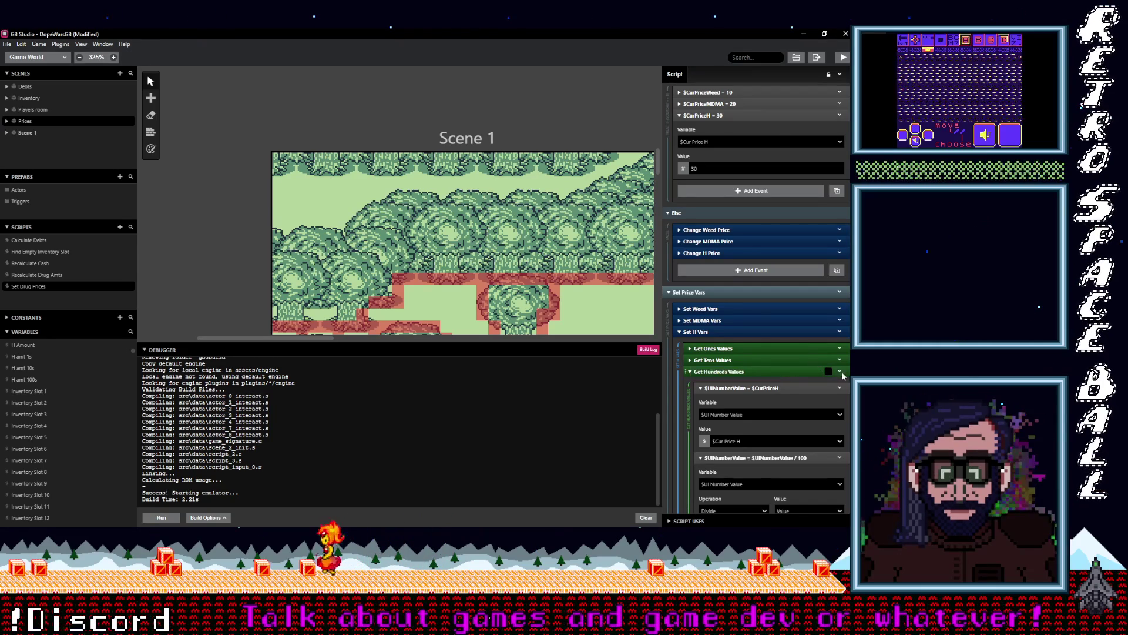
left_click(807, 372)
- In Set MDMA Vars, rename the Ones and Tens groups to Get Ones/Tens Values
left_click(732, 378)
scroll(740, 382, "down", 1)
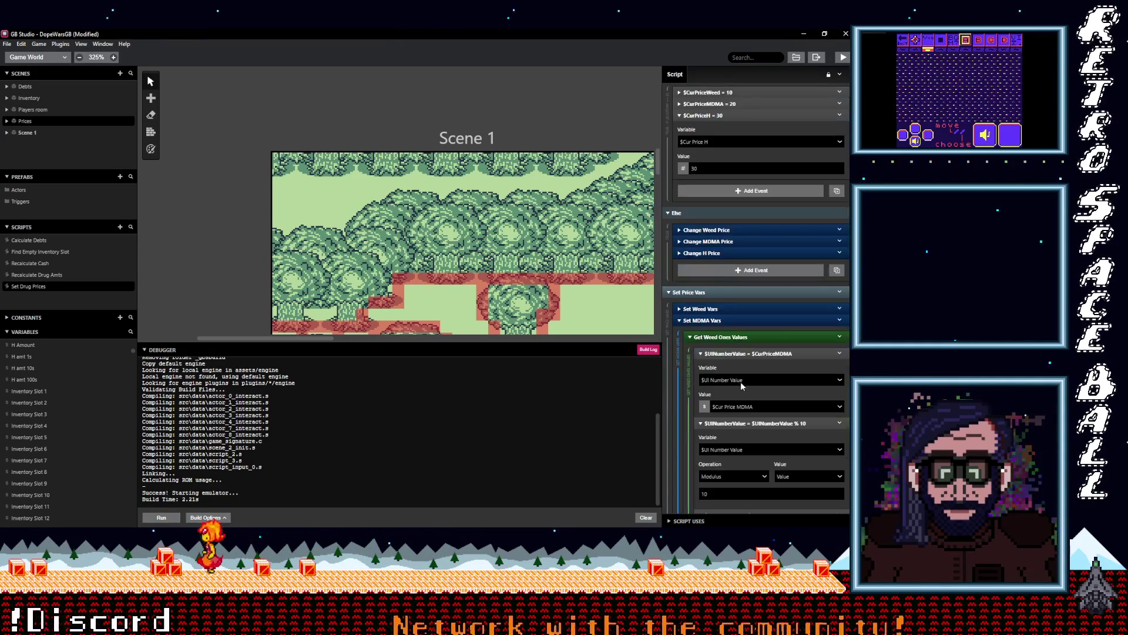
left_click(839, 338)
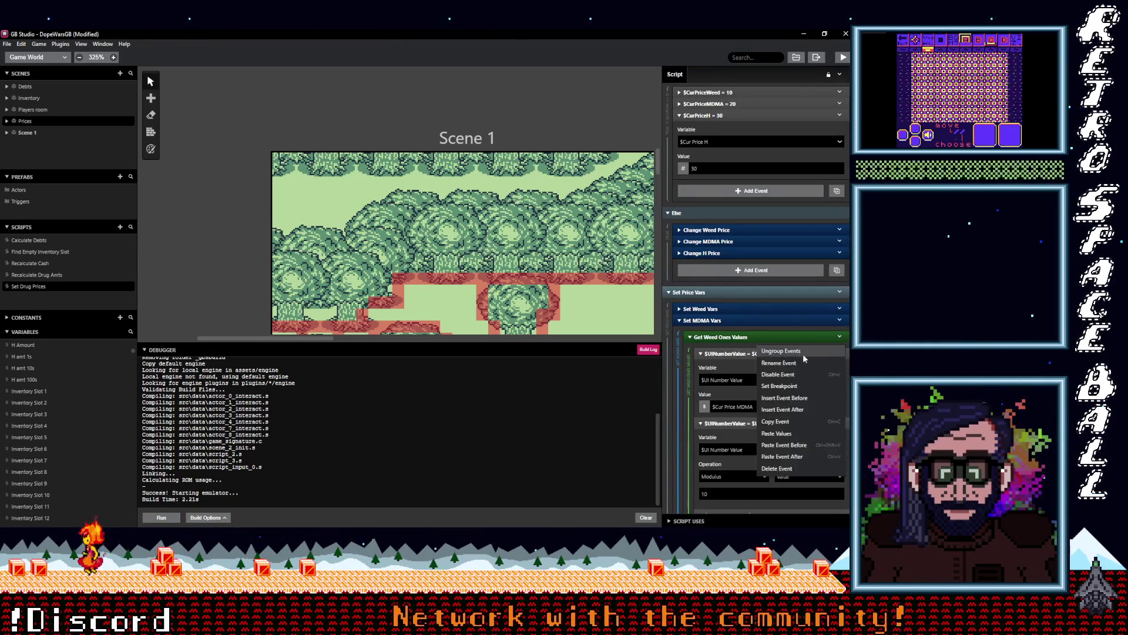
left_click(776, 351)
double_click(712, 338)
key("BackSpace")
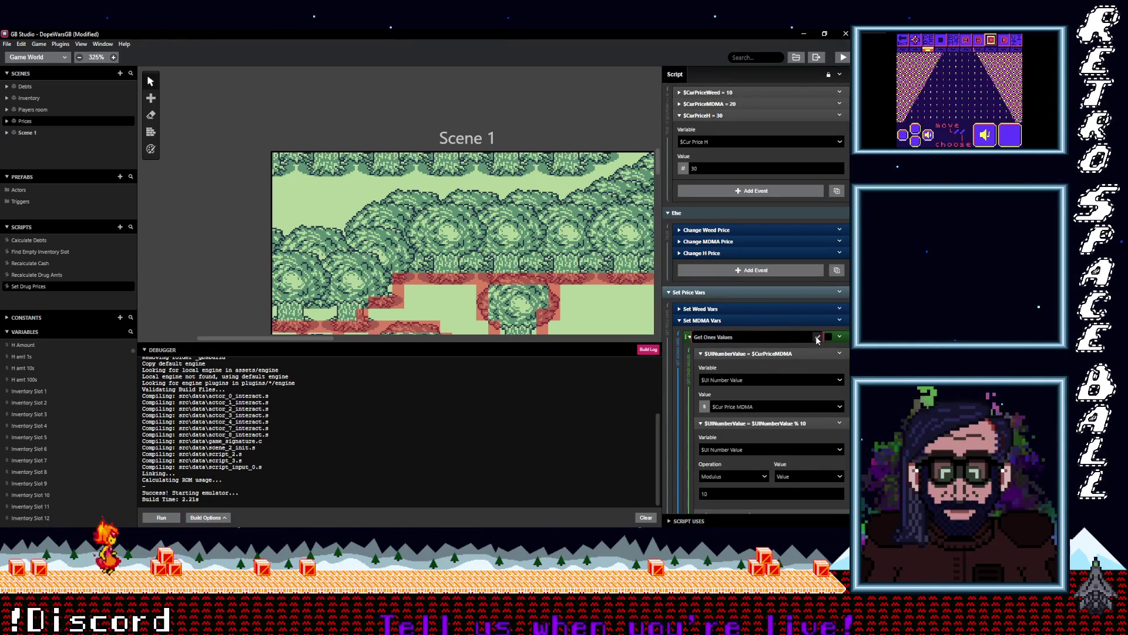
left_click(817, 340)
left_click(826, 337)
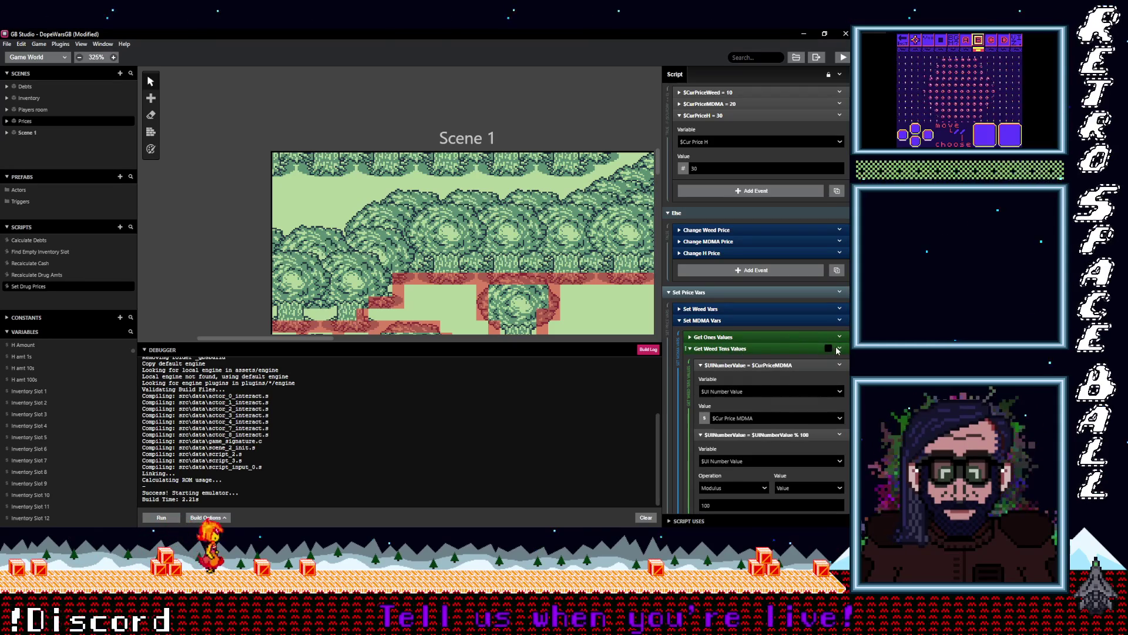
left_click(838, 349)
left_click(780, 375)
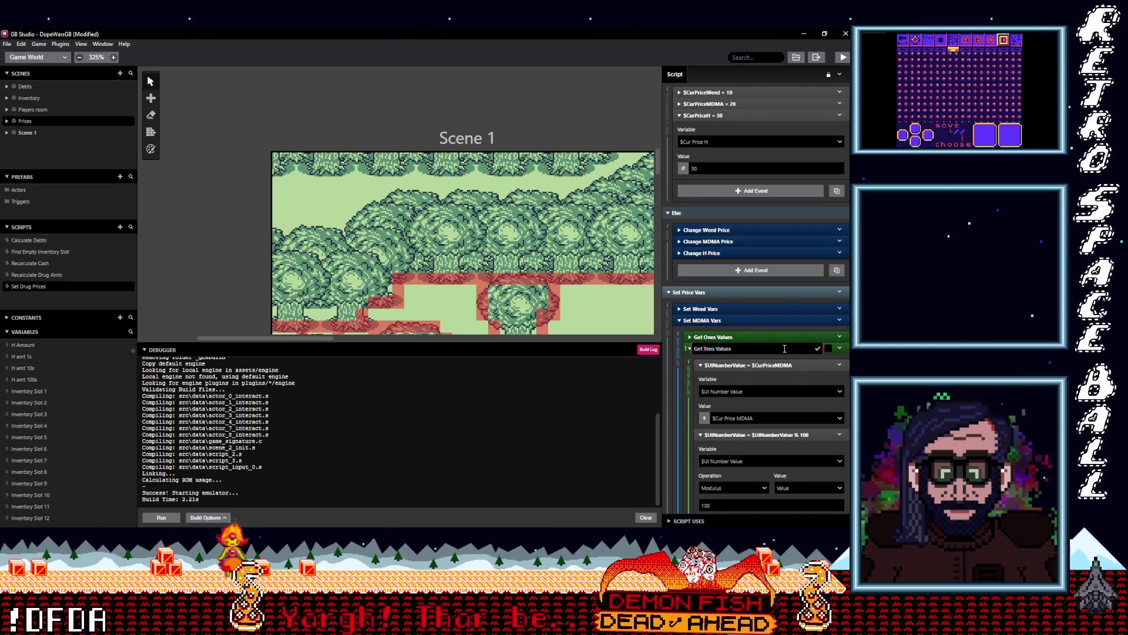
left_click(817, 349)
left_click(816, 349)
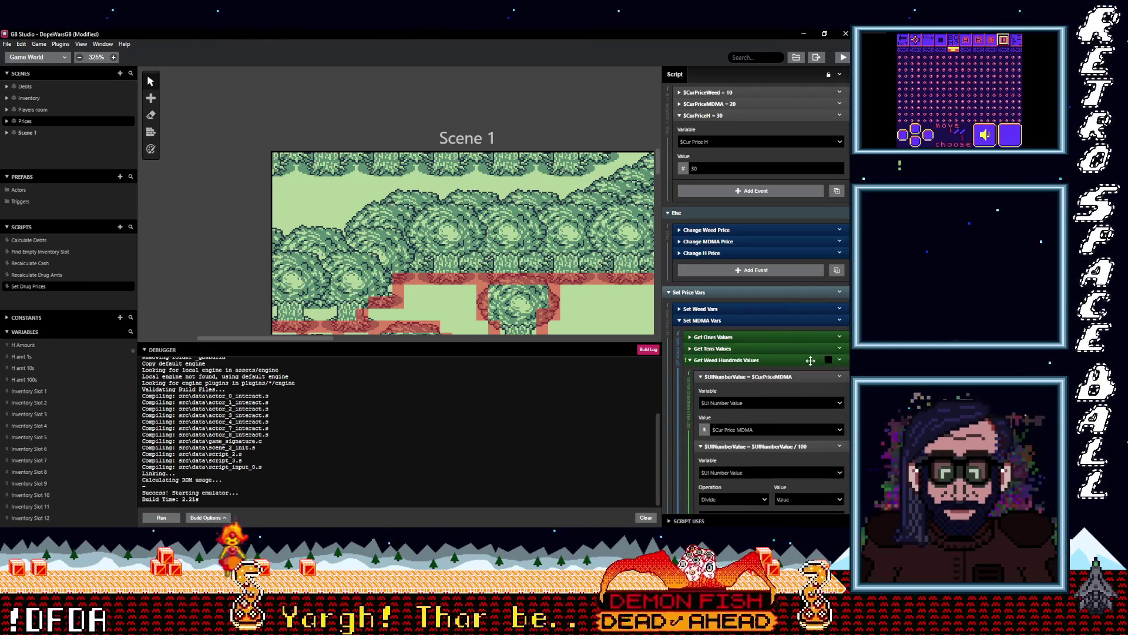
- Rename MDMA's Get Weed Hundreds Values to Get Hundreds Values, then collapse Set MDMA Vars and Set H Vars
left_click(841, 361)
left_click(816, 372)
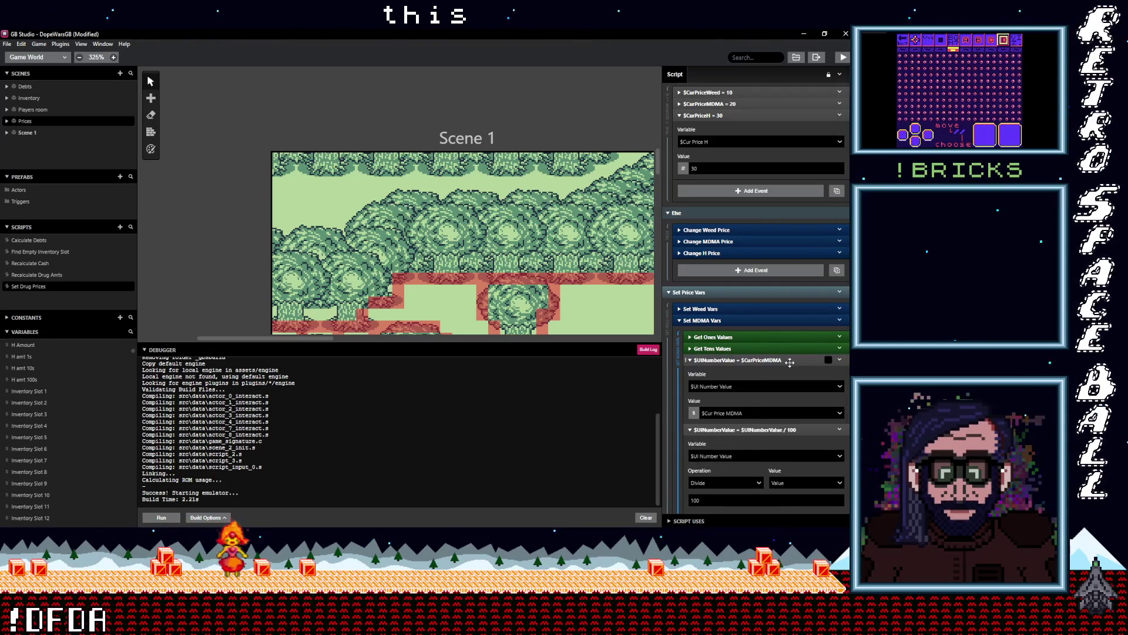
key("ctrl+z")
left_click(841, 360)
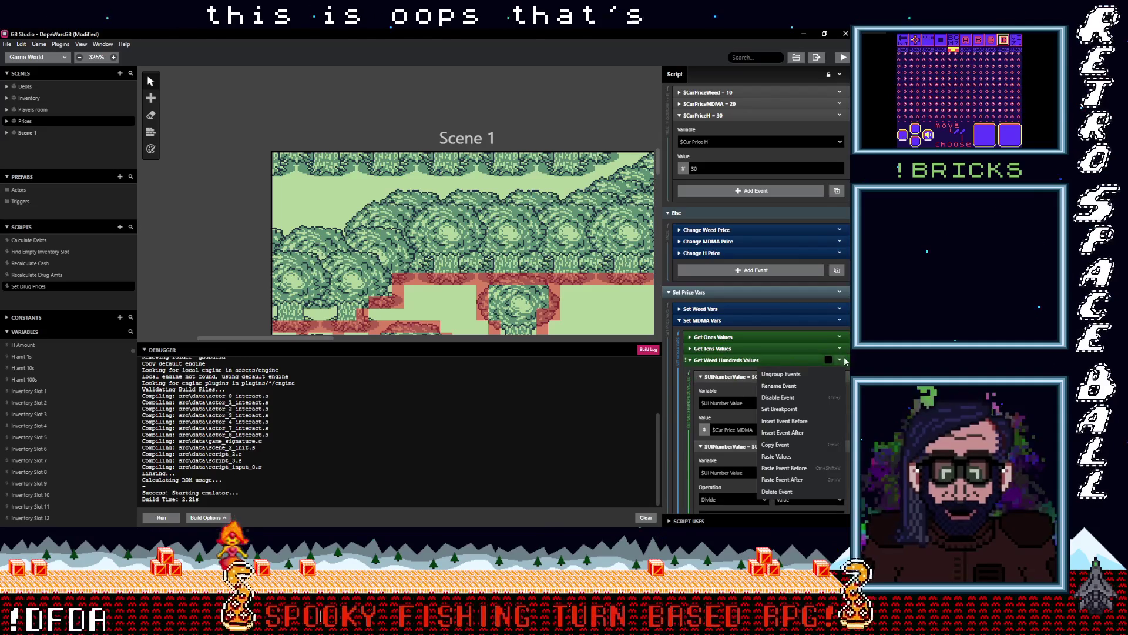
left_click(803, 382)
double_click(711, 359)
key("BackSpace")
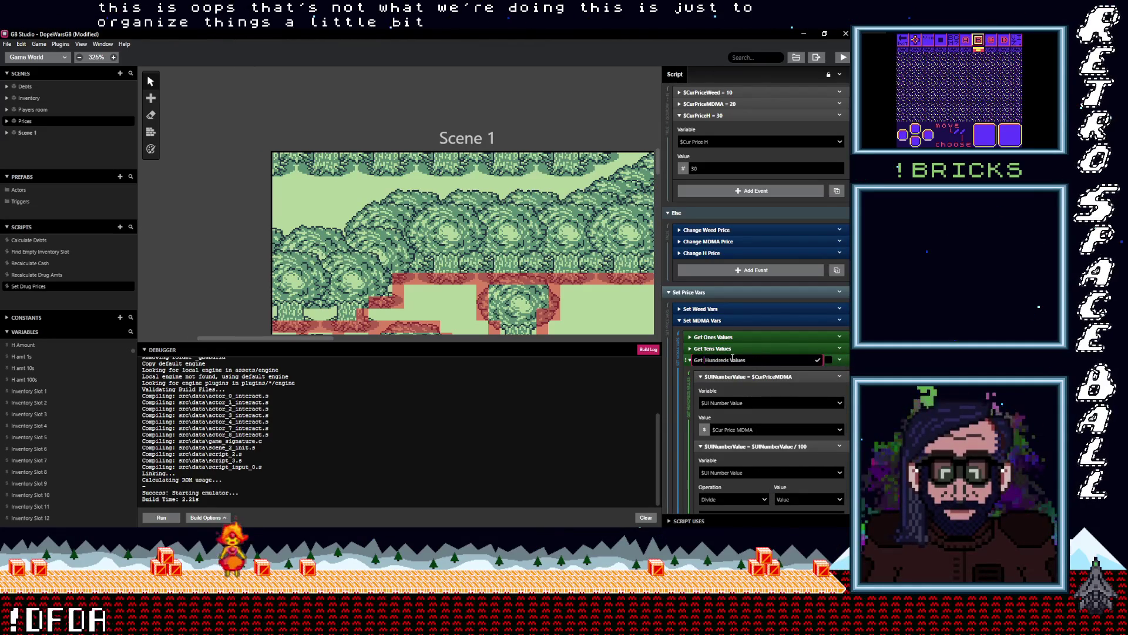
left_click(818, 361)
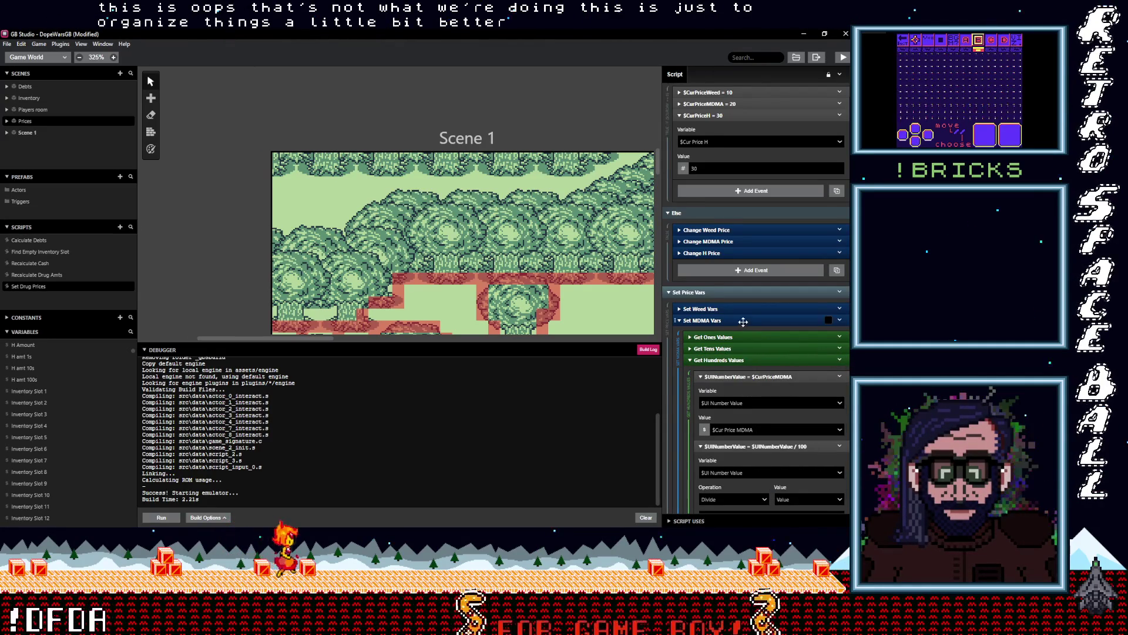
left_click(743, 321)
left_click(728, 390)
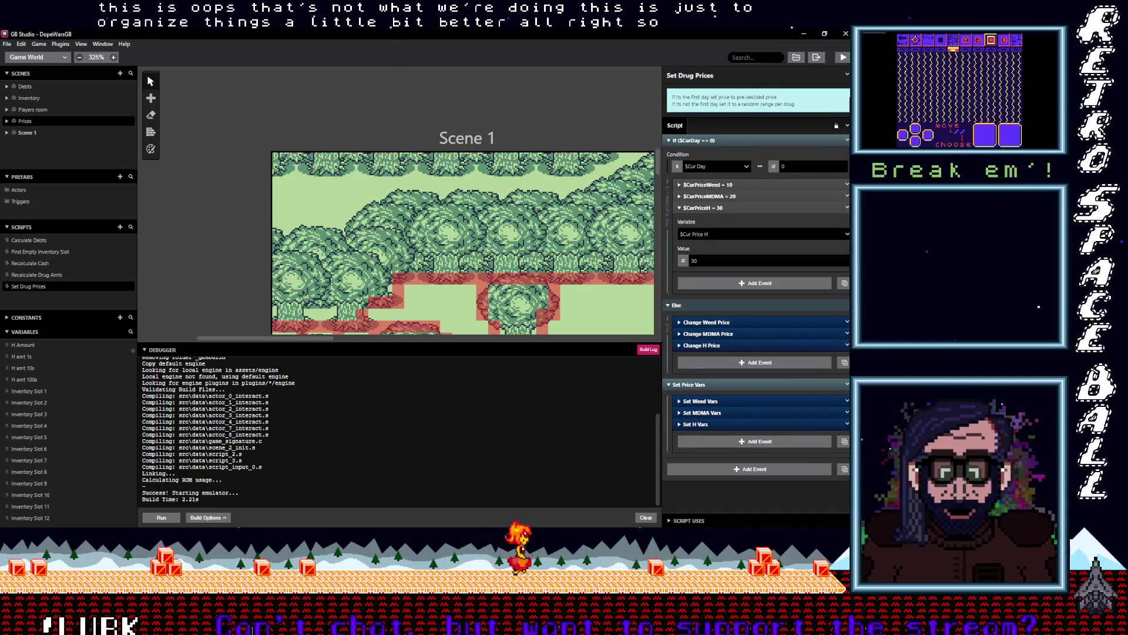
- Build and run the game, walk down and left, and open Prices from the Start menu
key("ctrl+b")
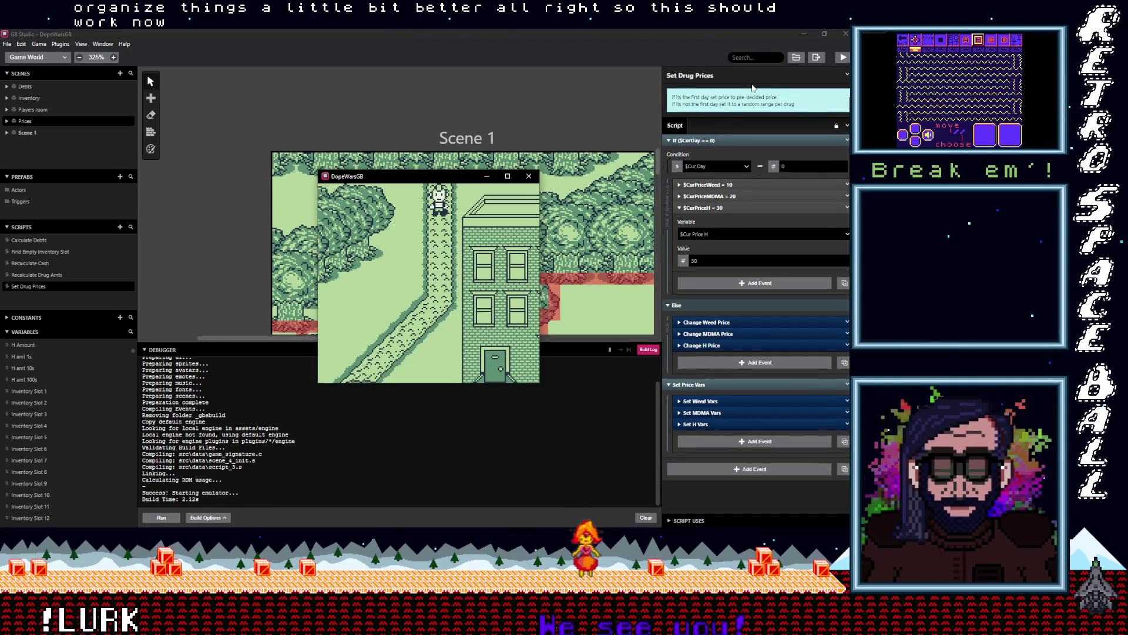
key("Down")
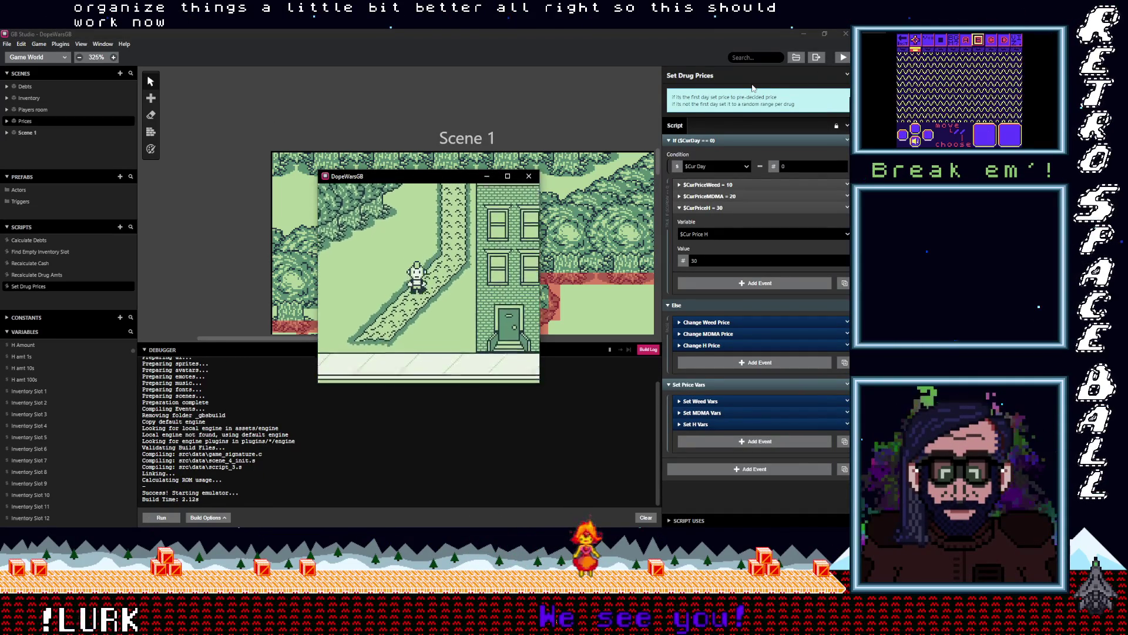
key("Left")
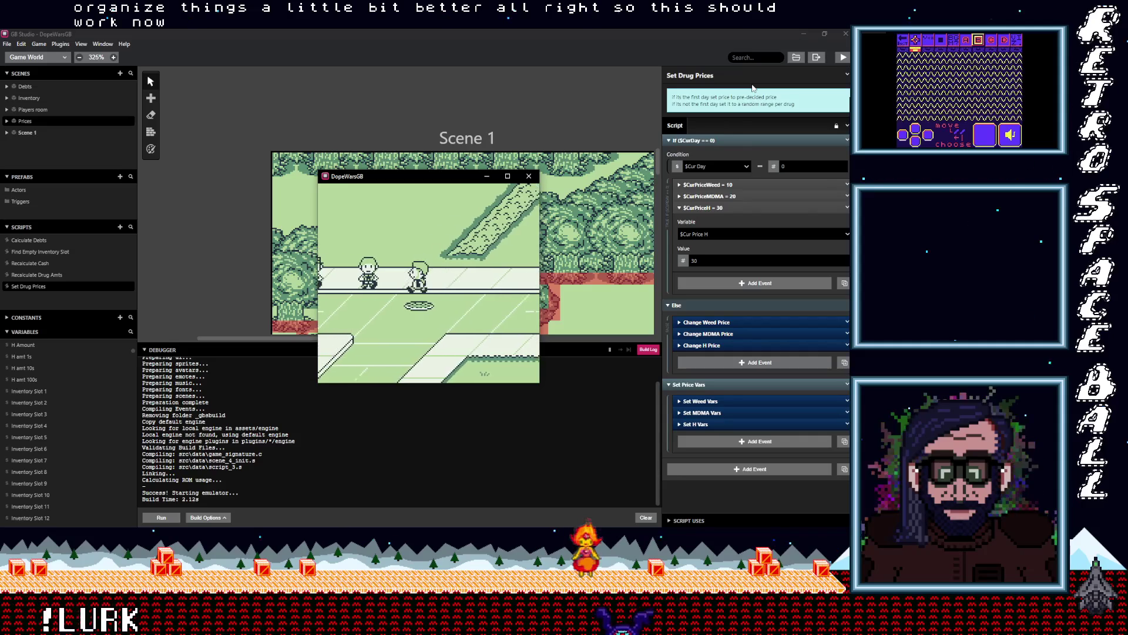
key("Left")
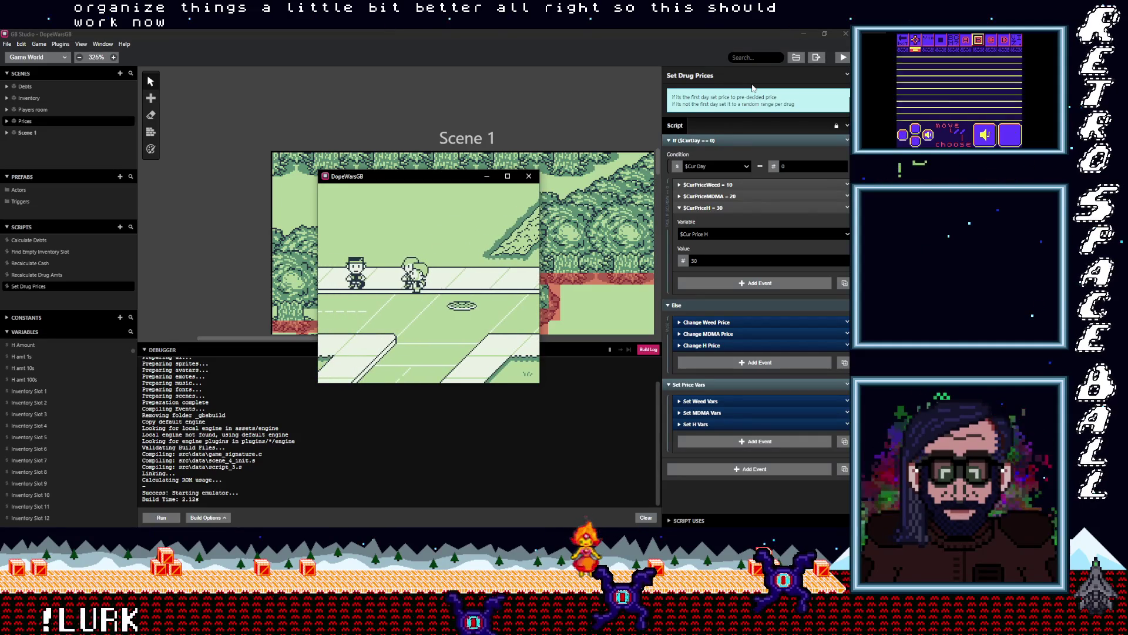
key("Left")
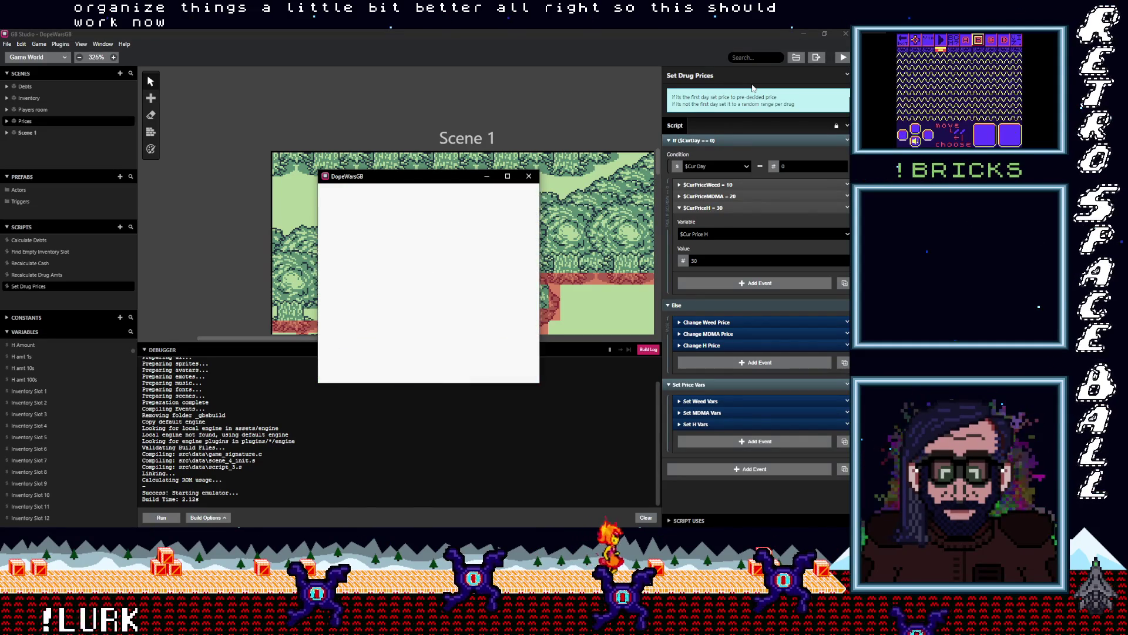
key("x")
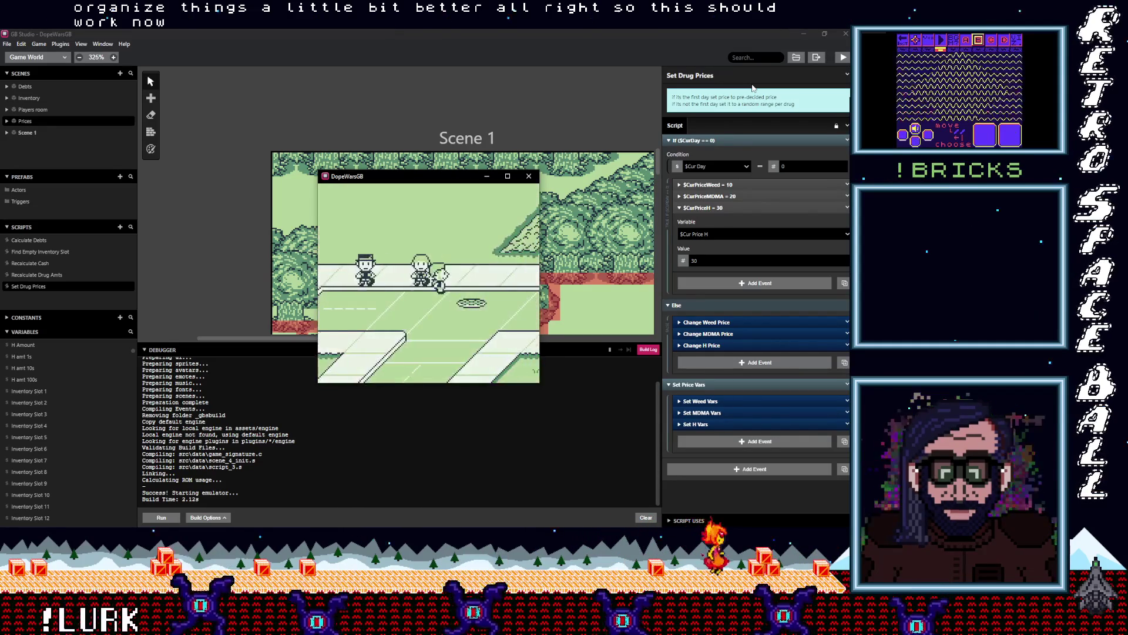
key("Return")
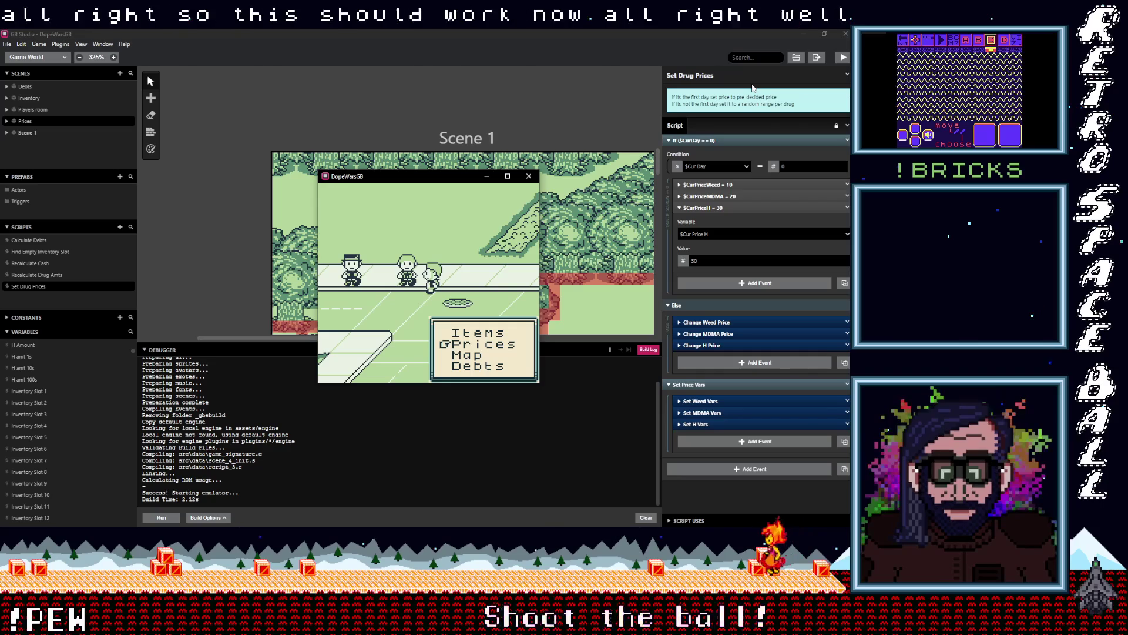
key("z")
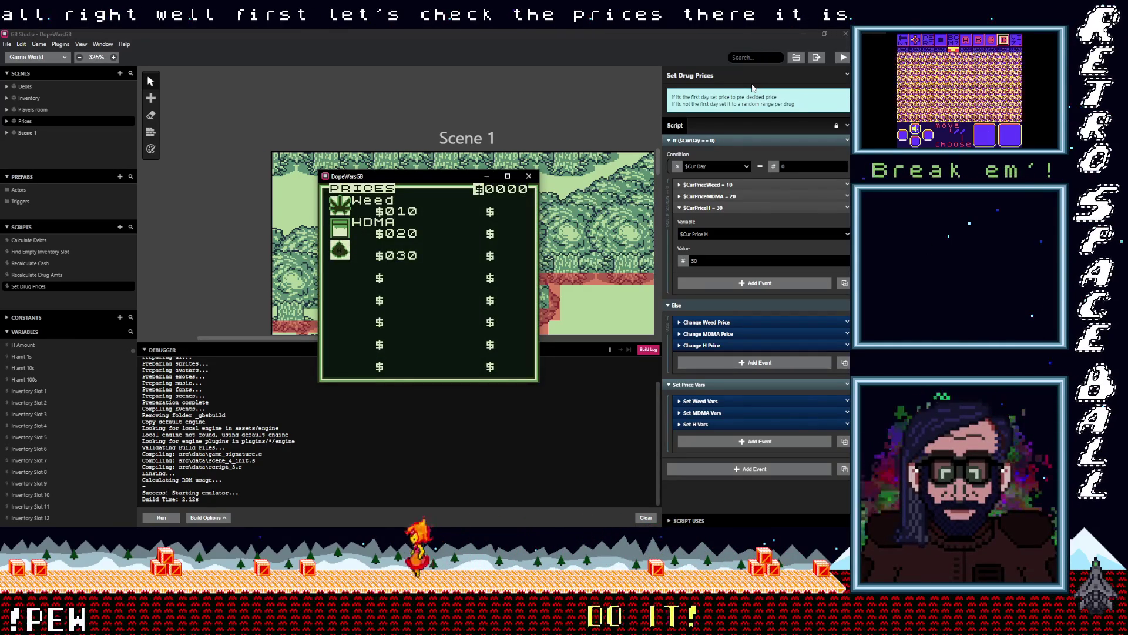
- Close the Prices screen and accept fronted H, MDMA and weed from the three dealers
key("x")
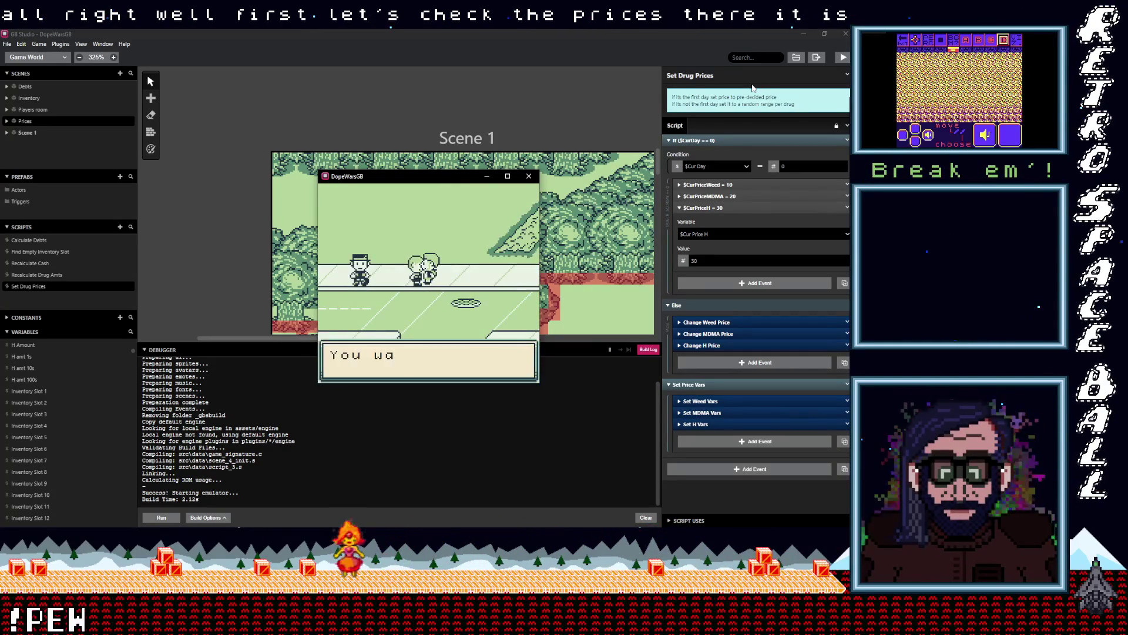
key("z")
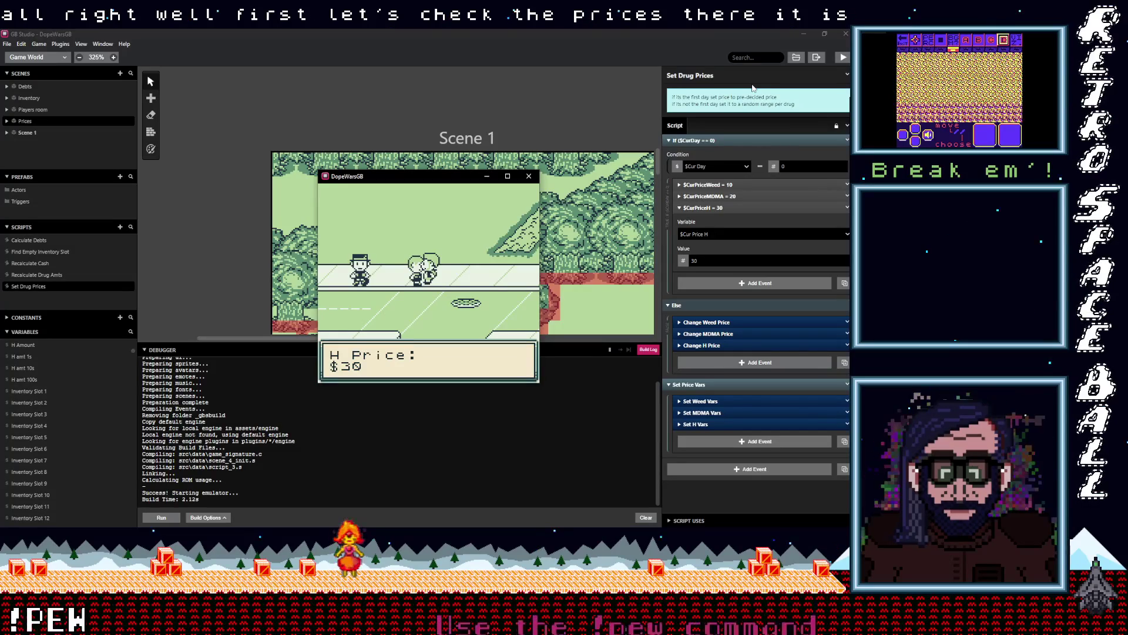
key("z")
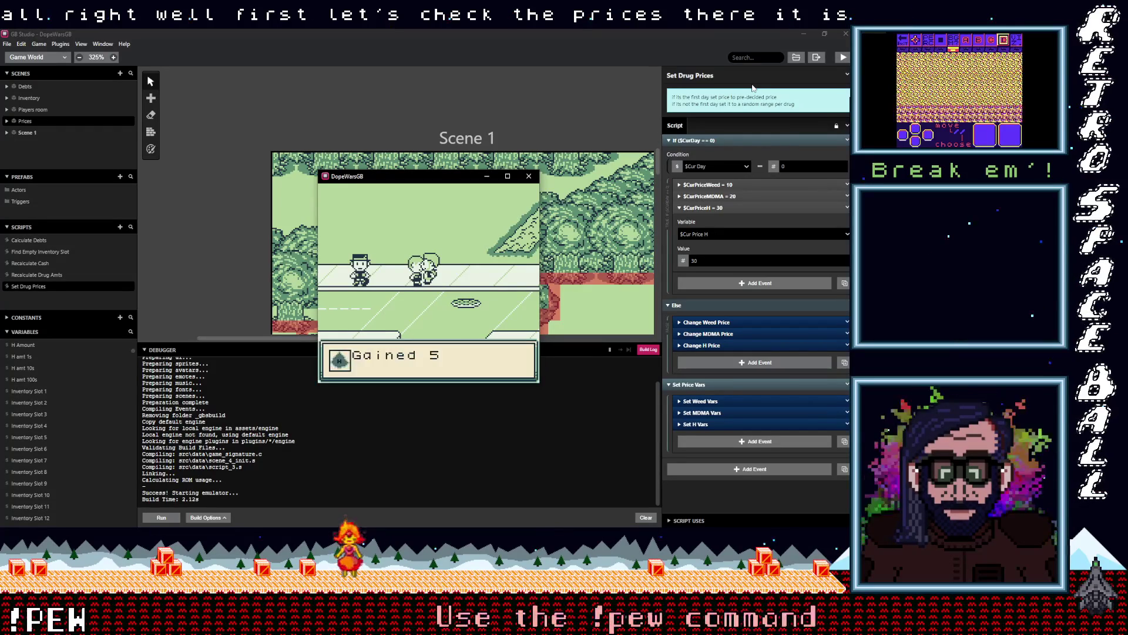
key("z")
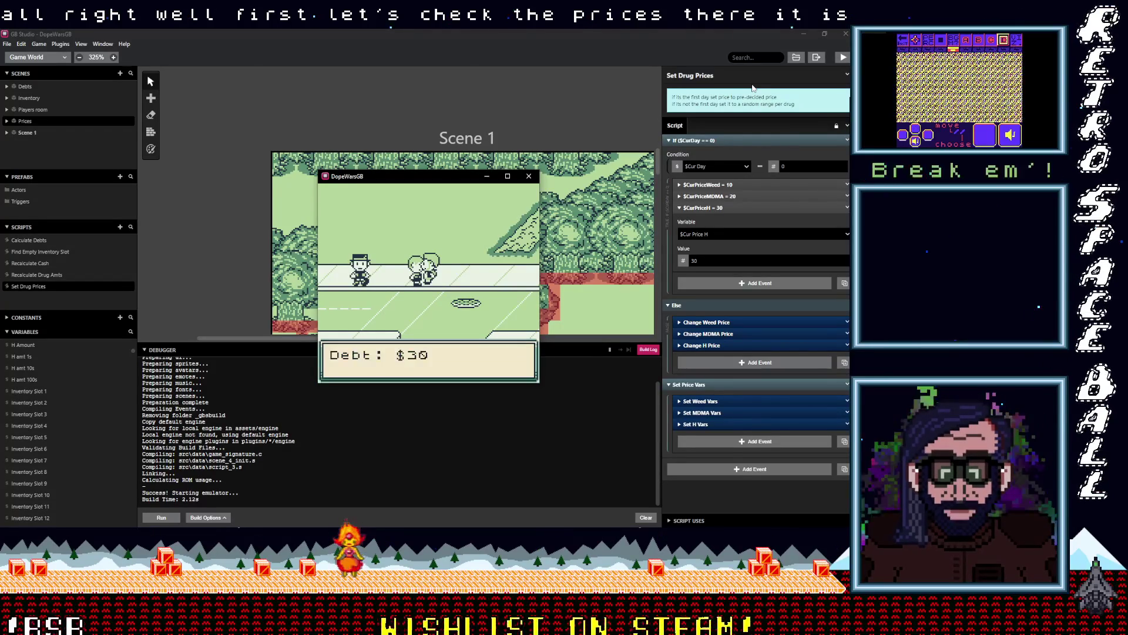
key("z")
key("Left")
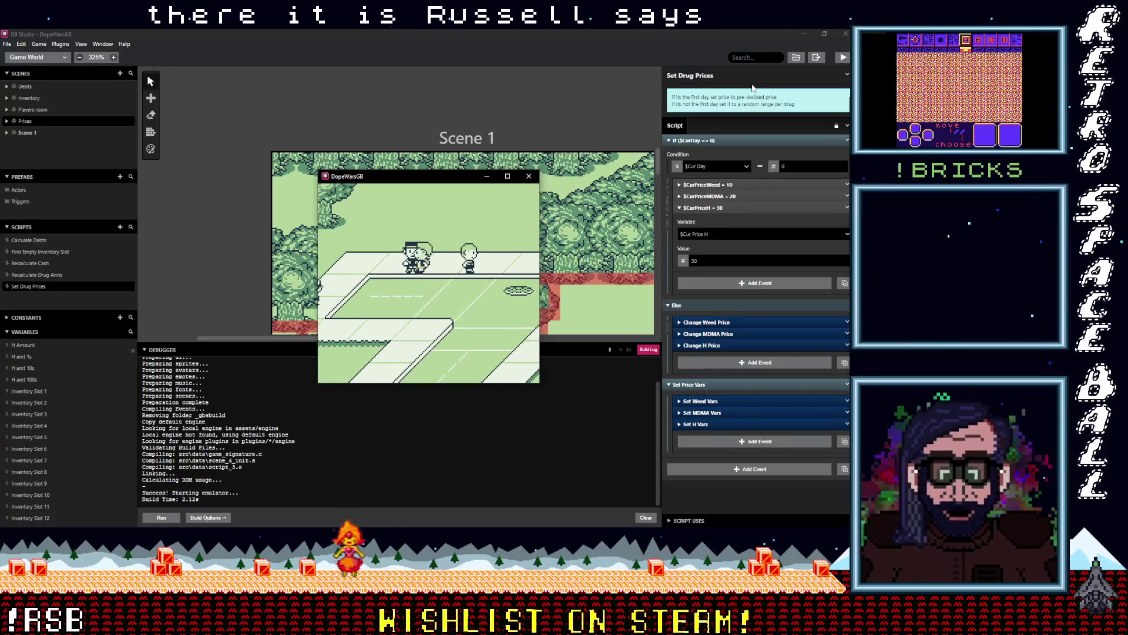
key("z")
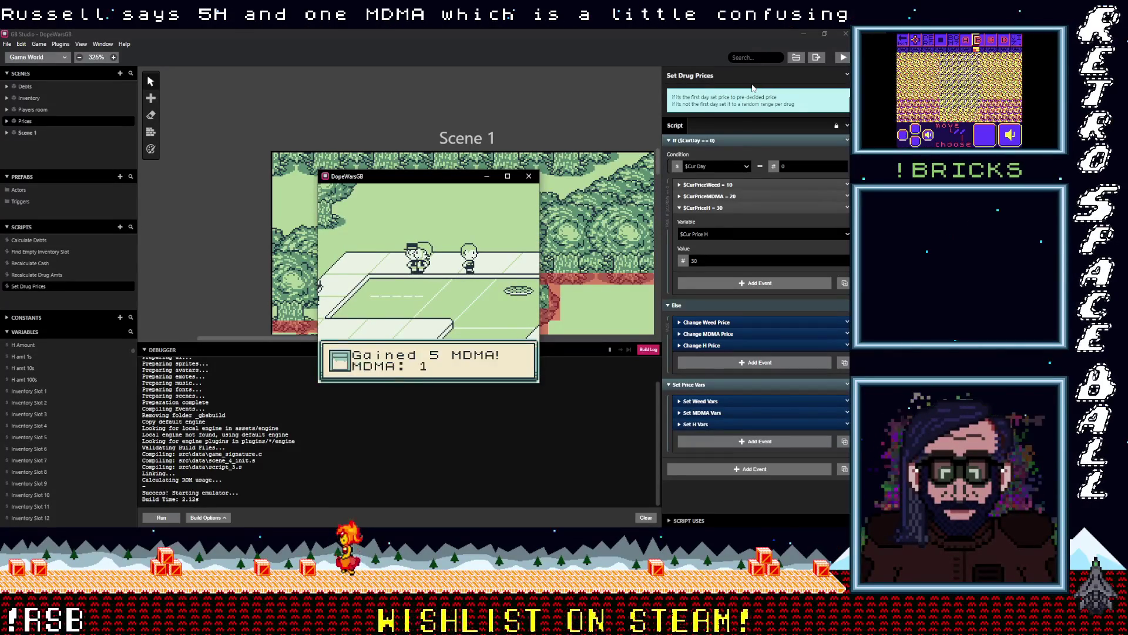
key("z")
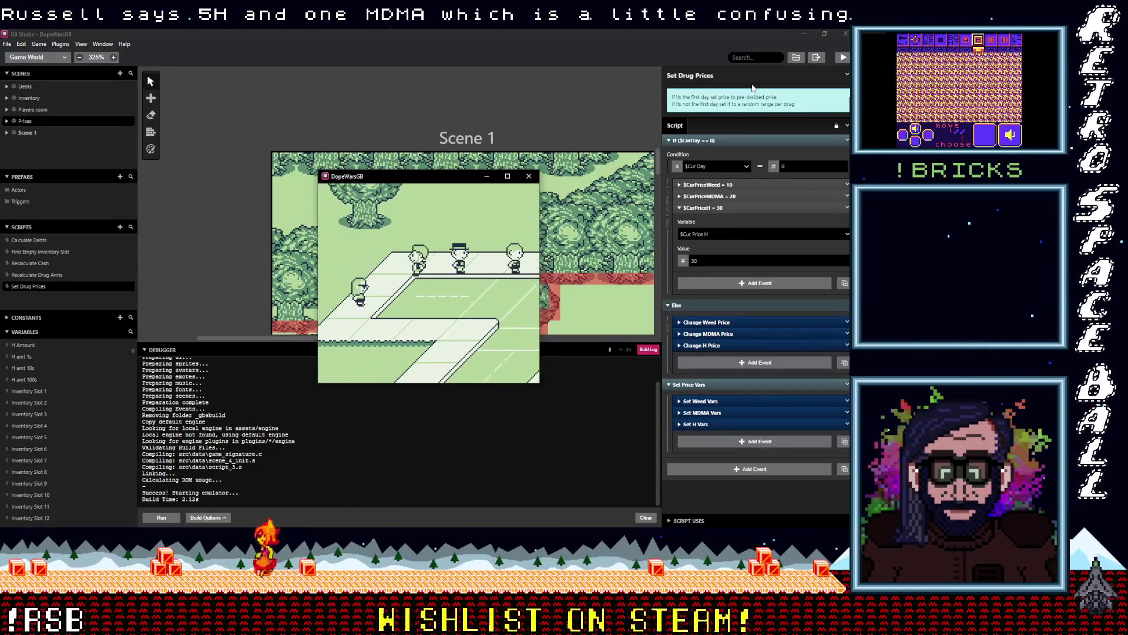
key("z")
key("z")
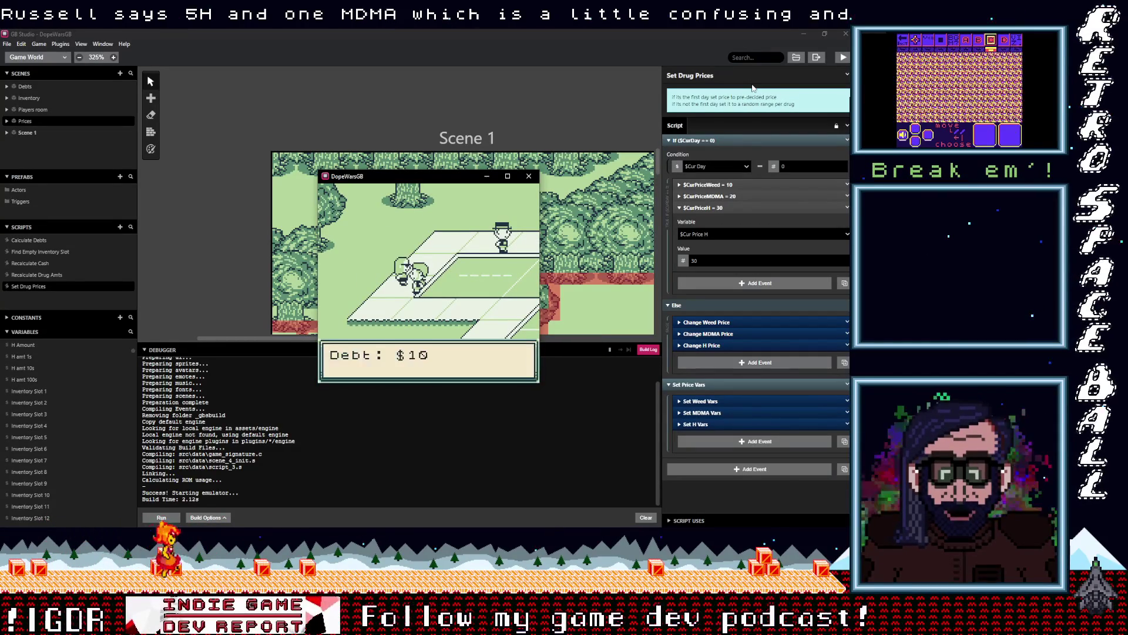
key("z")
- Walk to the buyer's house, decline selling weed, and view the Items inventory
key("Right")
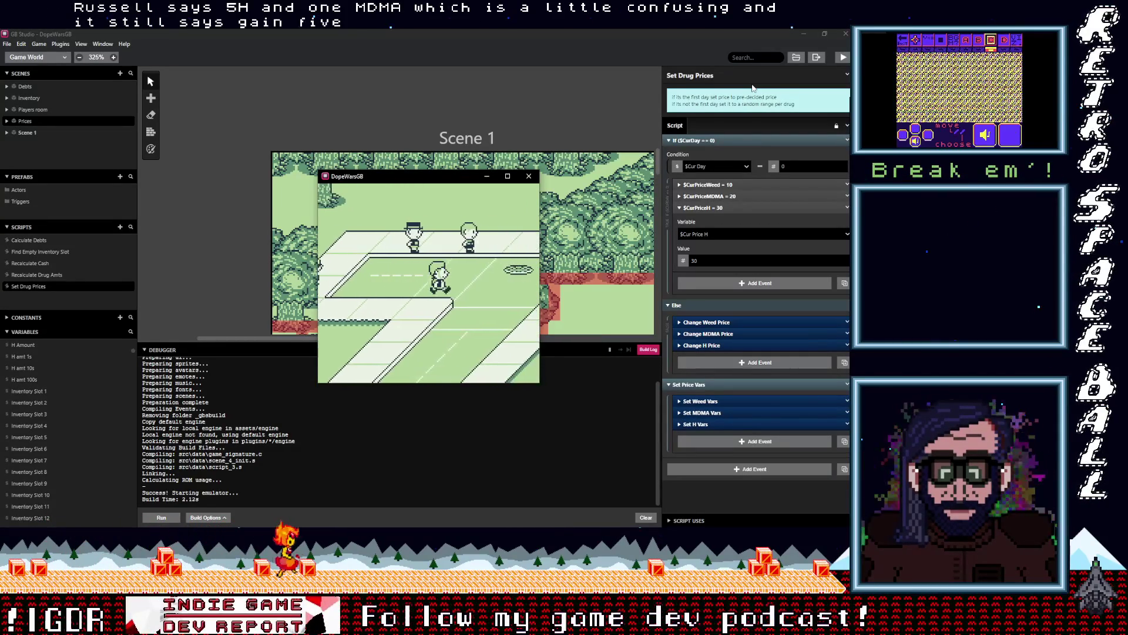
key("Right")
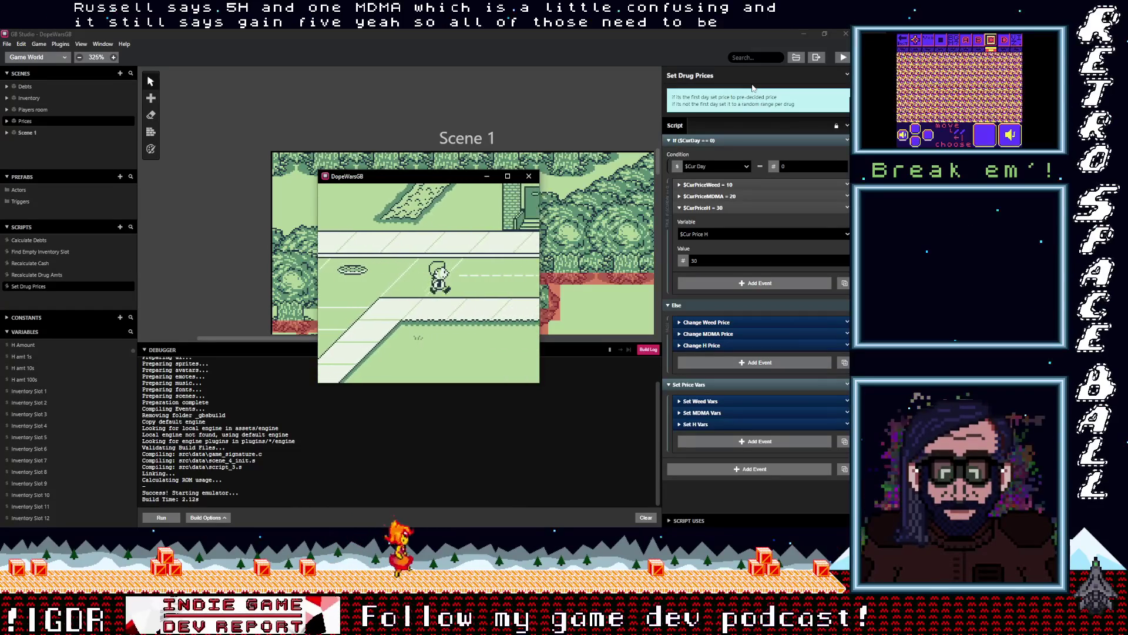
key("Up")
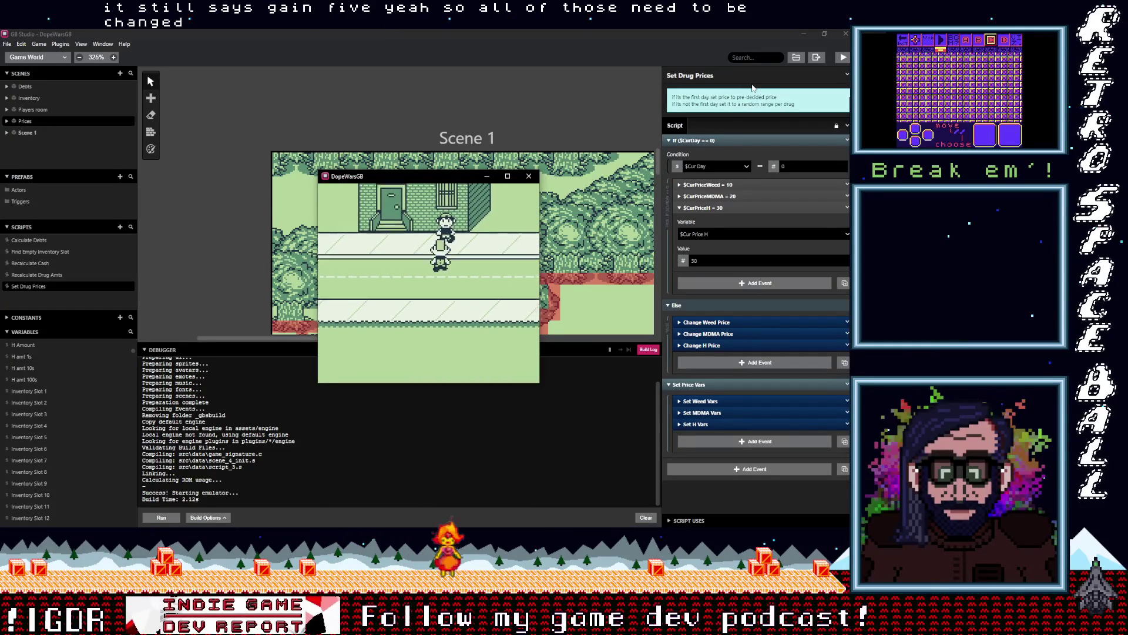
key("z")
key("z")
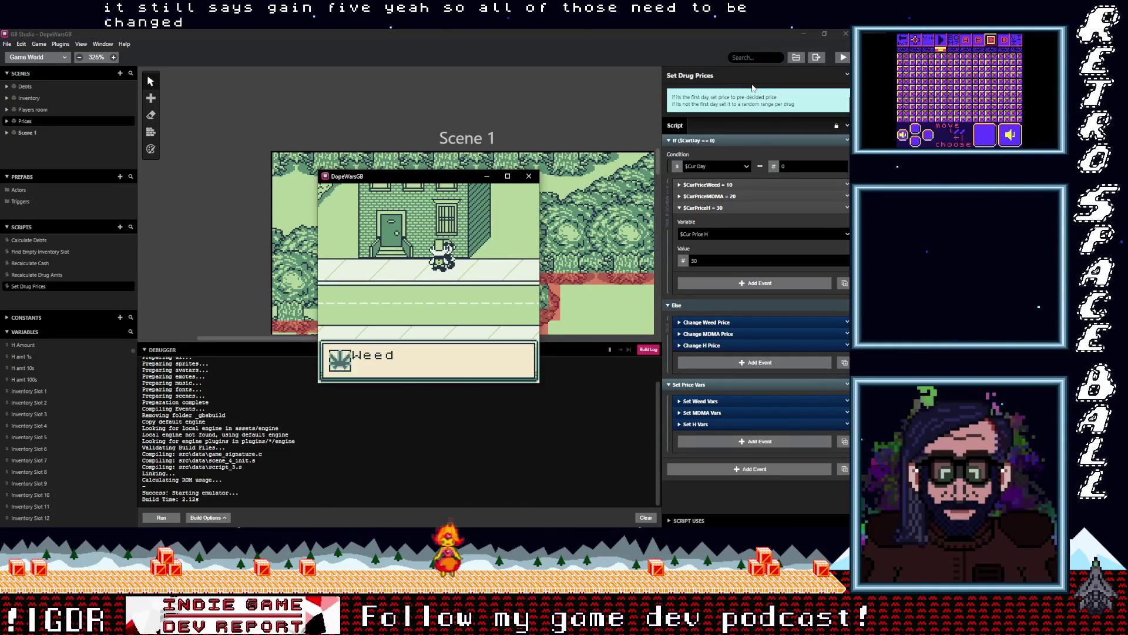
key("z")
key("z")
key("Down")
key("z")
key("Down")
key("Right")
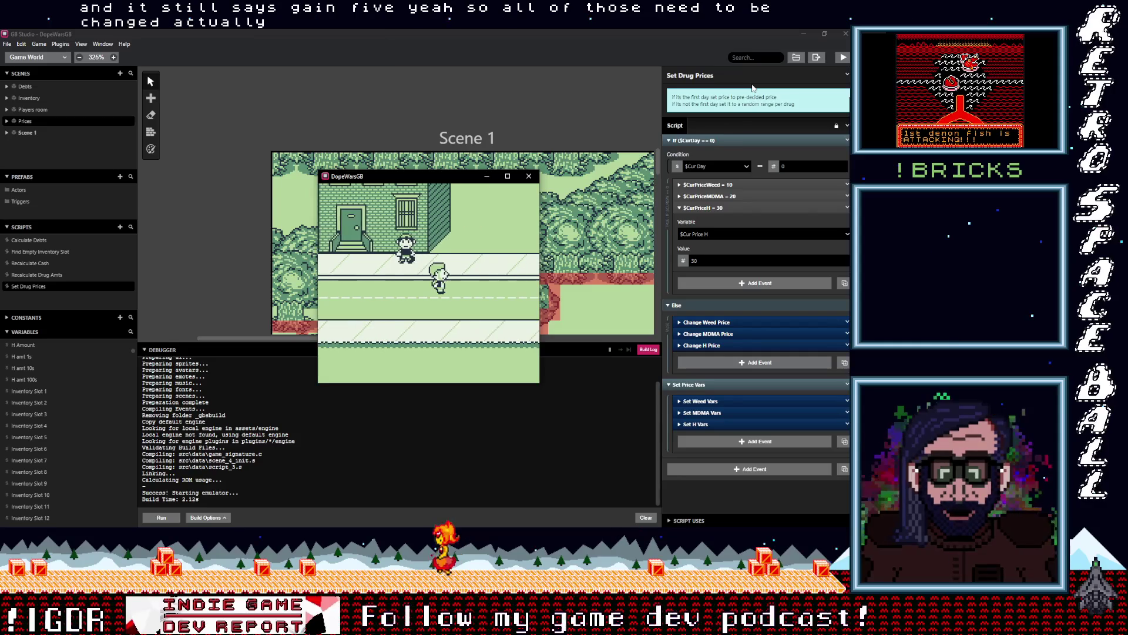
key("Return")
key("z")
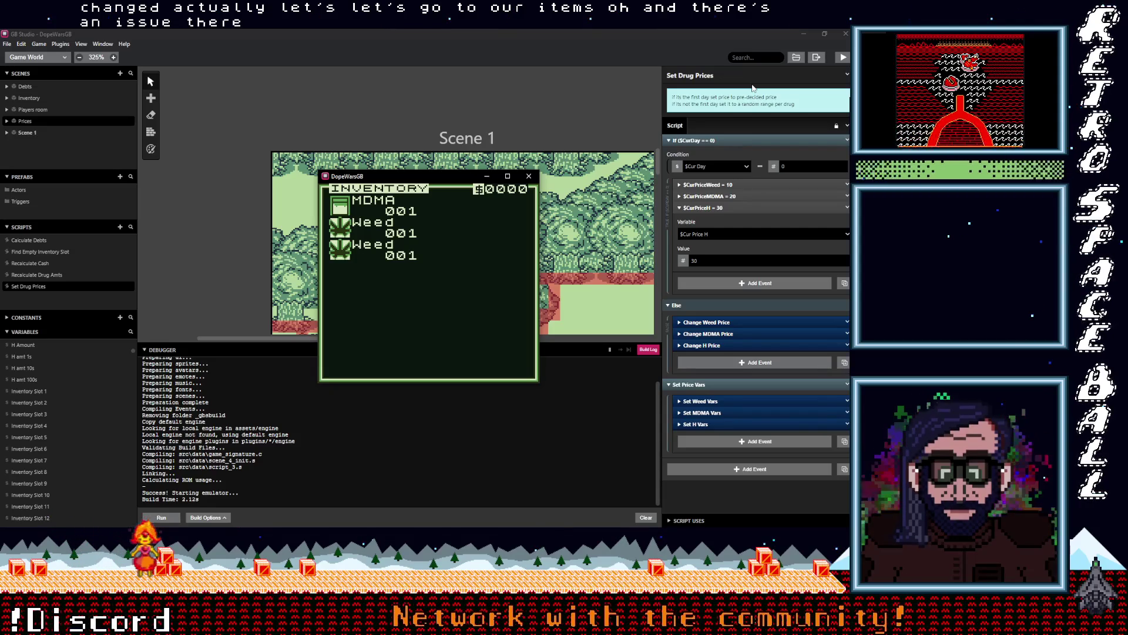
- Move the game window aside and check the debugger's live variable values
left_click_drag(438, 177, 412, 78)
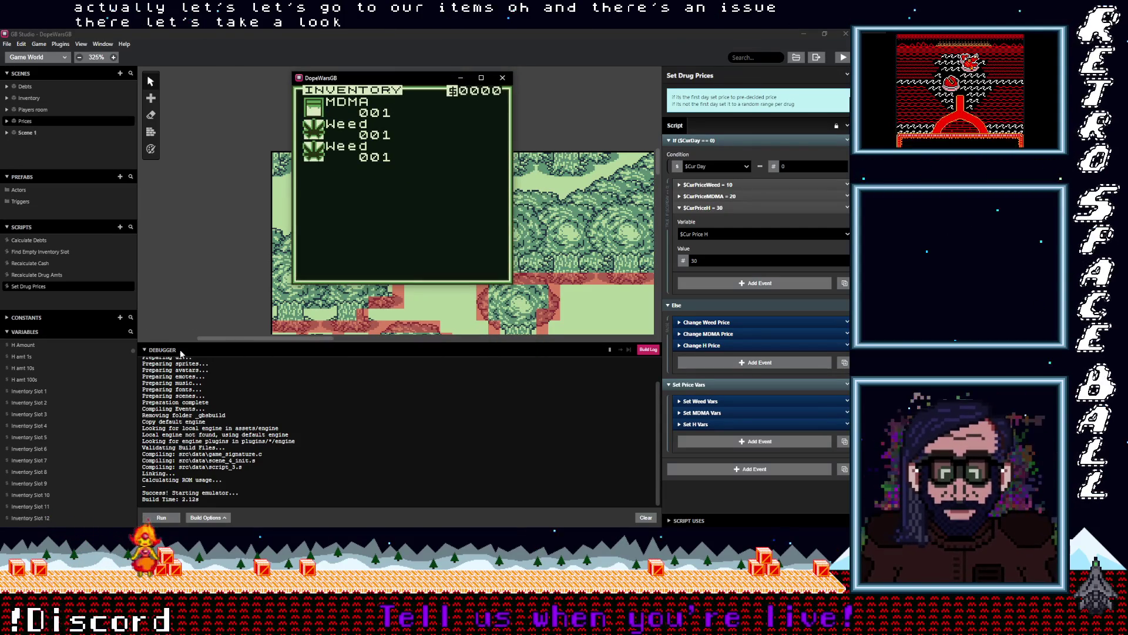
left_click(654, 350)
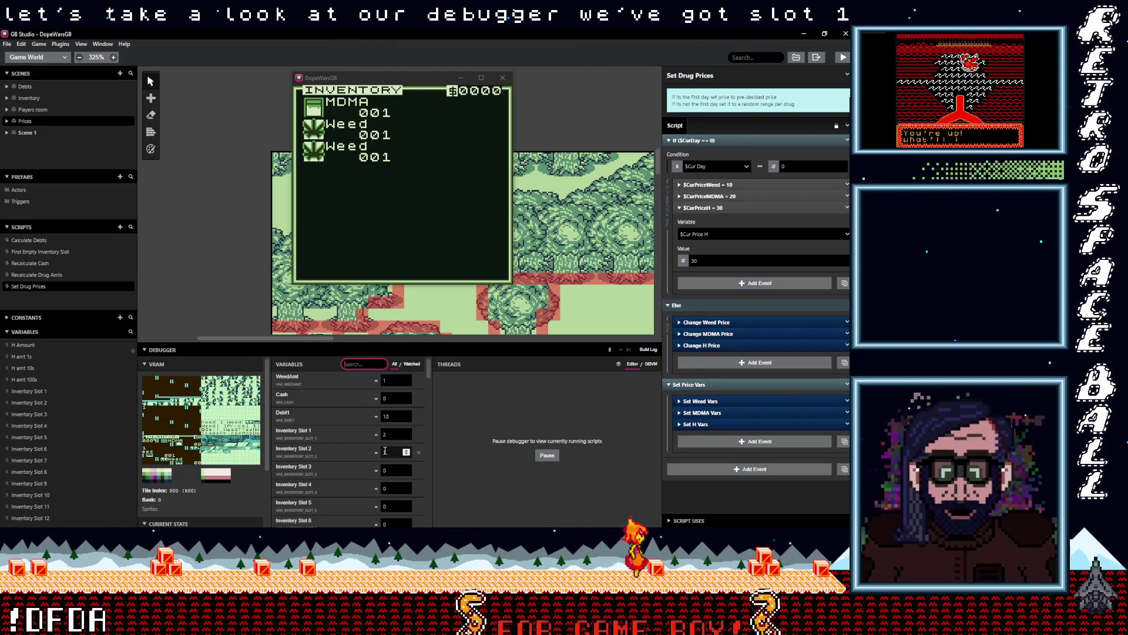
scroll(350, 461, "down", 1)
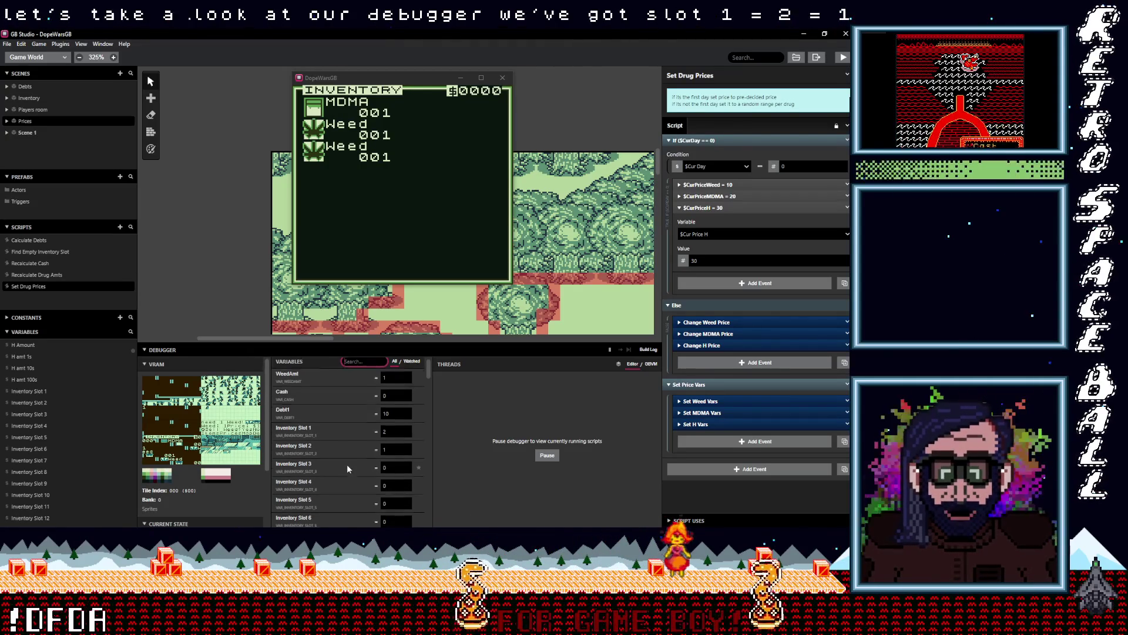
scroll(392, 424, "up", 2)
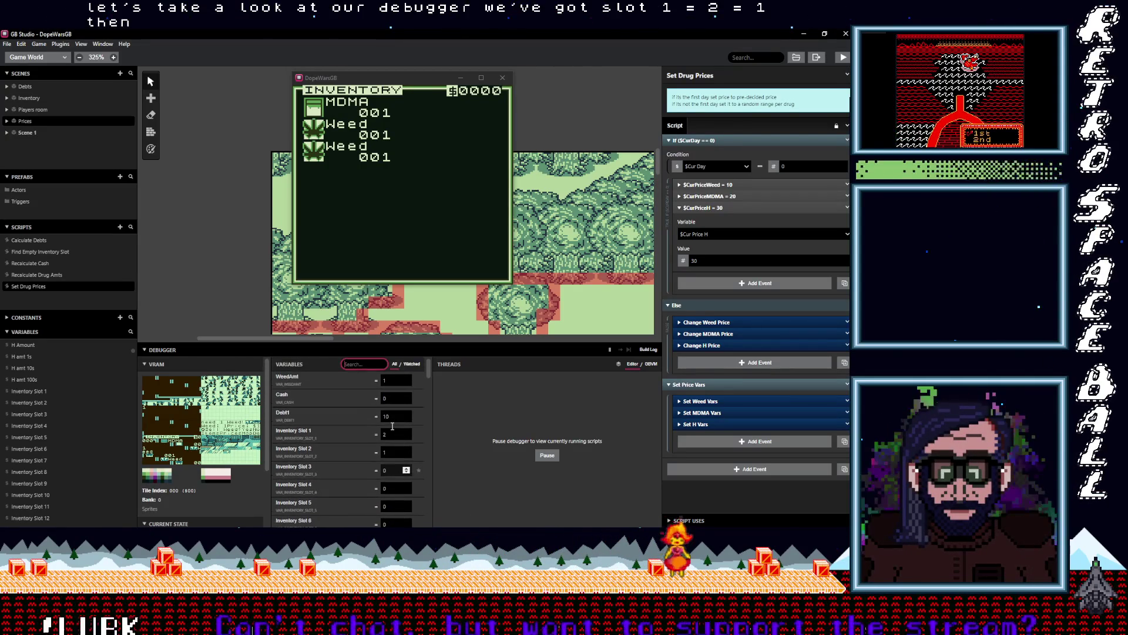
- Stop the game test and enlarge the canvas to show Scene 1's script
left_click(556, 261)
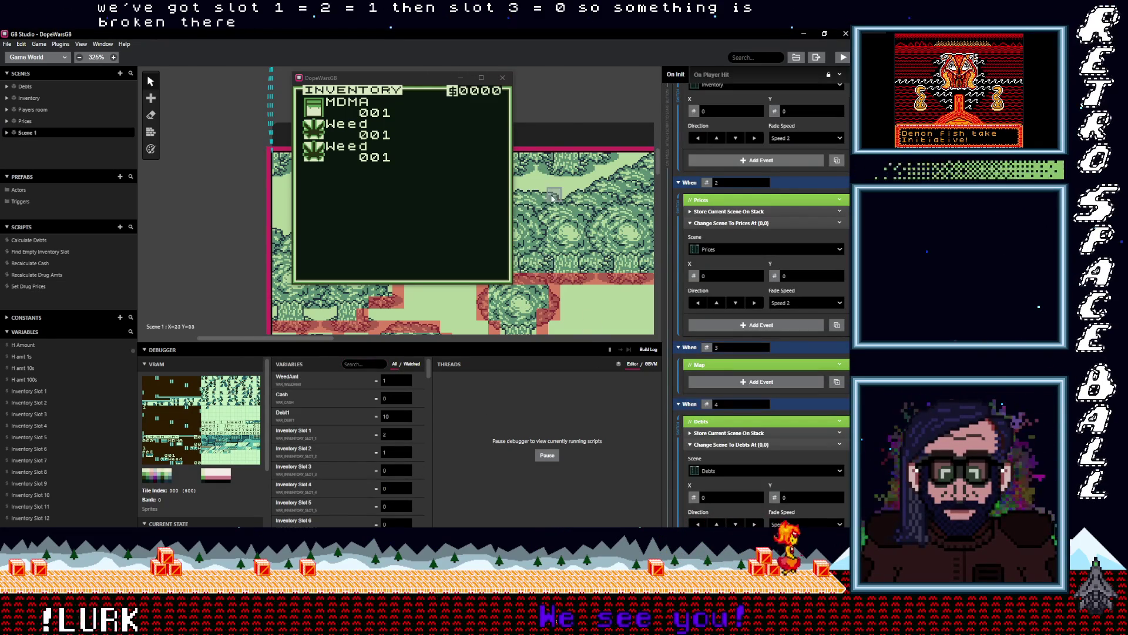
left_click(501, 79)
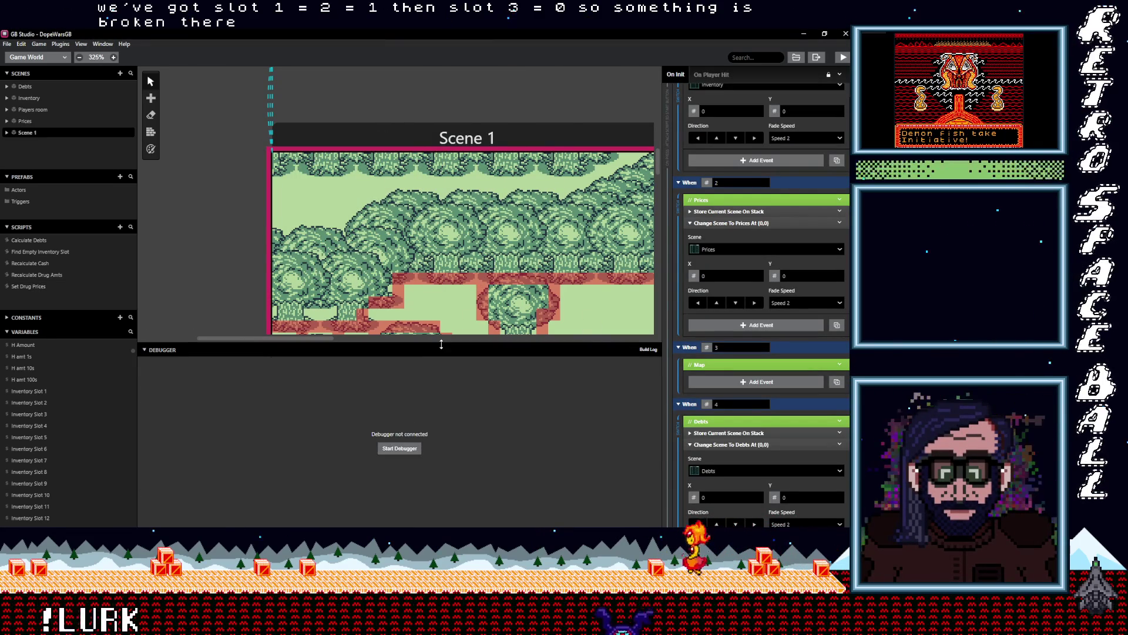
left_click_drag(442, 345, 441, 453)
scroll(407, 235, "down", 5)
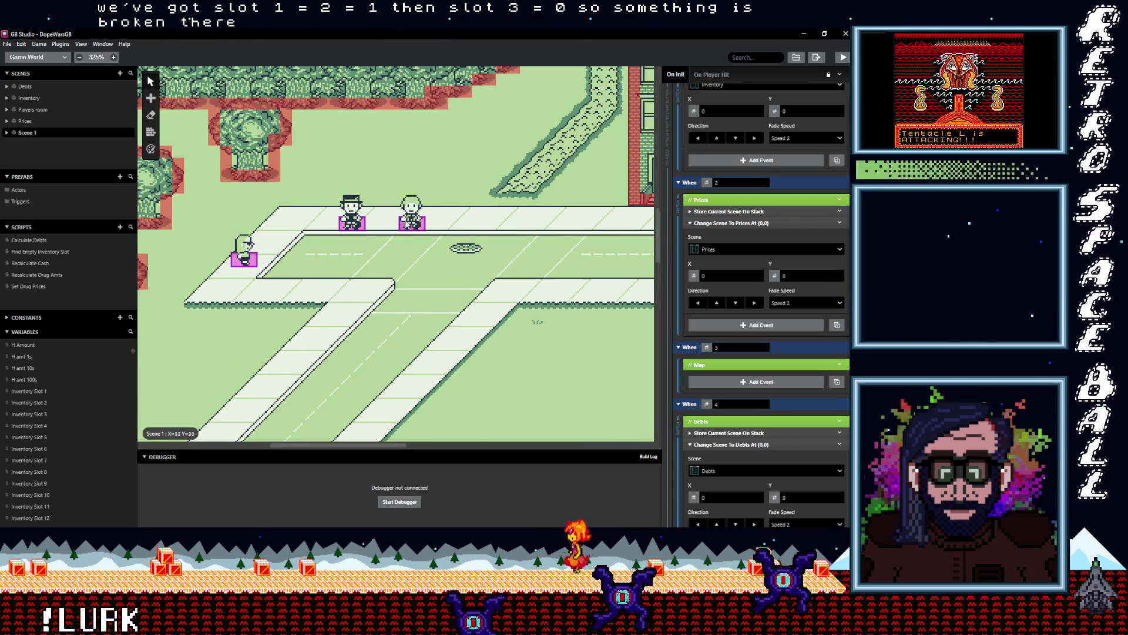
- Replace MDMA with H in the actor's Gained 5 H! dialogue so it shows H: $HAmount
left_click(407, 224)
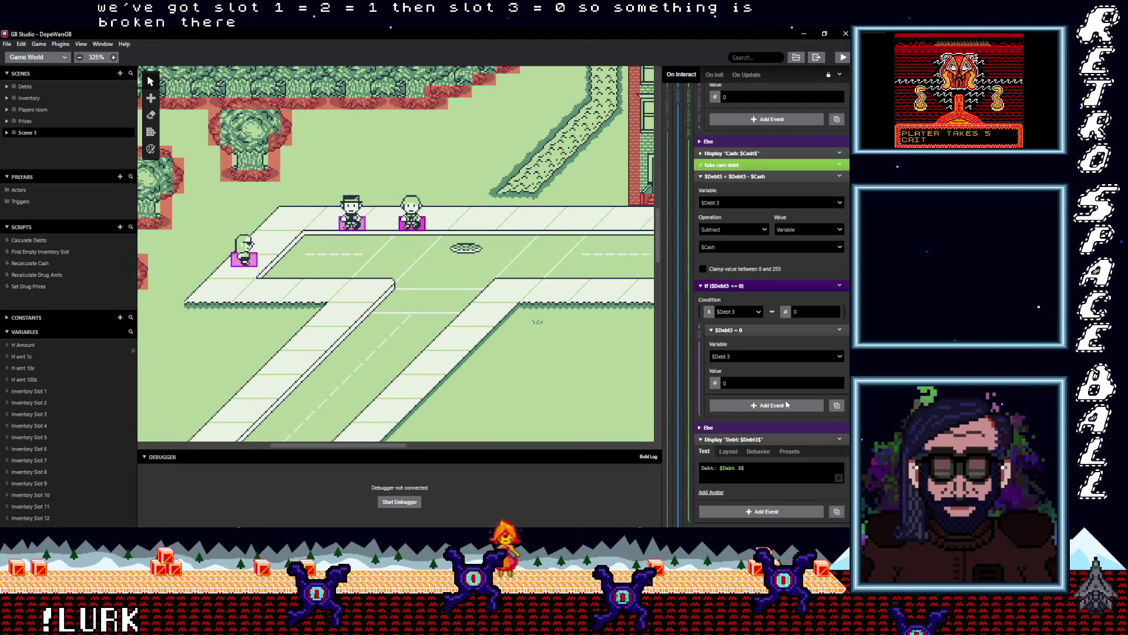
scroll(786, 400, "up", 5)
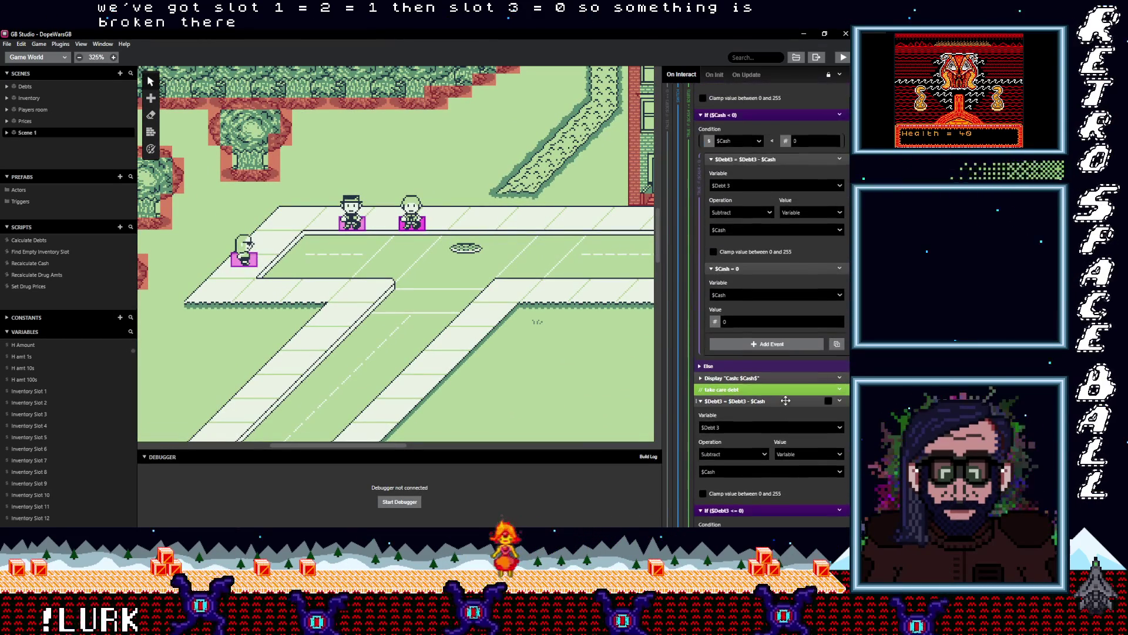
scroll(786, 401, "up", 8)
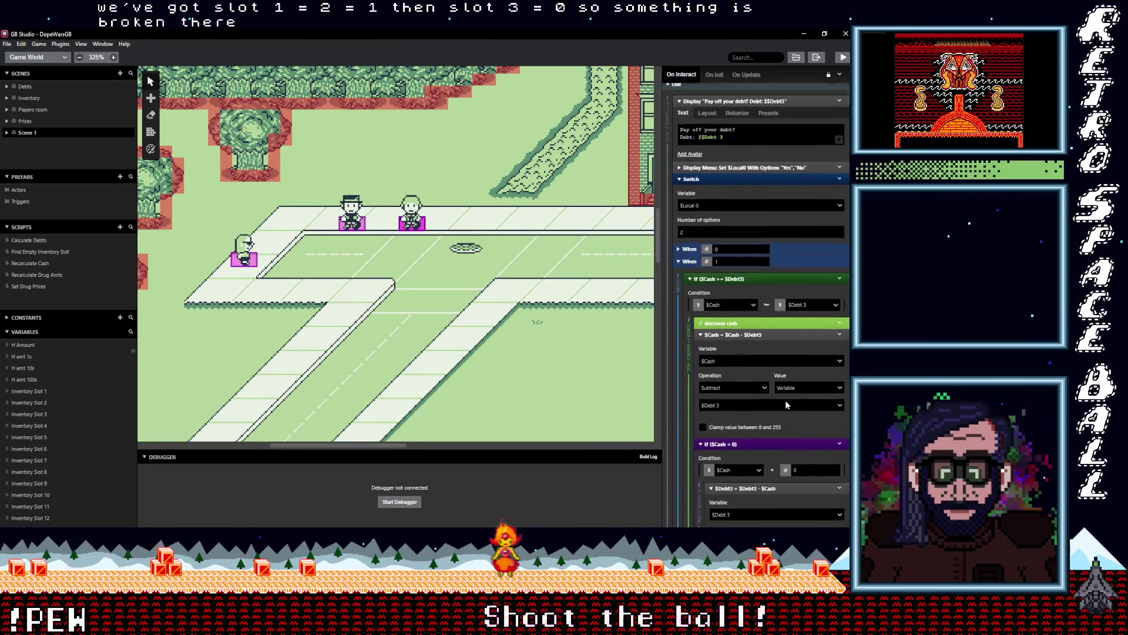
scroll(787, 404, "up", 3)
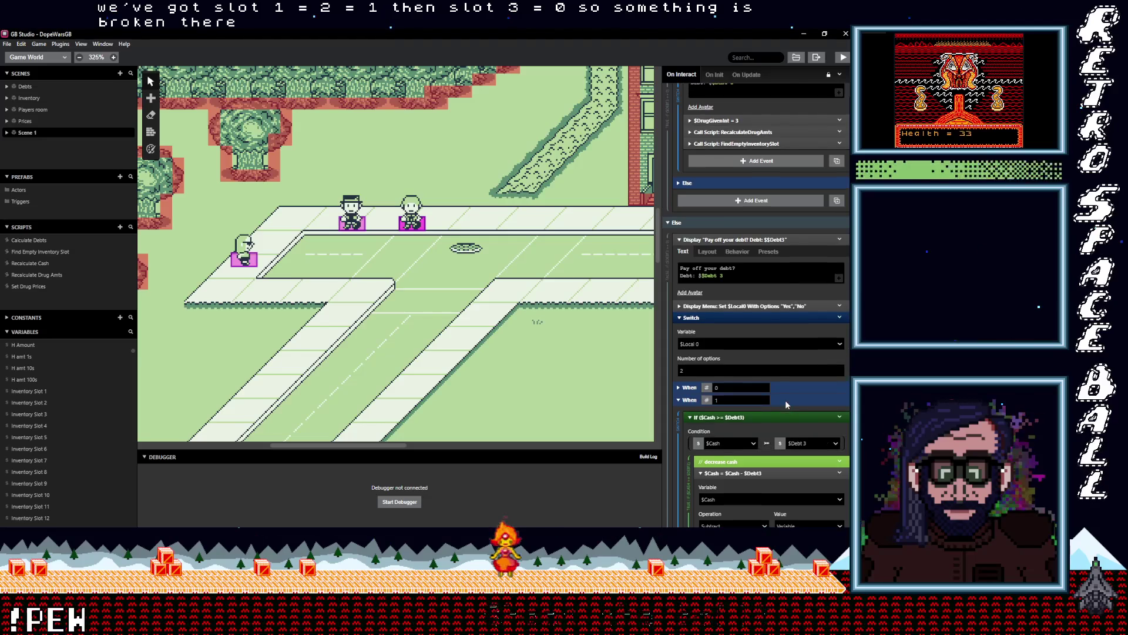
scroll(785, 399, "up", 4)
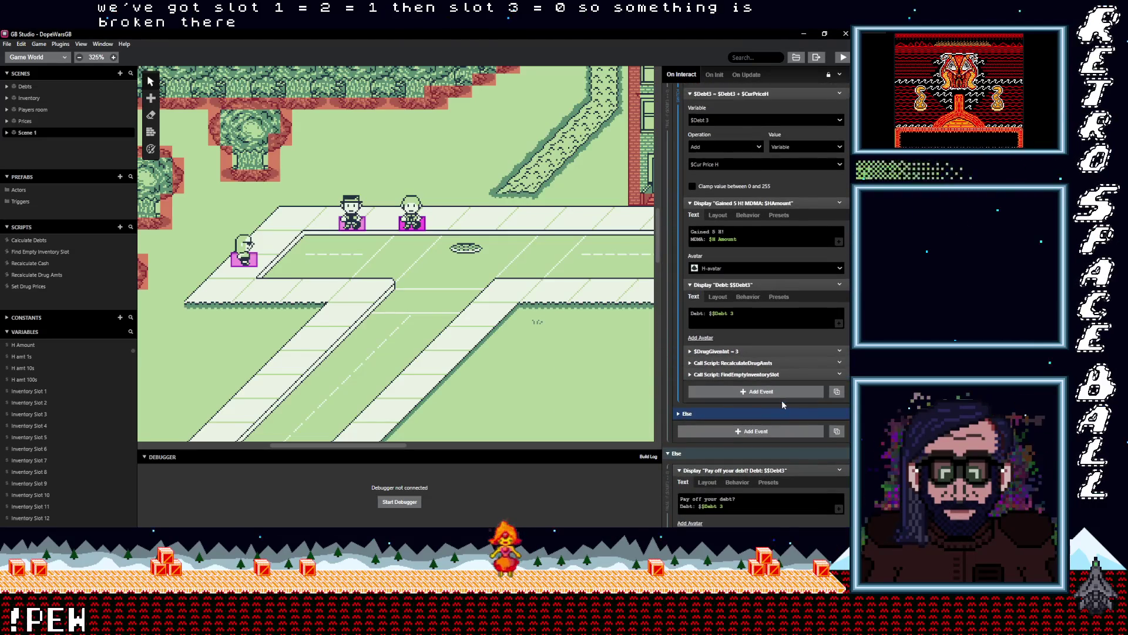
scroll(758, 397, "up", 1)
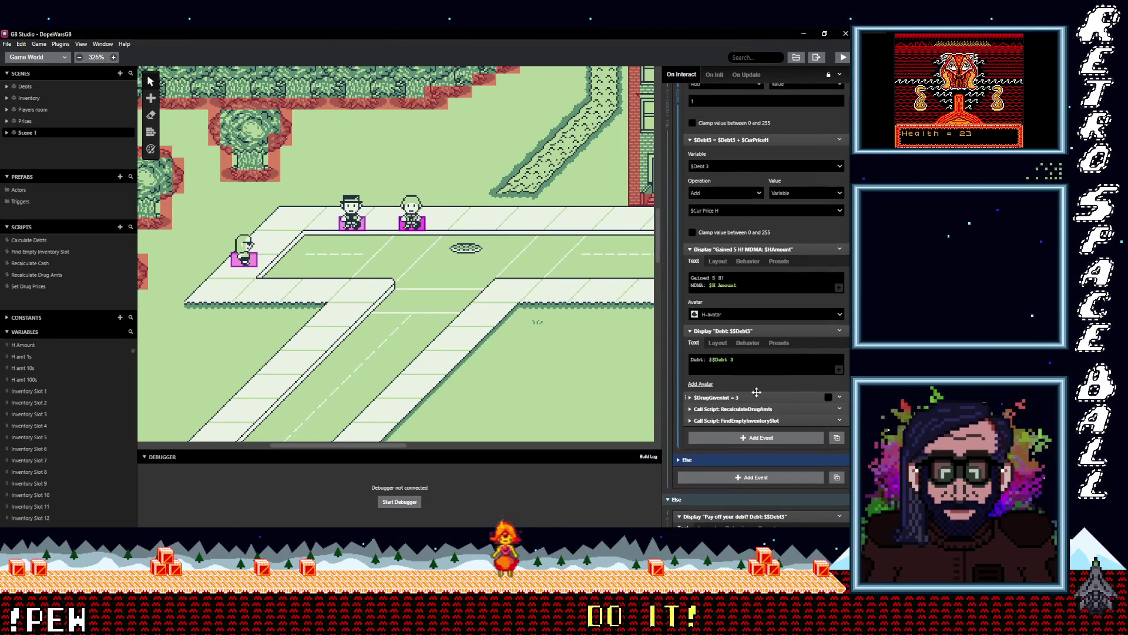
left_click(714, 277)
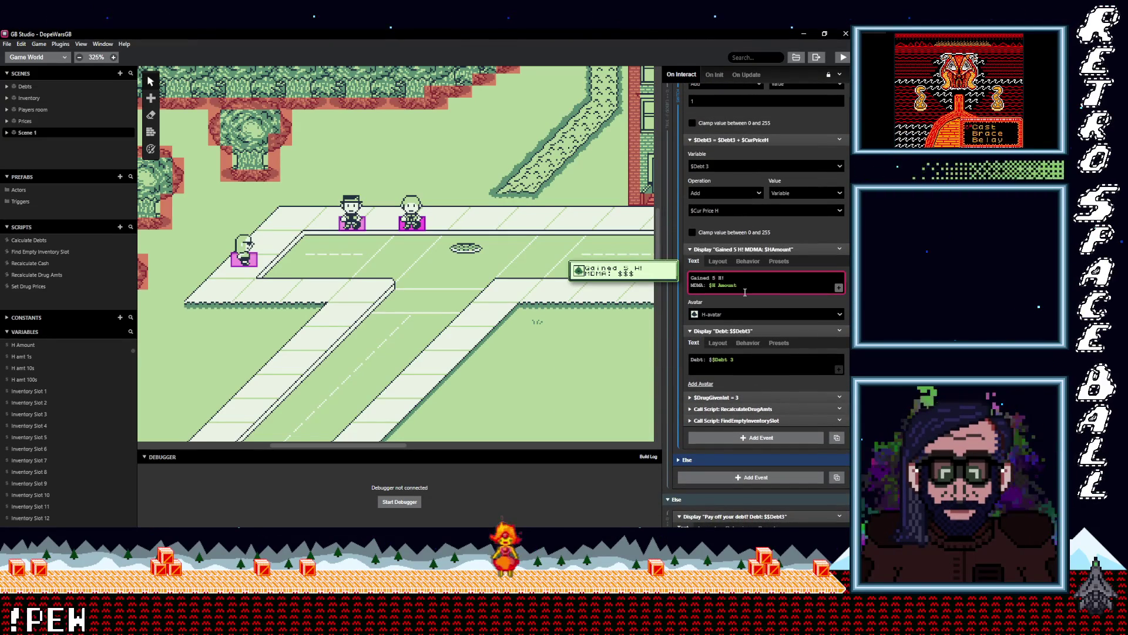
type("1")
double_click(697, 285)
type("H")
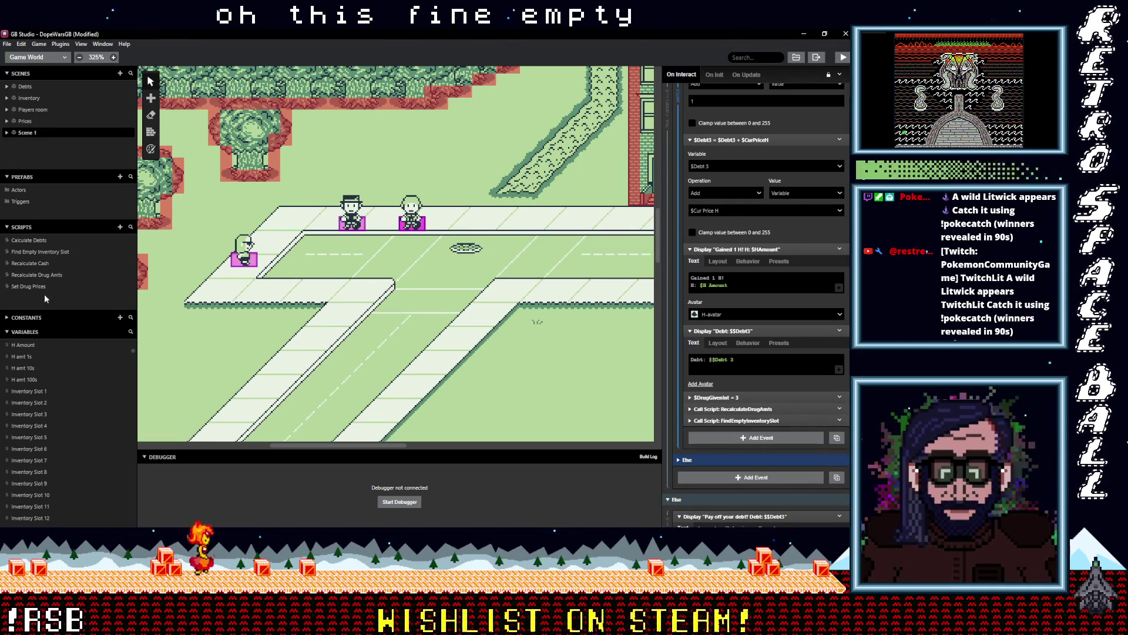
left_click(38, 251)
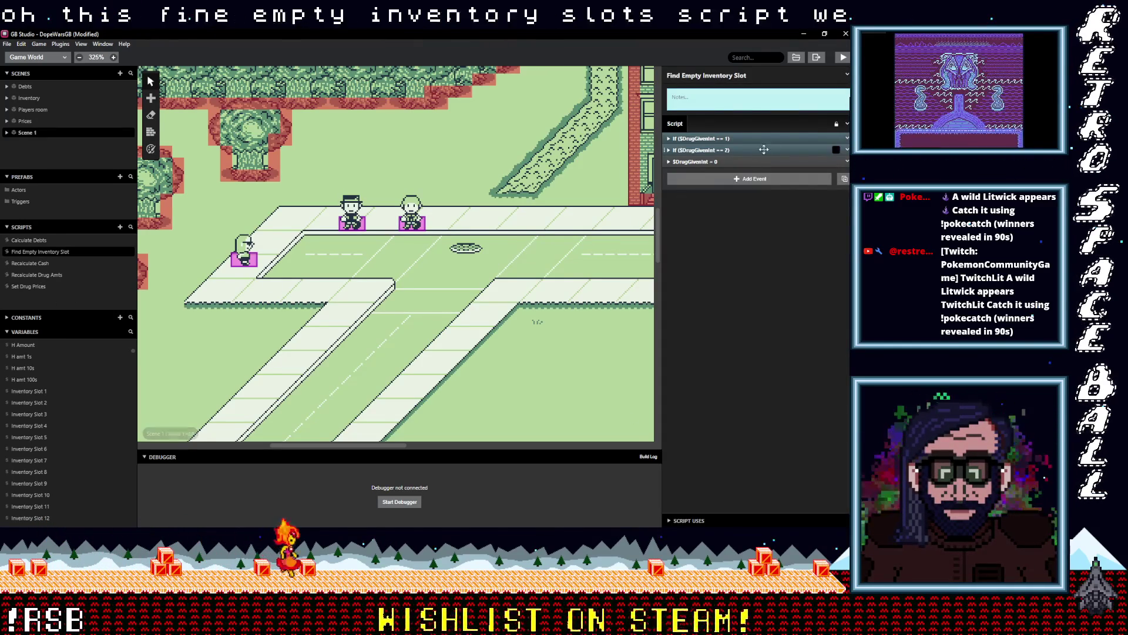
- Duplicate the drug-2 slot check as a new $DrugGivenInt == 3 branch
left_click(847, 161)
key("Escape")
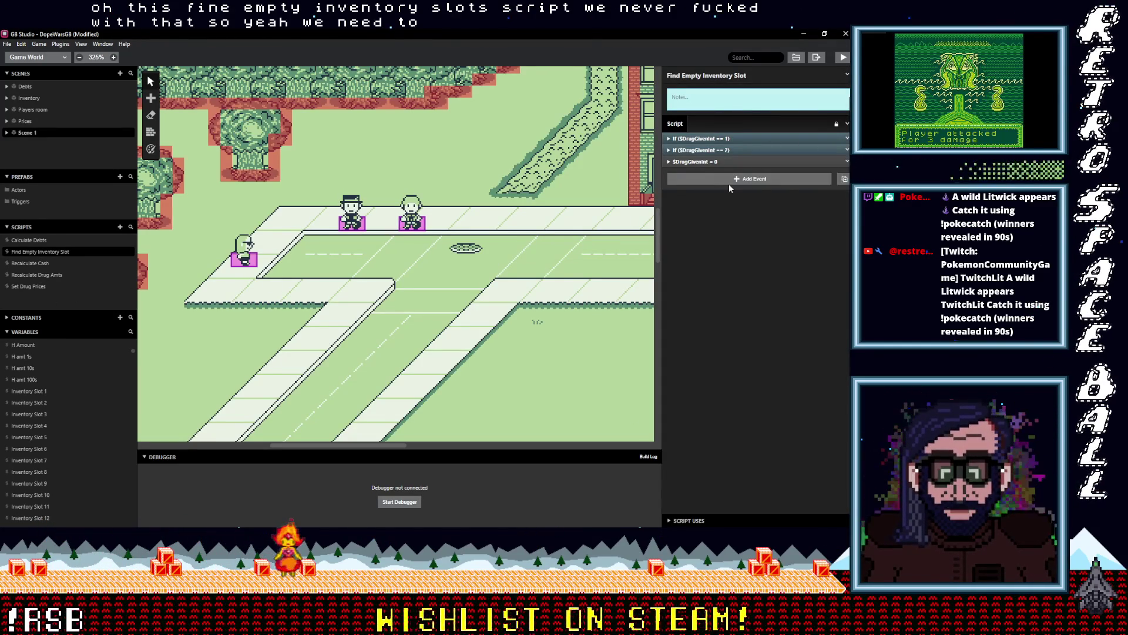
left_click_drag(705, 150, 712, 162)
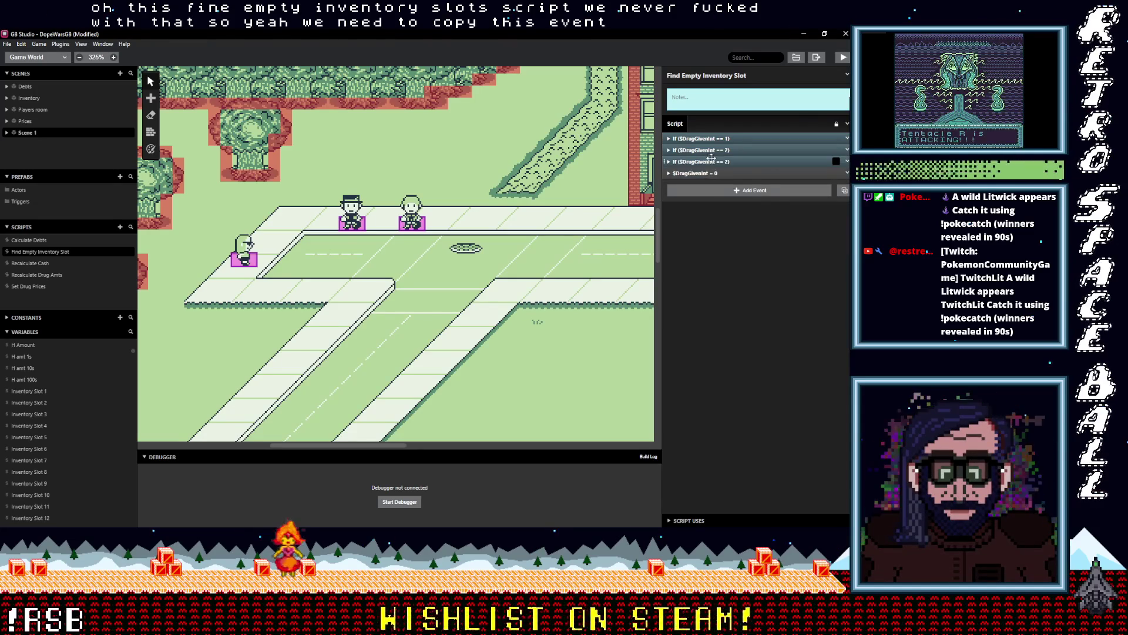
type("3")
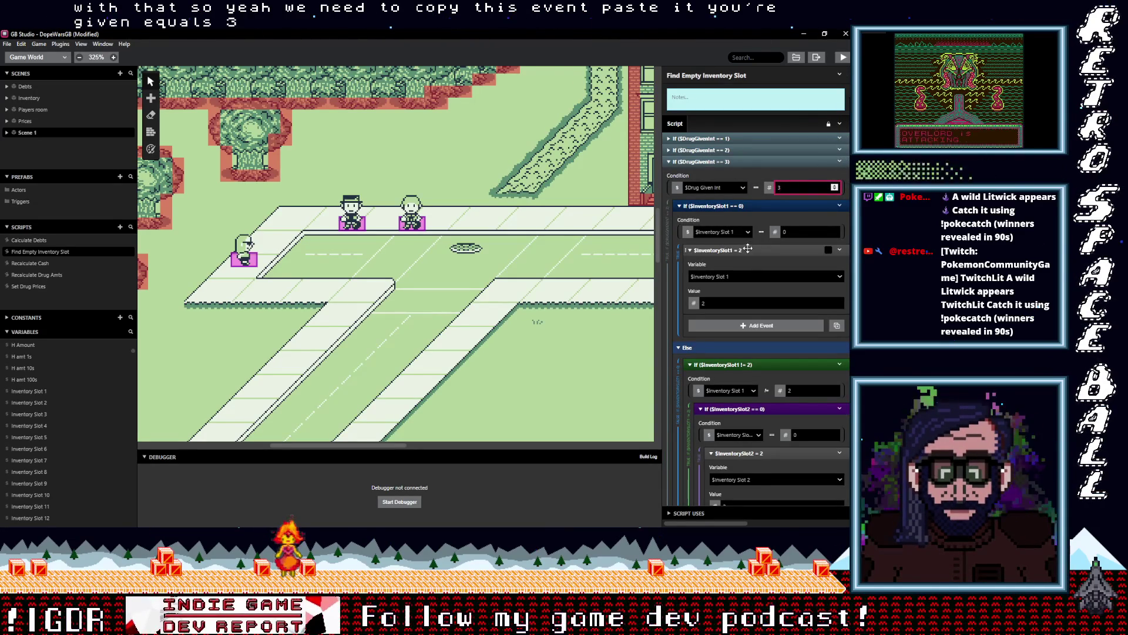
- Make the third-drug branch assign 3 to Inventory Slots 1 and 2
left_click(717, 303)
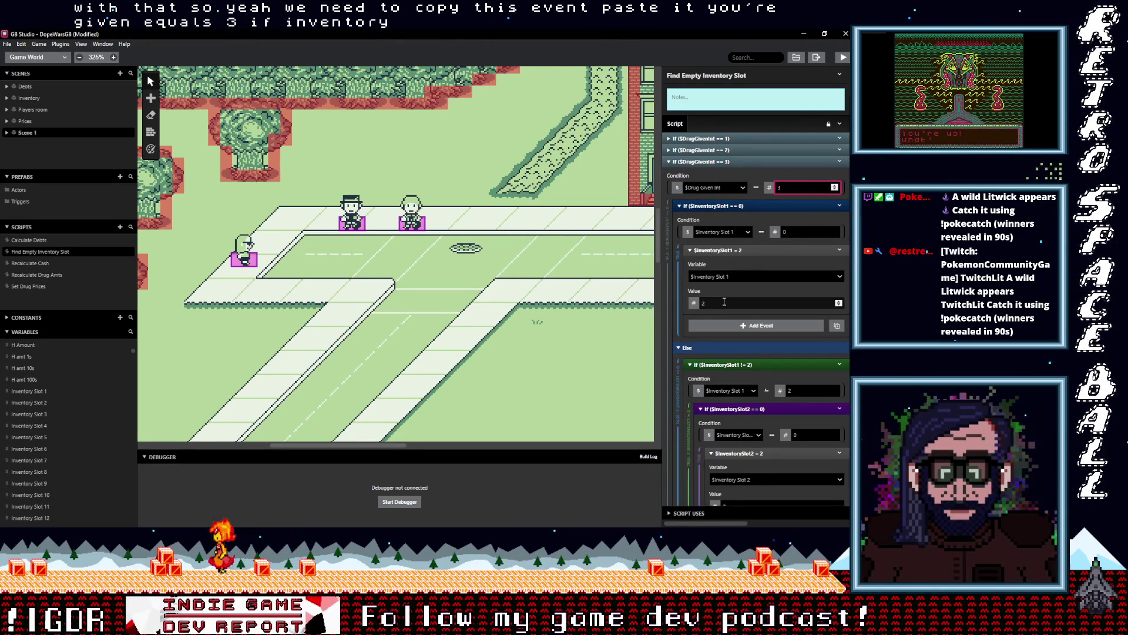
type("3")
scroll(717, 313, "down", 3)
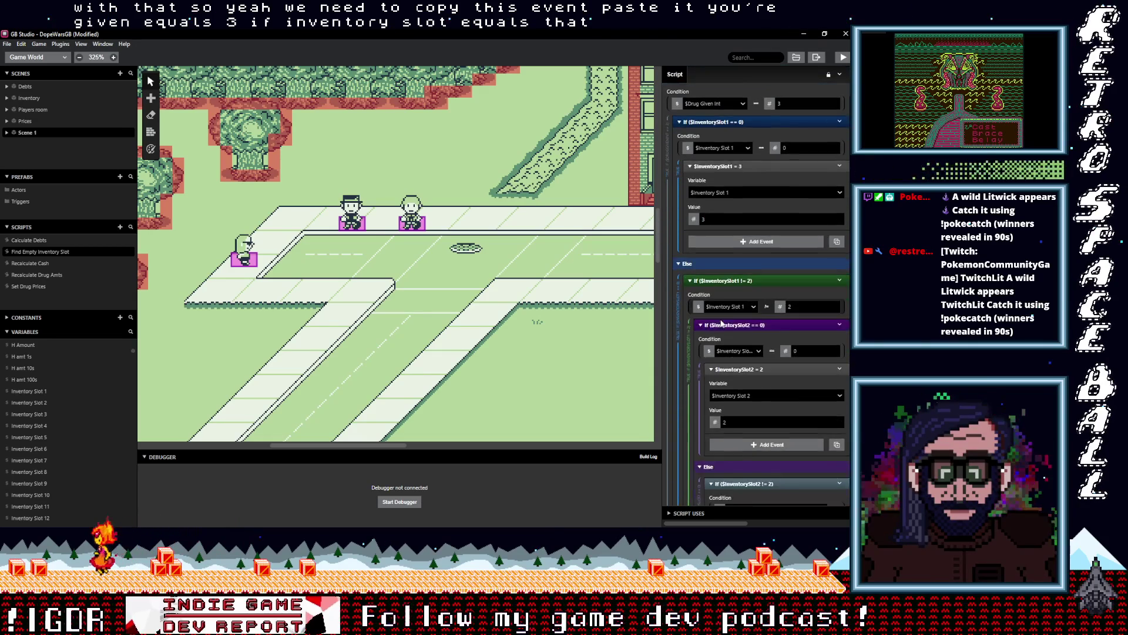
left_click(746, 368)
type("3")
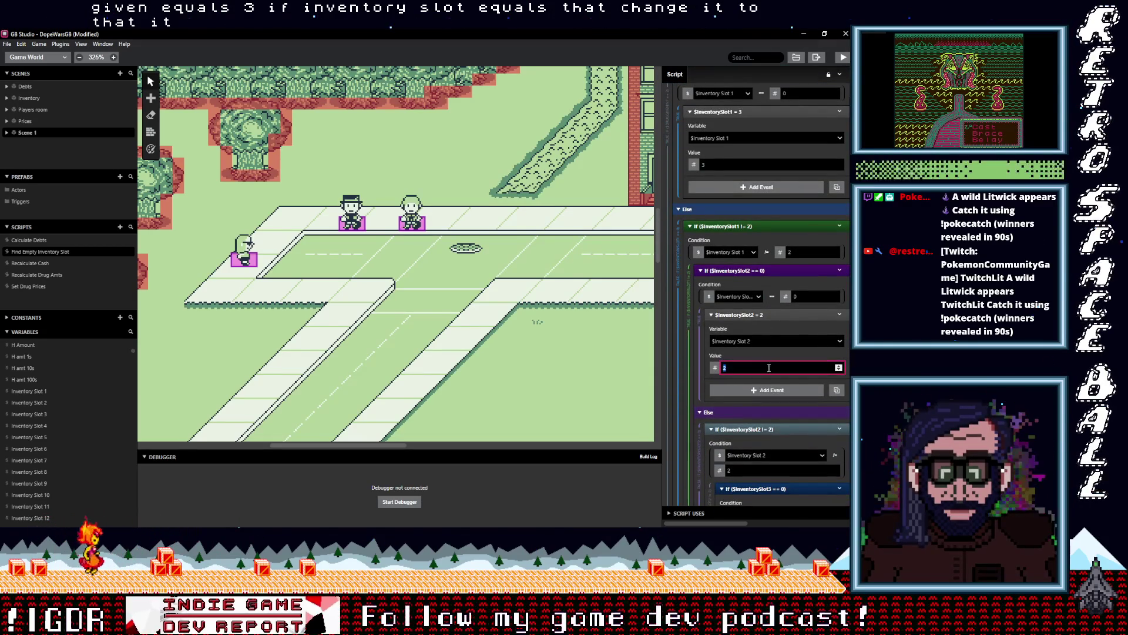
scroll(757, 364, "down", 2)
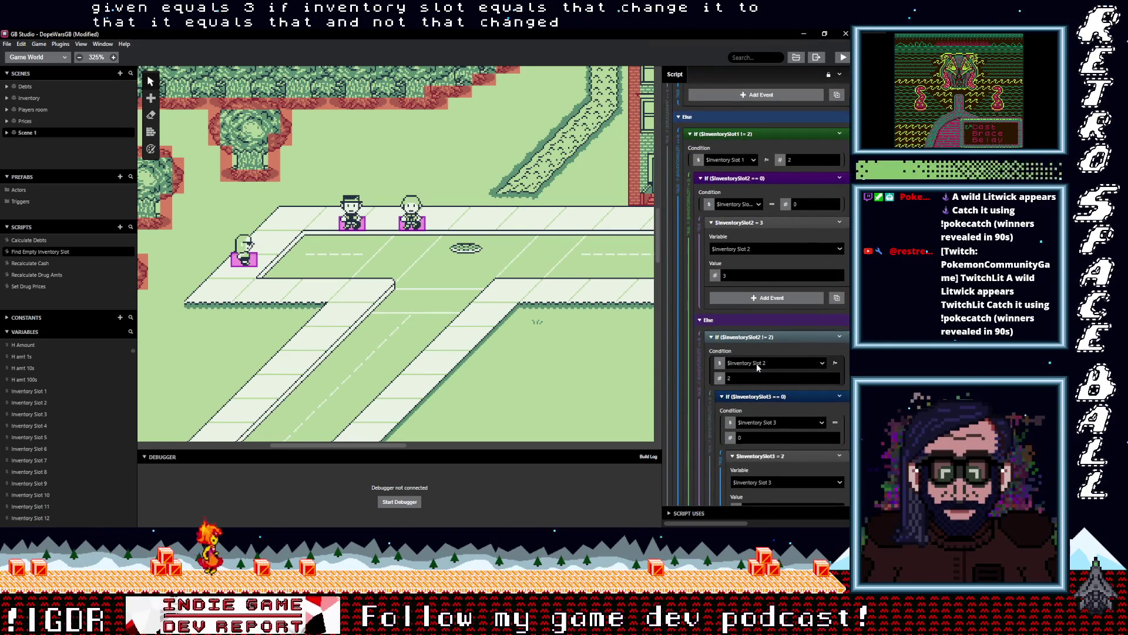
scroll(756, 364, "up", 3)
- Replace the slot 1 and 2 comparison values and slot 3's assignment with 3
double_click(793, 300)
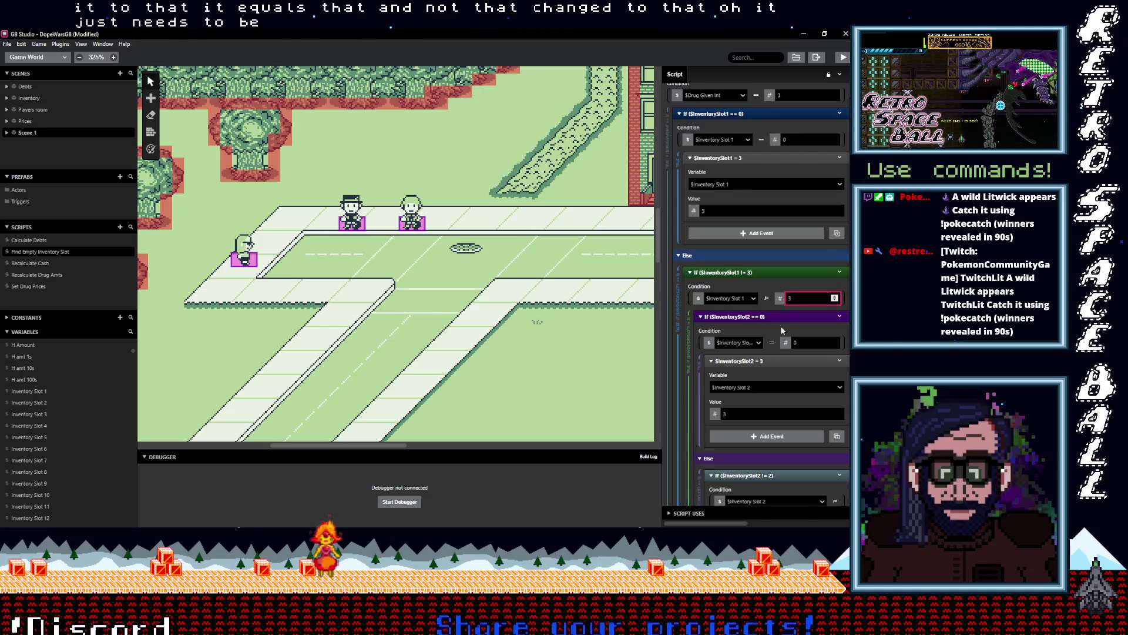
scroll(781, 326, "up", 2)
scroll(781, 325, "down", 3)
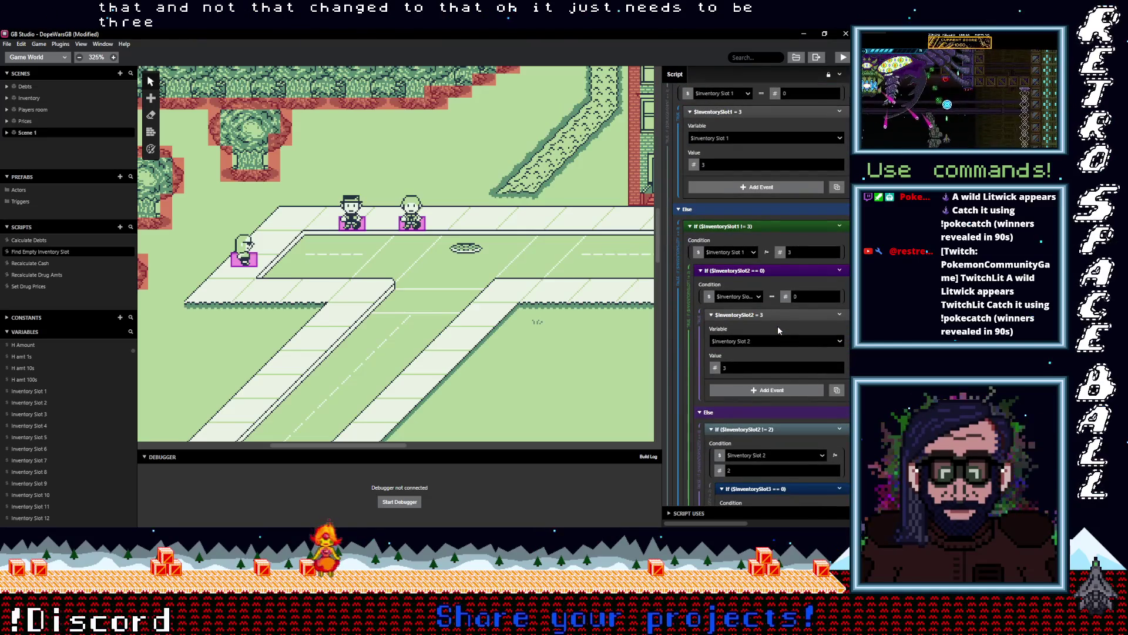
scroll(776, 335, "down", 1)
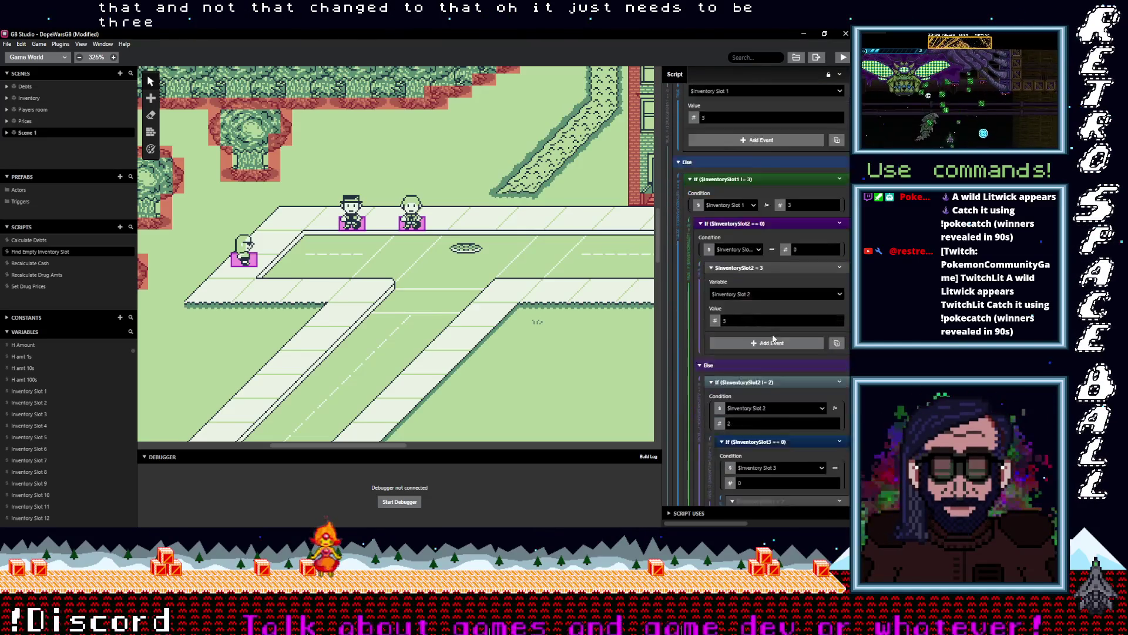
scroll(784, 353, "down", 3)
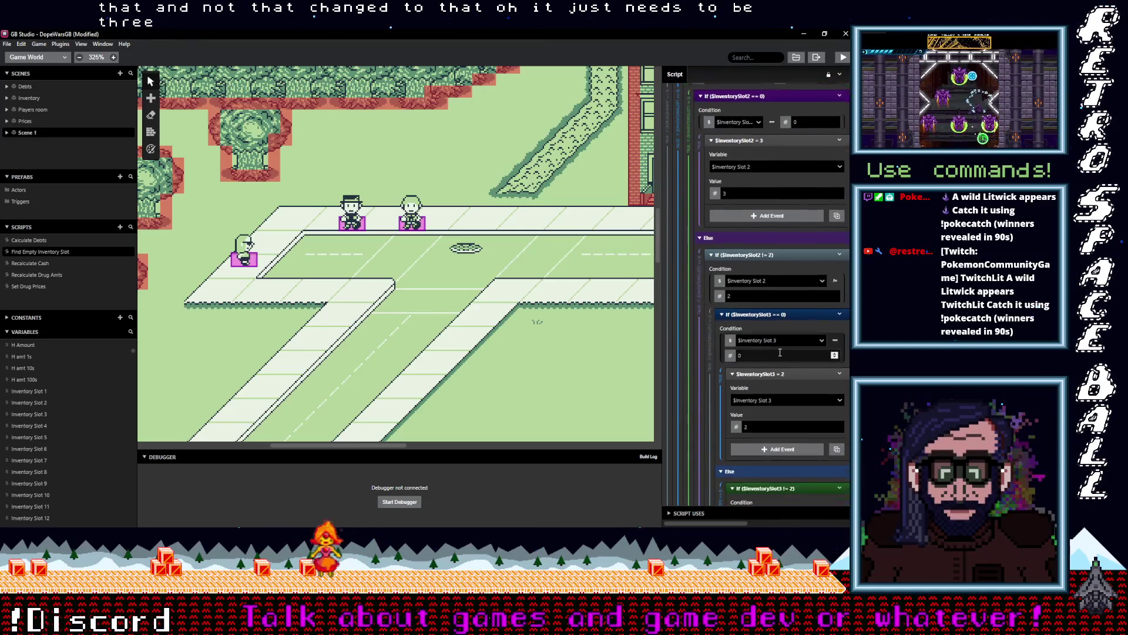
scroll(781, 352, "down", 1)
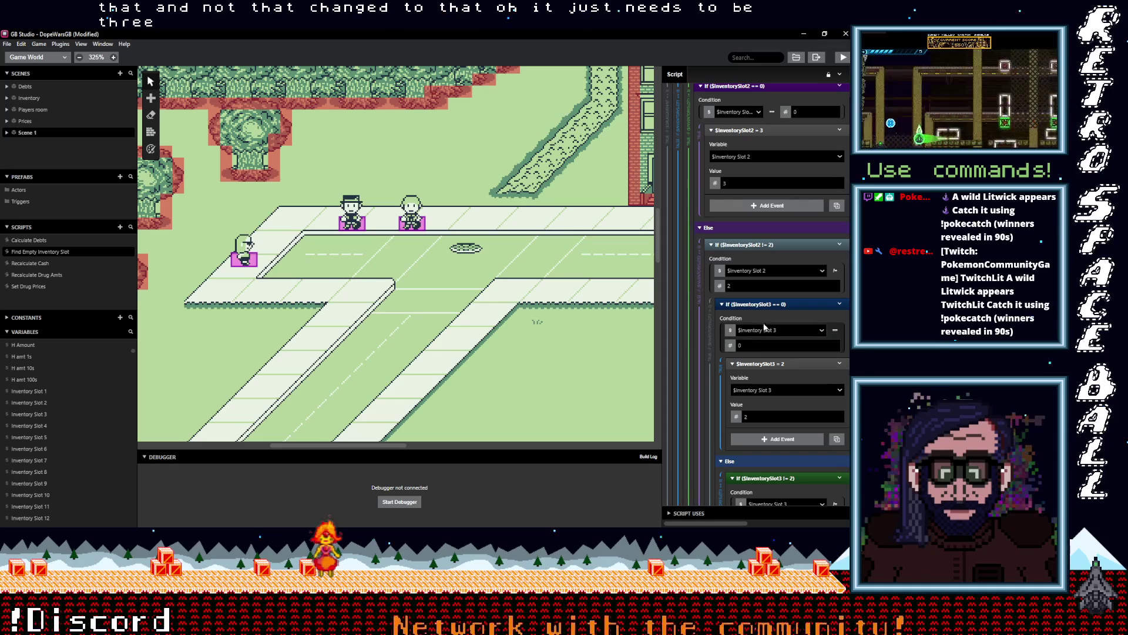
double_click(728, 287)
type("3")
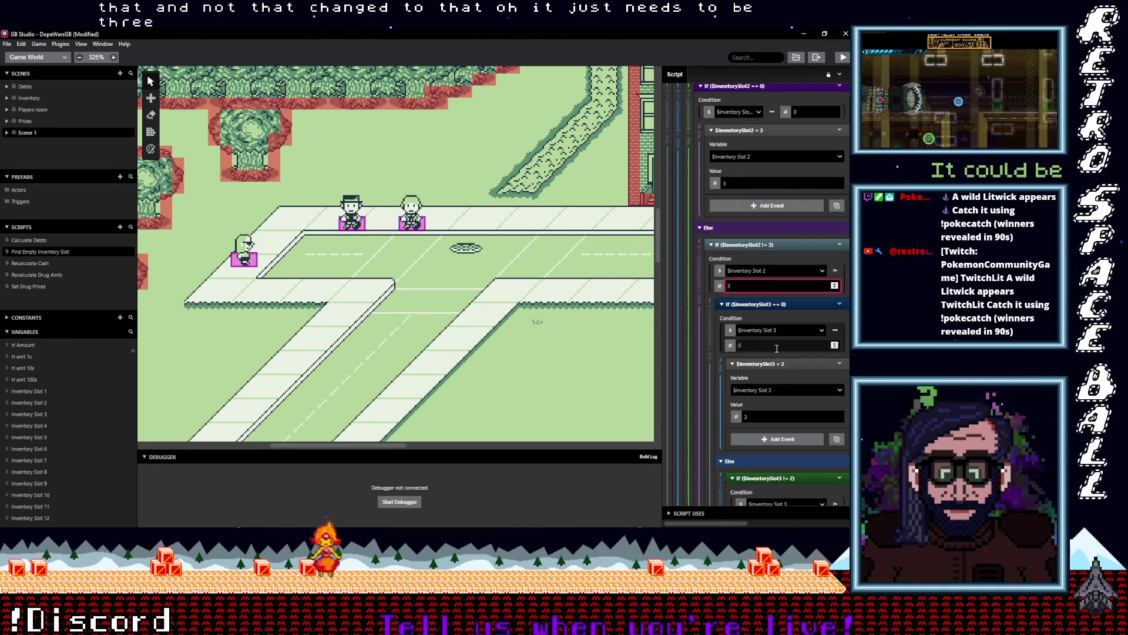
scroll(771, 353, "down", 2)
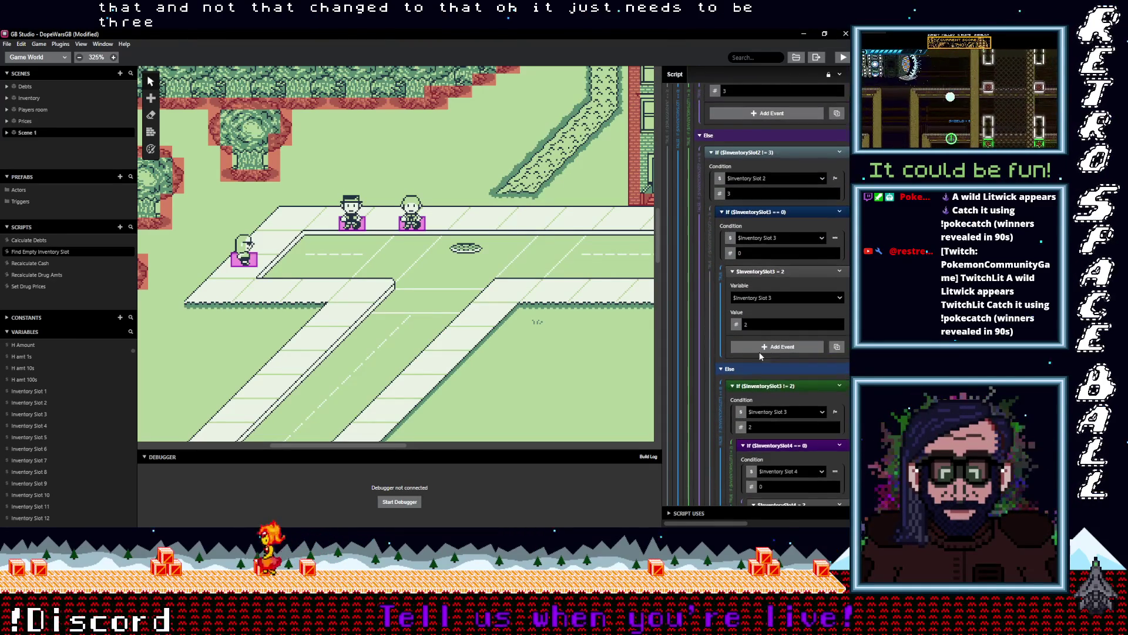
left_click(841, 322)
type("3")
scroll(773, 348, "down", 2)
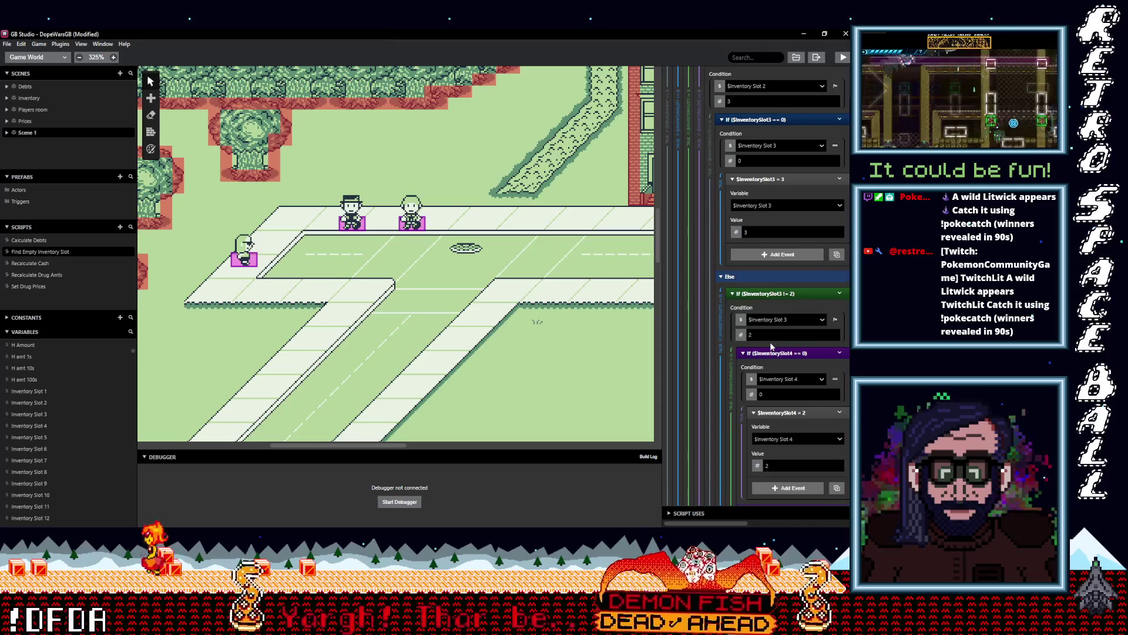
scroll(771, 346, "down", 1)
- Change slot 3 and 4 comparison values and slot 4's assignment to 3, widening the script panel
left_click(766, 289)
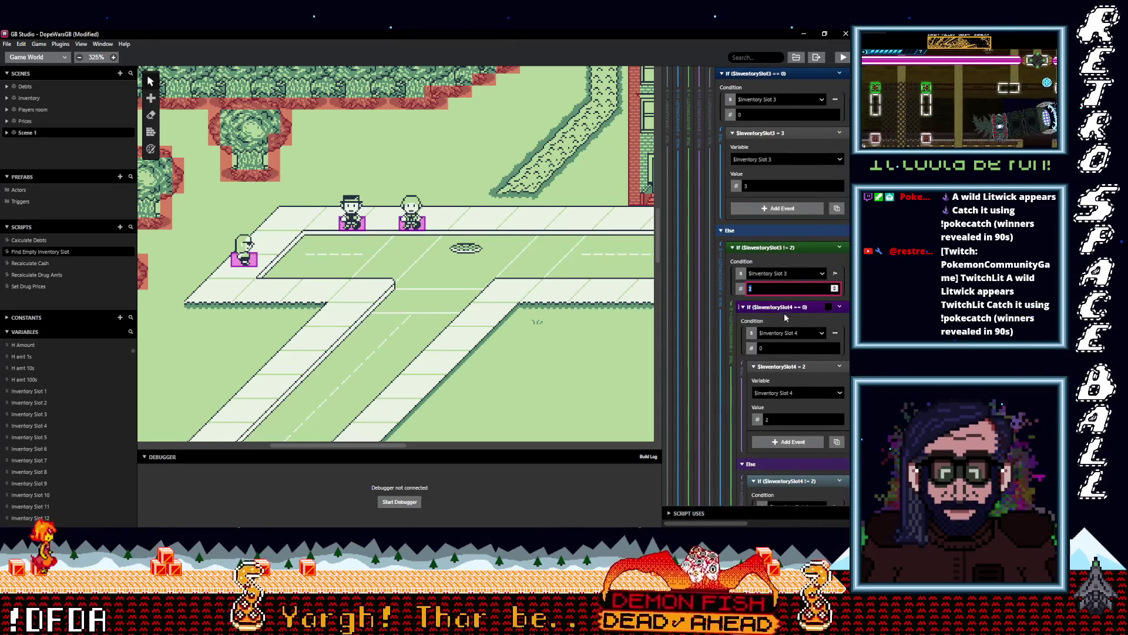
type("3")
scroll(784, 352, "down", 1)
left_click(786, 374)
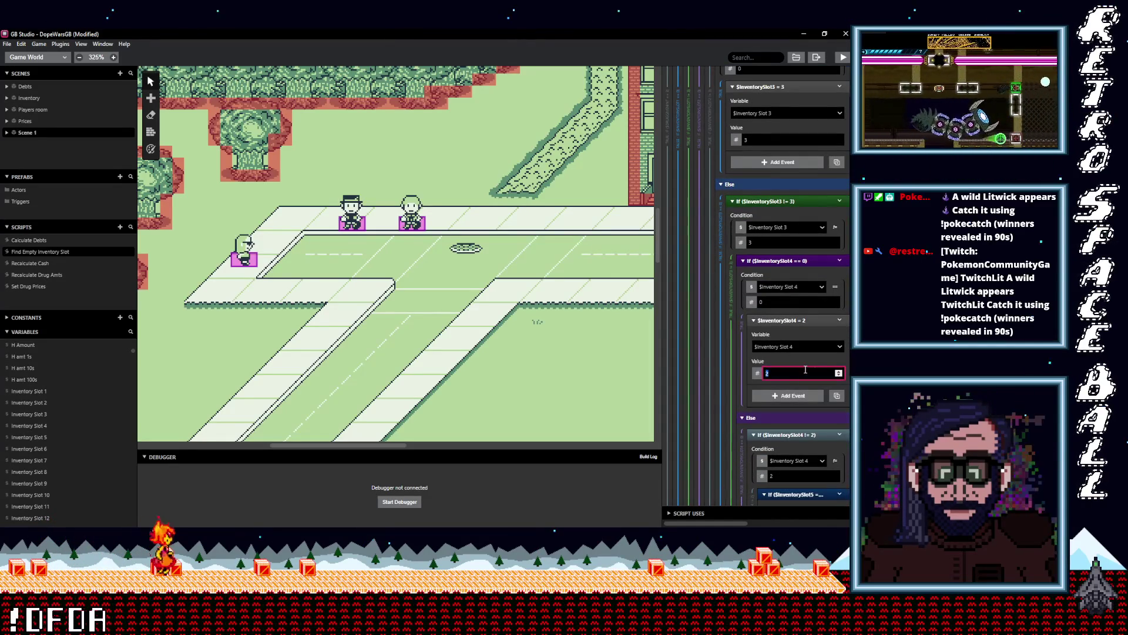
type("3")
scroll(808, 362, "down", 5)
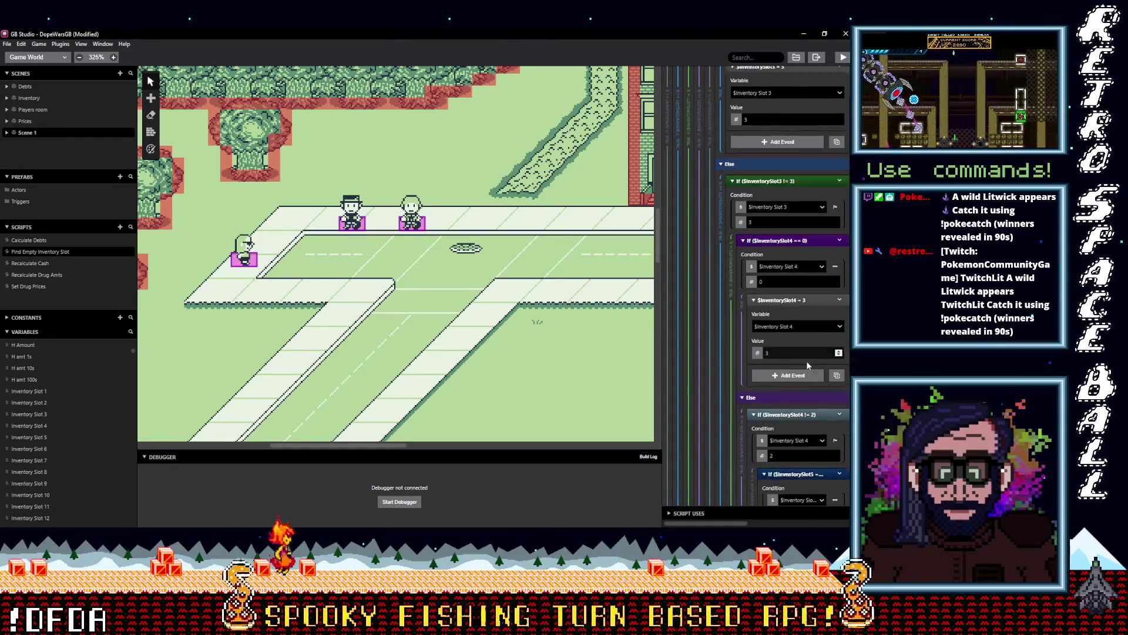
left_click(773, 293)
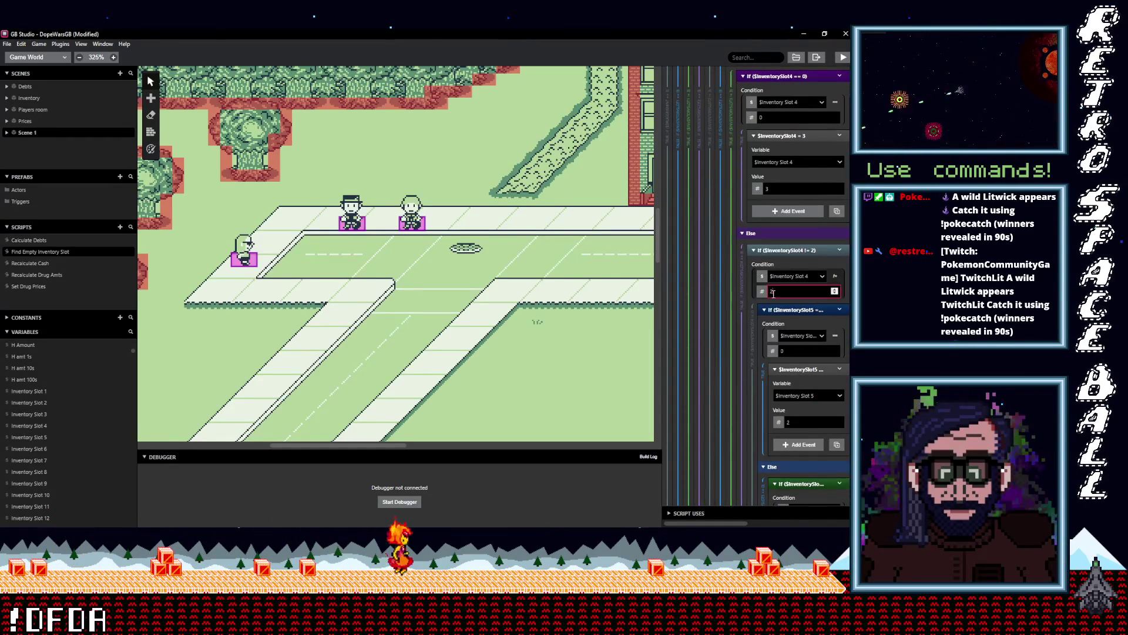
type("3")
scroll(781, 411, "down", 5)
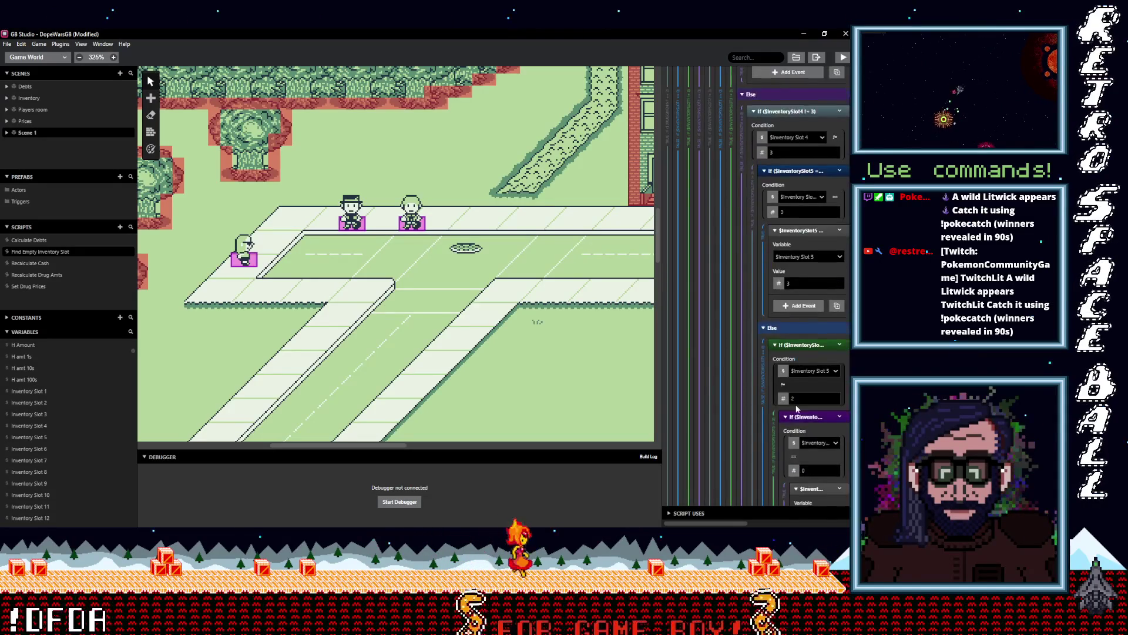
left_click_drag(660, 330, 477, 297)
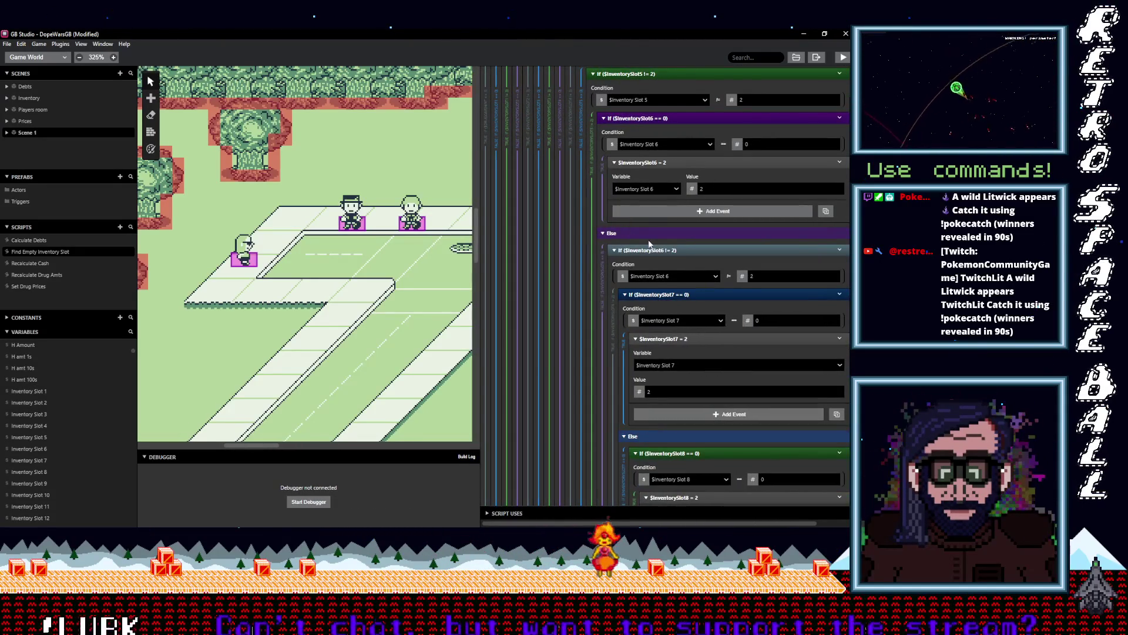
- Change the third-drug branch values for slots 5 through 8 to 3
scroll(664, 246, "up", 3)
scroll(705, 279, "up", 3)
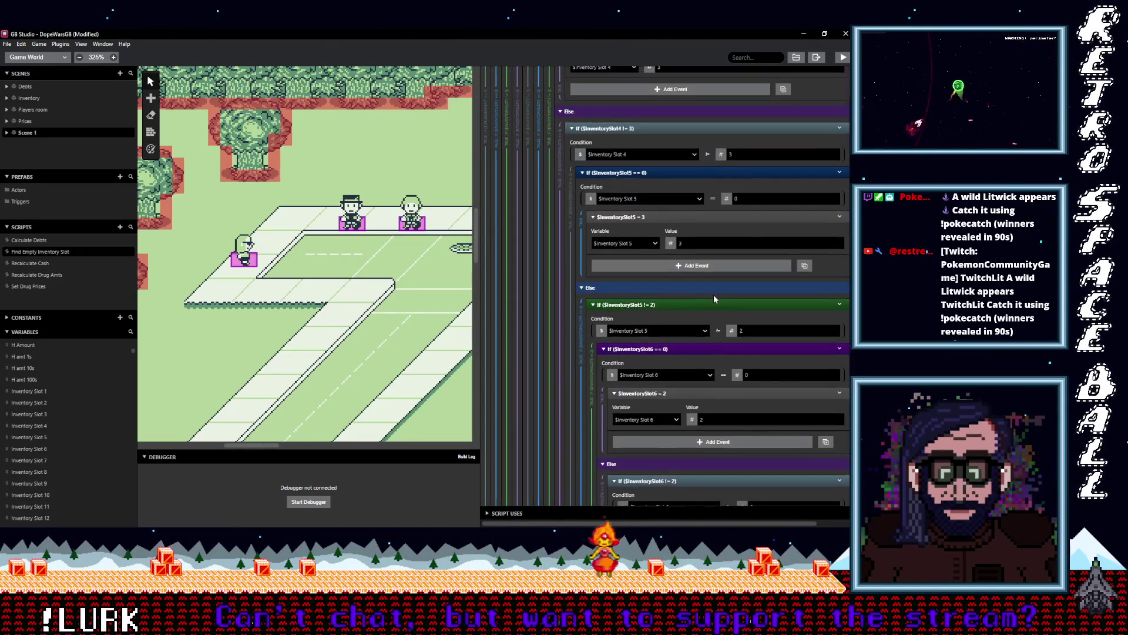
double_click(746, 283)
type("3")
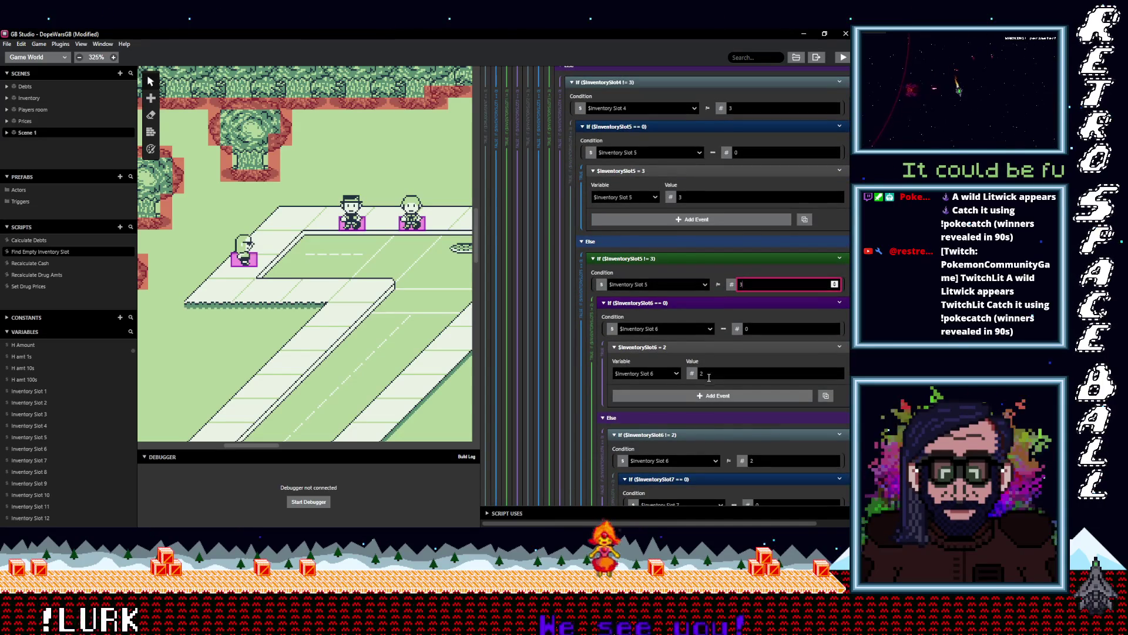
scroll(711, 376, "down", 6)
type("3")
double_click(717, 392)
type("3")
scroll(708, 393, "down", 4)
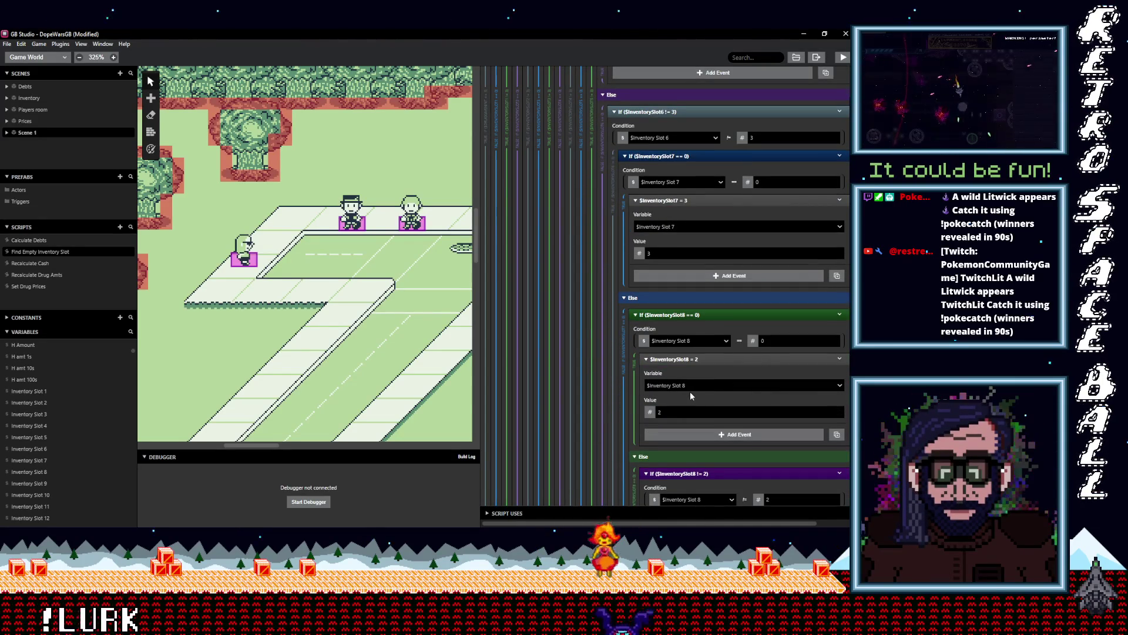
scroll(686, 394, "down", 2)
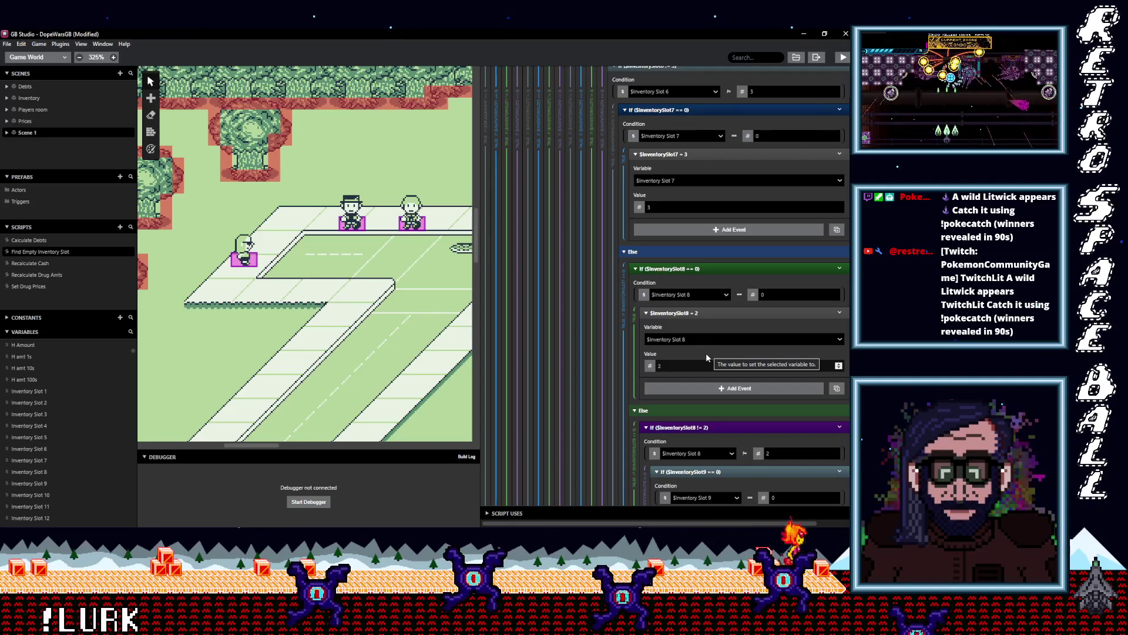
type("3")
scroll(707, 369, "down", 8)
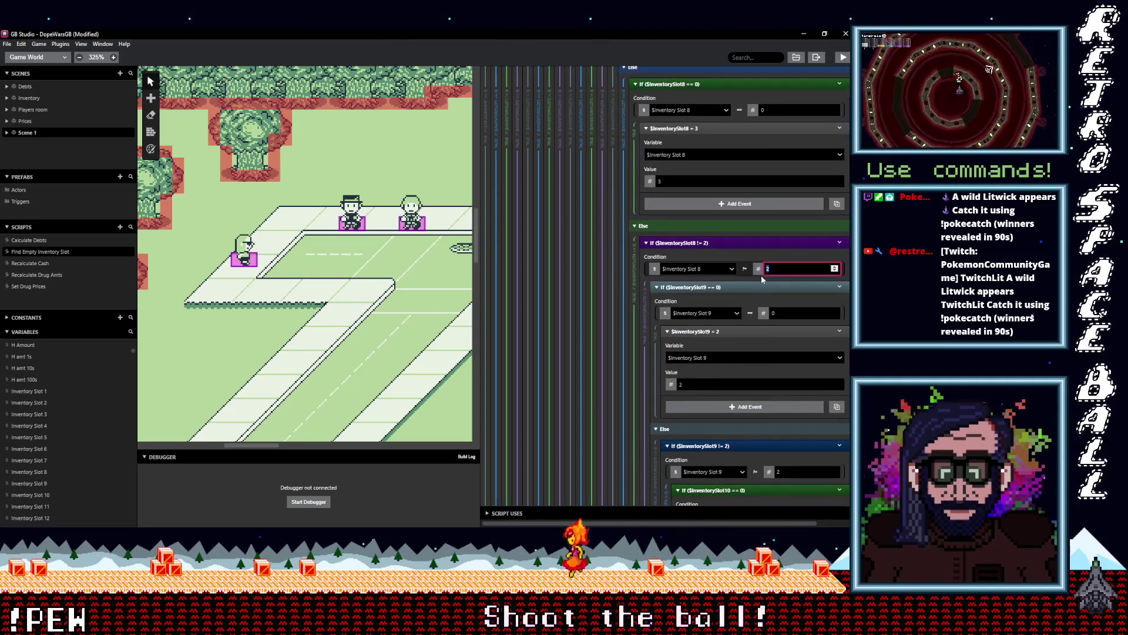
type("3")
scroll(719, 382, "down", 8)
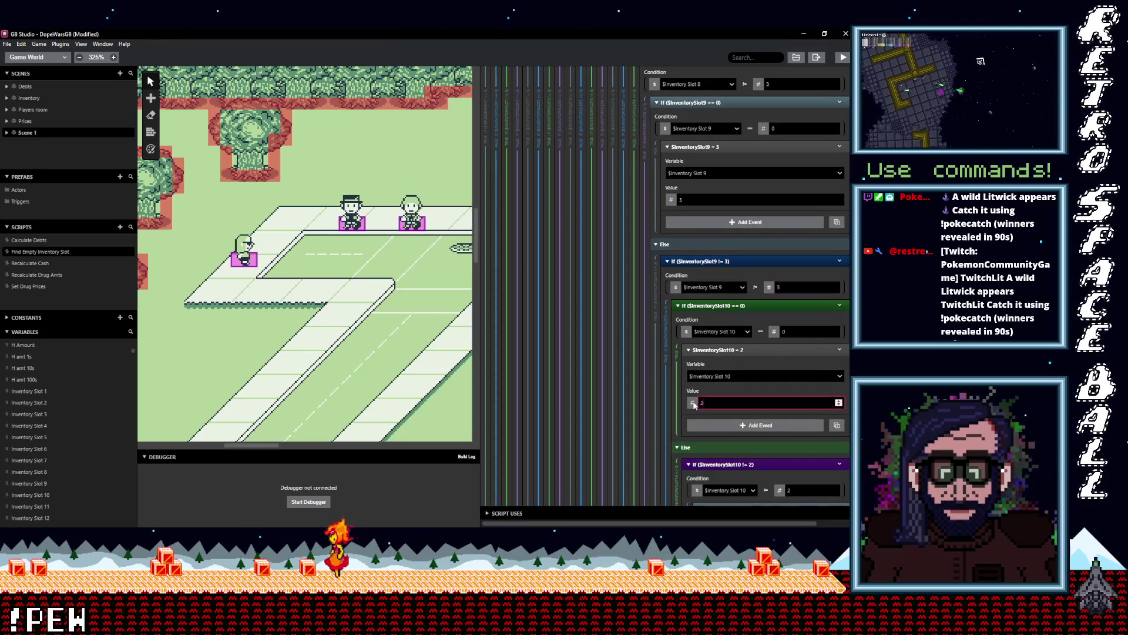
- Expand the slot 12 assignment event and set its value to 3
scroll(727, 390, "up", 12)
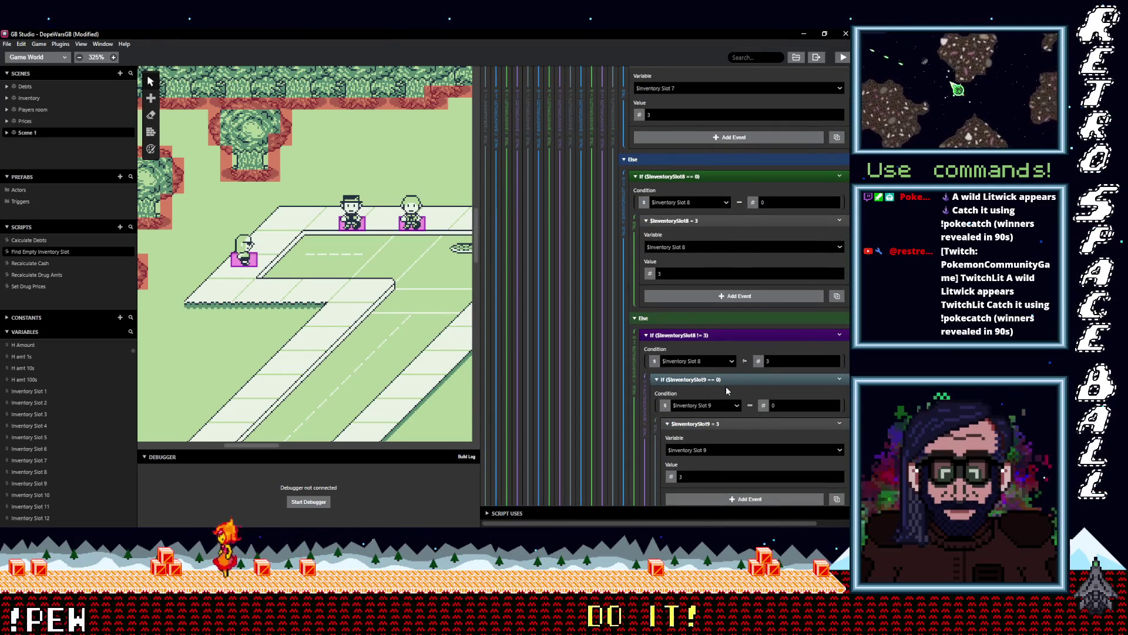
scroll(727, 389, "up", 6)
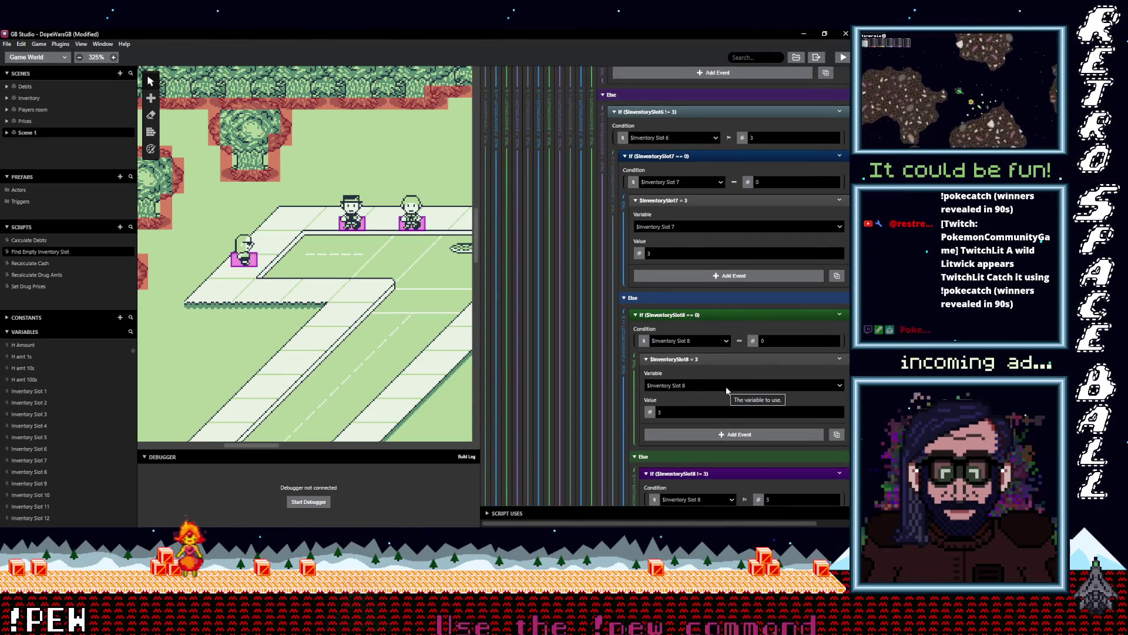
scroll(726, 391, "down", 10)
scroll(727, 388, "down", 8)
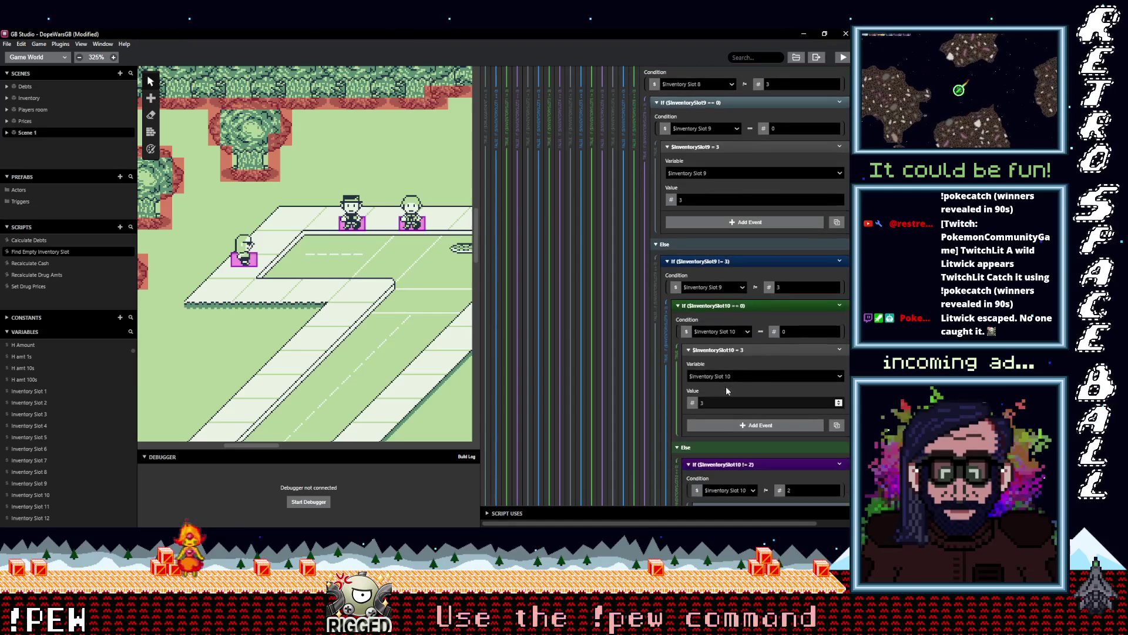
scroll(781, 323, "down", 8)
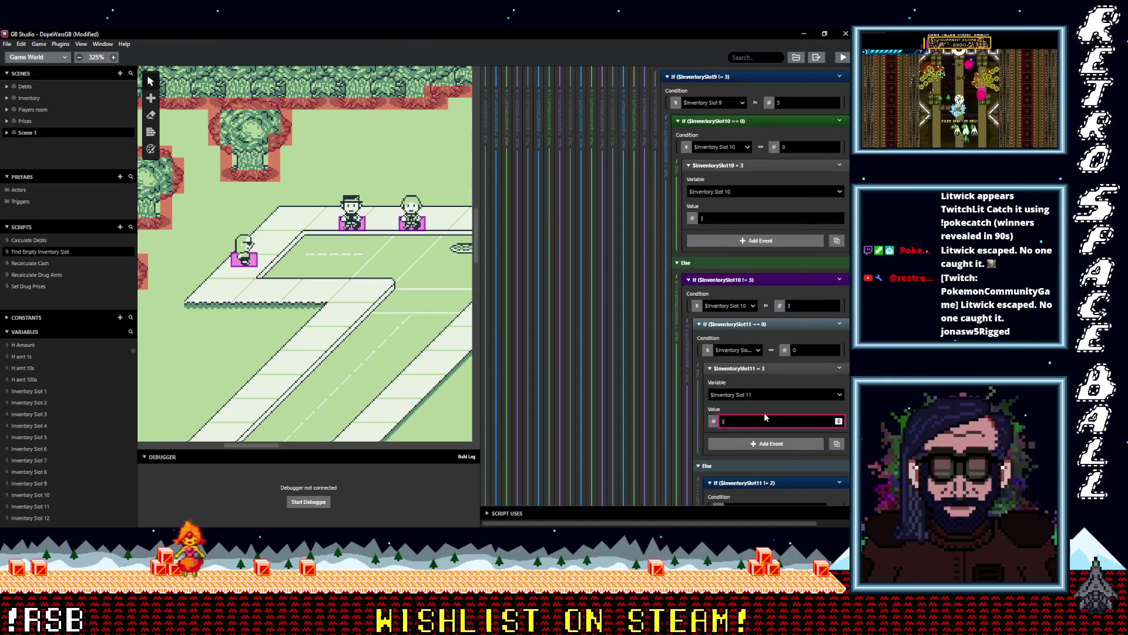
scroll(765, 416, "down", 6)
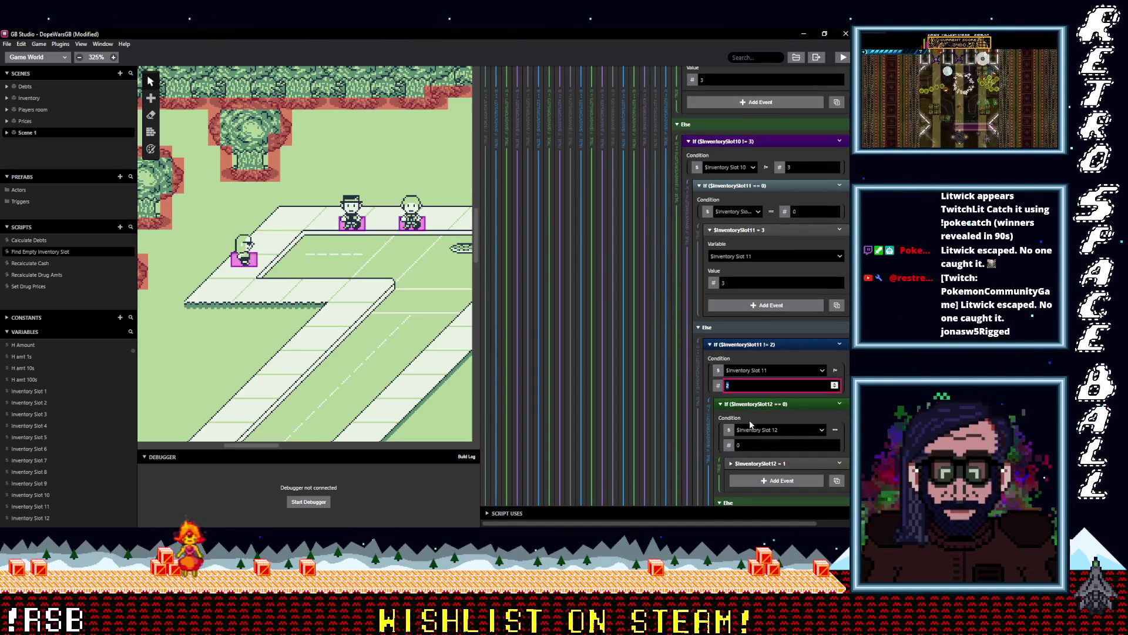
scroll(749, 423, "down", 4)
left_click(768, 369)
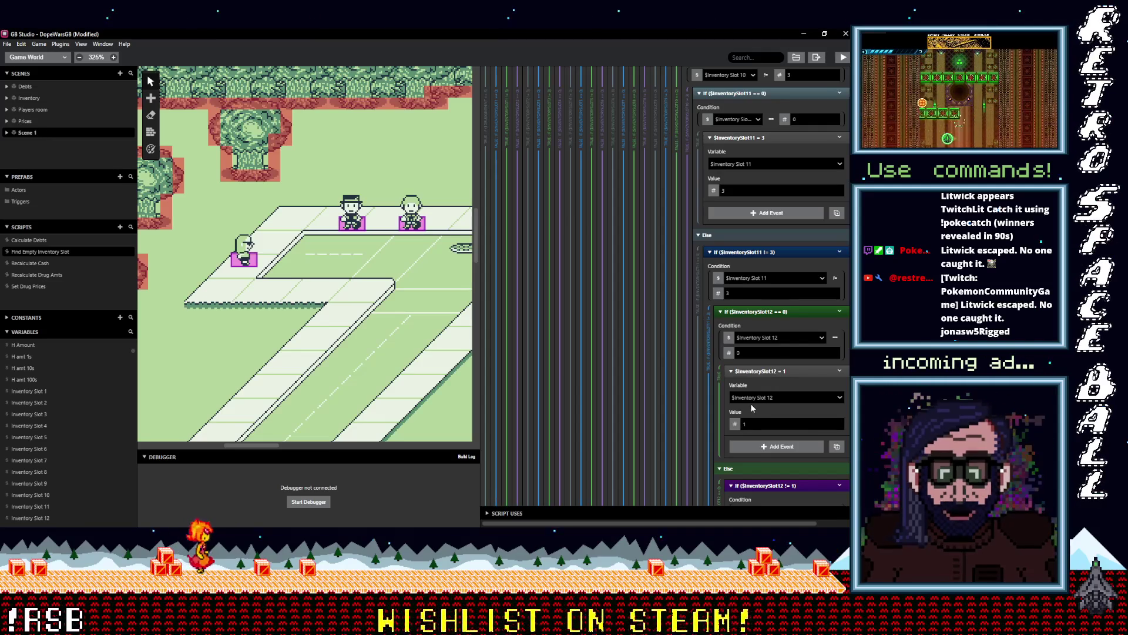
scroll(760, 409, "down", 6)
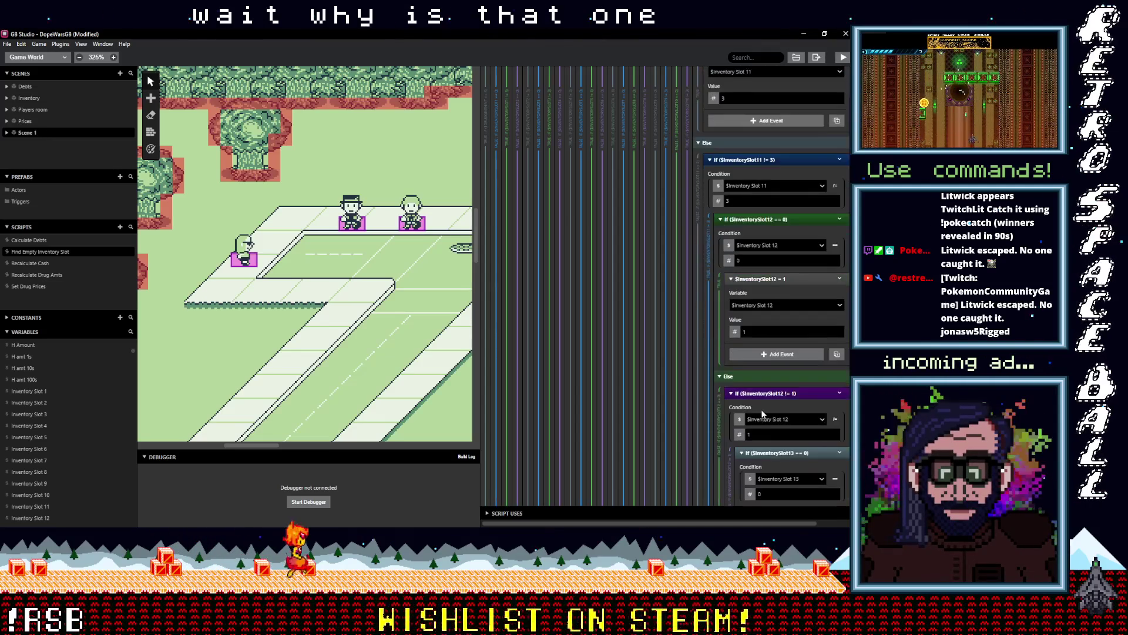
scroll(768, 407, "down", 4)
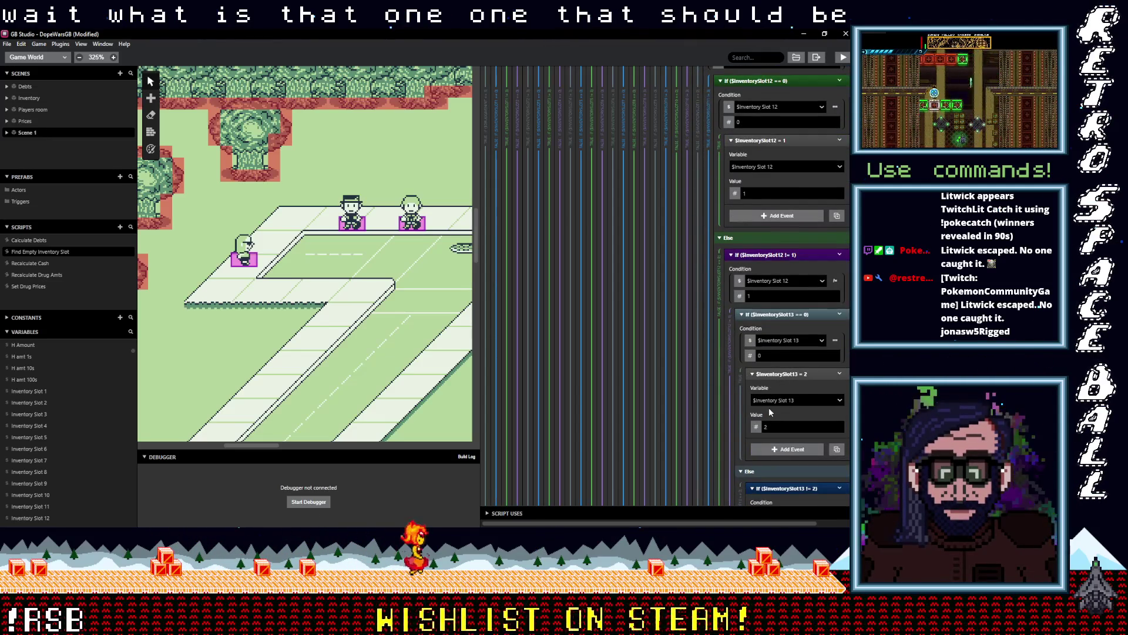
scroll(769, 409, "up", 6)
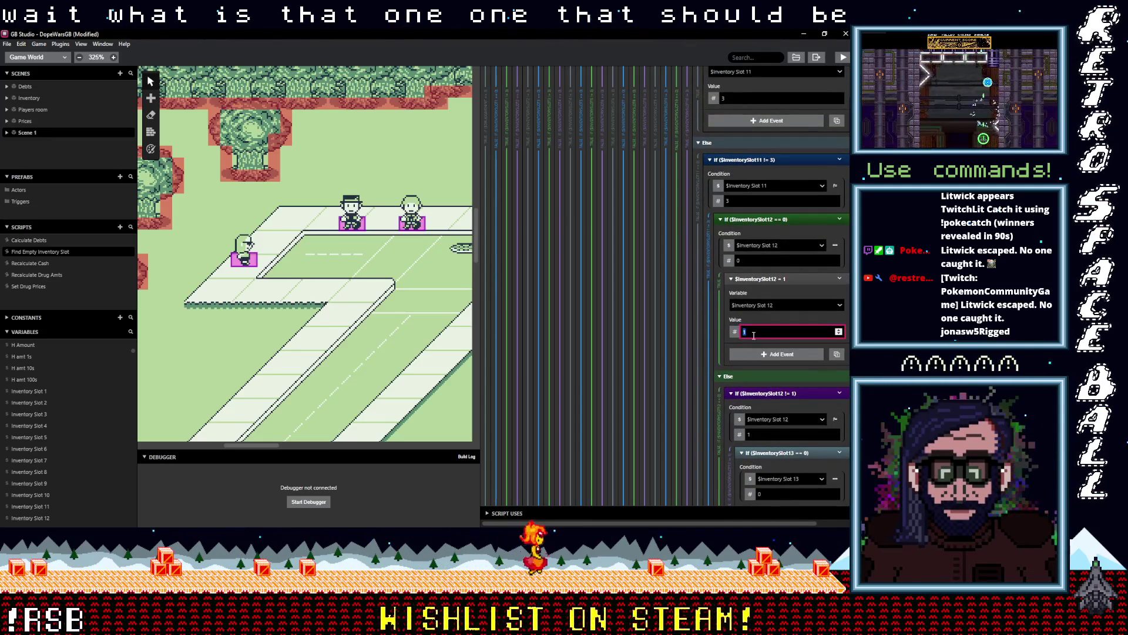
type("3")
scroll(771, 355, "down", 8)
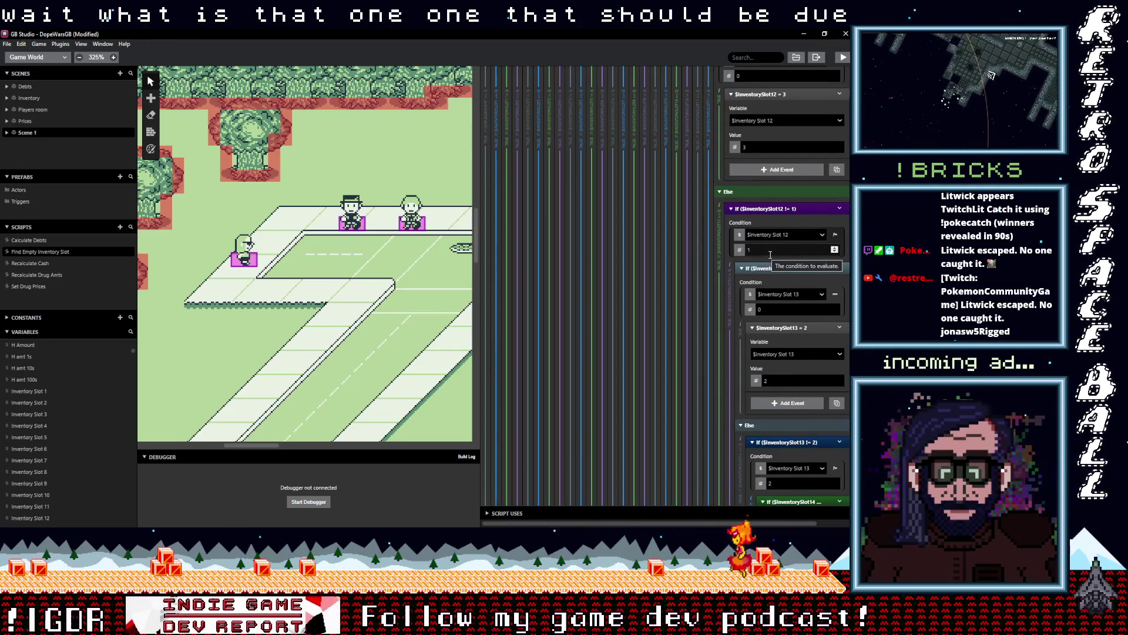
scroll(785, 312, "down", 3)
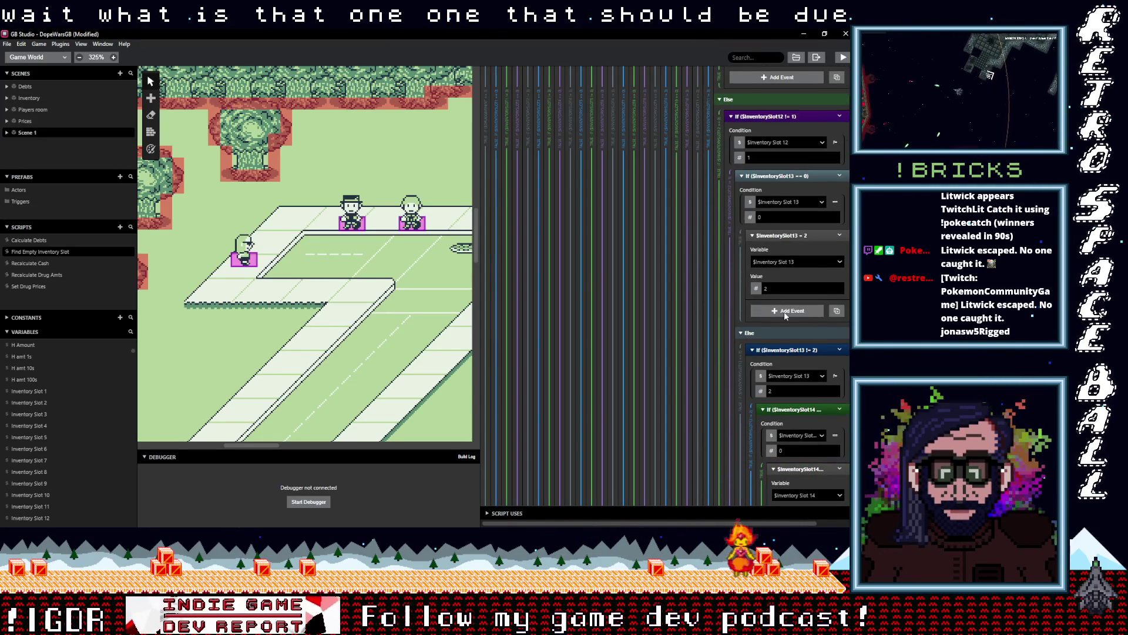
scroll(784, 312, "up", 3)
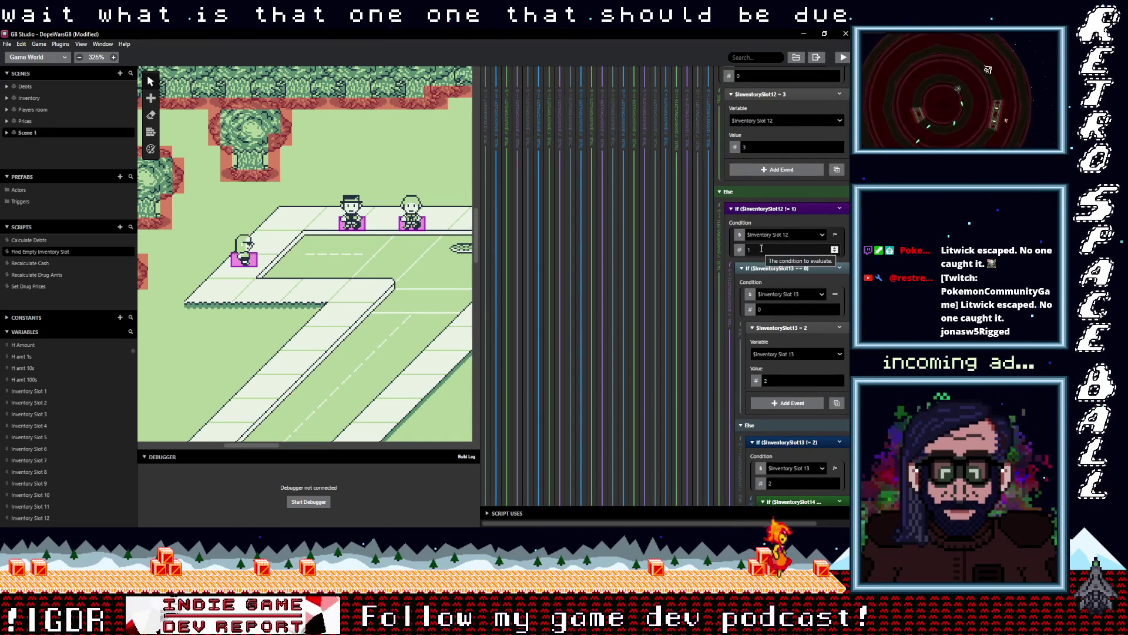
- Set the slot 13 through 16 values to 3, then return to the script's top
double_click(802, 381)
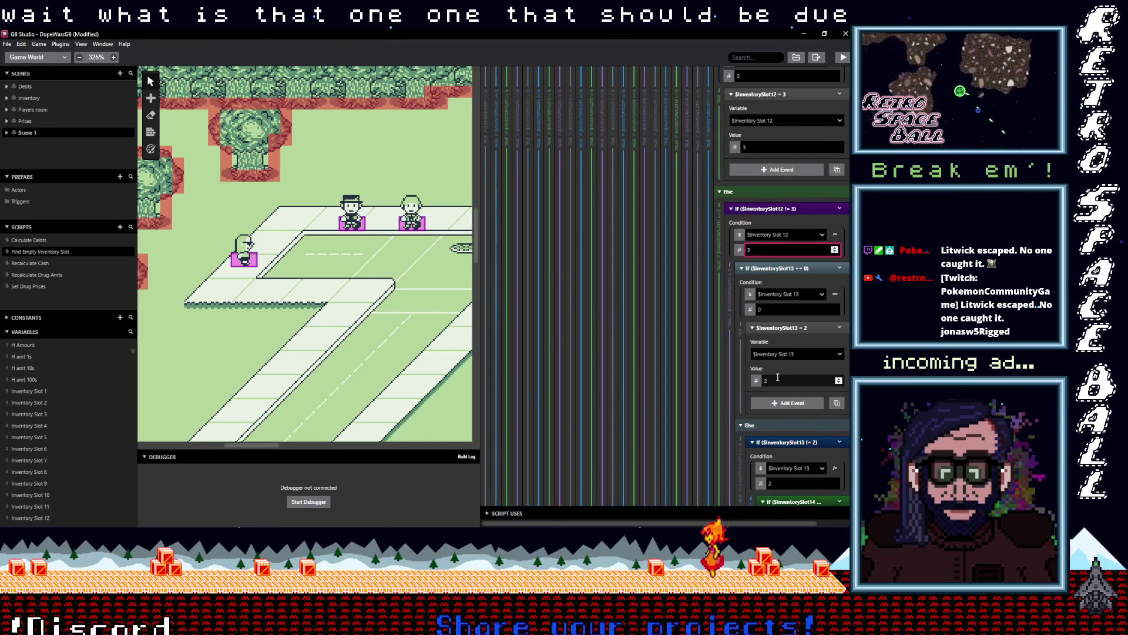
type("3")
scroll(788, 376, "down", 3)
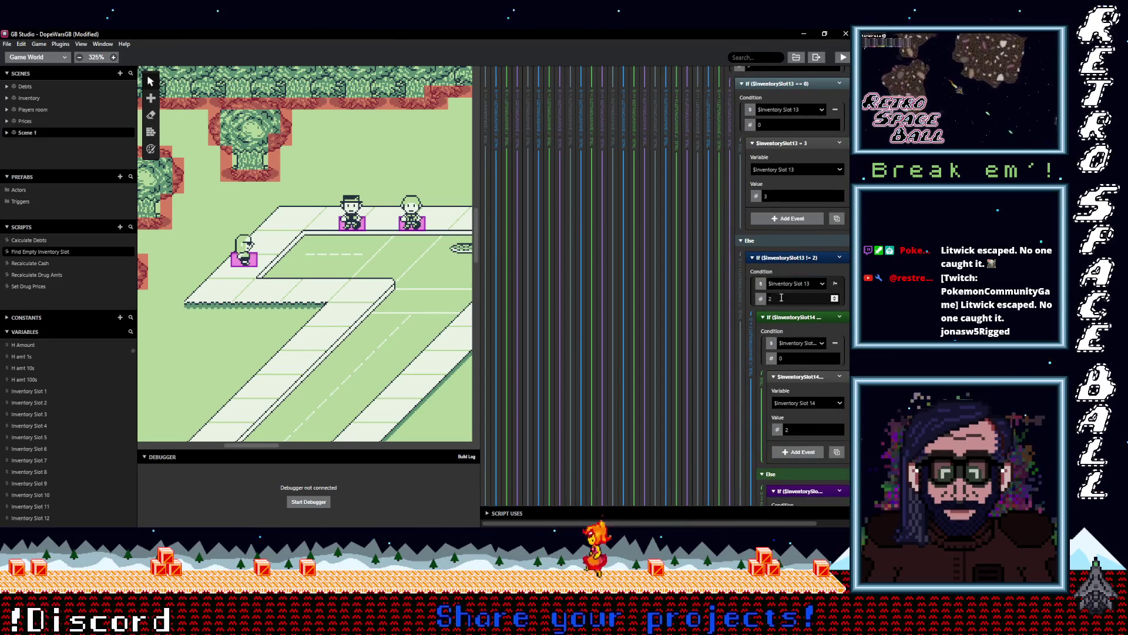
type("3")
scroll(791, 417, "down", 3)
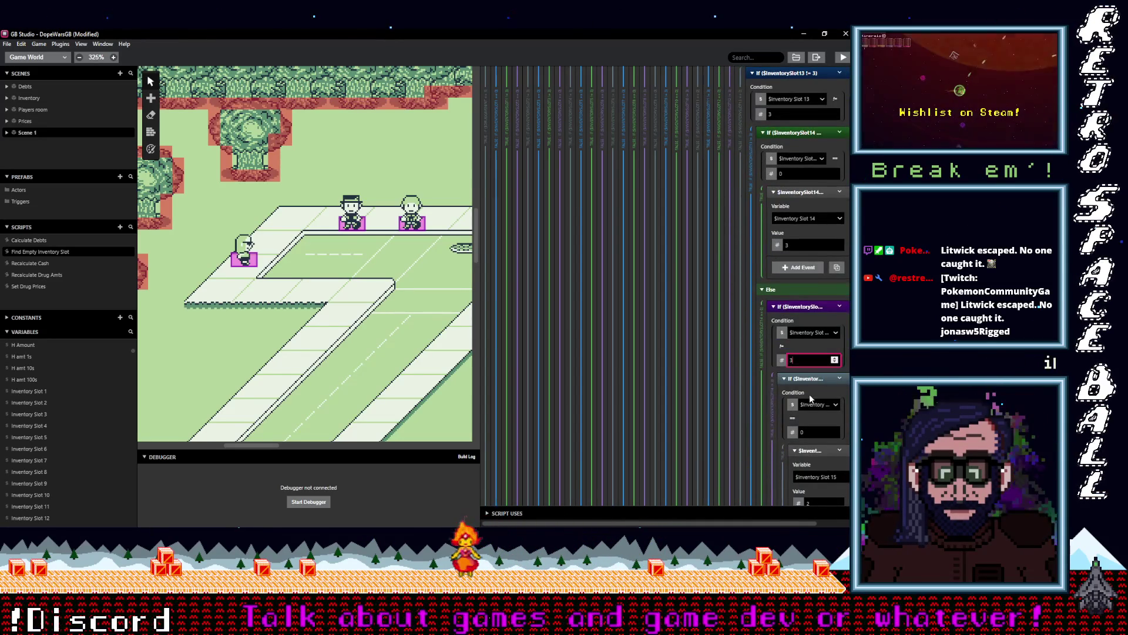
scroll(814, 400, "down", 2)
double_click(794, 412)
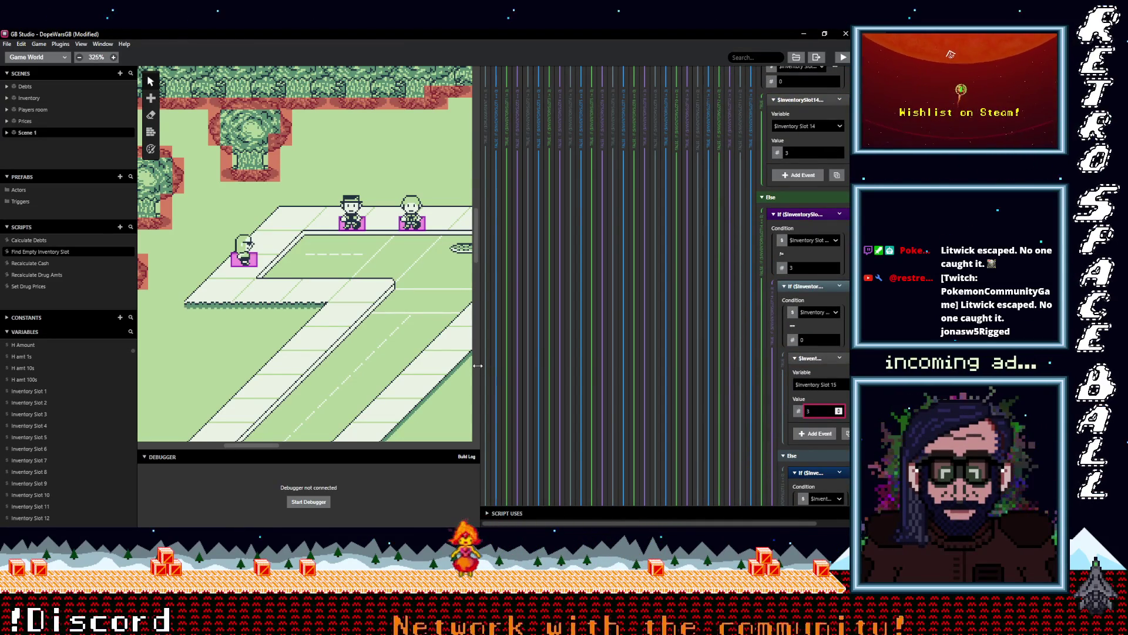
left_click_drag(479, 368, 358, 365)
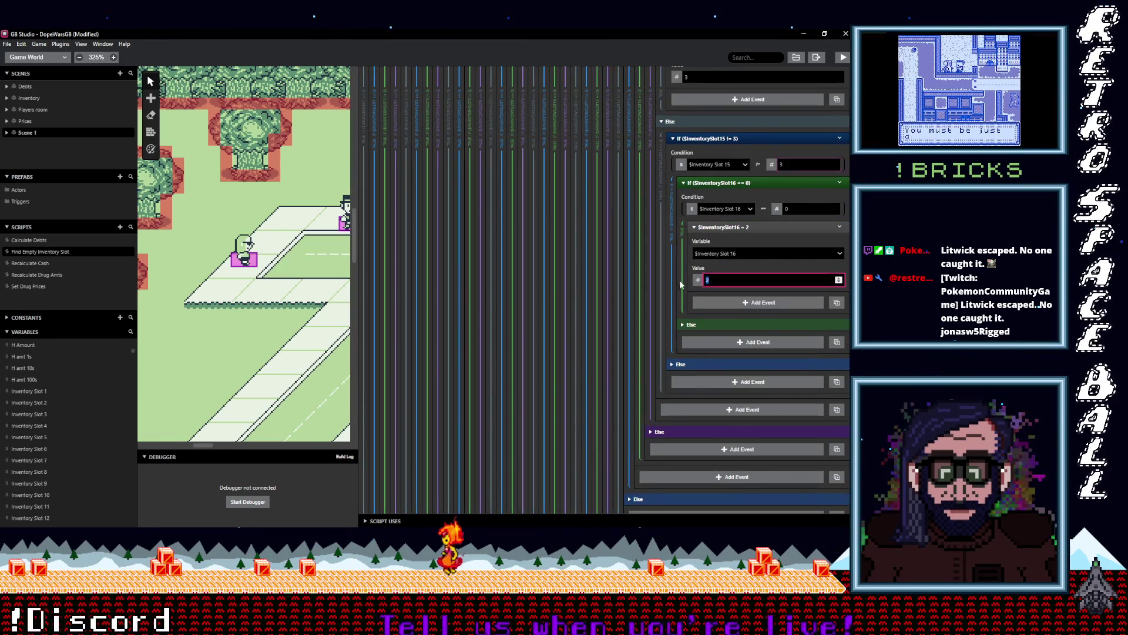
type("3")
scroll(754, 309, "up", 5)
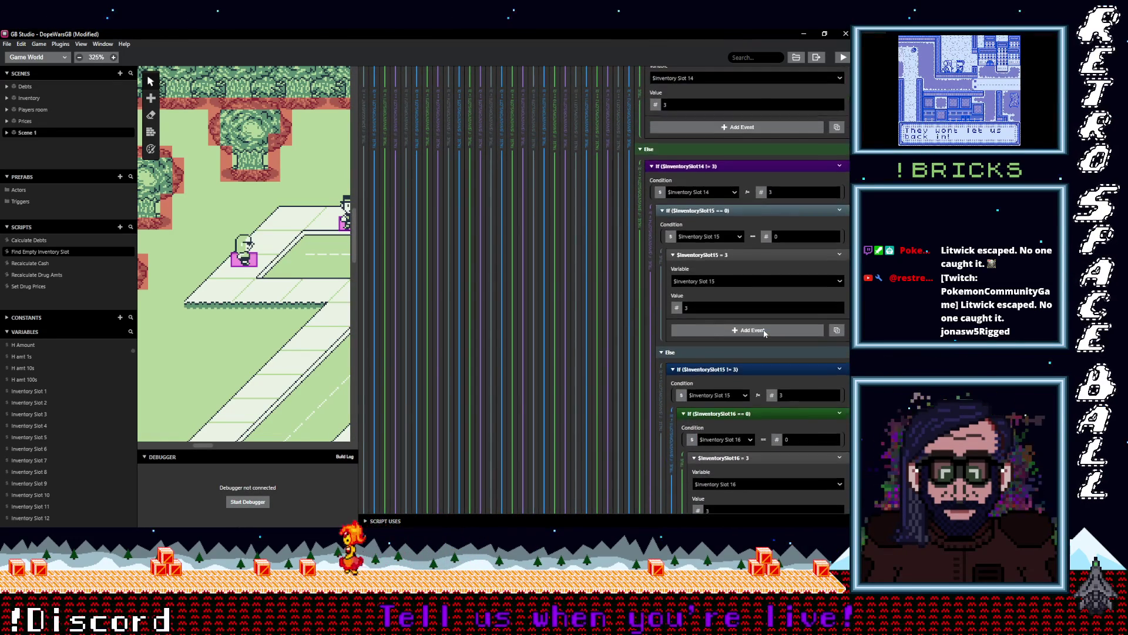
scroll(764, 331, "down", 10)
scroll(799, 374, "up", 10)
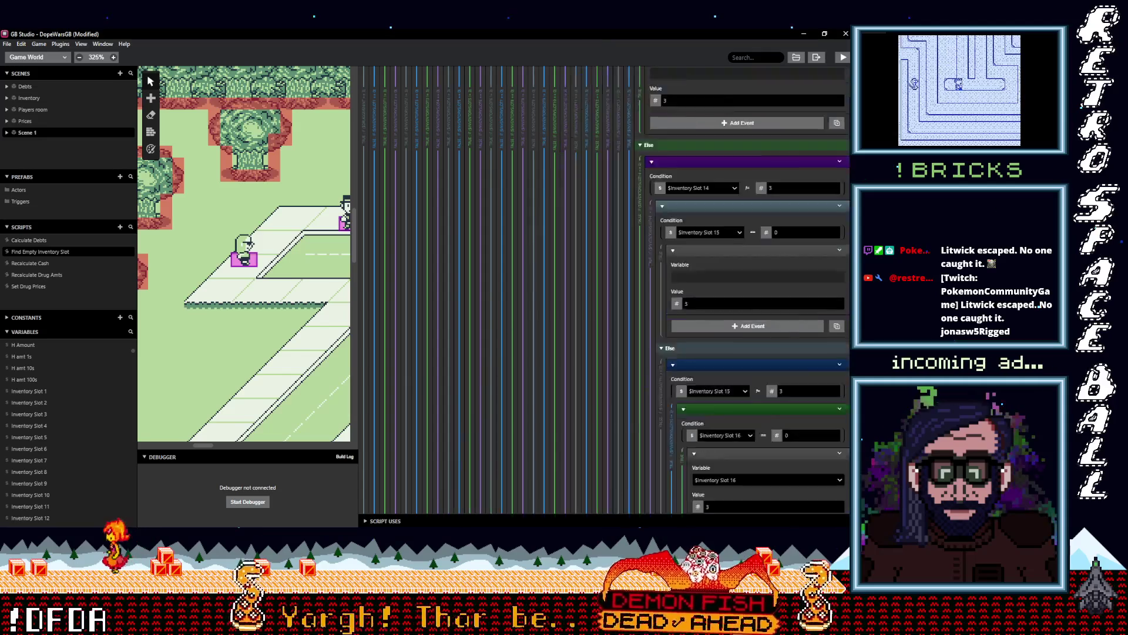
scroll(604, 294, "up", 15)
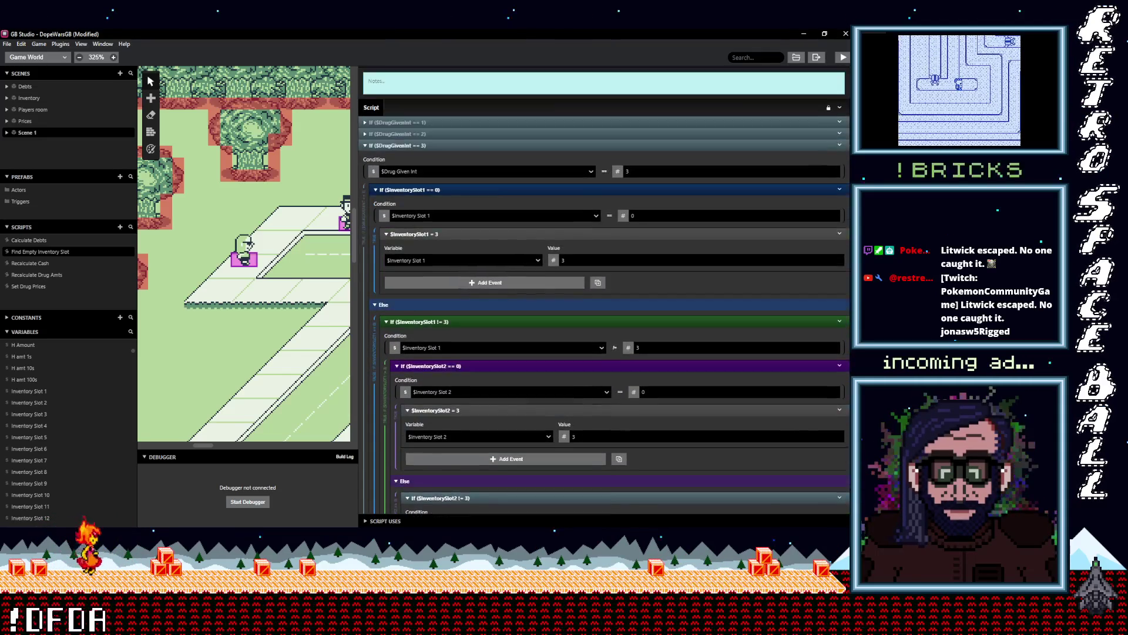
- In the drug-2 branch, change the Inventory Slot 12 comparison value to 2
scroll(605, 294, "up", 1)
left_click(452, 338)
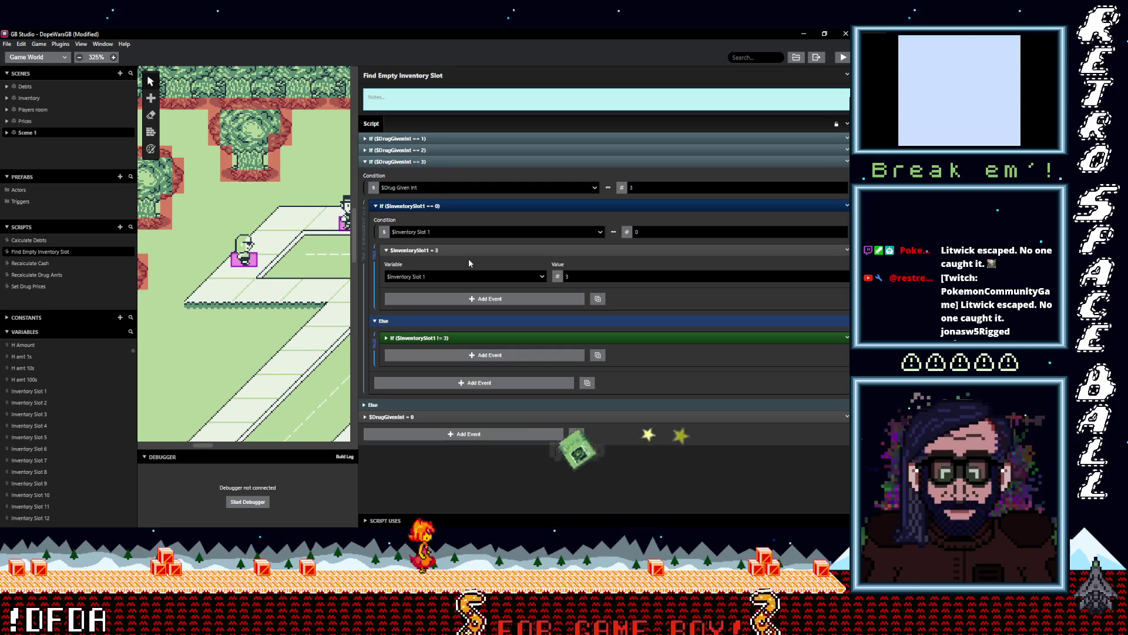
left_click(433, 163)
left_click(432, 150)
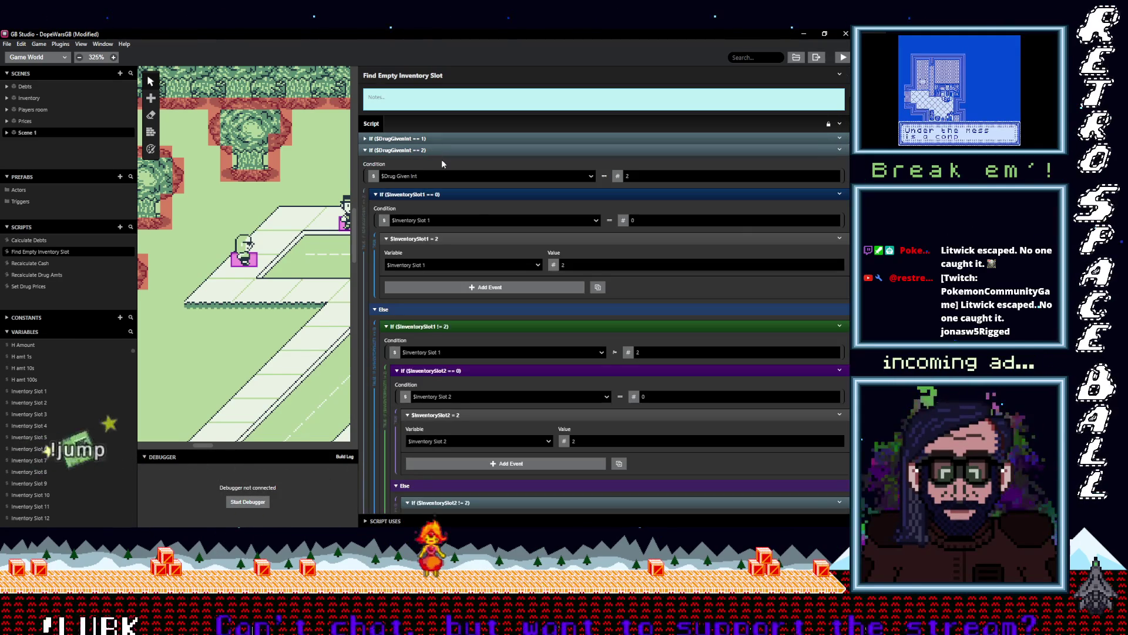
scroll(568, 261, "down", 7)
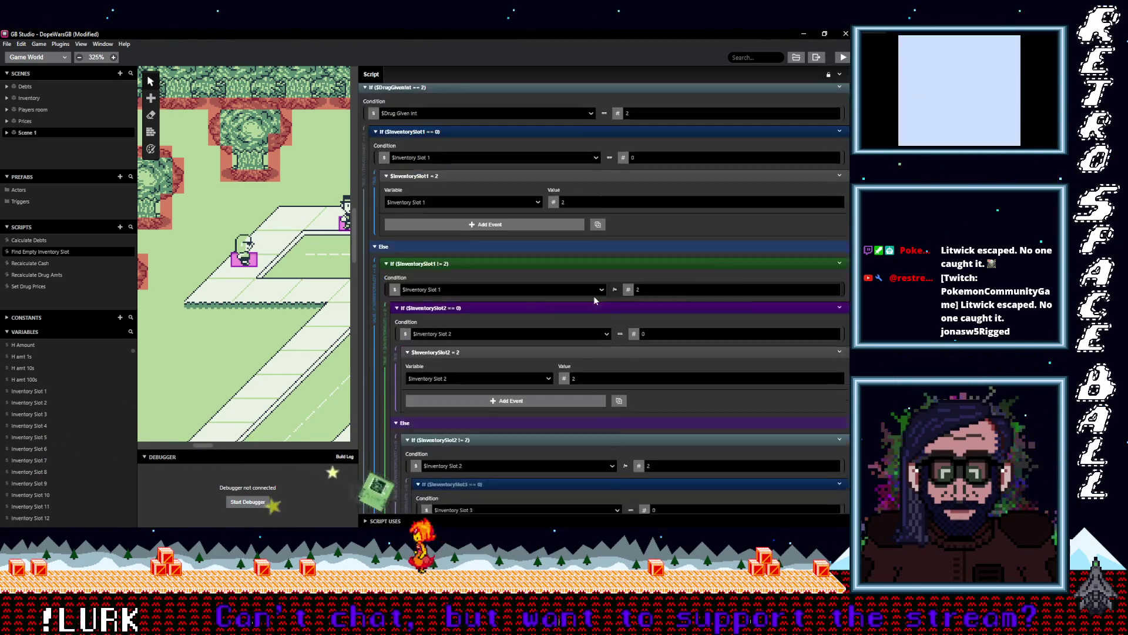
scroll(567, 296, "down", 7)
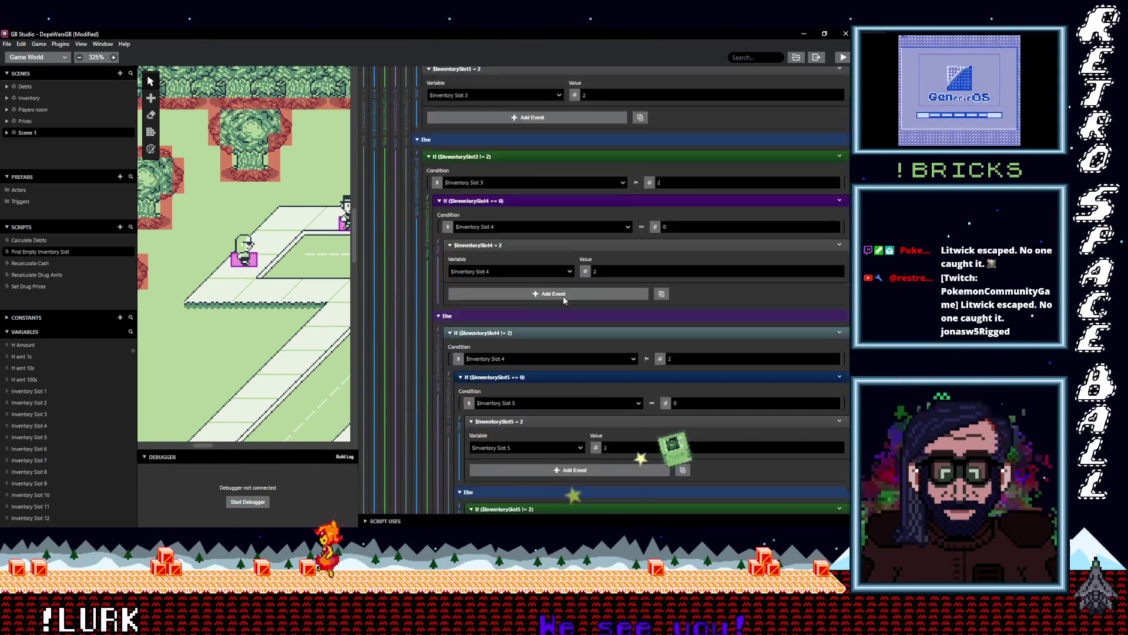
scroll(558, 298, "down", 7)
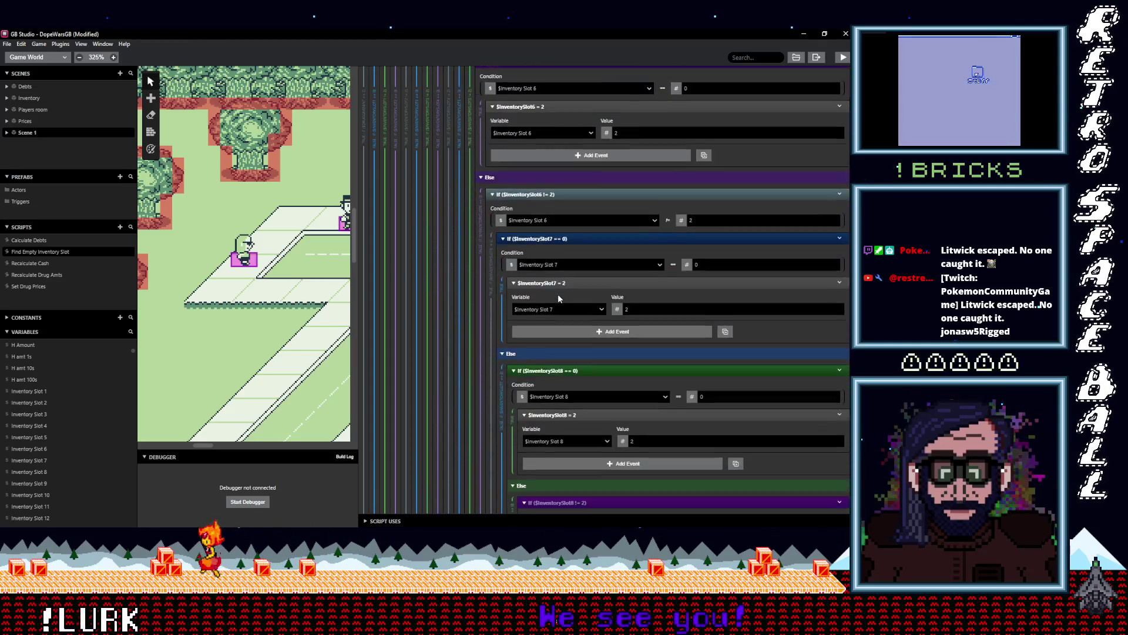
scroll(558, 297, "down", 7)
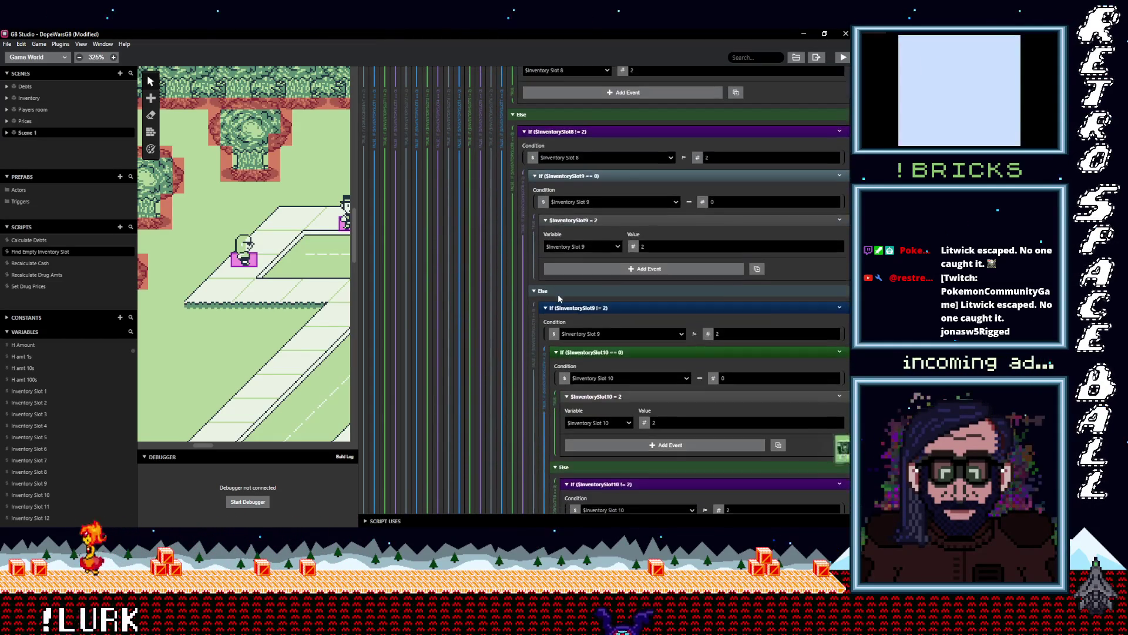
scroll(559, 294, "down", 5)
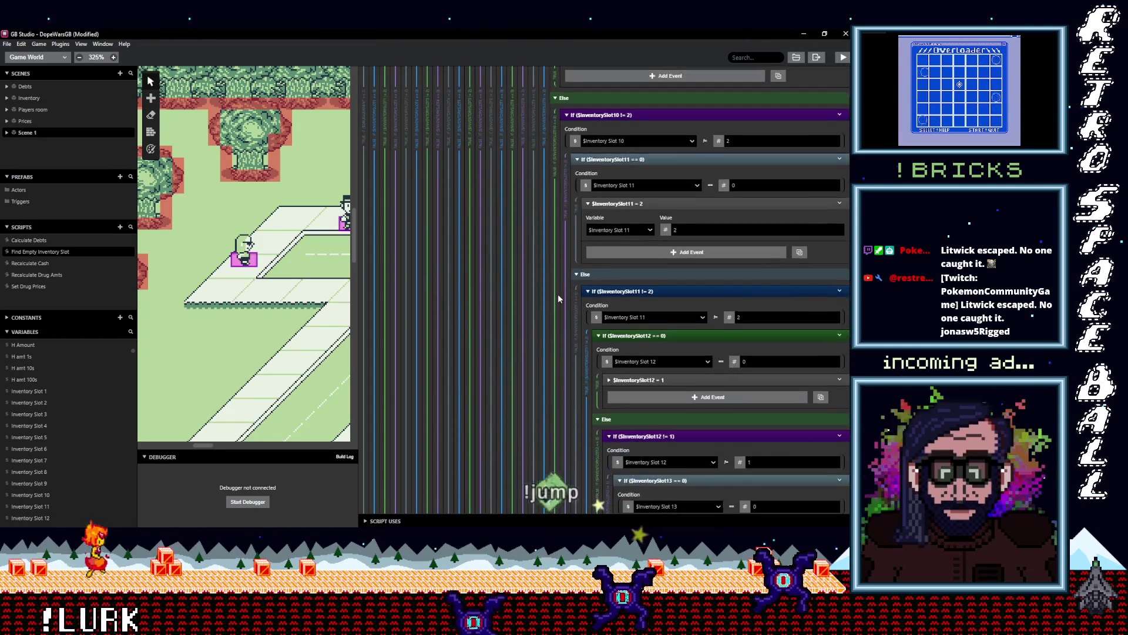
left_click(751, 278)
type("2")
- Save the project with Ctrl+S and widen the scene canvas
scroll(673, 310, "down", 3)
scroll(668, 309, "down", 6)
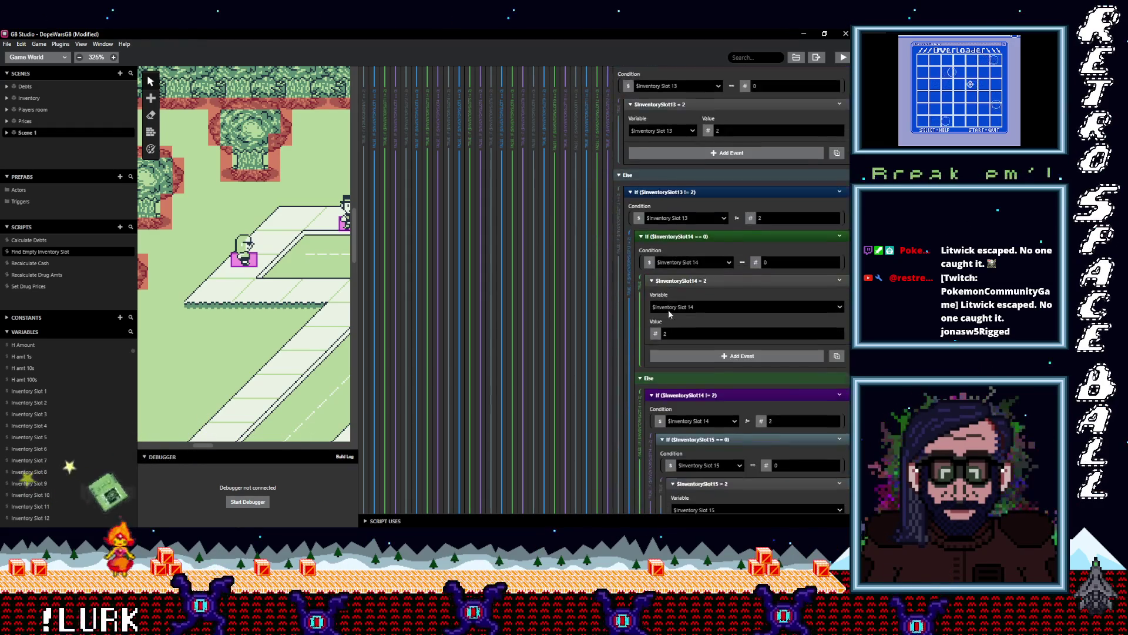
scroll(665, 309, "down", 3)
scroll(664, 309, "up", 3)
key("ctrl+s")
scroll(777, 270, "up", 15)
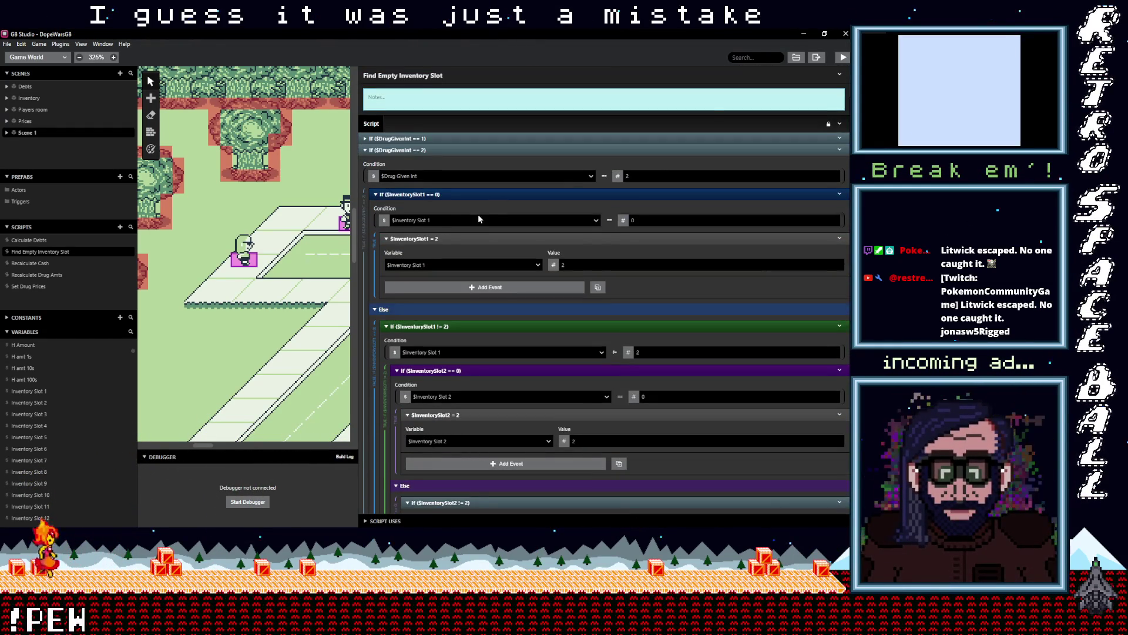
left_click_drag(356, 253, 534, 252)
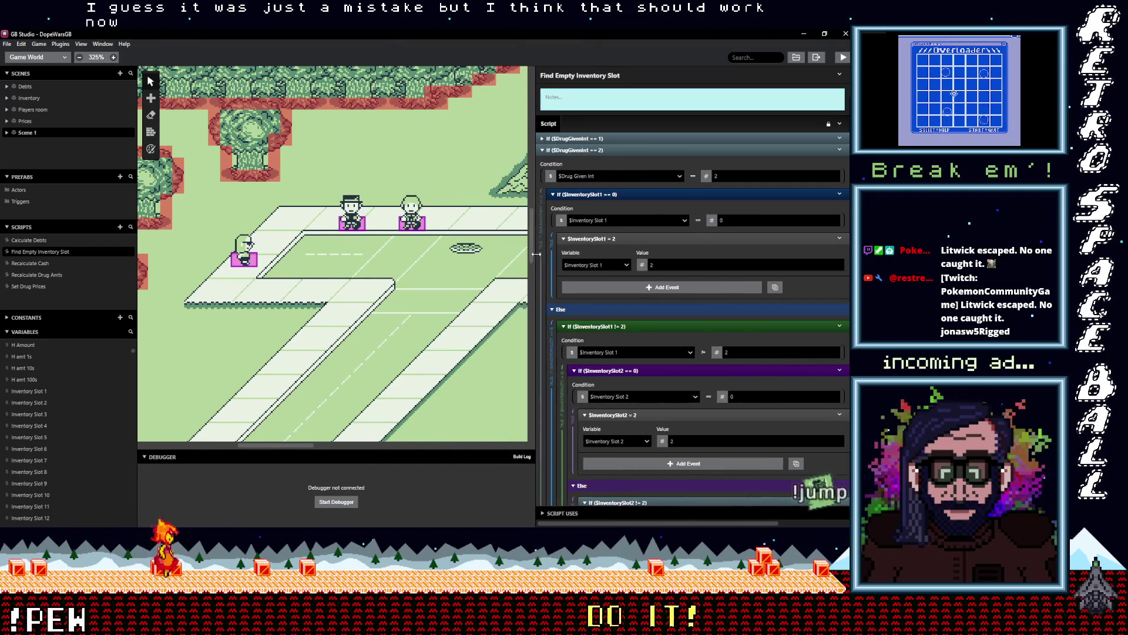
- Collapse the drug-2 branch of the inventory script and save the project
left_click(617, 149)
key("ctrl+s")
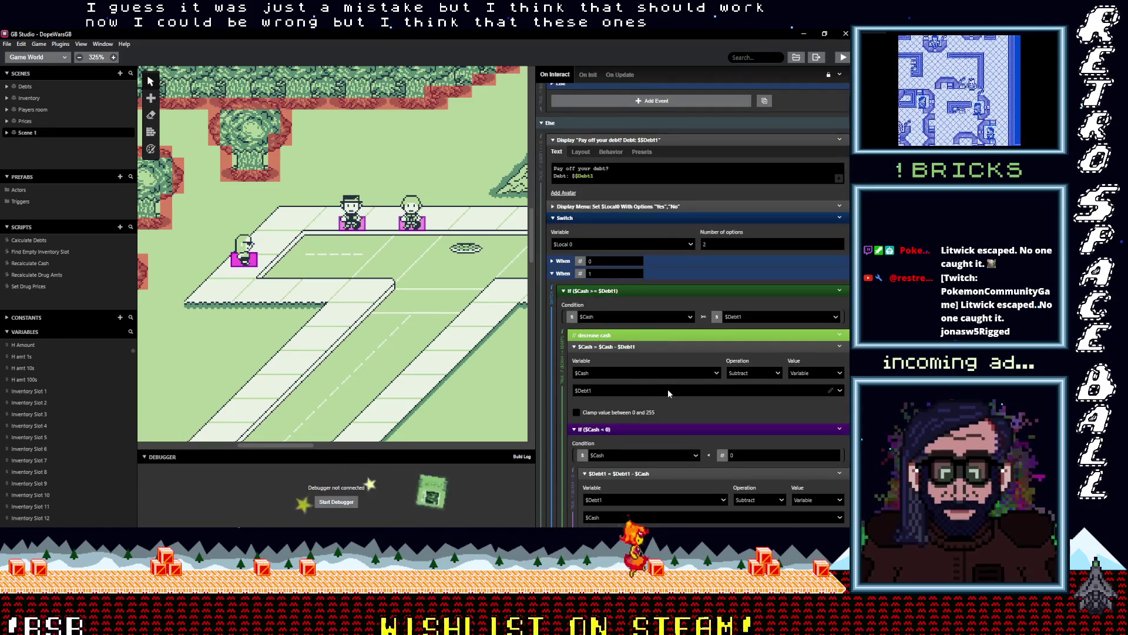
scroll(668, 389, "down", 5)
scroll(666, 391, "up", 6)
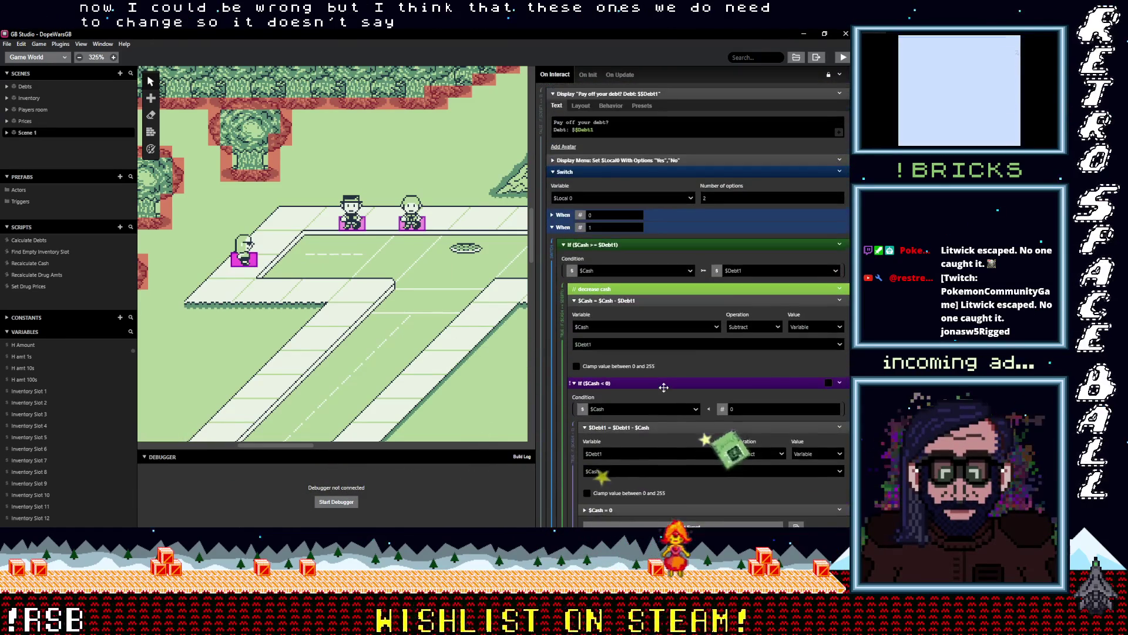
scroll(664, 391, "up", 5)
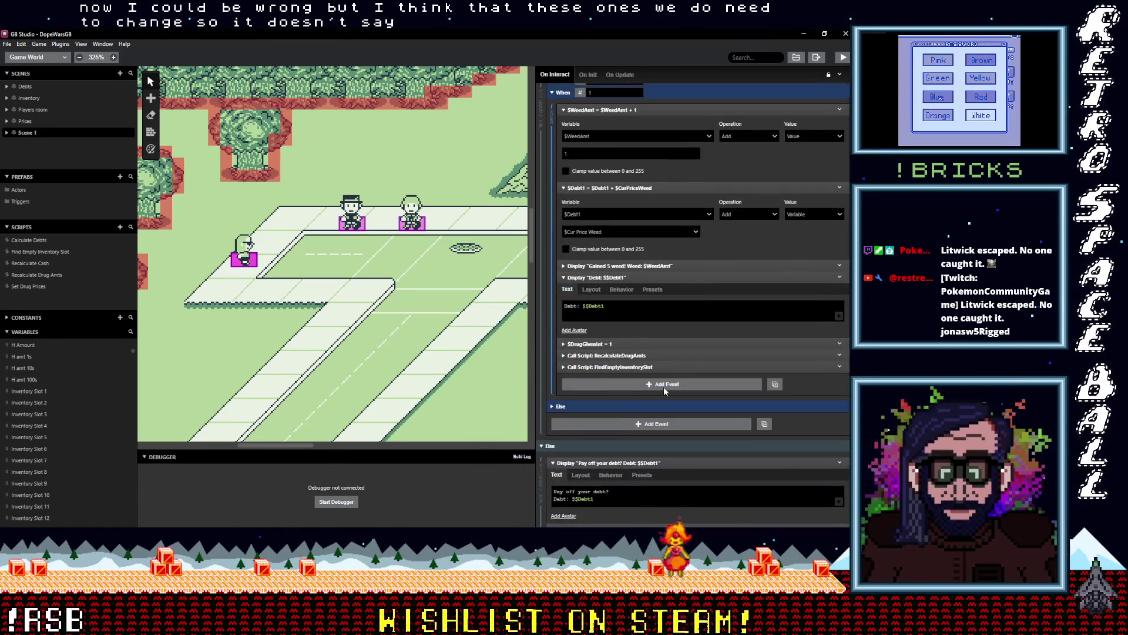
- Change the MDMA dealer's message from 'Gained 5 MDMA!' to 'Gained 1 MDMA!' and launch a playtest
left_click(647, 267)
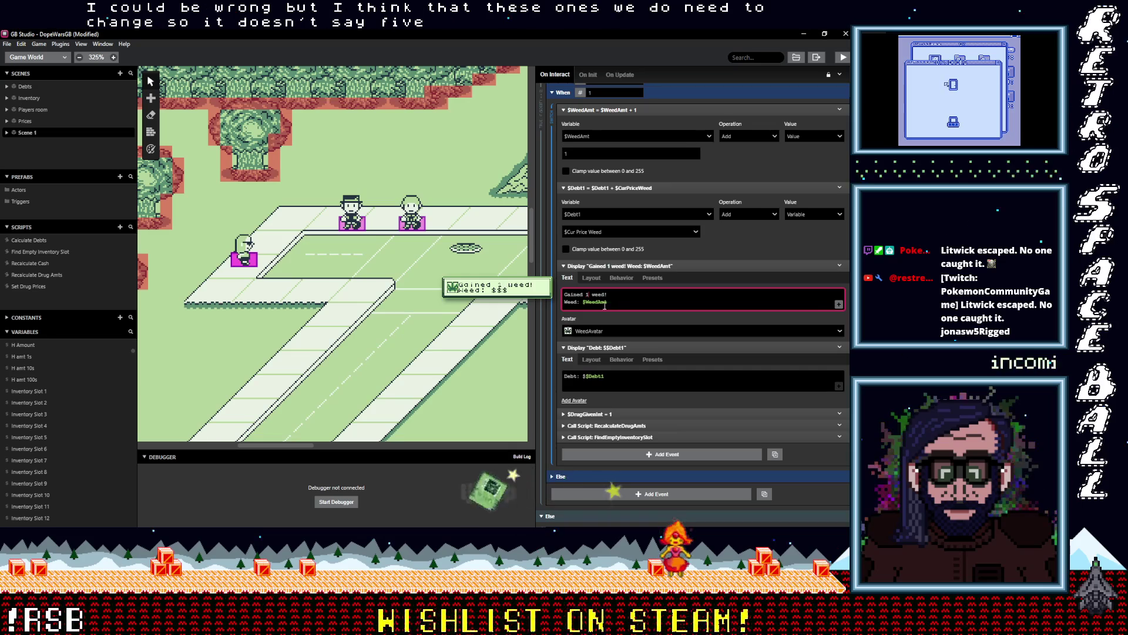
left_click(412, 219)
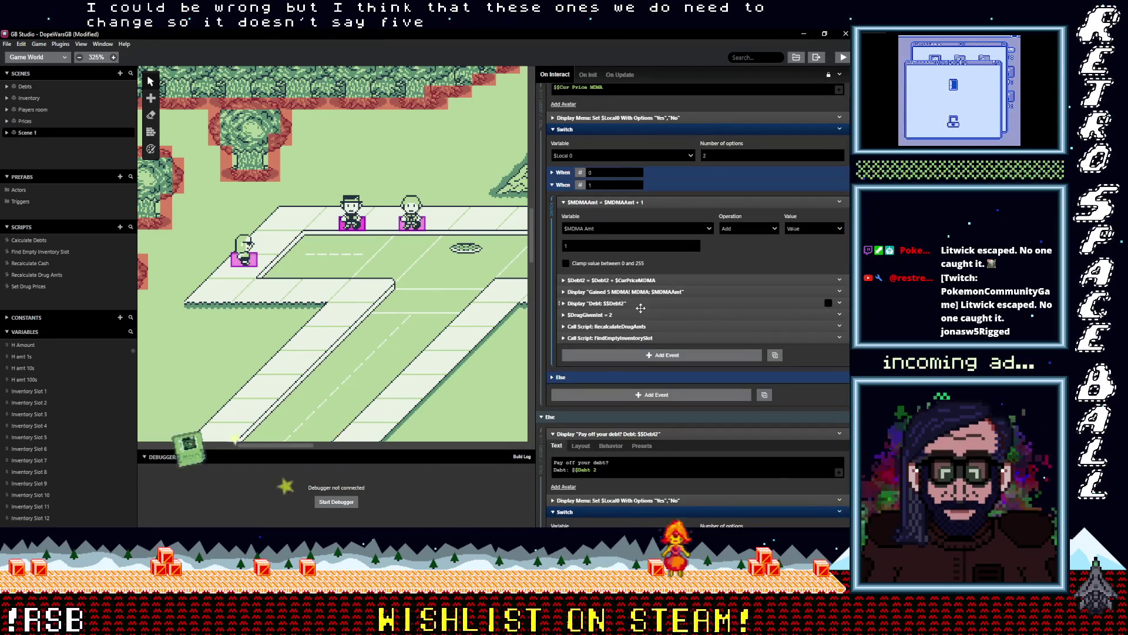
left_click(623, 291)
left_click(587, 321)
key("BackSpace")
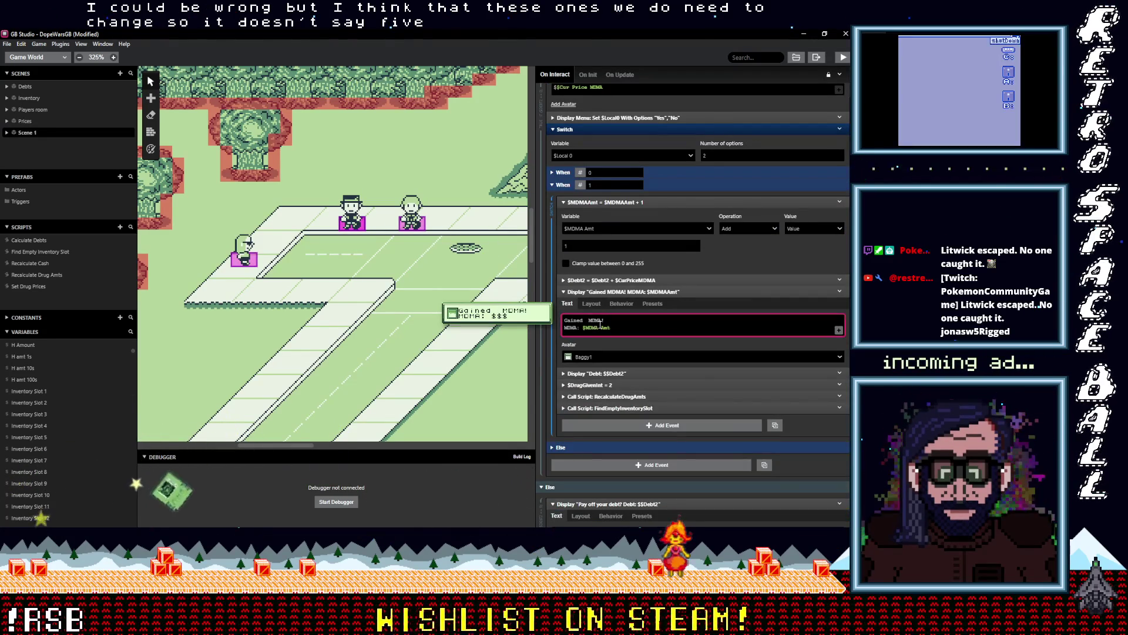
type("1")
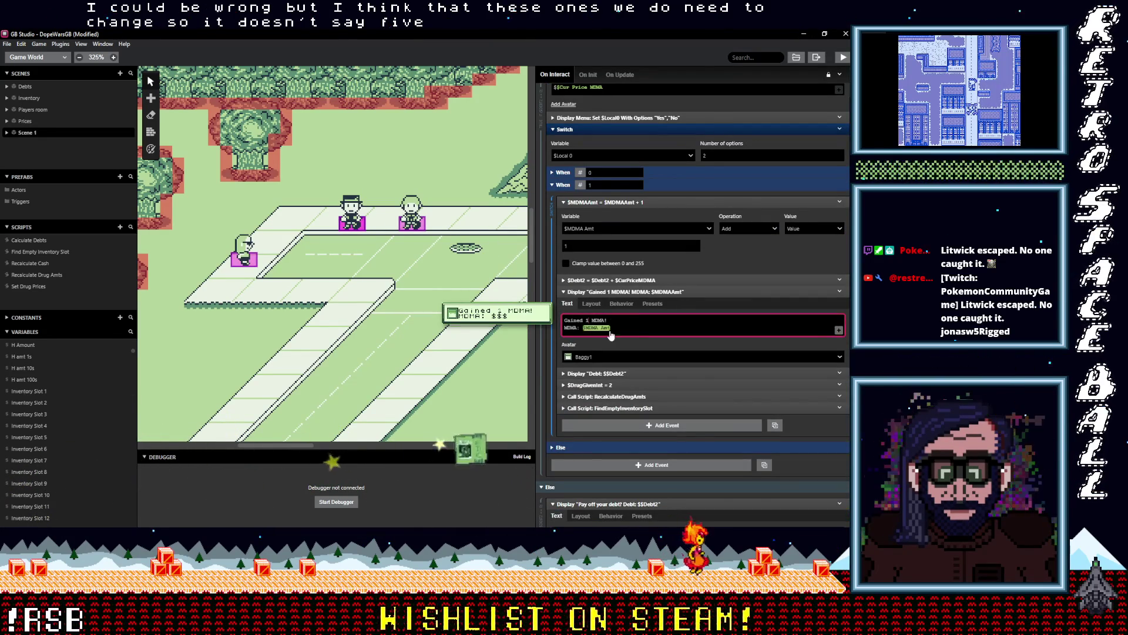
scroll(612, 335, "down", 10)
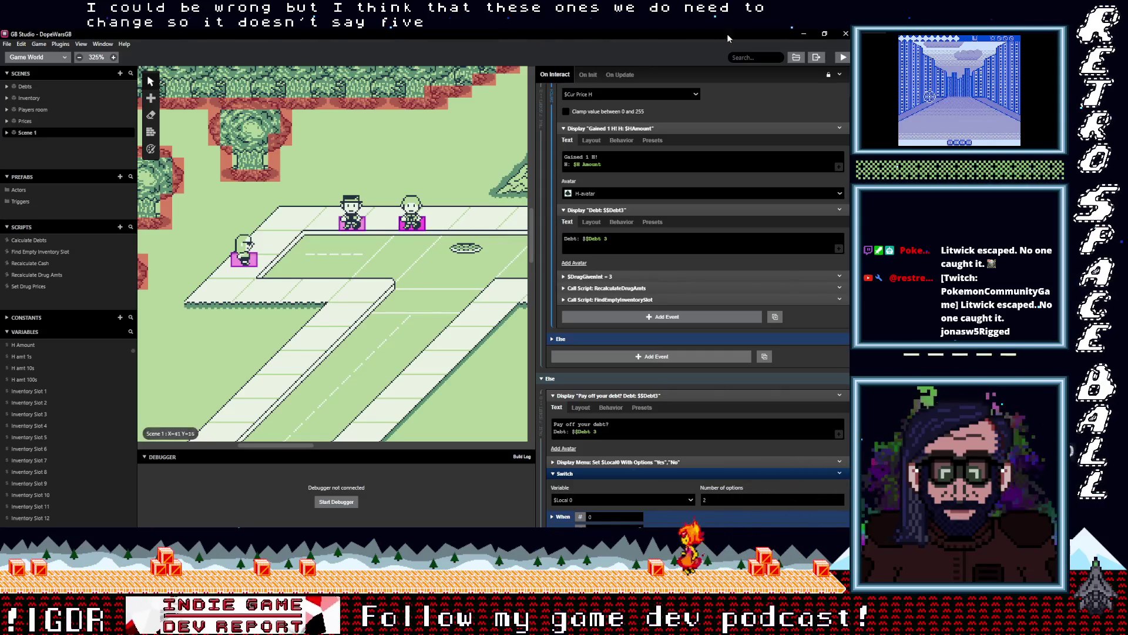
left_click_drag(534, 264, 676, 264)
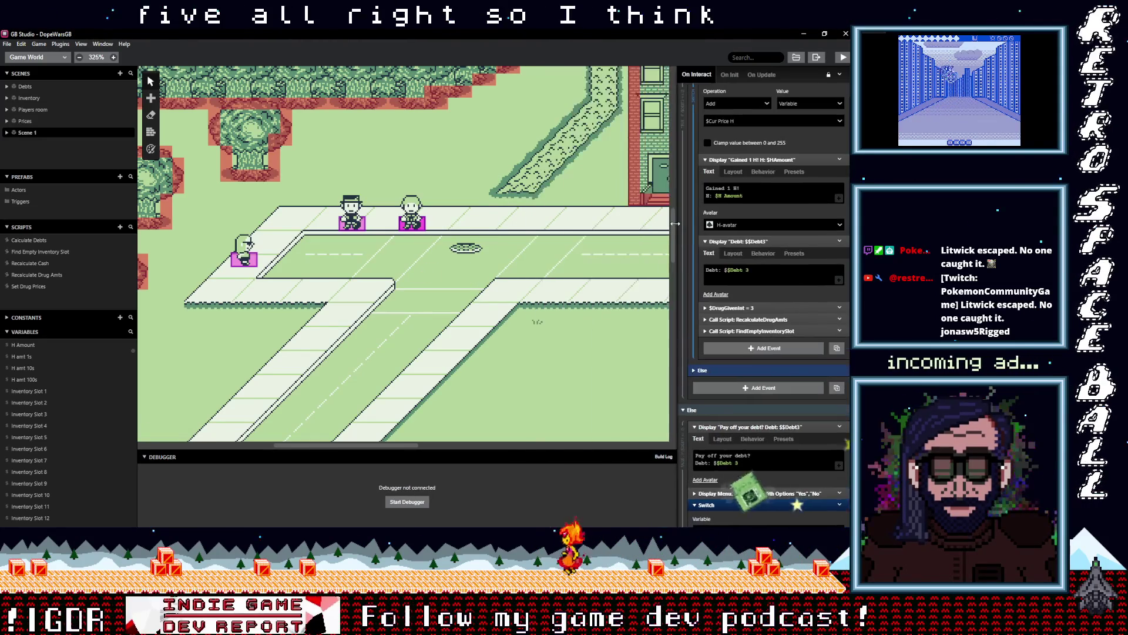
left_click(842, 57)
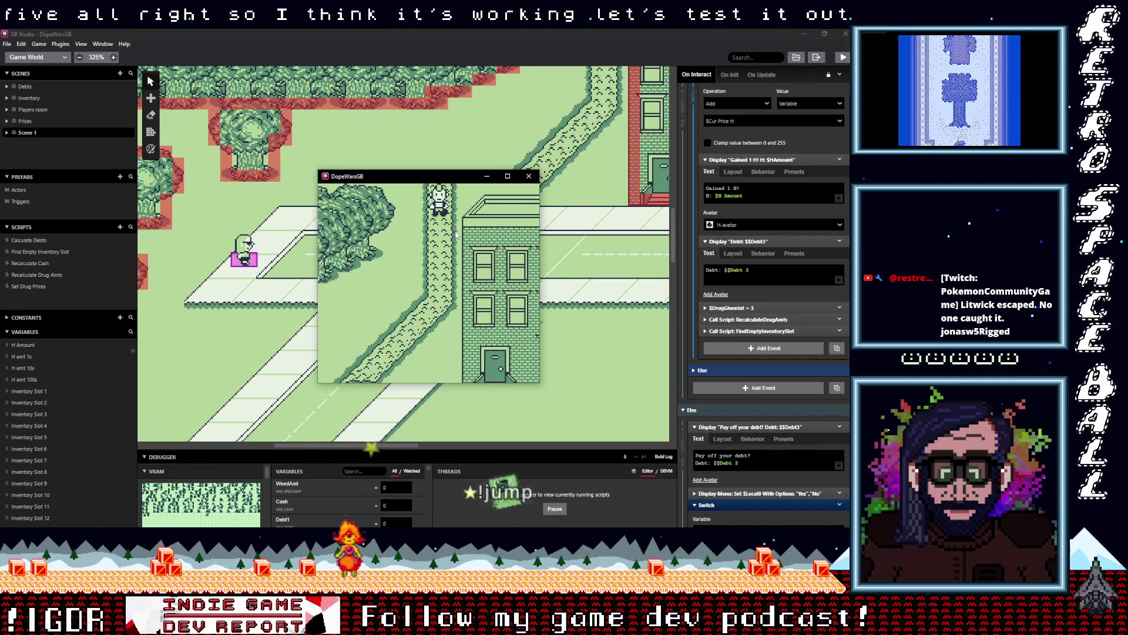
- Walk to the H dealer and accept the H, dismissing the gain and debt messages
key("Down")
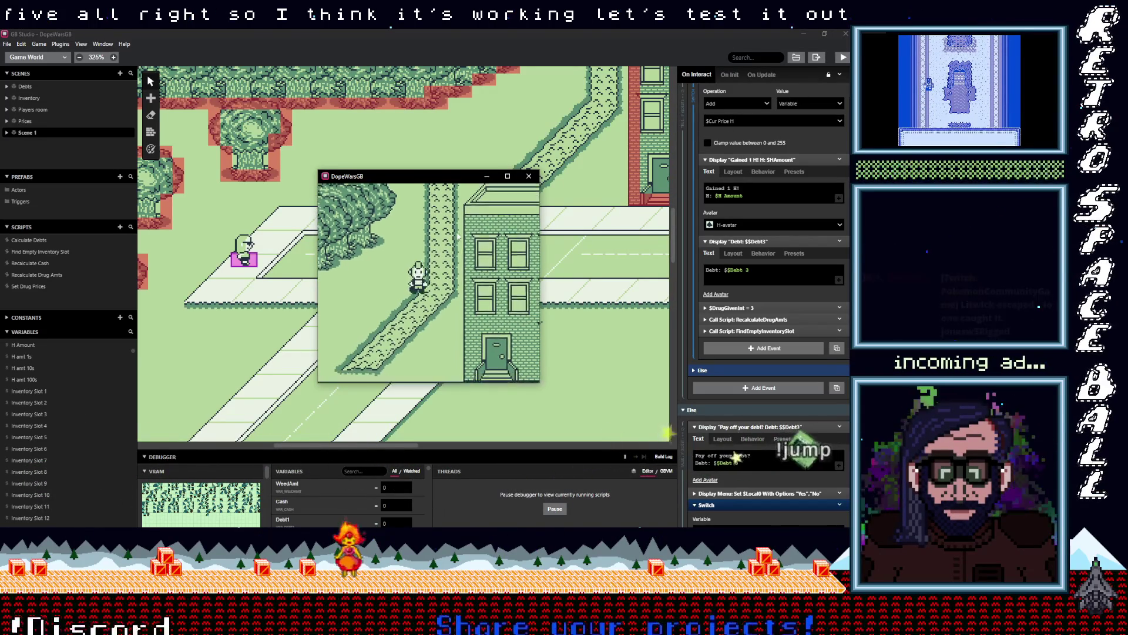
key("Left")
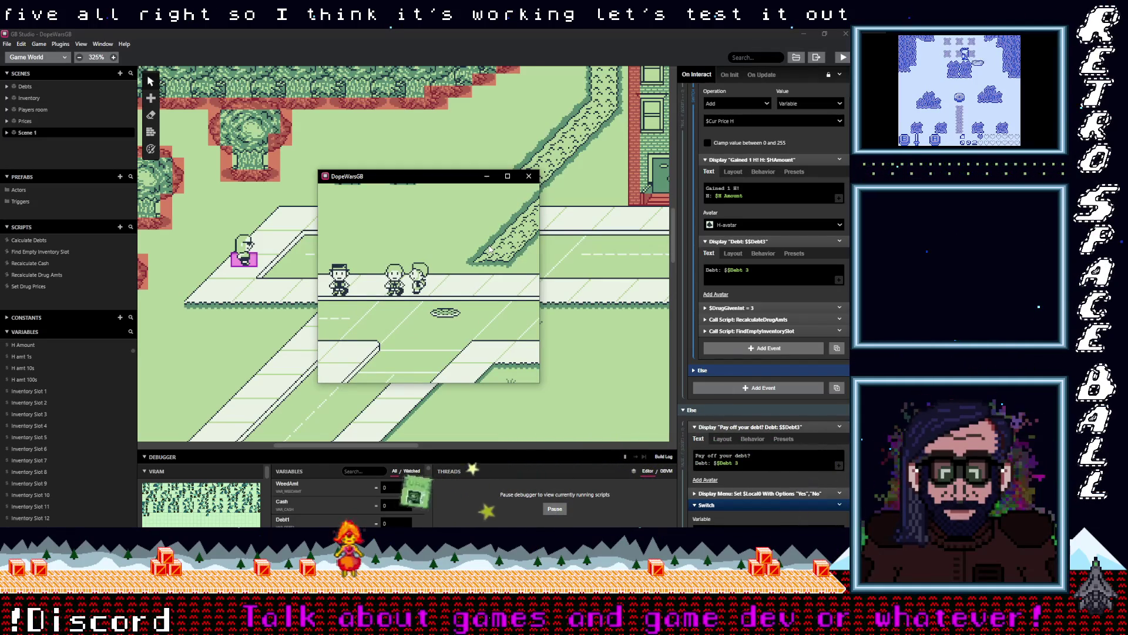
key("z")
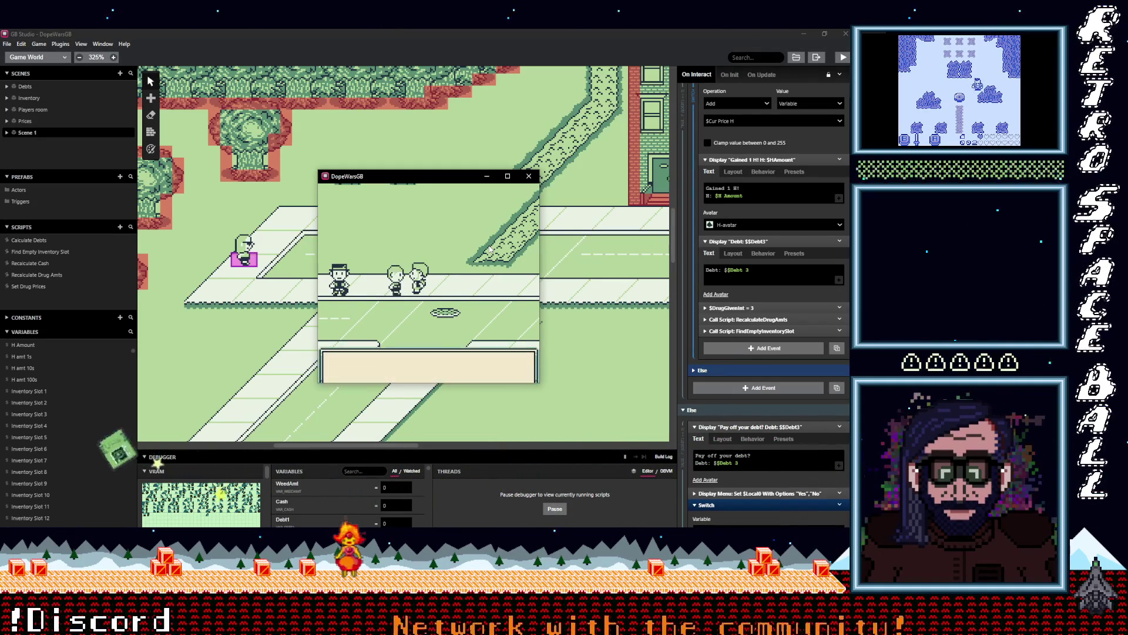
key("z")
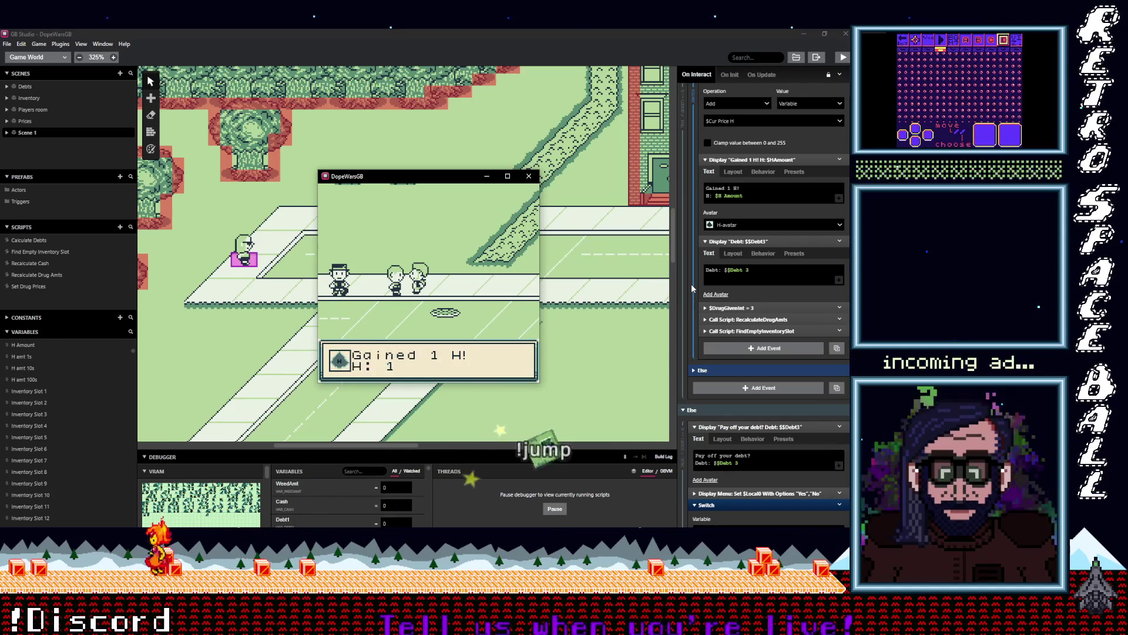
key("z")
key("z")
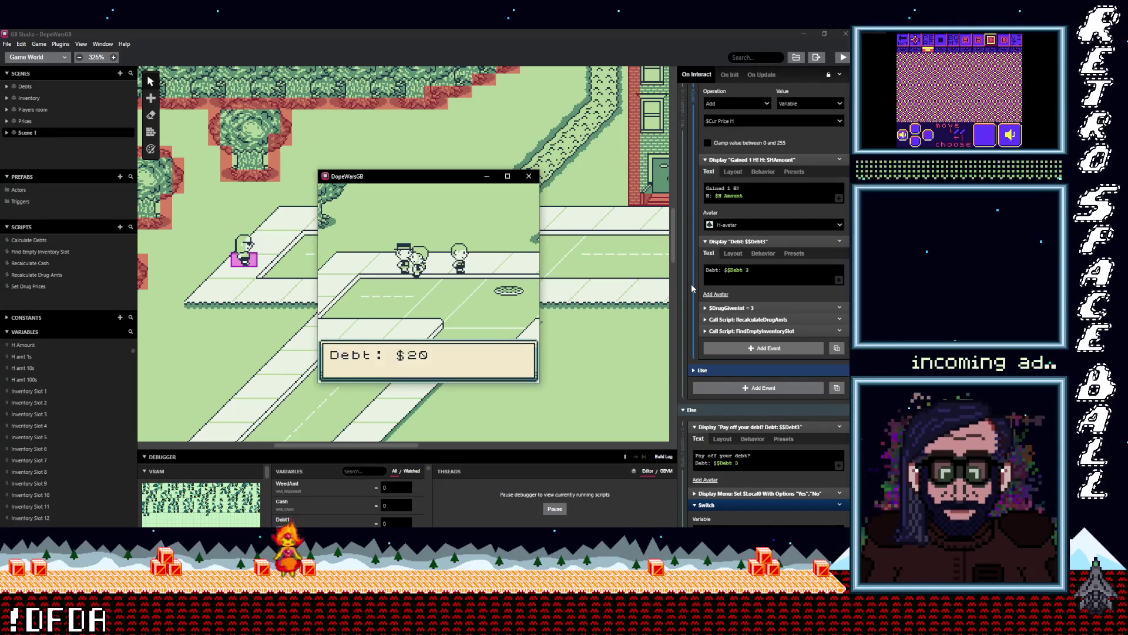
key("z")
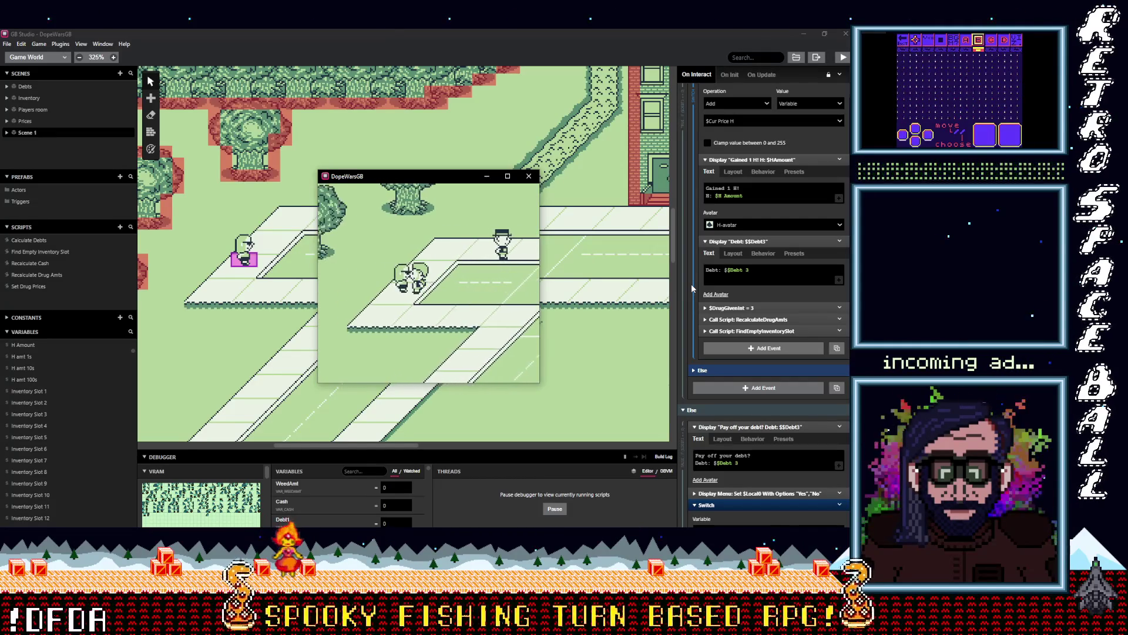
- Buy weed from the weed dealer, open the Inventory screen, and enlarge the debugger panel
key("z")
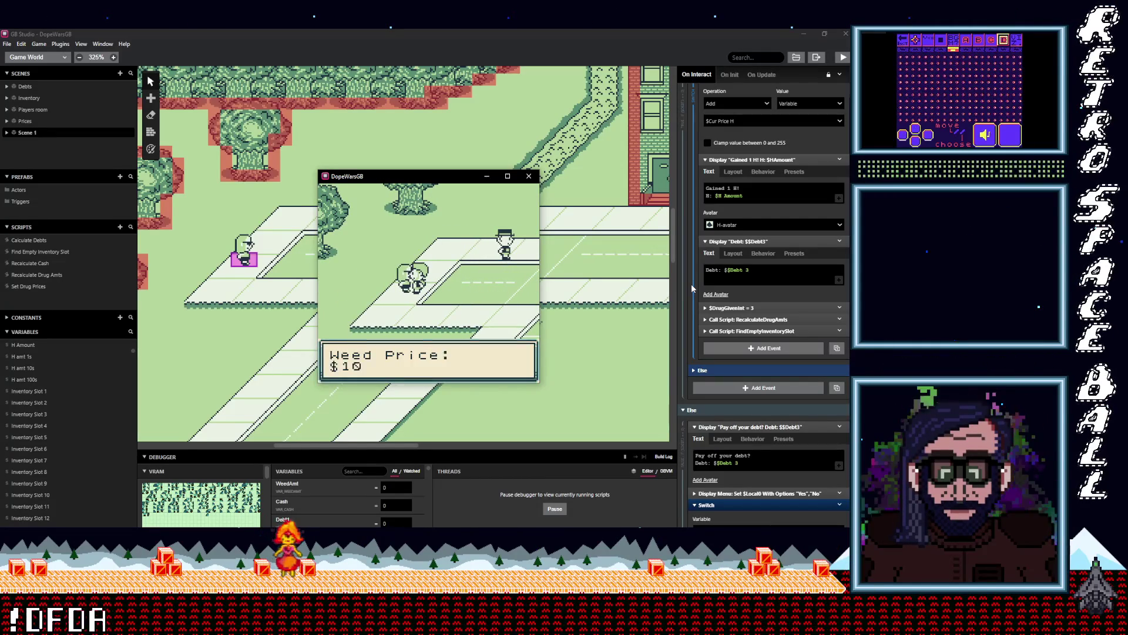
key("z")
key("z")
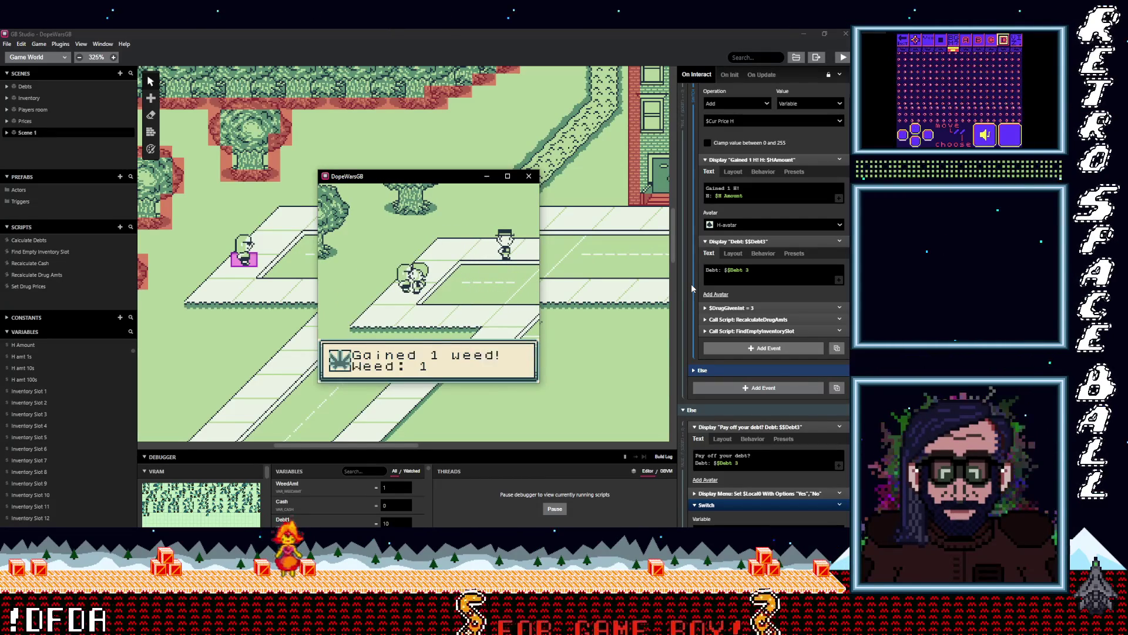
key("z")
key("z")
key("Right")
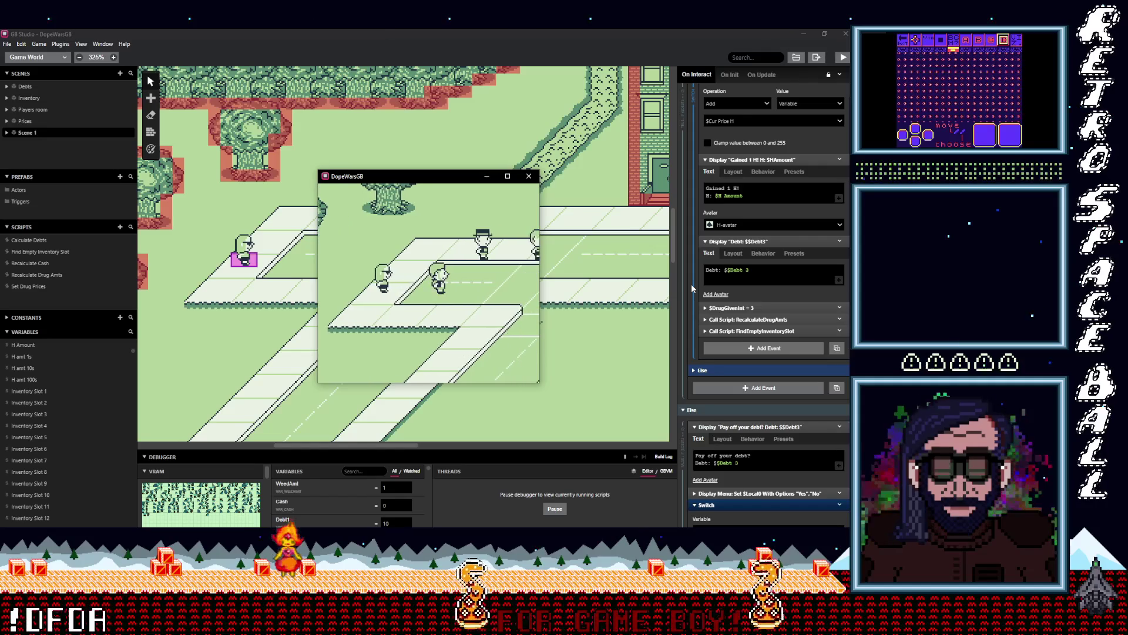
key("Return")
key("z")
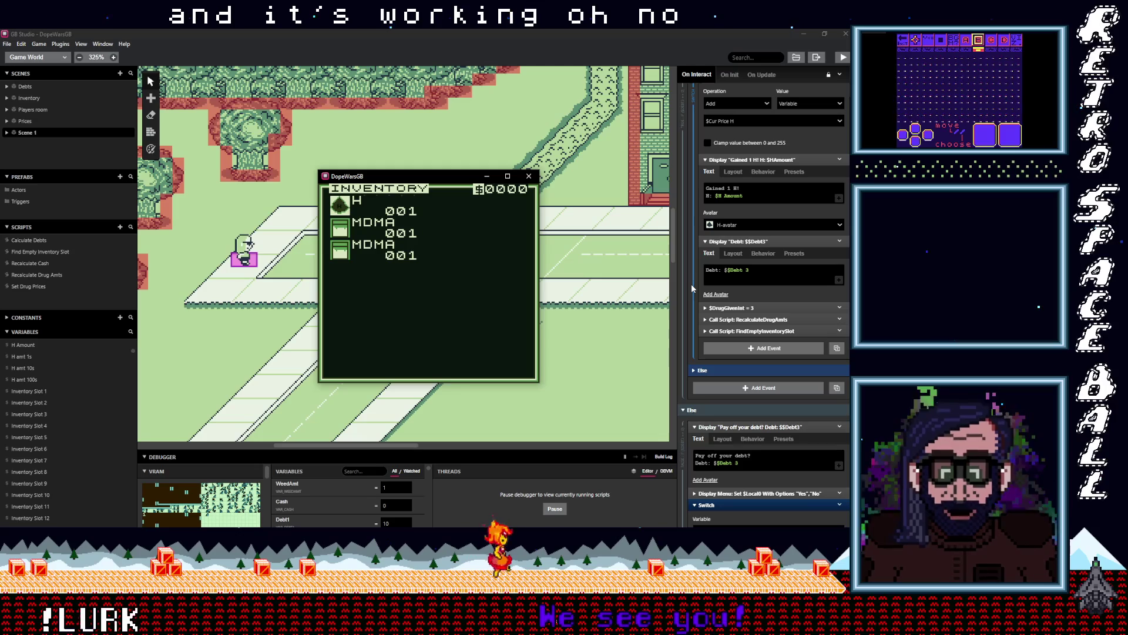
left_click_drag(377, 448, 369, 242)
mouse_move(375, 176)
left_mouse_down()
mouse_move(615, 124)
mouse_move(525, 106)
left_mouse_up()
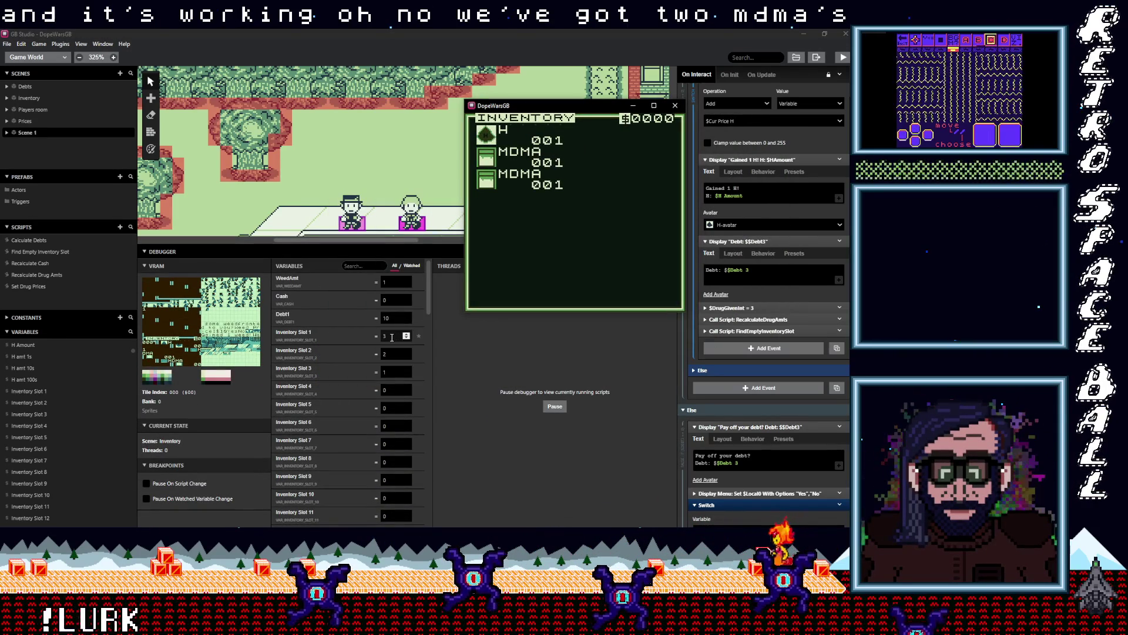
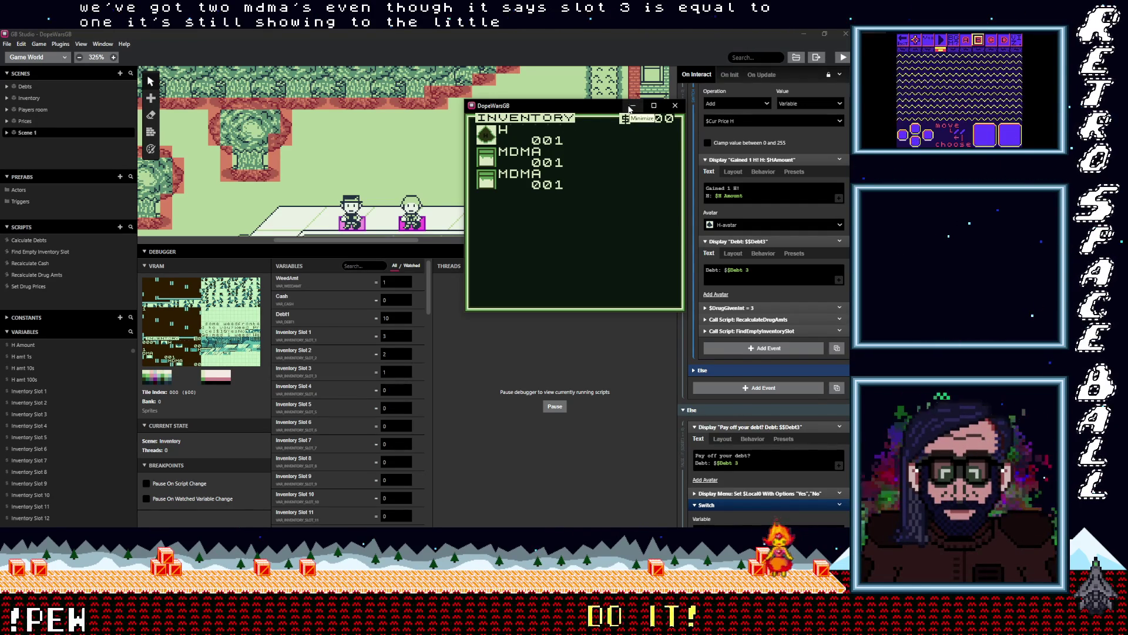
- Close the playtest game window and open the Find Empty Inventory Slot script
left_click_drag(437, 243, 438, 382)
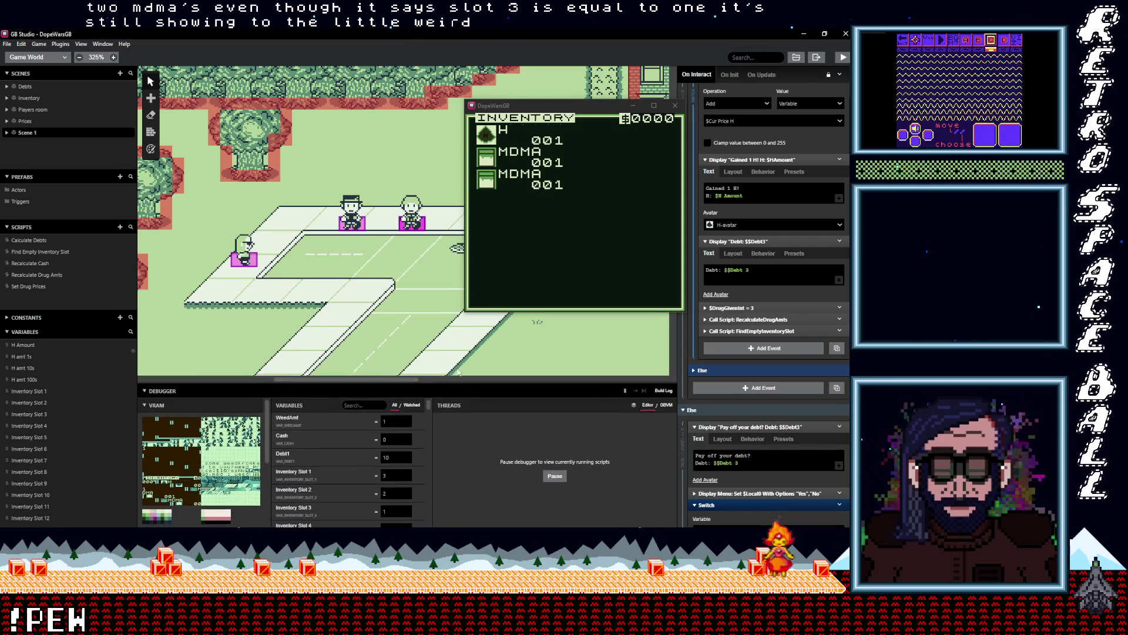
left_click(676, 106)
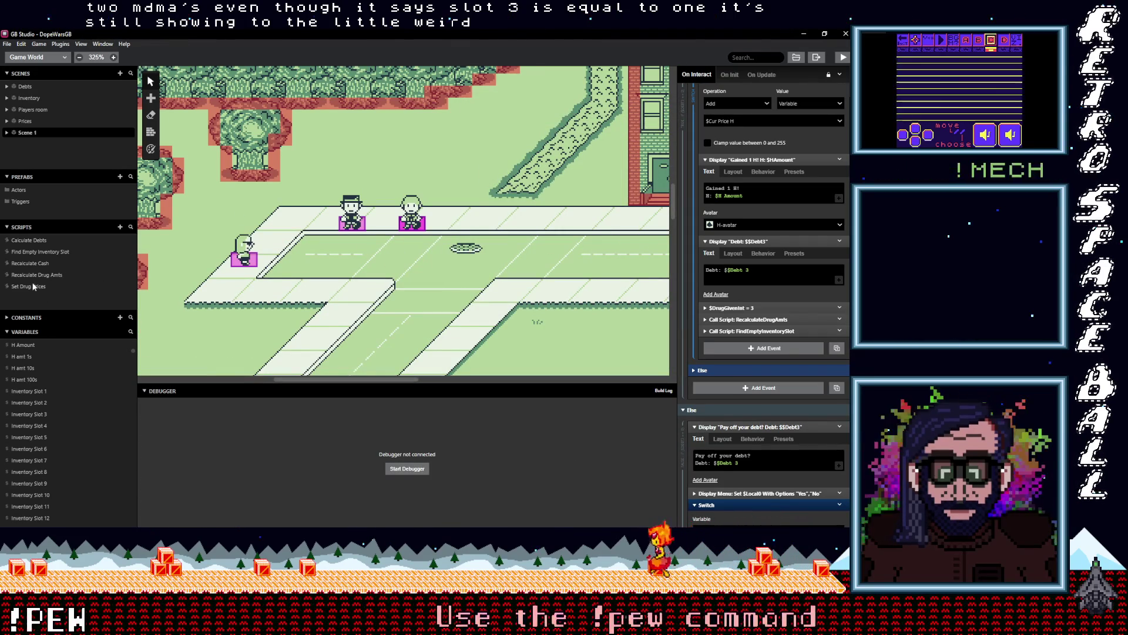
left_click(37, 252)
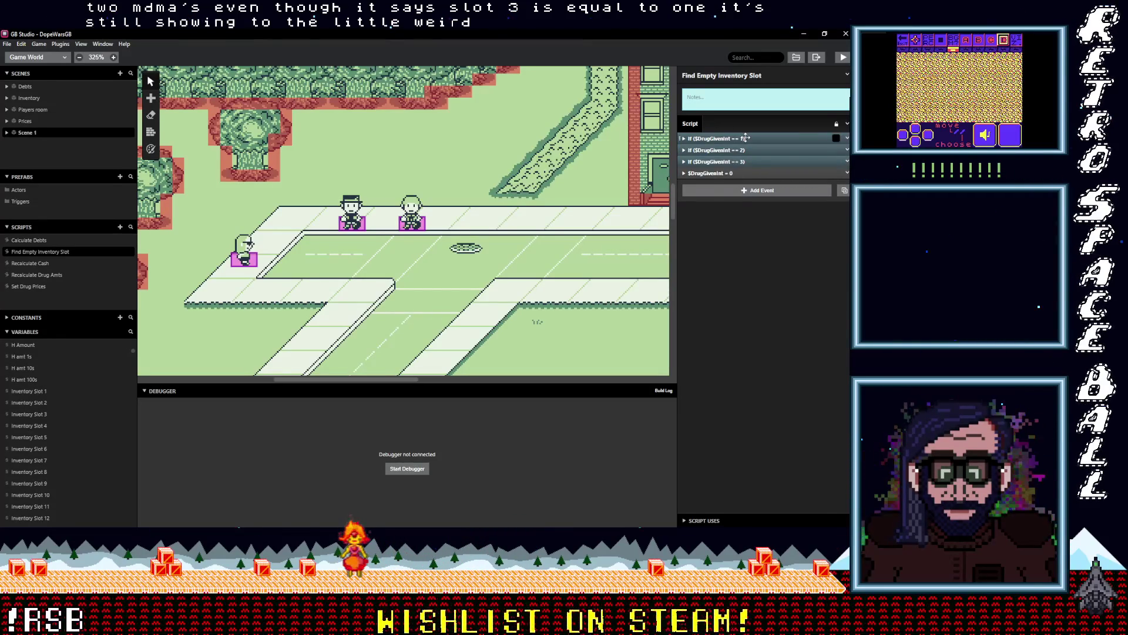
- Expand the $DrugGivenInt == 1 branch, widen the script editor, and scroll through its slot checks
left_click(745, 137)
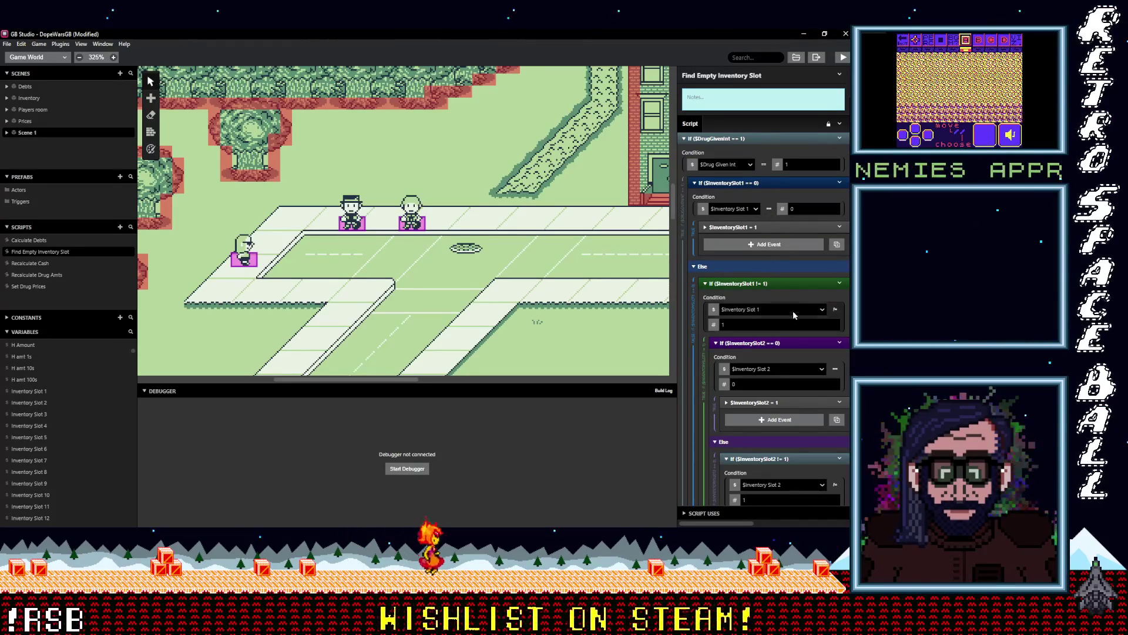
scroll(793, 341, "down", 5)
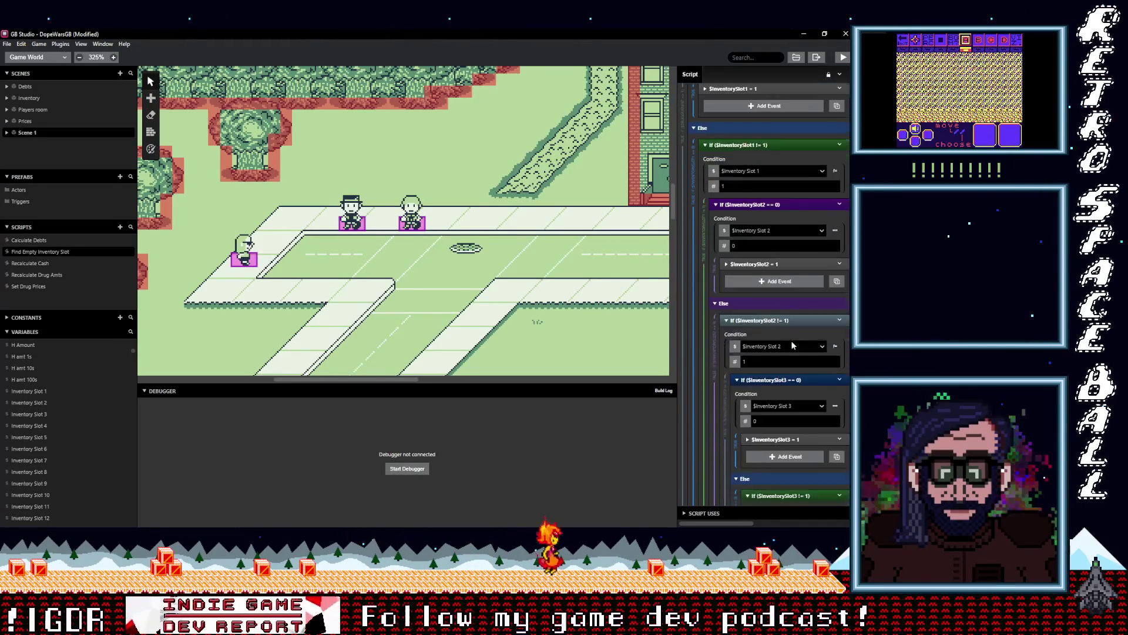
scroll(810, 345, "down", 1)
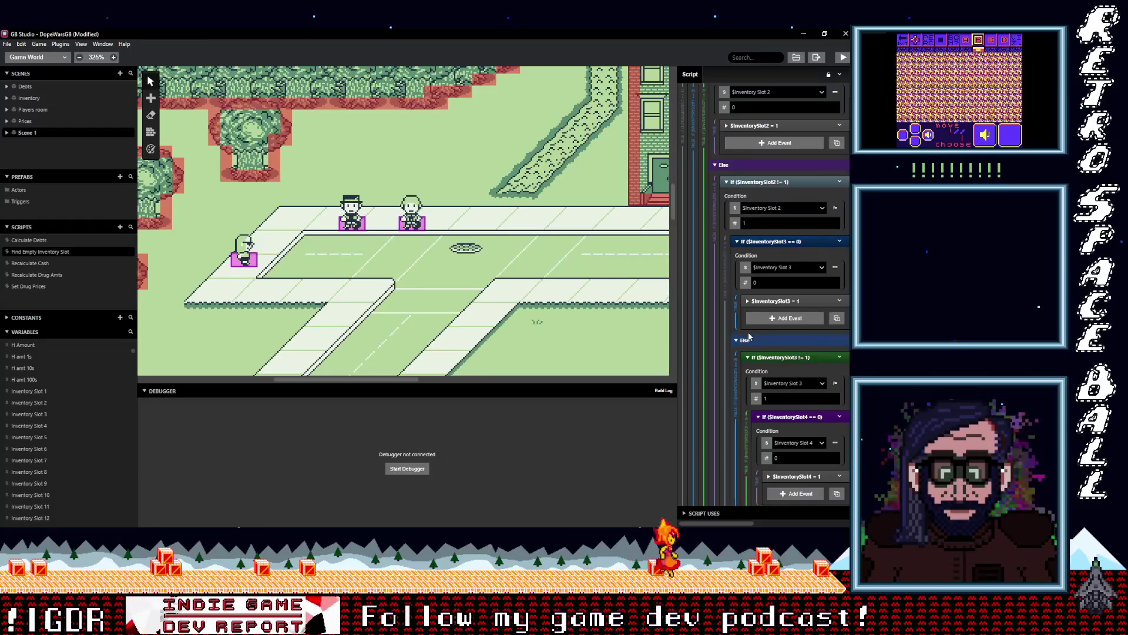
scroll(745, 338, "down", 1)
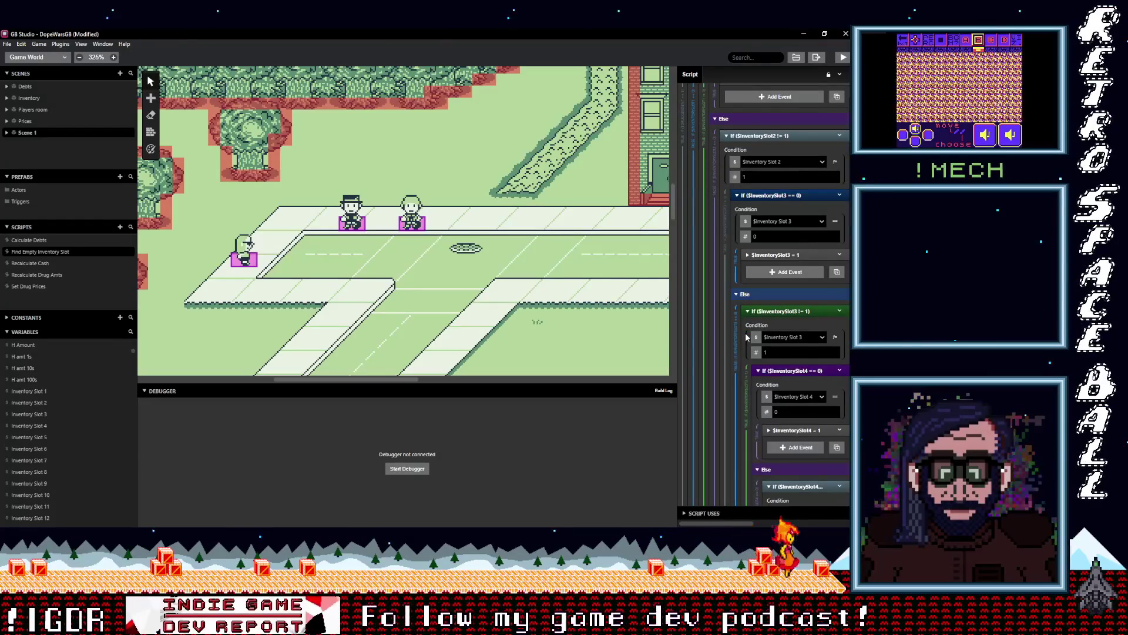
scroll(745, 334, "down", 1)
left_click_drag(676, 333, 446, 313)
scroll(535, 339, "down", 6)
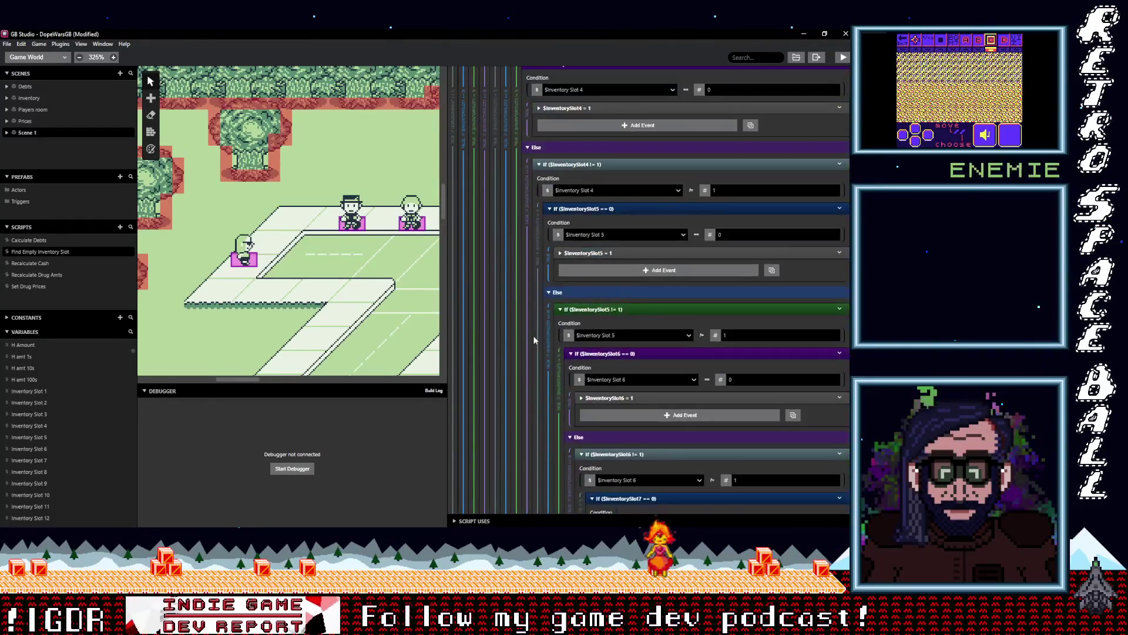
scroll(535, 339, "down", 1)
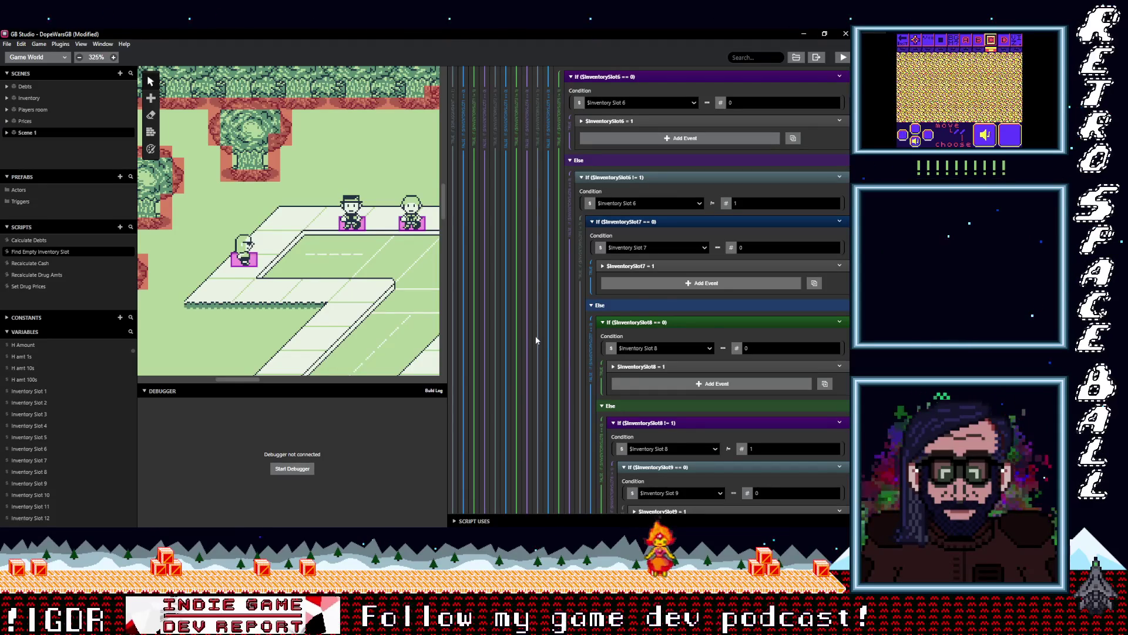
- Inspect the InventorySlot8 = 1 event, then collapse the InventorySlot2 != 1 block and DrugGivenInt == 1 branch
left_click(680, 367)
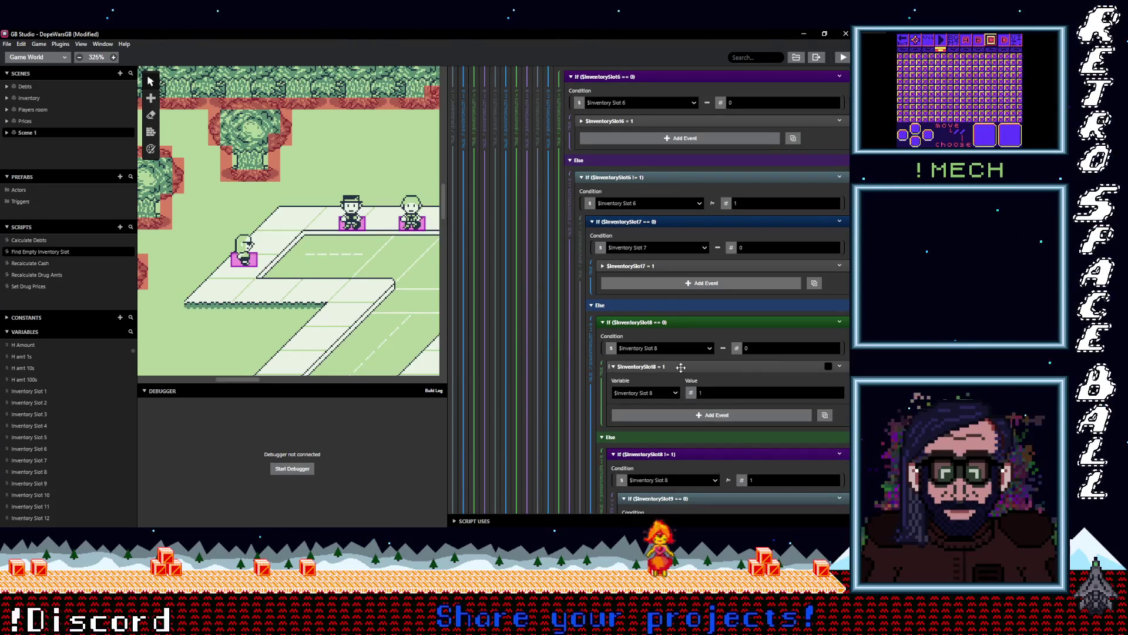
left_click(681, 368)
scroll(696, 368, "down", 5)
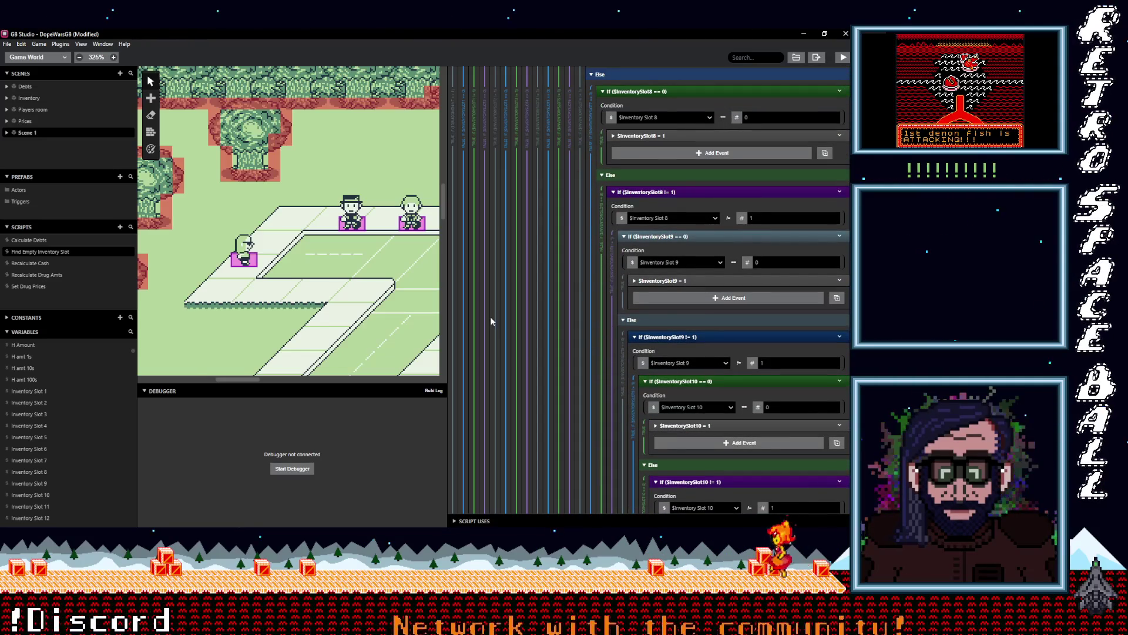
scroll(662, 372, "up", 6)
scroll(661, 372, "up", 8)
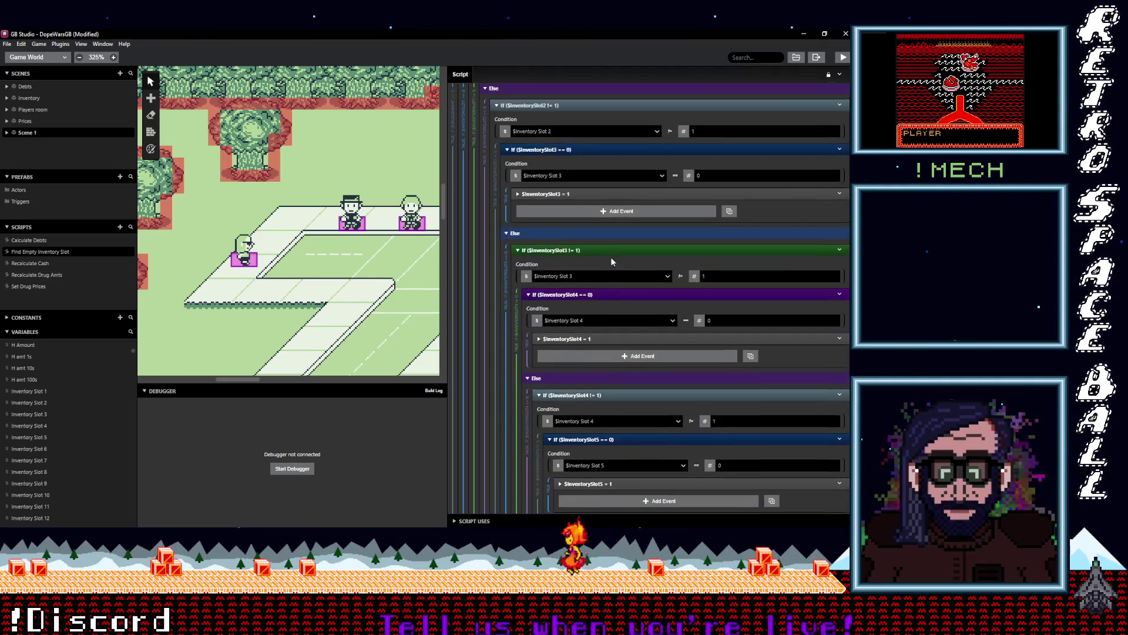
left_click(598, 109)
scroll(605, 284, "up", 3)
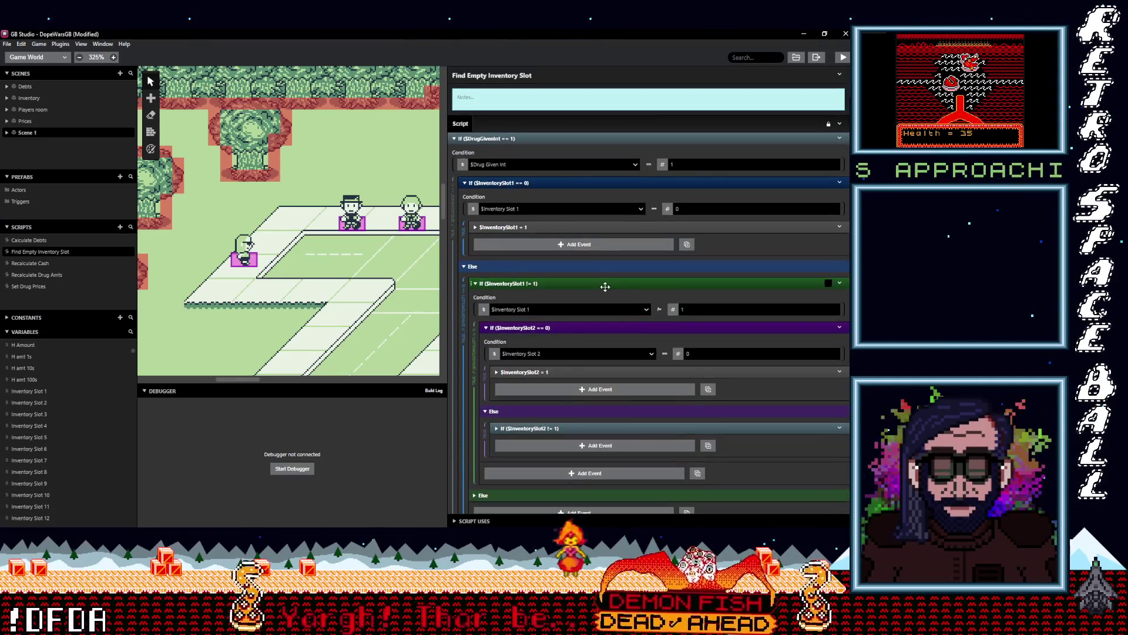
left_click(561, 138)
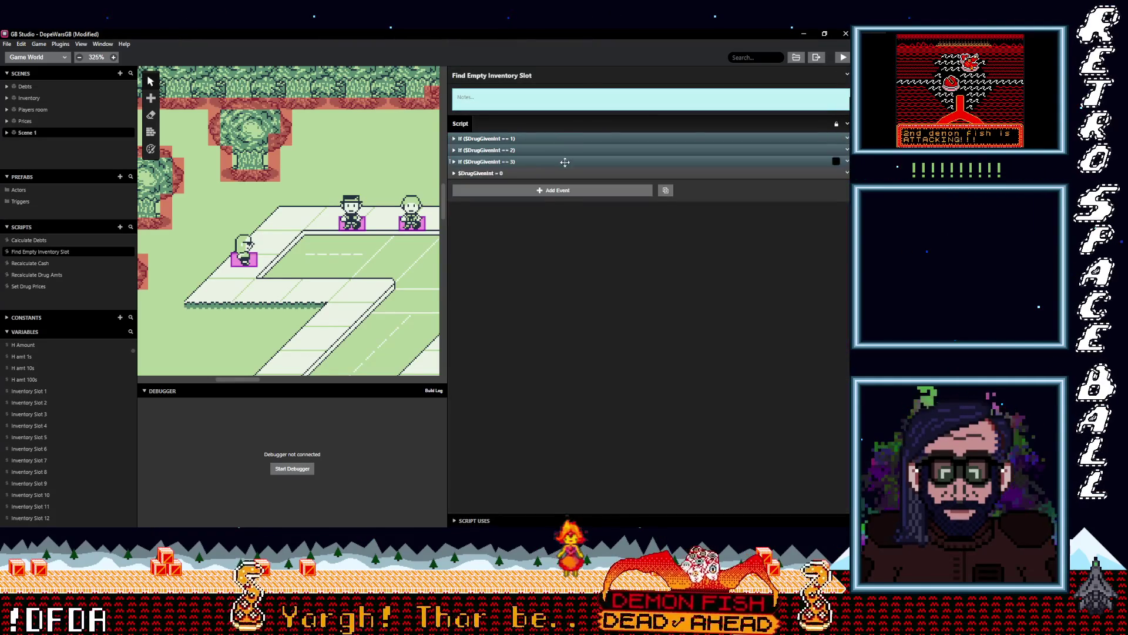
- Expand the $DrugGivenInt == 3 branch and its $InventorySlot1 != 3 check, scrolling through the nested slot checks
left_click(550, 162)
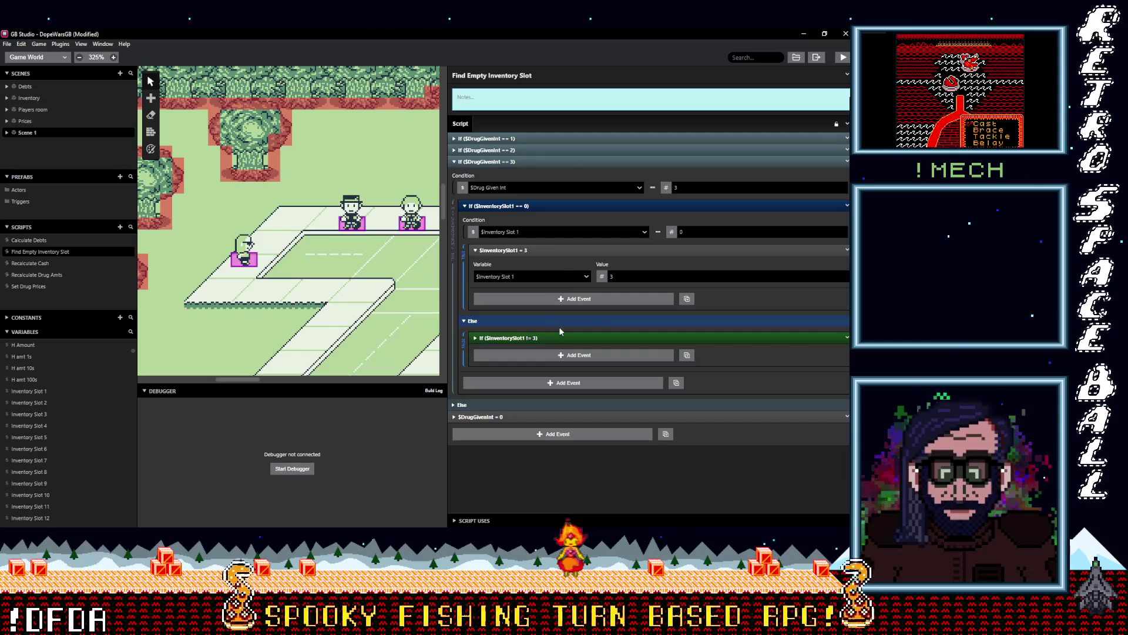
left_click(566, 336)
scroll(594, 337, "down", 3)
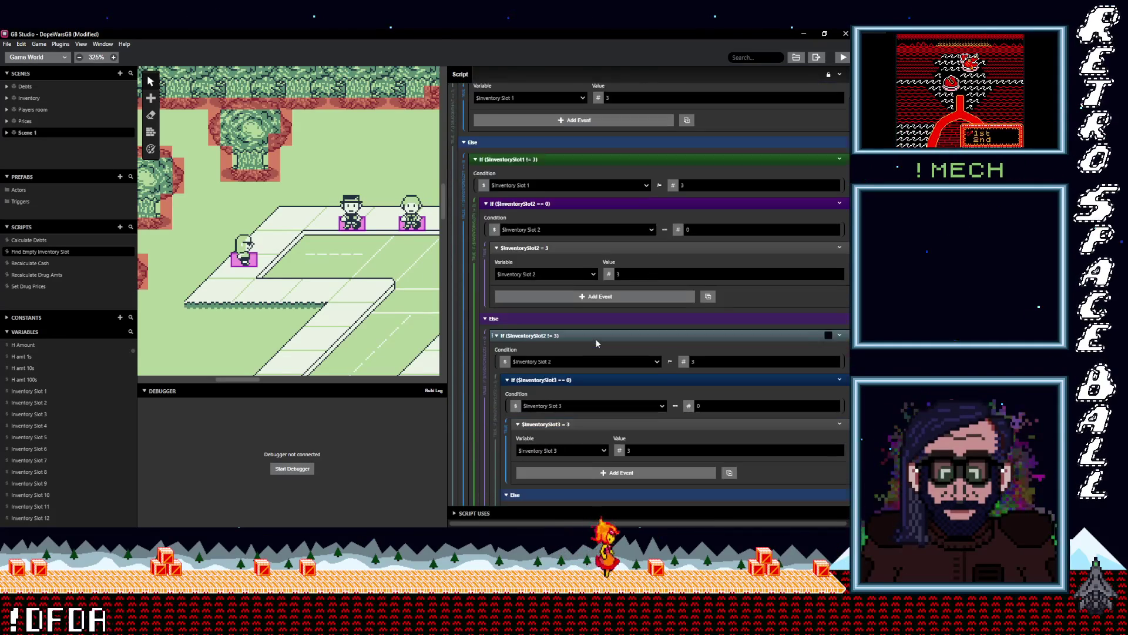
scroll(594, 333, "down", 3)
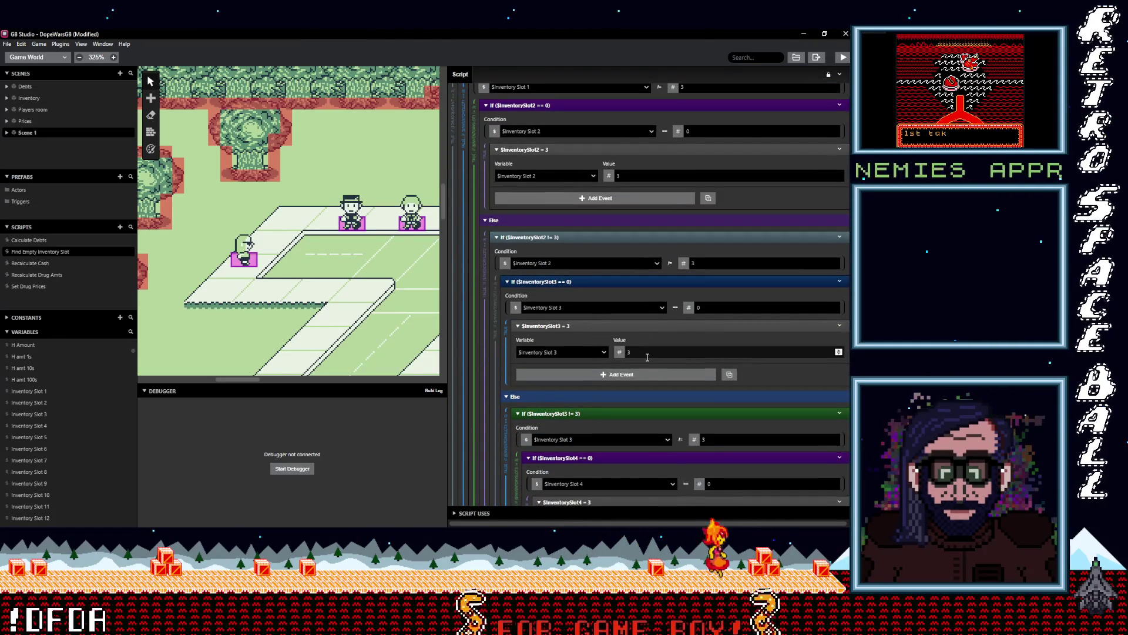
scroll(711, 375, "down", 4)
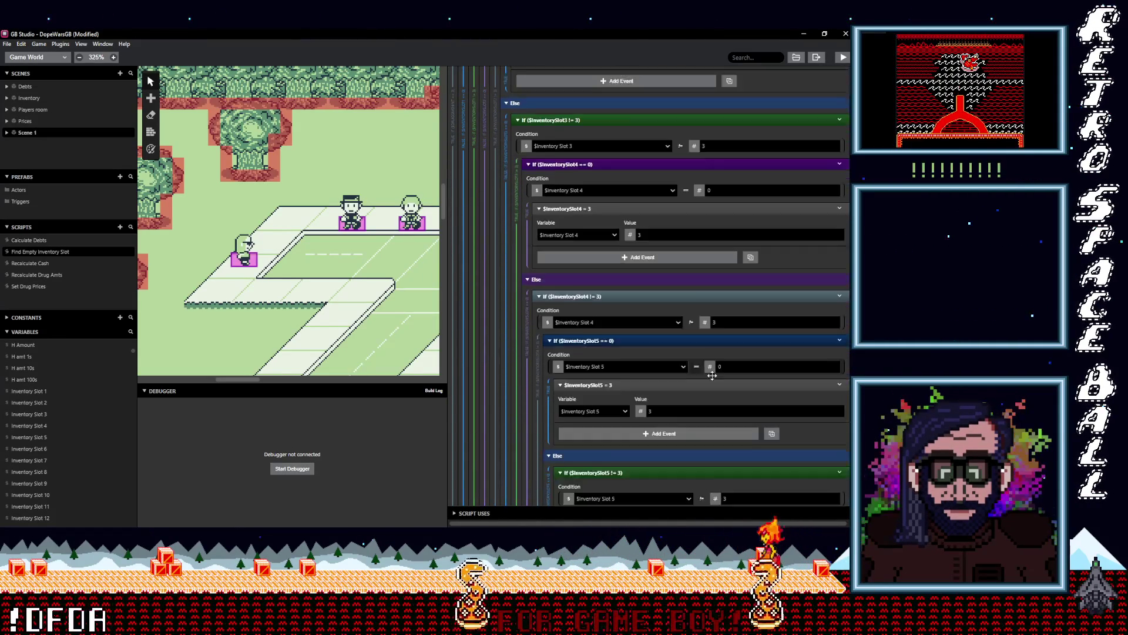
scroll(714, 376, "down", 6)
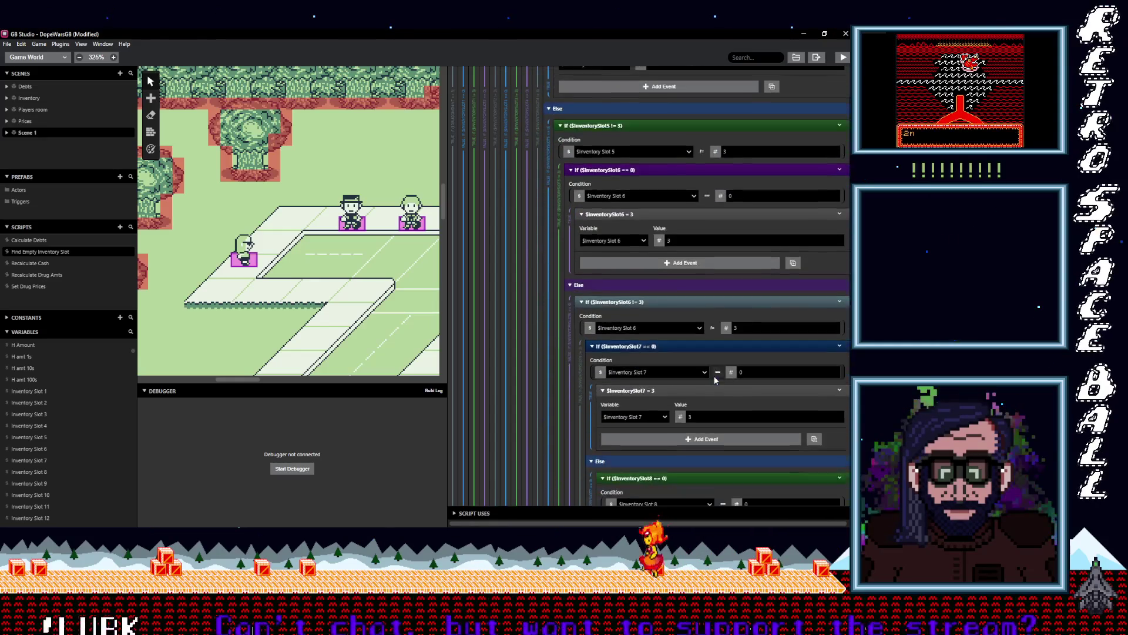
scroll(734, 382, "down", 2)
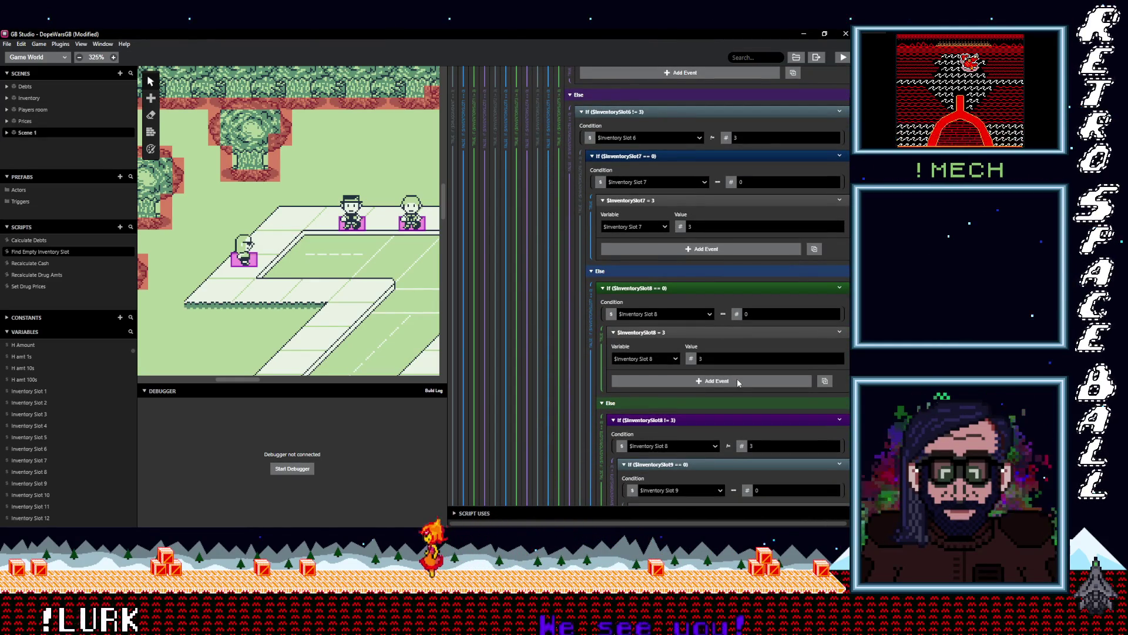
scroll(746, 385, "down", 2)
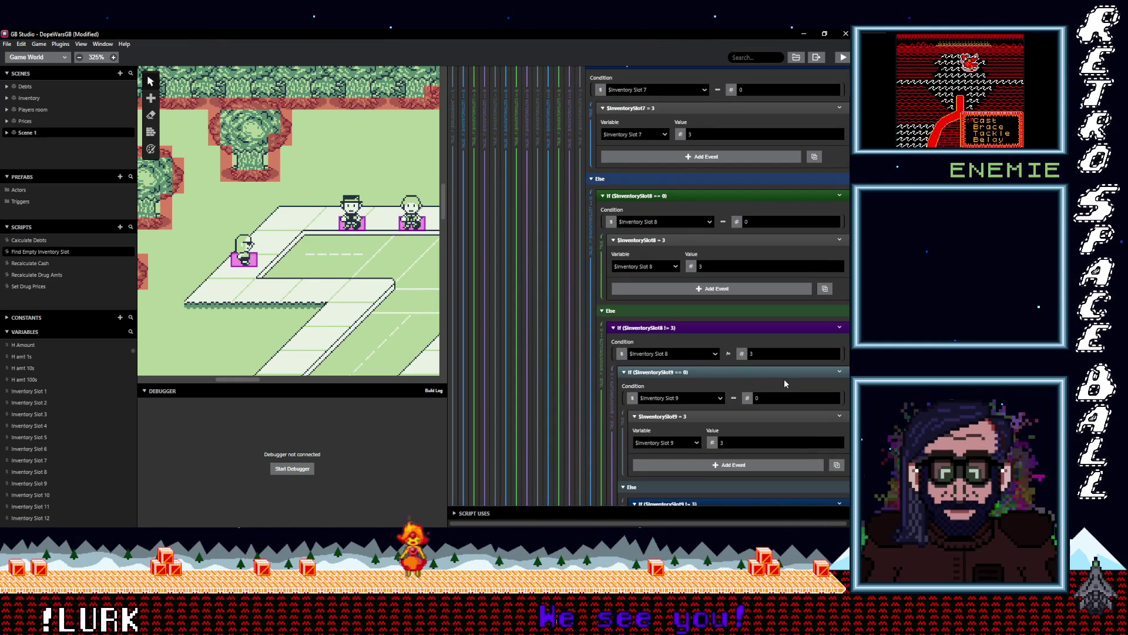
scroll(784, 385, "down", 1)
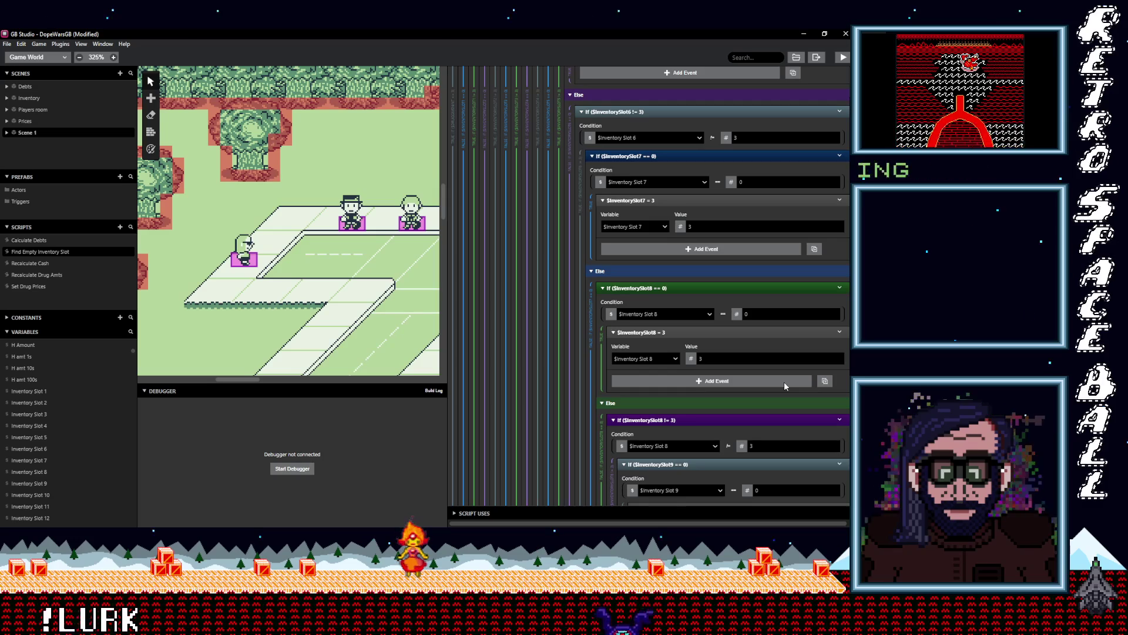
scroll(785, 386, "down", 4)
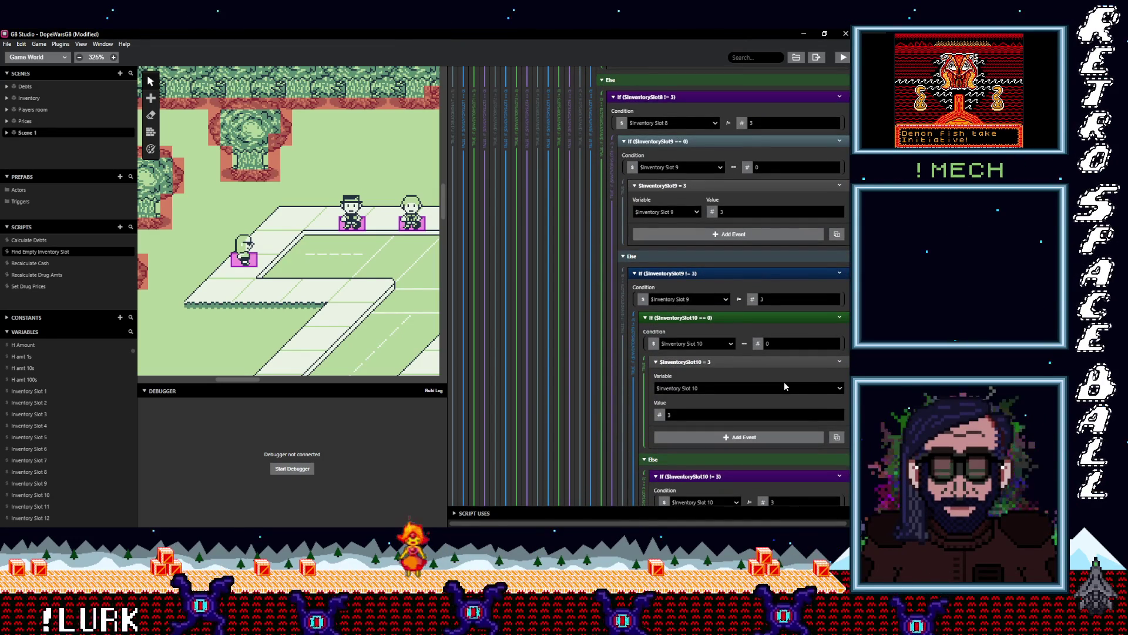
scroll(784, 386, "up", 3)
scroll(785, 399, "up", 20)
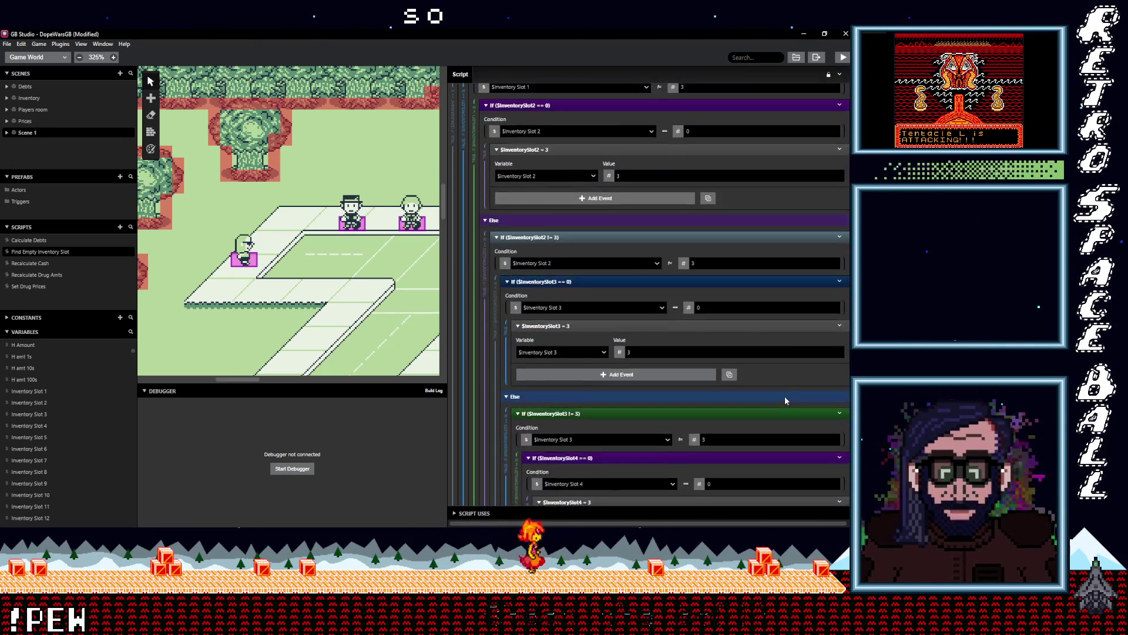
scroll(784, 401, "up", 6)
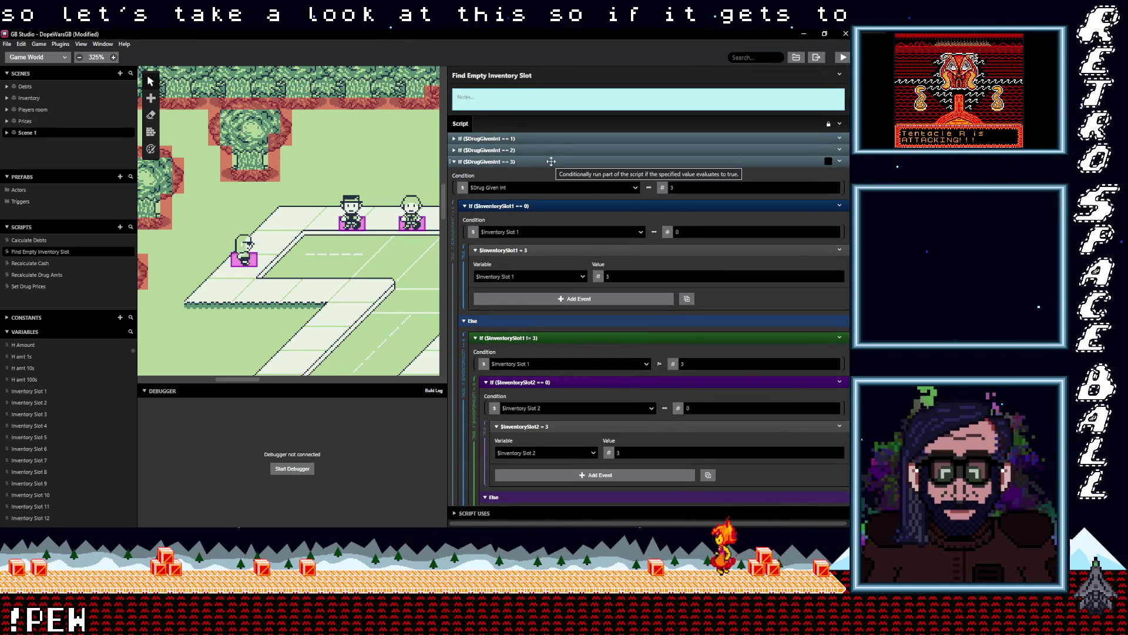
- Re-expand the $DrugGivenInt == 1 branch and reveal the InventorySlot2 = 1 event's variable and value
left_click(548, 139)
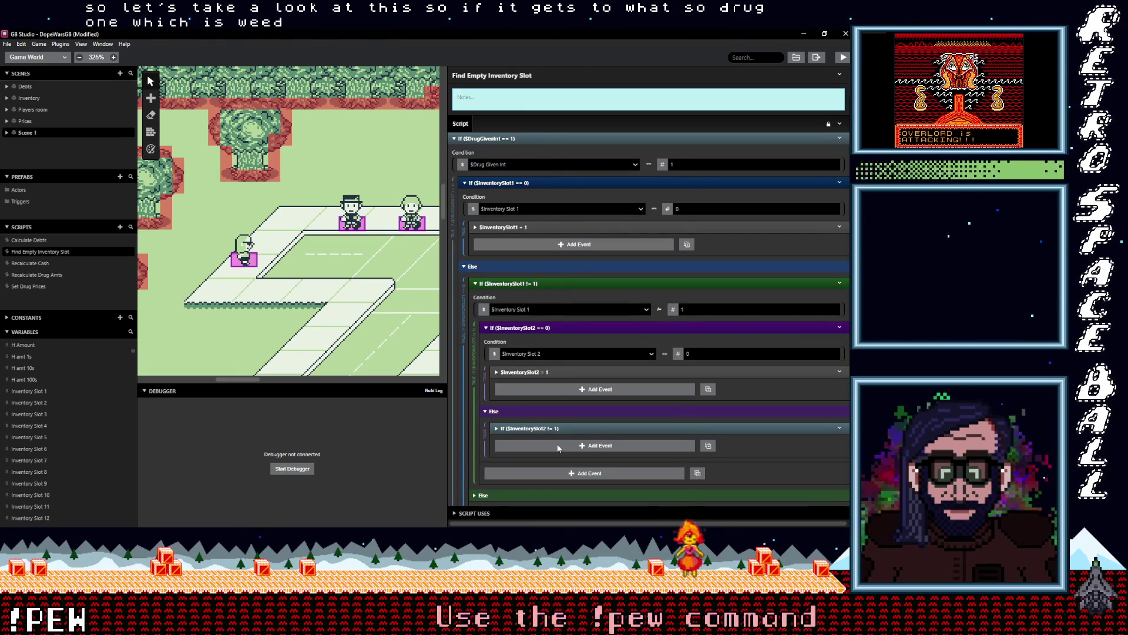
scroll(558, 428, "down", 2)
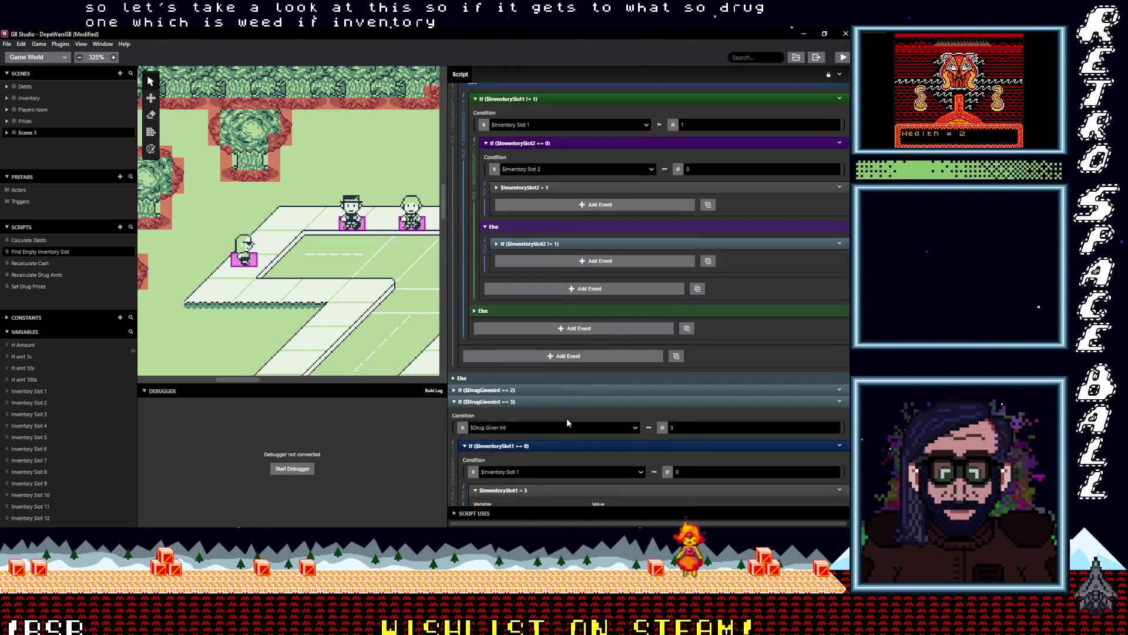
scroll(573, 379, "up", 2)
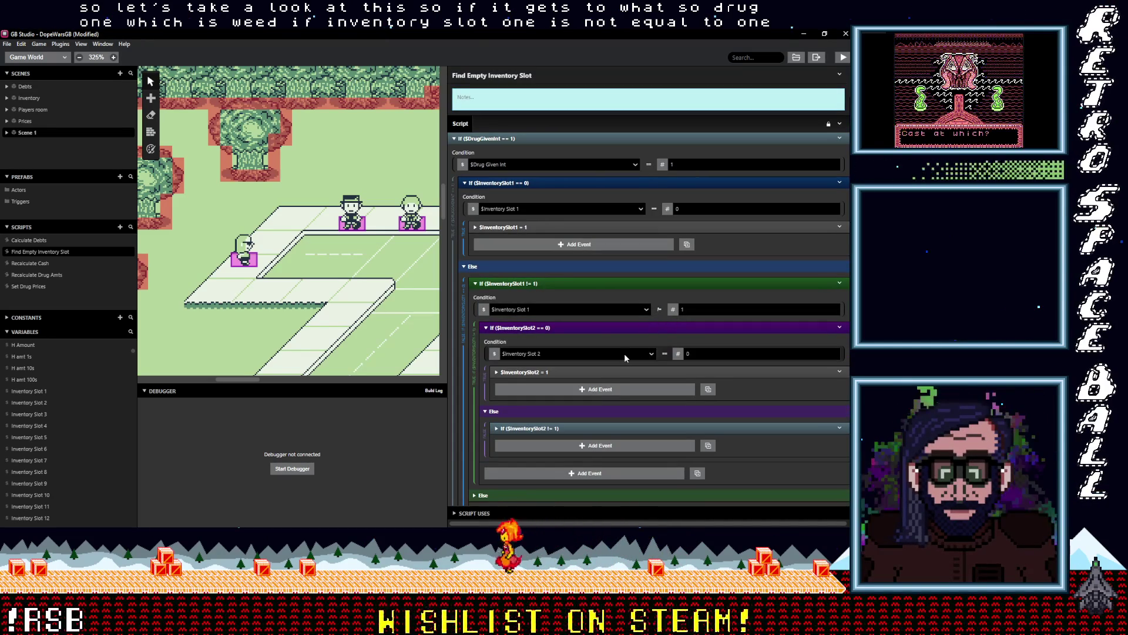
left_click(619, 372)
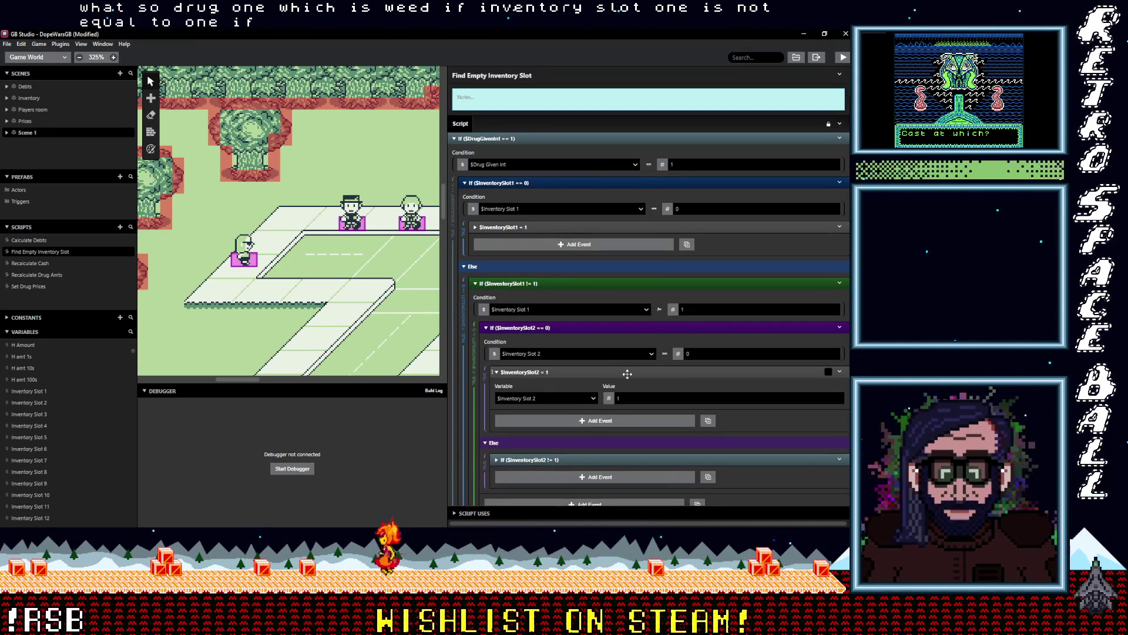
scroll(627, 373, "down", 2)
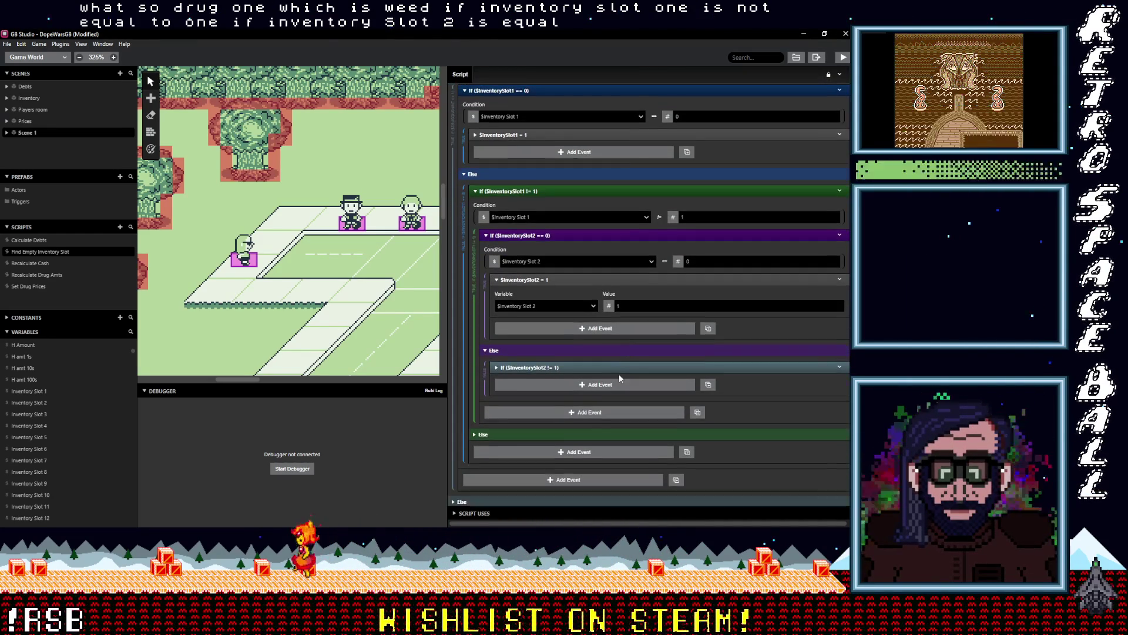
- Expand the $InventorySlot2 != 1 check and briefly inspect its $InventorySlot3 = 1 assignment
left_click(625, 369)
scroll(625, 370, "down", 1)
scroll(627, 370, "down", 1)
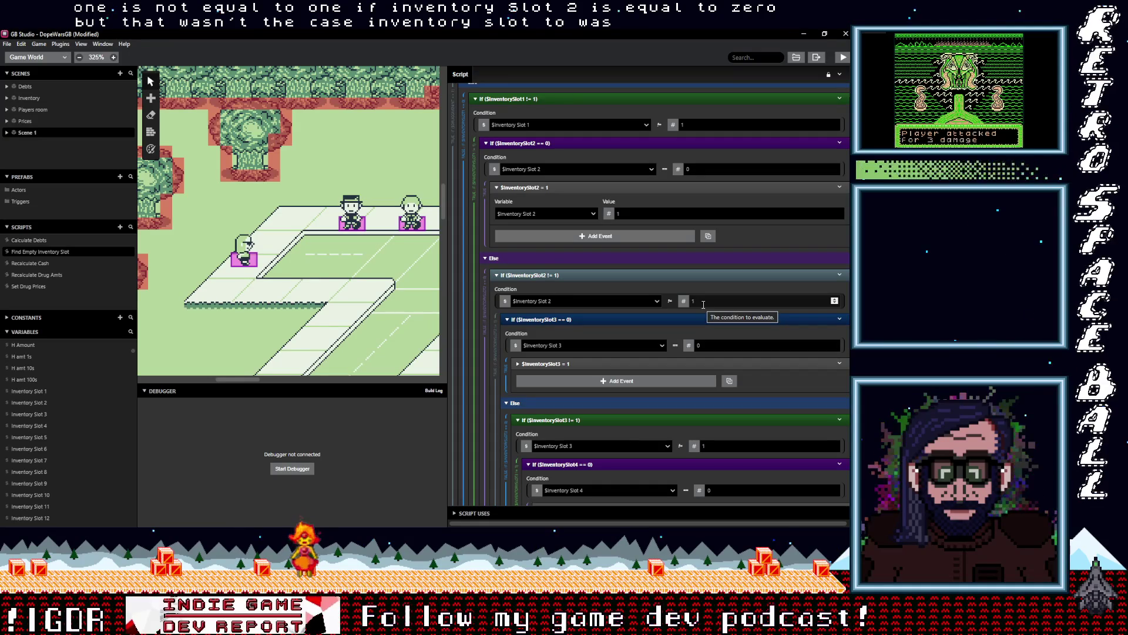
scroll(691, 314, "down", 1)
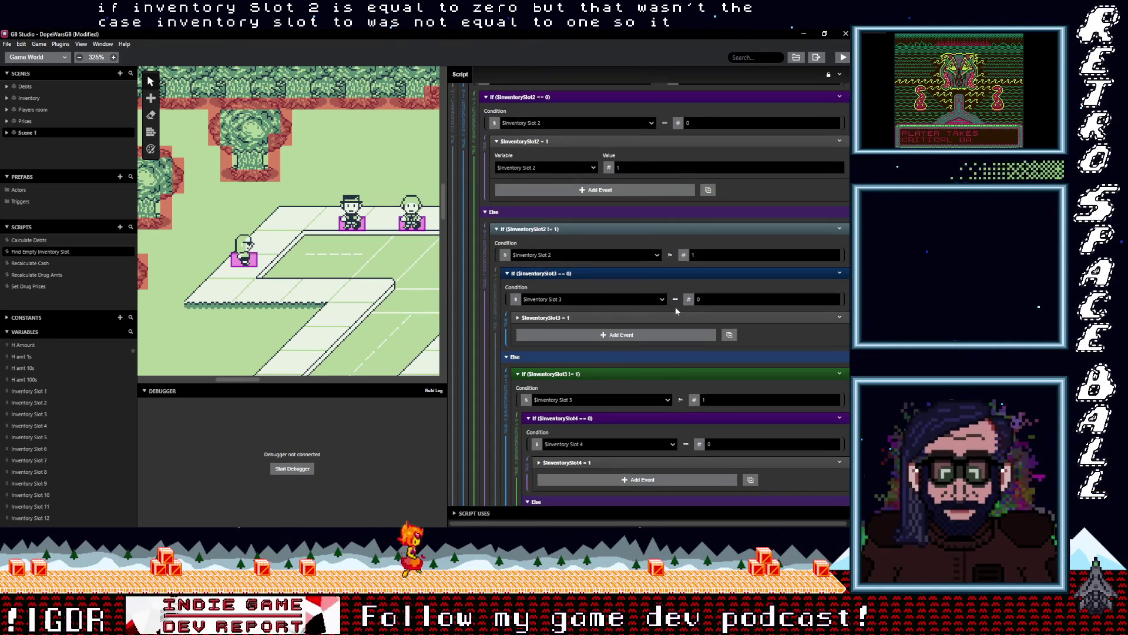
left_click(611, 317)
left_click(611, 317)
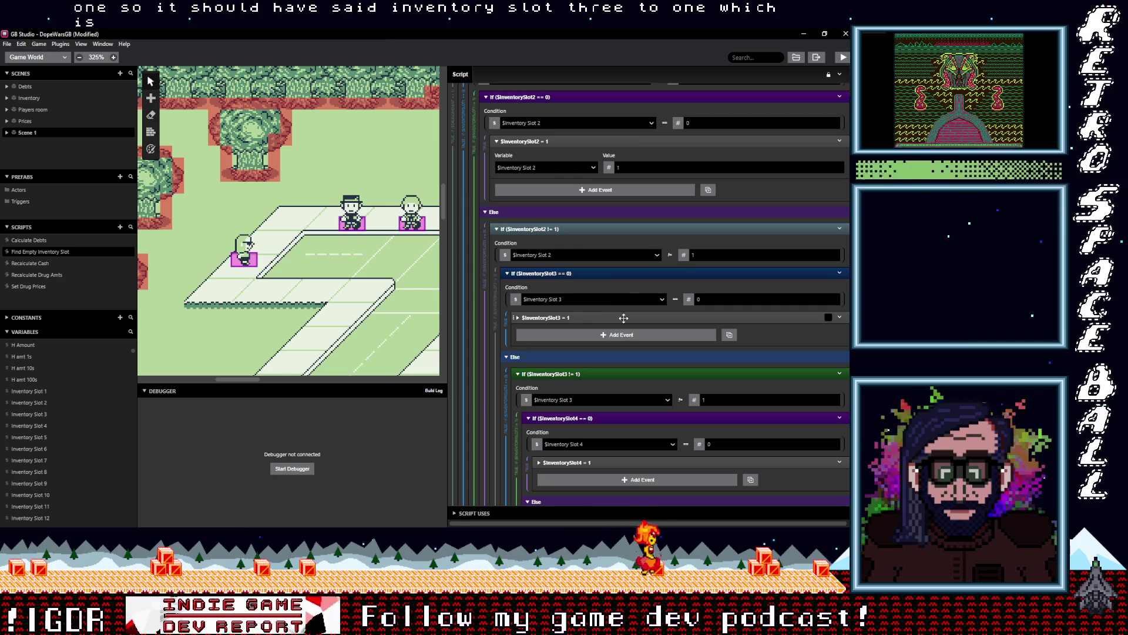
scroll(629, 341, "down", 2)
scroll(626, 341, "up", 2)
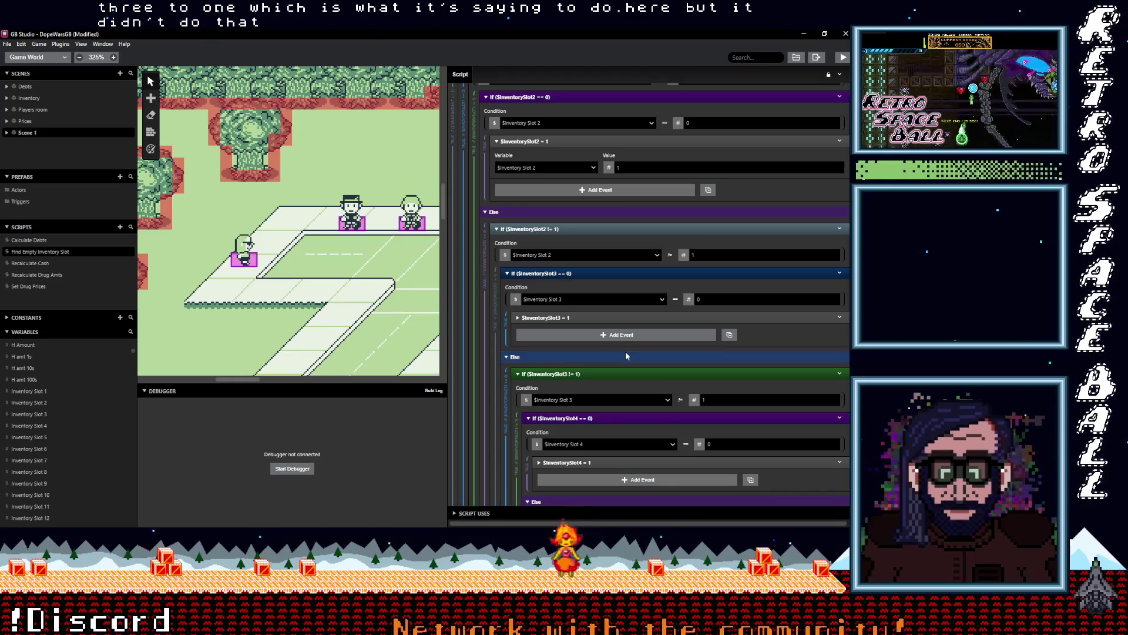
scroll(625, 351, "up", 1)
scroll(625, 351, "up", 2)
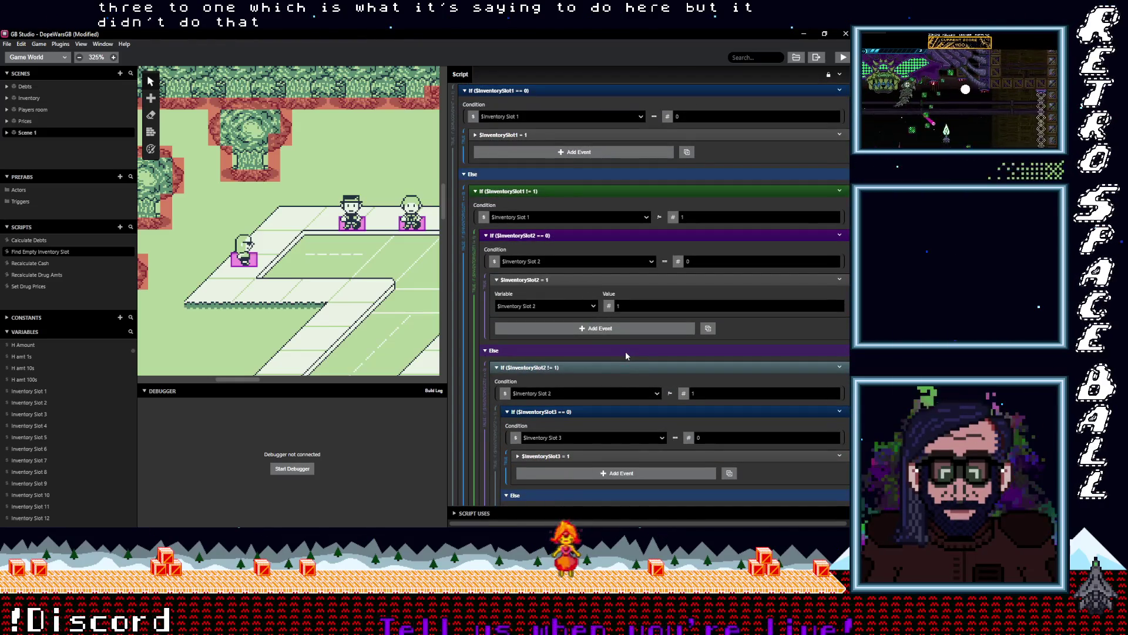
- Look over the street character's interaction script, then select the Inventory scene
left_click(253, 261)
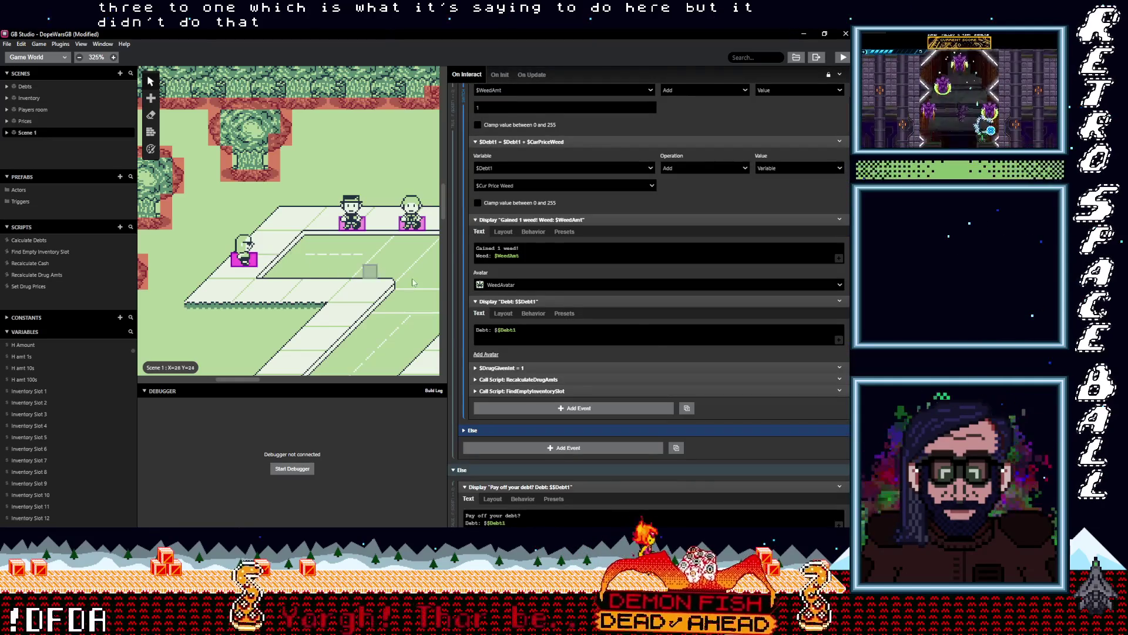
scroll(629, 356, "down", 1)
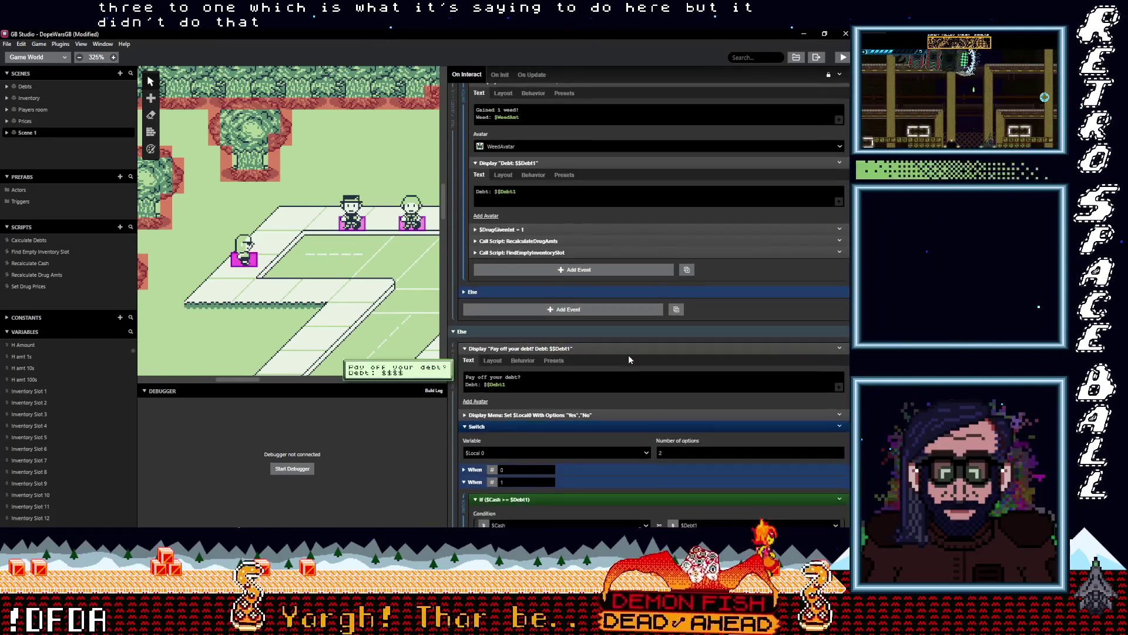
scroll(392, 310, "up", 3)
scroll(389, 306, "up", 10)
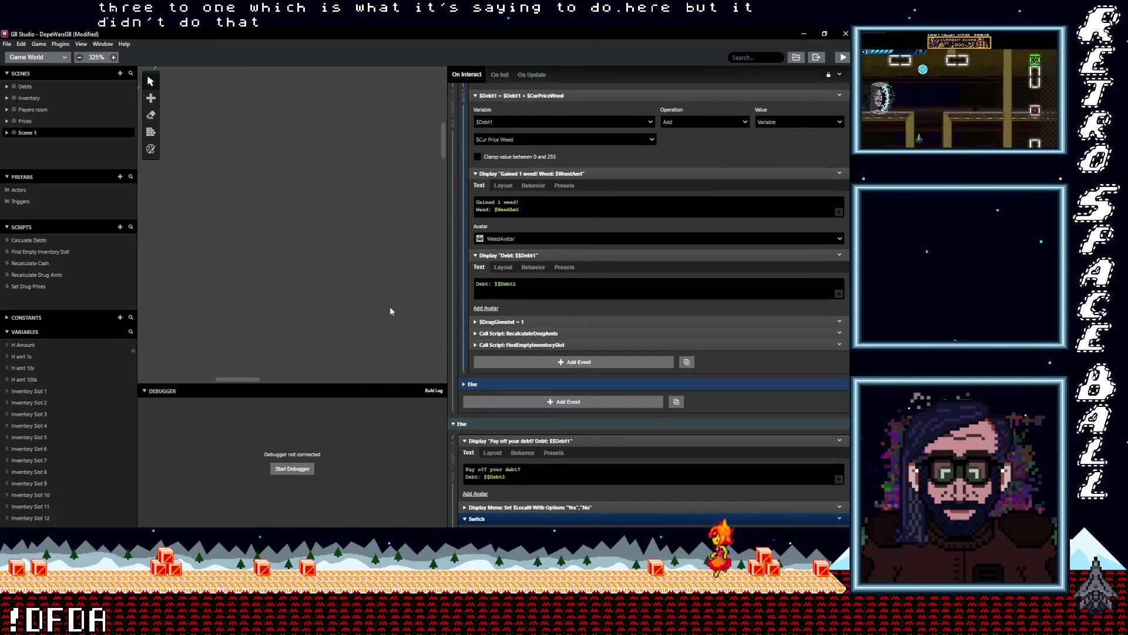
scroll(308, 305, "up", 5)
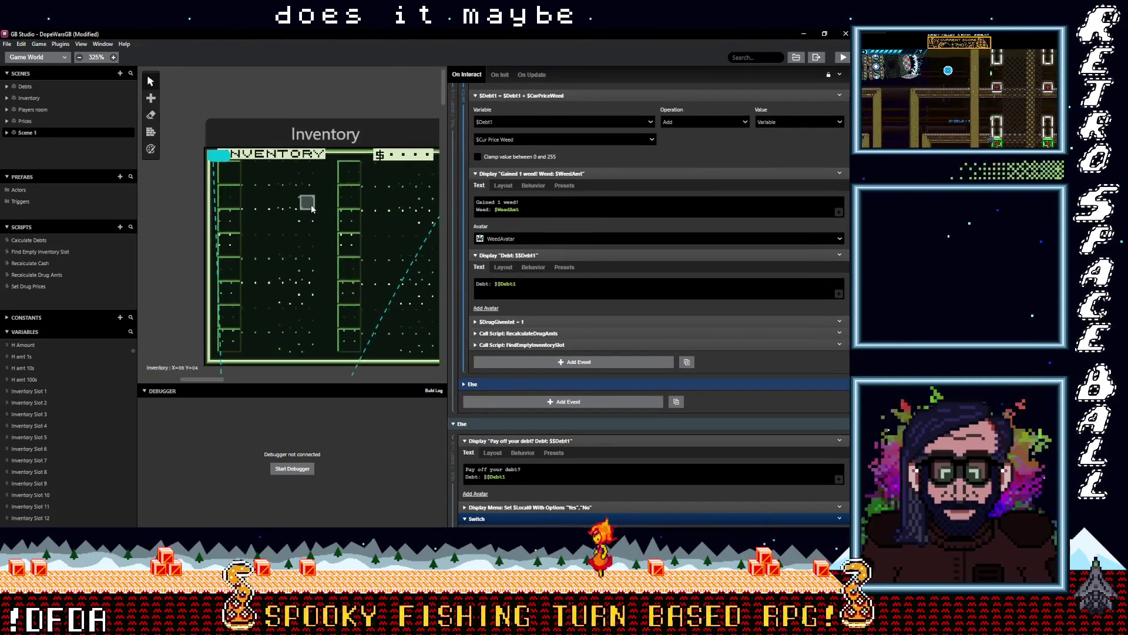
left_click(306, 140)
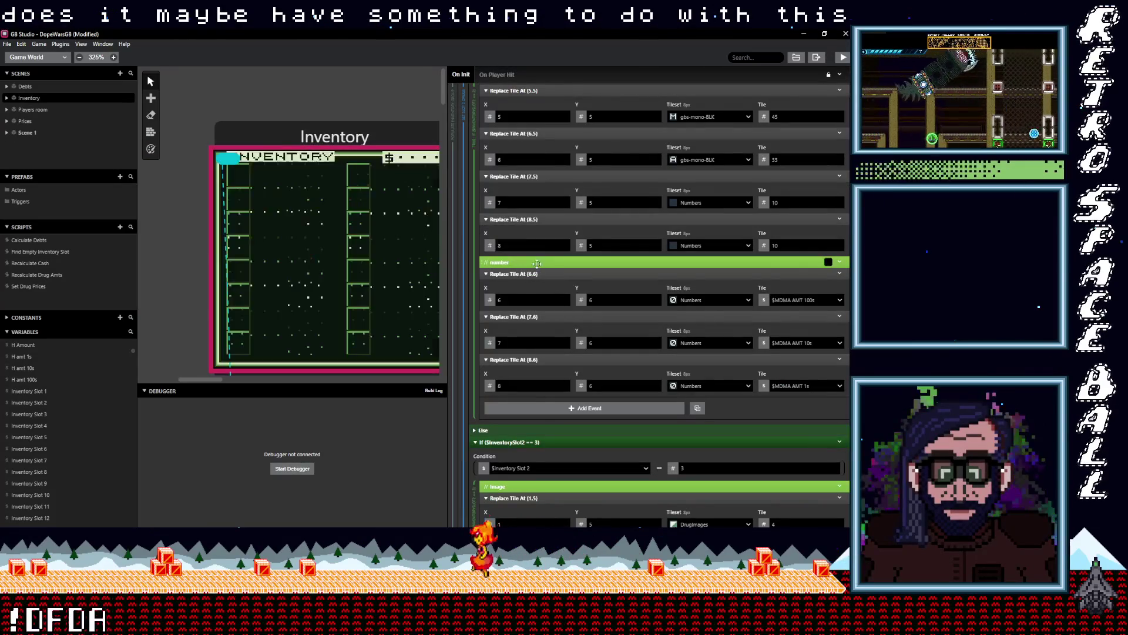
scroll(566, 318, "up", 5)
scroll(566, 315, "up", 10)
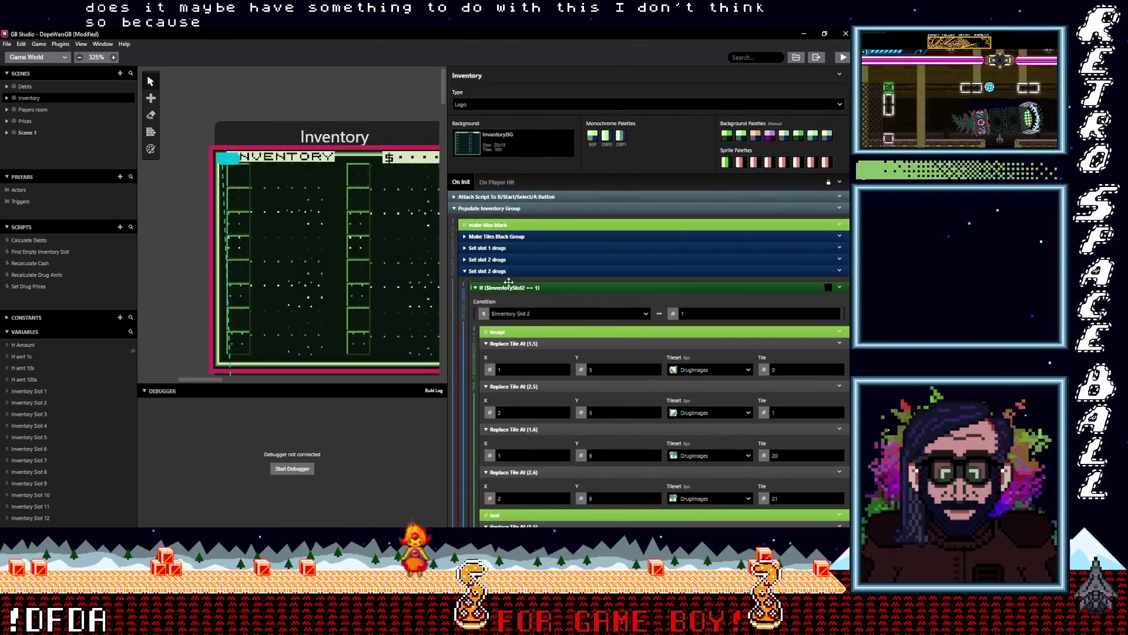
- Rename the duplicated Set slot 2 drugs group to 'Set slot 3 drugs'
left_click(510, 271)
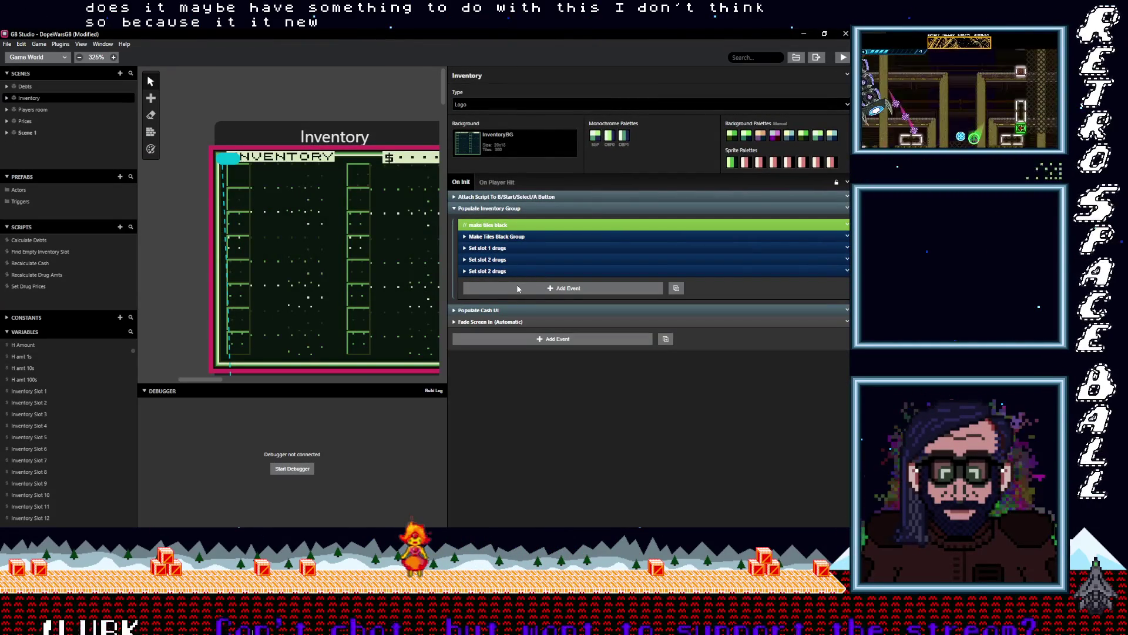
left_click(507, 272)
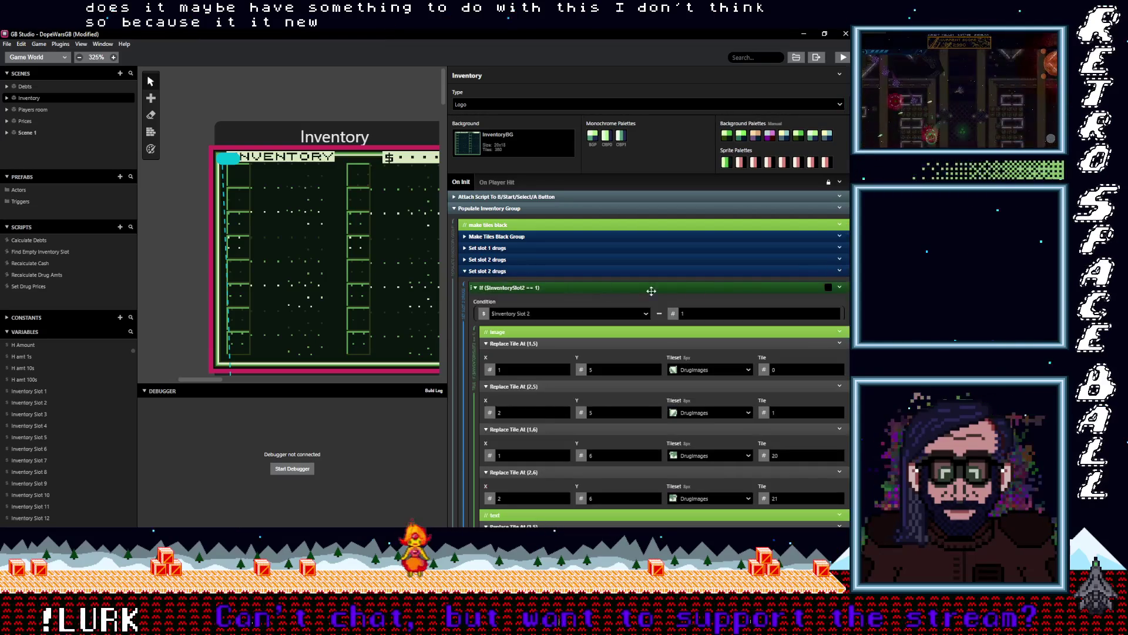
left_click(840, 271)
left_click(779, 297)
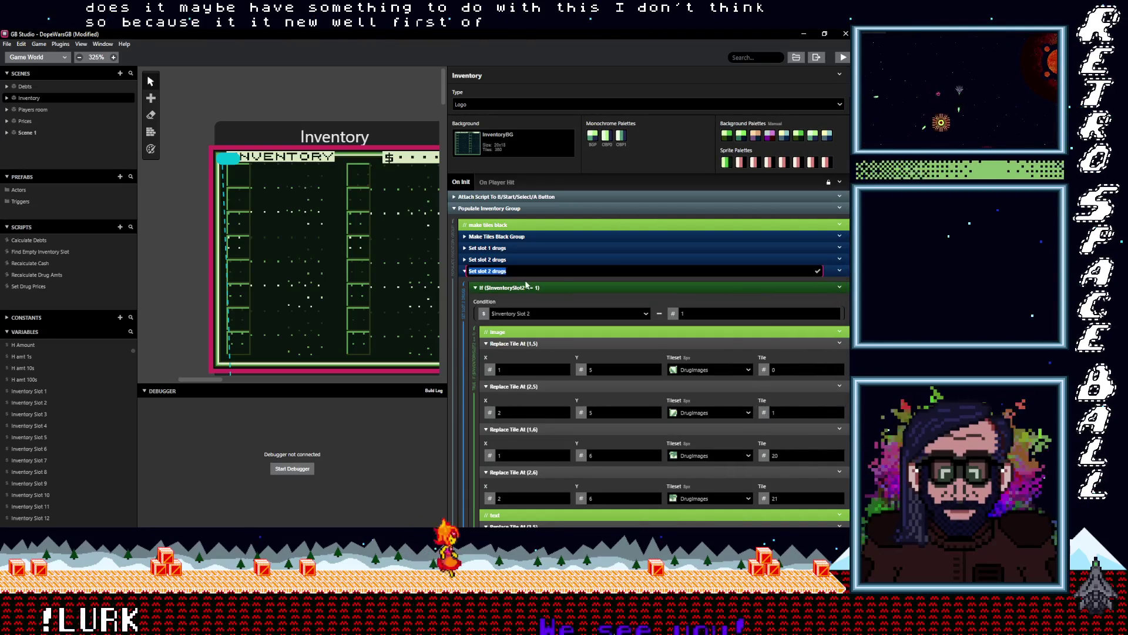
key("BackSpace")
type("3")
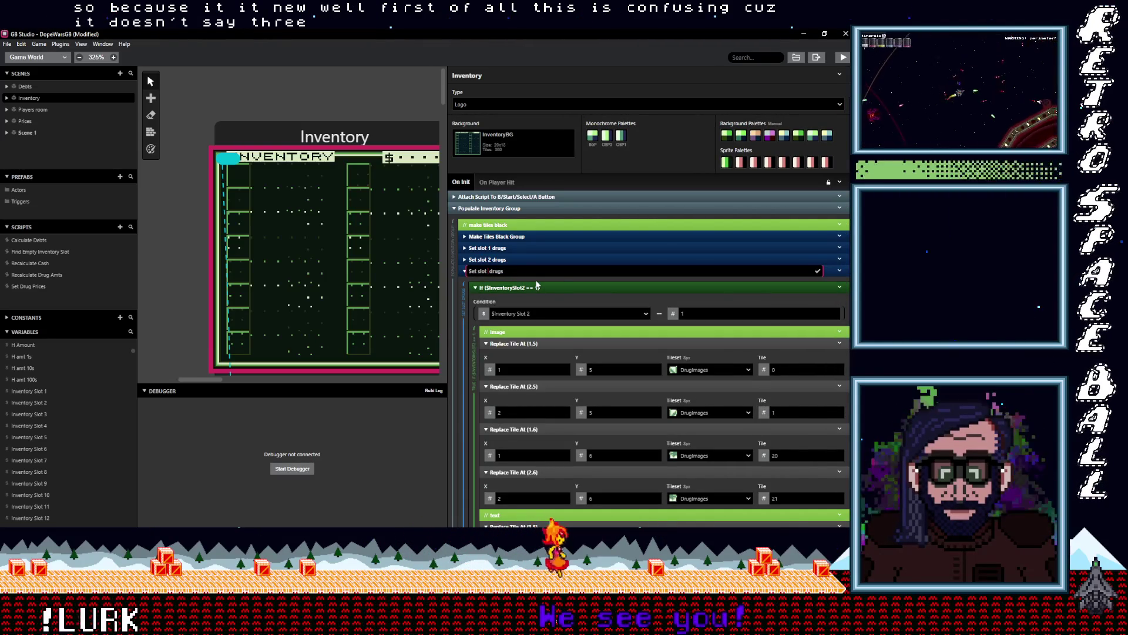
key("Return")
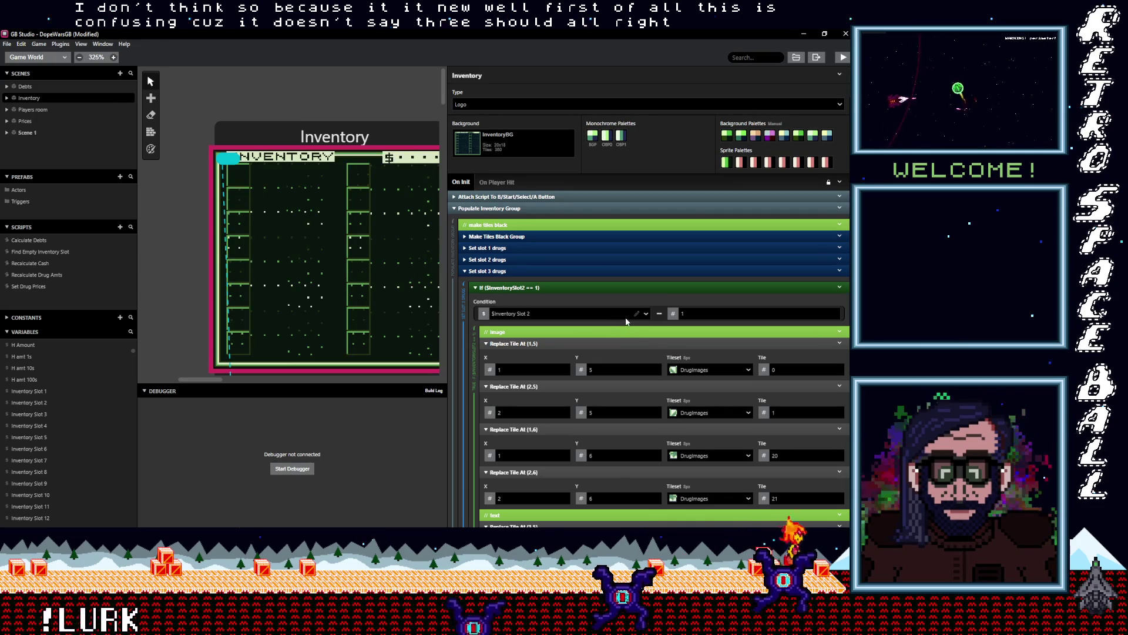
- Point the group's first If check at Inventory Slot 3
left_click(520, 315)
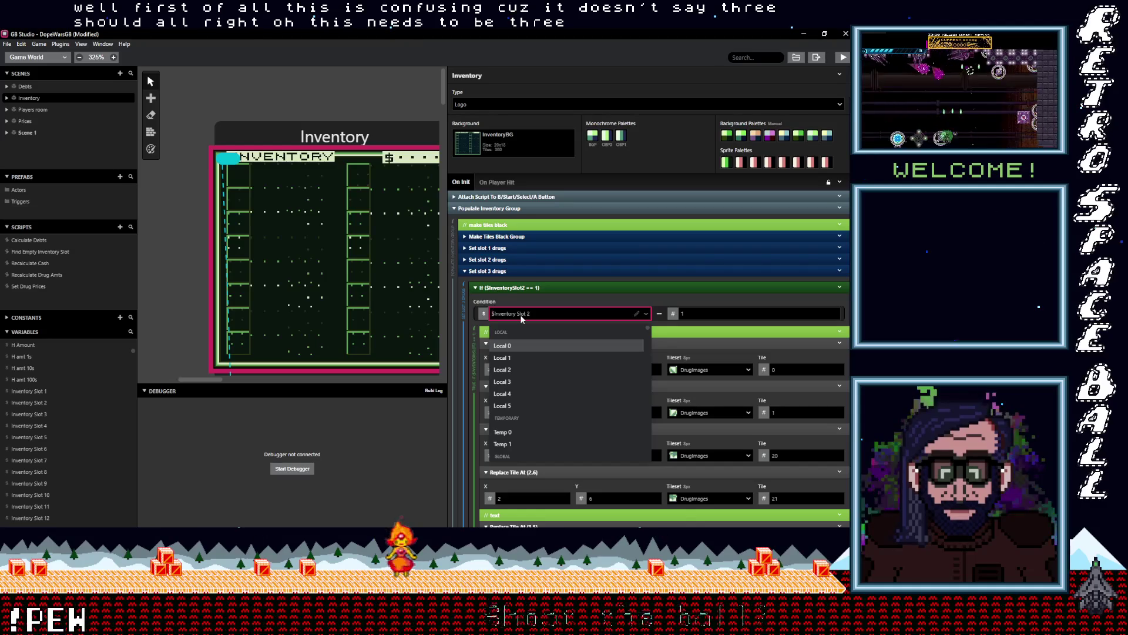
type("in")
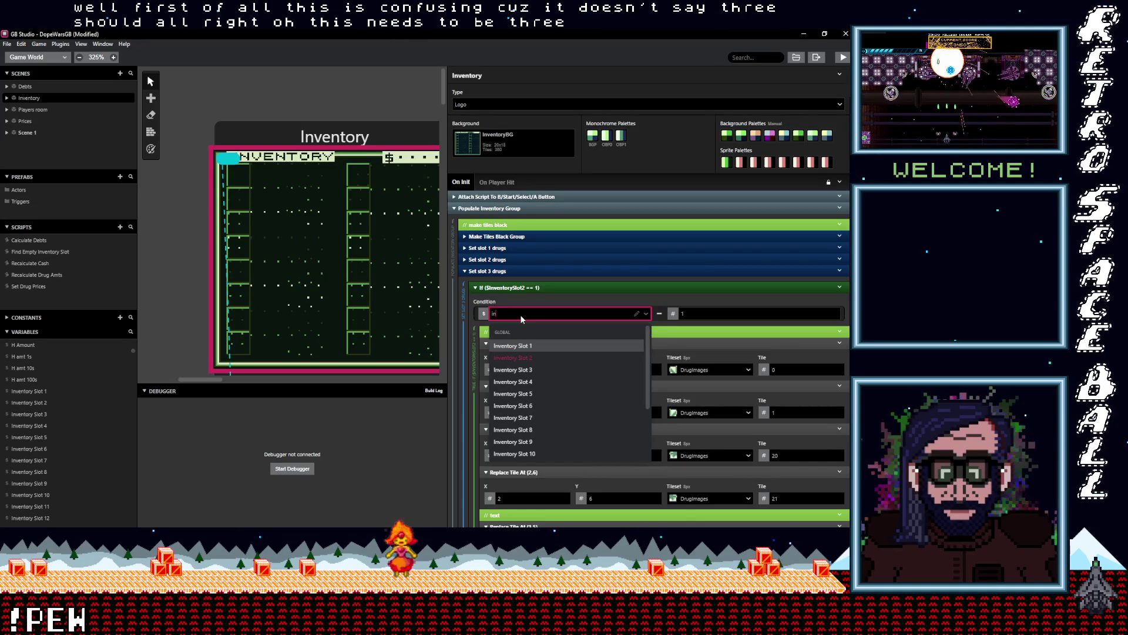
left_click(529, 358)
type("3")
key("Return")
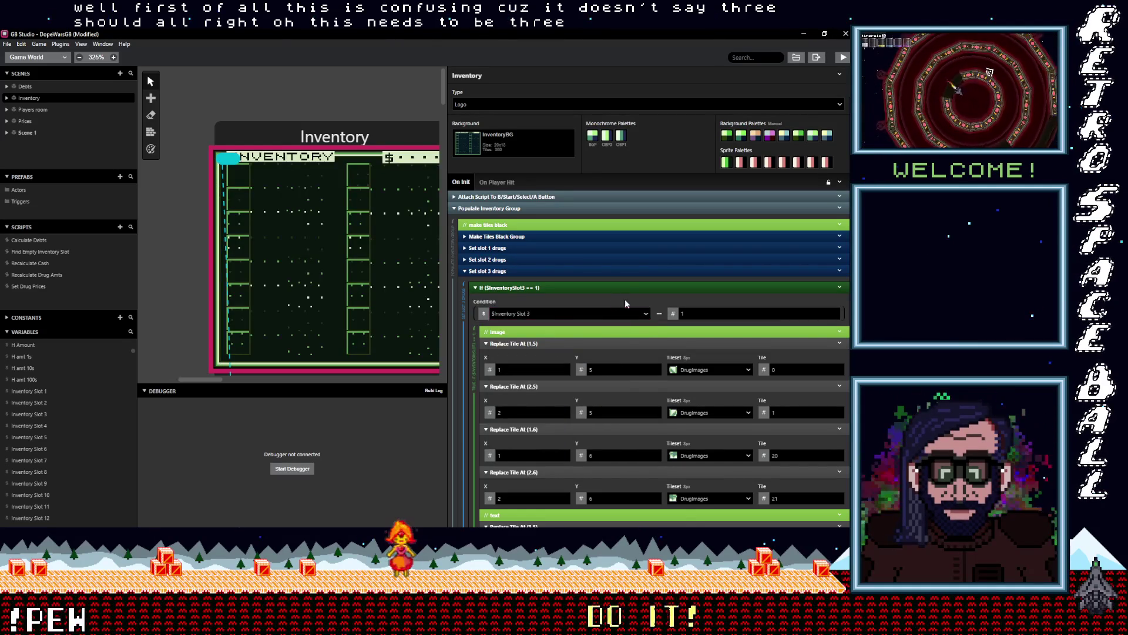
scroll(656, 315, "down", 2)
scroll(656, 320, "down", 1)
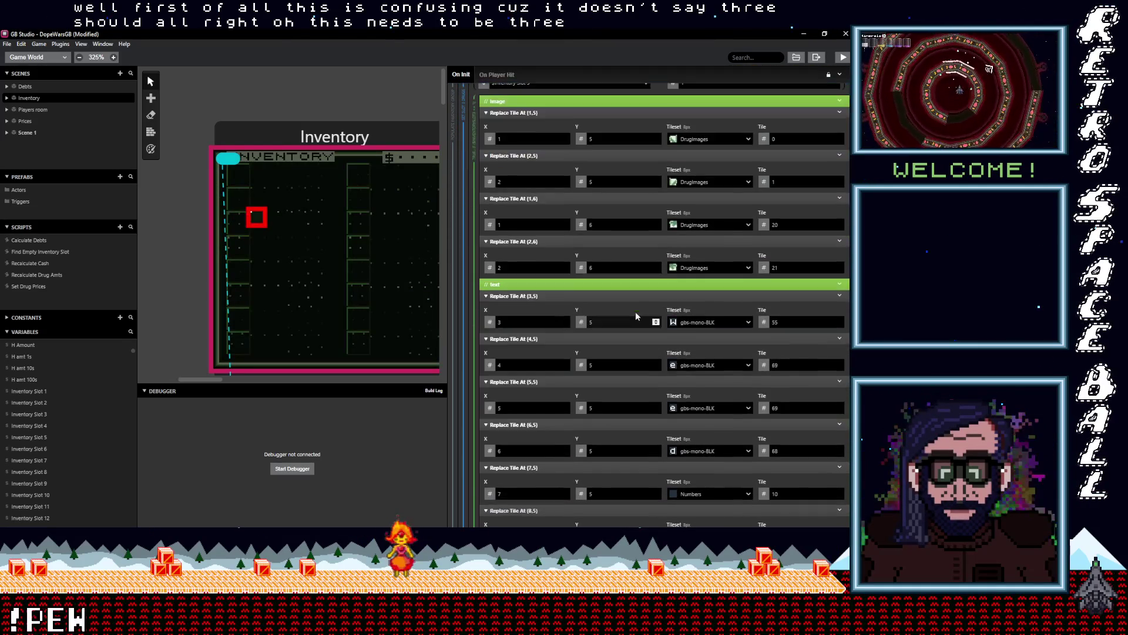
scroll(593, 274, "up", 1)
left_click(559, 195)
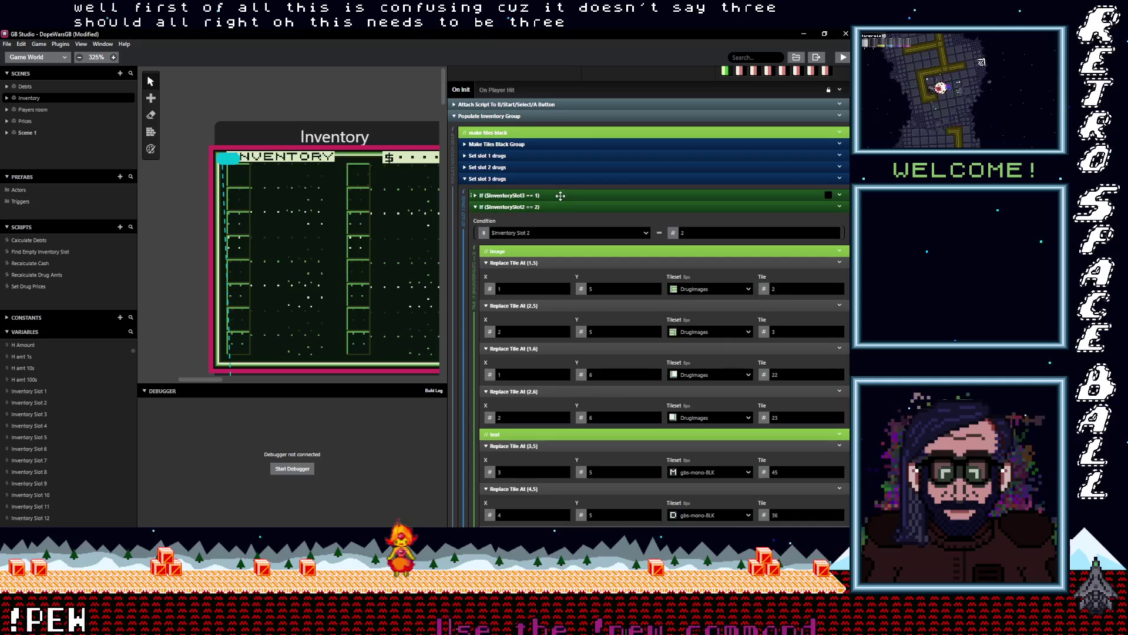
- Switch the second and third checks to Inventory Slot 3 and save the project
left_click(547, 233)
type("en")
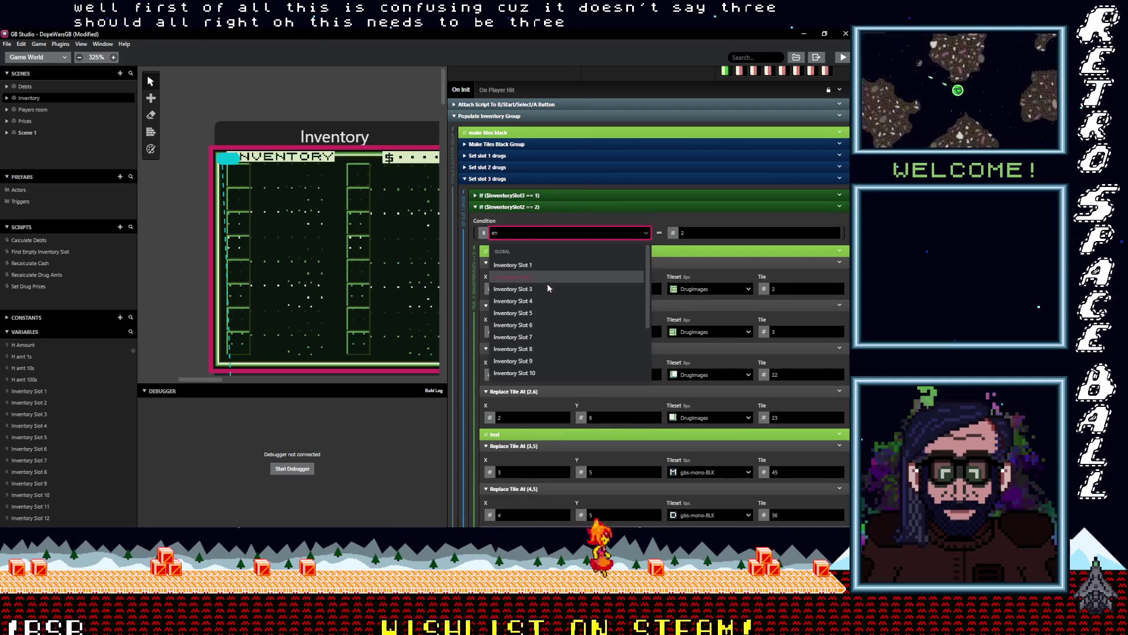
left_click(548, 287)
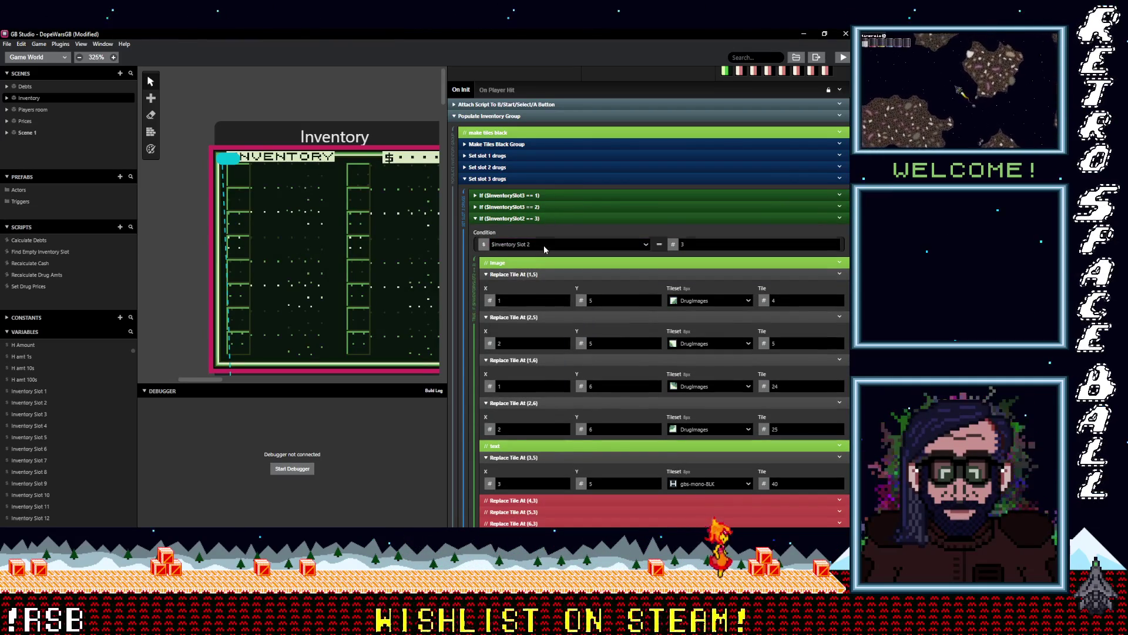
left_click(544, 246)
type("i")
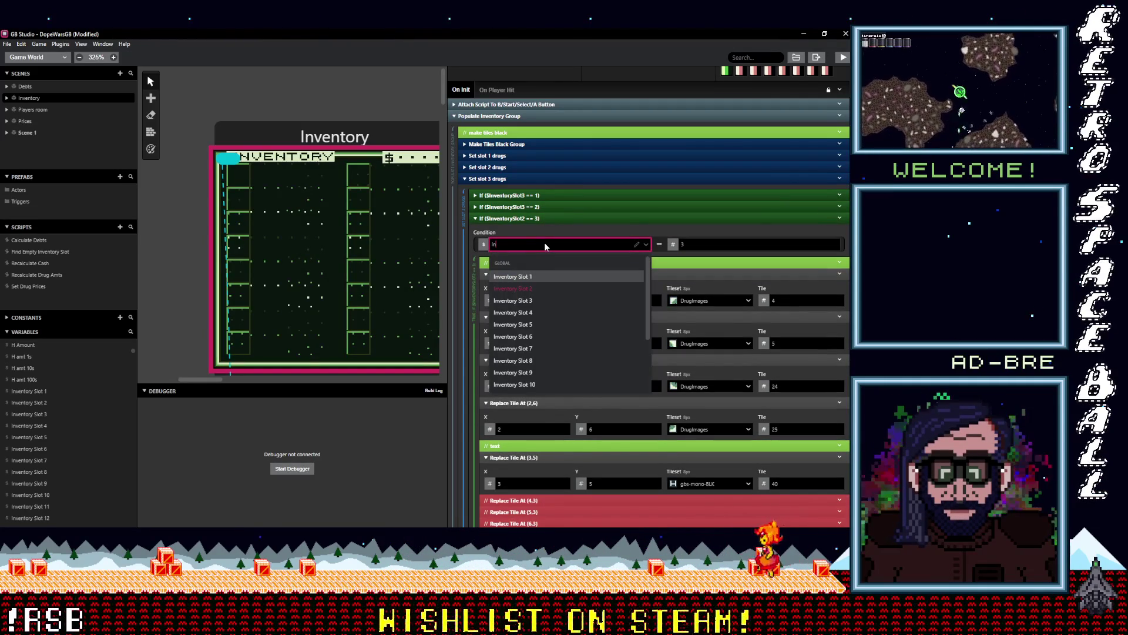
left_click(513, 300)
left_click(564, 218)
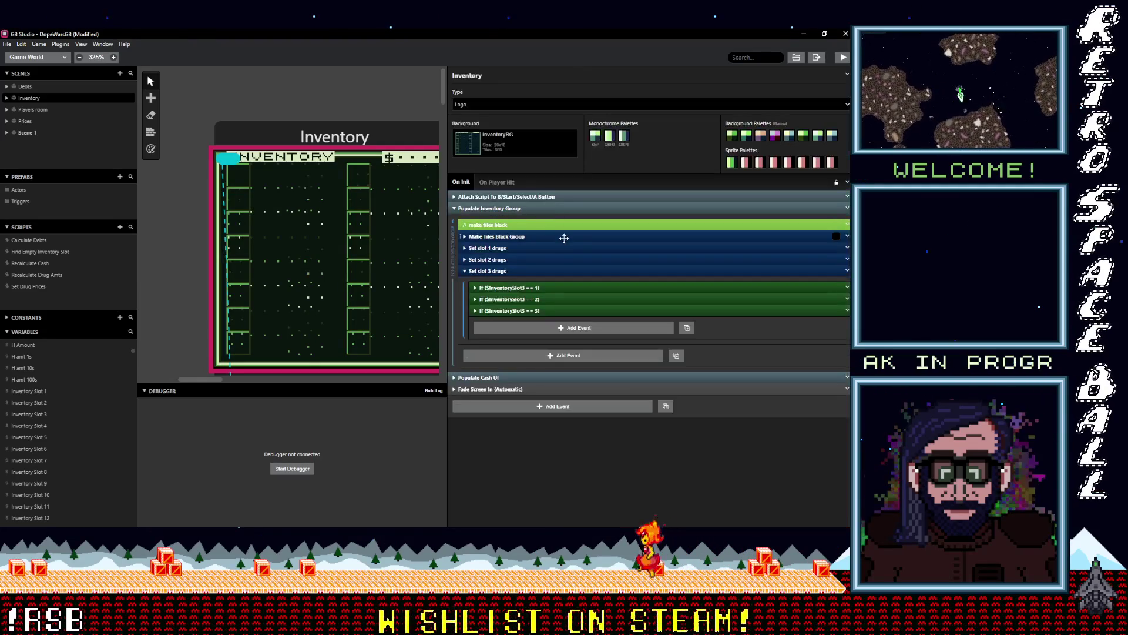
left_click(379, 101)
key("ctrl+s")
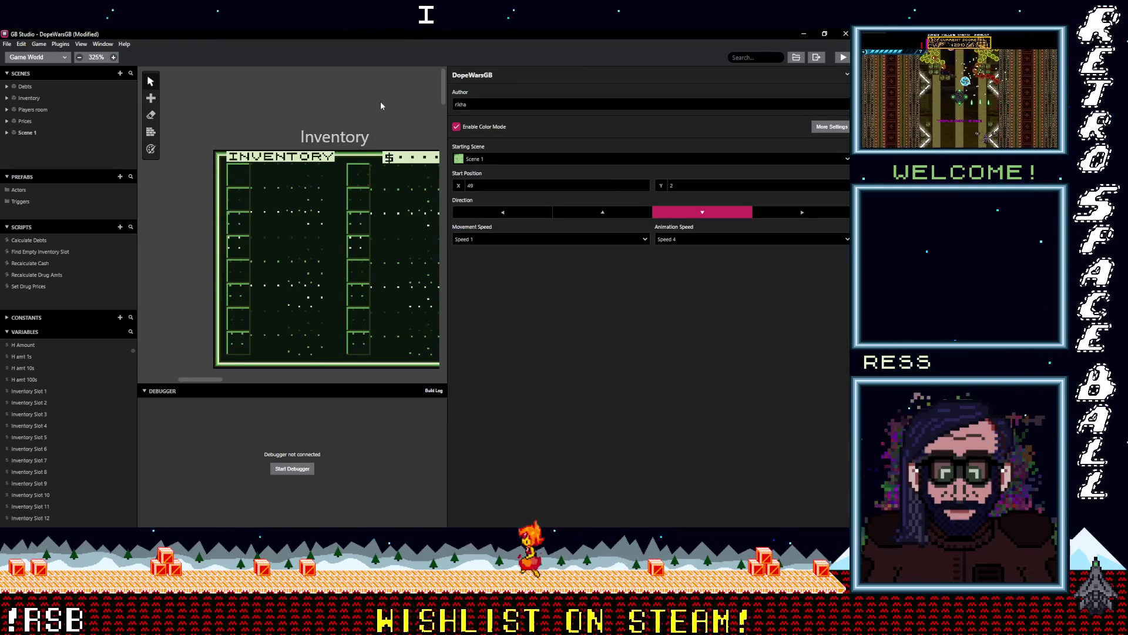
- Run the playtest and complete a street sale to the dealer, raising cash to $60
left_click(846, 58)
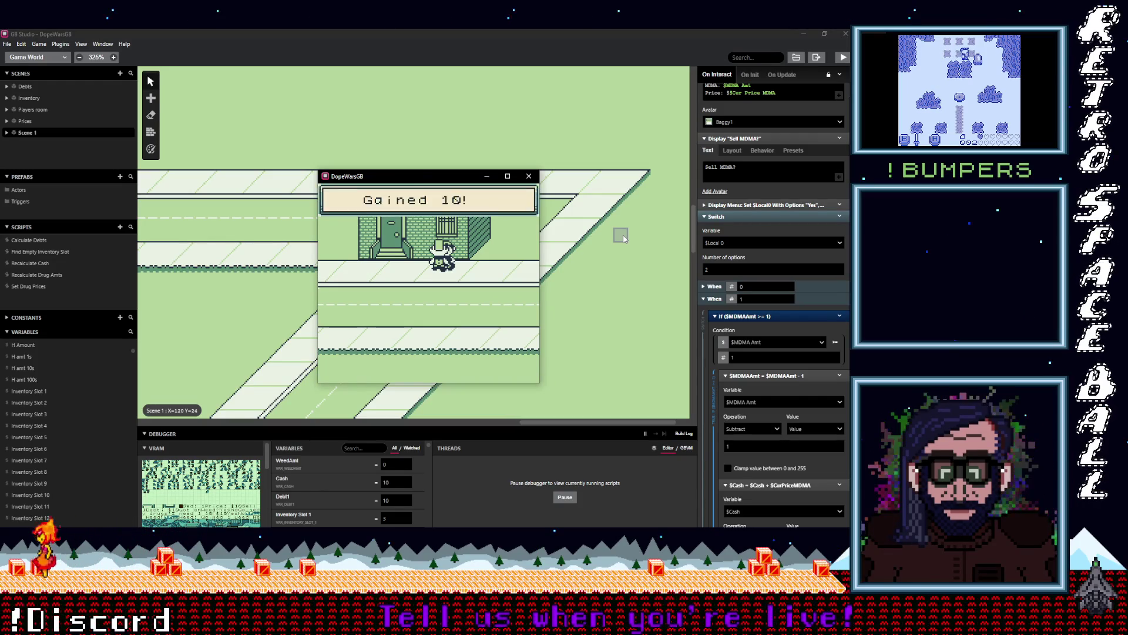
key("Right")
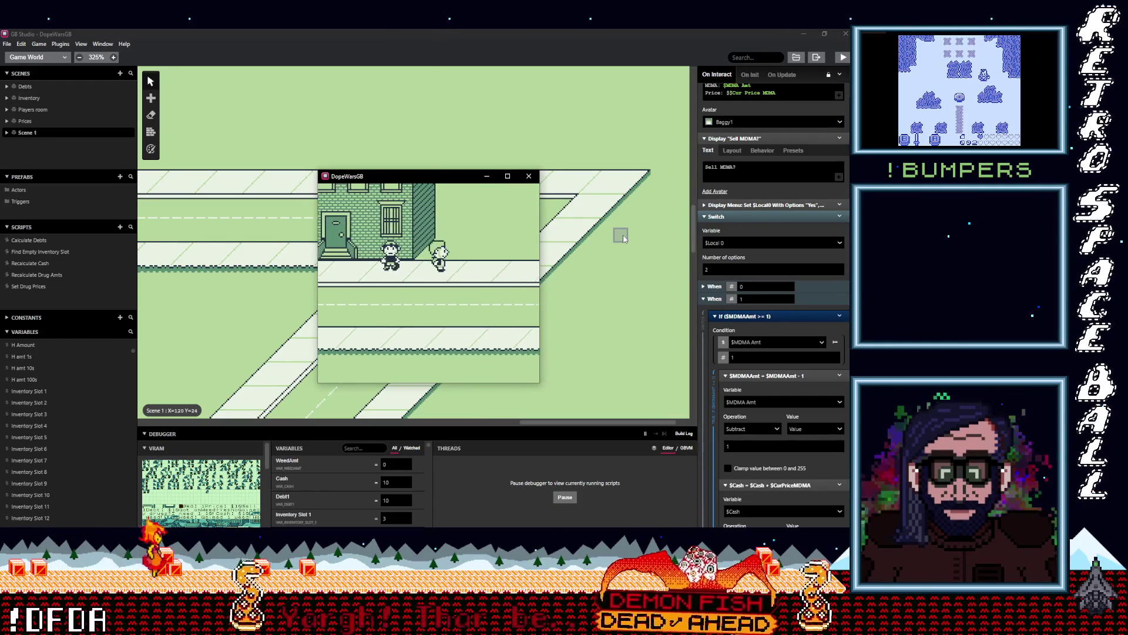
key("Left")
key("z")
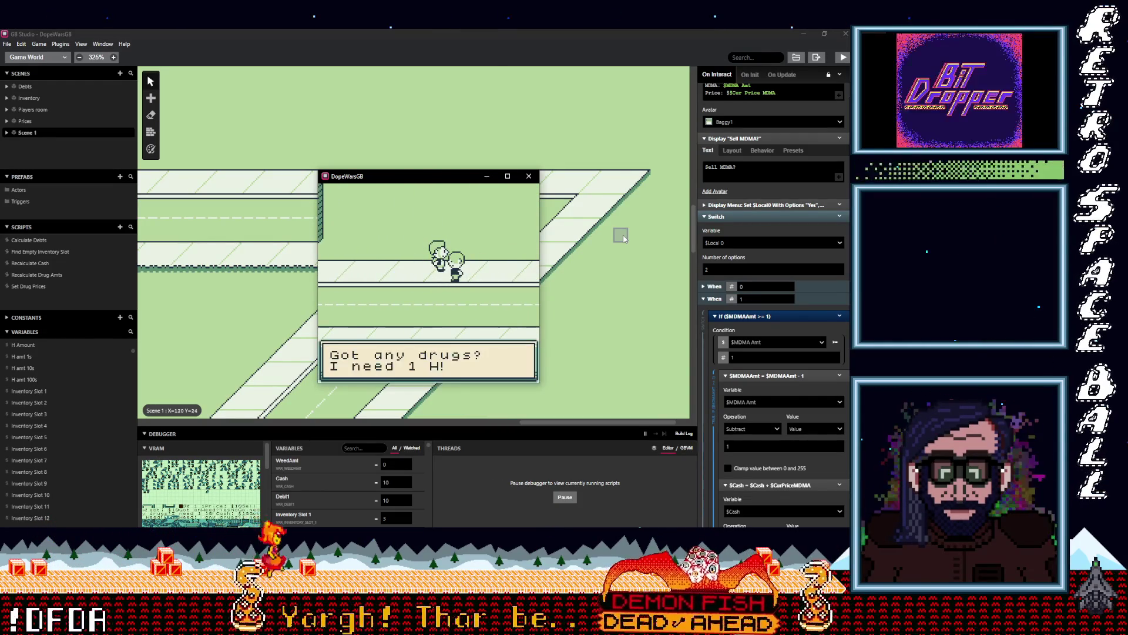
key("z")
key("z")
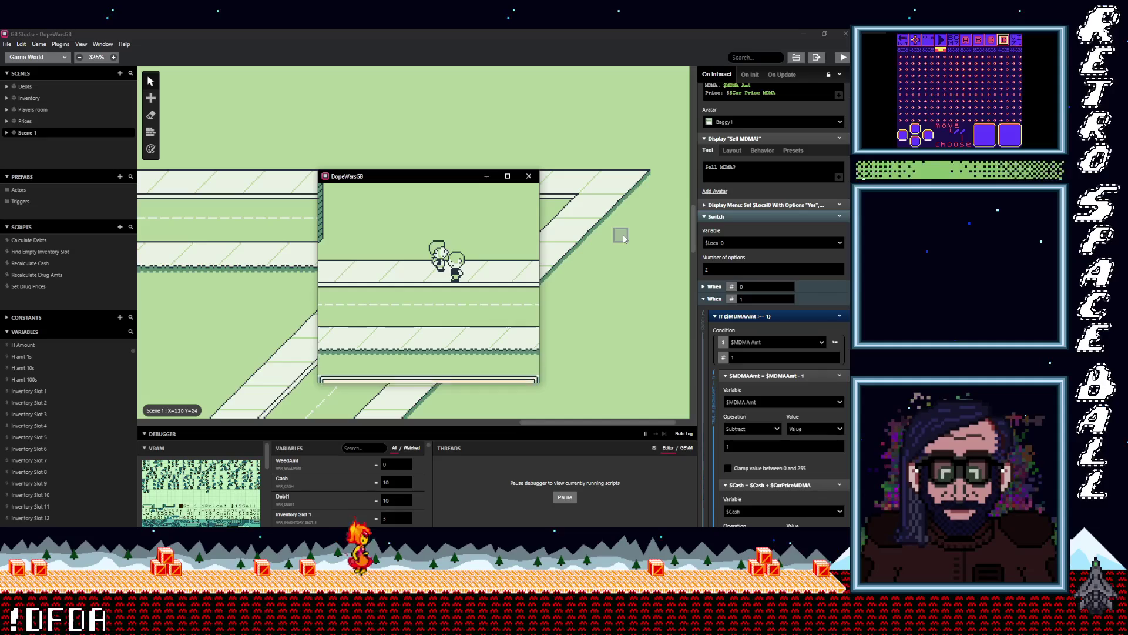
key("z")
key("z")
key("z")
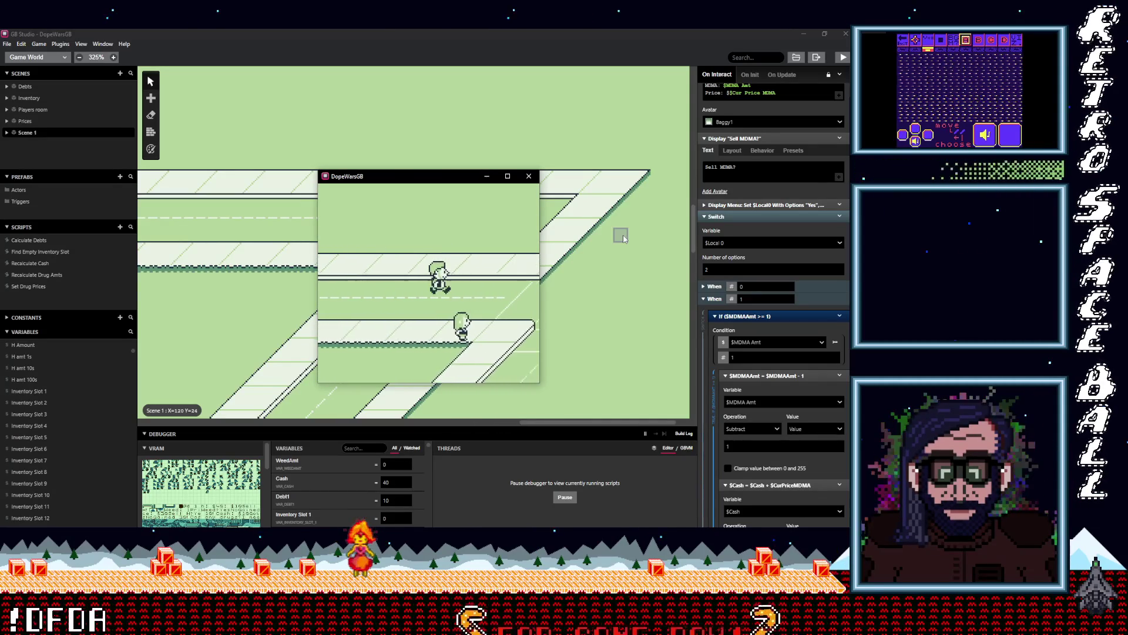
- Talk to the other character, then walk away and open the inventory screen
key("Down")
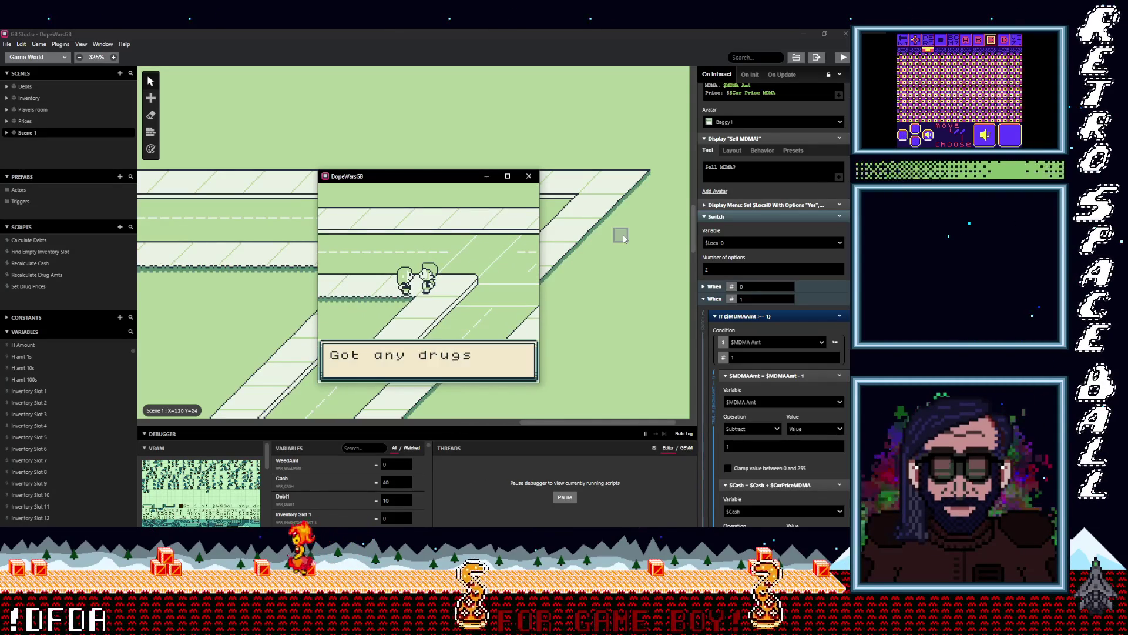
key("z")
key("z")
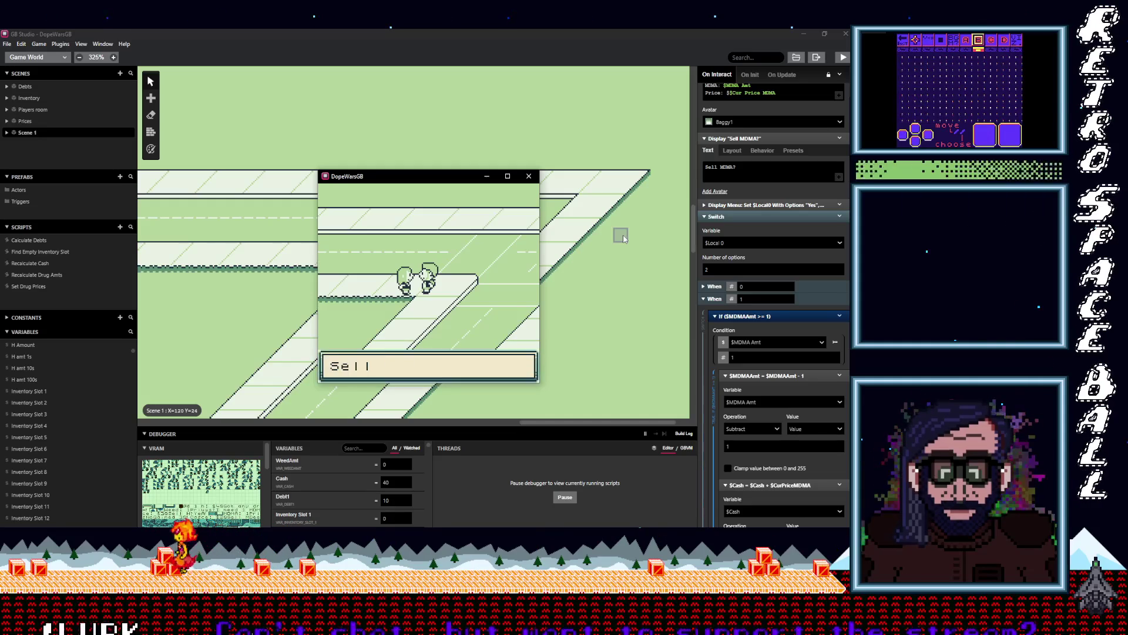
key("z")
key("z")
key("z")
key("z")
key("Up")
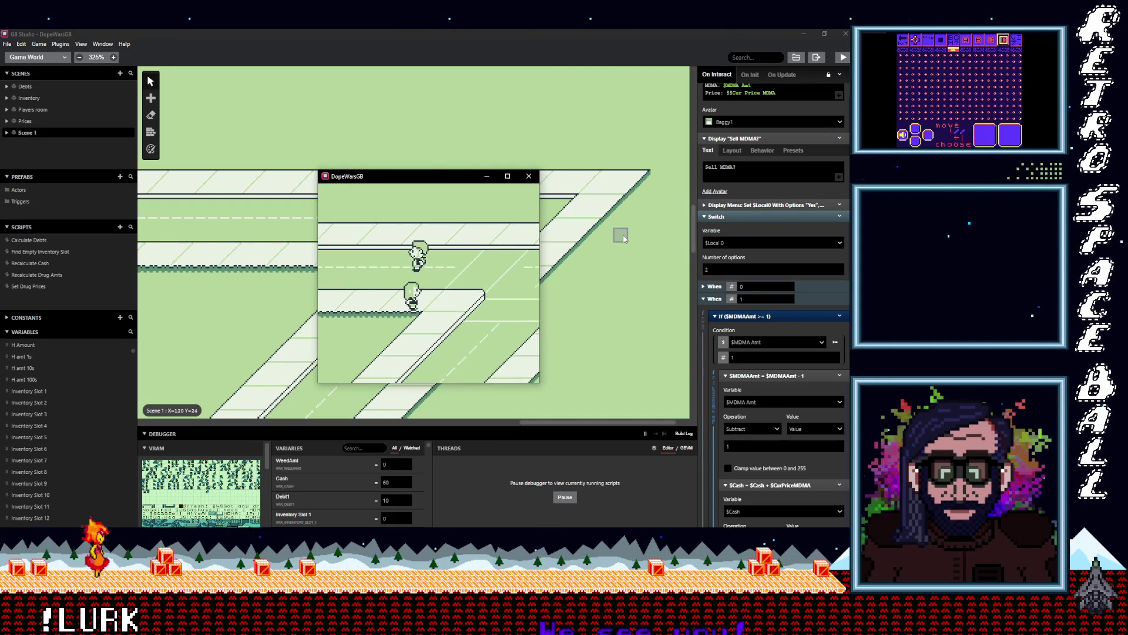
key("z")
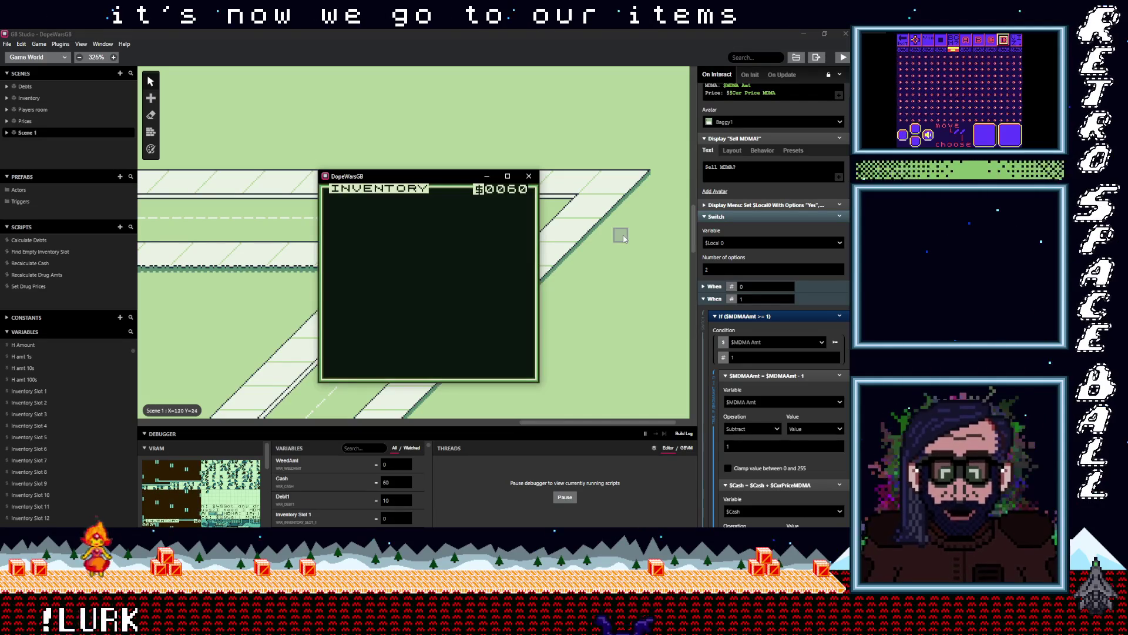
- Check the Debts screen and the Items inventory from the in-game menu
key("x")
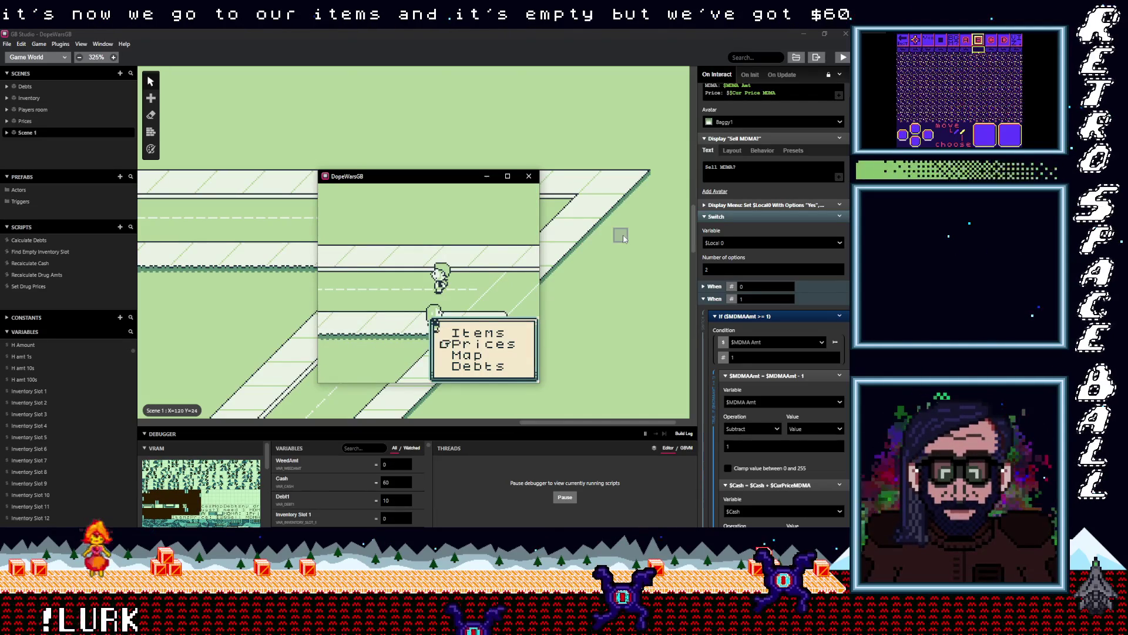
key("z")
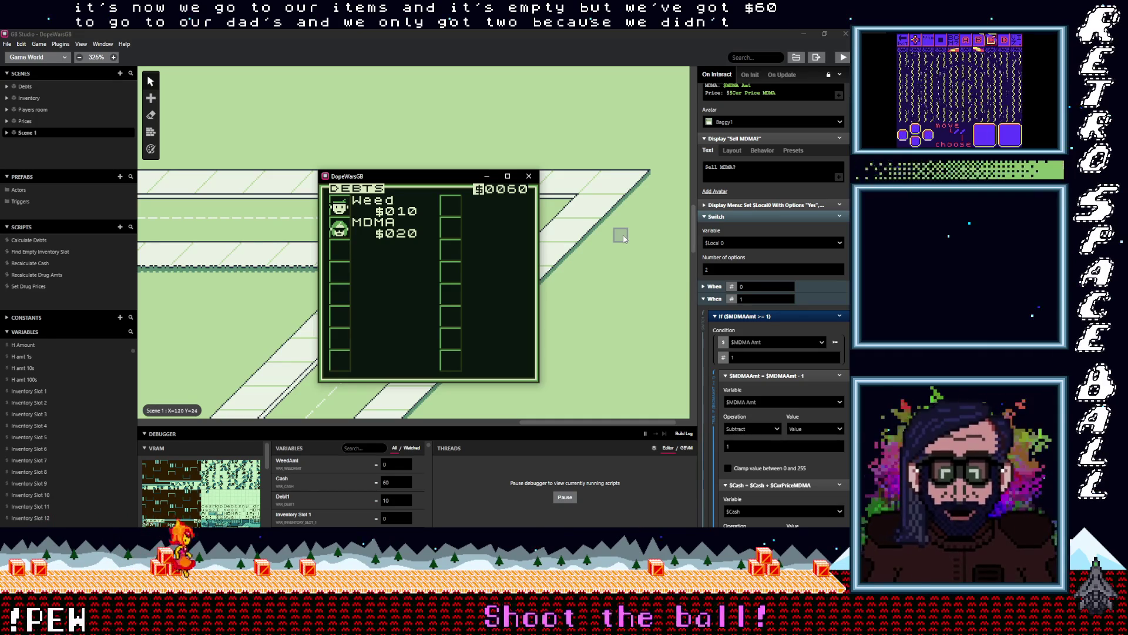
key("x")
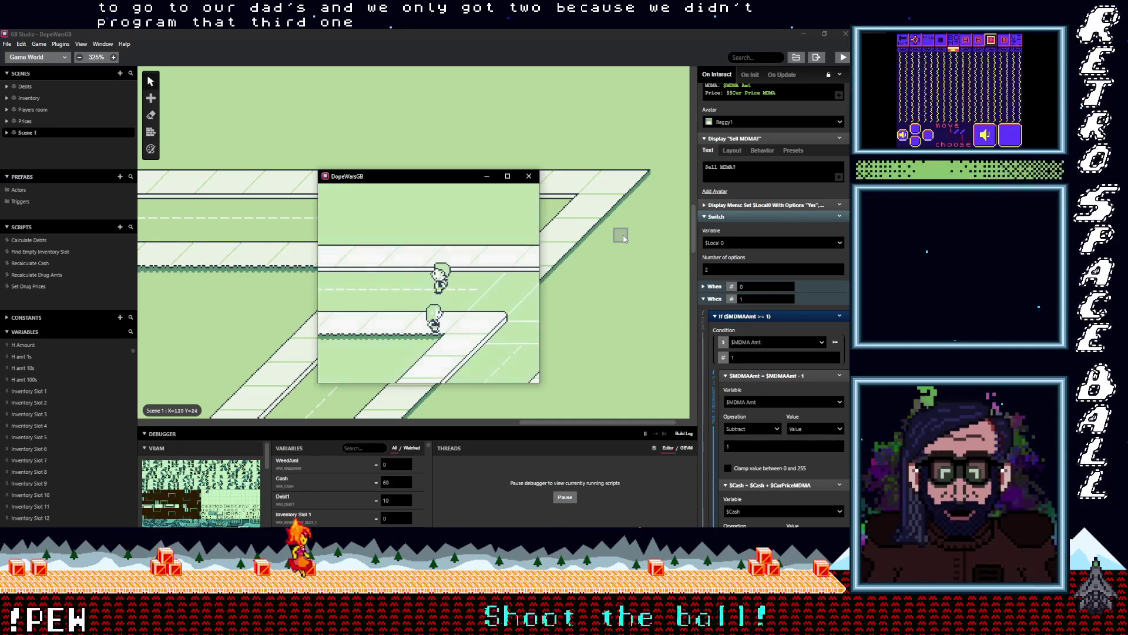
key("Return")
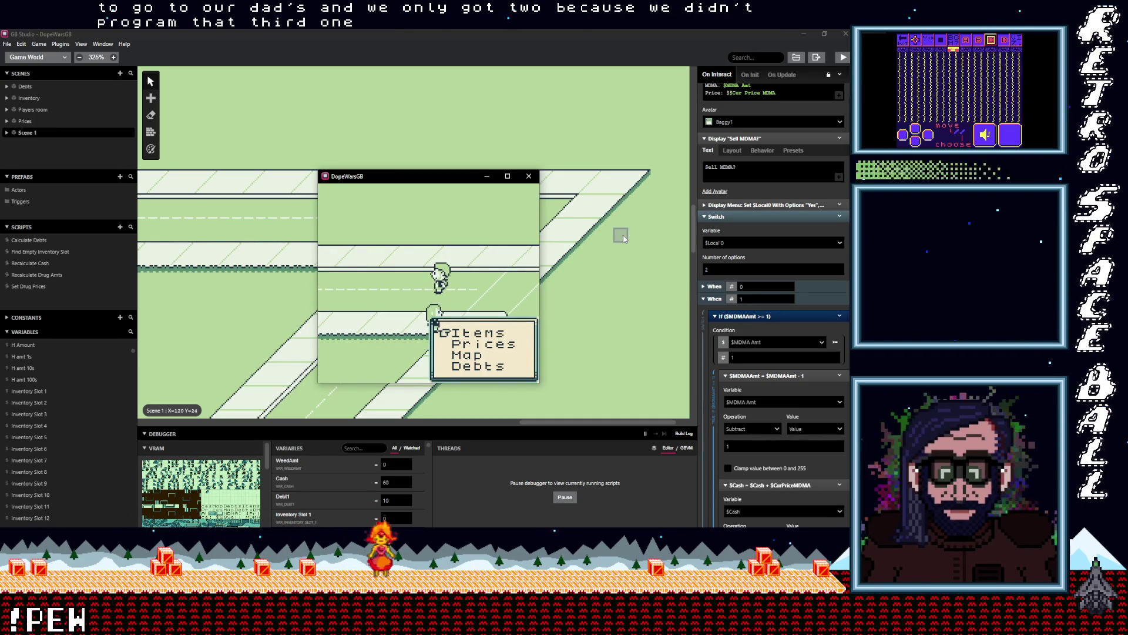
key("z")
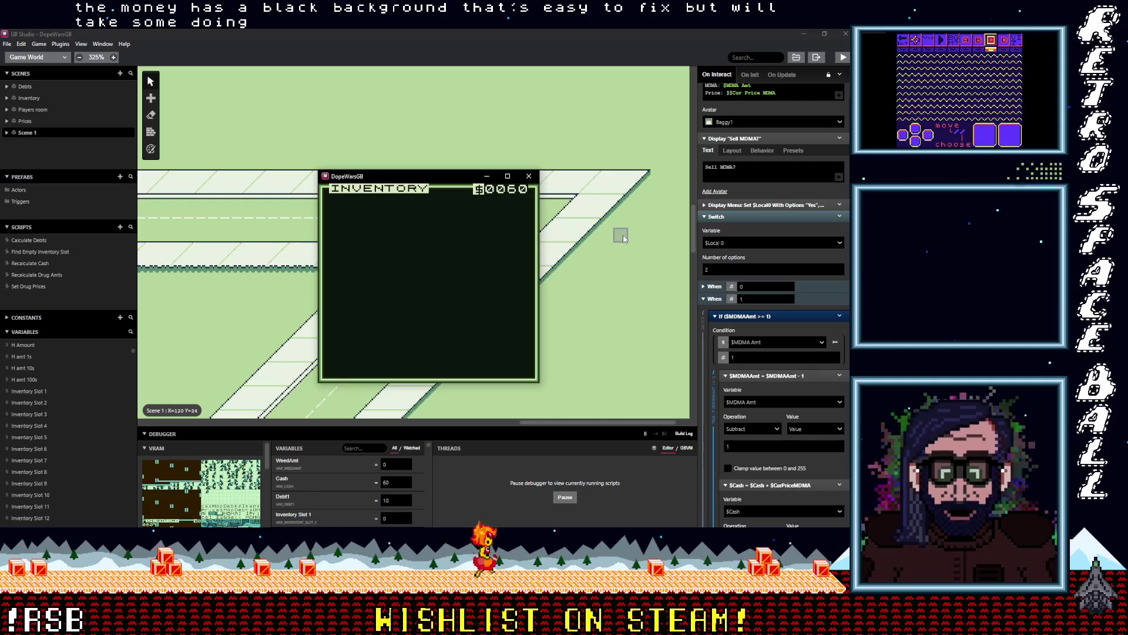
key("x")
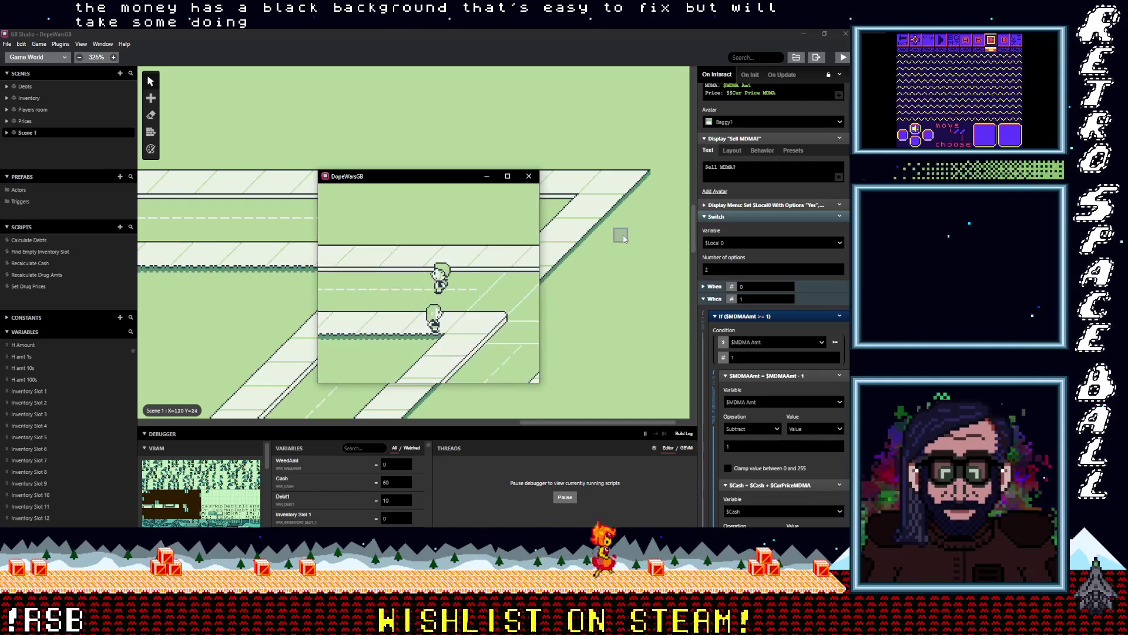
- View Prices ($10, $20, $30), then walk left toward the building
key("Down")
key("z")
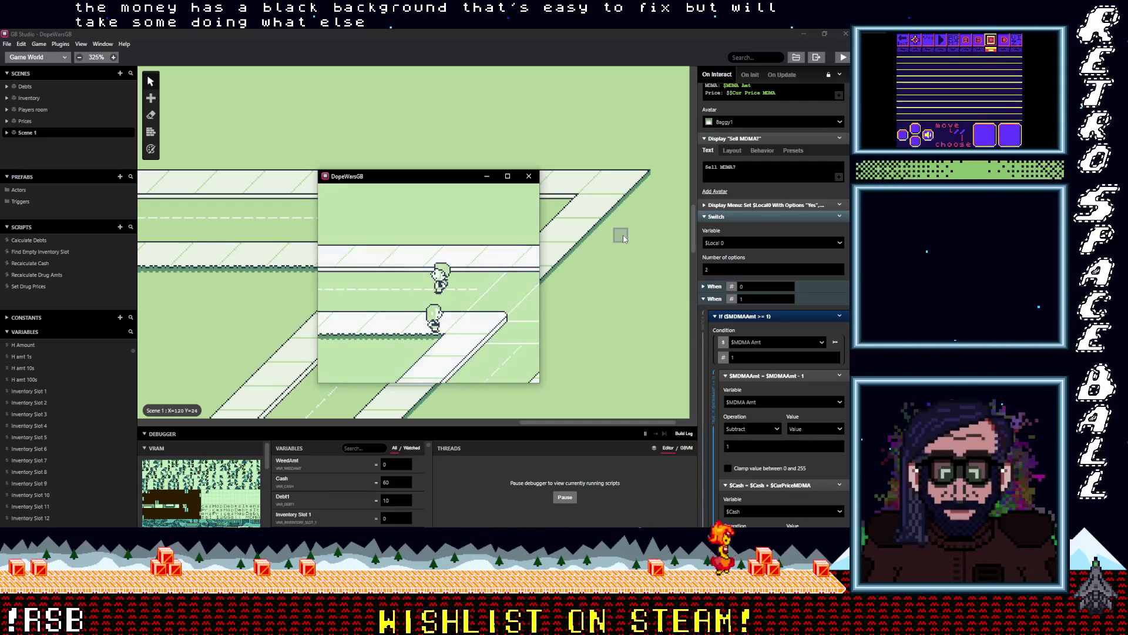
key("x")
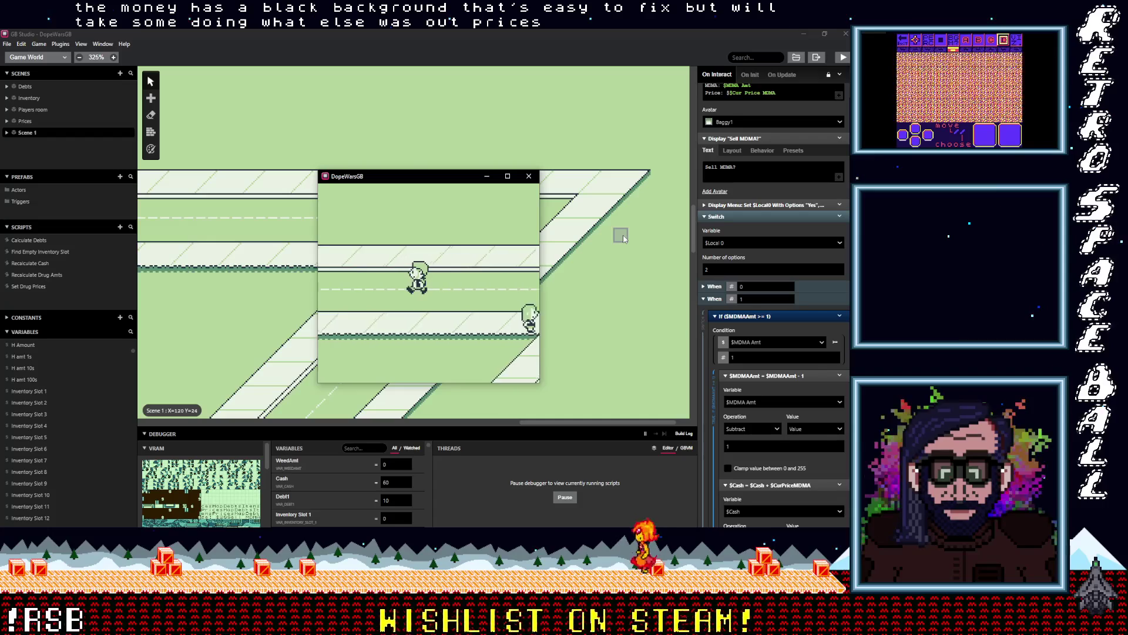
key("Left")
key("Left")
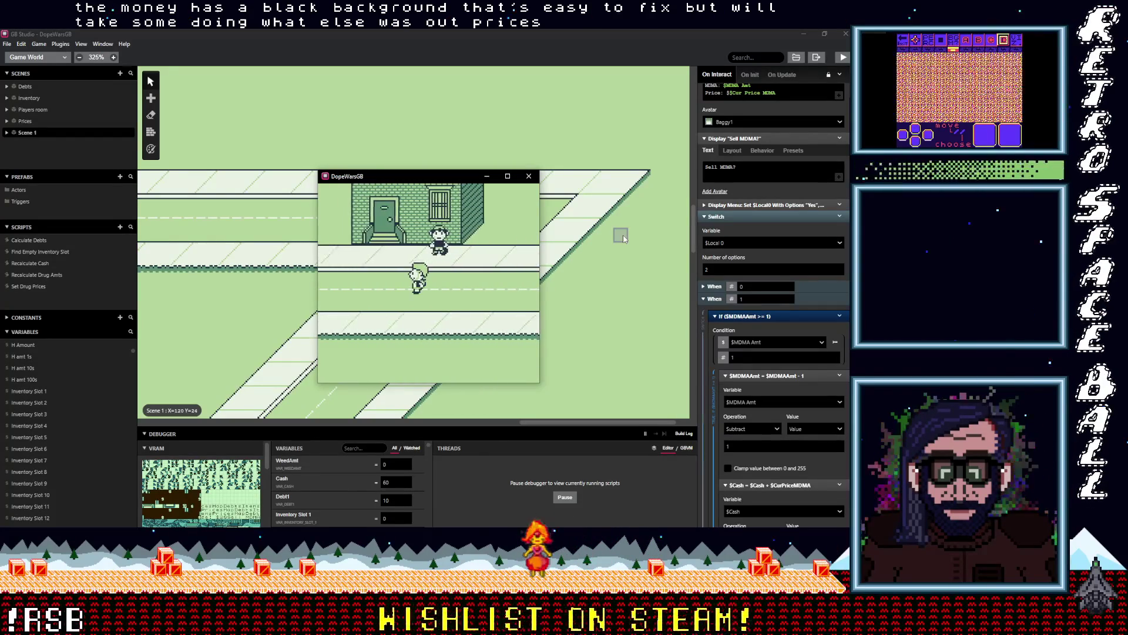
key("Left")
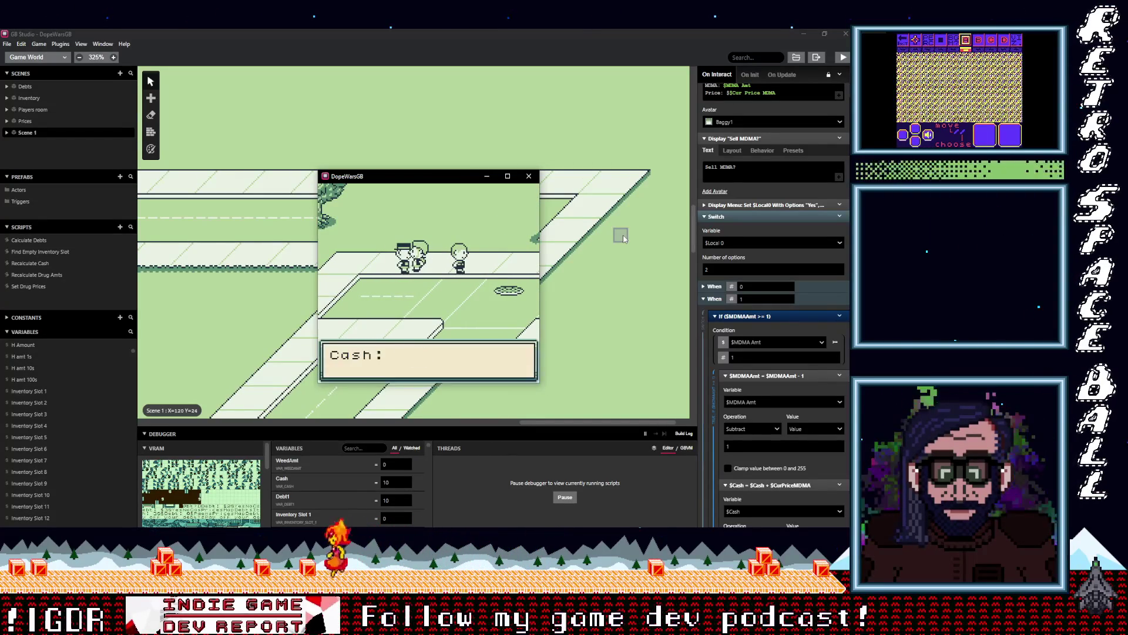
- Walk up the path into the bedroom, sleep past 'Prices Changed', and return to the street
key("Left")
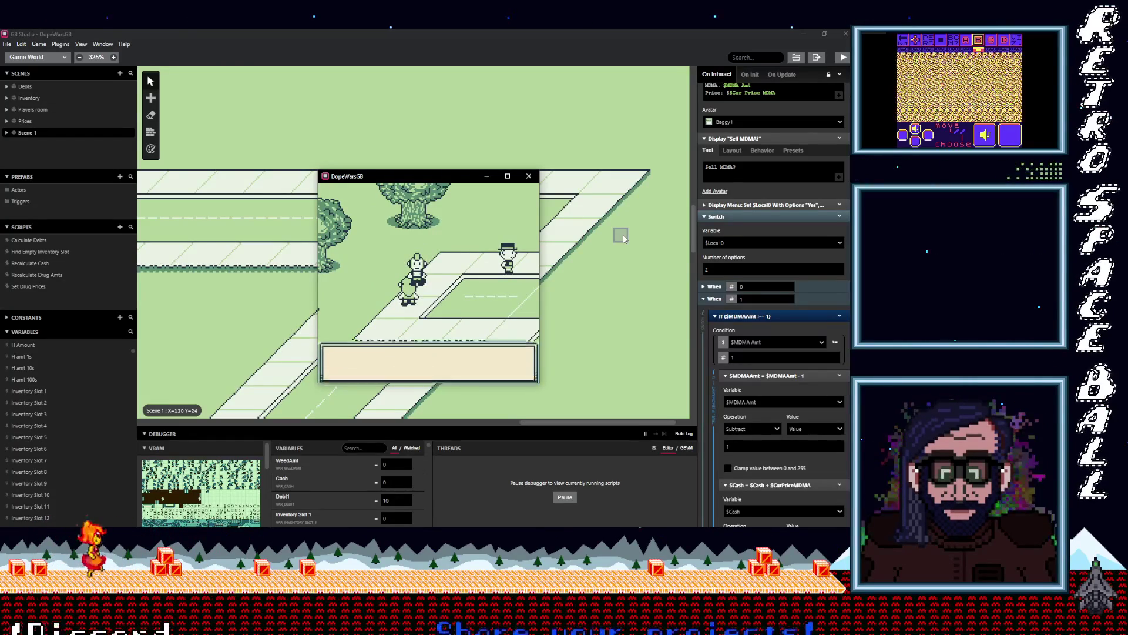
key("Right")
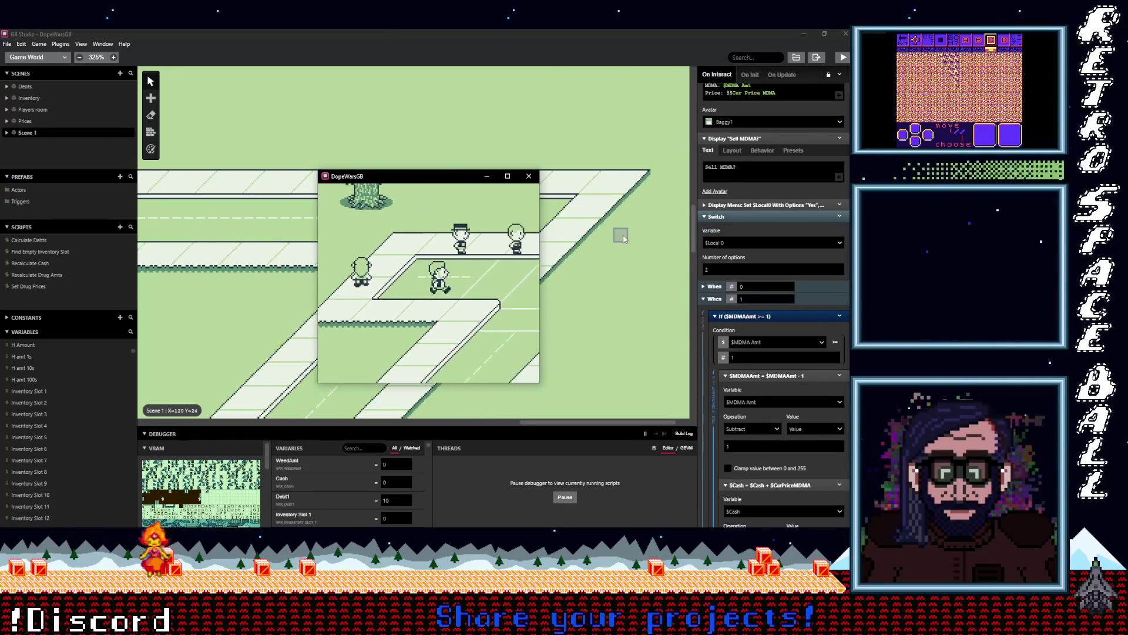
key("Up")
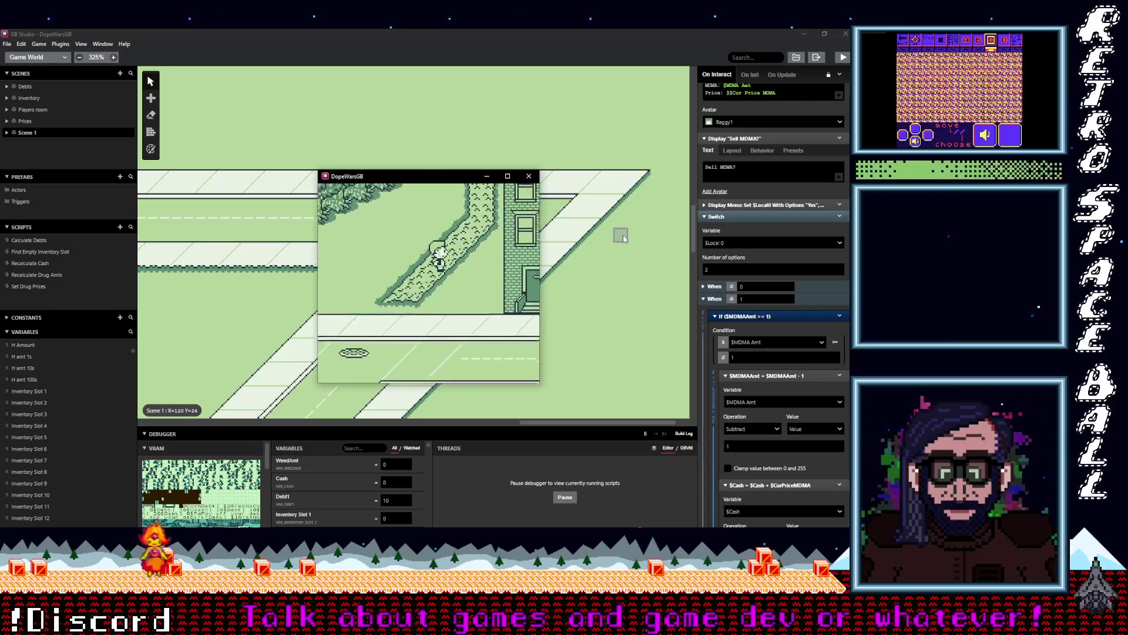
key("Up")
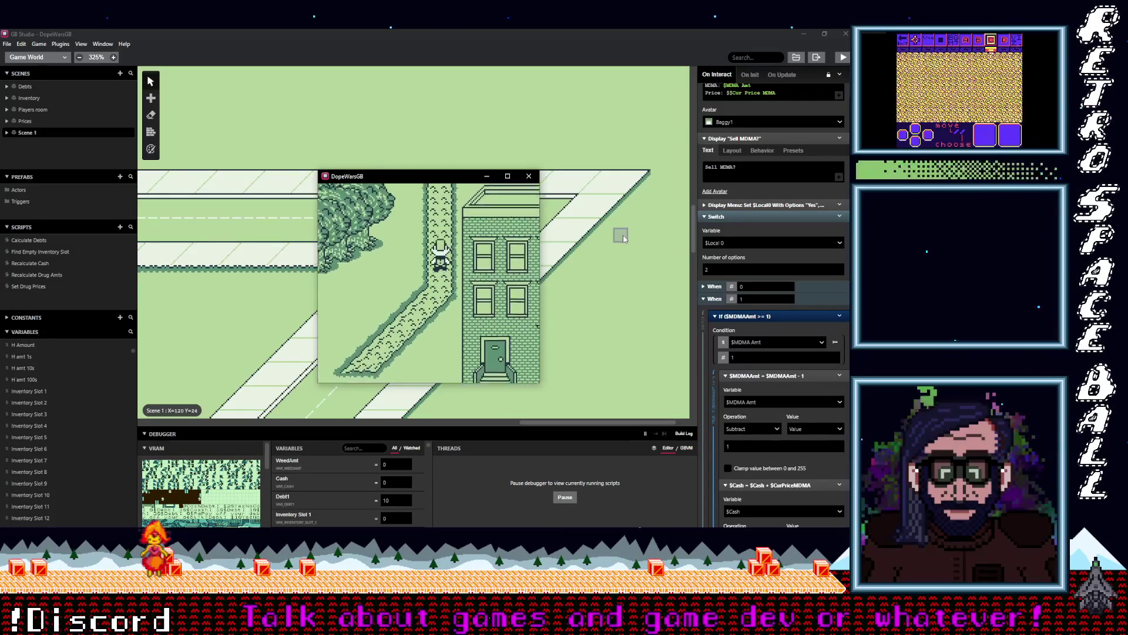
key("Up")
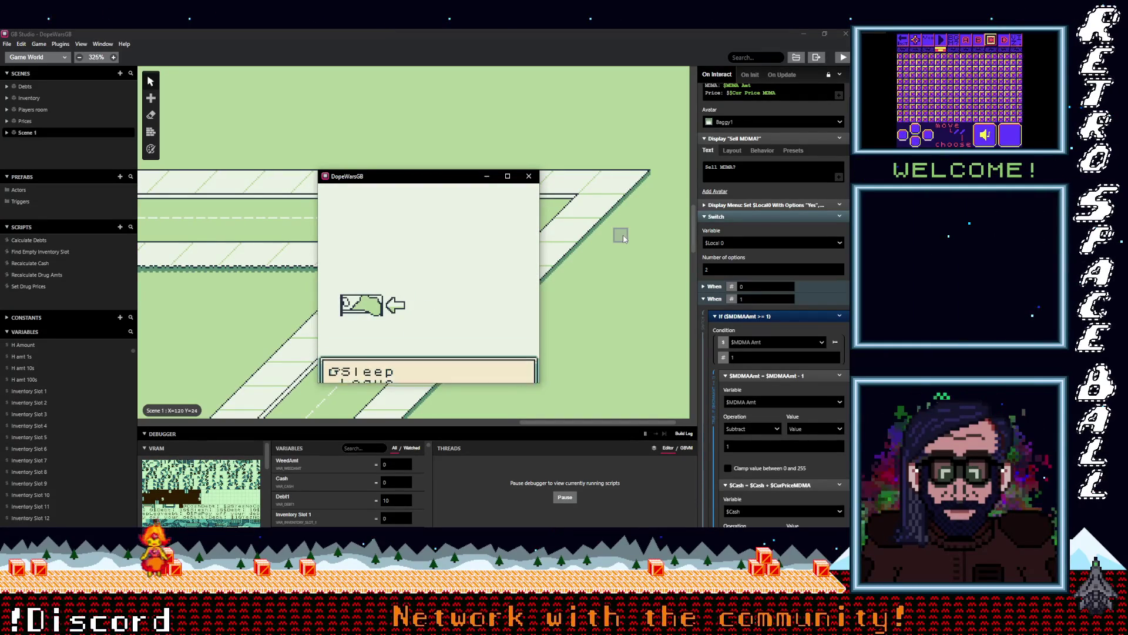
key("z")
key("Right")
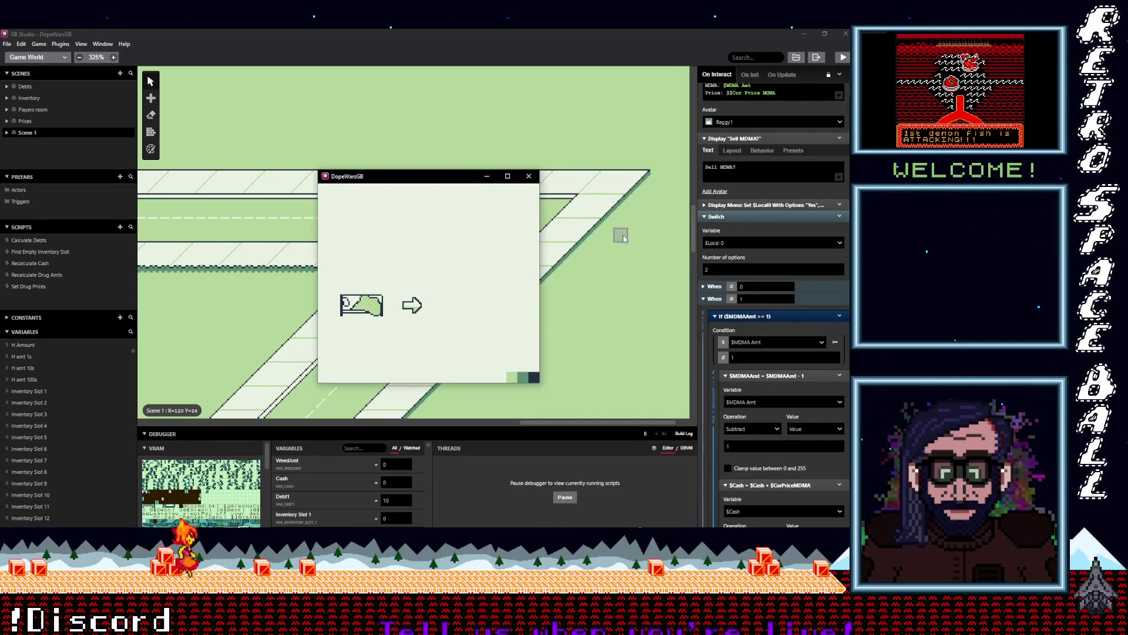
key("Down")
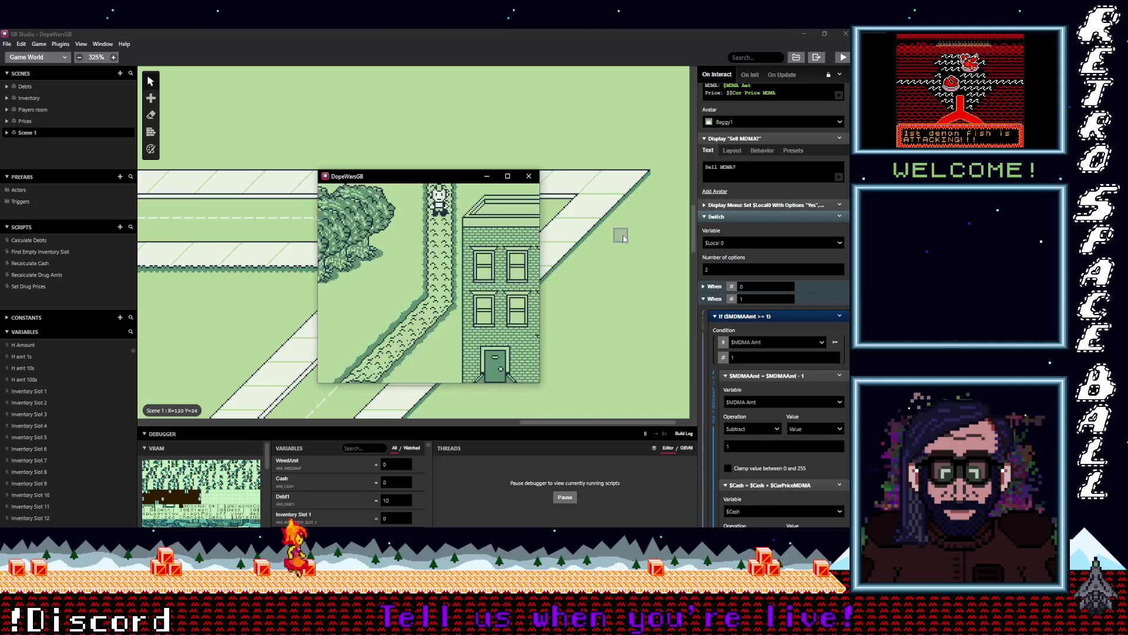
key("Down")
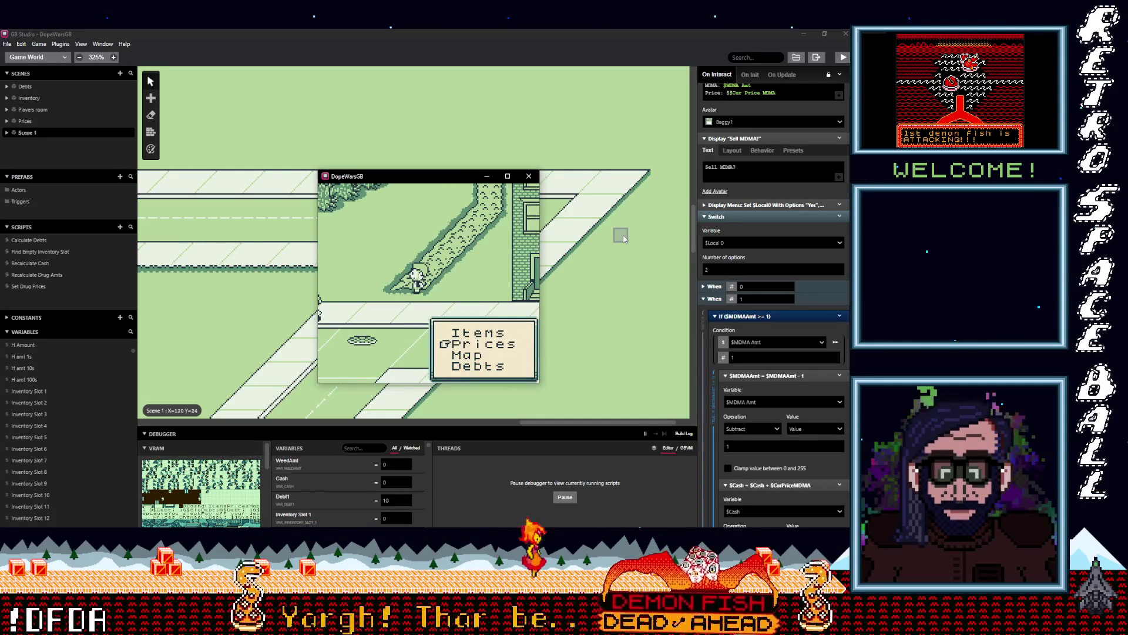
- View Prices ($010, $020, $030) and filter the debugger variables by 'price' to compare
key("z")
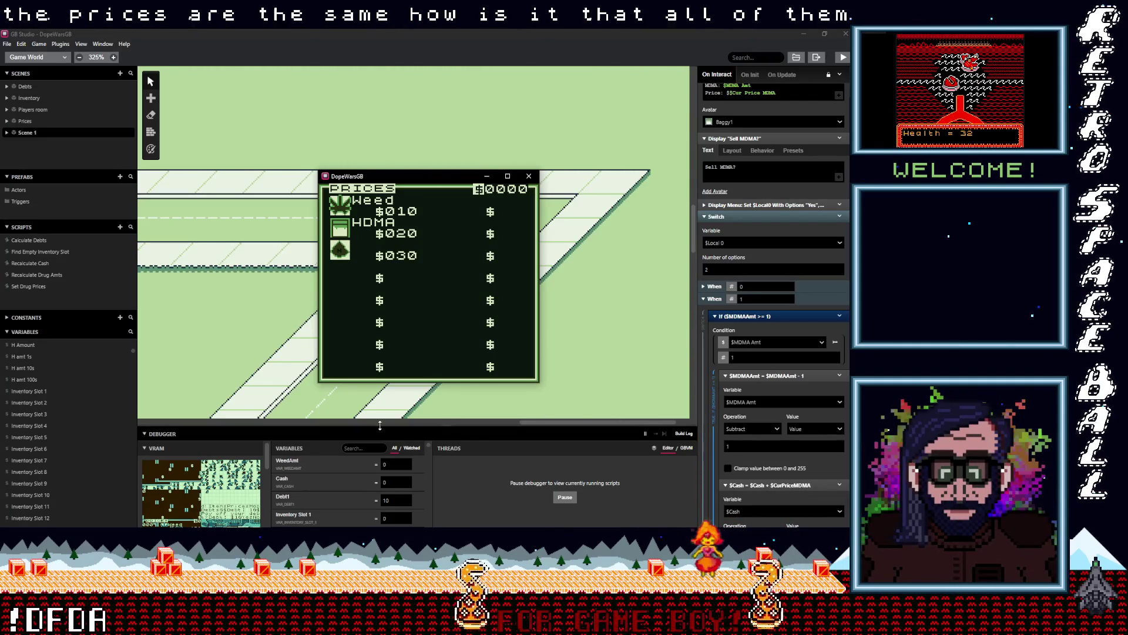
left_click_drag(370, 427, 370, 389)
left_click(369, 411)
type("price")
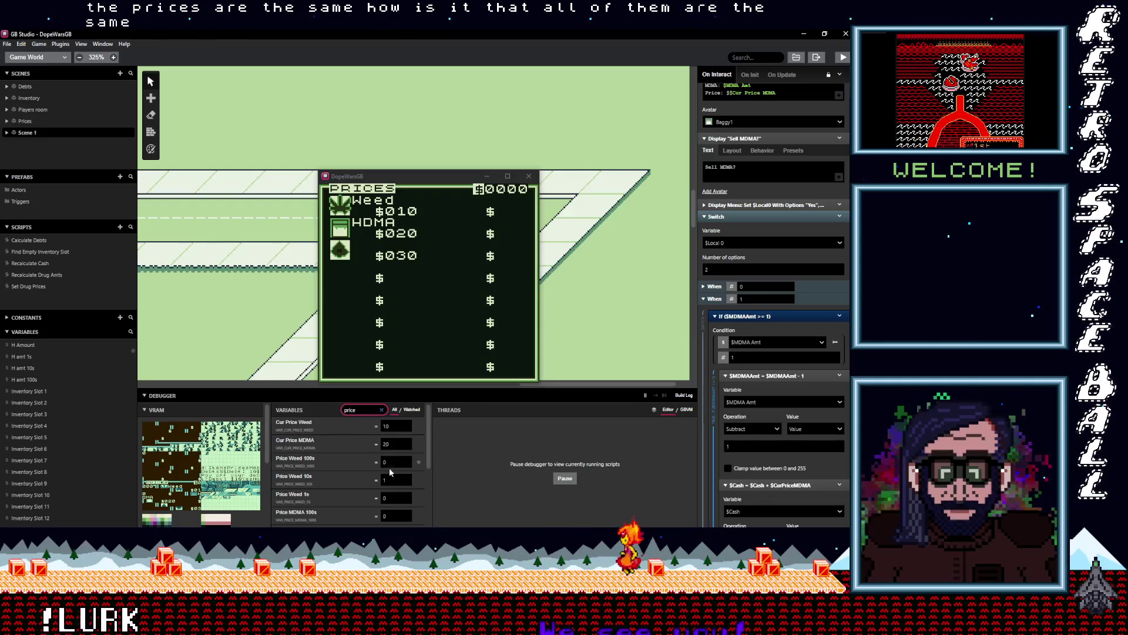
scroll(366, 459, "down", 1)
scroll(359, 456, "down", 1)
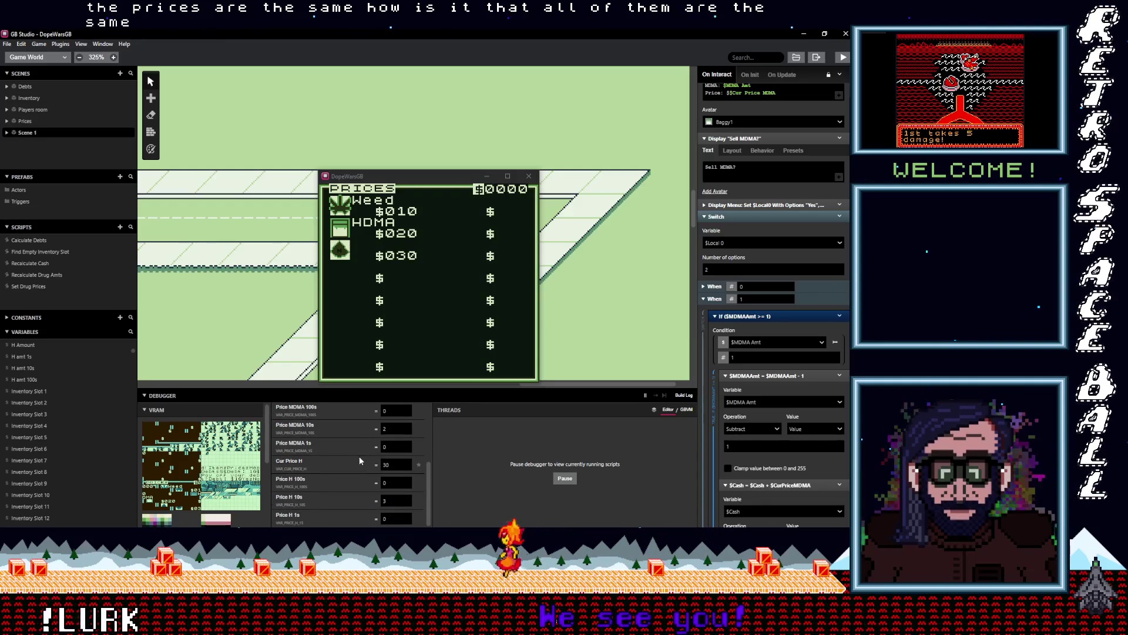
scroll(349, 464, "up", 3)
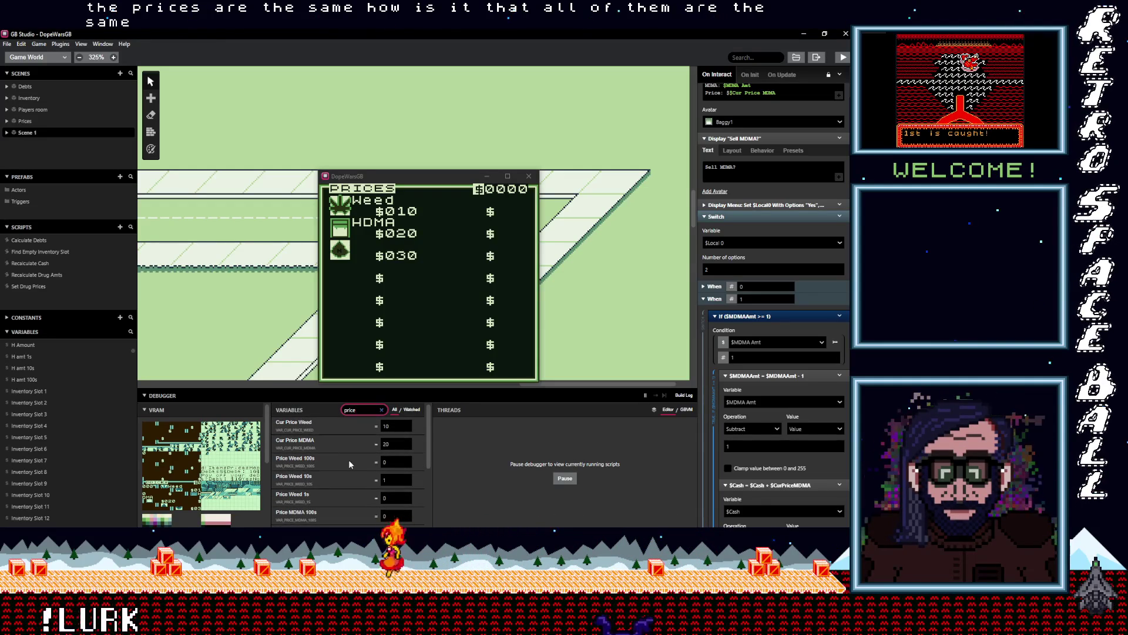
scroll(349, 460, "down", 2)
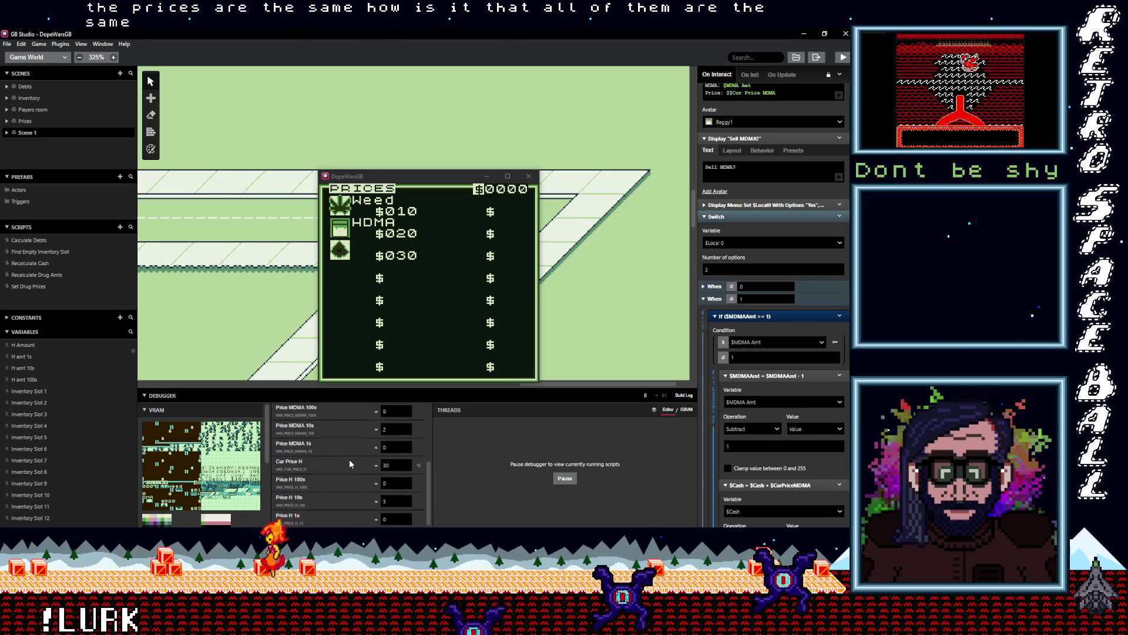
scroll(349, 459, "up", 2)
- Show the scene's on-init script in the editor
left_click(439, 325)
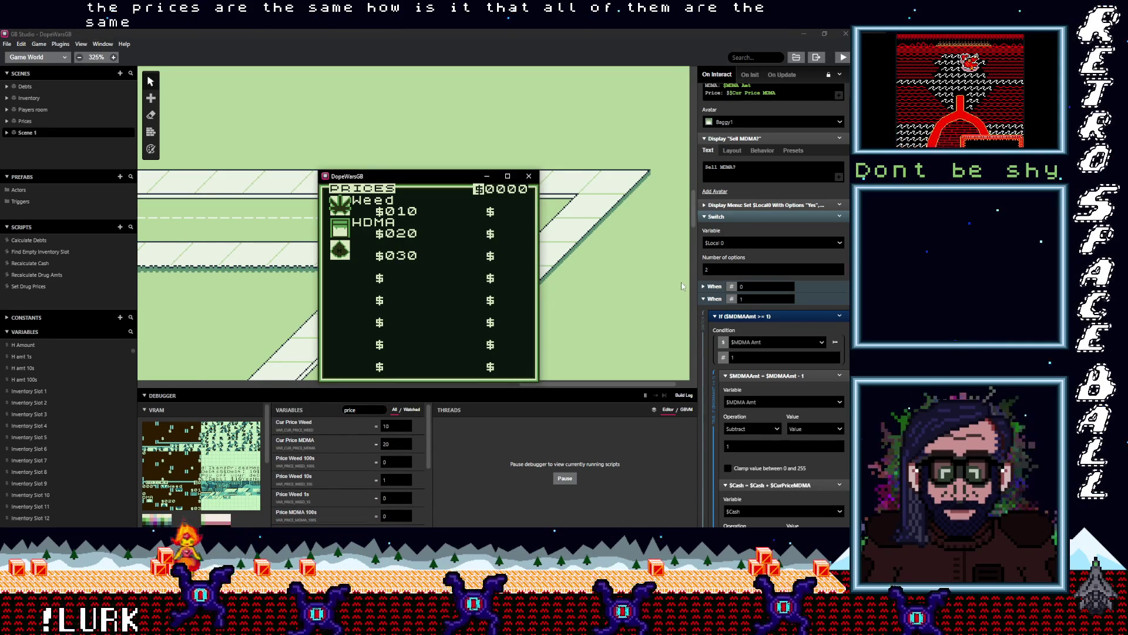
left_click(635, 286)
scroll(635, 286, "up", 2)
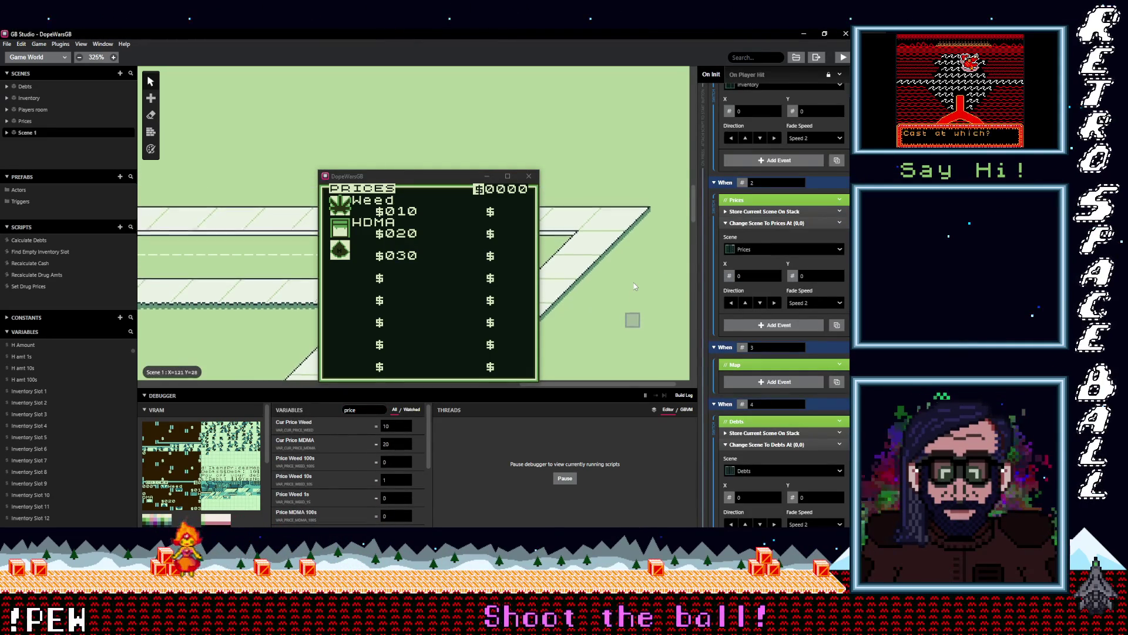
- Walk home and sleep, then view Prices showing Weed $008, MDMA $040, third drug $042
left_click(485, 289)
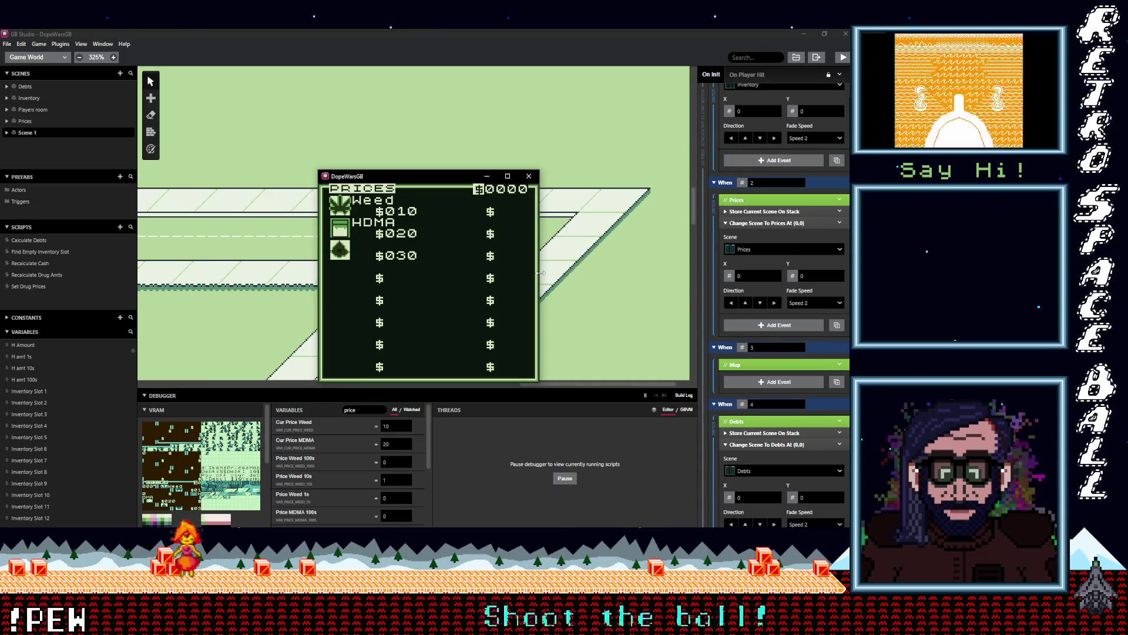
key("x")
key("Down")
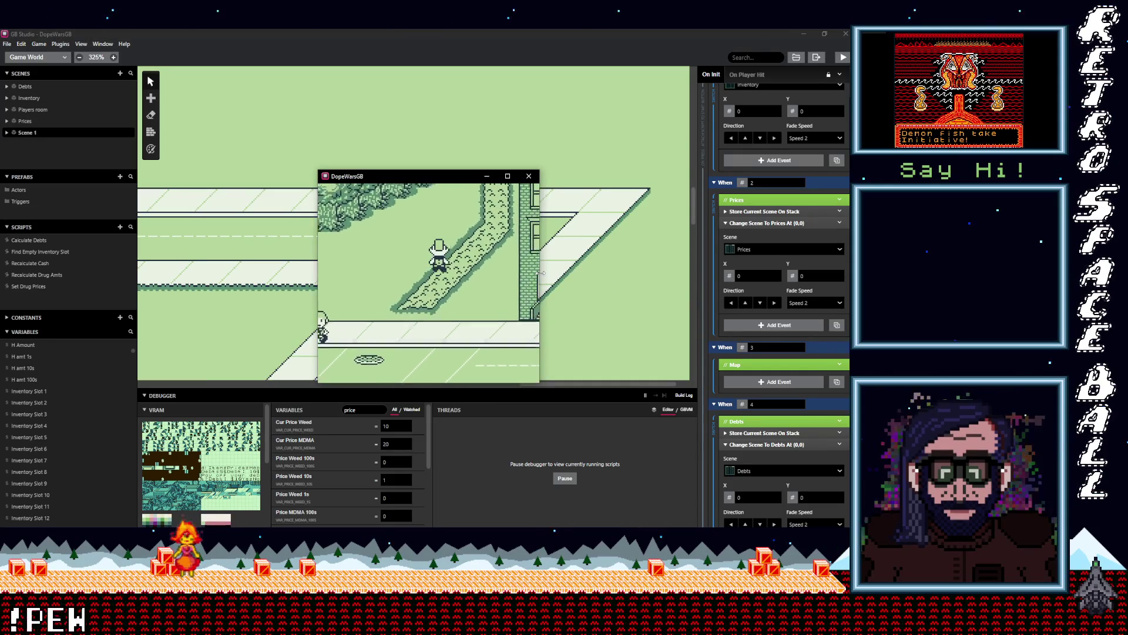
key("Up")
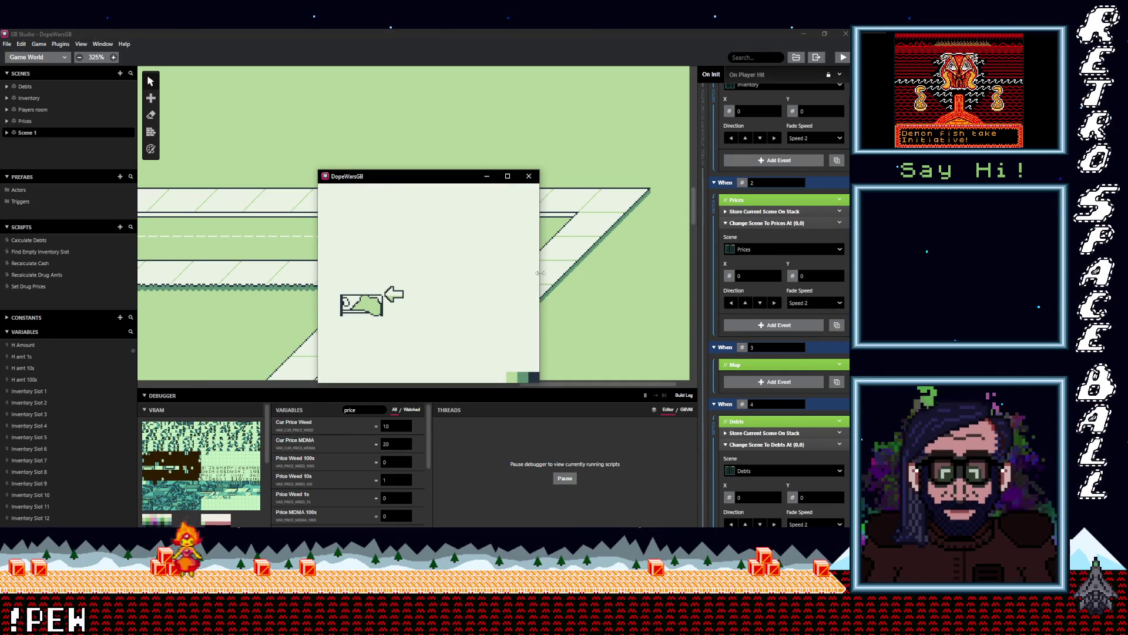
key("Left")
key("z")
key("z")
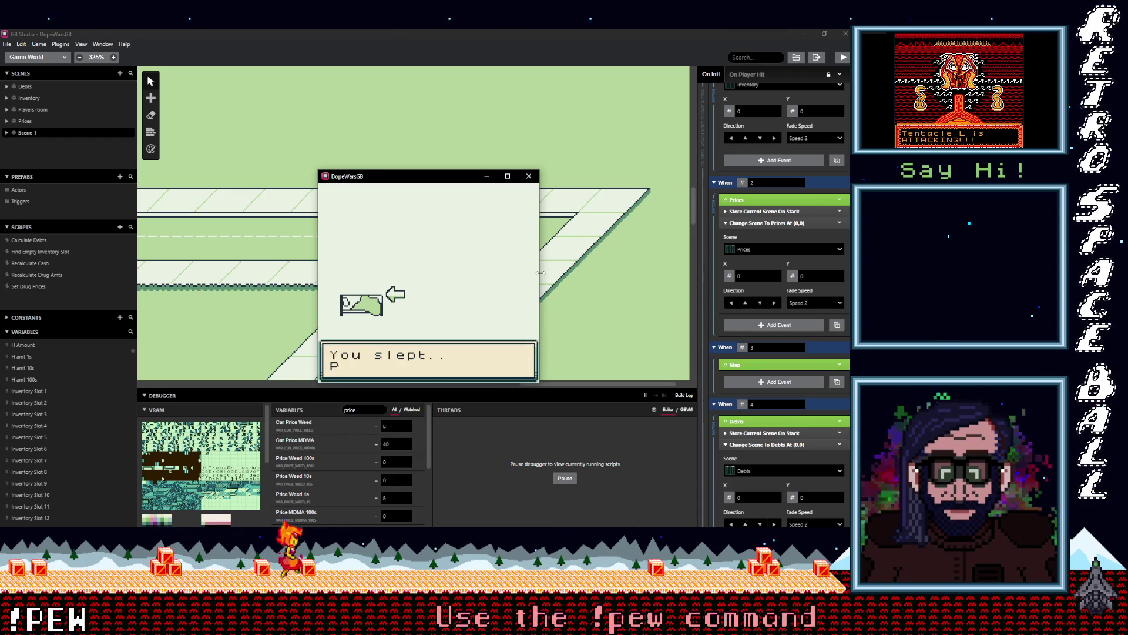
key("z")
key("Down")
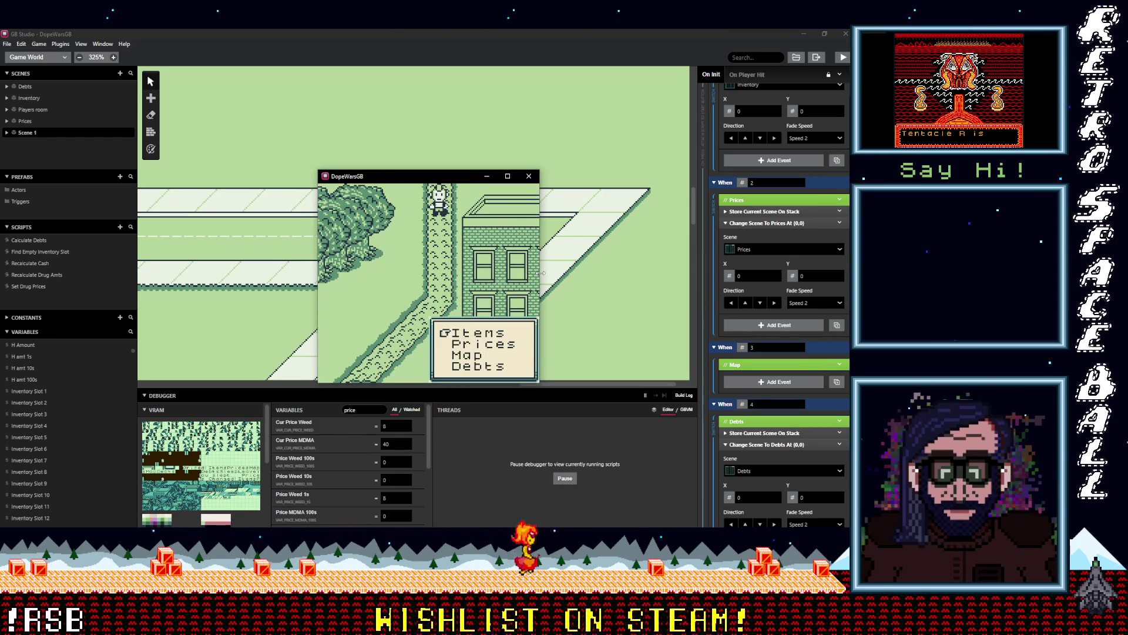
key("z")
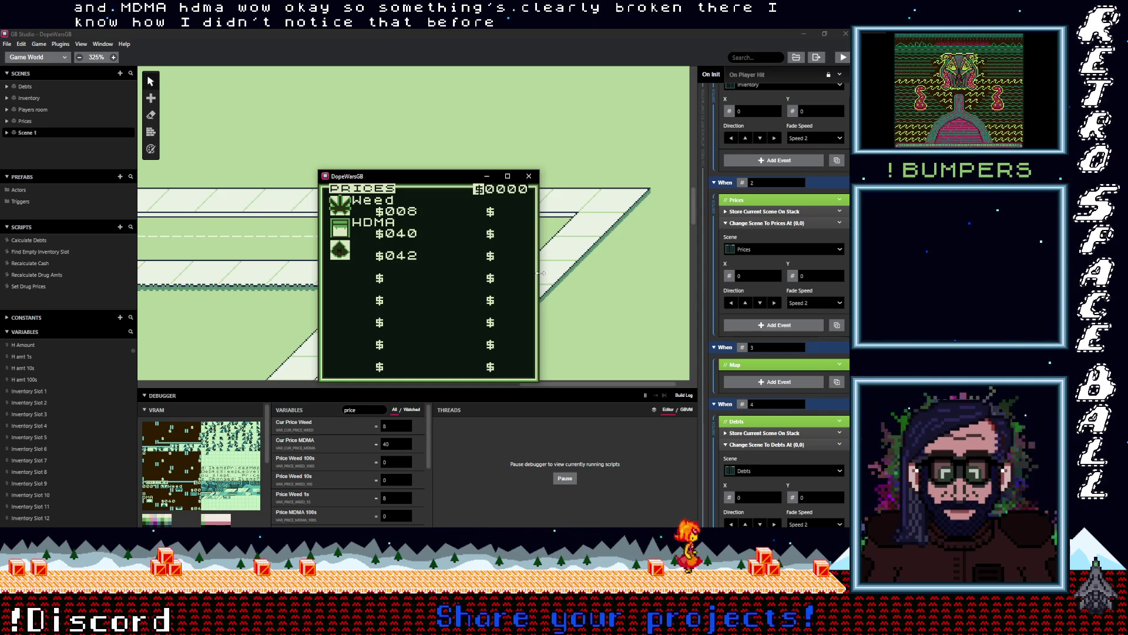
- Leave the Prices screen, walk to the debt dealer and accept paying off the debt
key("x")
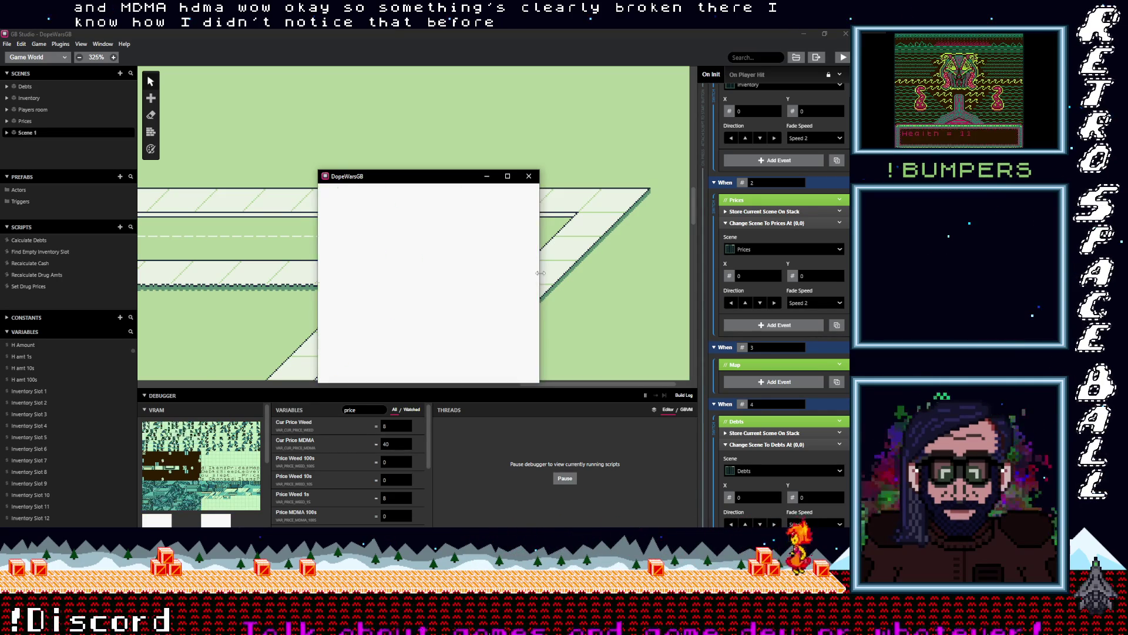
key("Left")
key("Down")
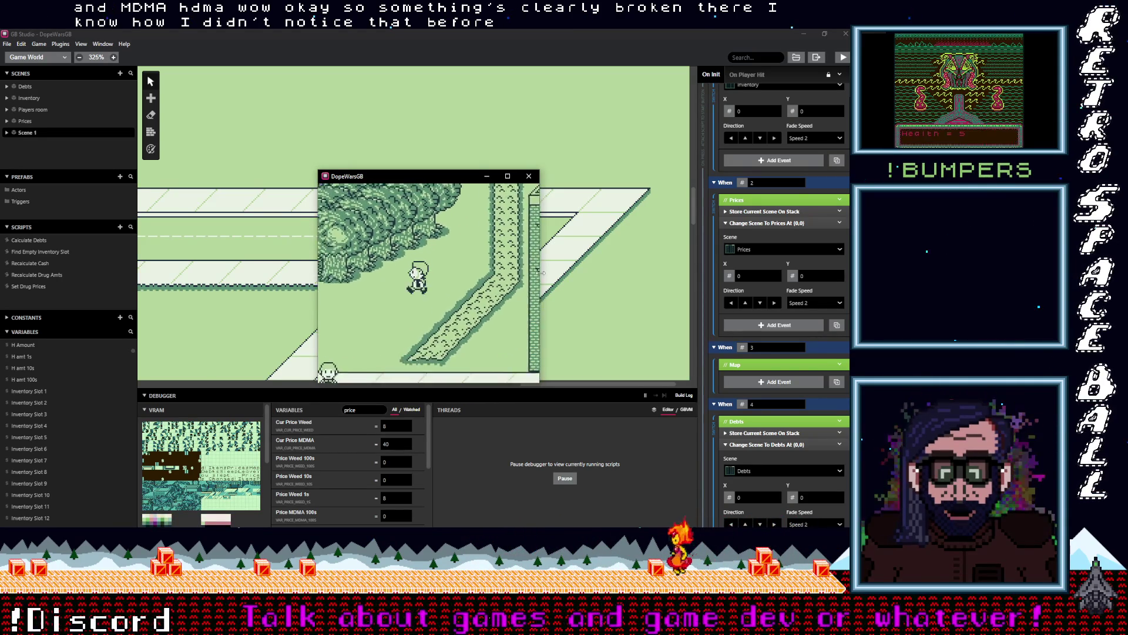
key("Down")
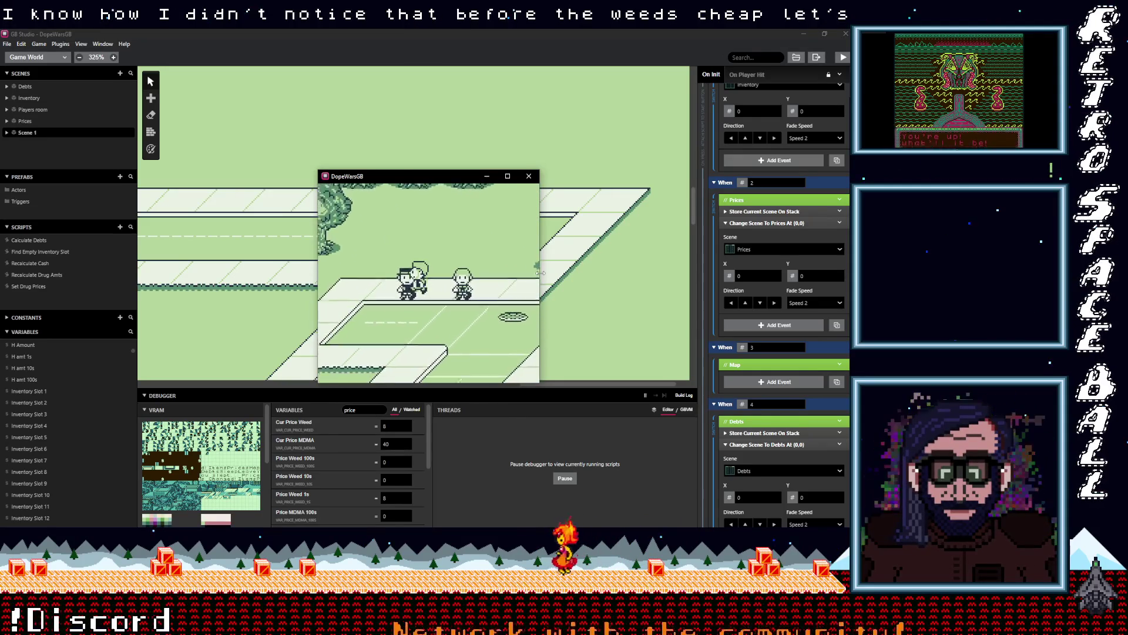
key("x")
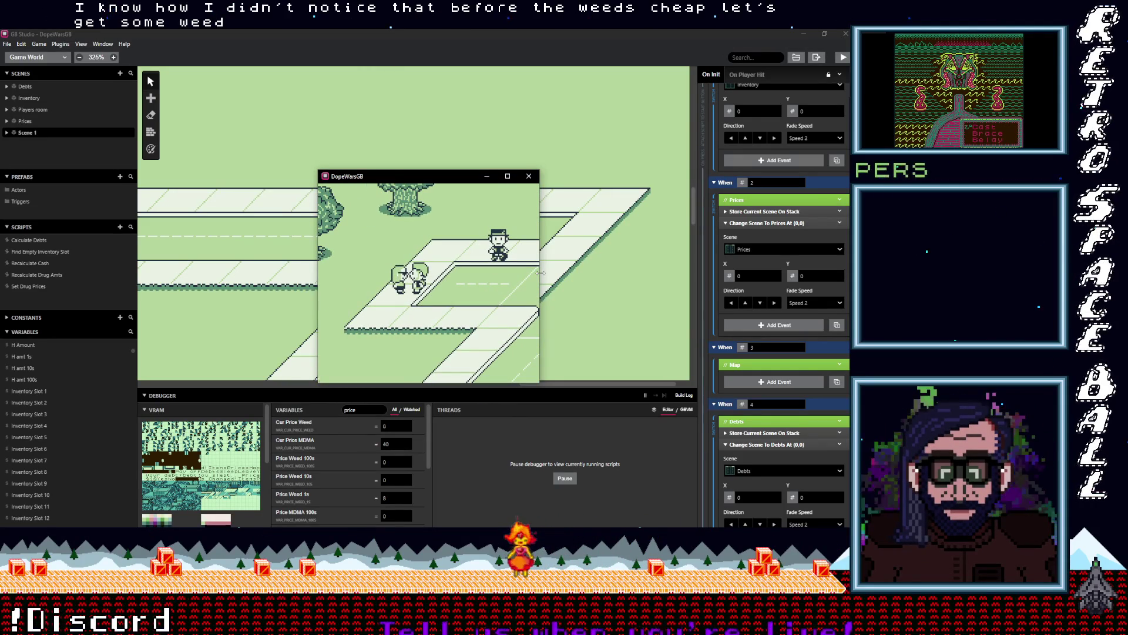
key("z")
key("z")
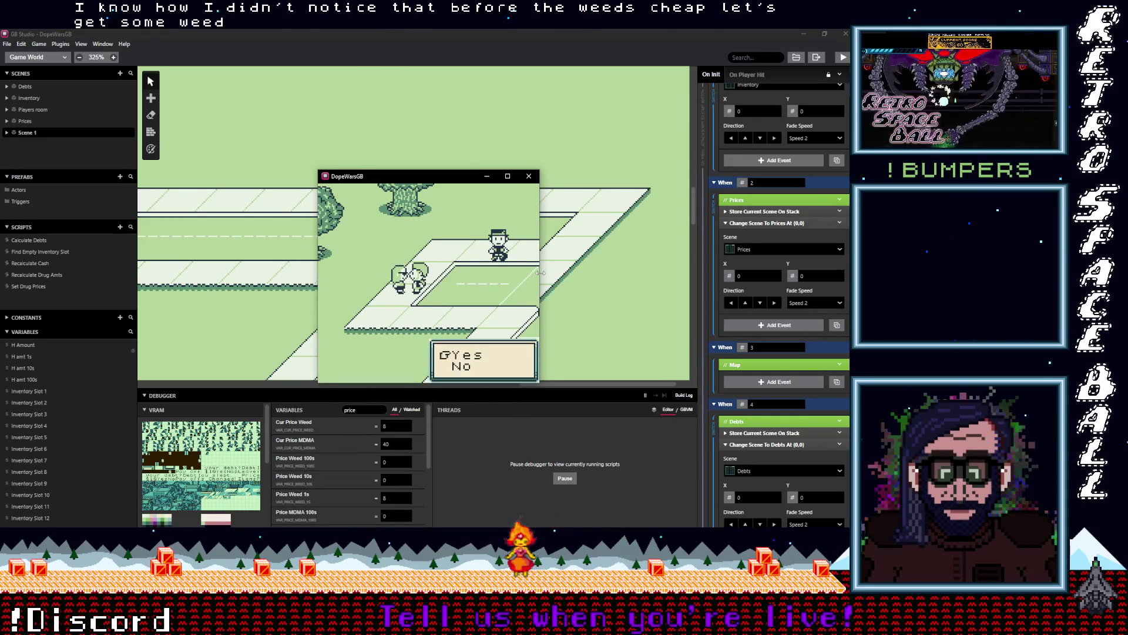
key("z")
key("z")
key("z")
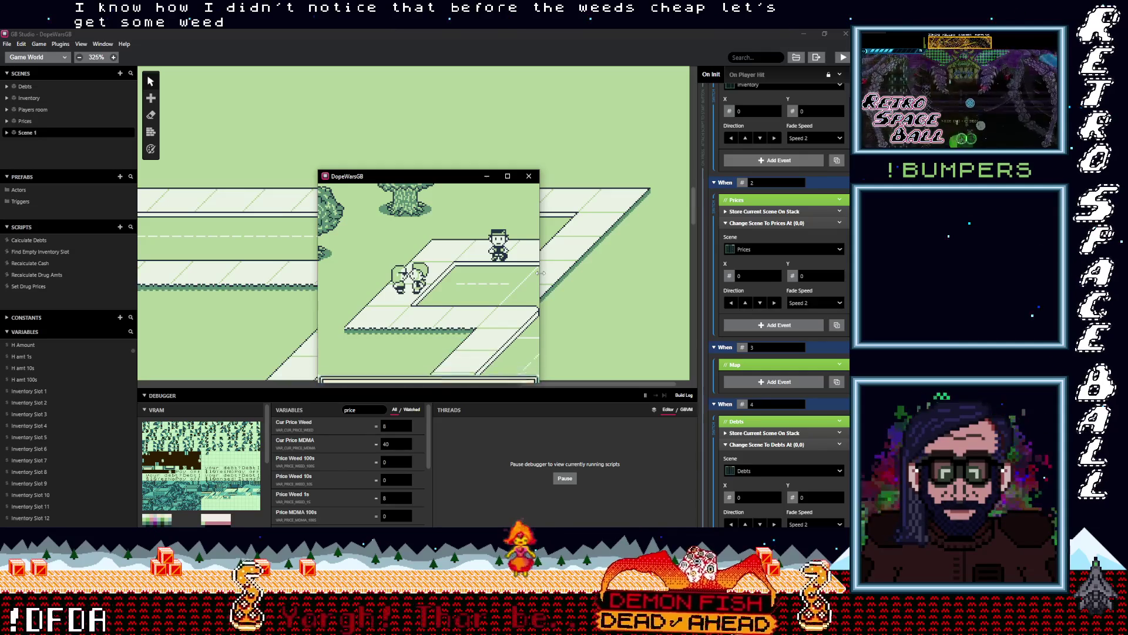
key("z")
key("z")
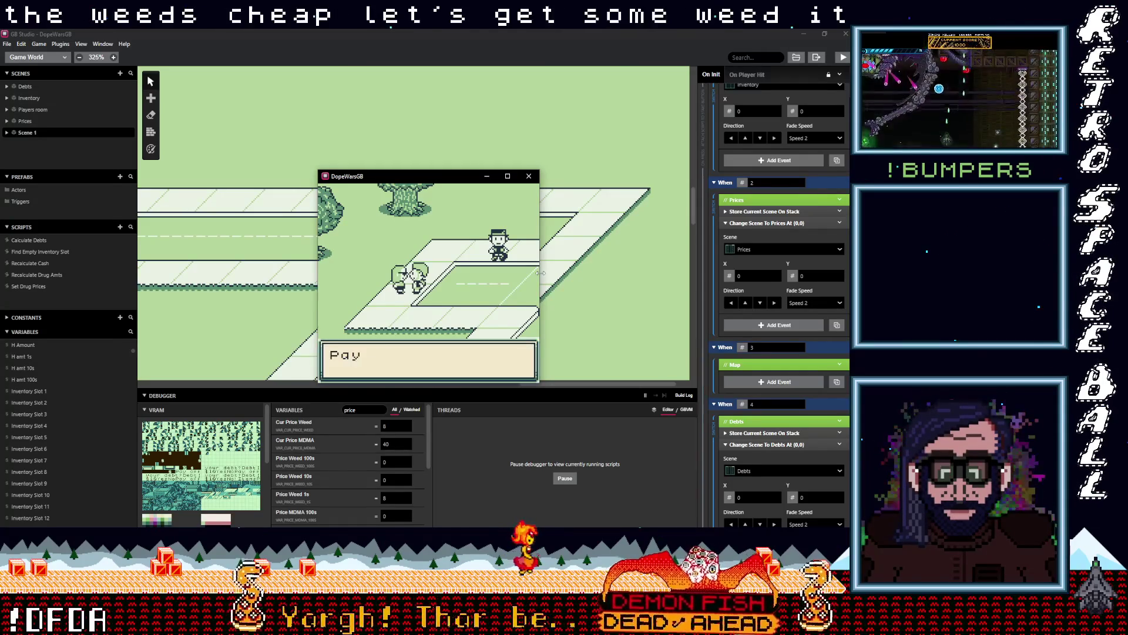
key("z")
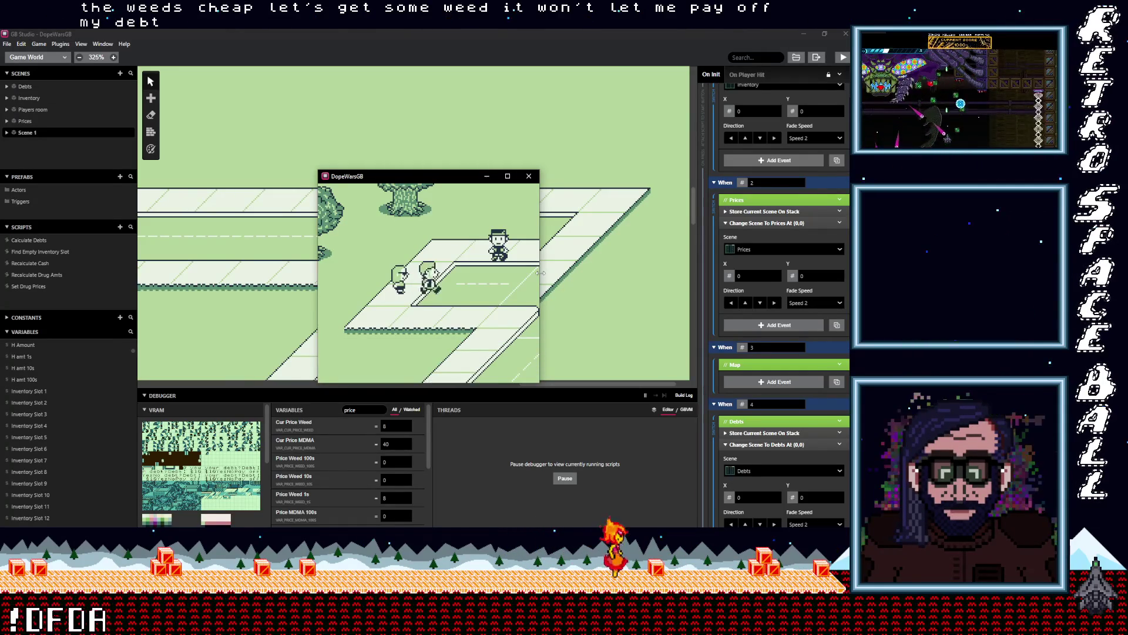
- Check the Debts screen from the game menu, then answer the dealer's pay-off question again
key("Right")
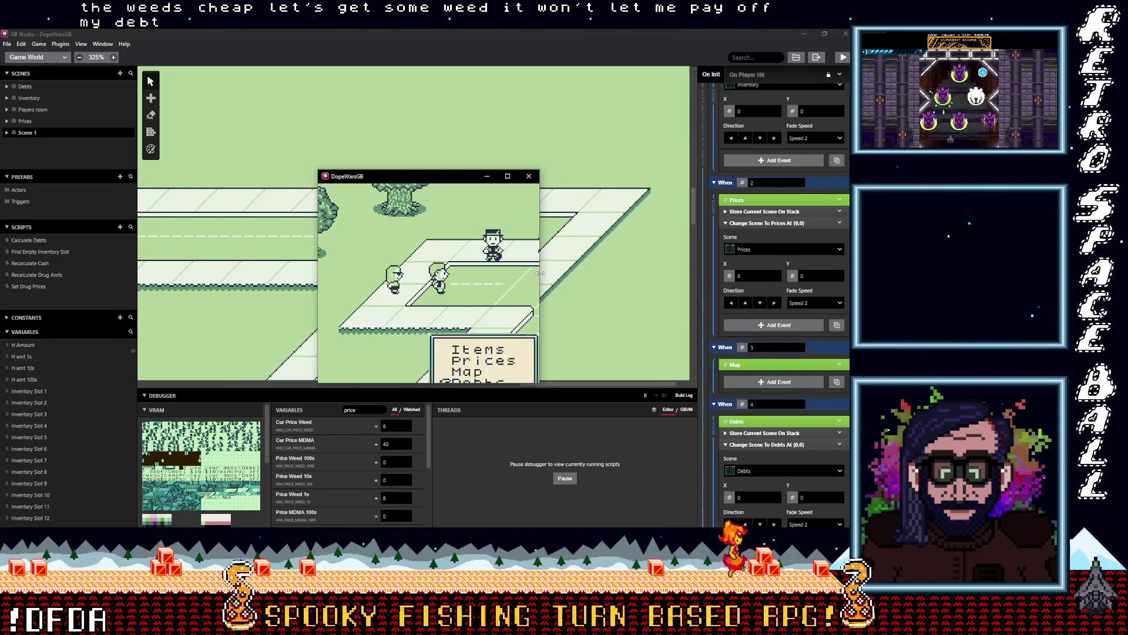
key("z")
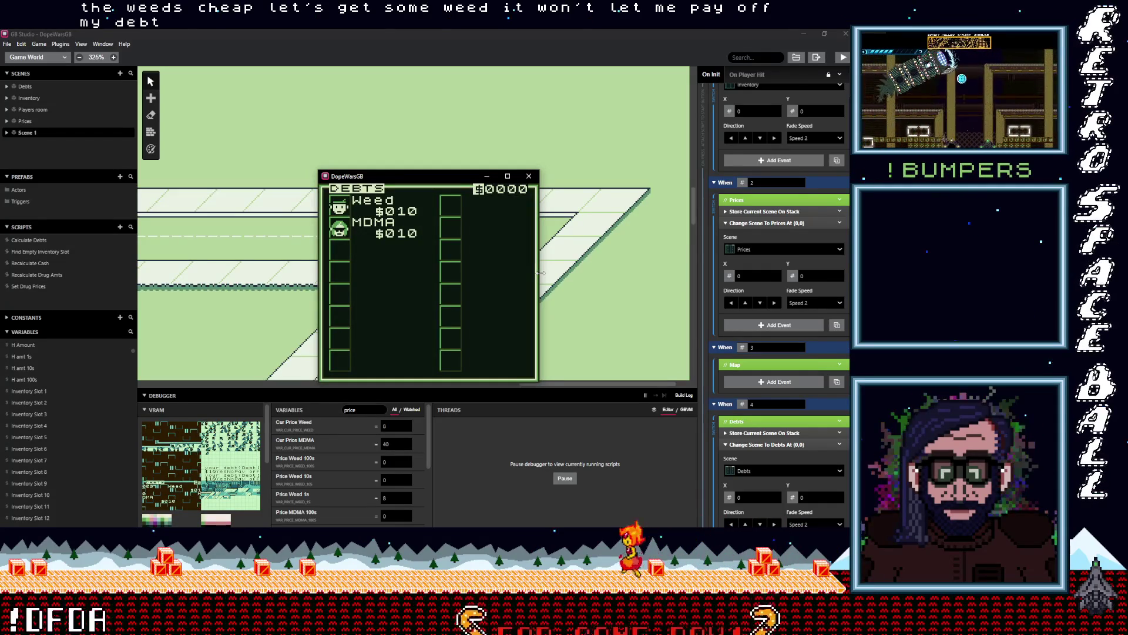
key("x")
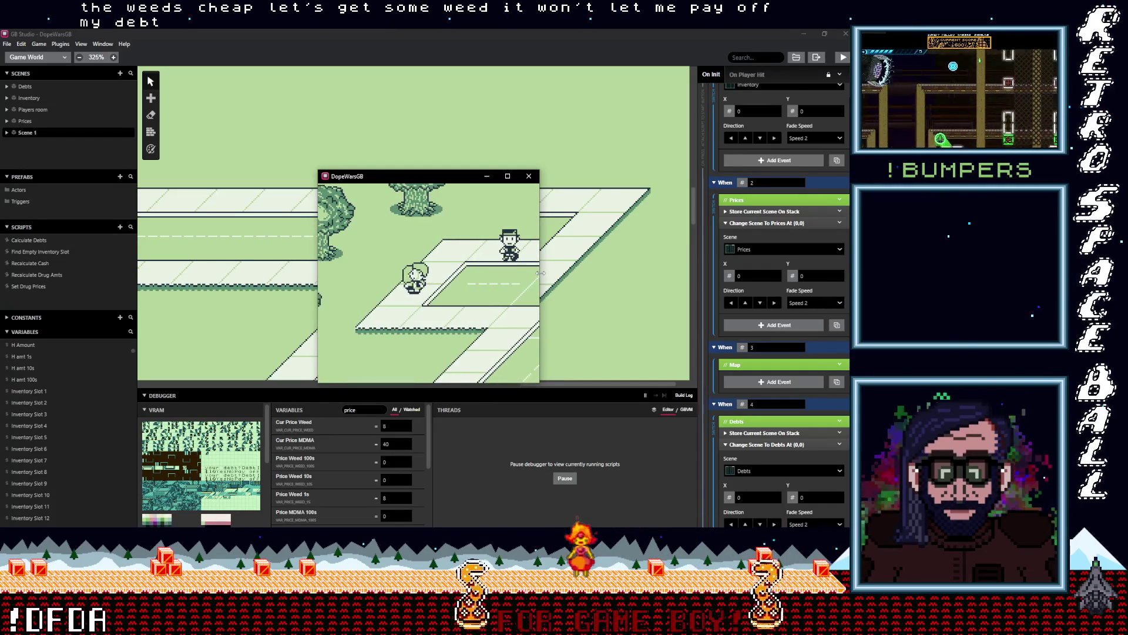
key("Right")
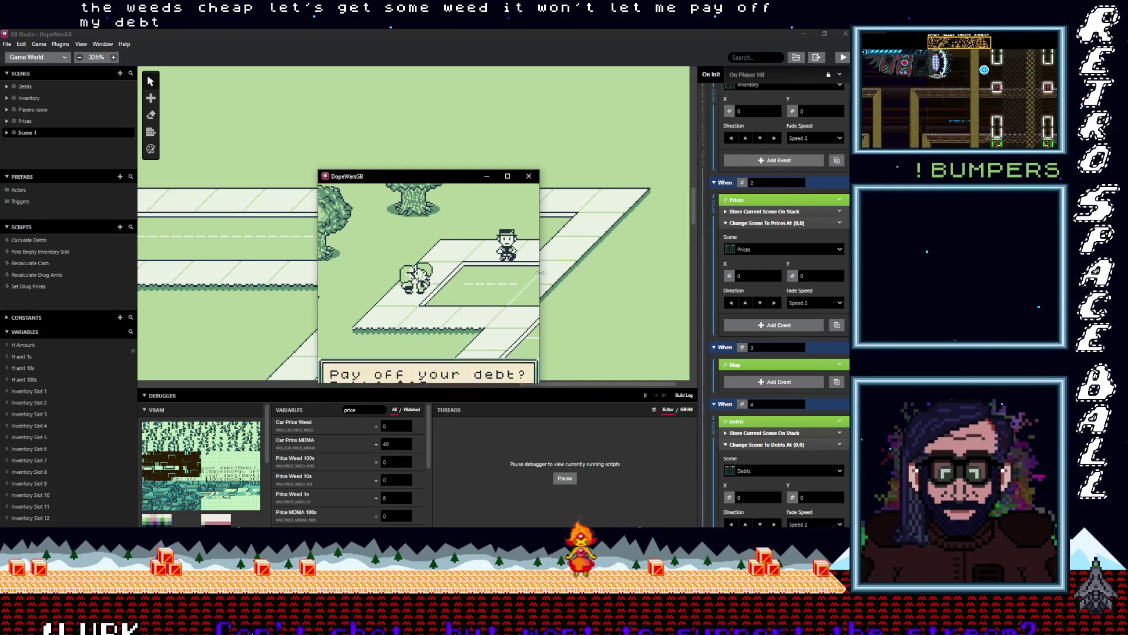
key("z")
key("Right")
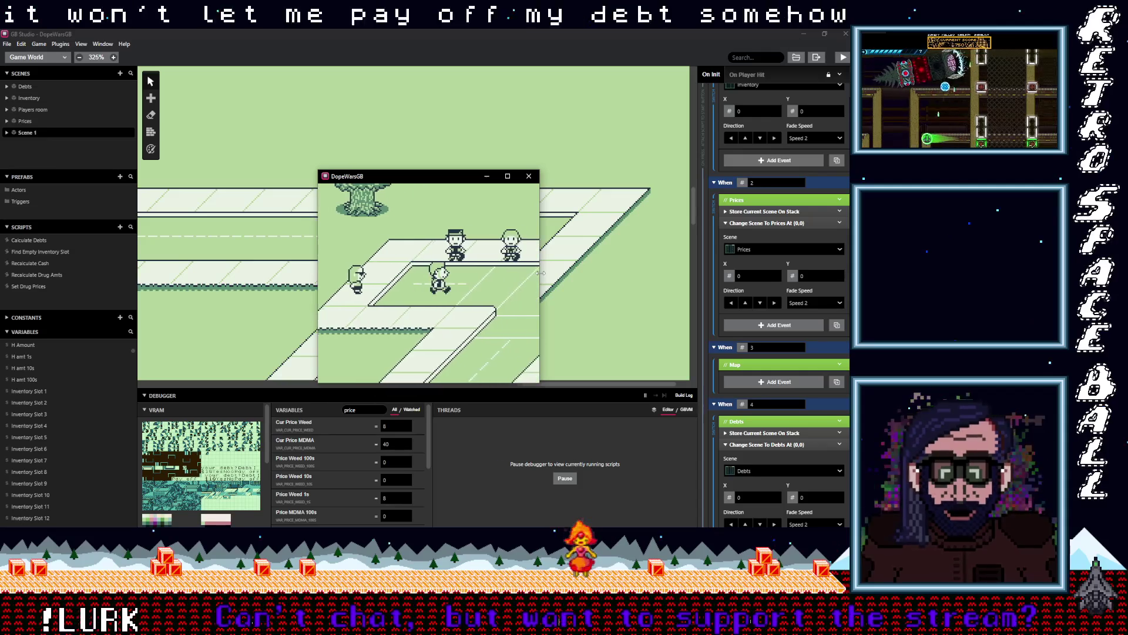
- Walk along the road, view the empty Items inventory screen, then close the playtest game
key("Right")
key("Up")
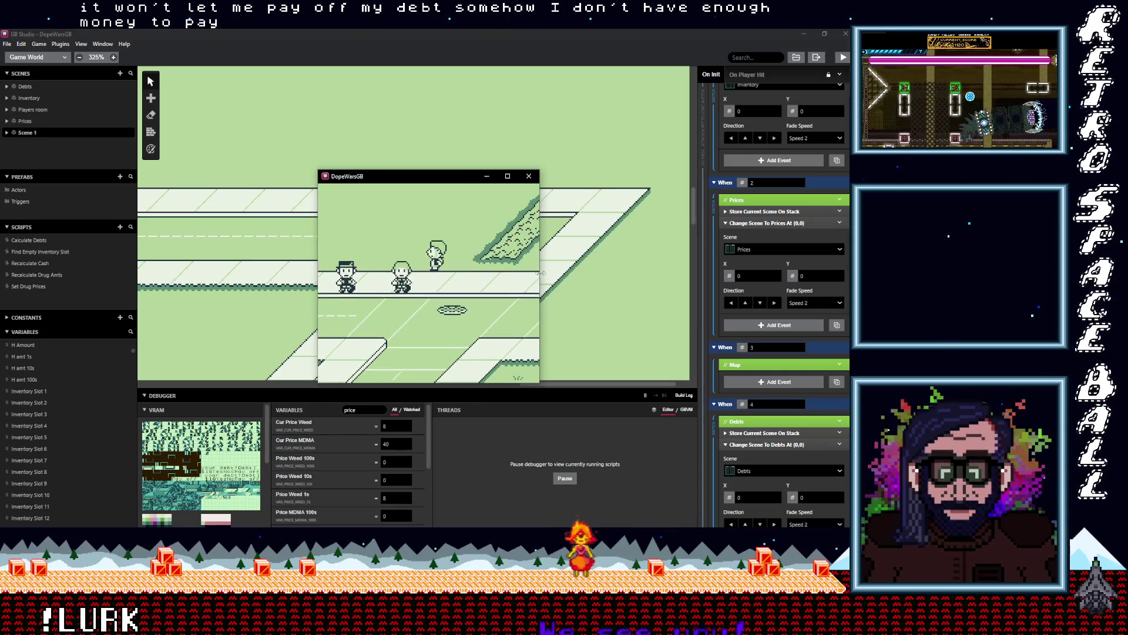
key("Down")
key("Right")
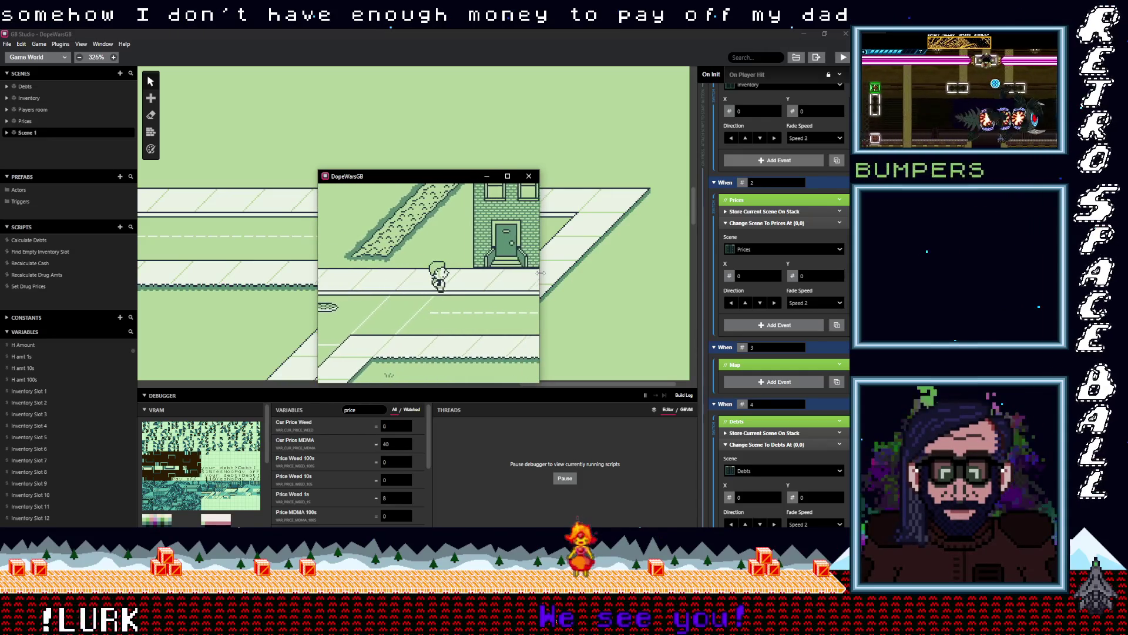
key("Return")
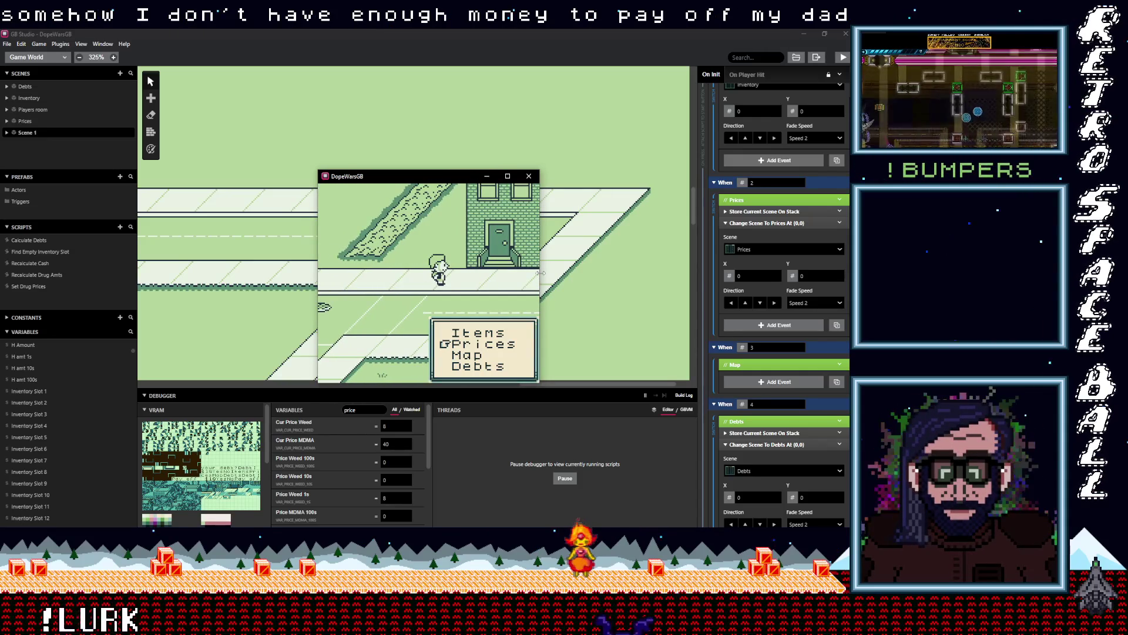
key("Up")
key("z")
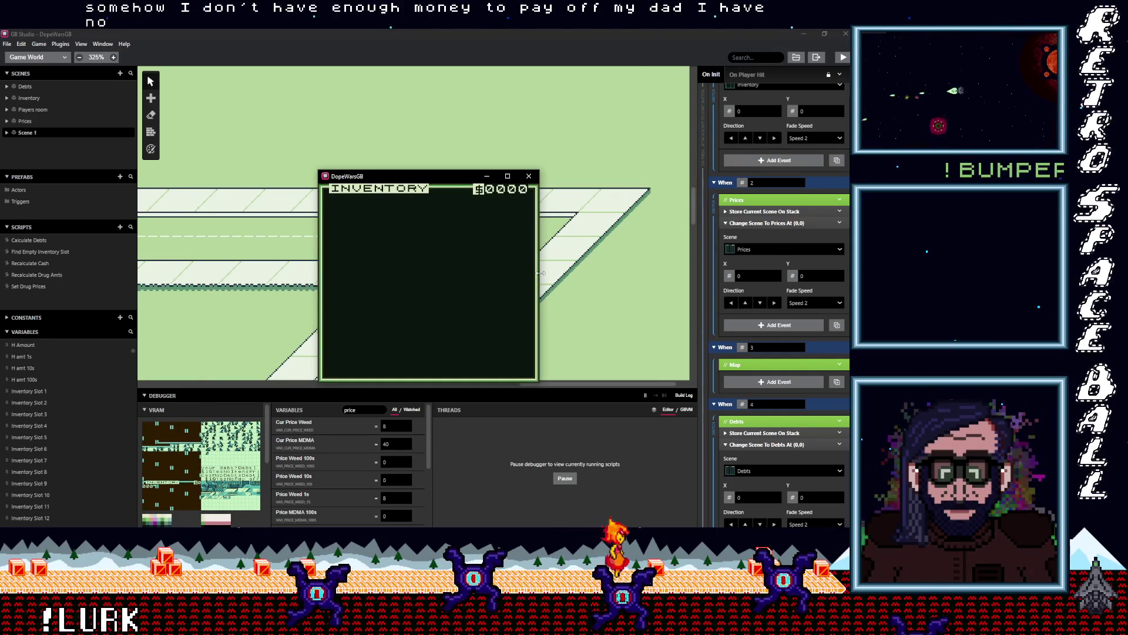
left_click(530, 180)
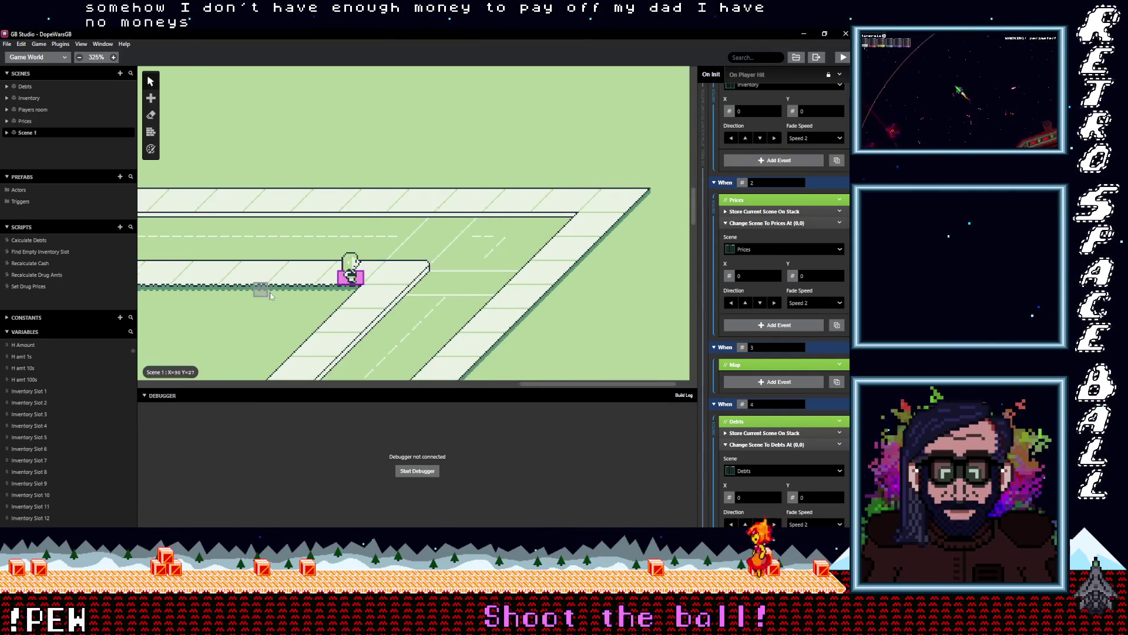
- Select the dealer actor and scroll to the top of its On Interact script
left_click_drag(264, 293, 664, 228)
scroll(664, 228, "left", 10)
left_click(258, 215)
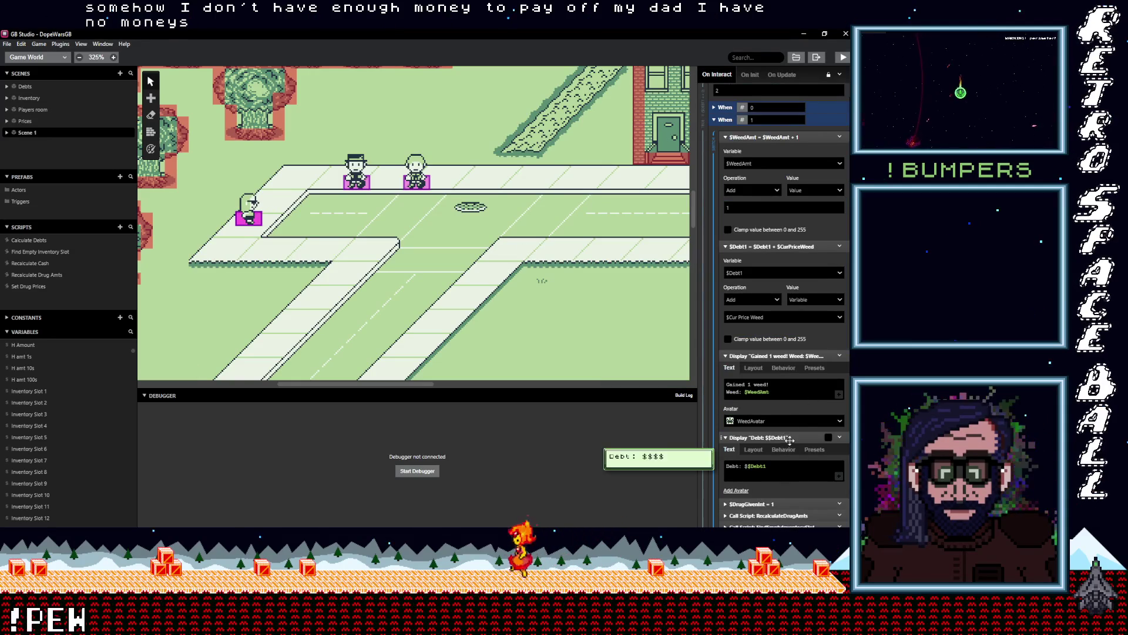
scroll(792, 449, "down", 1)
scroll(793, 449, "down", 3)
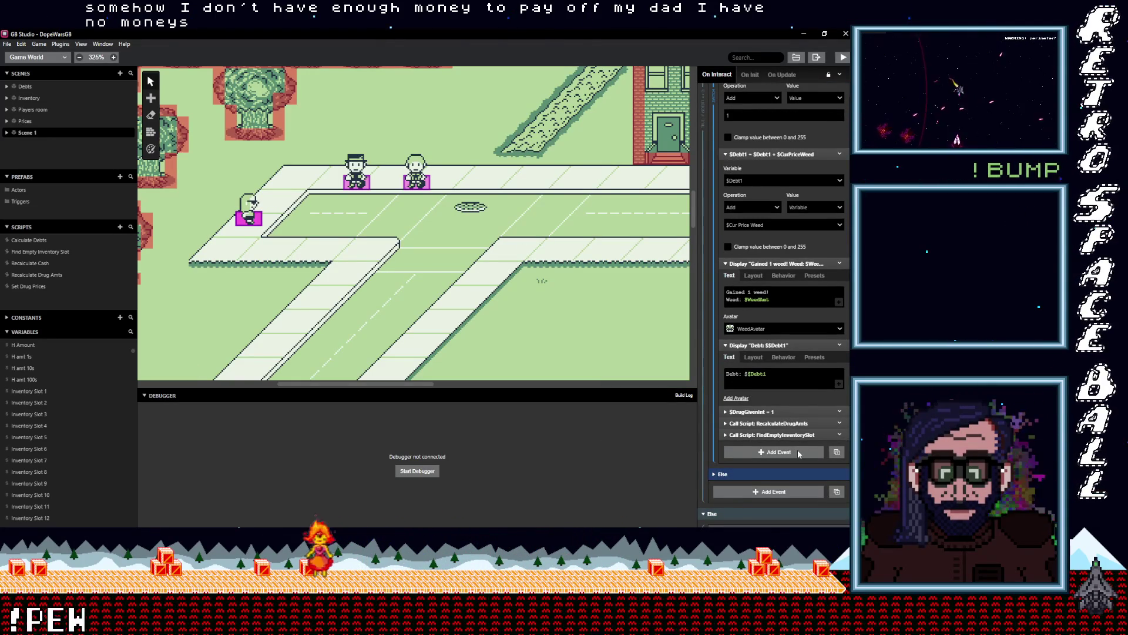
scroll(798, 449, "up", 6)
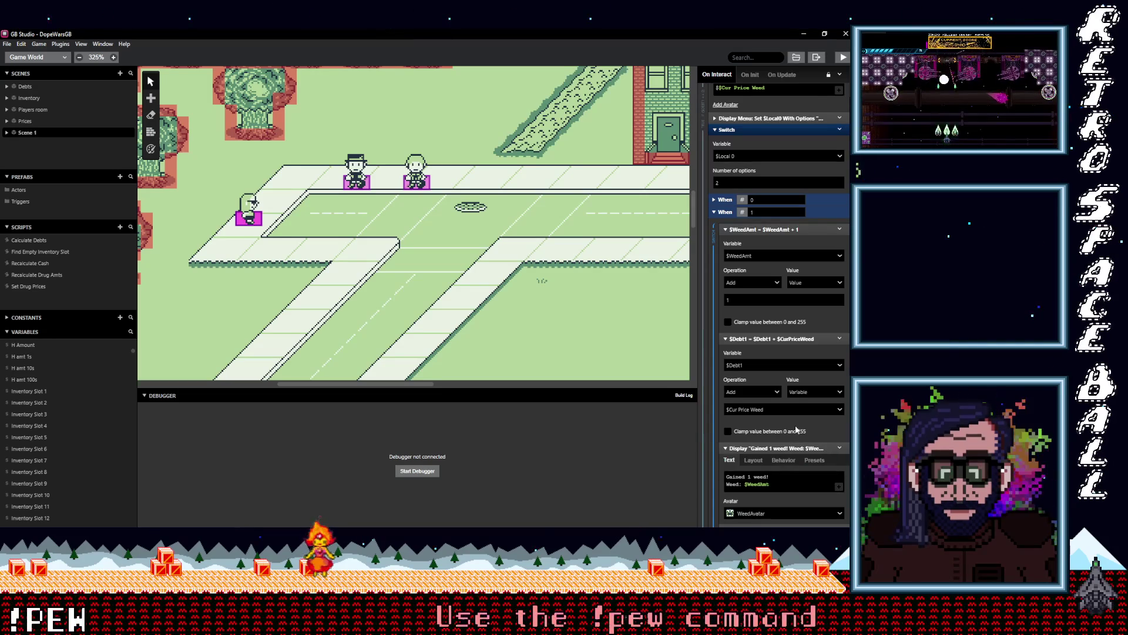
scroll(796, 430, "up", 2)
scroll(793, 430, "up", 2)
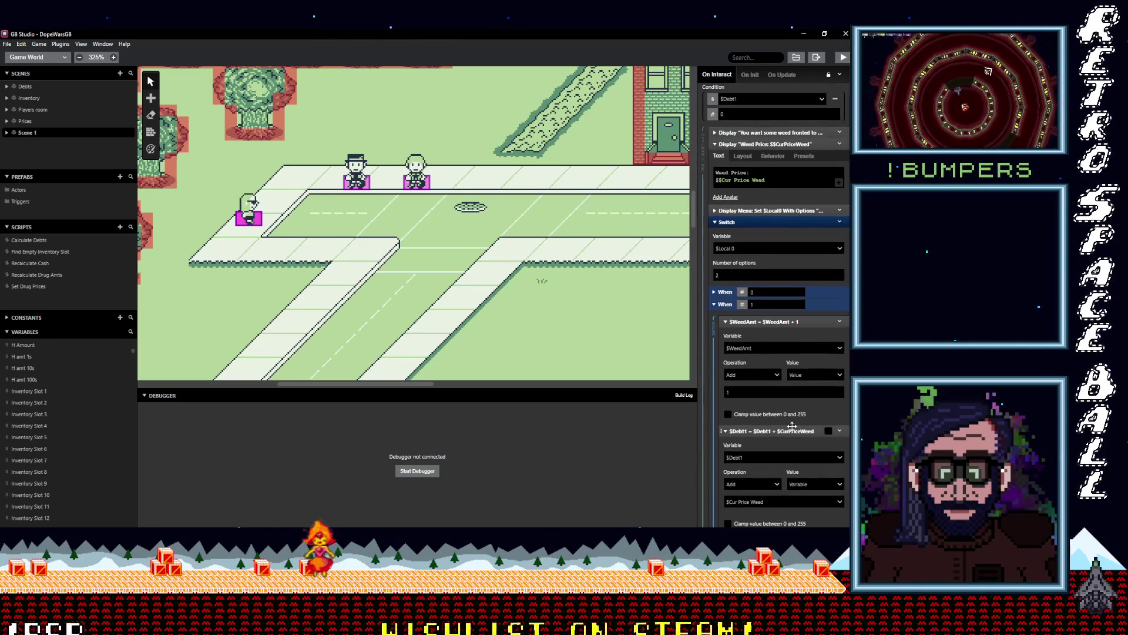
scroll(792, 425, "up", 6)
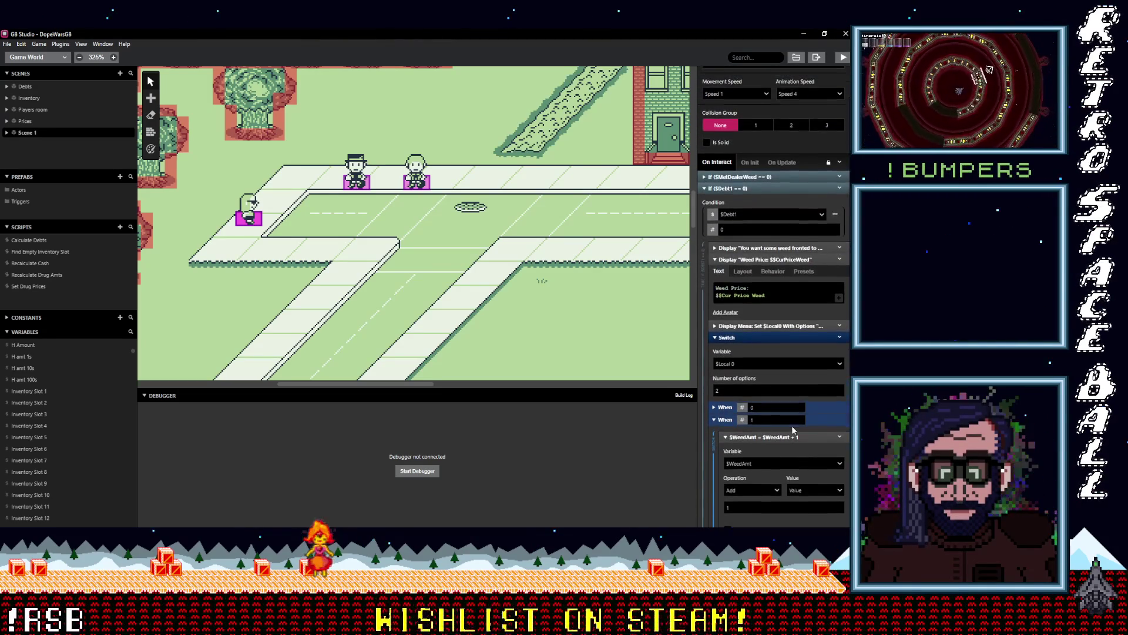
scroll(793, 426, "up", 2)
scroll(792, 425, "up", 2)
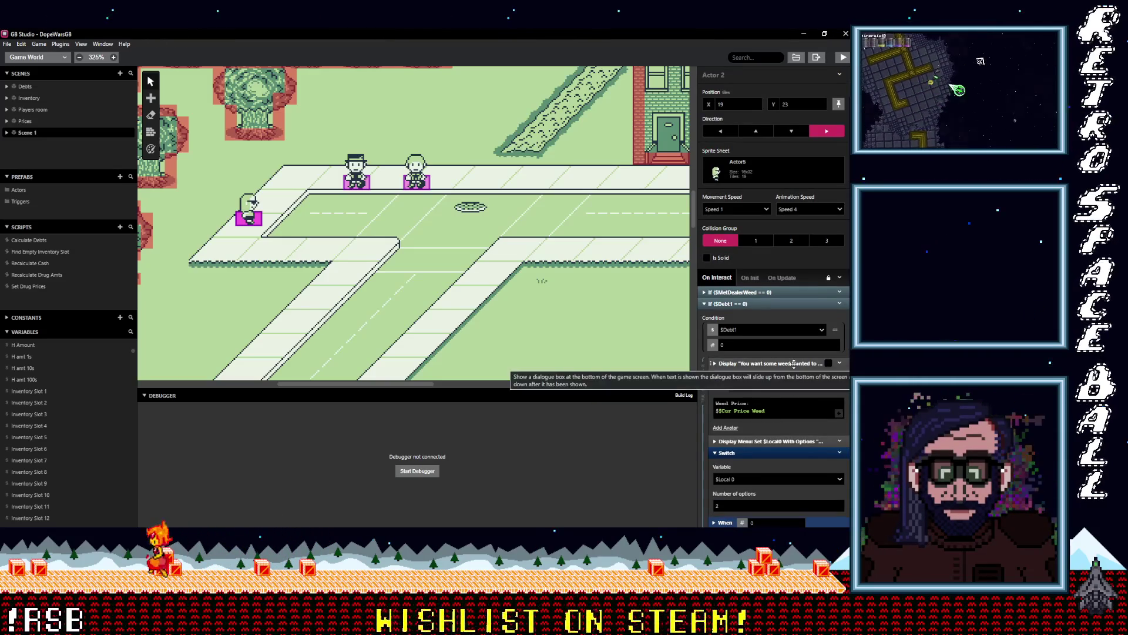
- Scroll down through the debt payoff Switch/If blocks for each debt
scroll(794, 386, "down", 10)
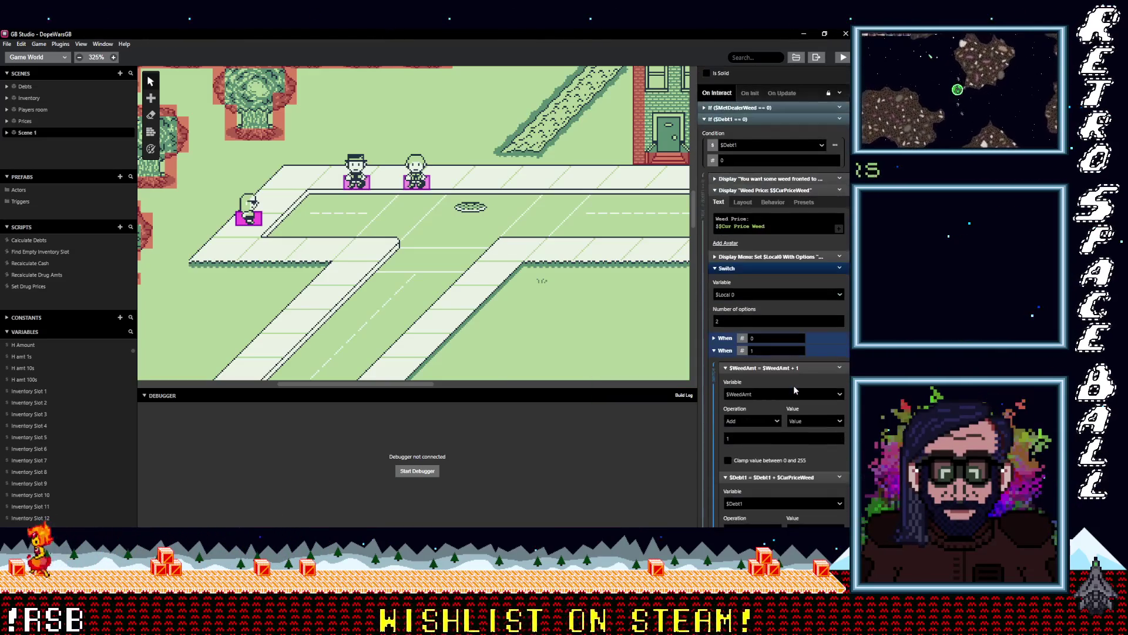
scroll(793, 385, "down", 15)
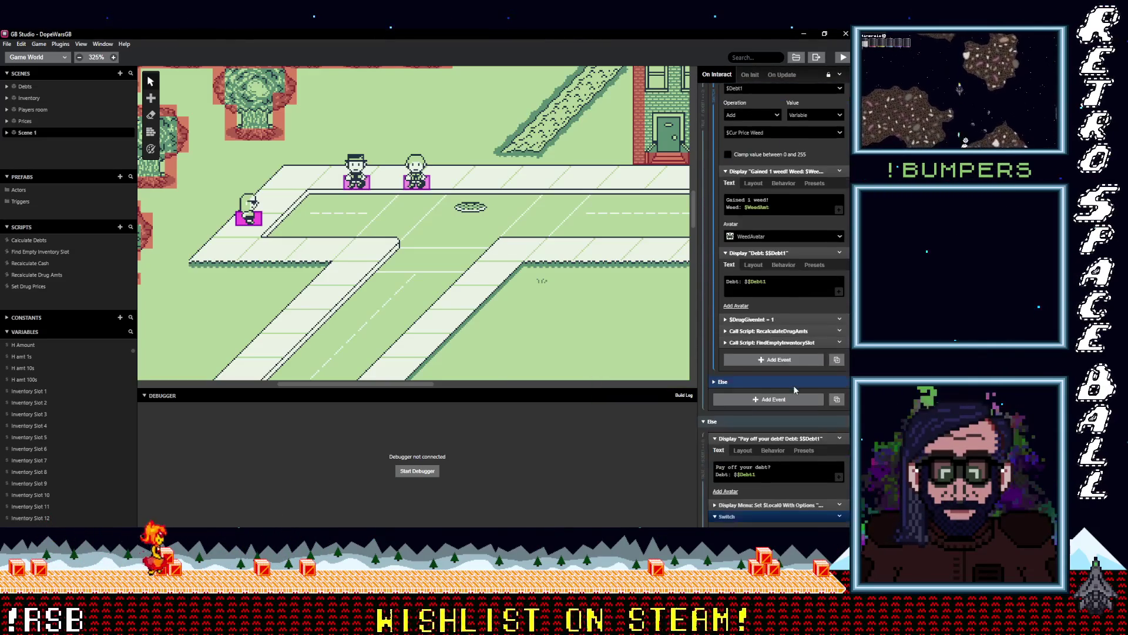
scroll(794, 387, "down", 9)
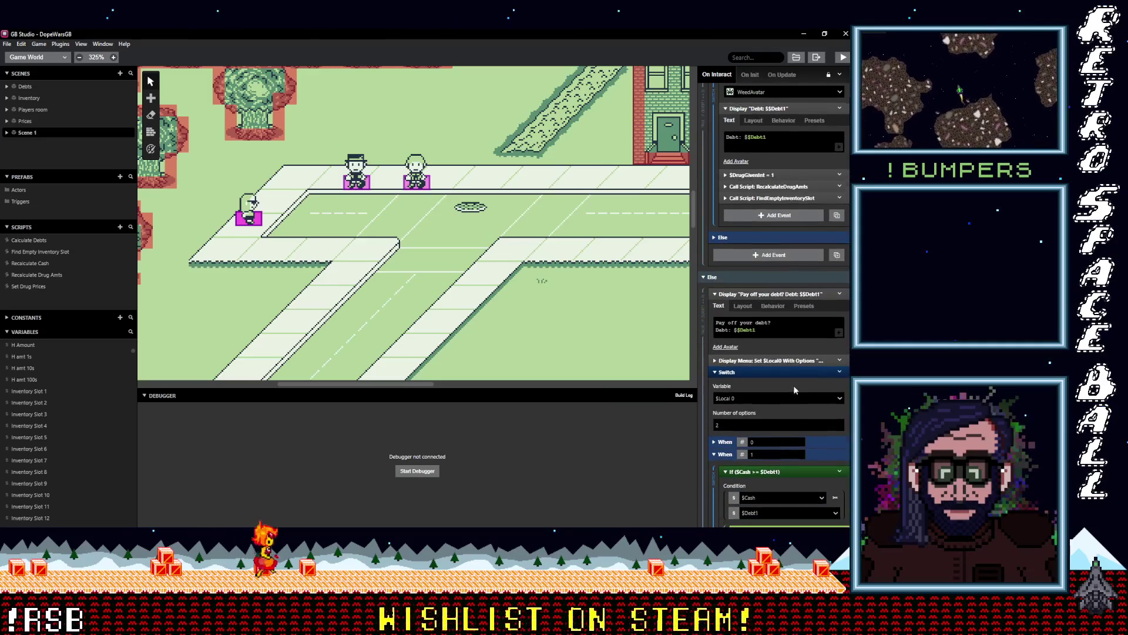
scroll(794, 385, "down", 6)
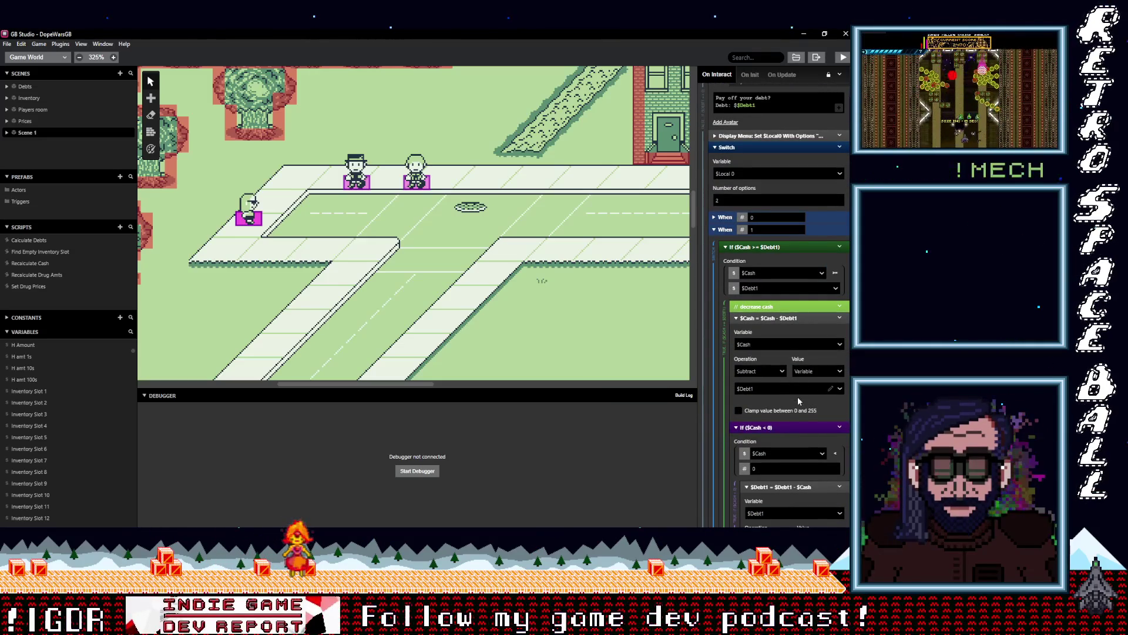
scroll(798, 398, "down", 6)
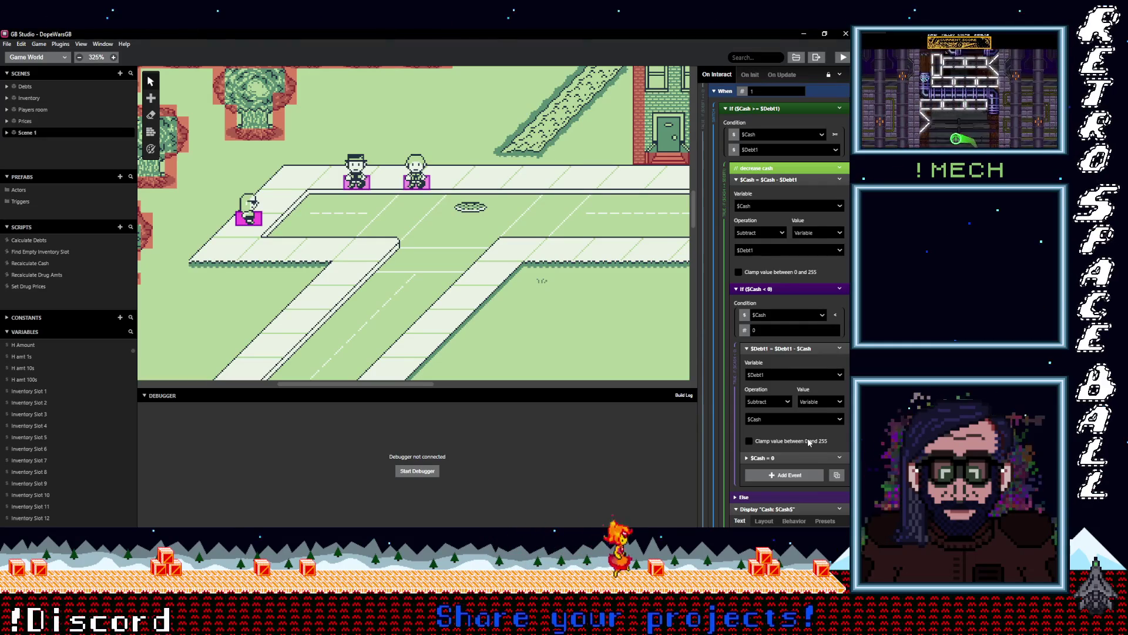
scroll(807, 438, "down", 2)
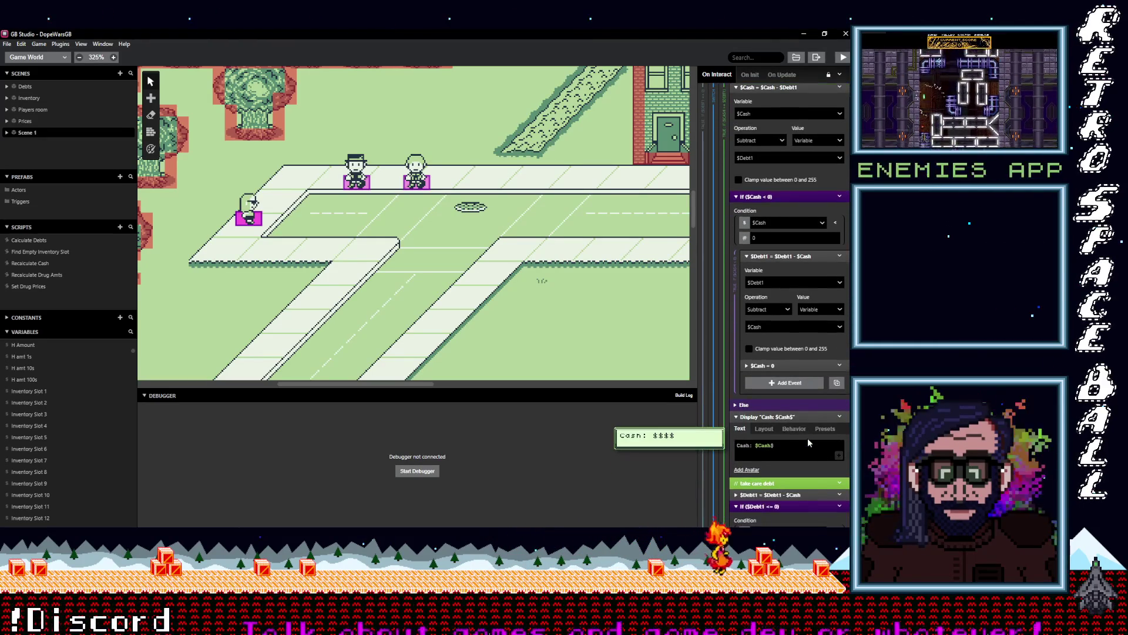
scroll(807, 439, "down", 1)
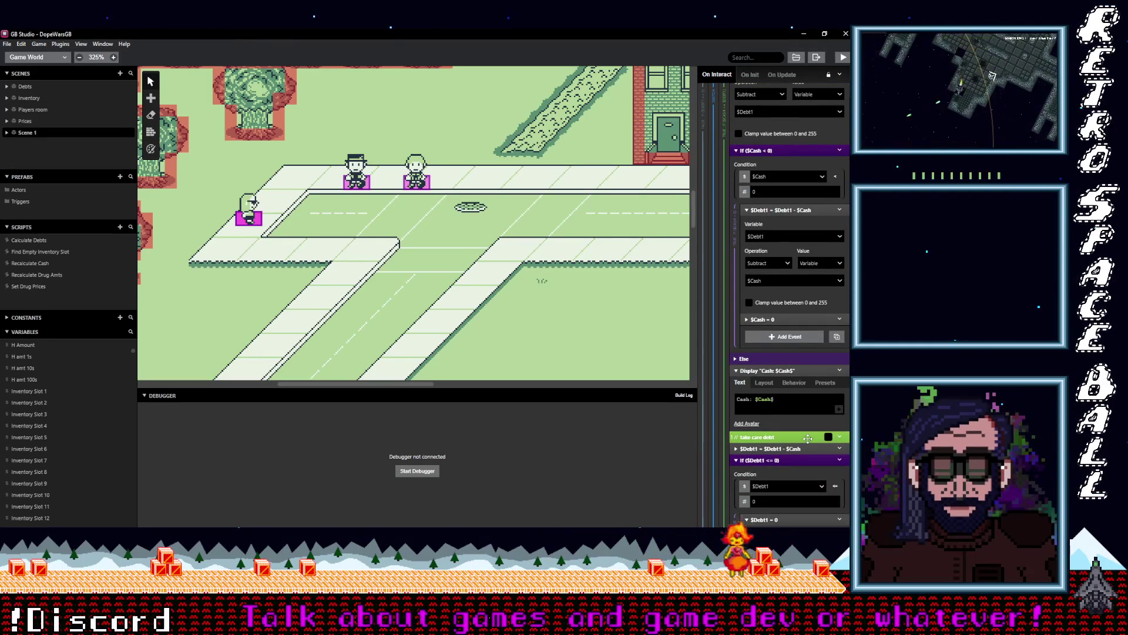
scroll(808, 438, "down", 1)
scroll(807, 439, "down", 1)
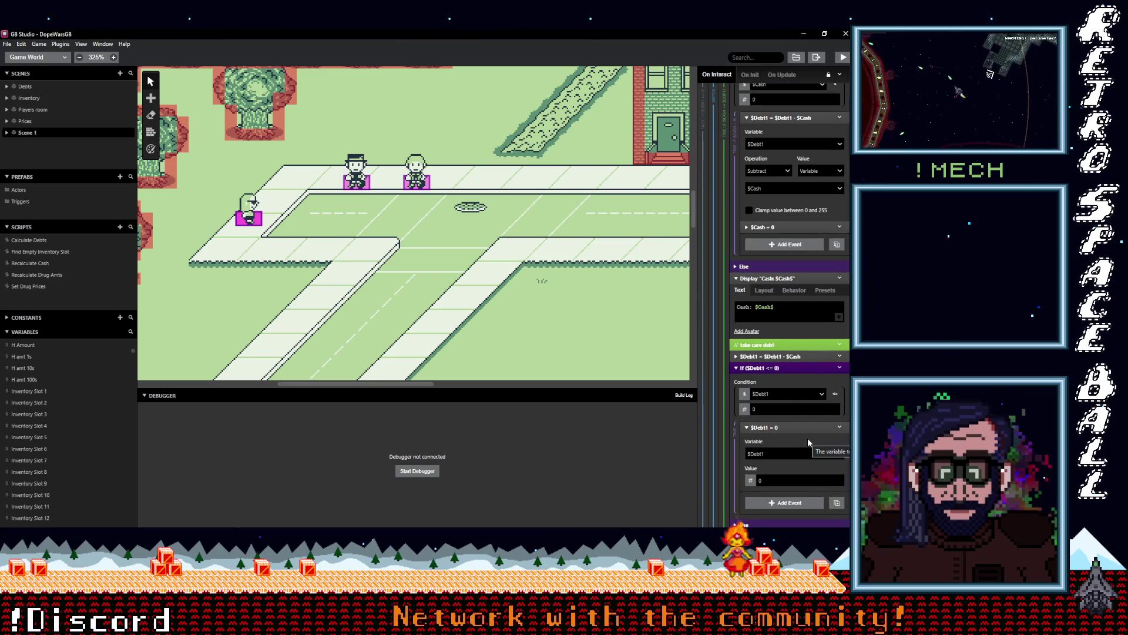
scroll(807, 438, "down", 1)
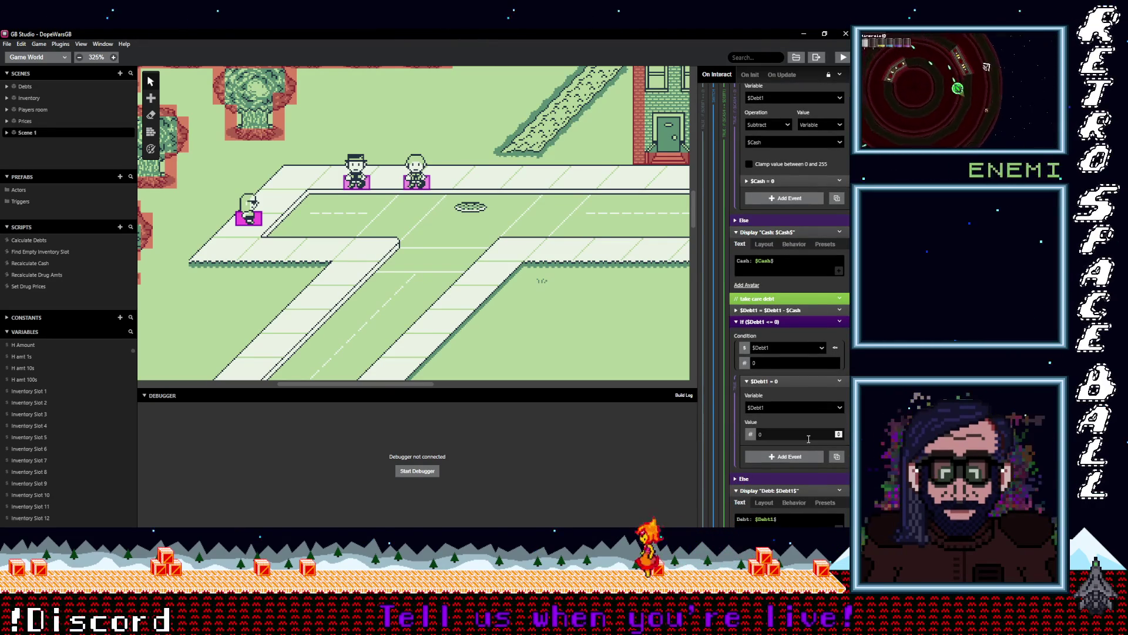
scroll(808, 439, "down", 1)
scroll(809, 438, "down", 1)
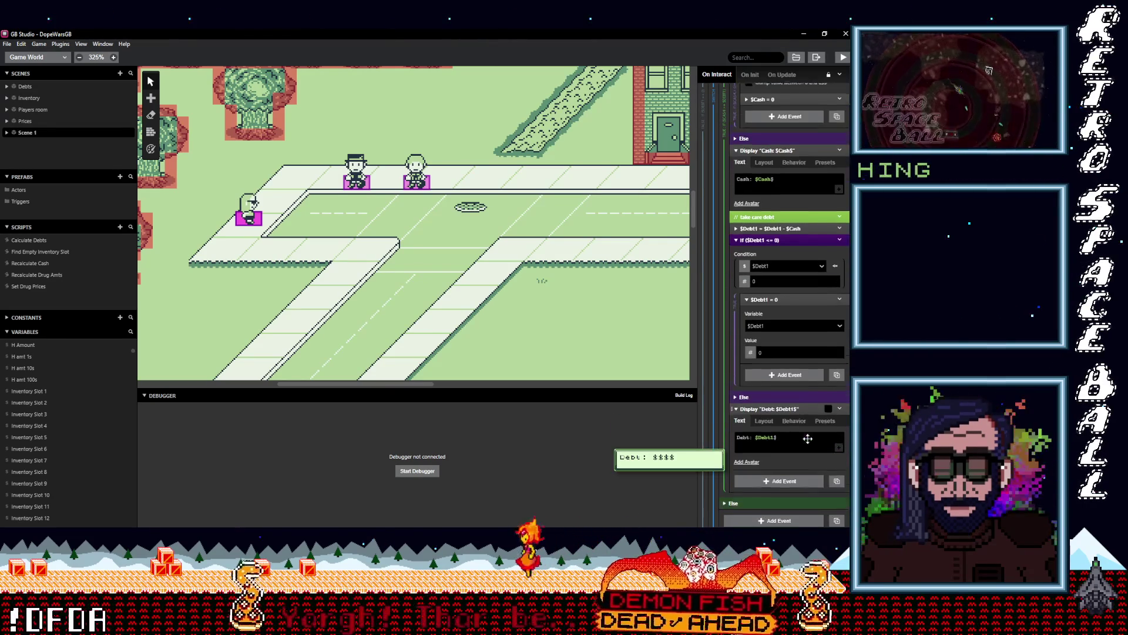
scroll(807, 438, "down", 1)
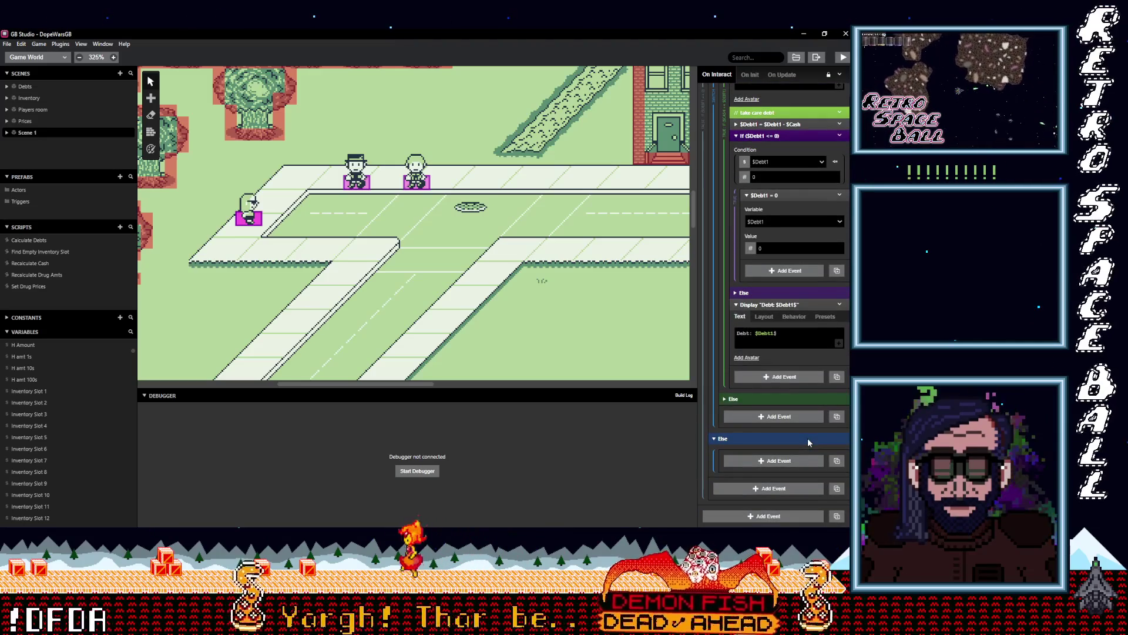
scroll(782, 411, "down", 5)
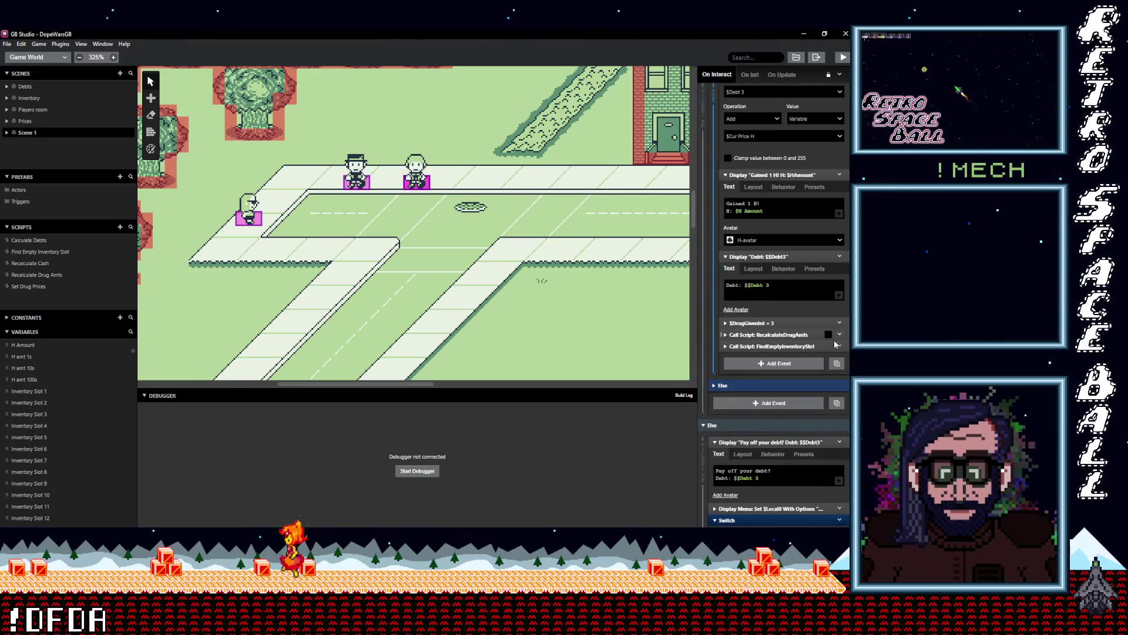
scroll(805, 353, "down", 6)
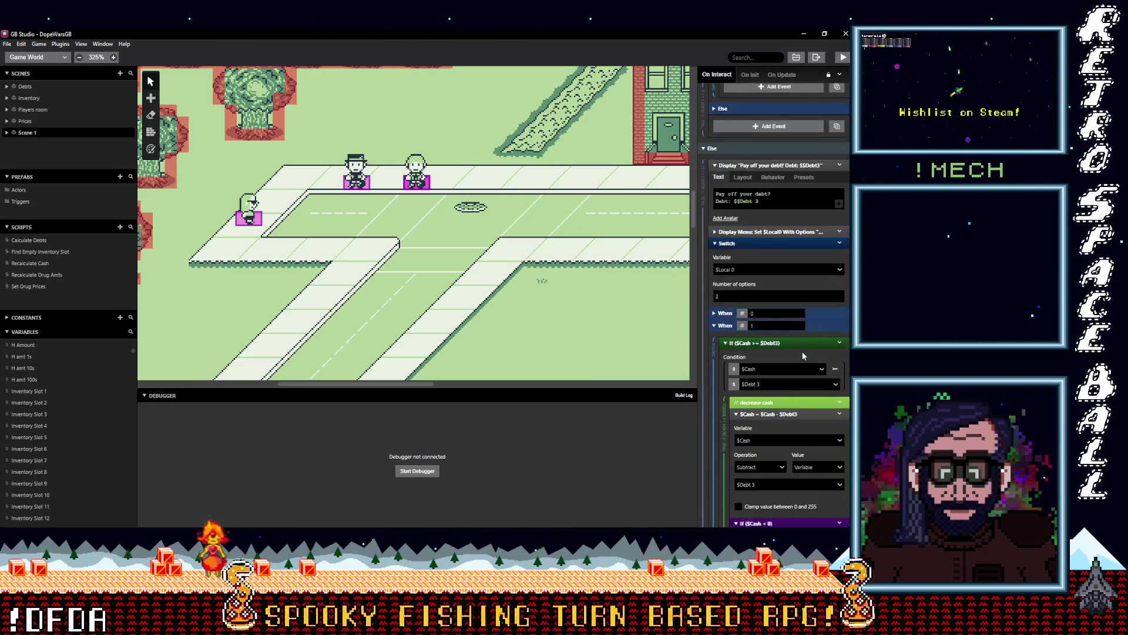
scroll(804, 355, "down", 2)
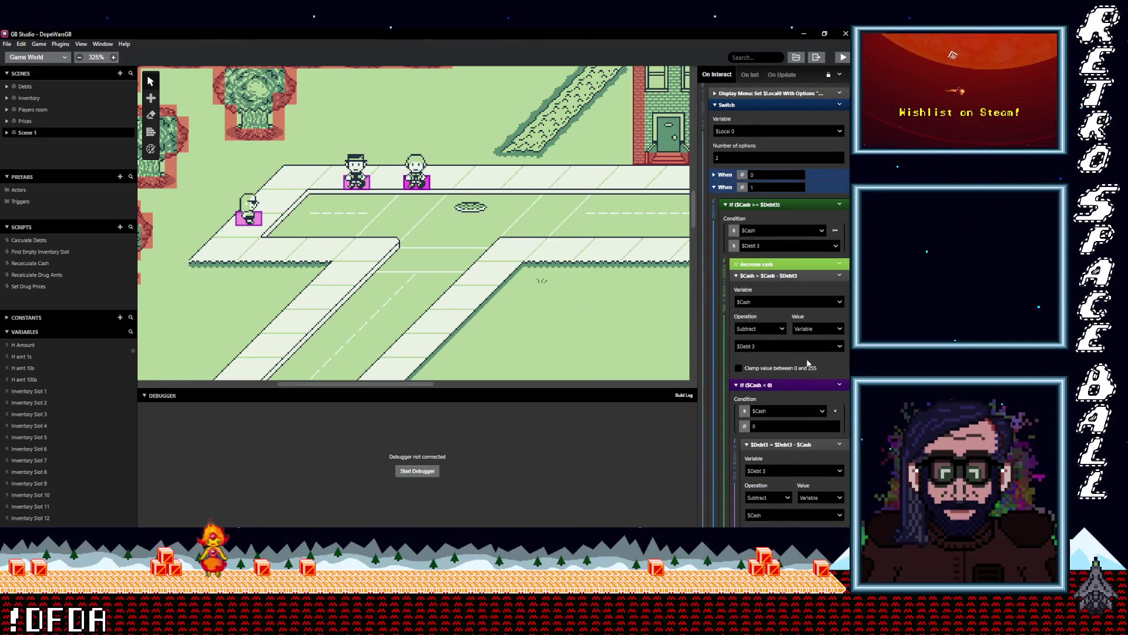
scroll(808, 363, "down", 4)
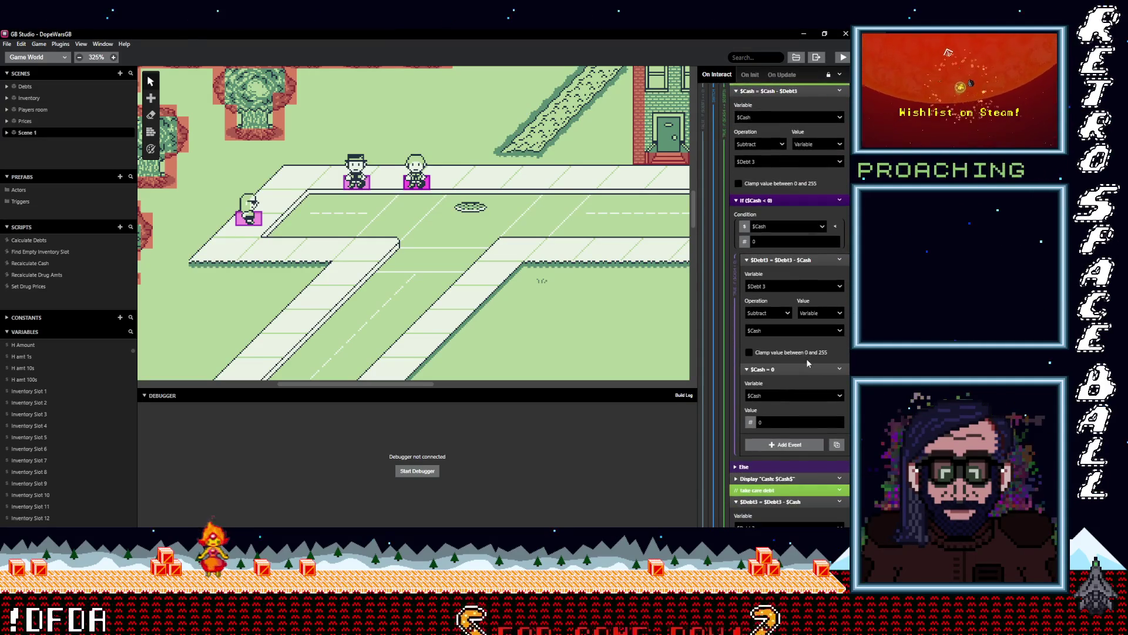
scroll(806, 358, "down", 3)
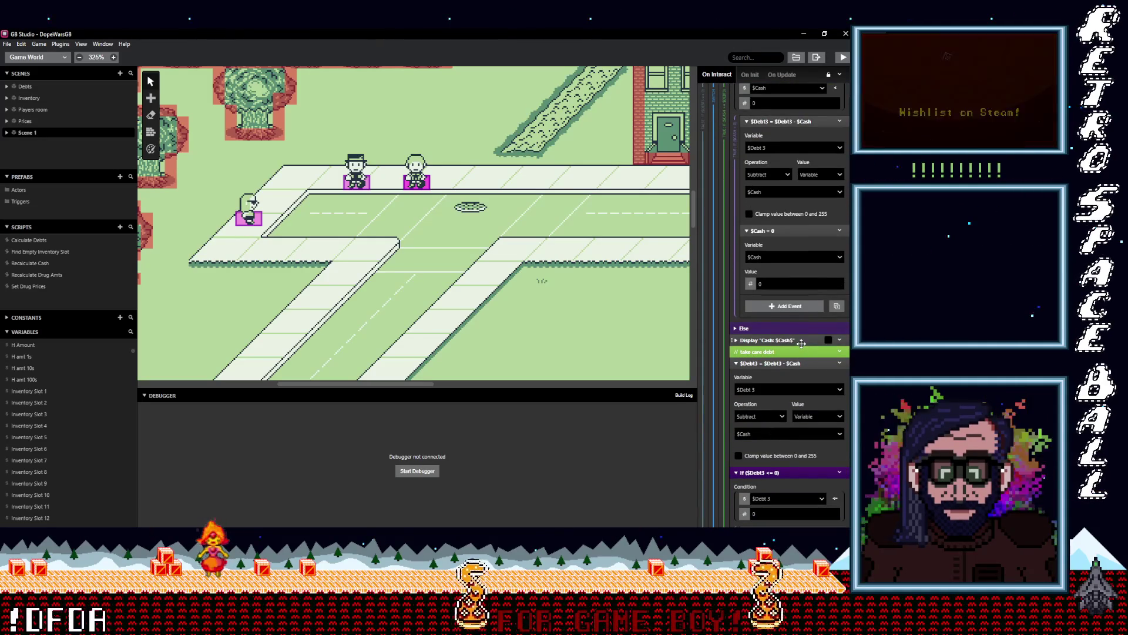
- Inspect the Cash display event's text, then select the Prices scene to see its On Init script
left_click(801, 341)
left_click(801, 340)
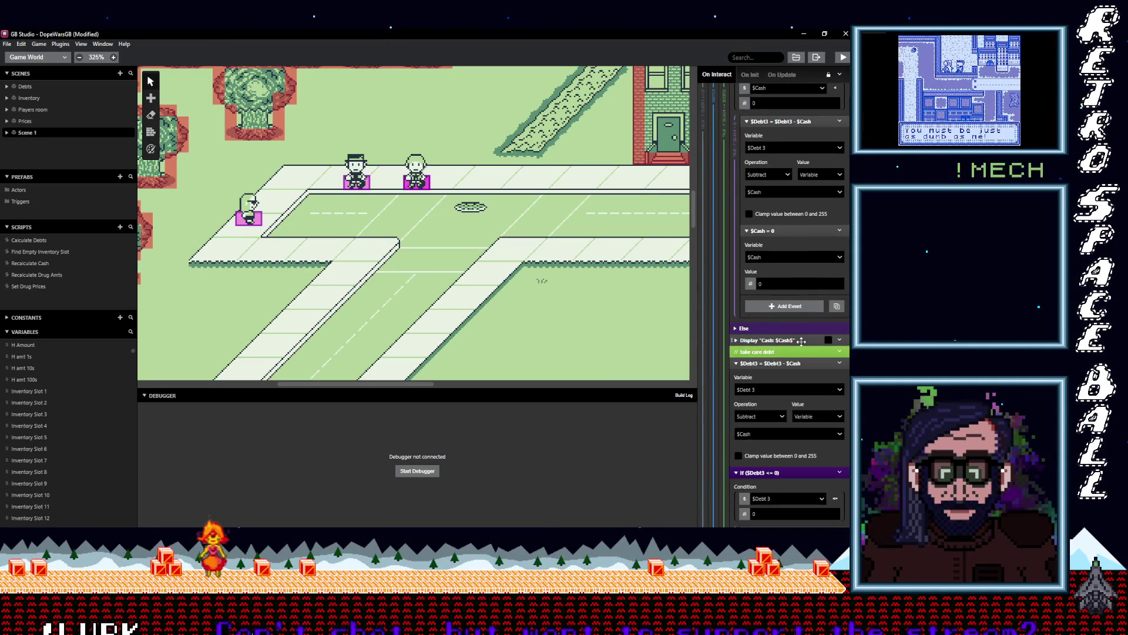
scroll(802, 360, "down", 2)
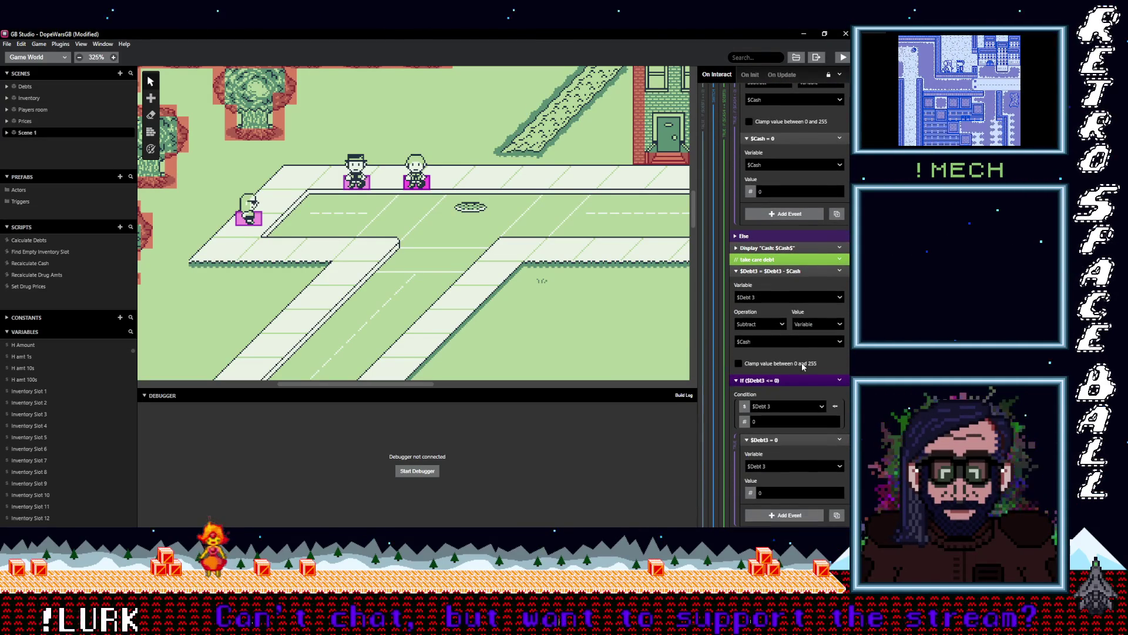
scroll(804, 363, "down", 3)
scroll(807, 363, "down", 2)
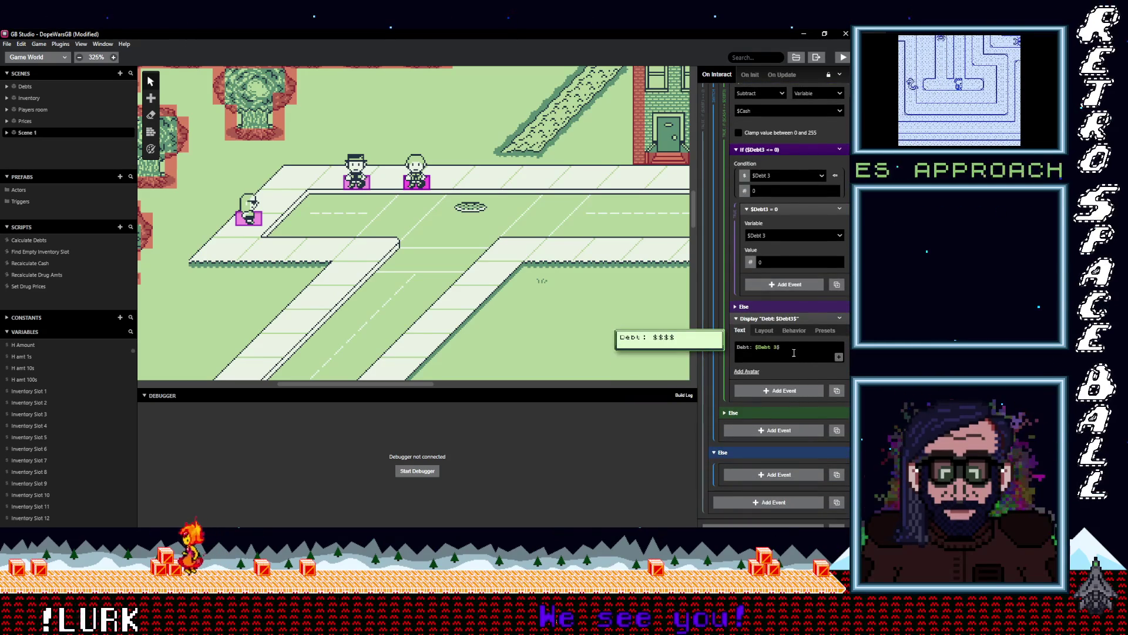
scroll(794, 353, "up", 3)
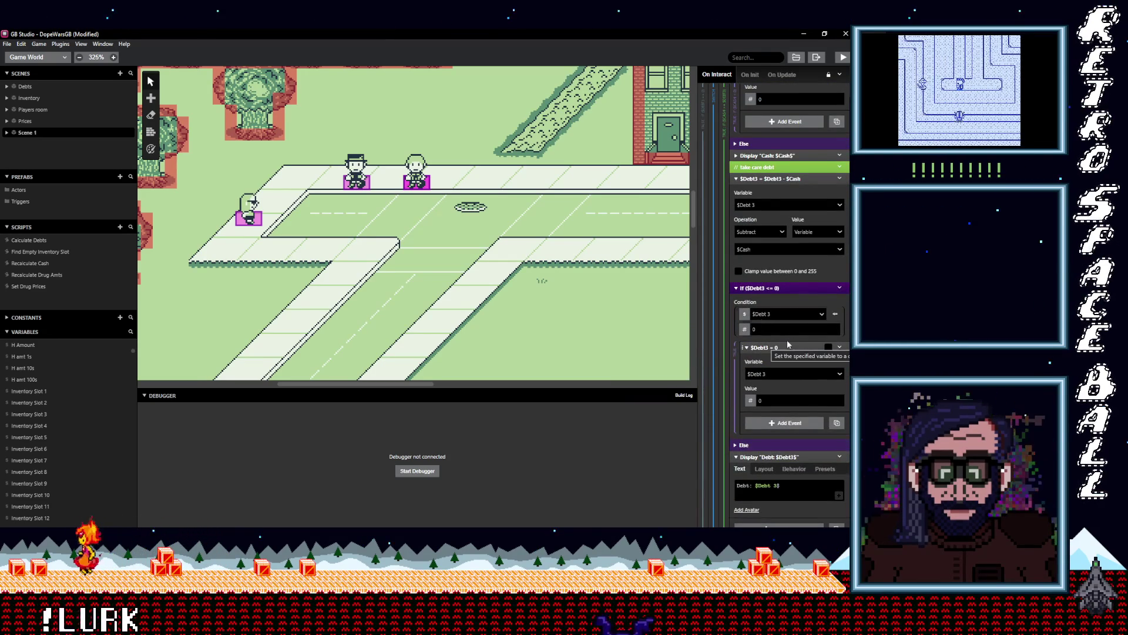
scroll(793, 335, "down", 10)
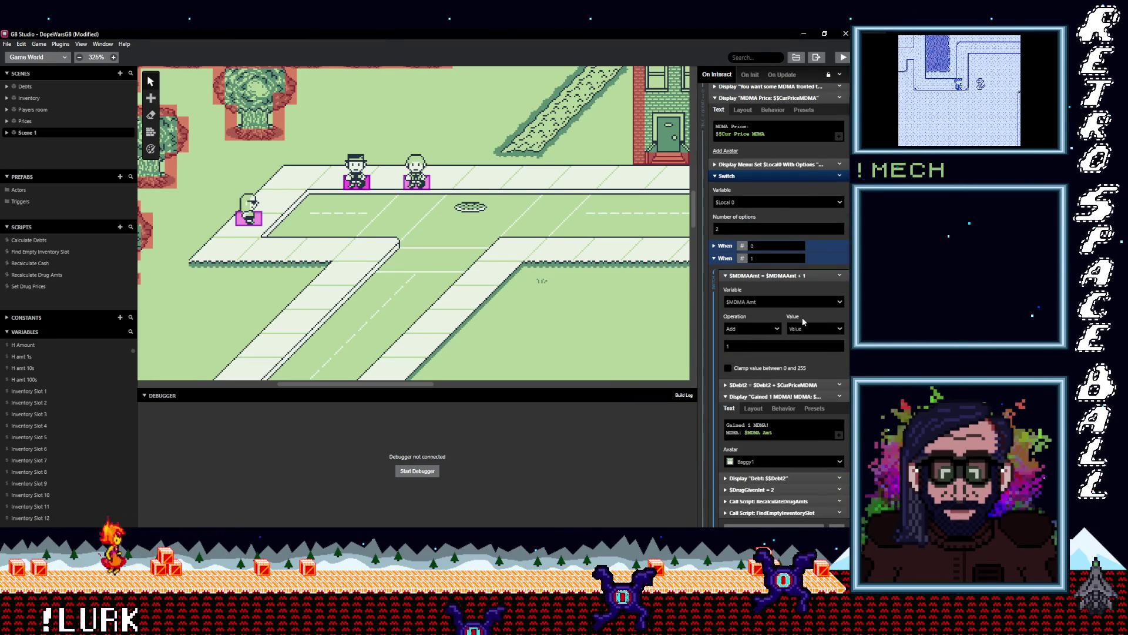
scroll(804, 320, "down", 1)
scroll(513, 226, "up", 3)
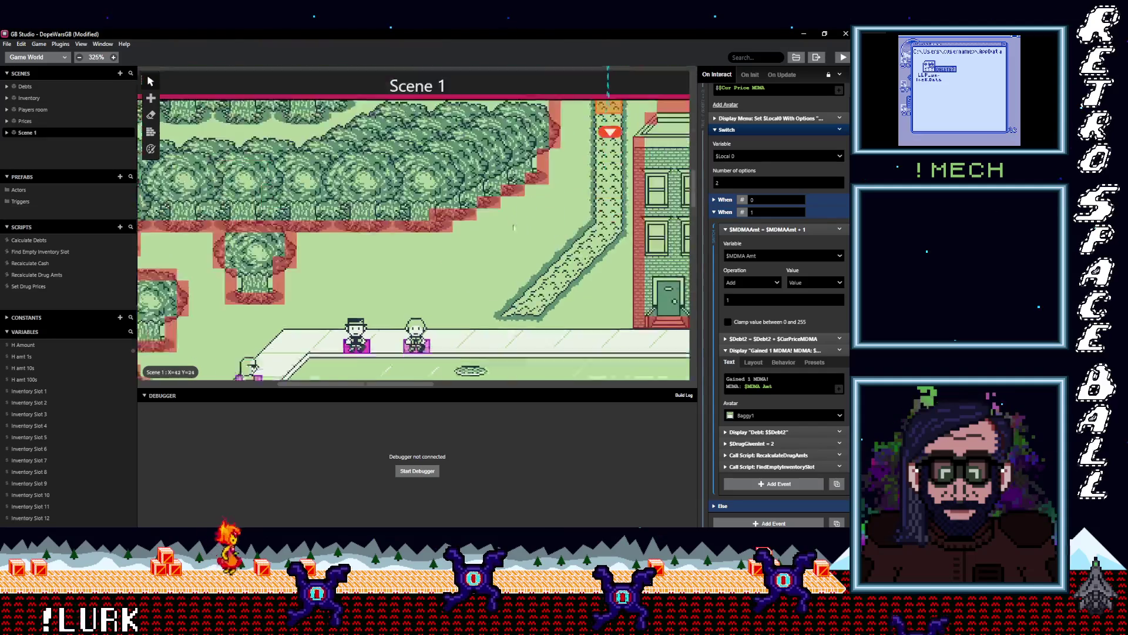
scroll(513, 227, "up", 10)
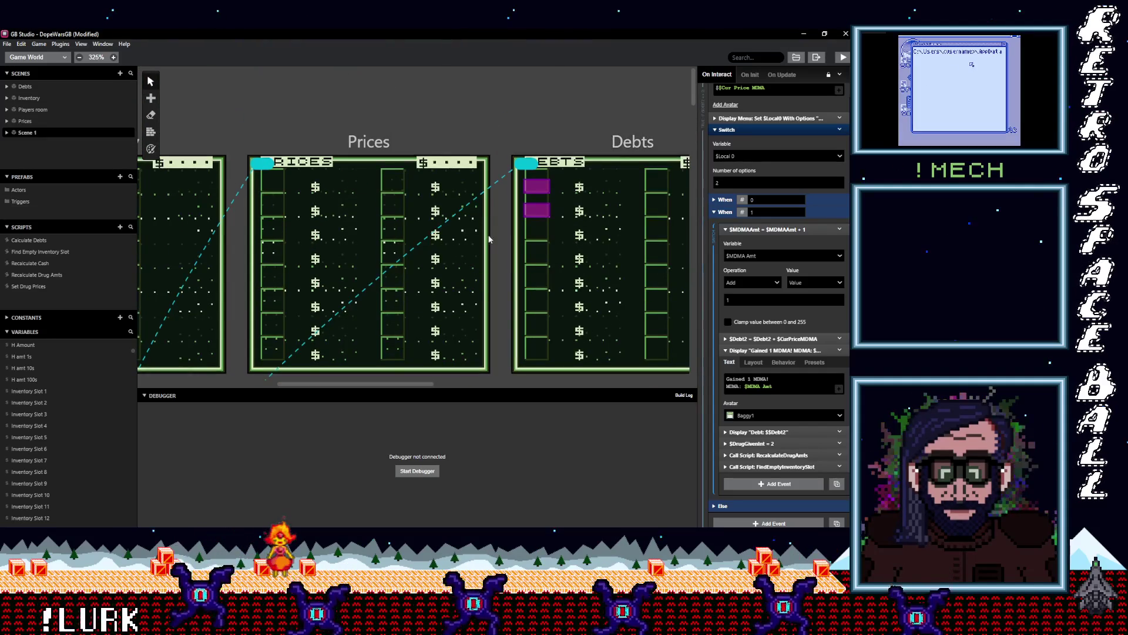
left_click(478, 242)
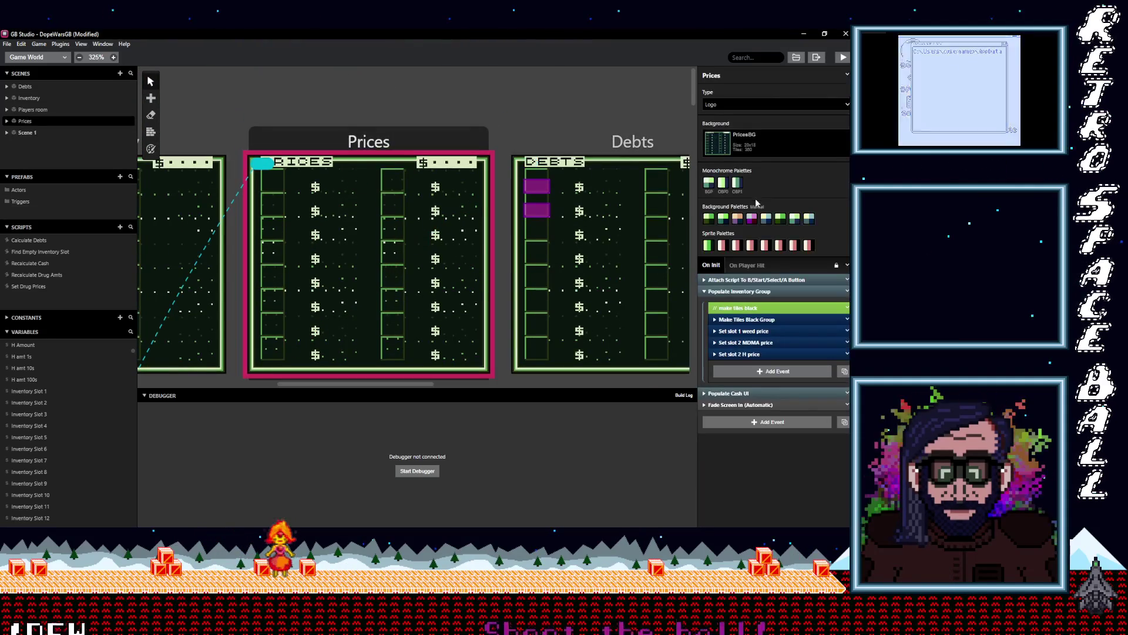
- In the Set slot 2 H price group, change the replaced tile's Y position from 3 to 5
left_click(763, 353)
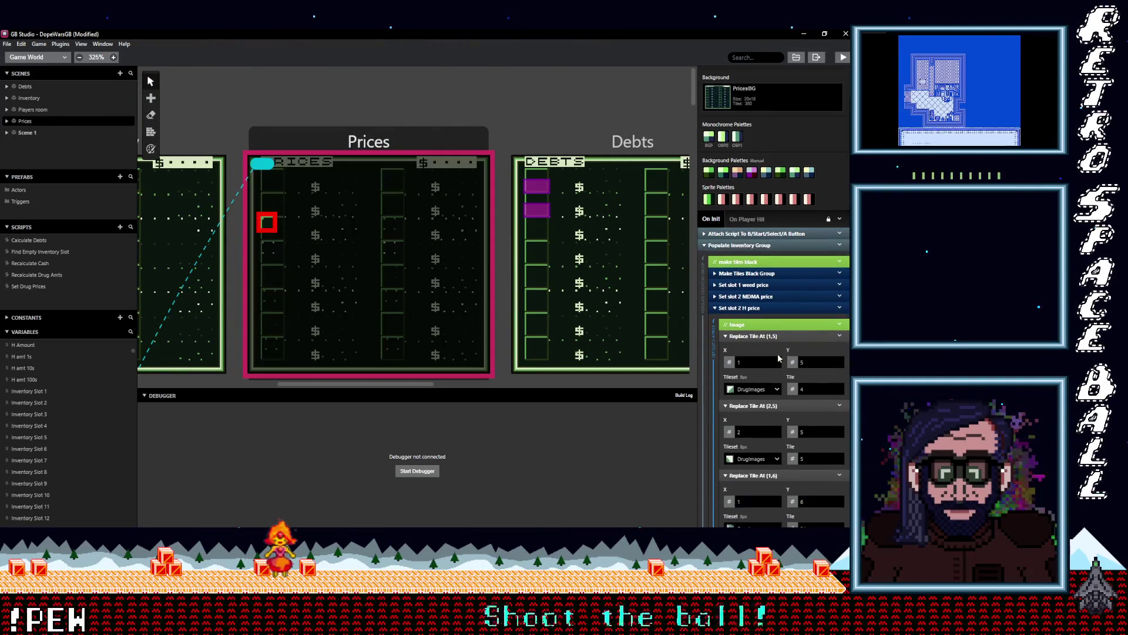
scroll(781, 356, "down", 2)
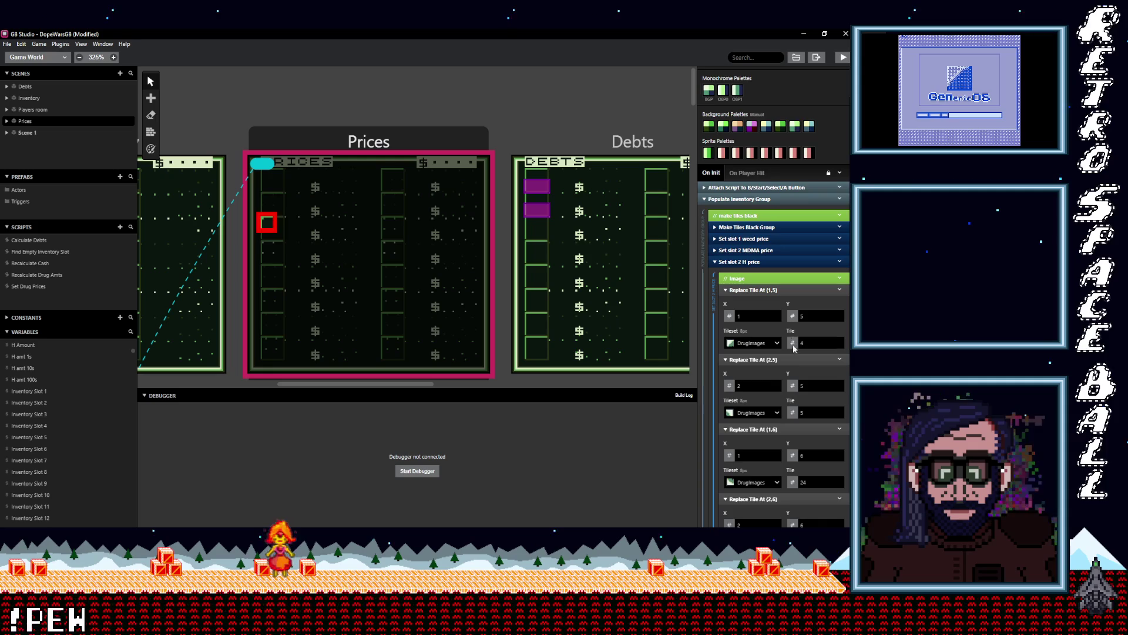
scroll(788, 358, "down", 6)
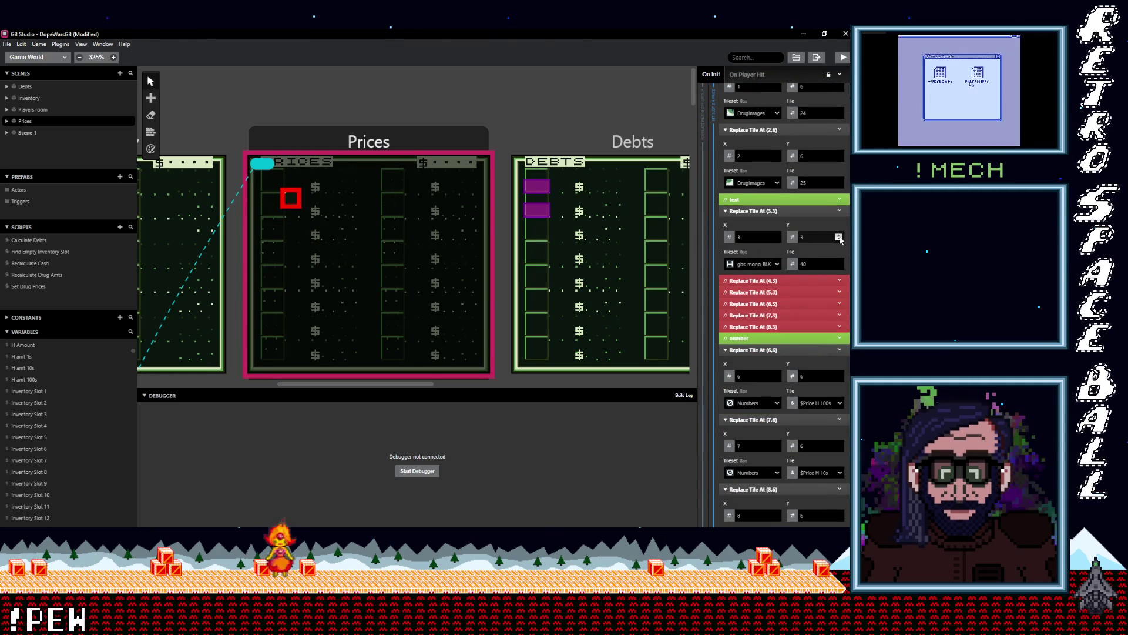
left_click(839, 236)
left_click(839, 236)
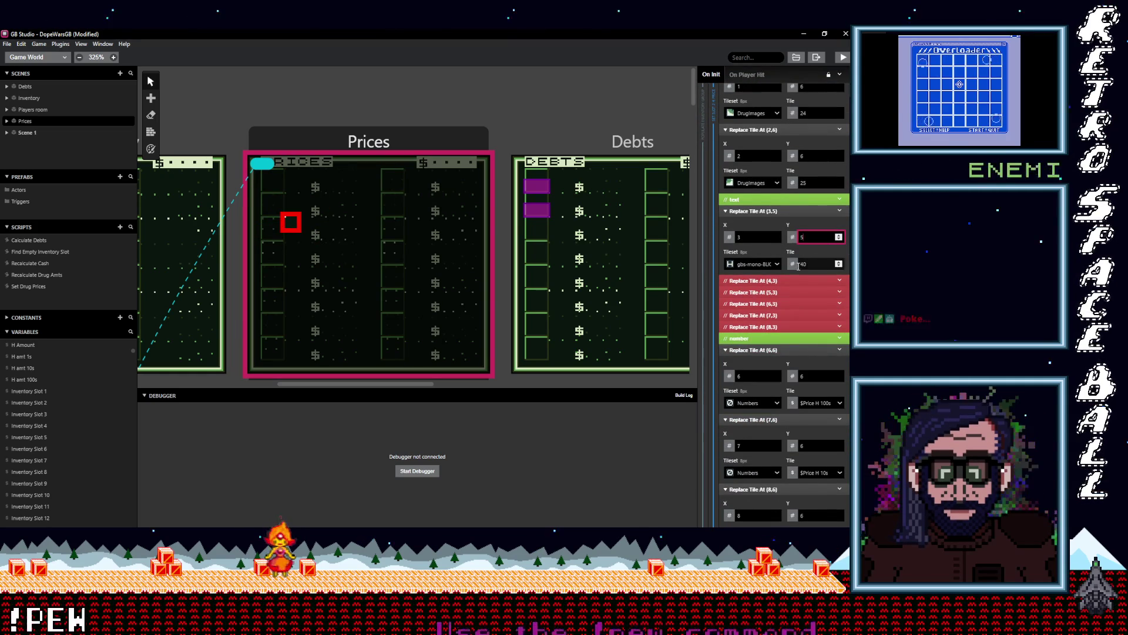
- Expand the Populate Cash UI event group and scroll through its events
scroll(795, 273, "down", 2)
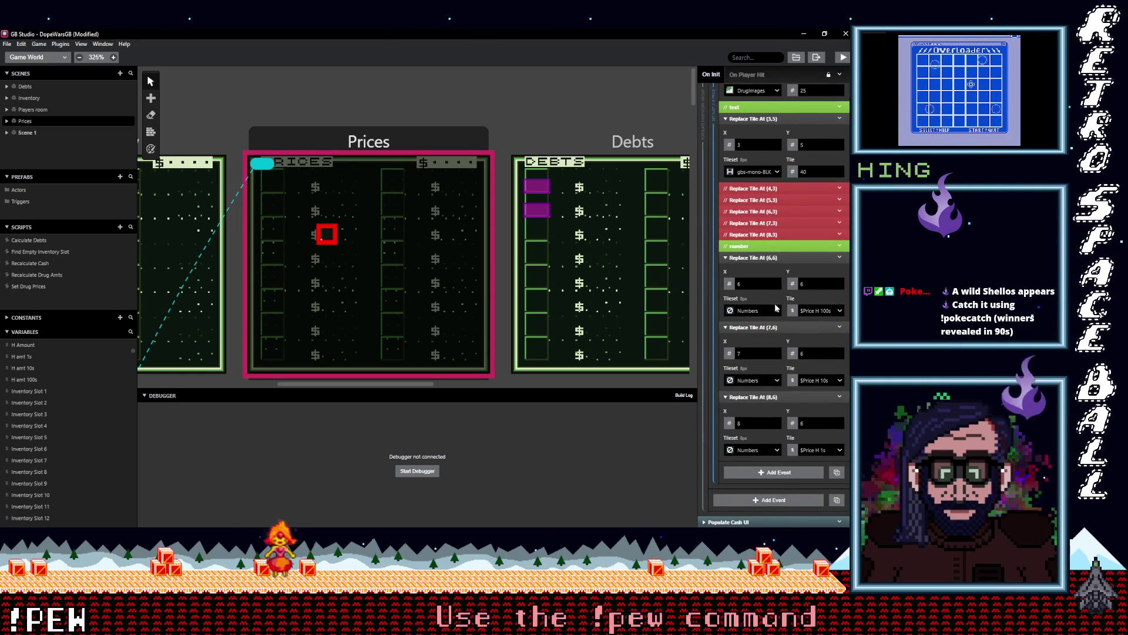
scroll(809, 382, "down", 1)
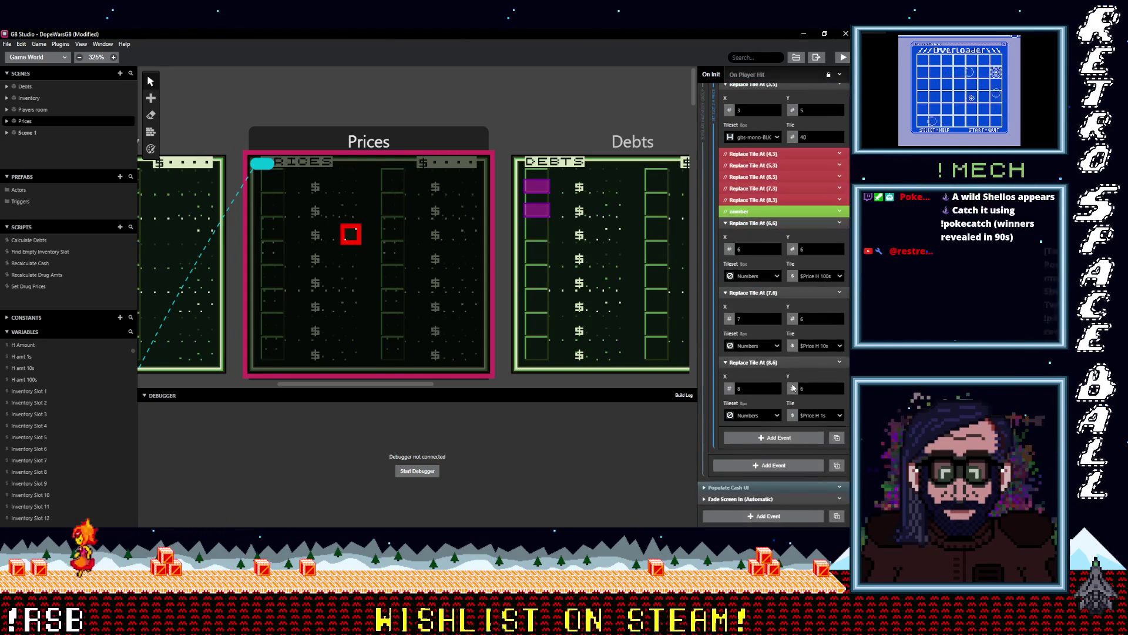
left_click(729, 488)
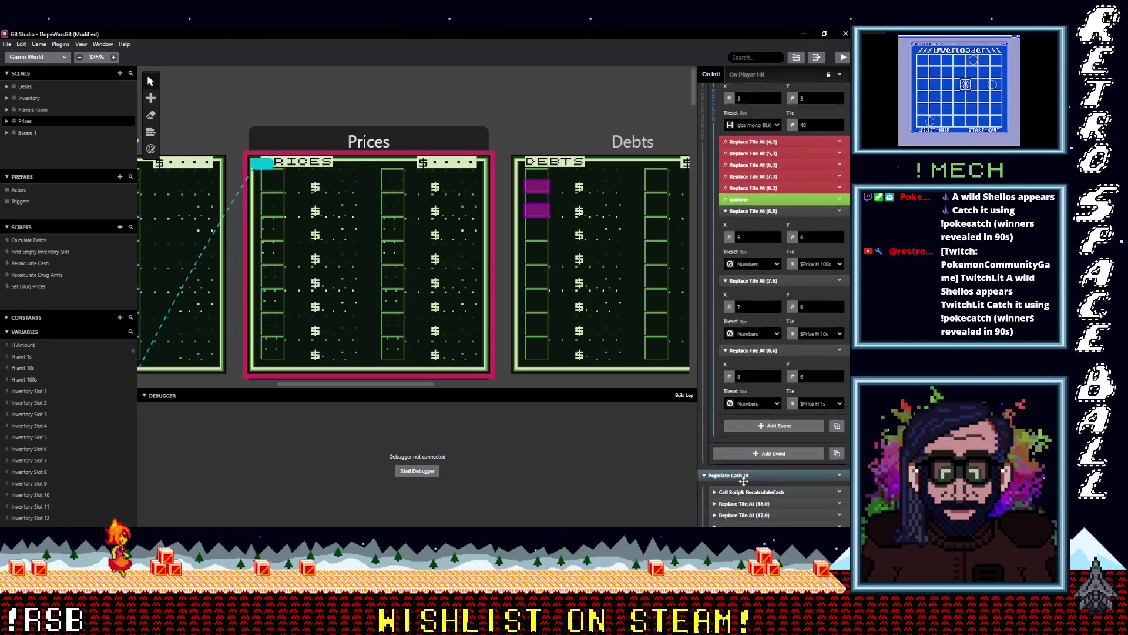
scroll(743, 480, "down", 3)
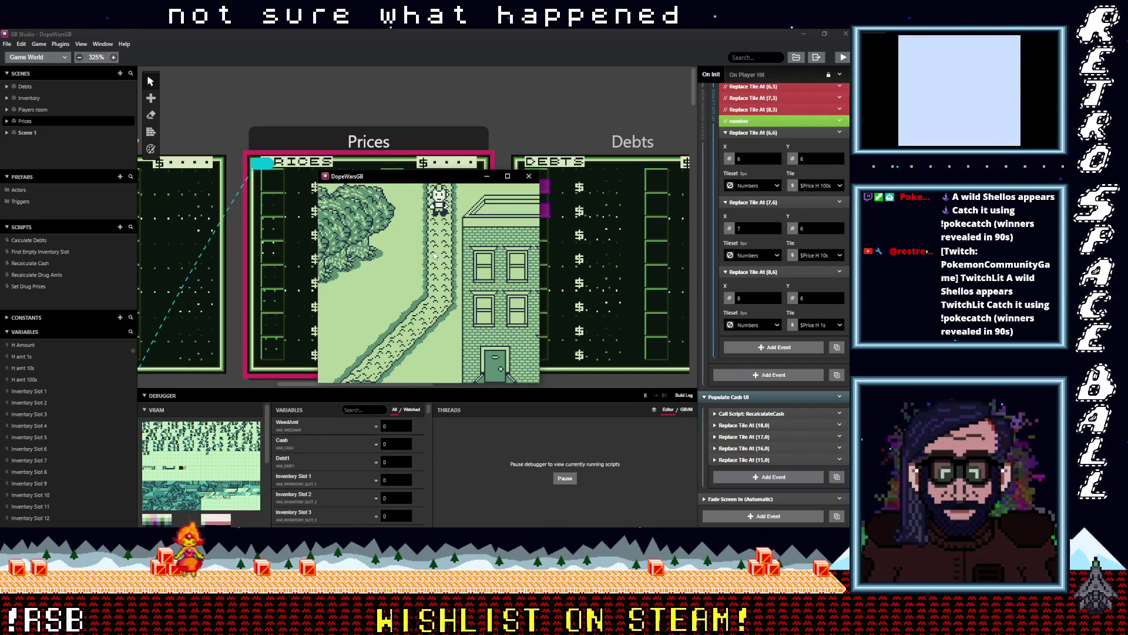
- Walk to the dealer and accept the fronted weed on credit
key("Down")
key("Down")
key("Left")
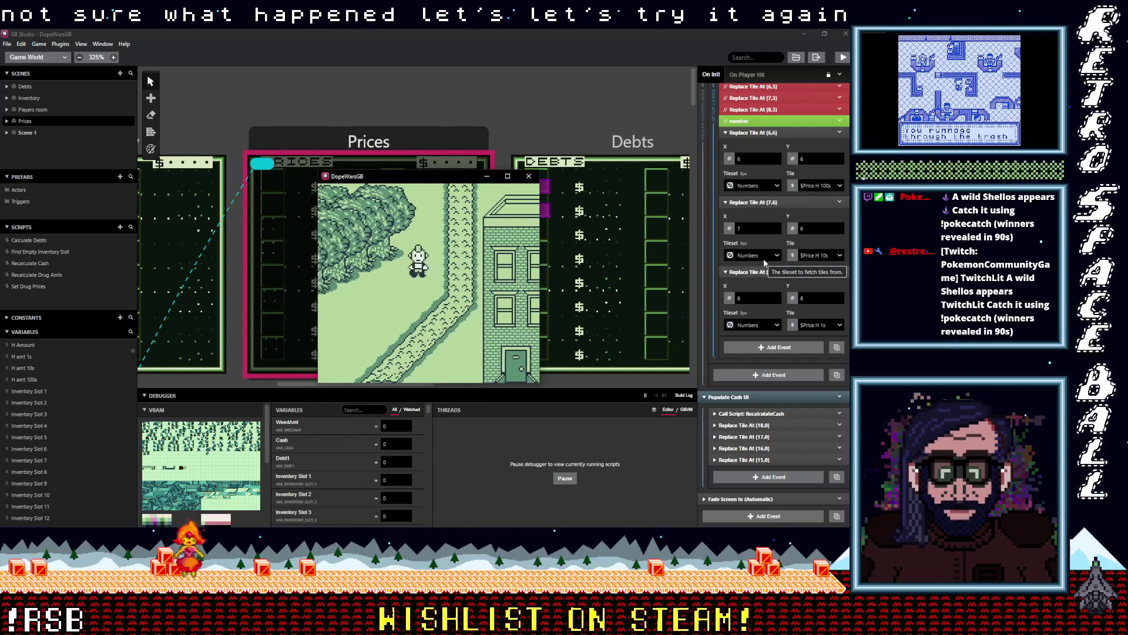
key("Down")
key("Left")
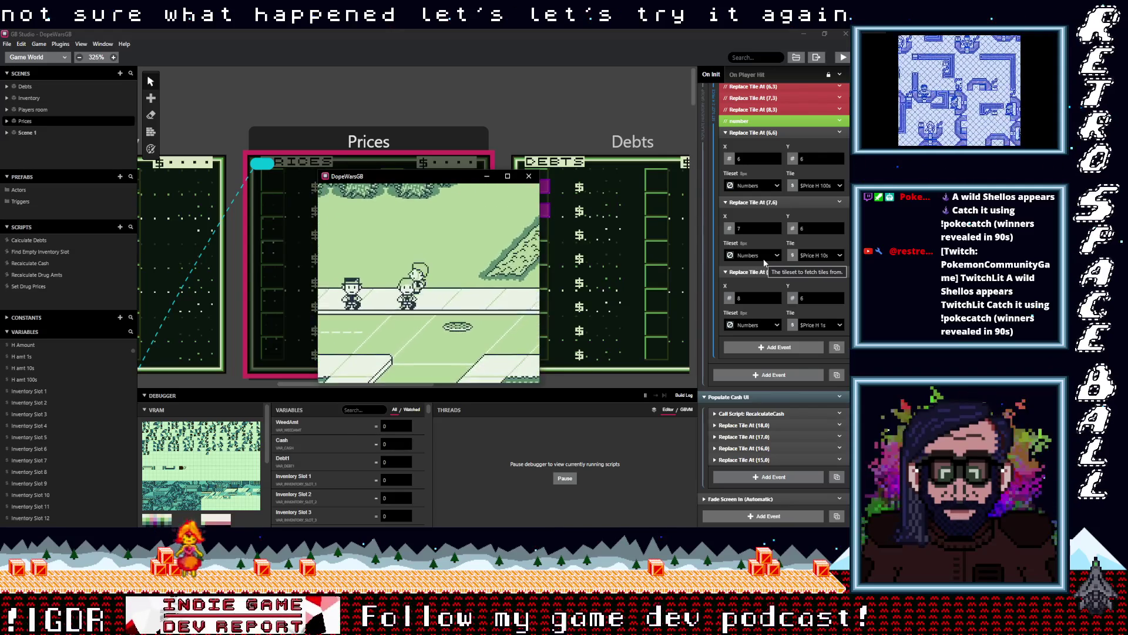
key("Left")
key("Up")
key("Left")
key("Left")
key("z")
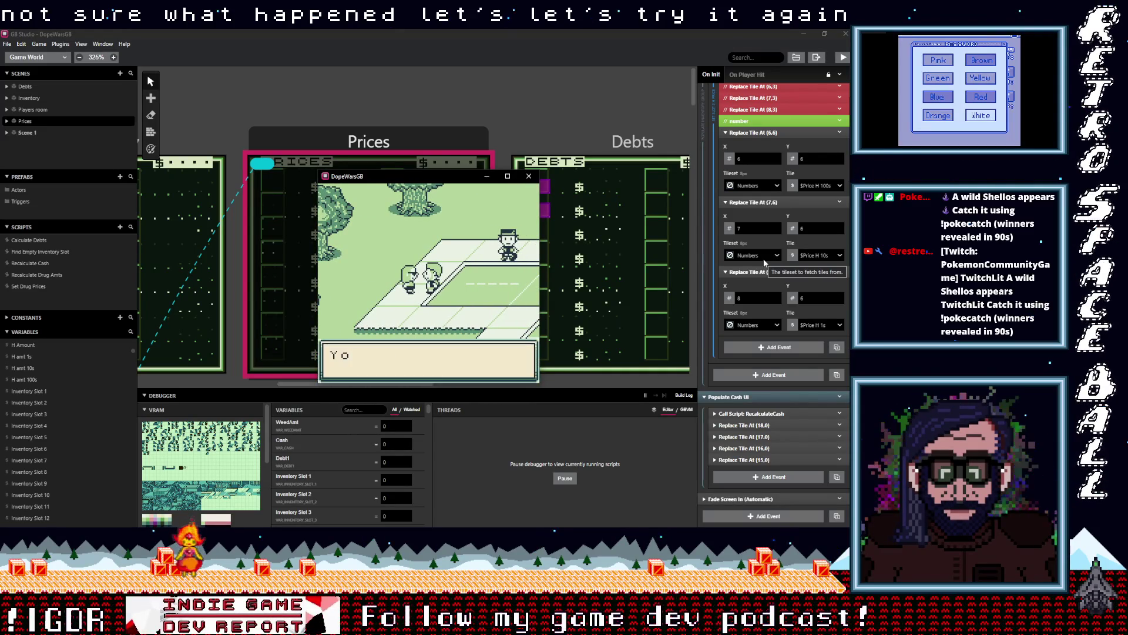
key("z")
key("z")
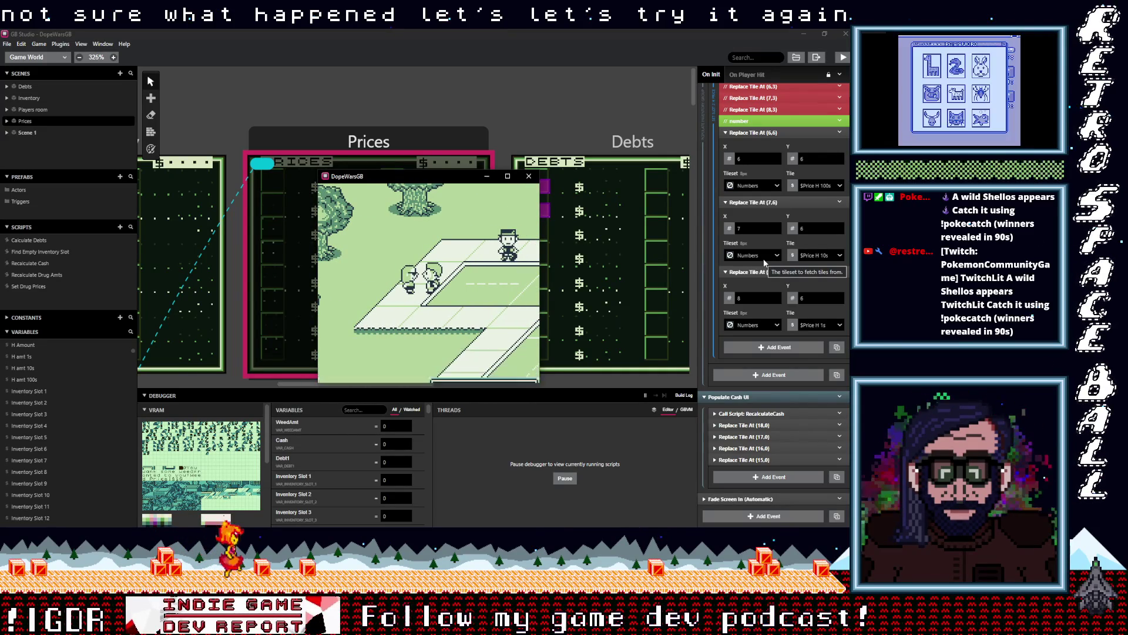
key("z")
key("z")
key("Right")
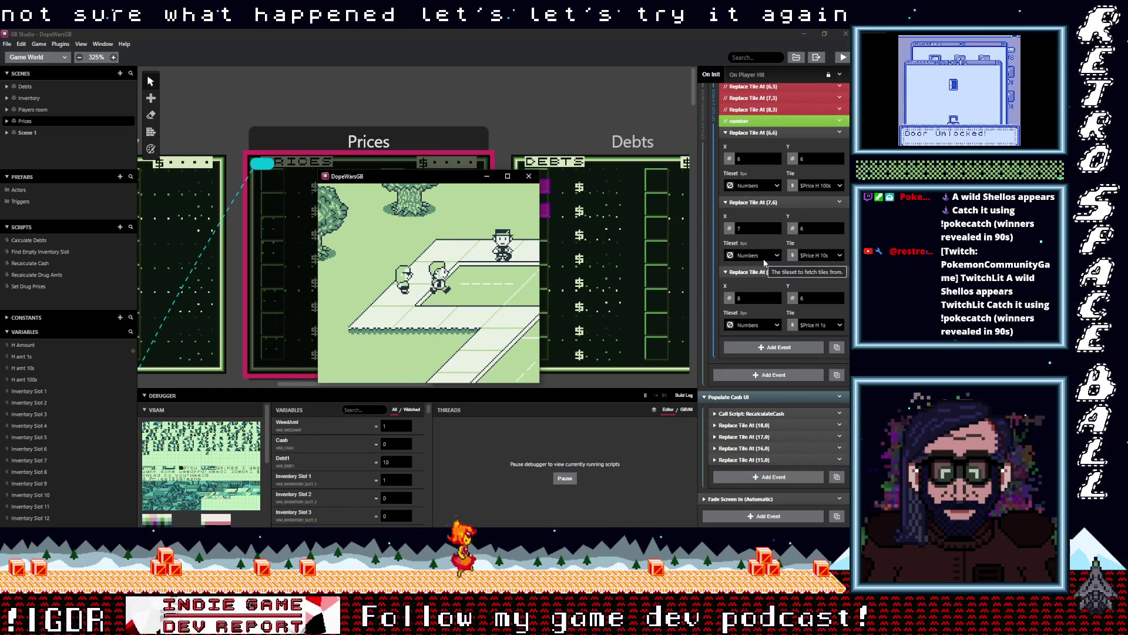
- Walk to the buyer at the house door and sell the weed for $10
key("Right")
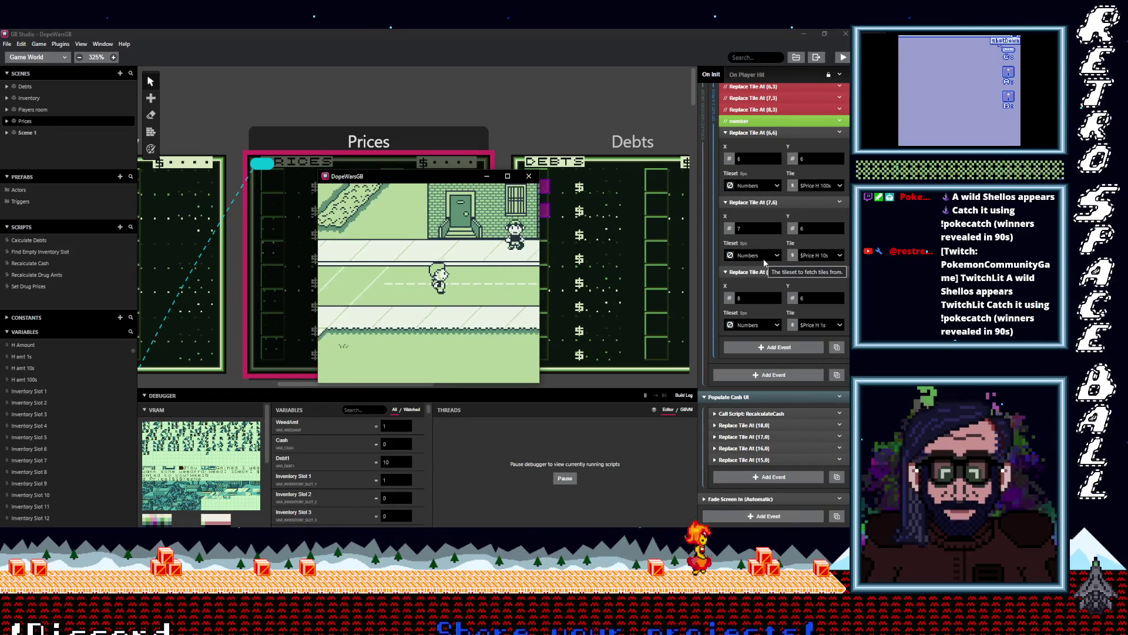
key("Up")
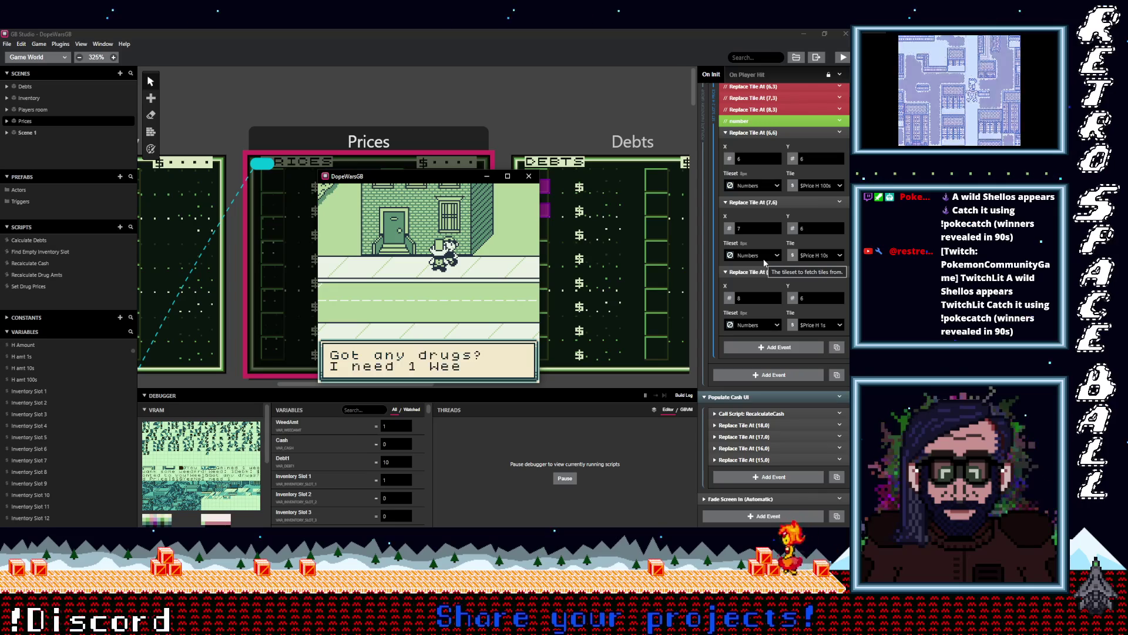
key("z")
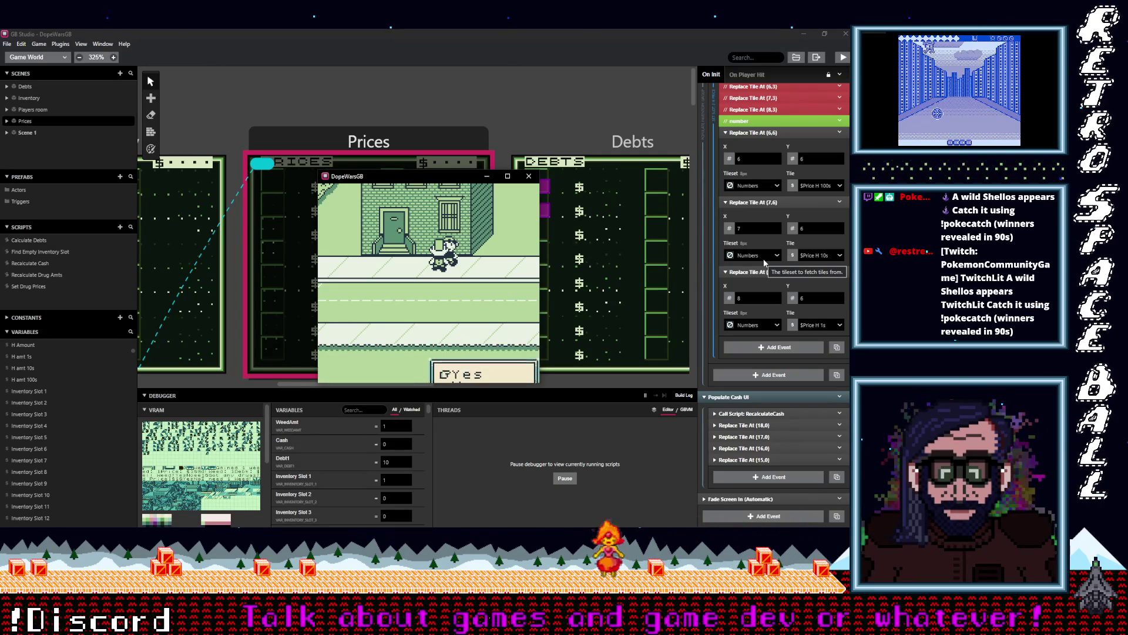
key("z")
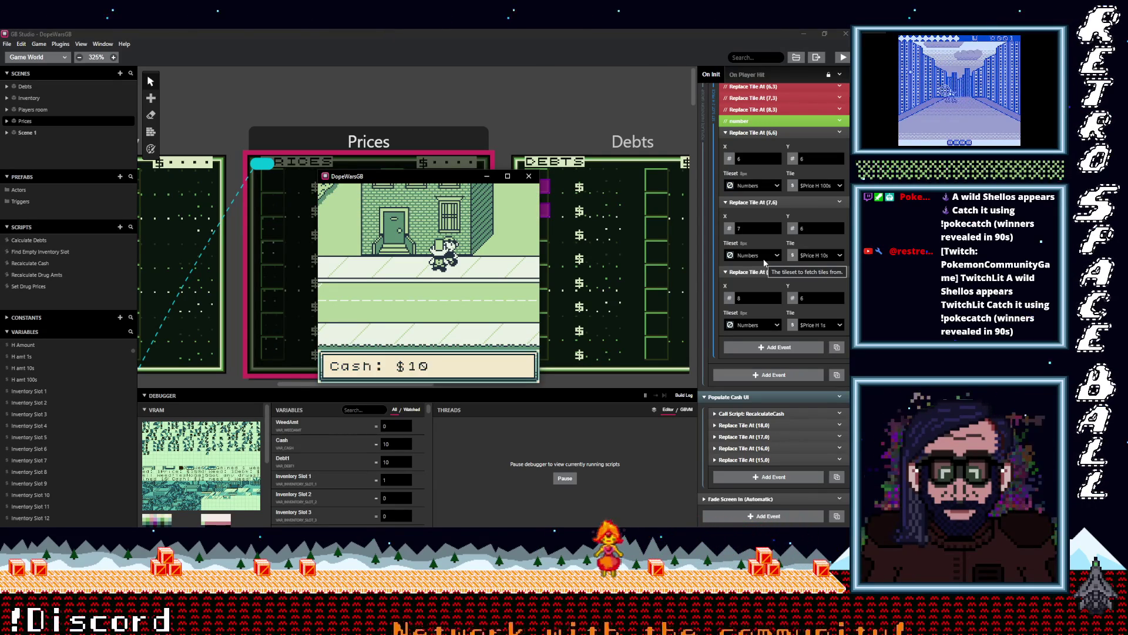
- Return to the lender and agree to pay off the $10 debt
key("Down")
key("Left")
key("Left")
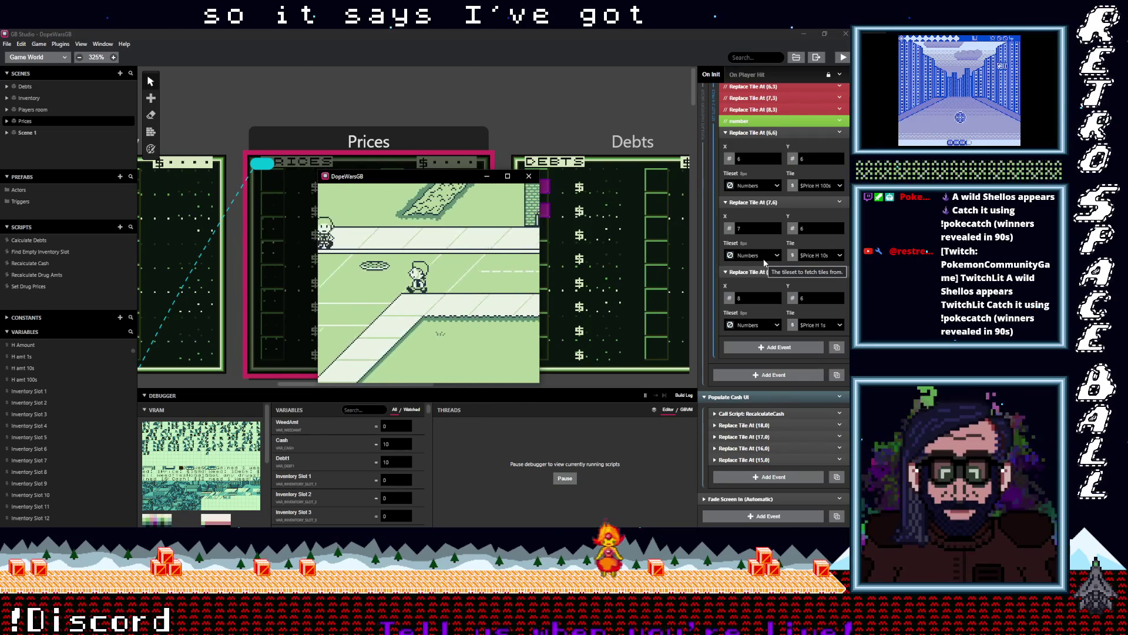
key("Left")
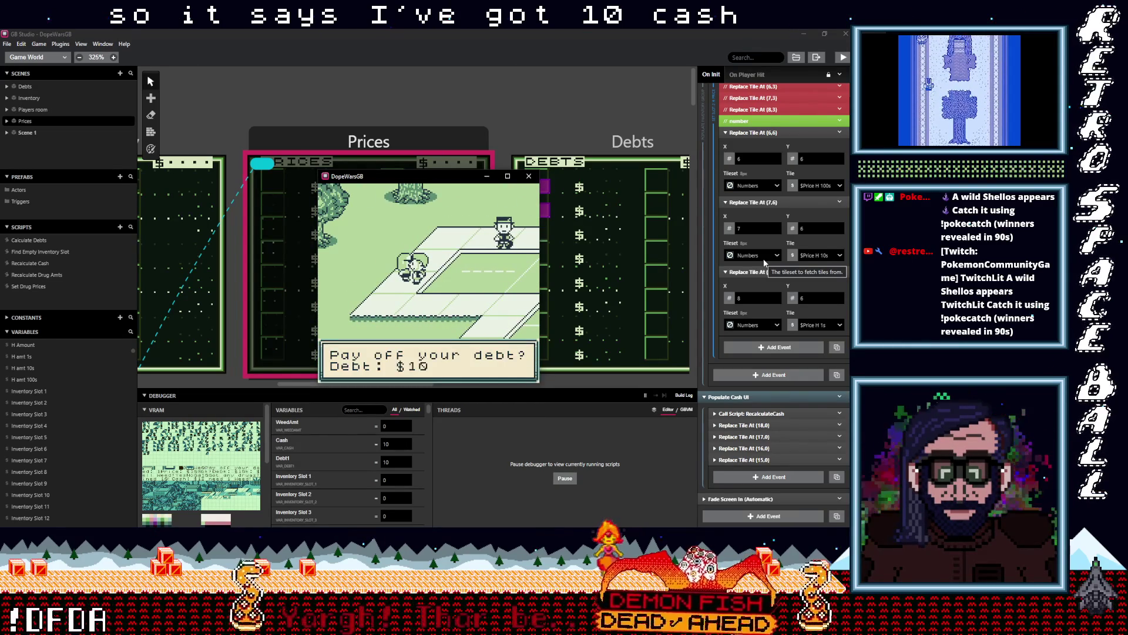
key("z")
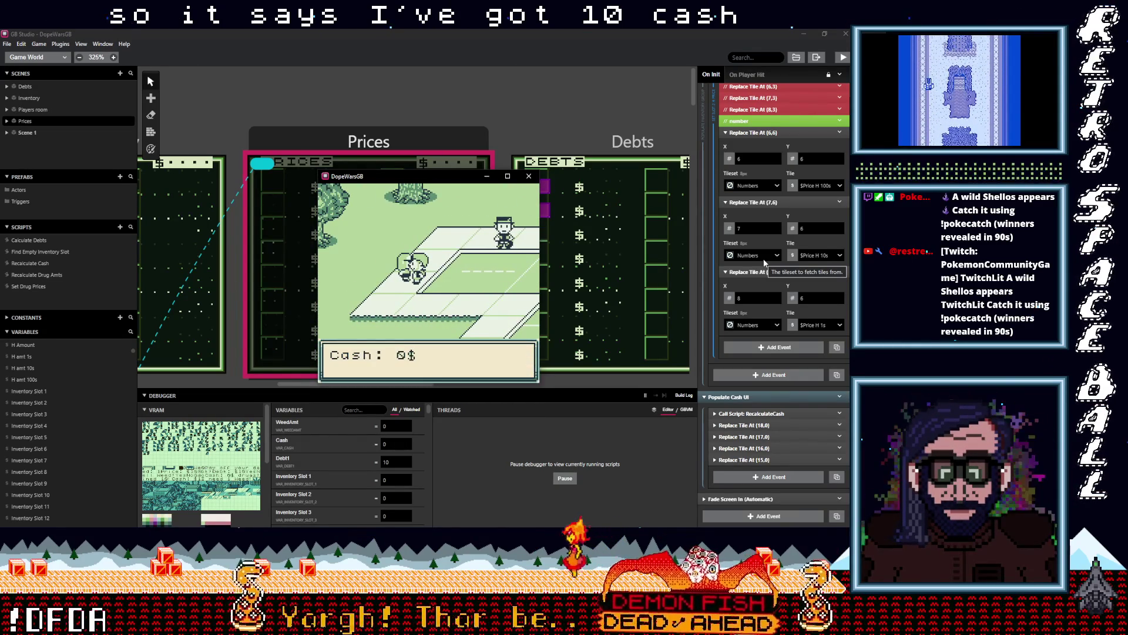
key("z")
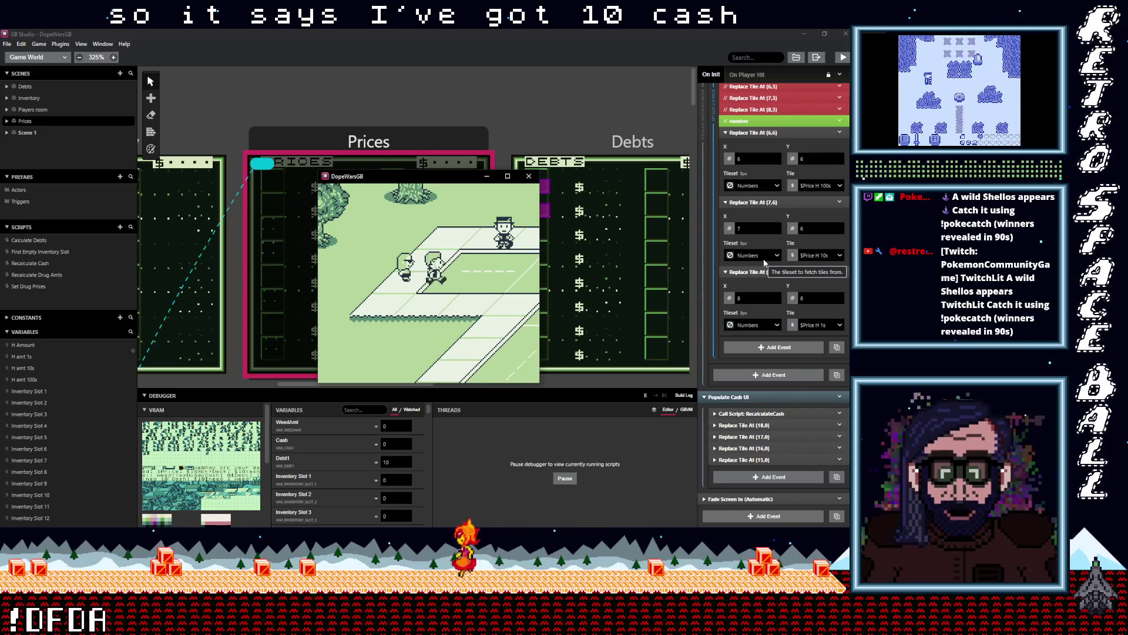
key("z")
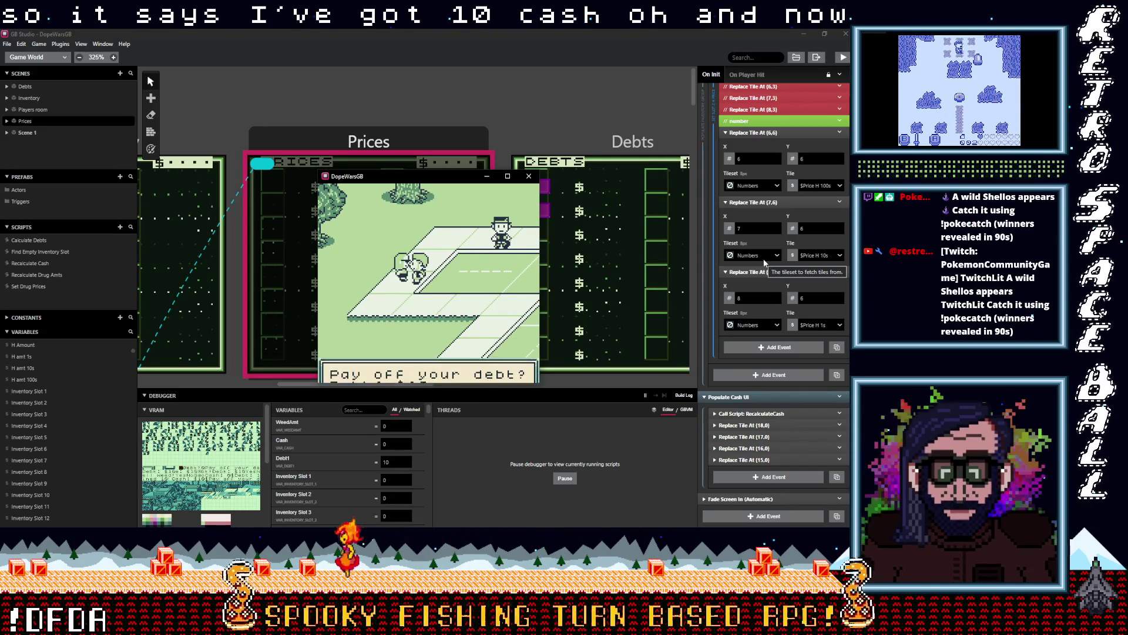
key("z")
key("Right")
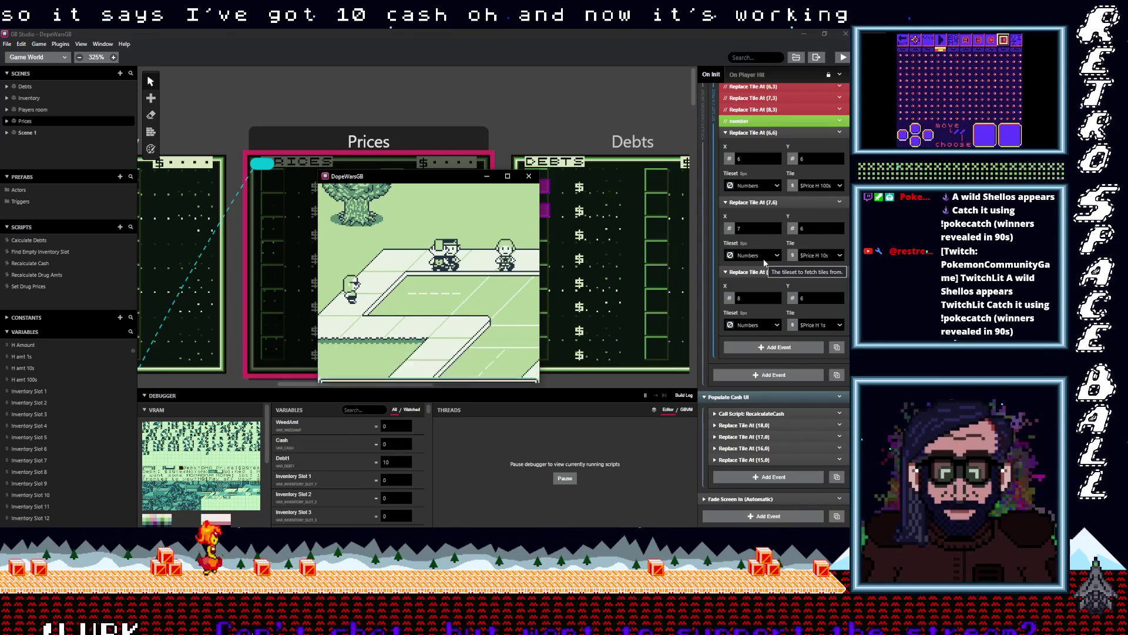
- Walk back to the lender and answer the pay-off-debt choice
key("Right")
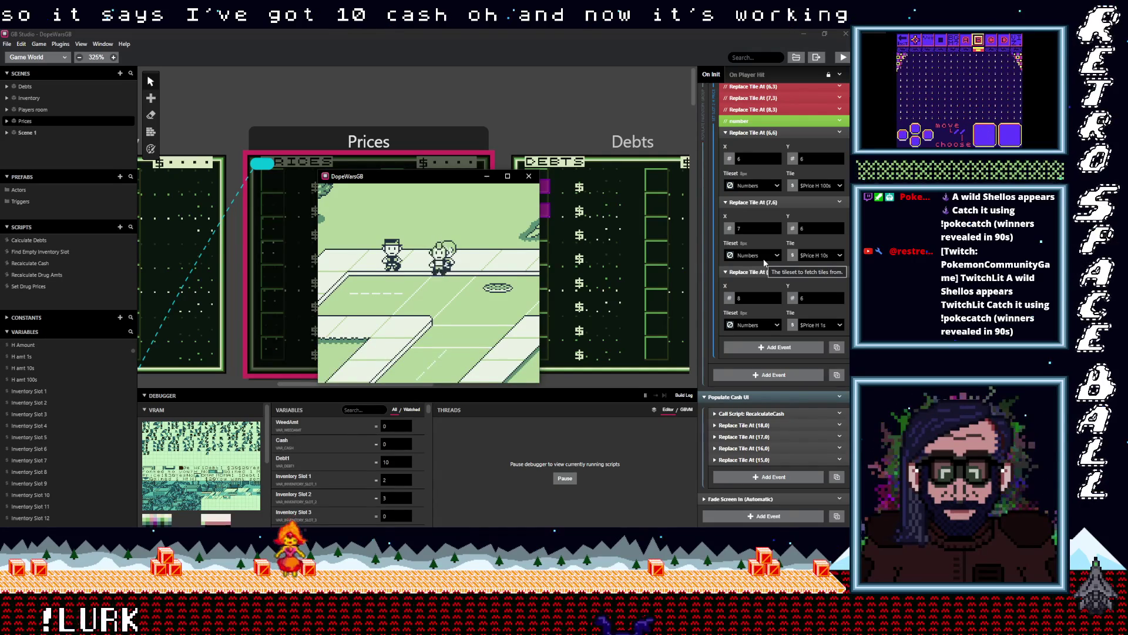
key("Left")
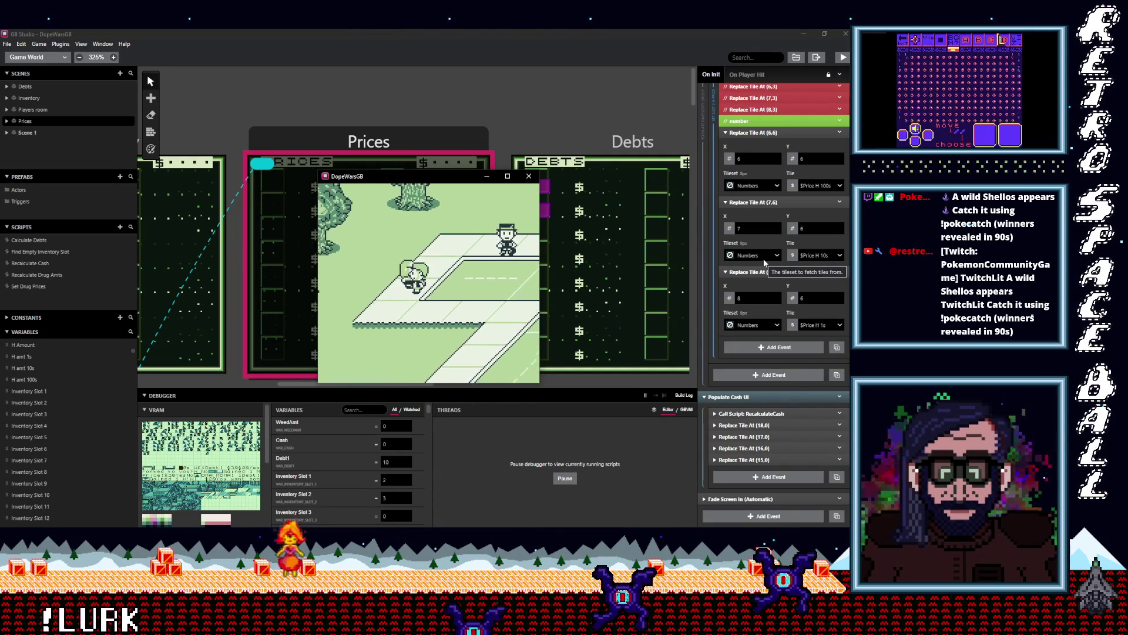
key("Up")
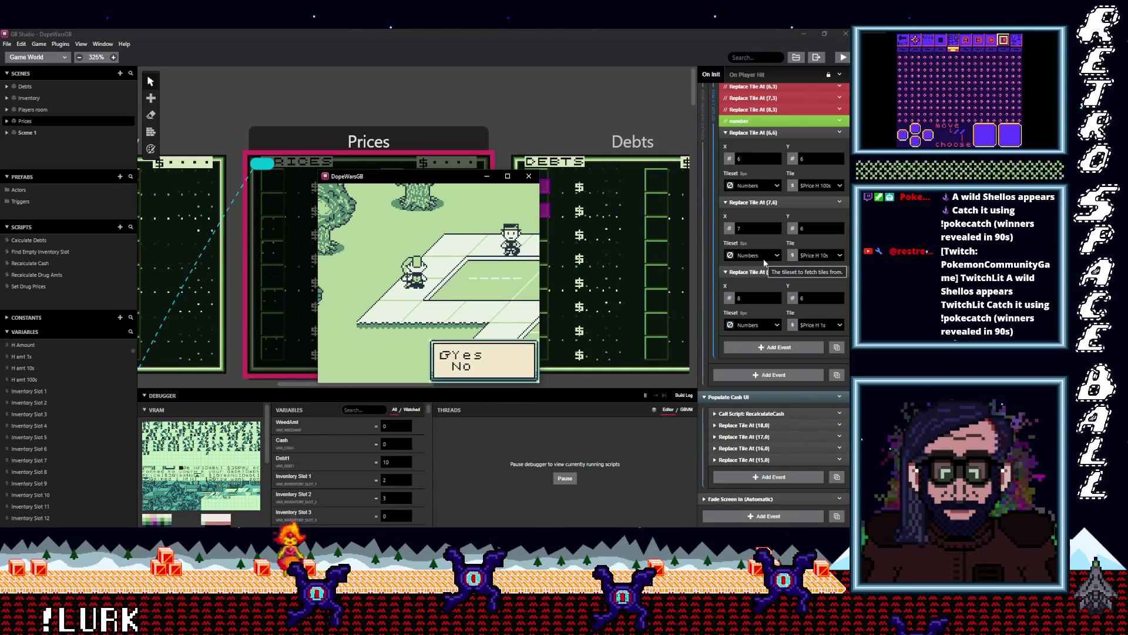
key("z")
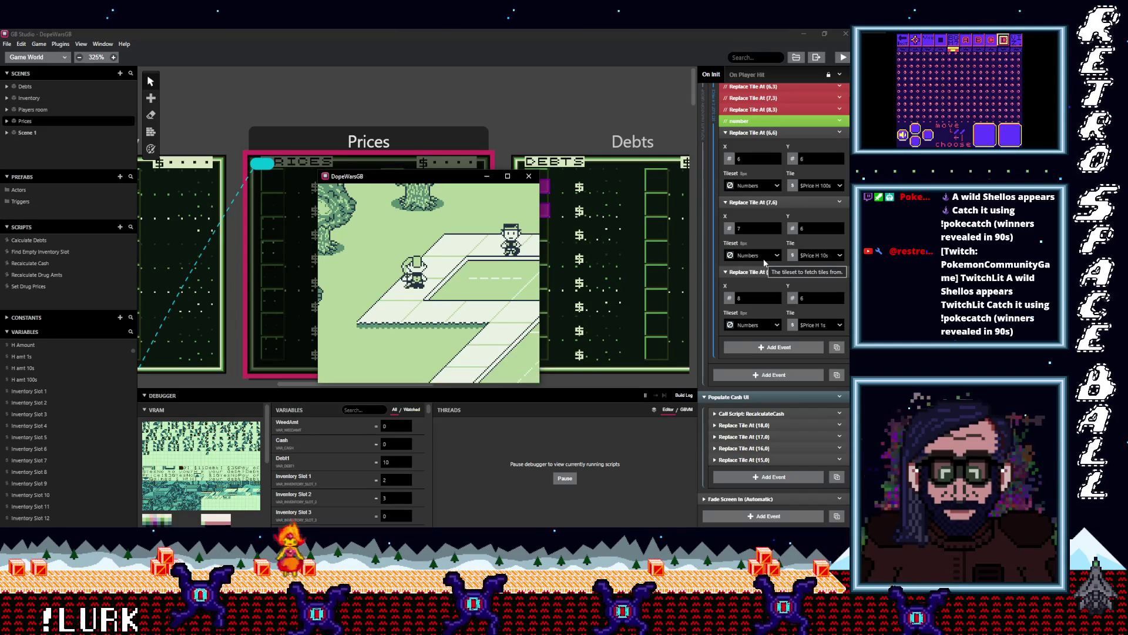
key("z")
key("z")
- Check the Items inventory screen from the pause menu, then return to the street
key("Right")
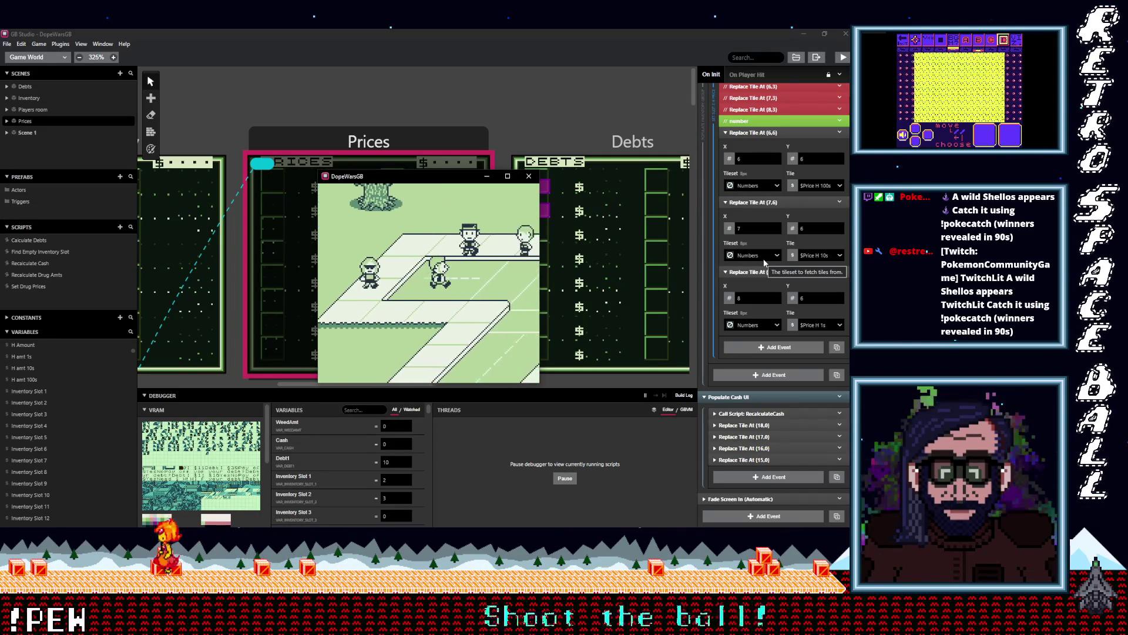
key("Right")
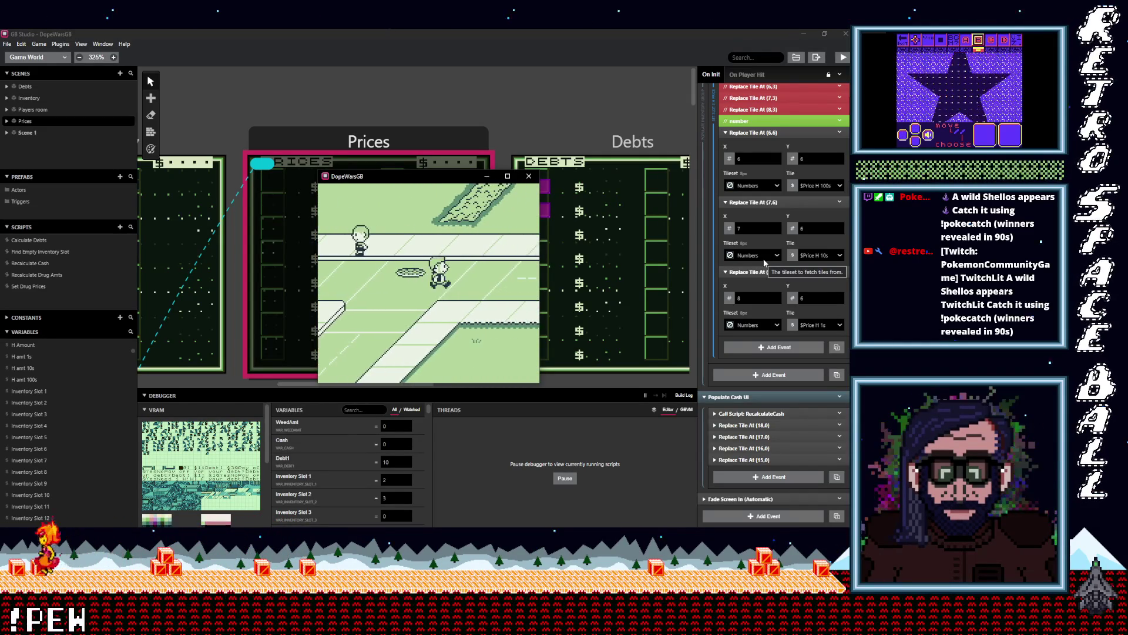
key("Return")
key("z")
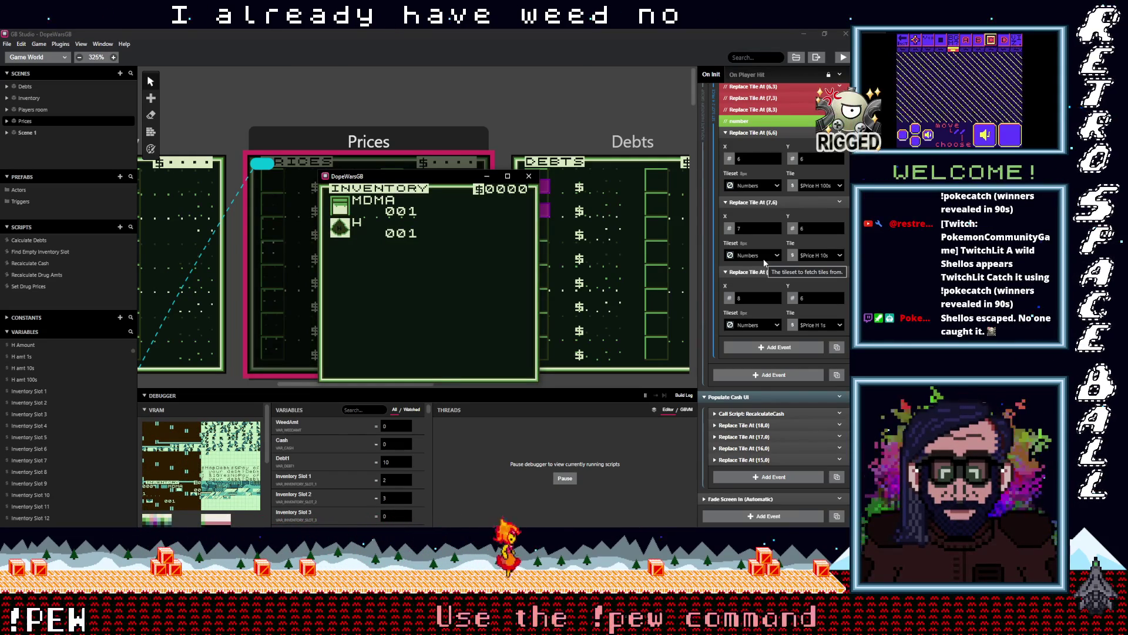
key("x")
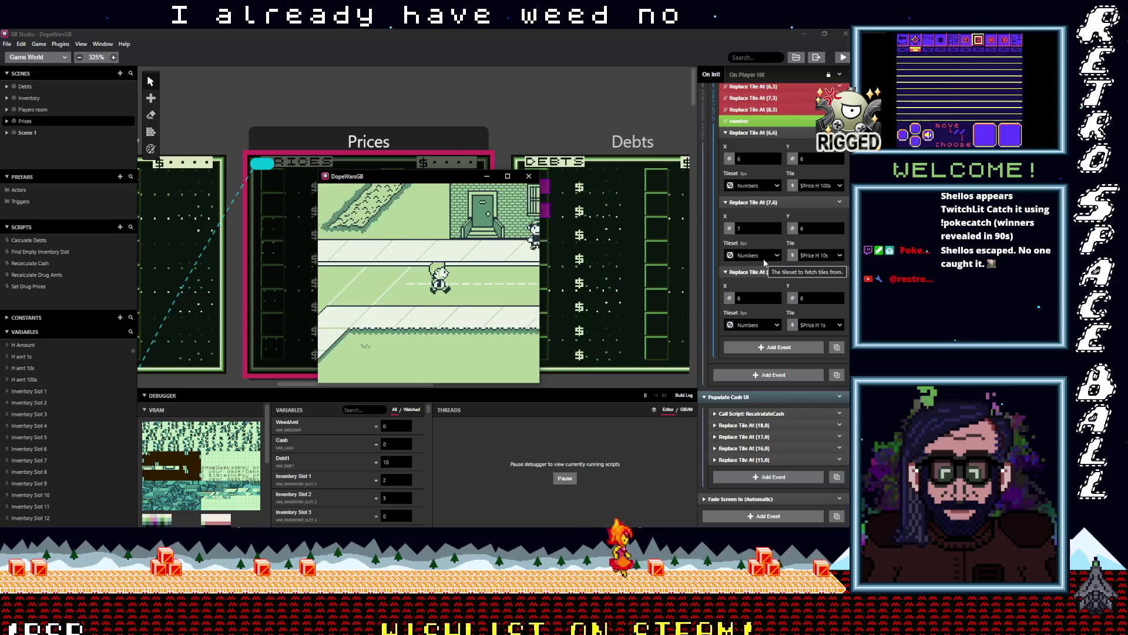
- Try selling weed at $10 to the buyer and dismiss the not-enough-weed message
key("Right")
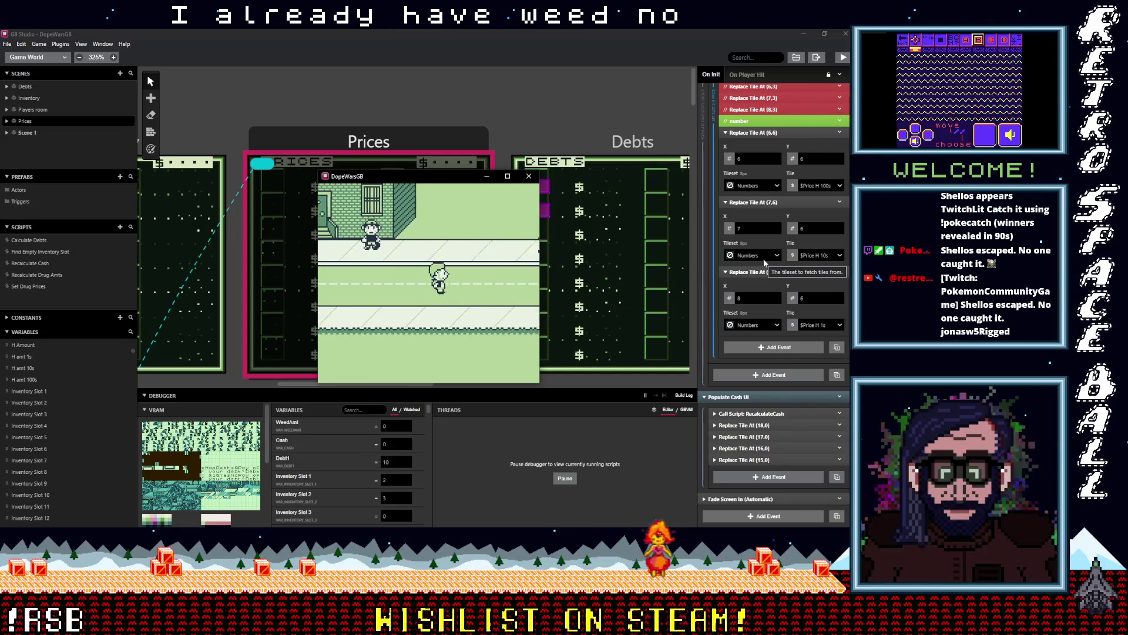
key("Left")
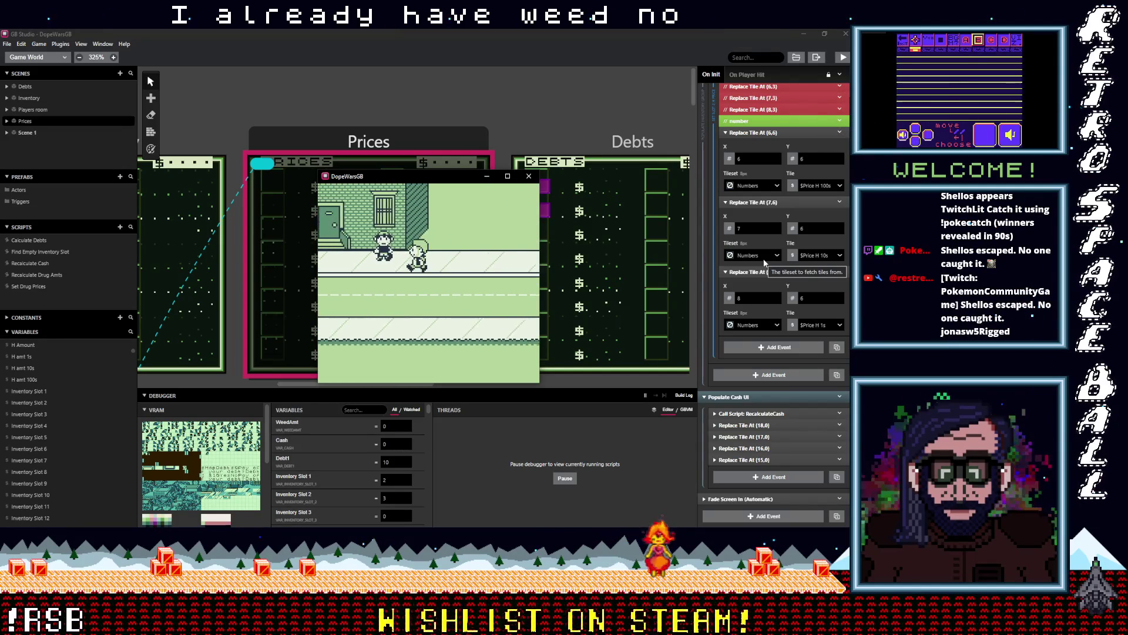
key("Left")
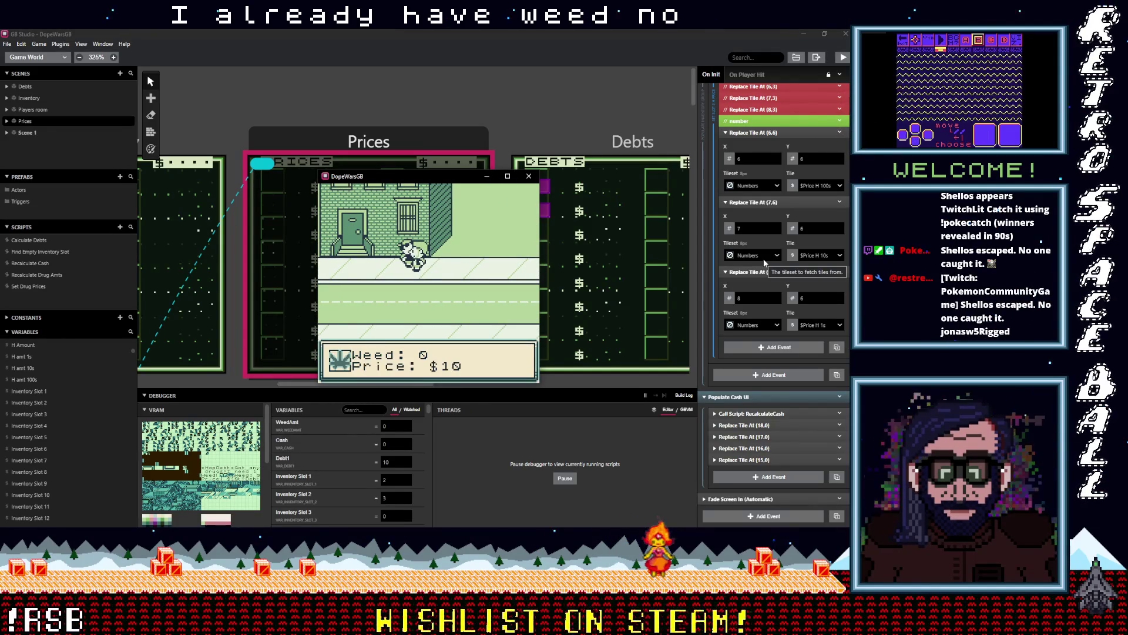
key("z")
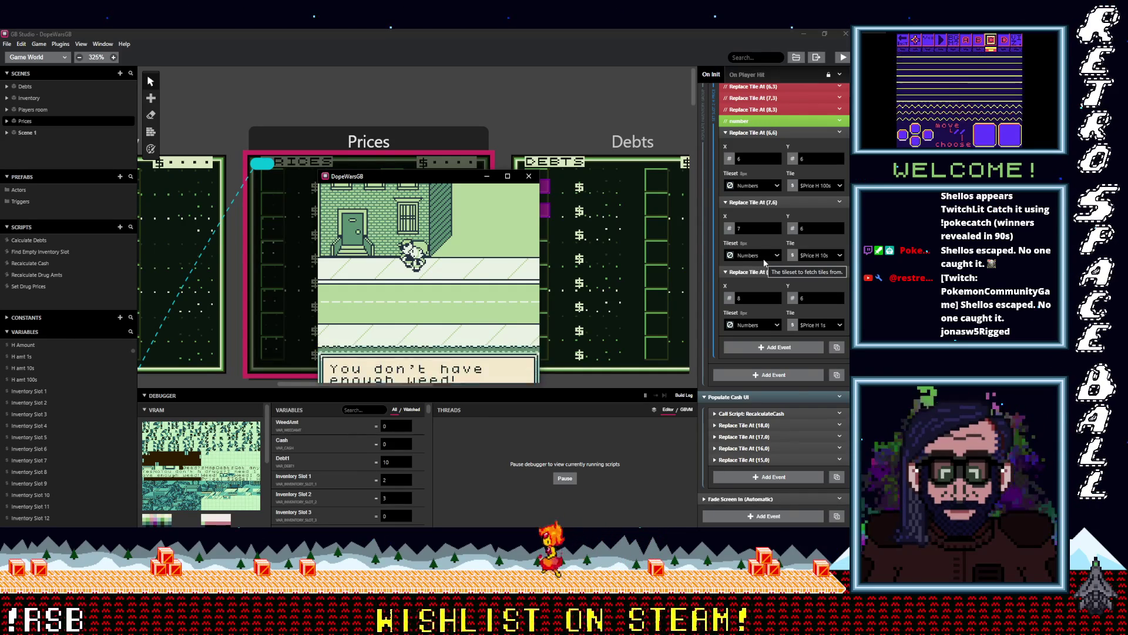
key("z")
- Accept the $30 sale so Cash reads $30, then walk down the street
key("Right")
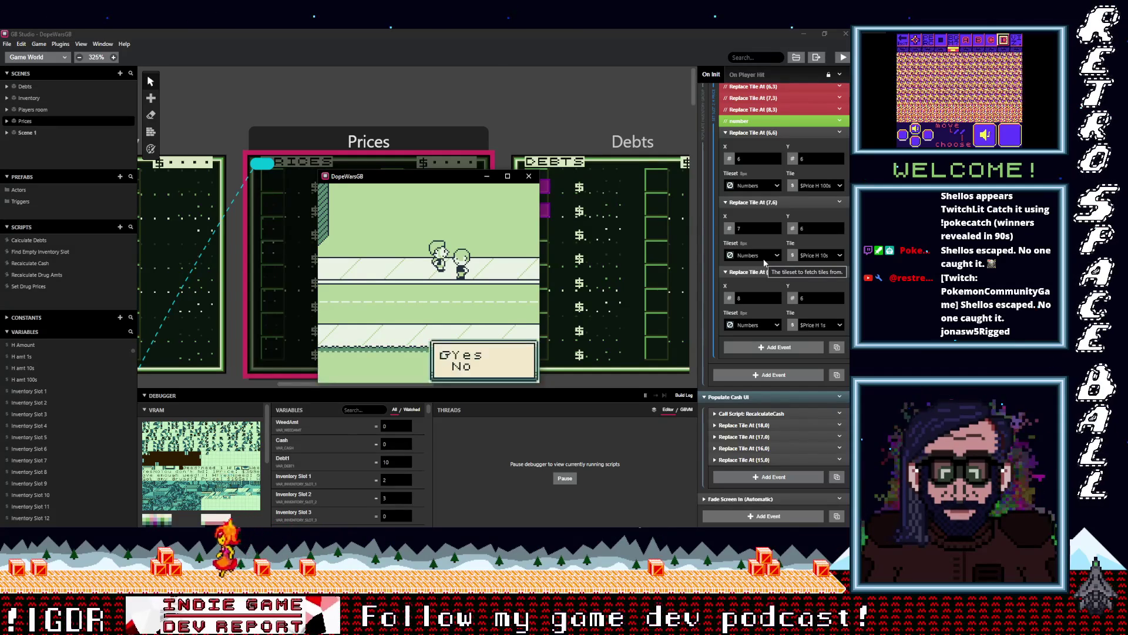
key("z")
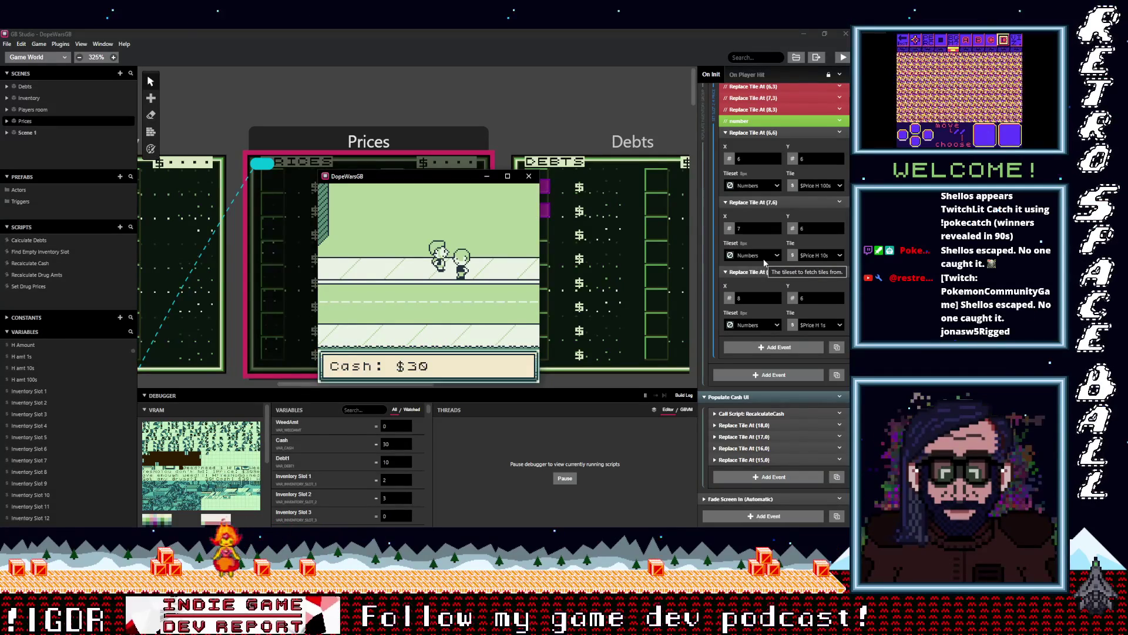
key("z")
key("Left")
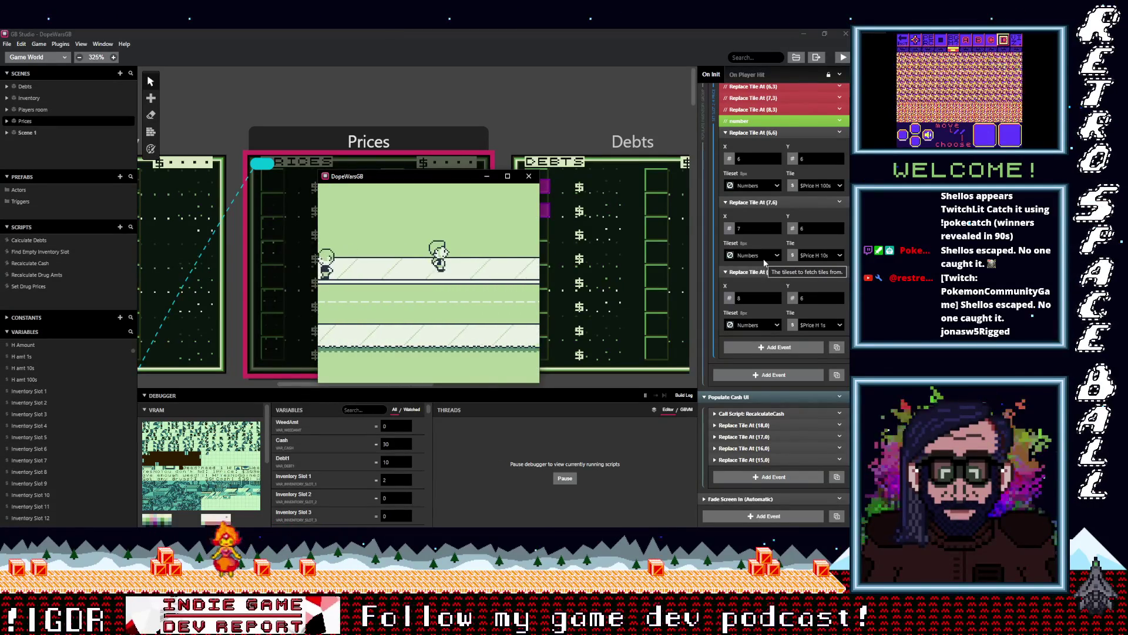
key("Down")
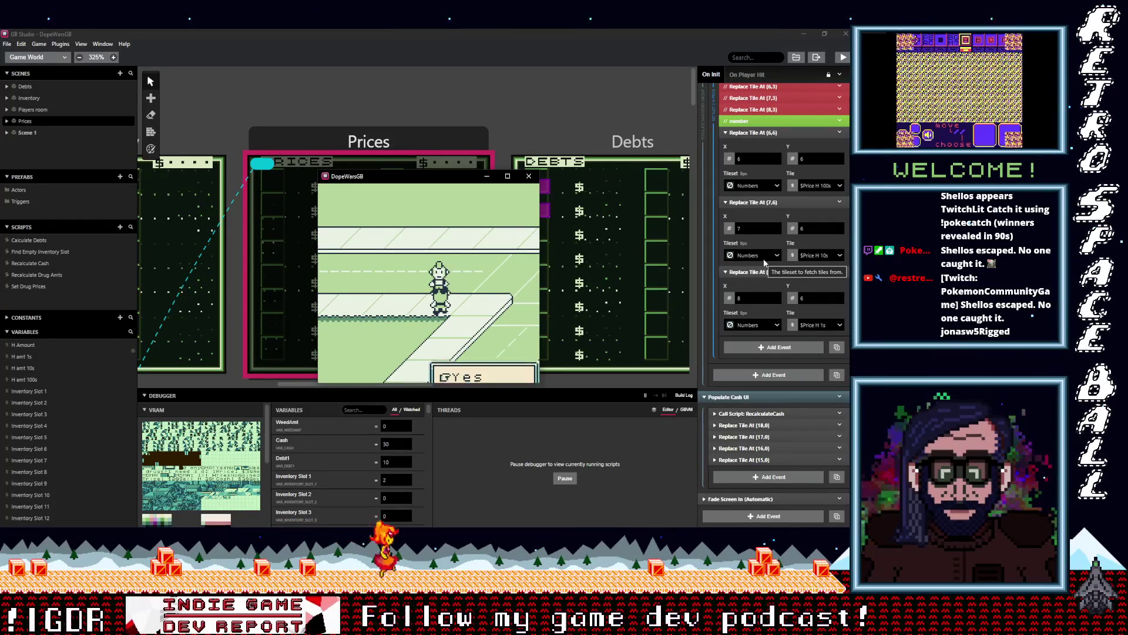
- Accept the offer to collect $20 and walk left toward the debt NPC
key("z")
key("z")
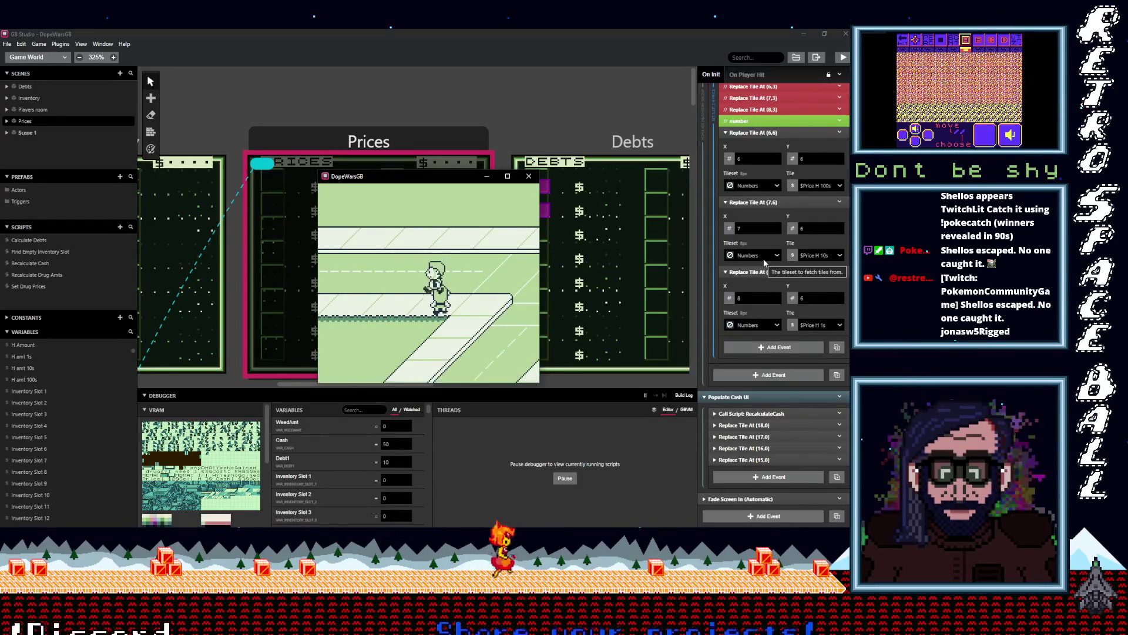
key("Right")
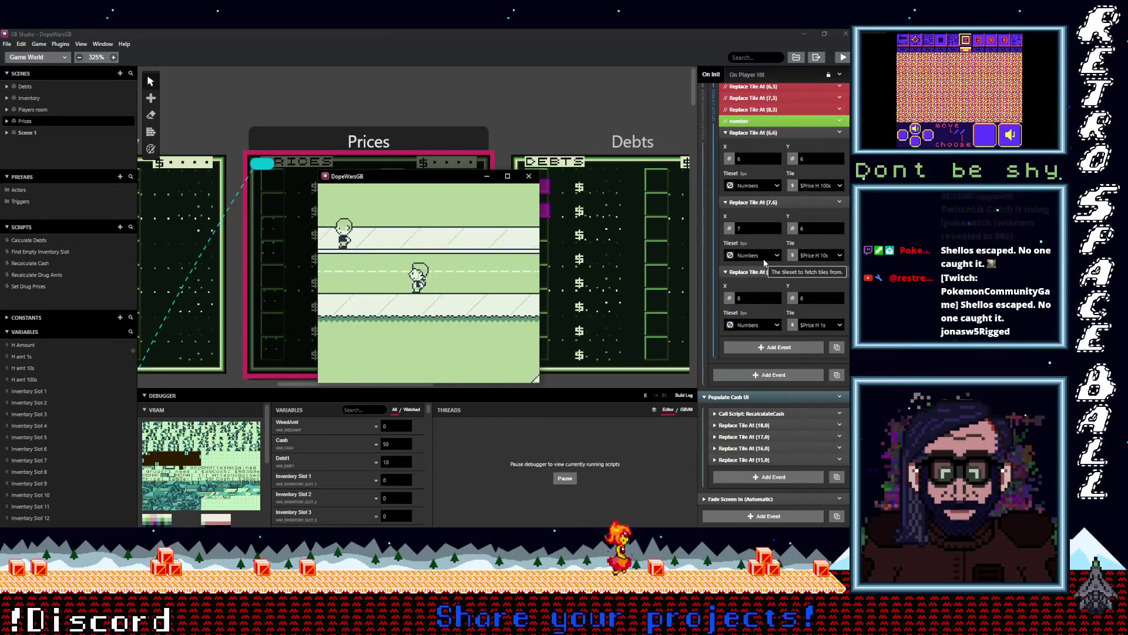
key("Right")
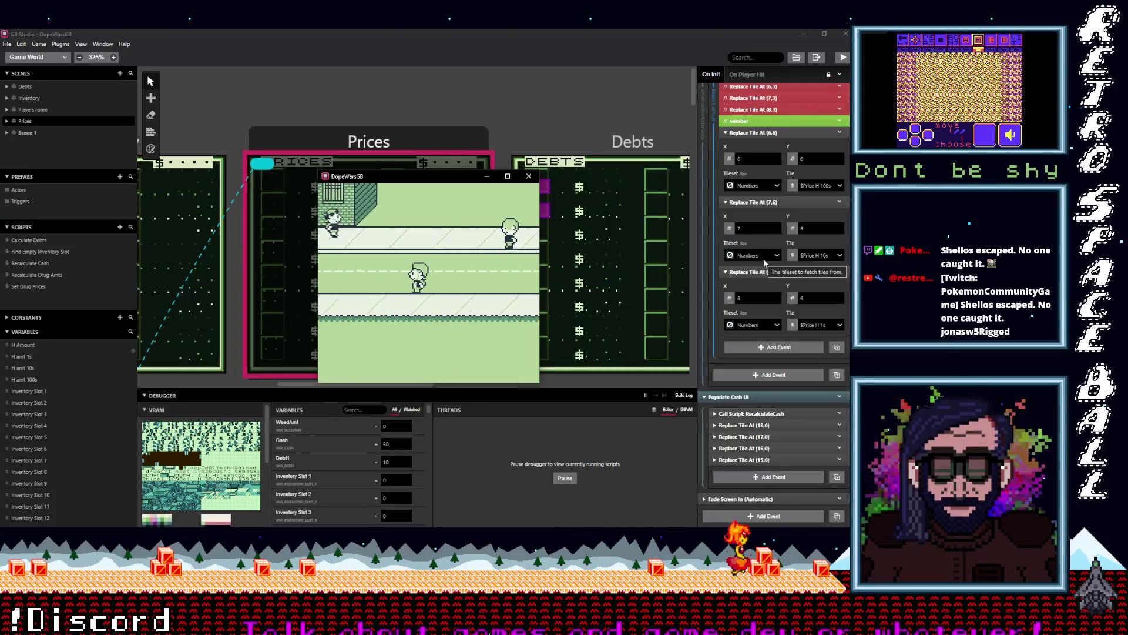
key("Left")
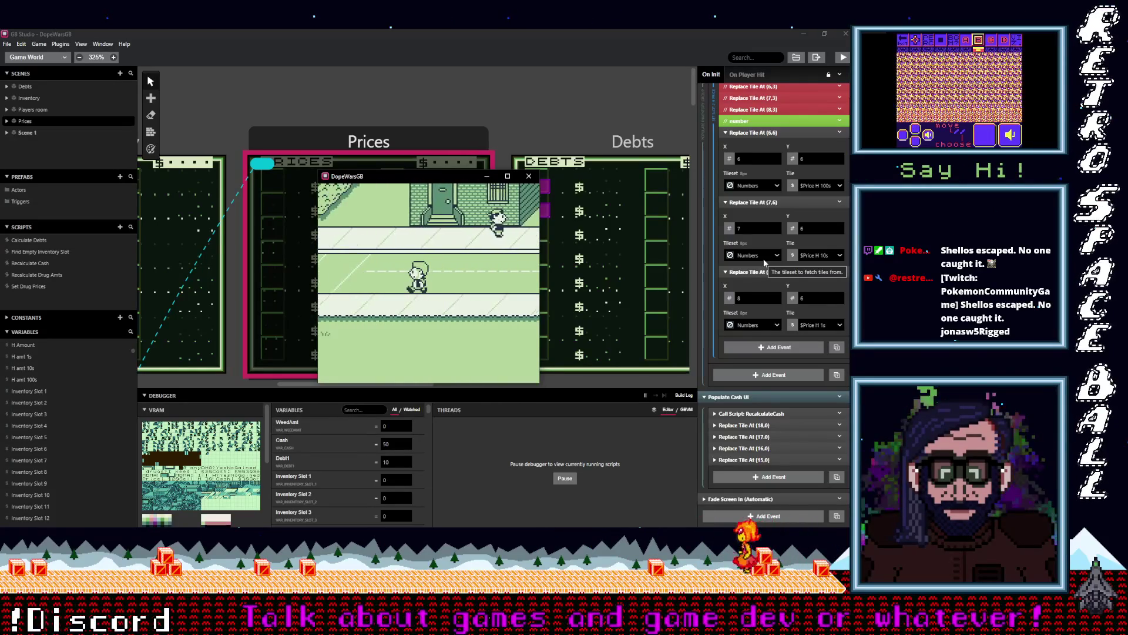
key("Left")
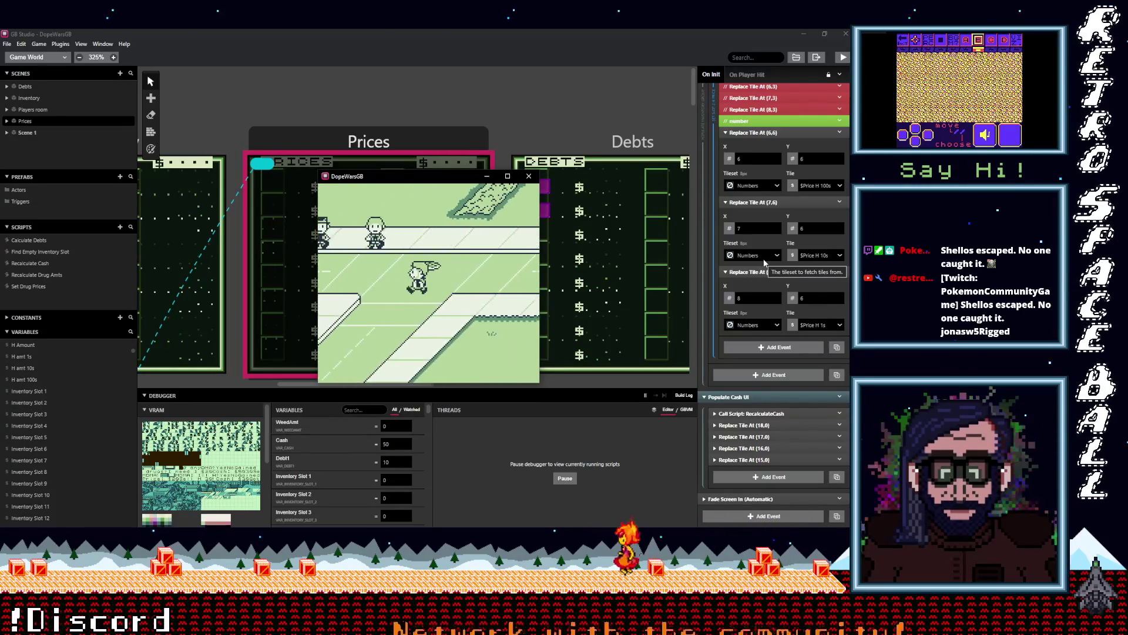
- Pay off the $20 debt so Debt1 reads 0 and Cash drops to $20, then head to the building
key("Left")
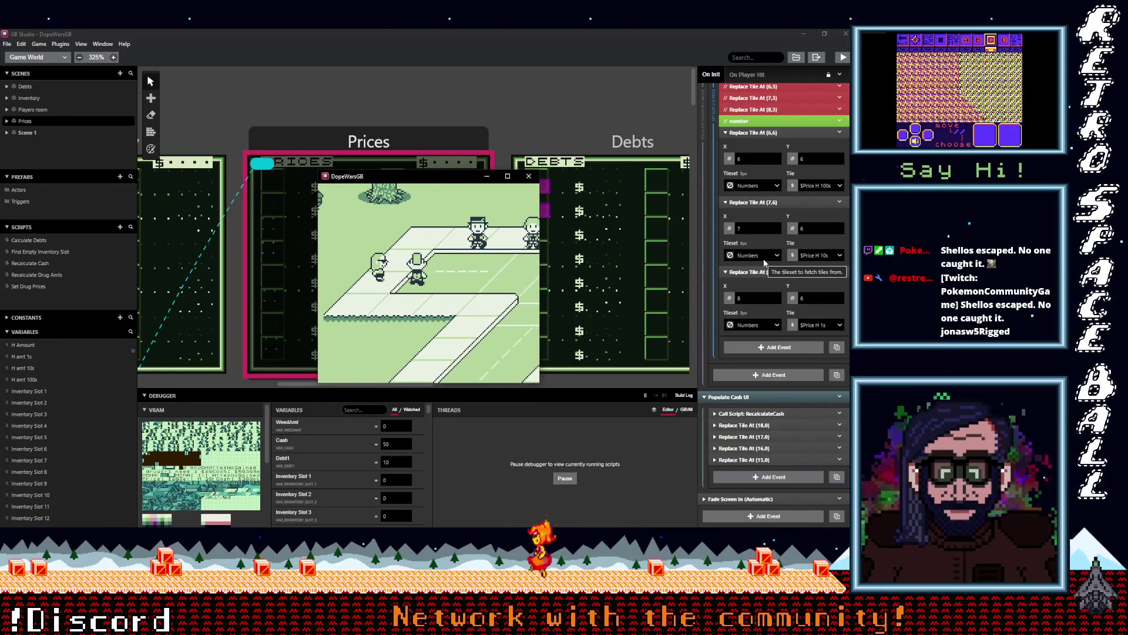
key("z")
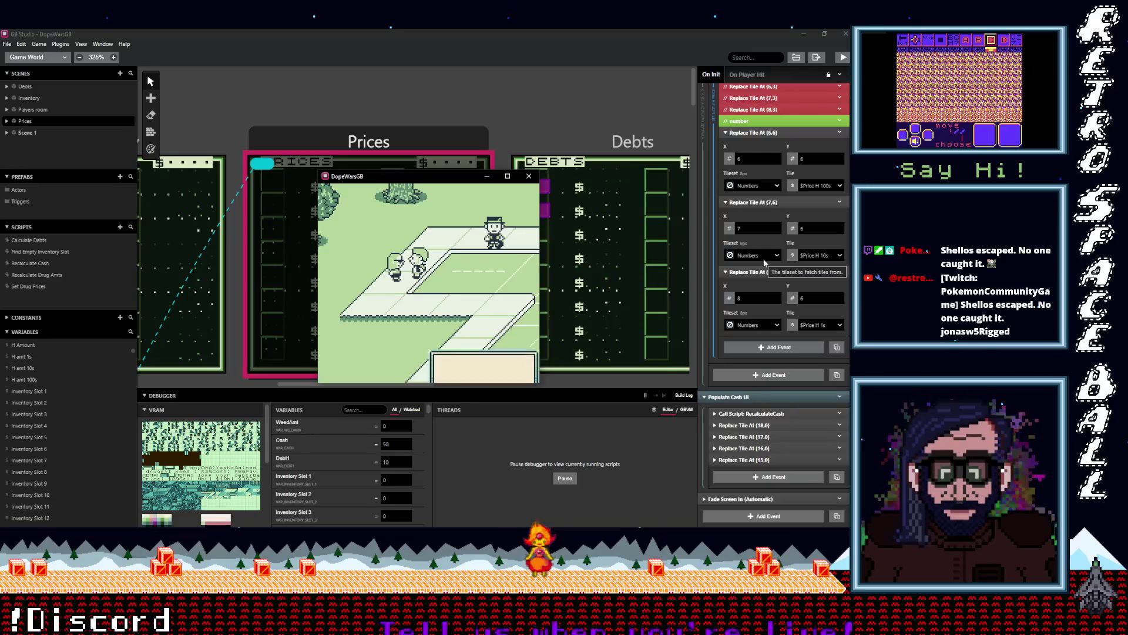
key("z")
key("z")
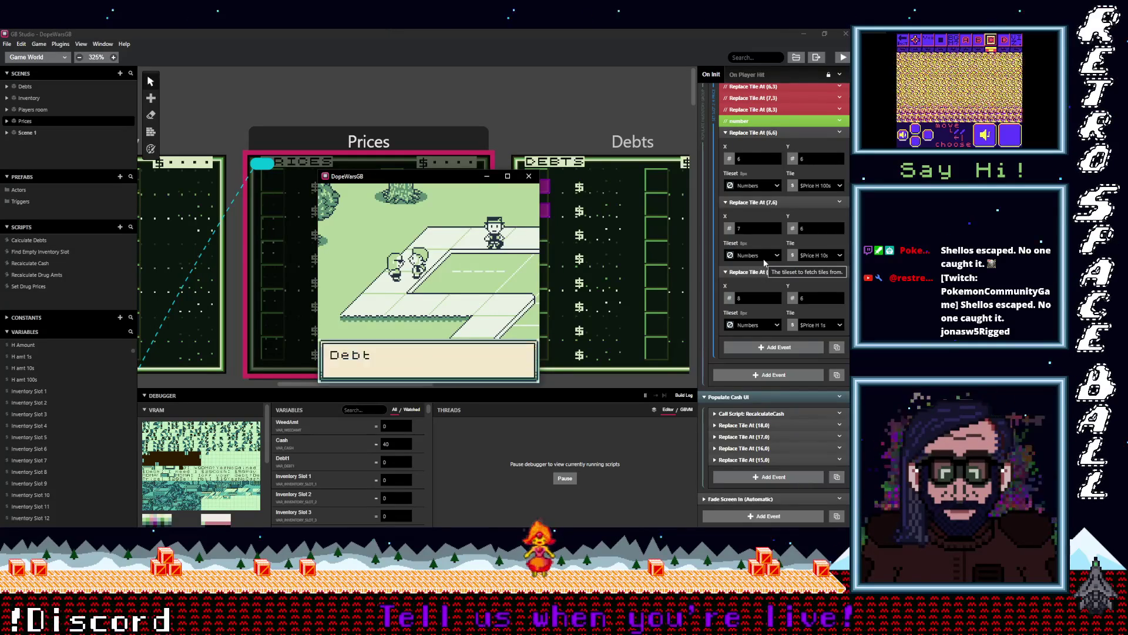
key("z")
key("Right")
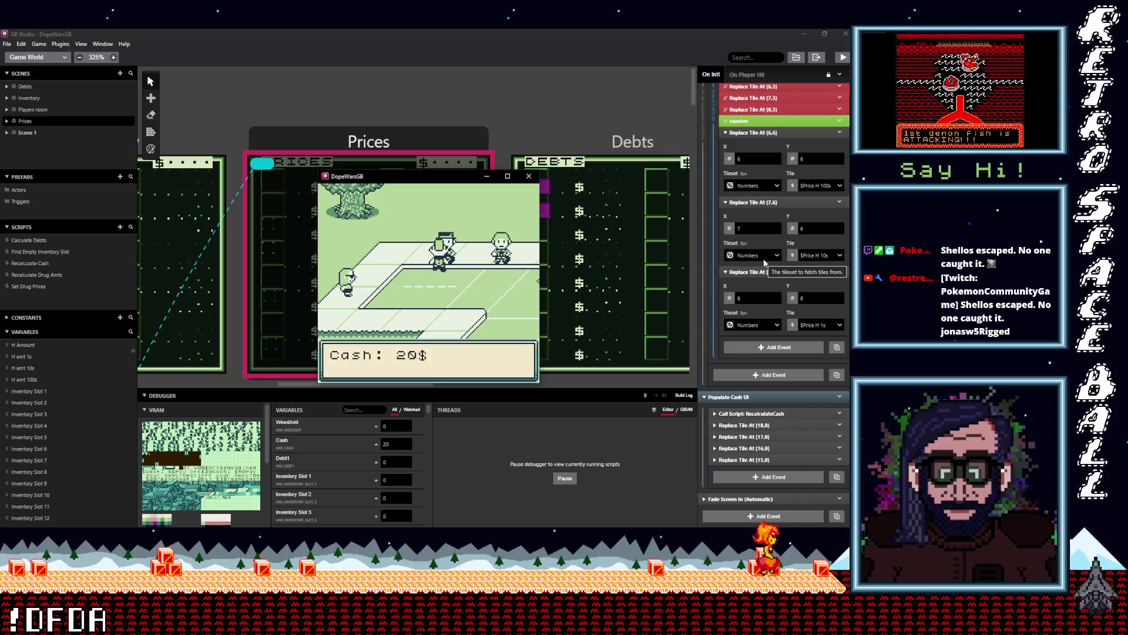
key("z")
key("Right")
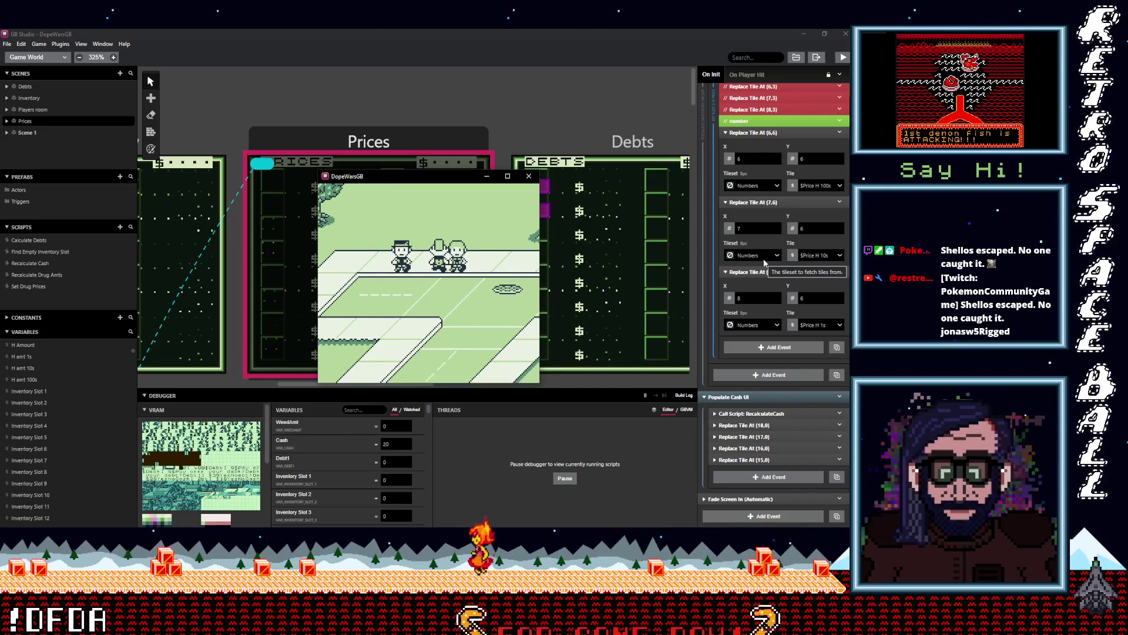
key("Left")
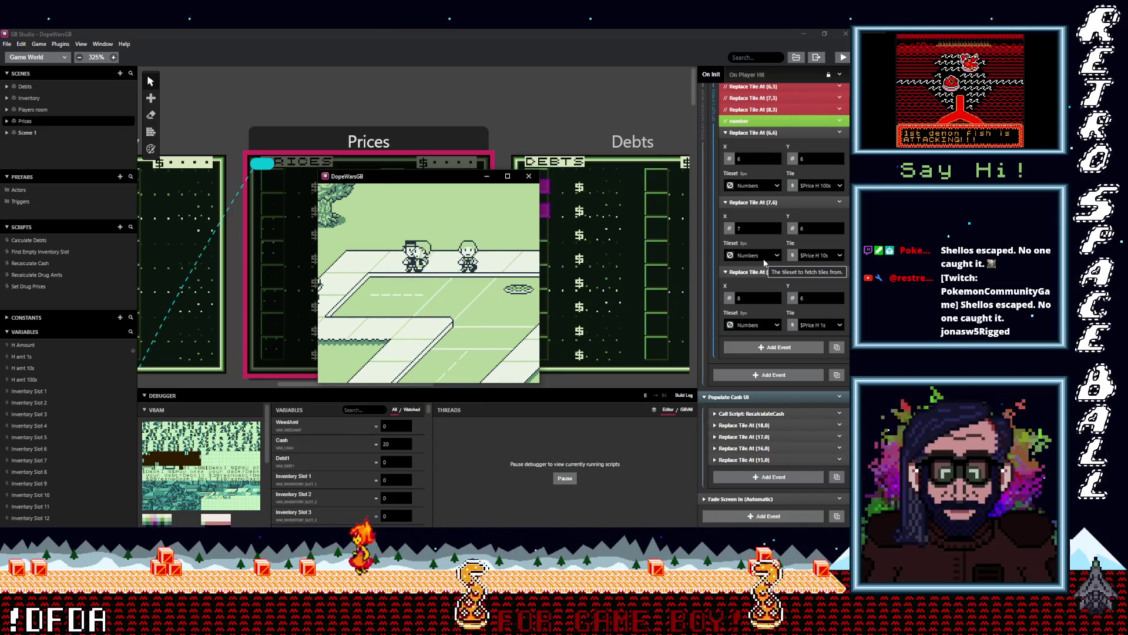
key("Right")
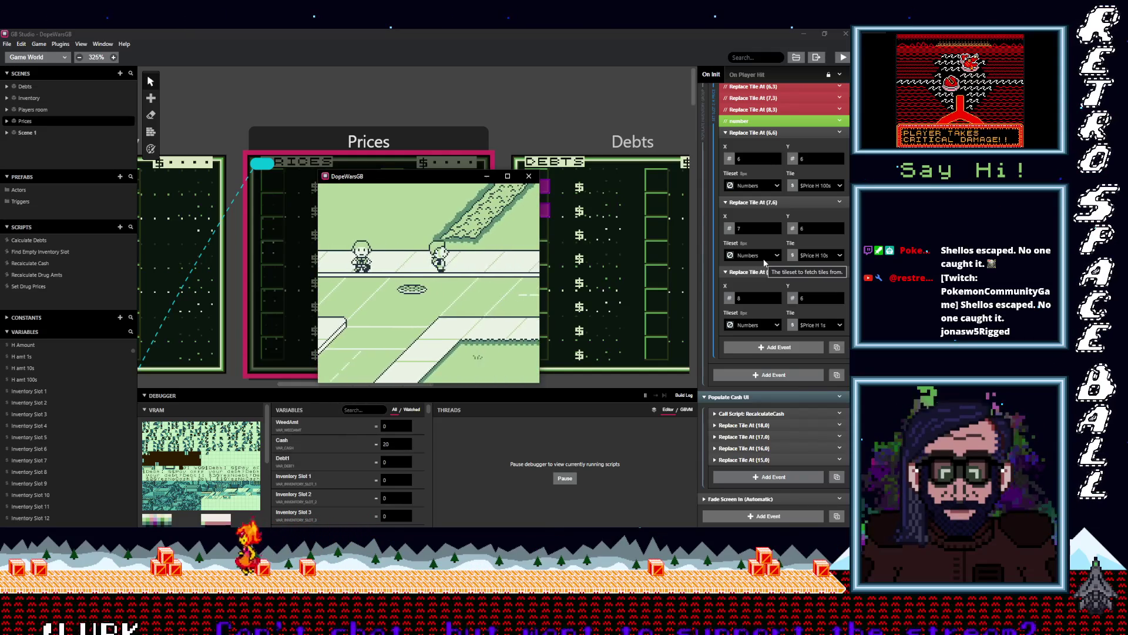
key("Up")
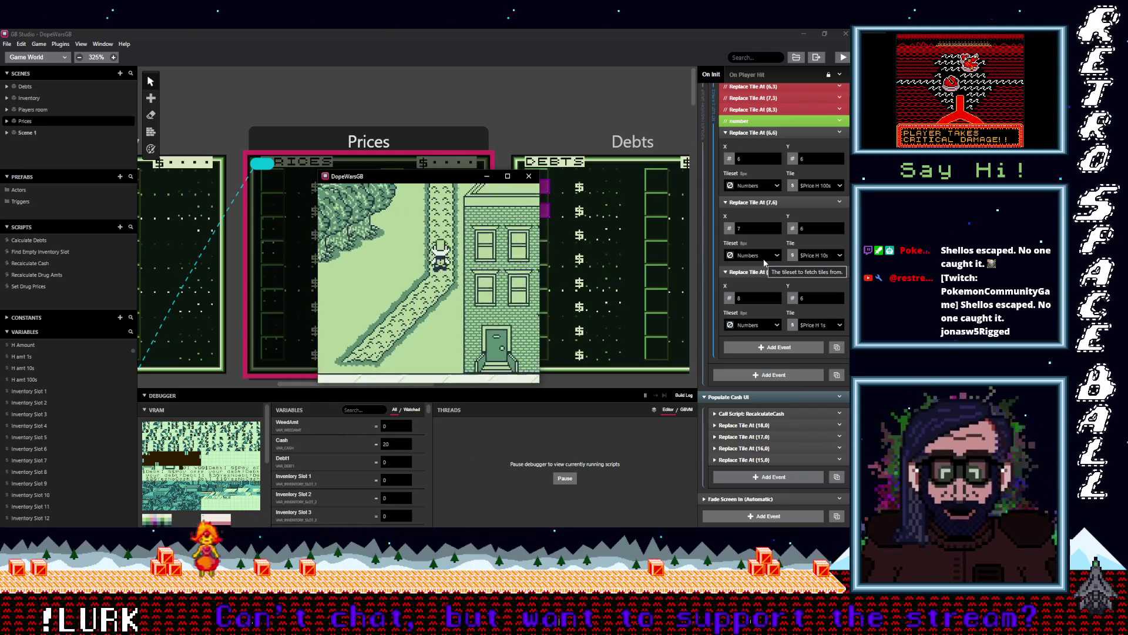
- Enter the building and sleep in the bed so the drug prices change
key("Up")
key("Left")
key("z")
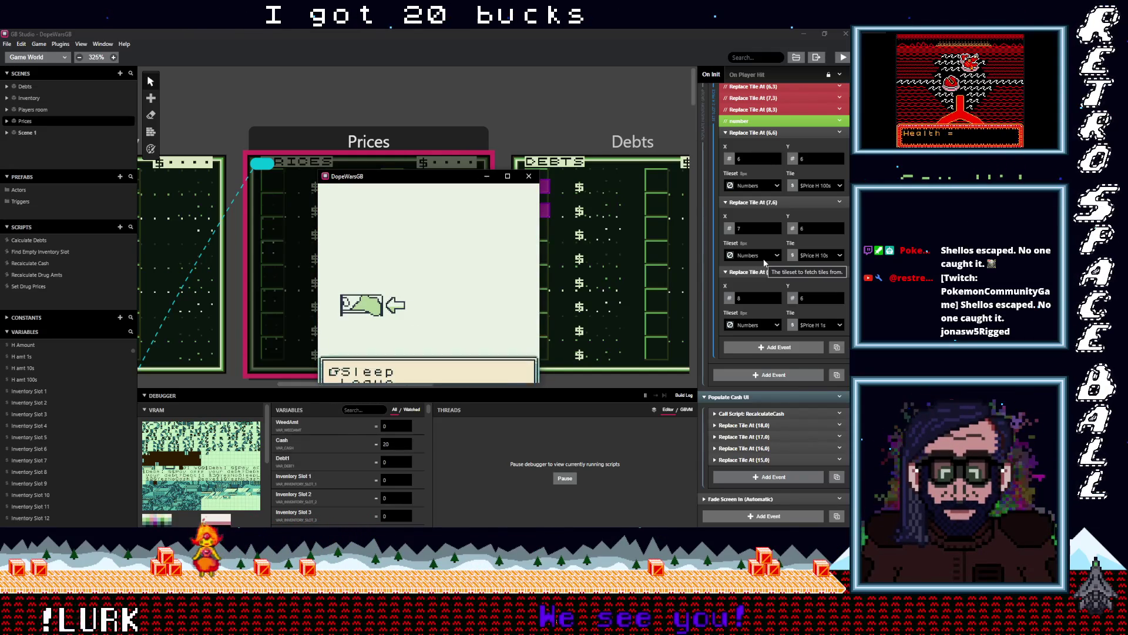
key("z")
key("Right")
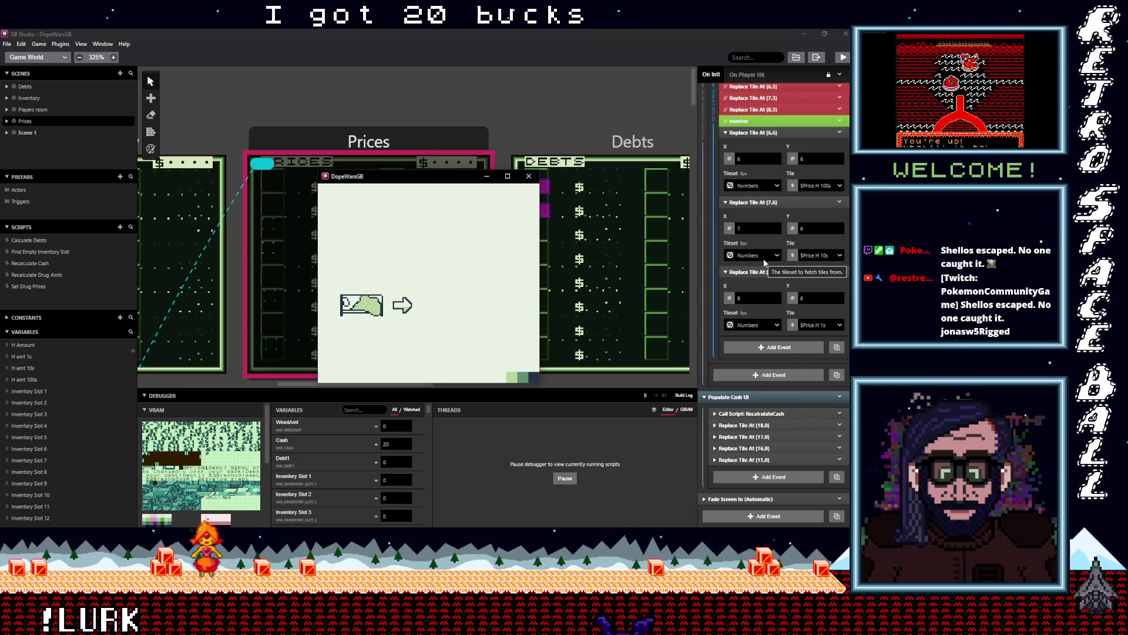
key("Down")
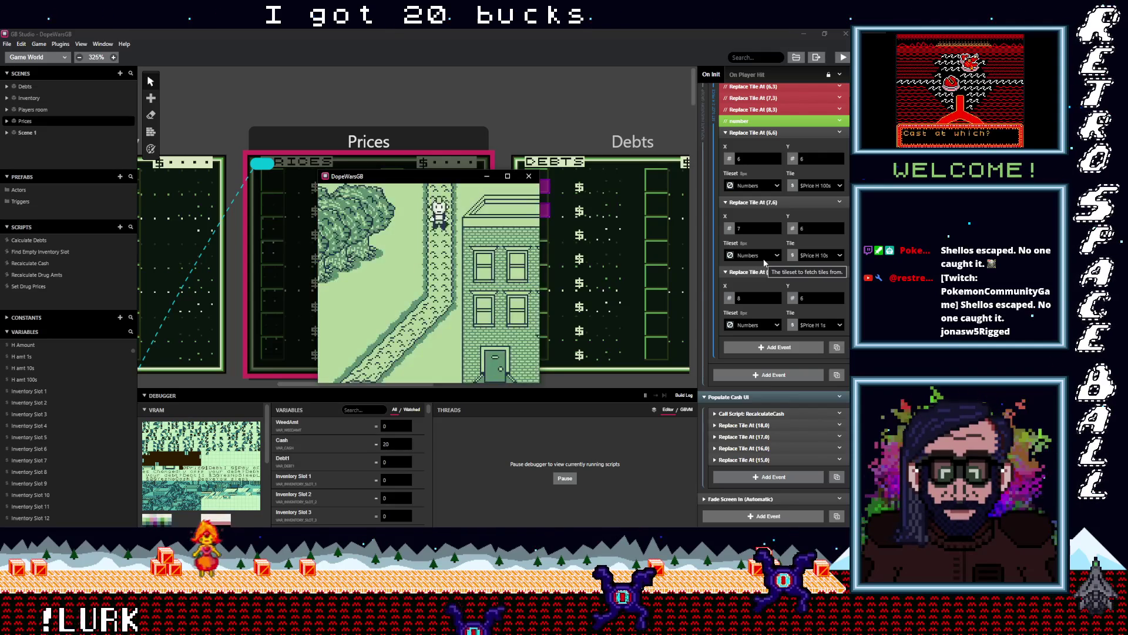
- Check the Prices screen (Weed $010, MDMA $020, H $030), then walk back outside
key("Return")
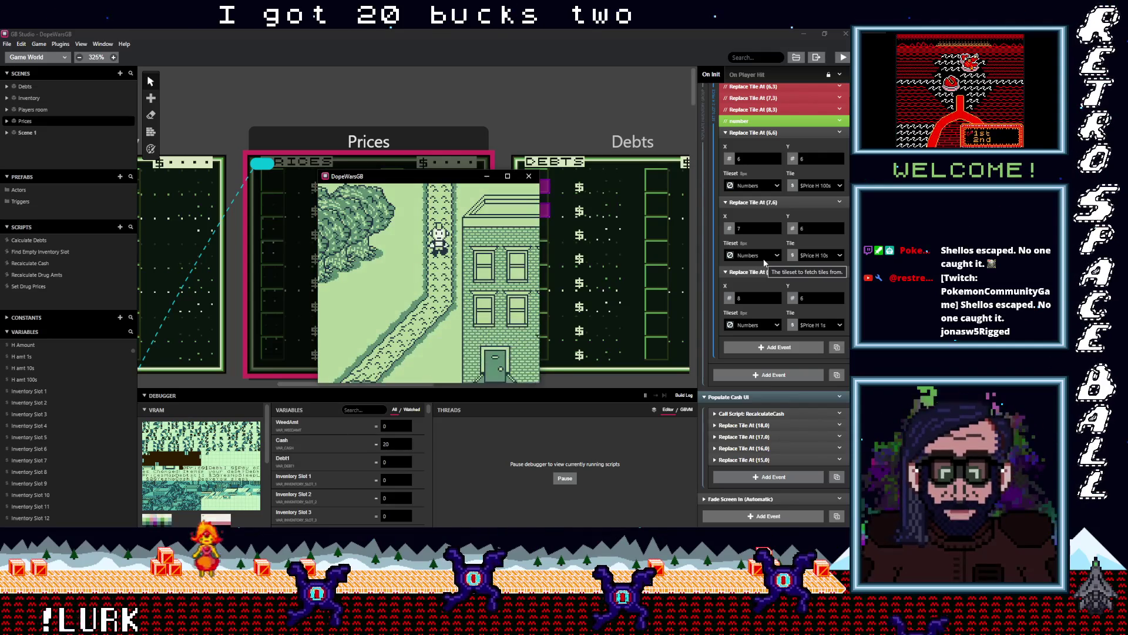
key("z")
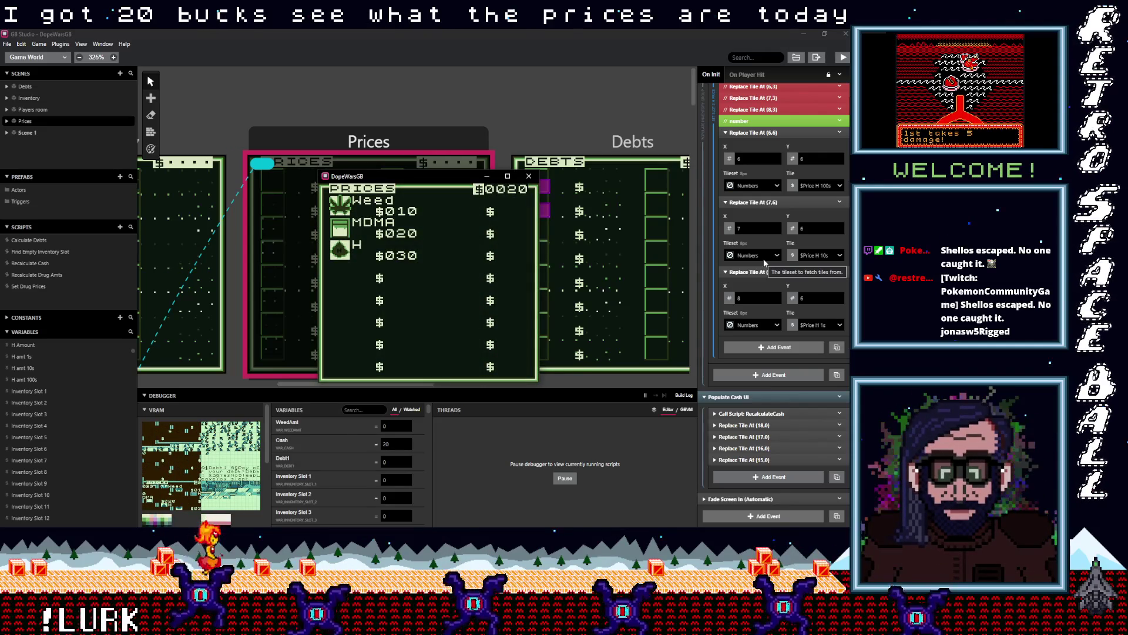
key("x")
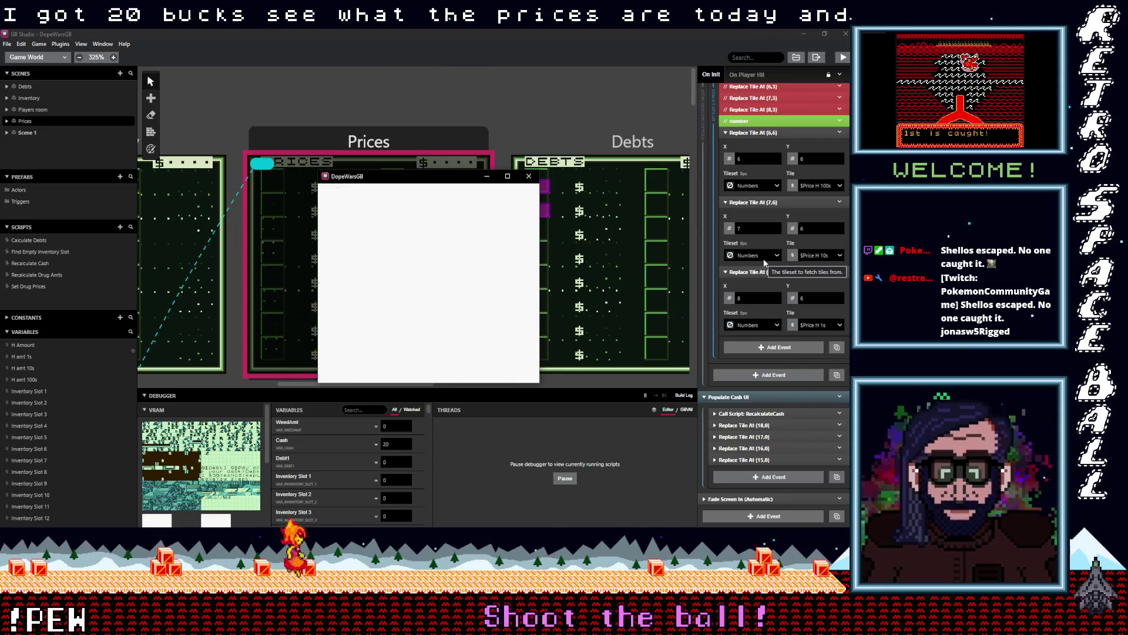
key("Down")
key("Left")
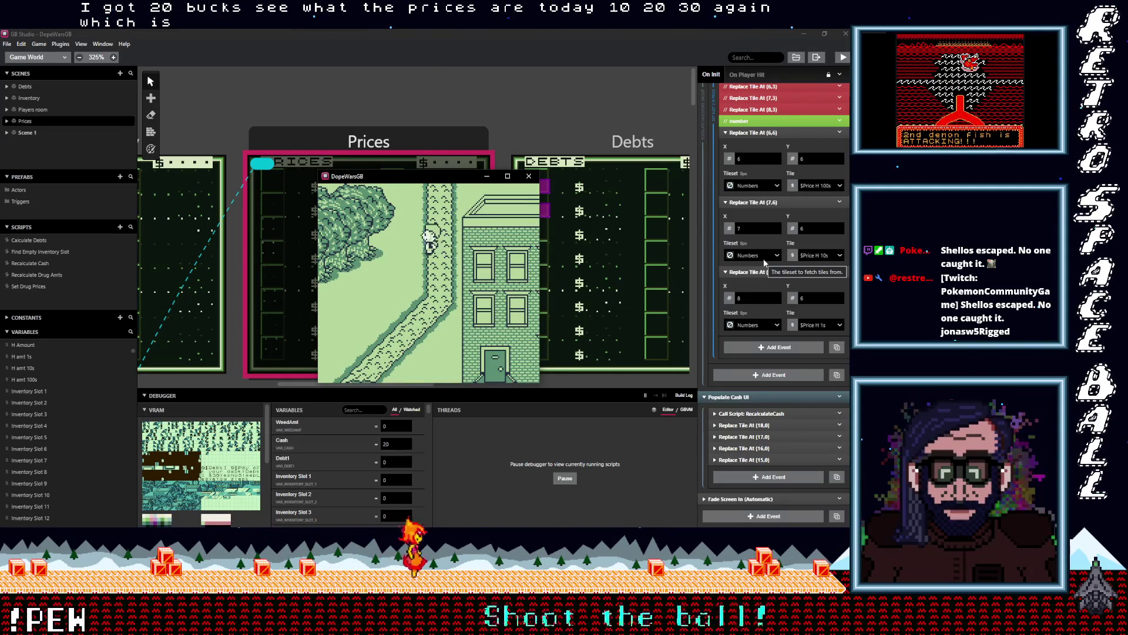
key("Down")
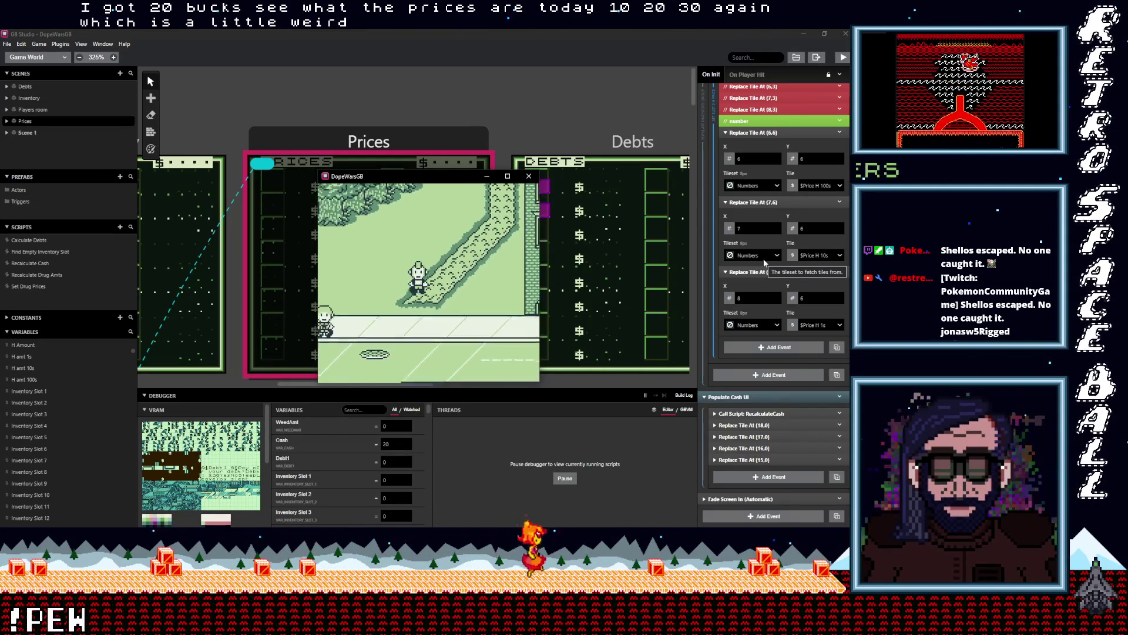
- Talk to the dealer, accept the fronted weed and get past the debt message
key("Up")
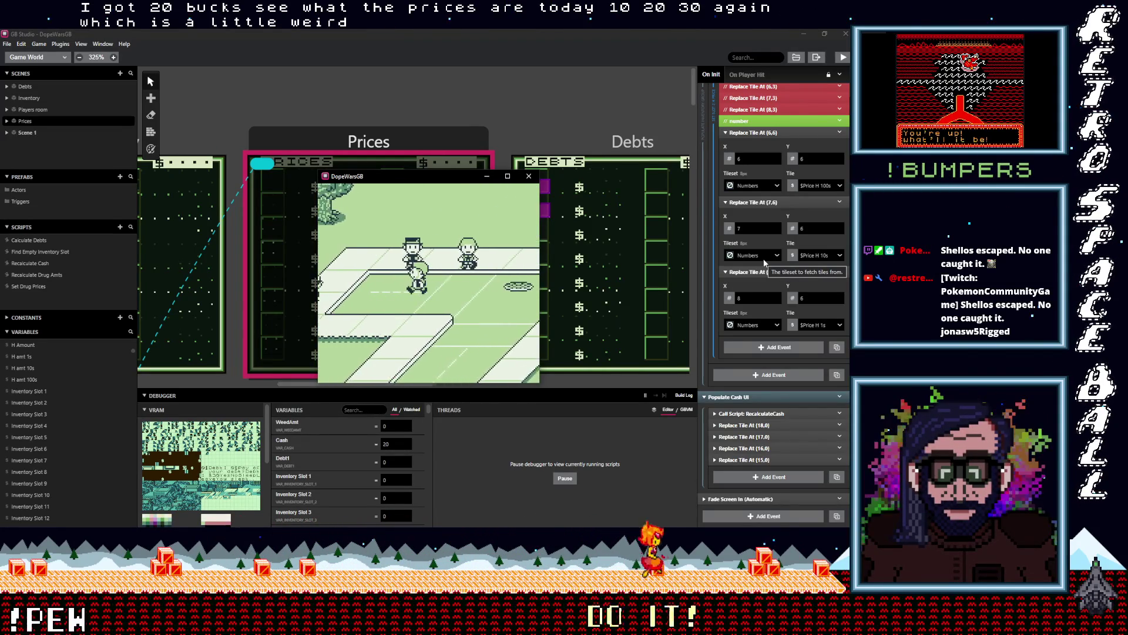
key("Left")
key("z")
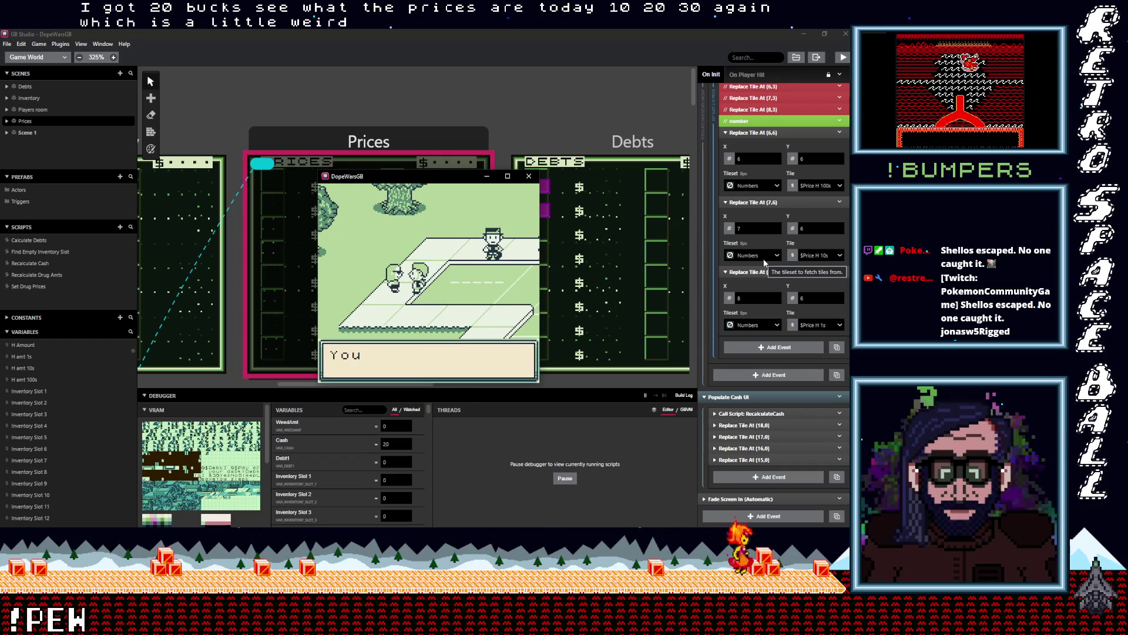
key("z")
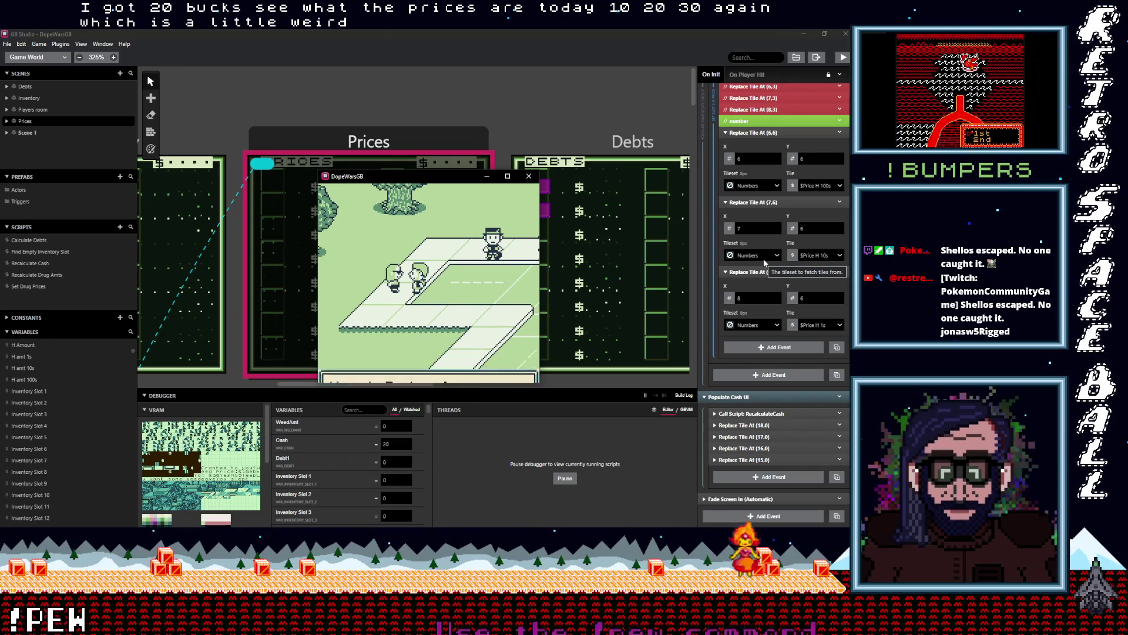
key("z")
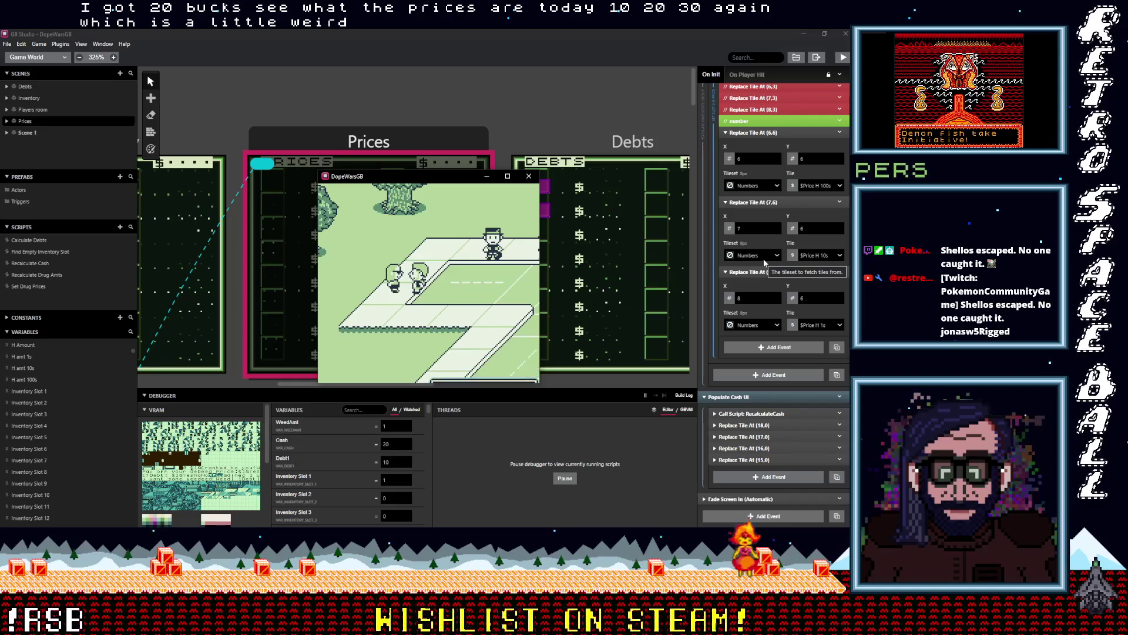
key("z")
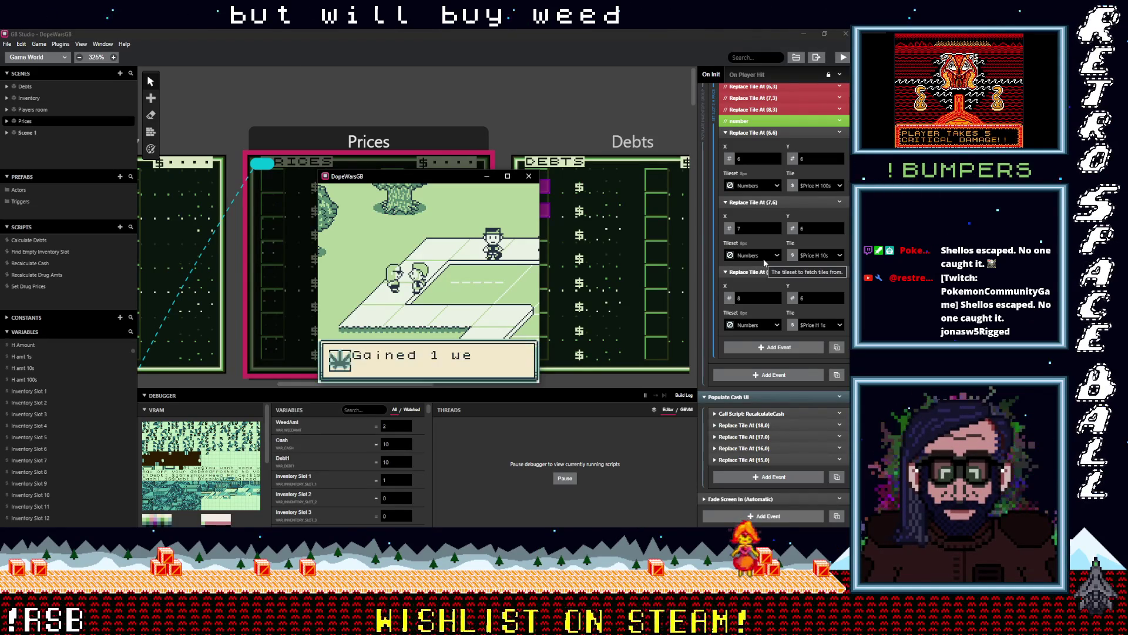
key("z")
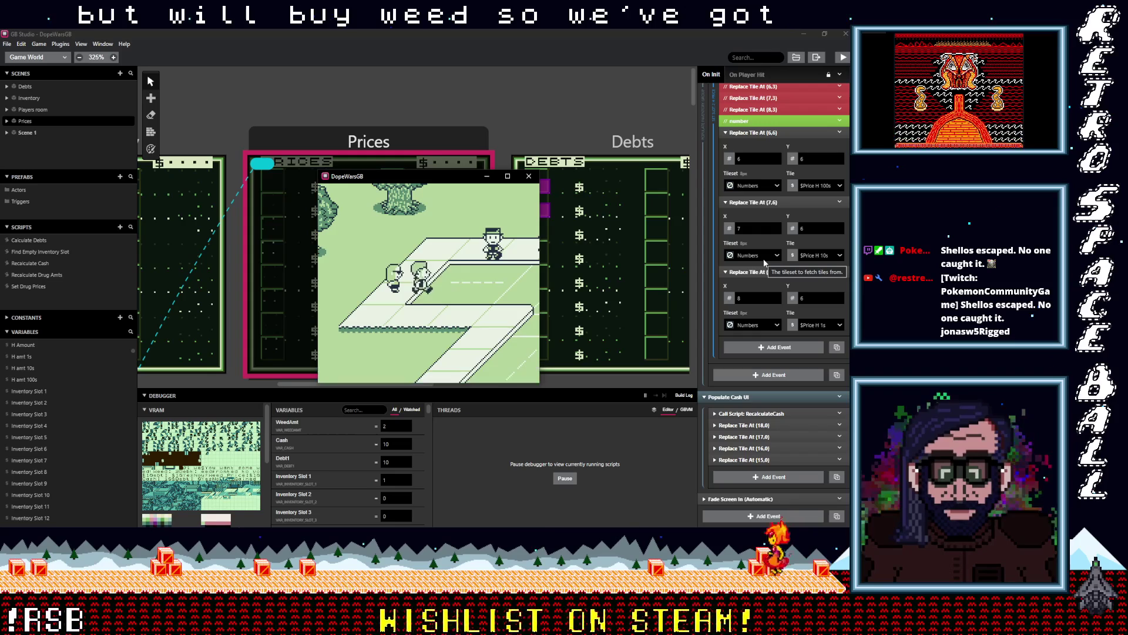
key("Down")
- Walk left through the debt payoff dialog, then head up the path to the house
key("Left")
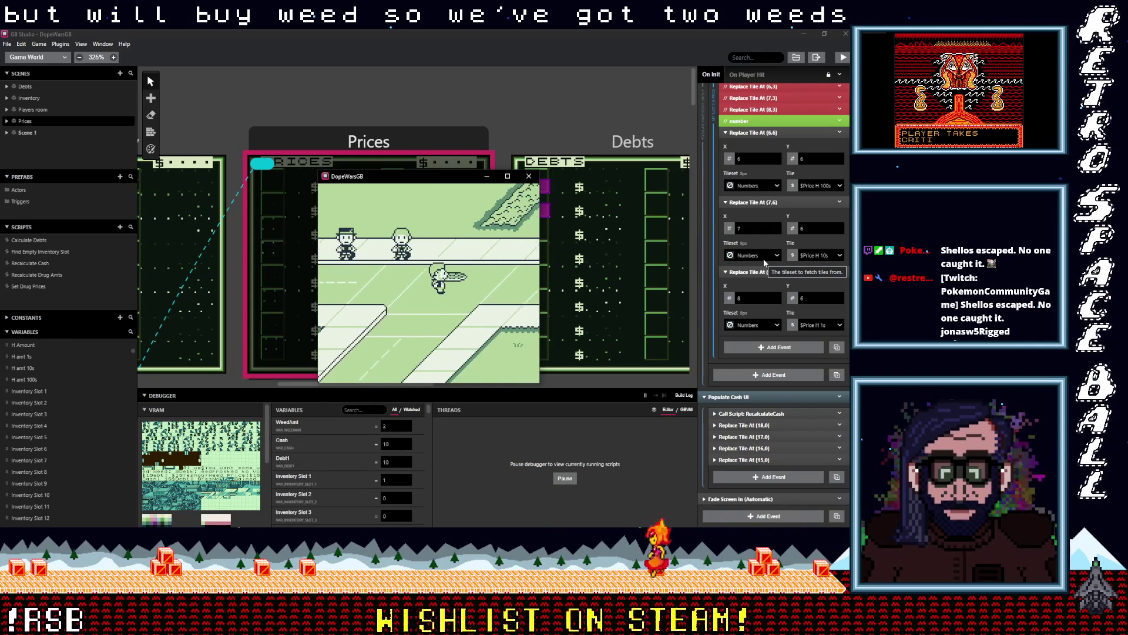
key("Left")
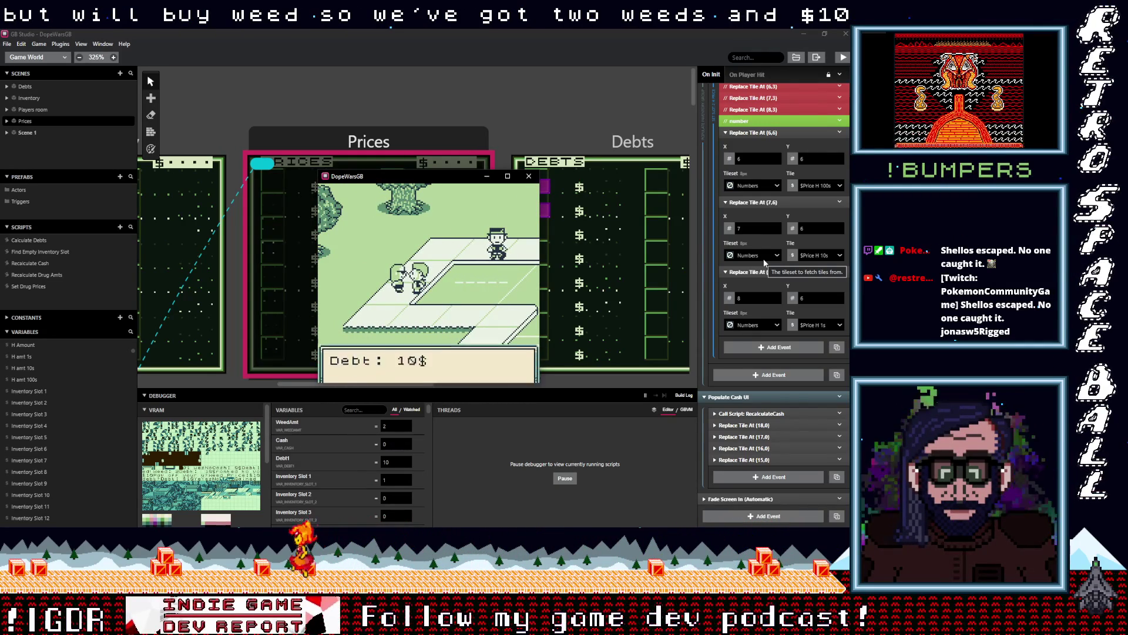
key("z")
key("z")
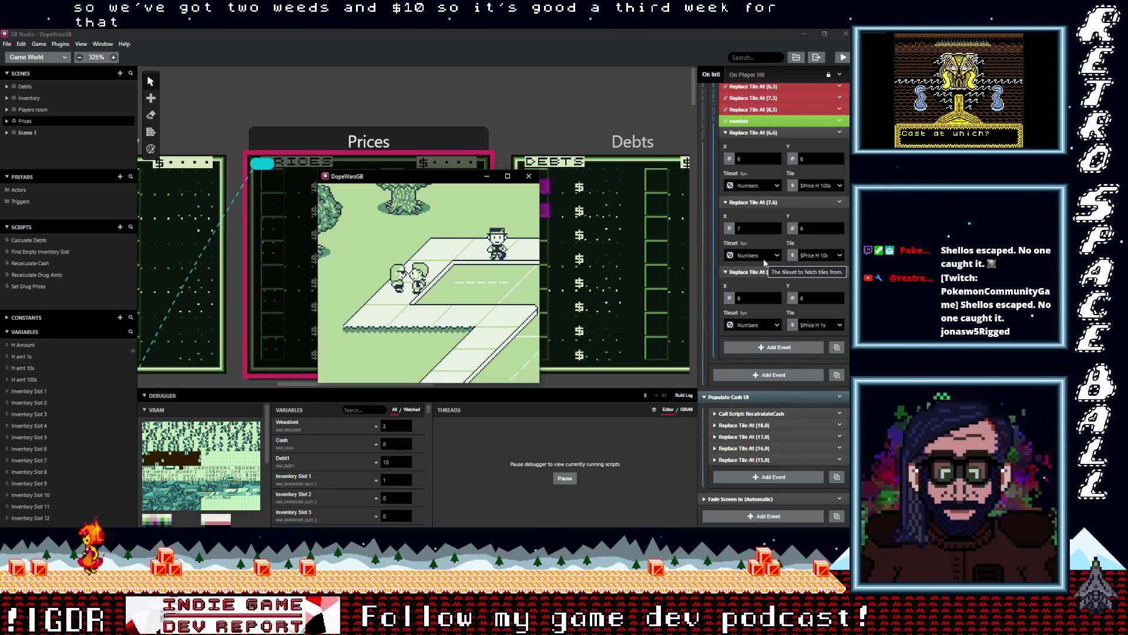
key("Right")
key("Up")
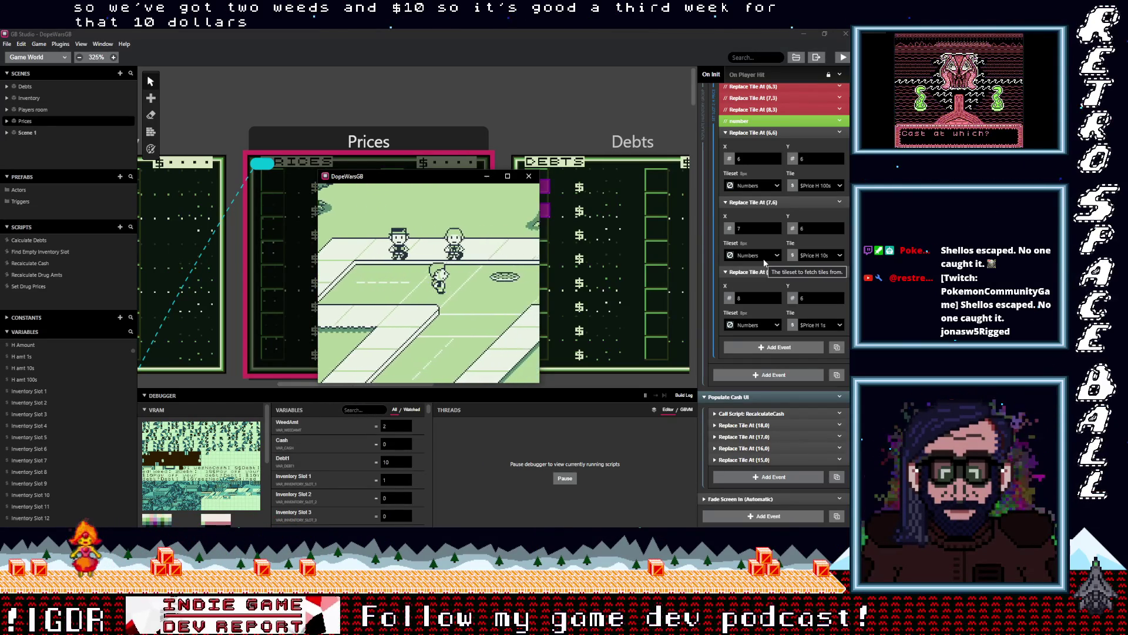
key("Up")
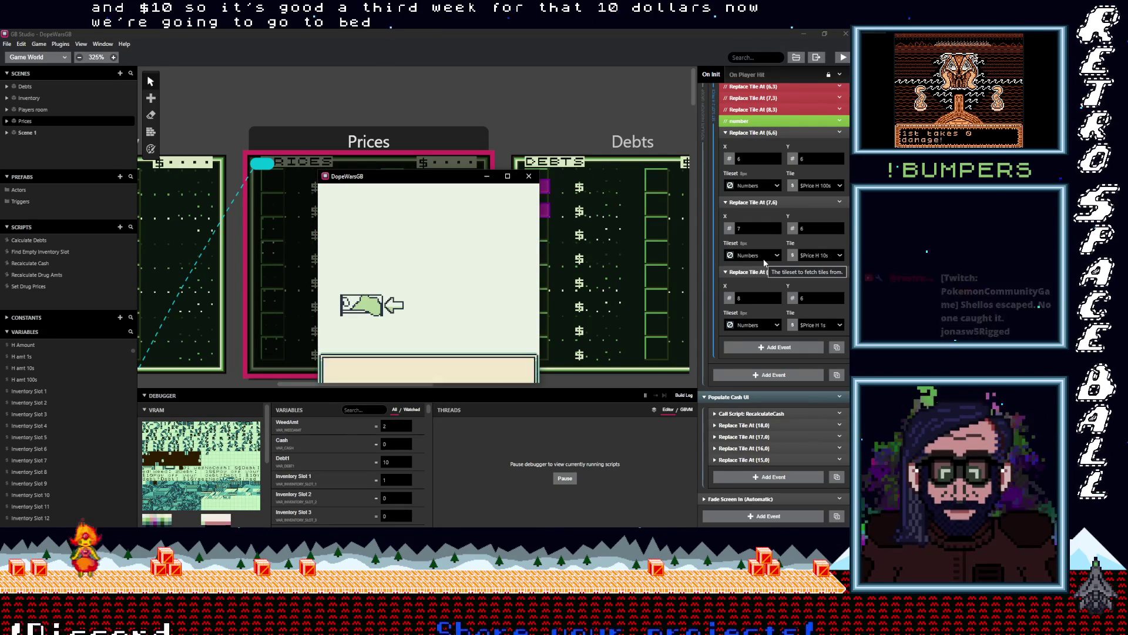
- Sleep two nights, checking the Prices screen after each one
key("z")
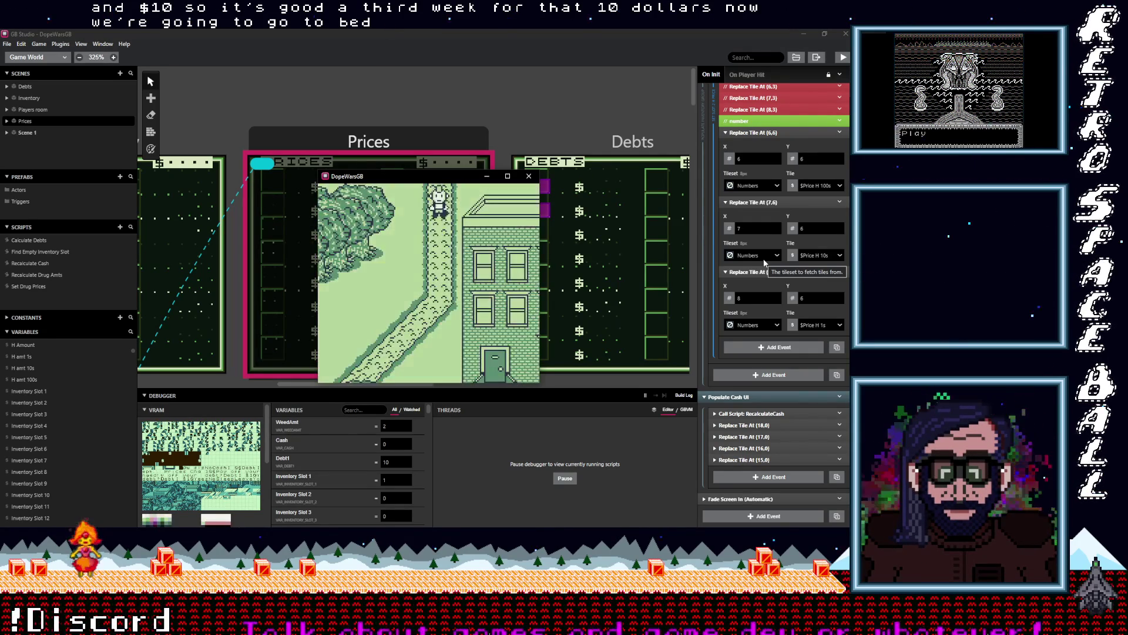
key("Return")
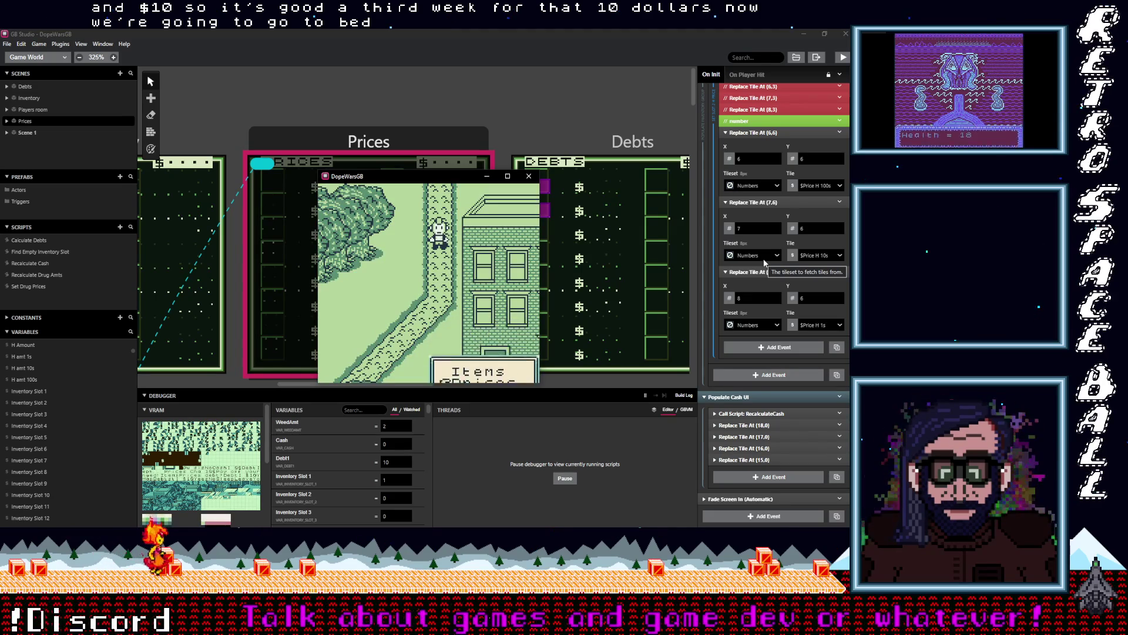
key("Down")
key("z")
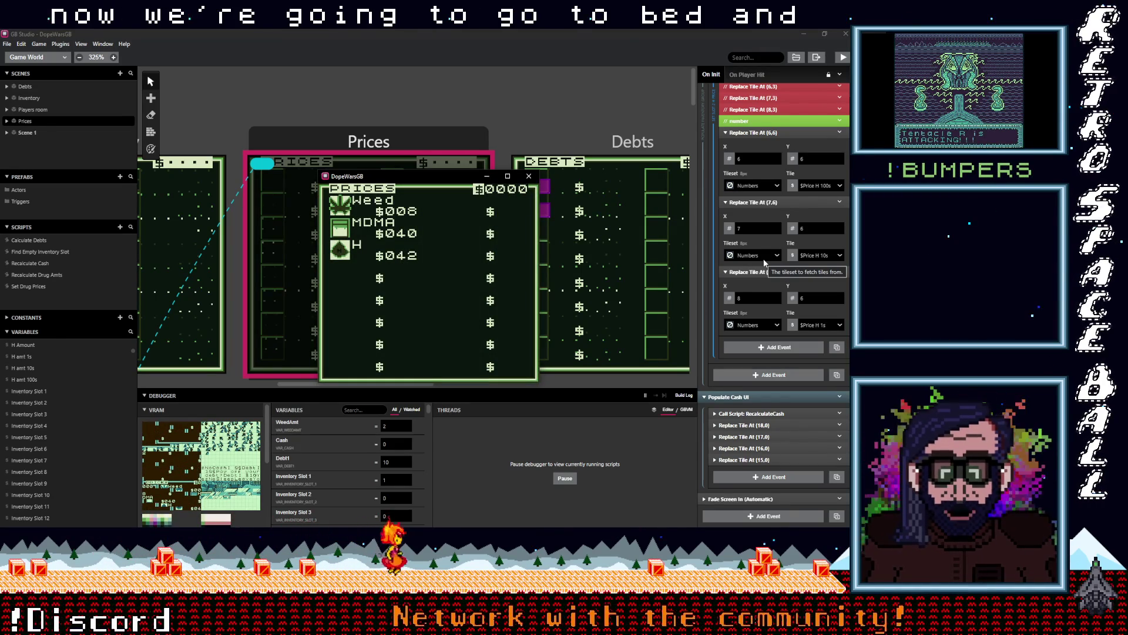
key("x")
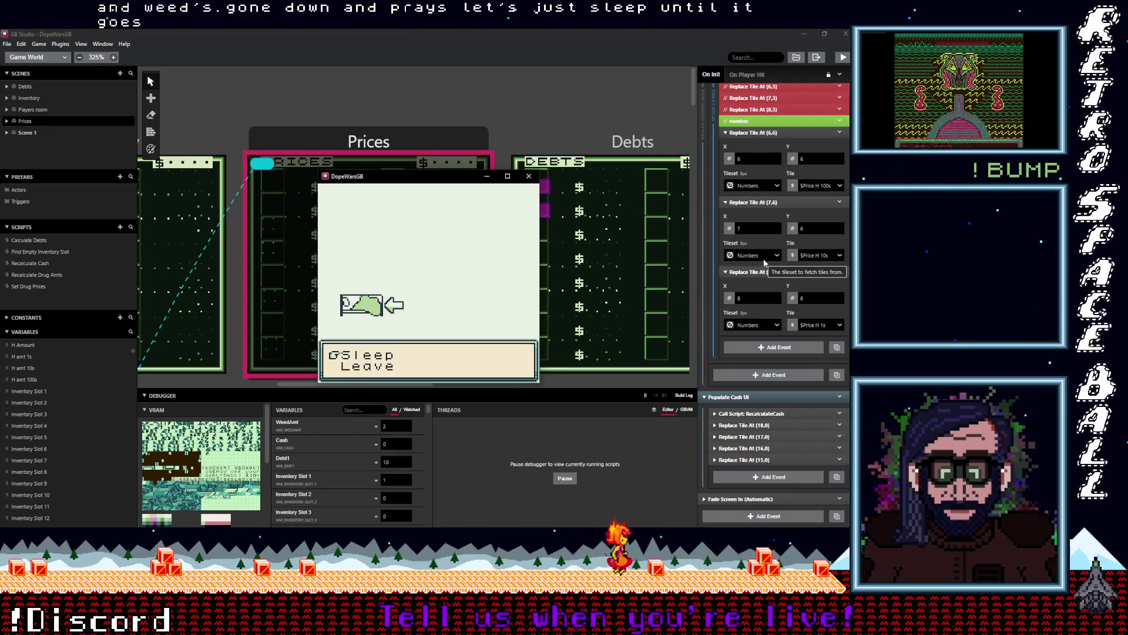
key("z")
key("z")
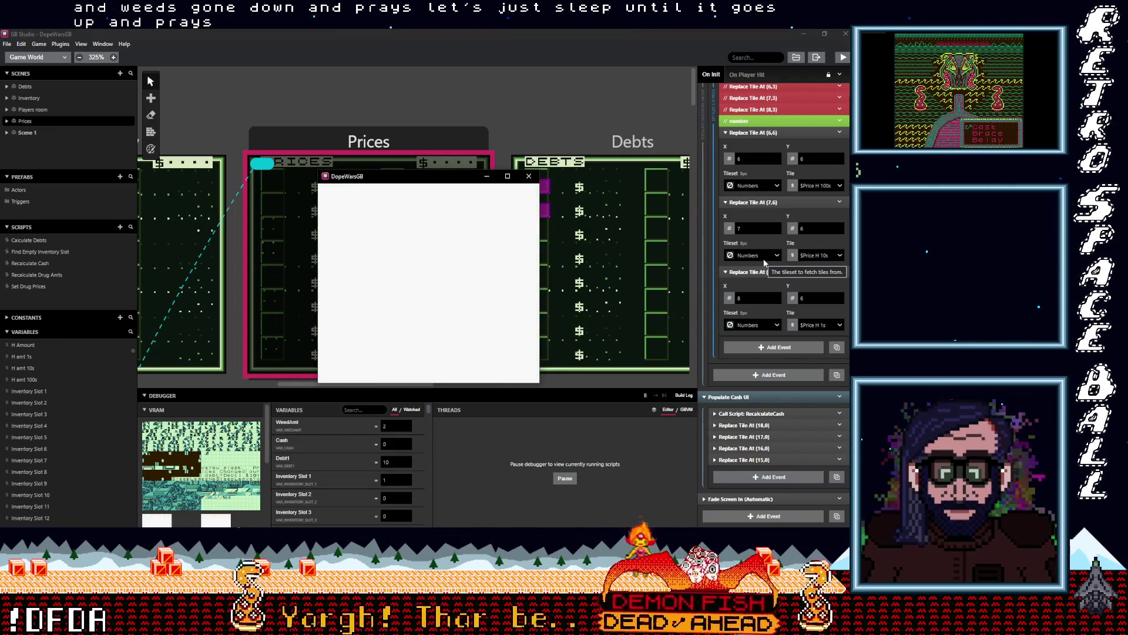
key("Return")
key("z")
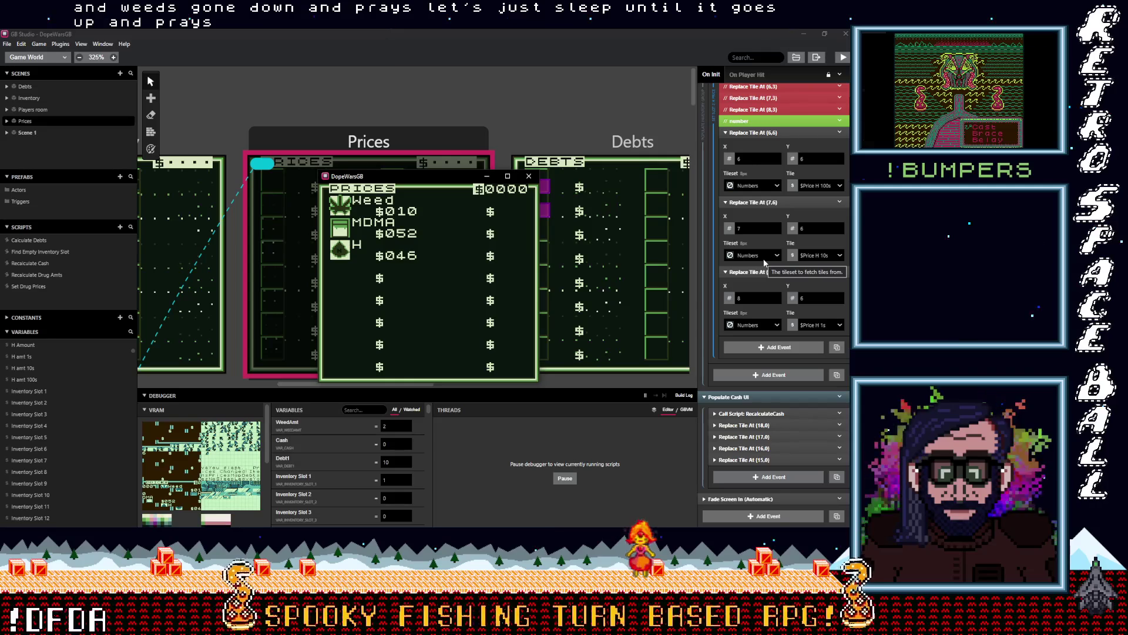
key("z")
key("Up")
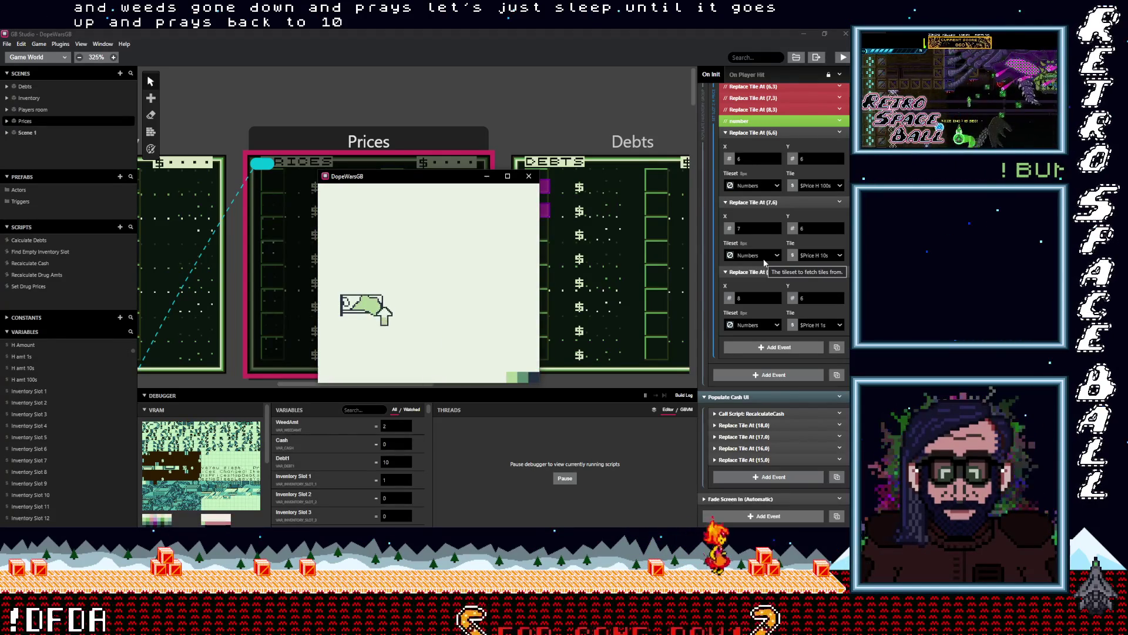
- Sleep two more nights and check prices until Weed reads $004, MDMA $024, H $054
key("z")
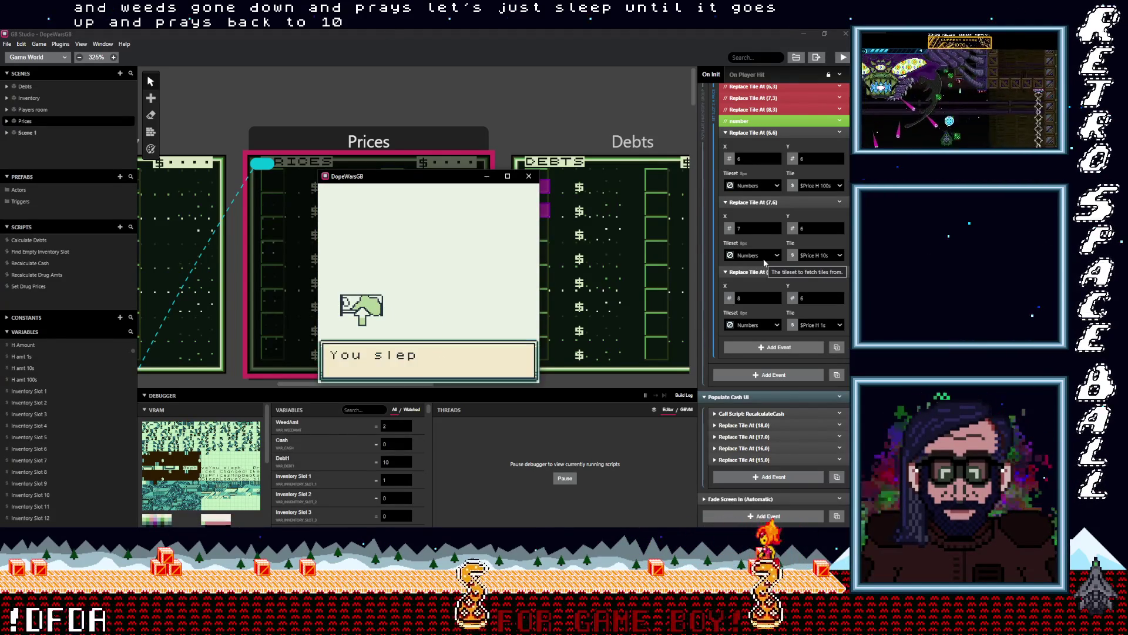
key("z")
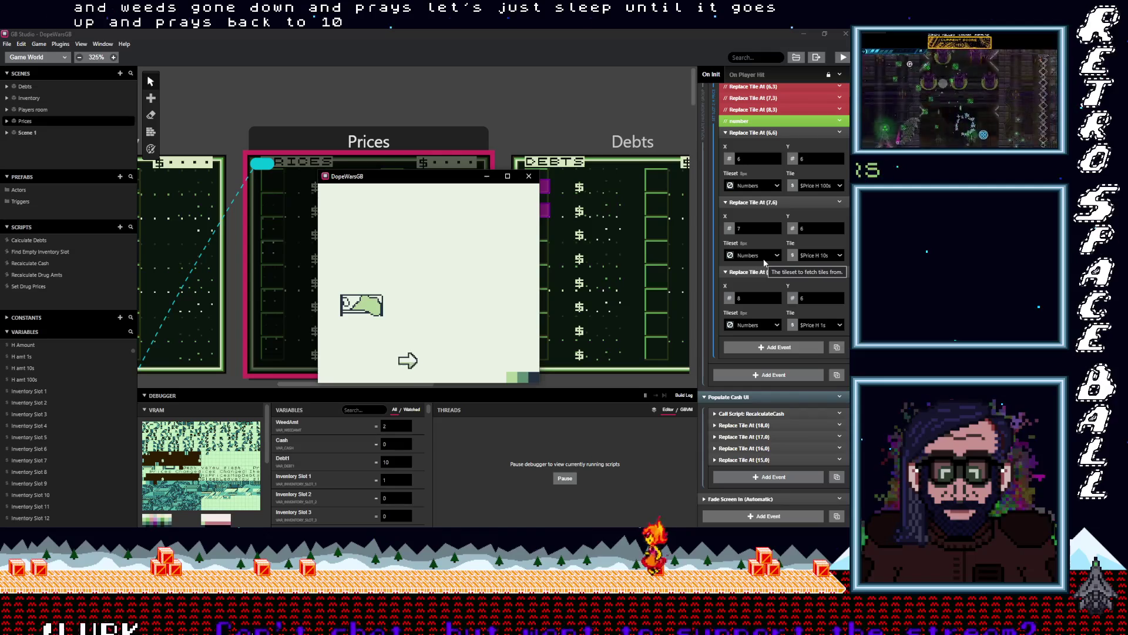
key("z")
key("Return")
key("Down")
key("z")
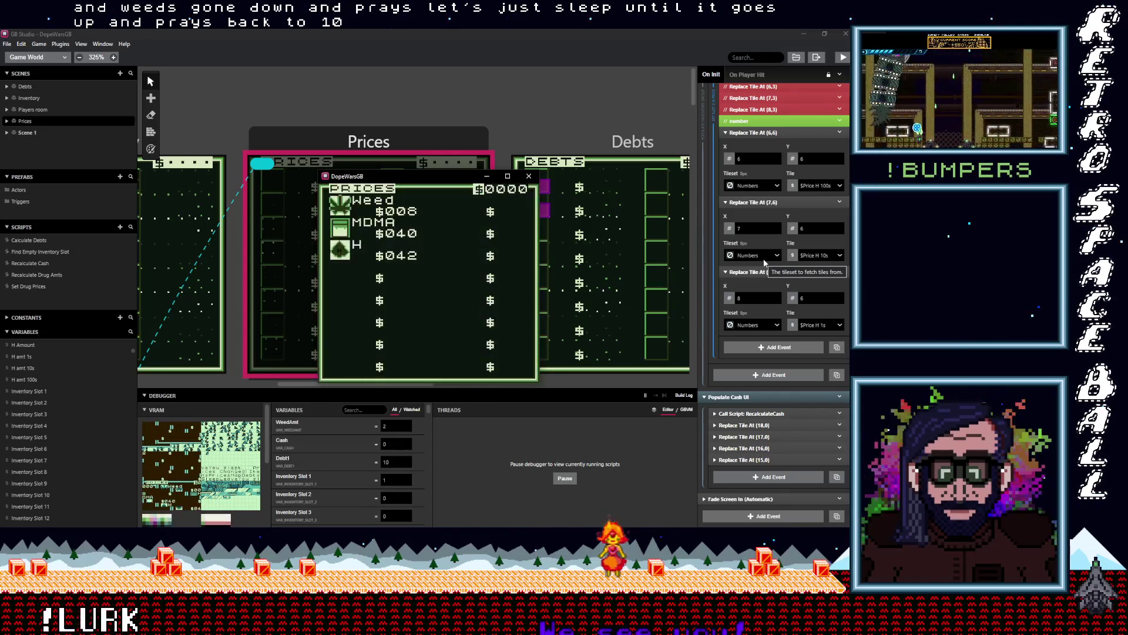
key("z")
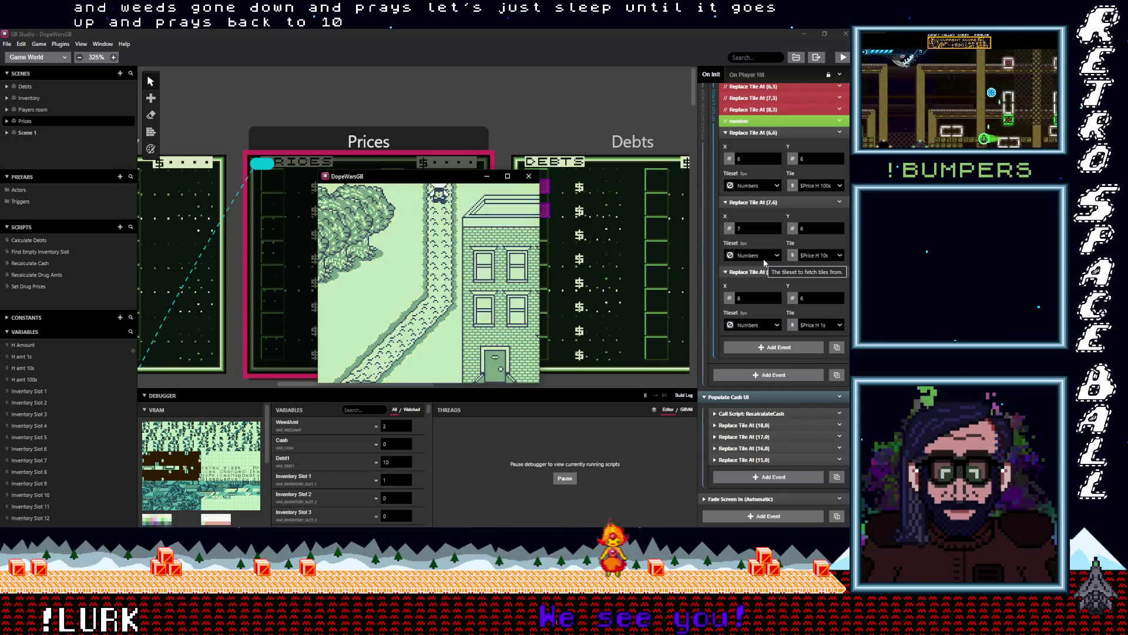
key("Left")
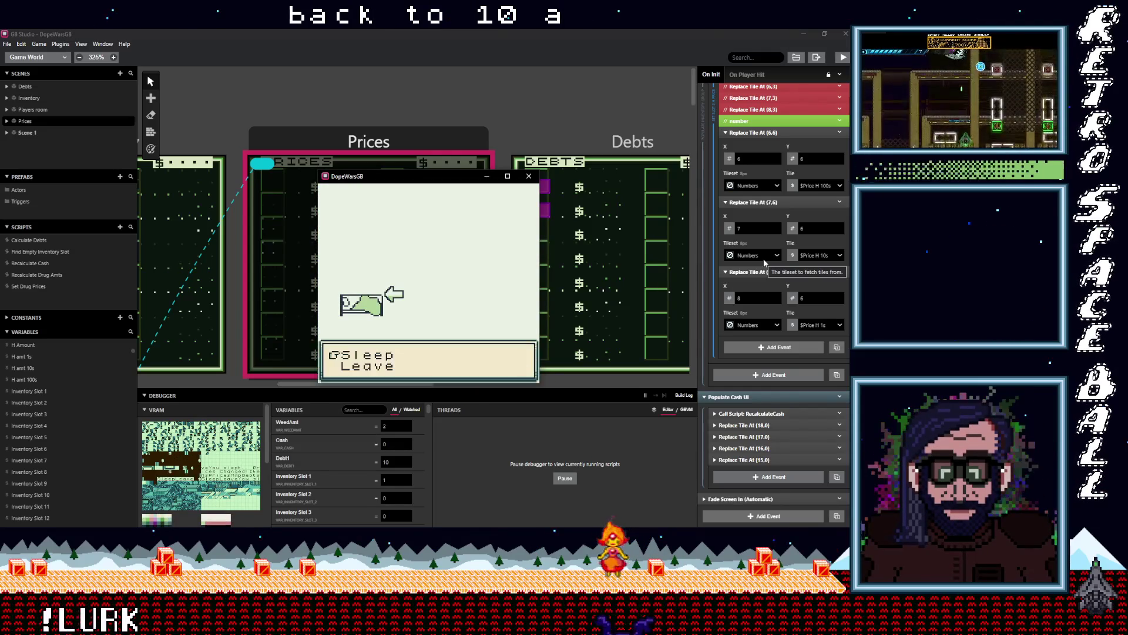
key("z")
key("z")
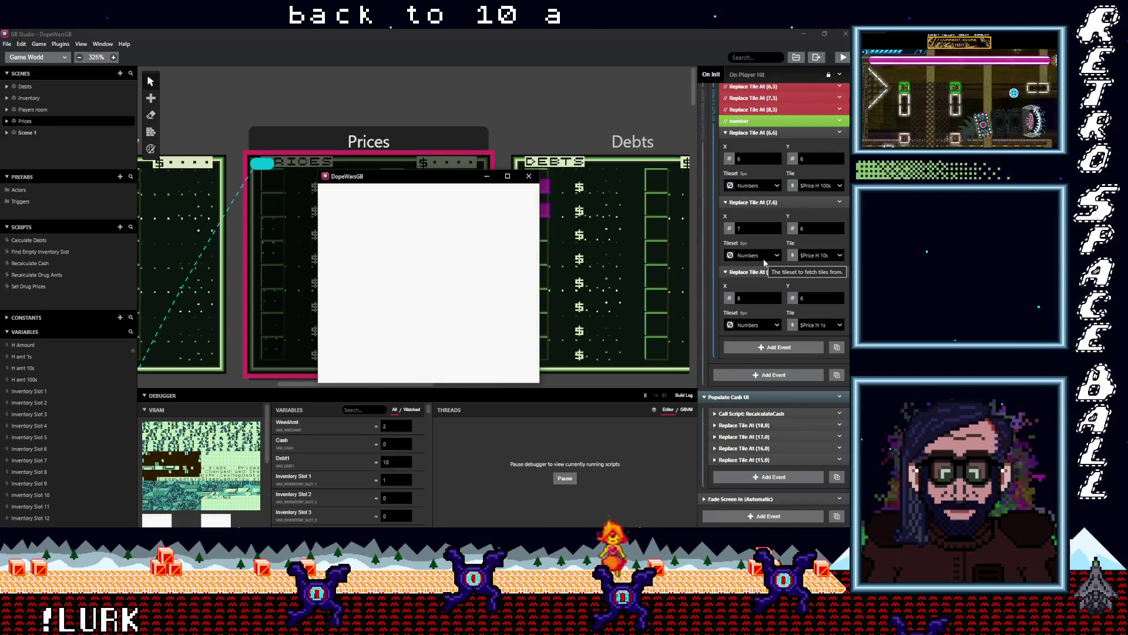
key("z")
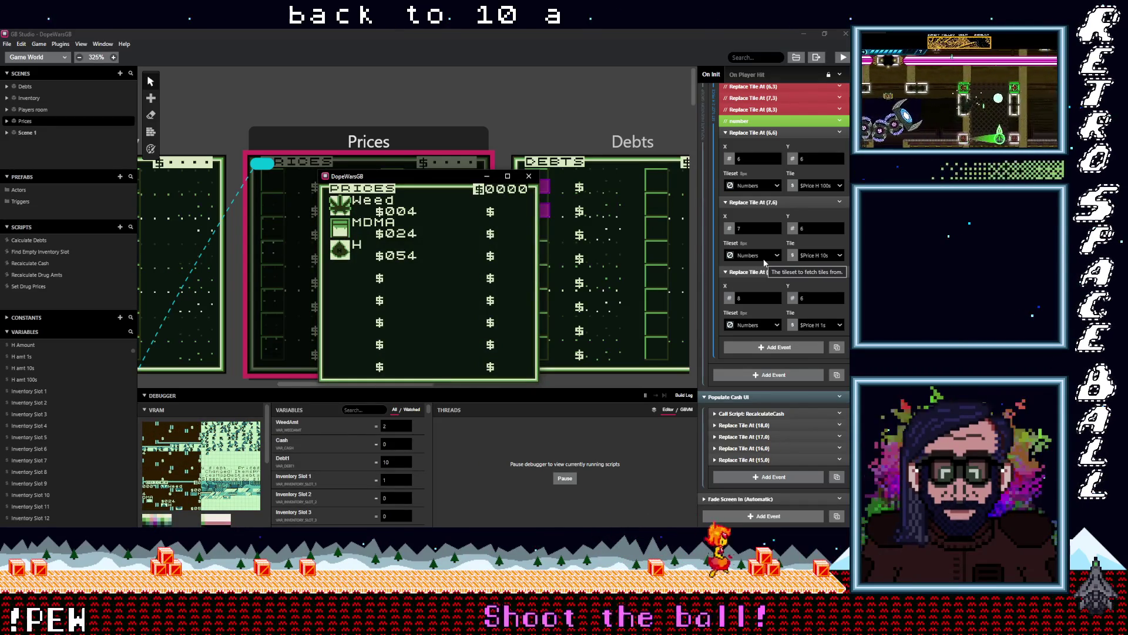
key("z")
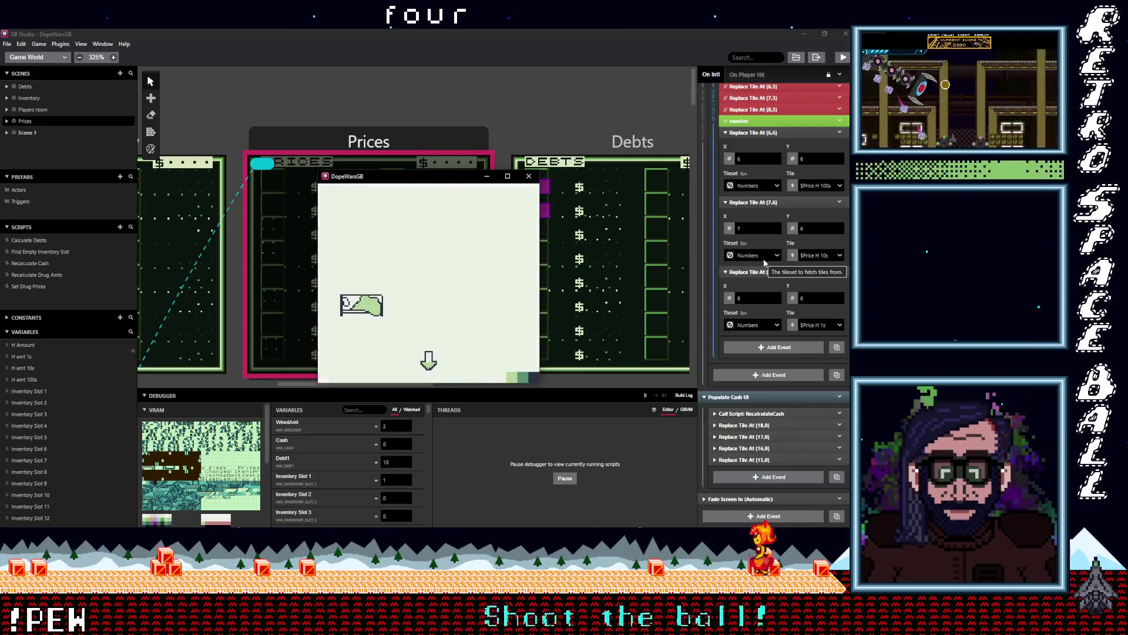
- Sleep once more, walk out to the street and bring up the game menu
key("Left")
key("z")
key("z")
key("Right")
key("Down")
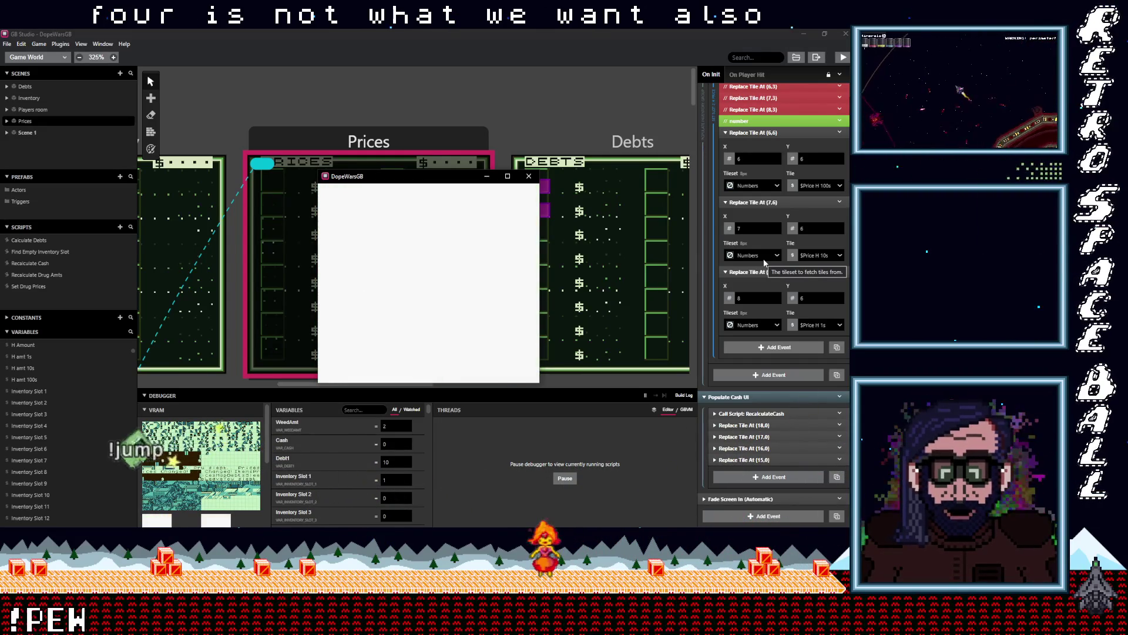
key("Down")
key("Return")
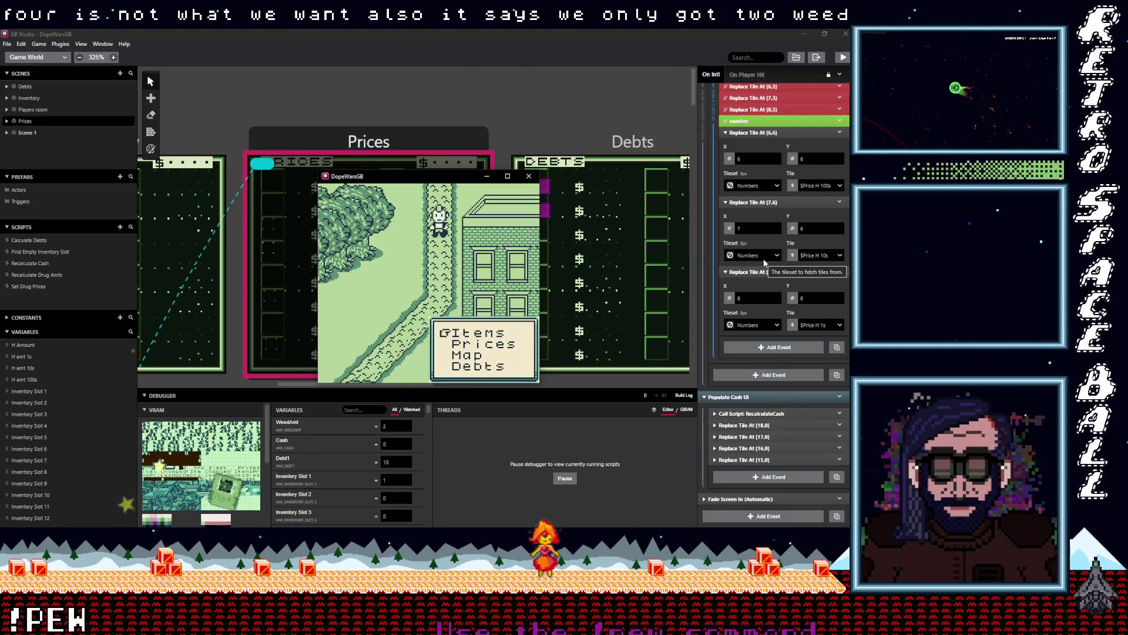
- Look over the inventory and today's Prices, then return to the street
key("z")
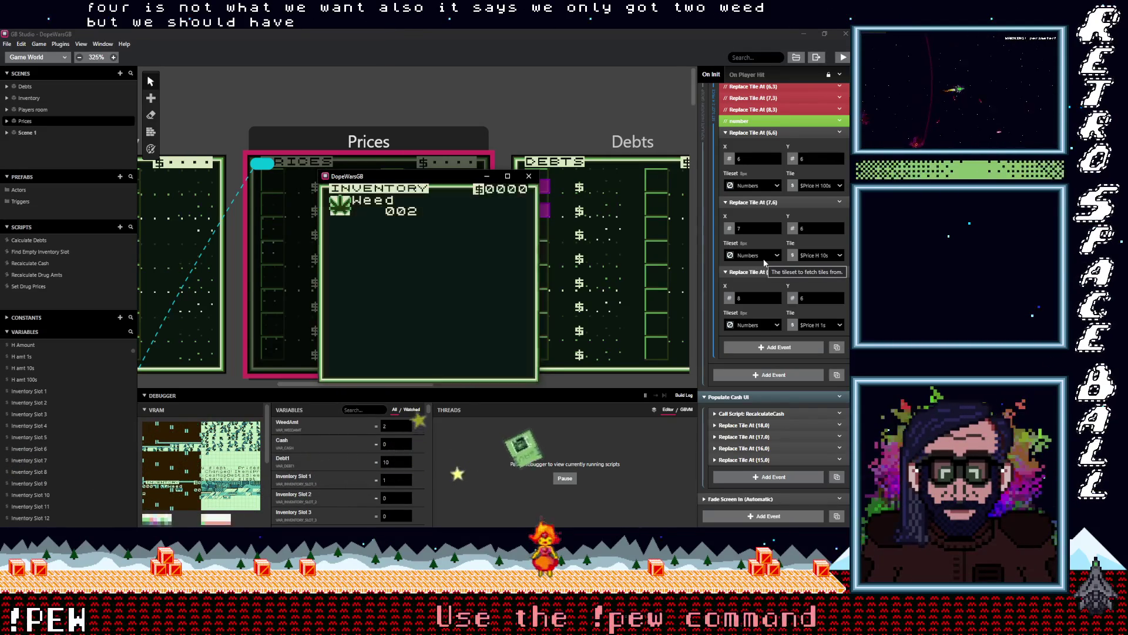
key("x")
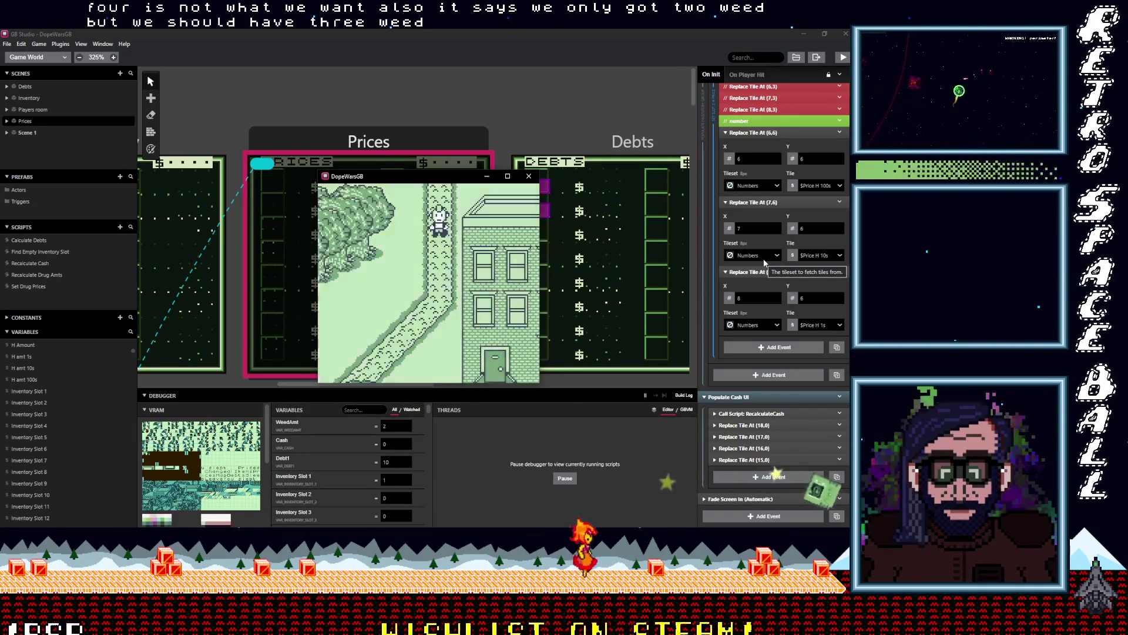
key("Return")
key("Down")
key("z")
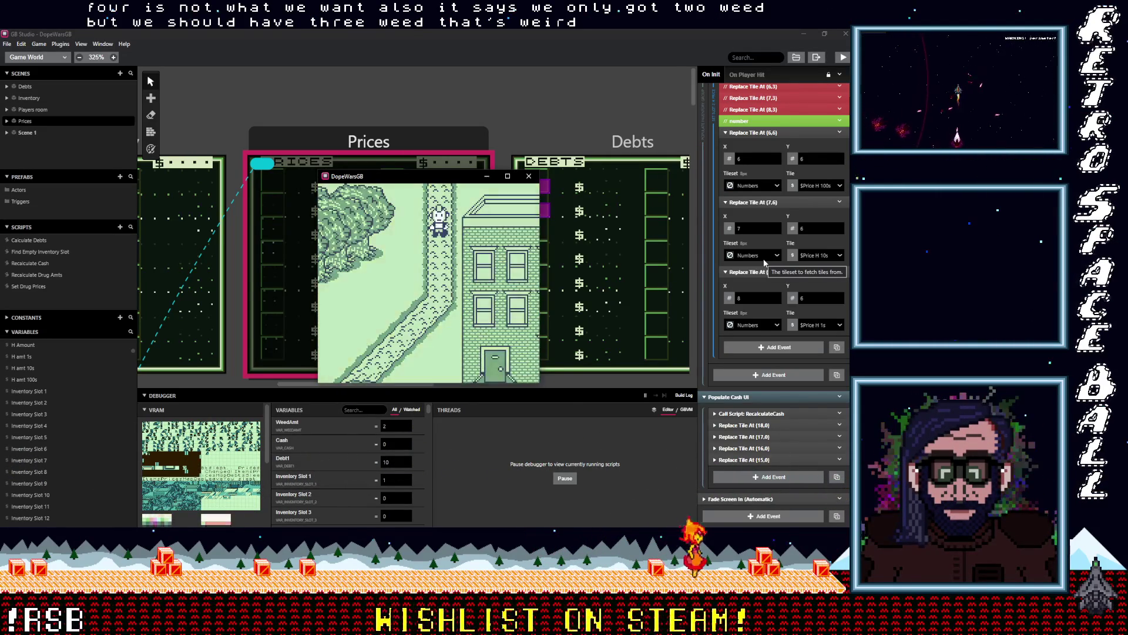
key("x")
key("Down")
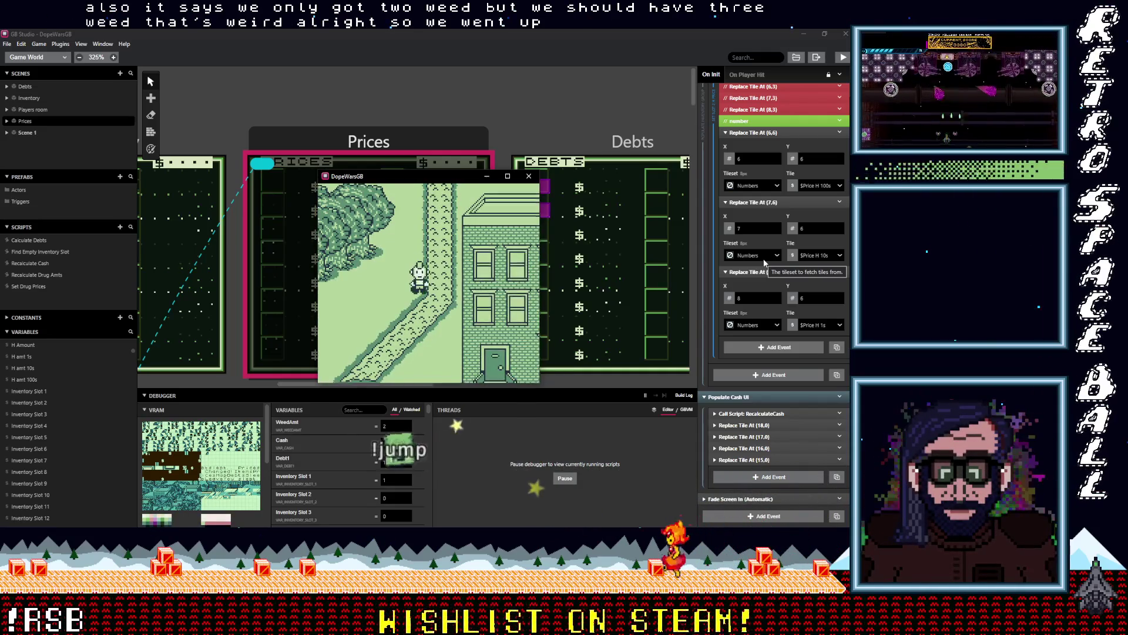
- Sell the weed at the building for 13 each, raising cash to 26, then walk left toward the townsfolk
key("Down")
key("Right")
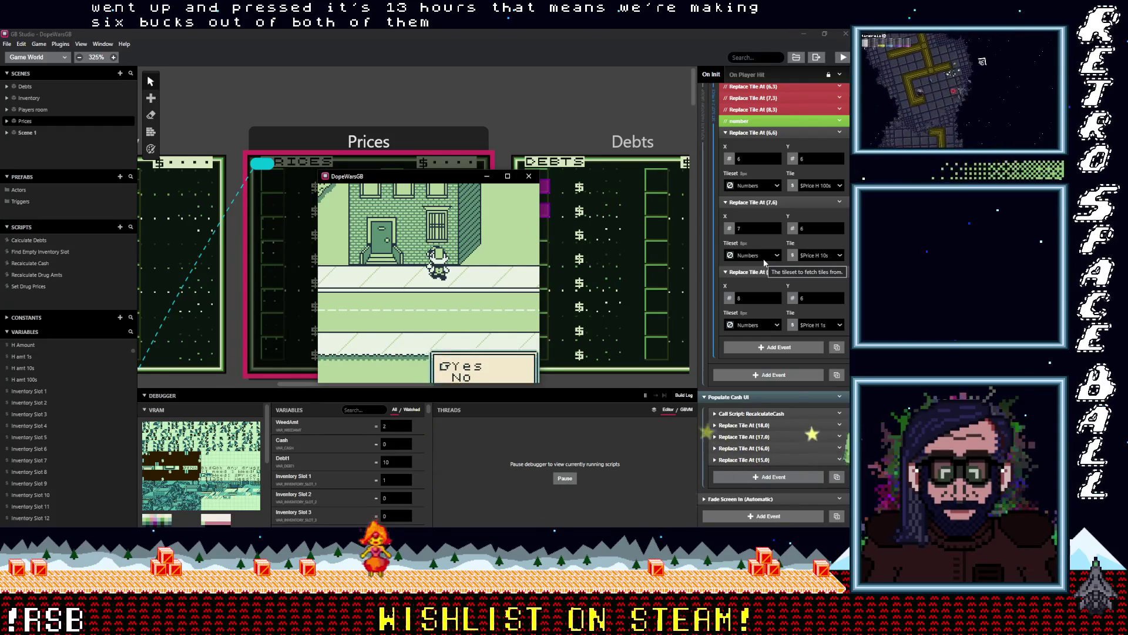
key("z")
key("z")
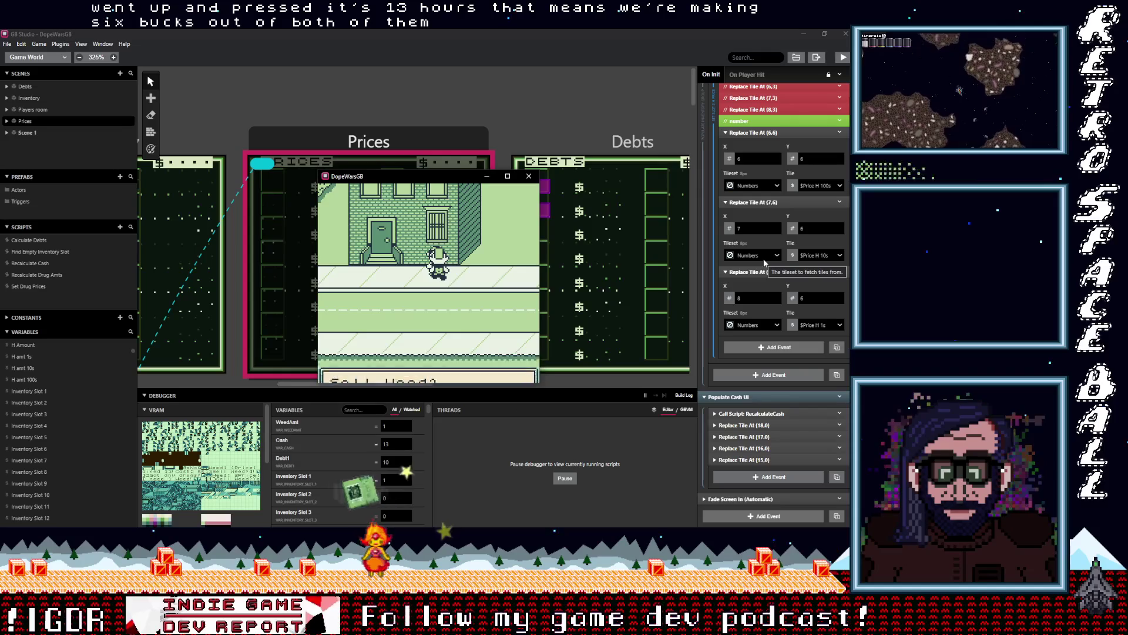
key("z")
key("z")
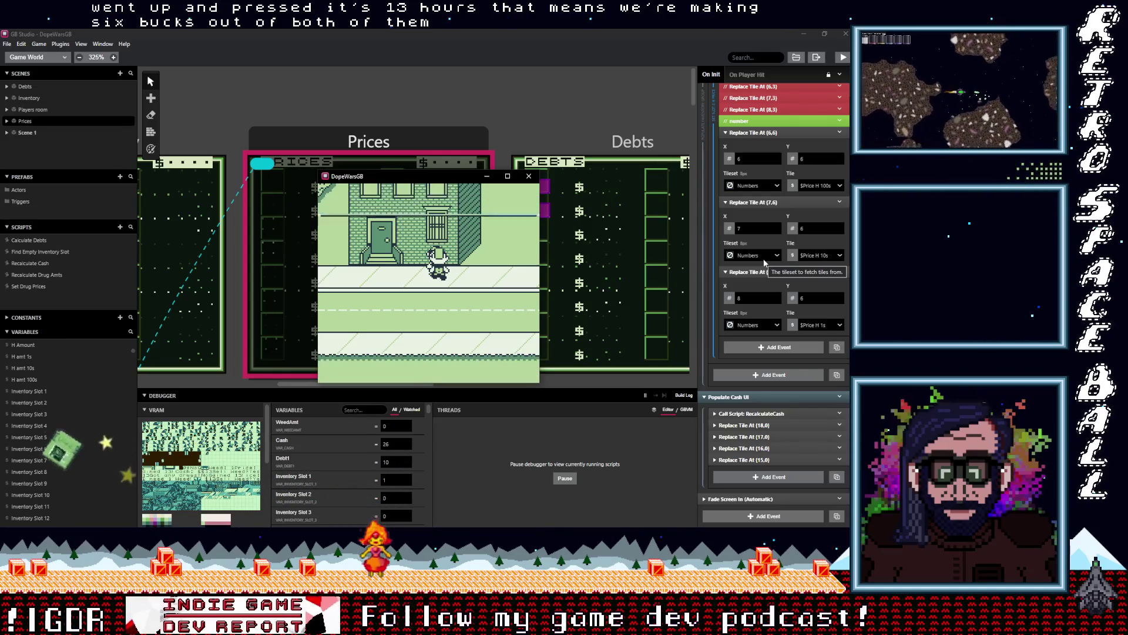
key("Left")
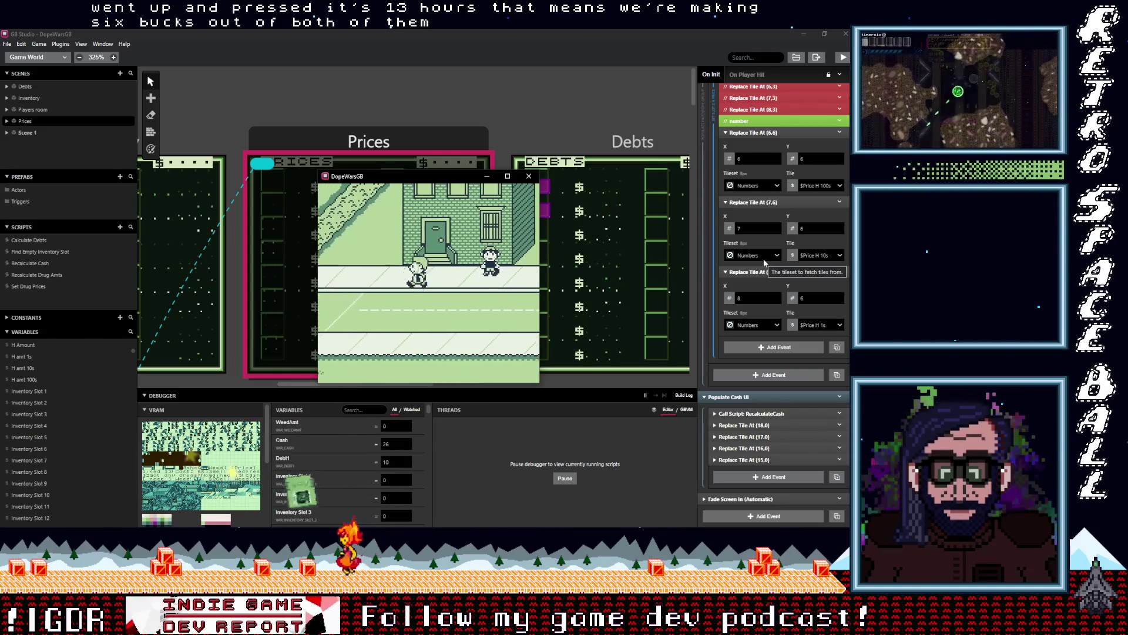
key("Left")
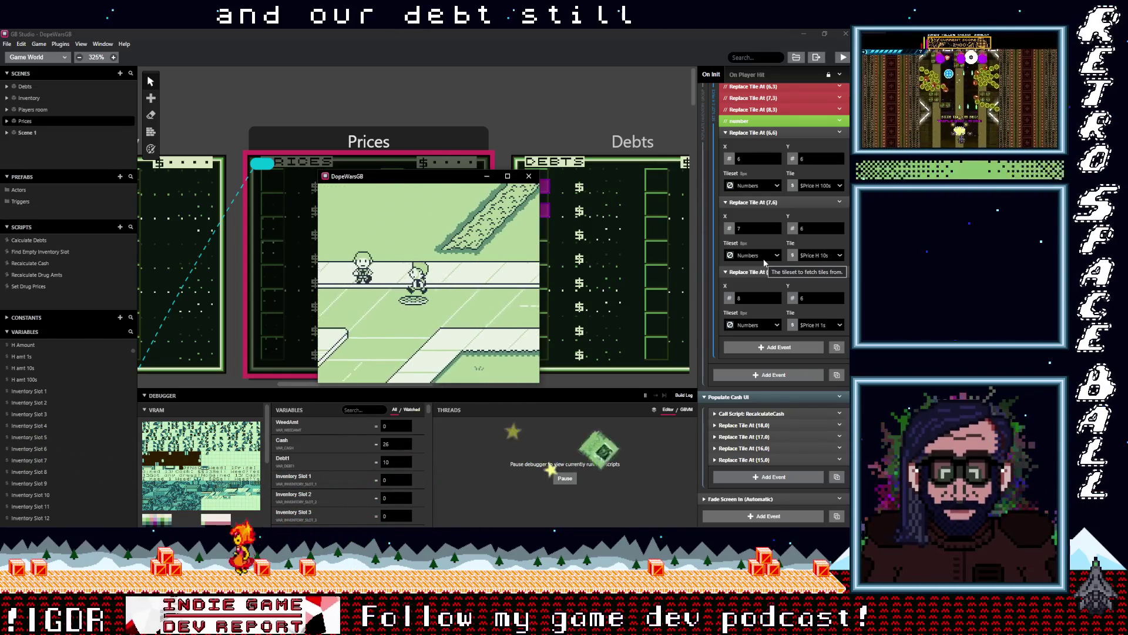
key("Left")
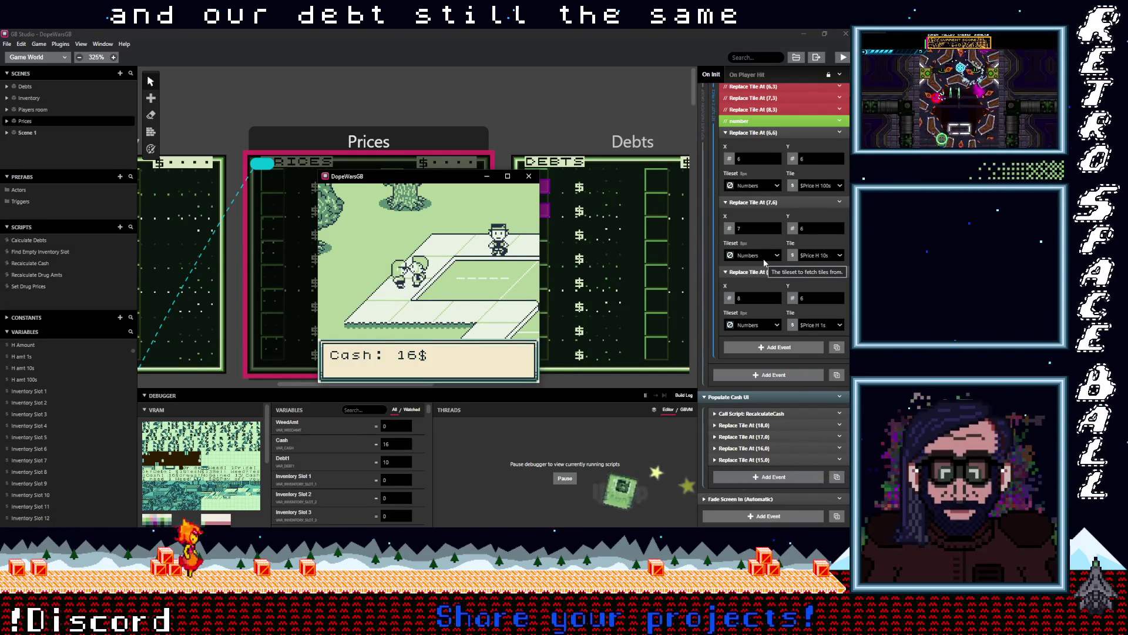
- Dismiss the cash and debt messages and check the drug Prices screen
key("z")
key("z")
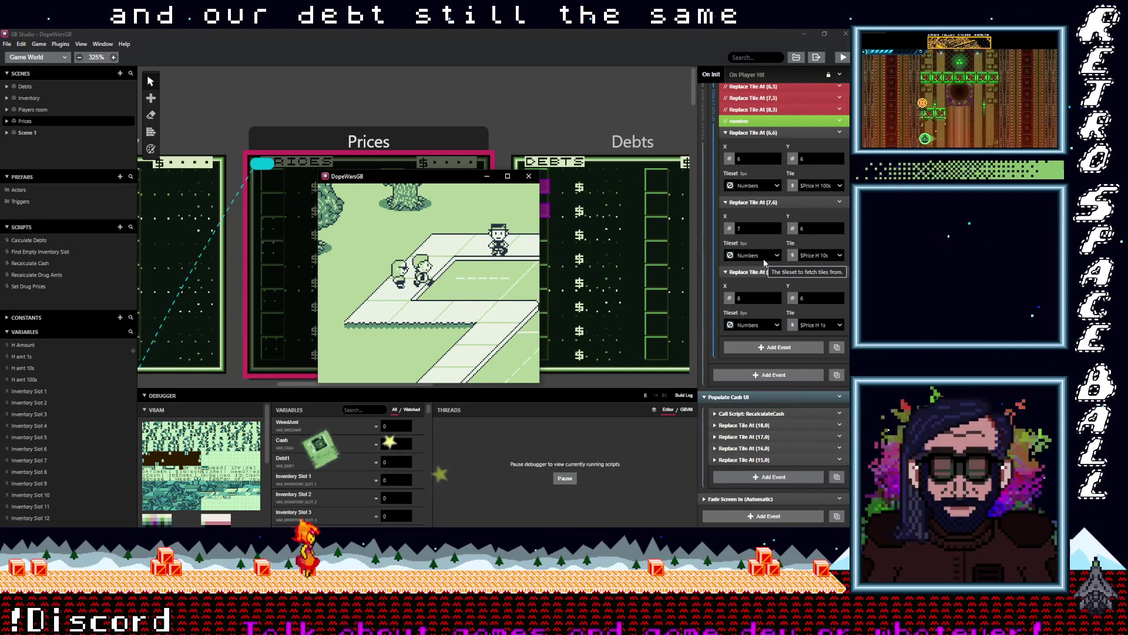
key("Right")
key("Left")
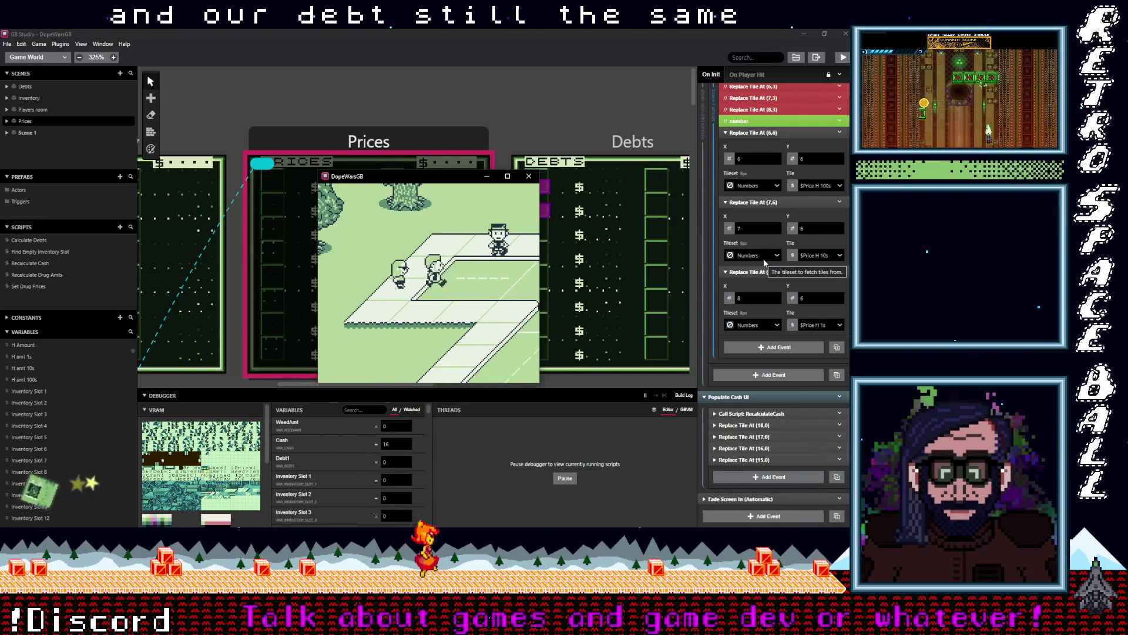
key("Right")
key("Down")
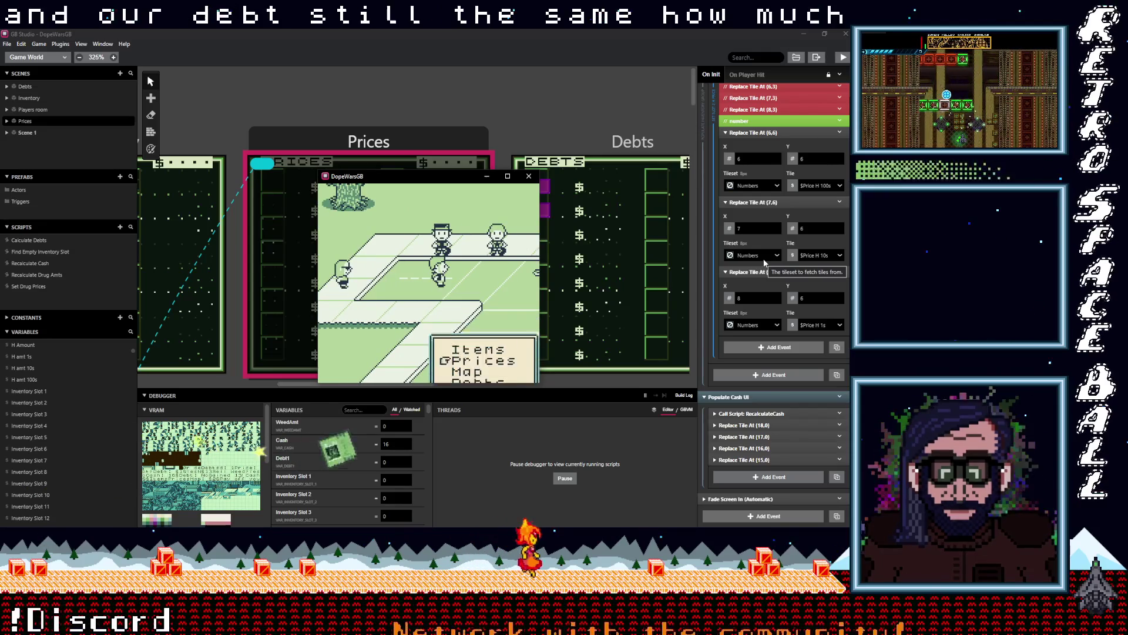
key("z")
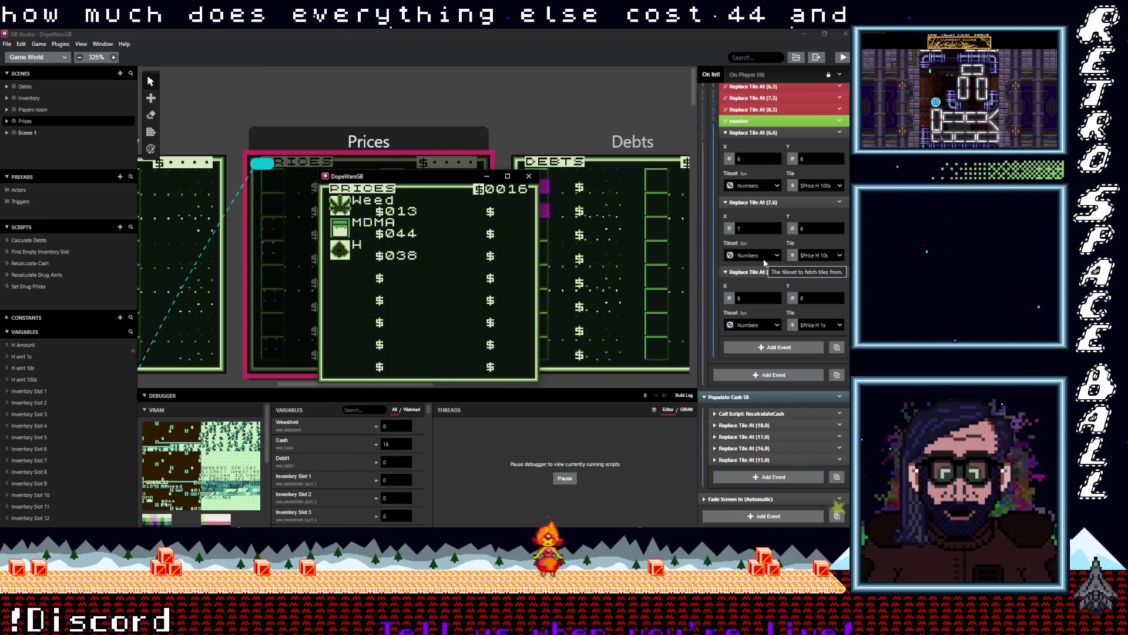
key("x")
- Walk to the dealer and take one weed on credit, raising the debt to 13
key("Right")
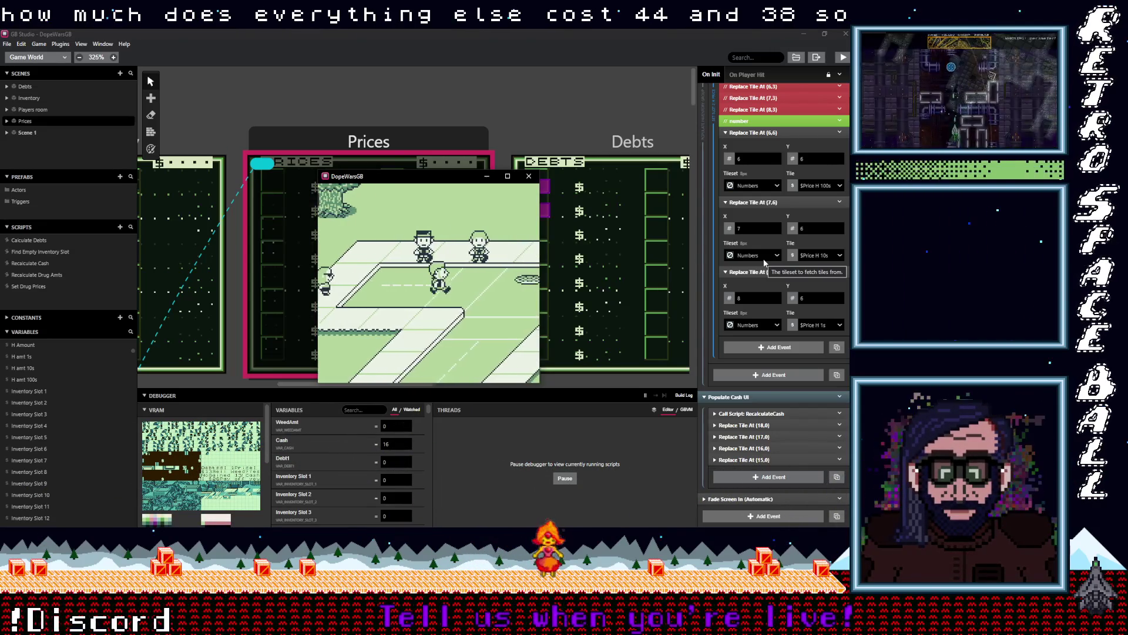
key("Left")
key("Left")
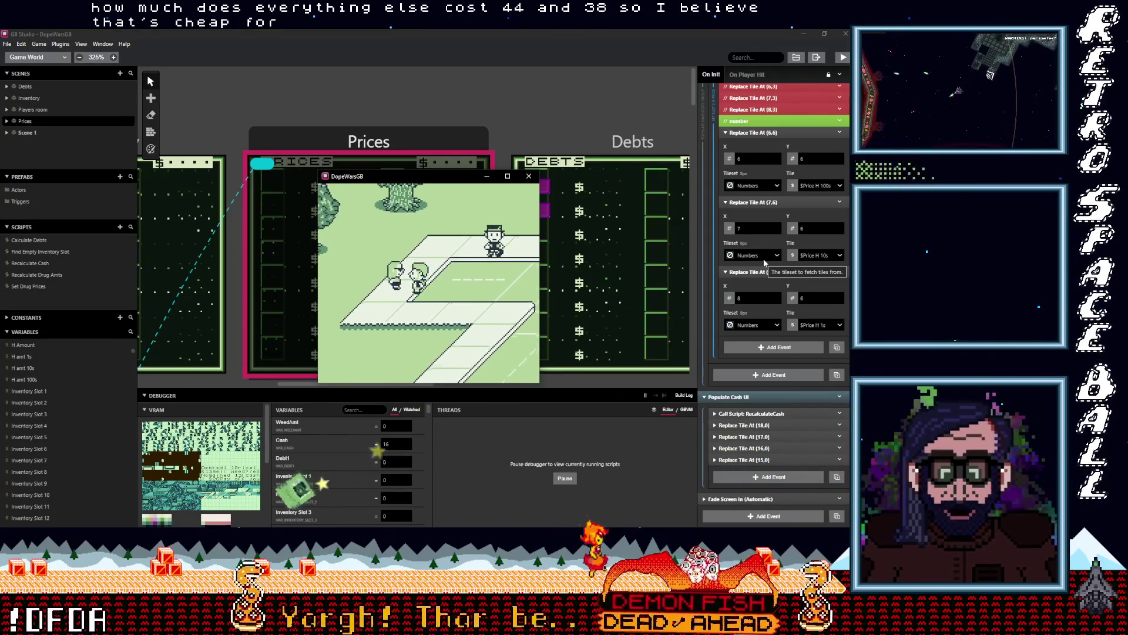
key("Left")
key("z")
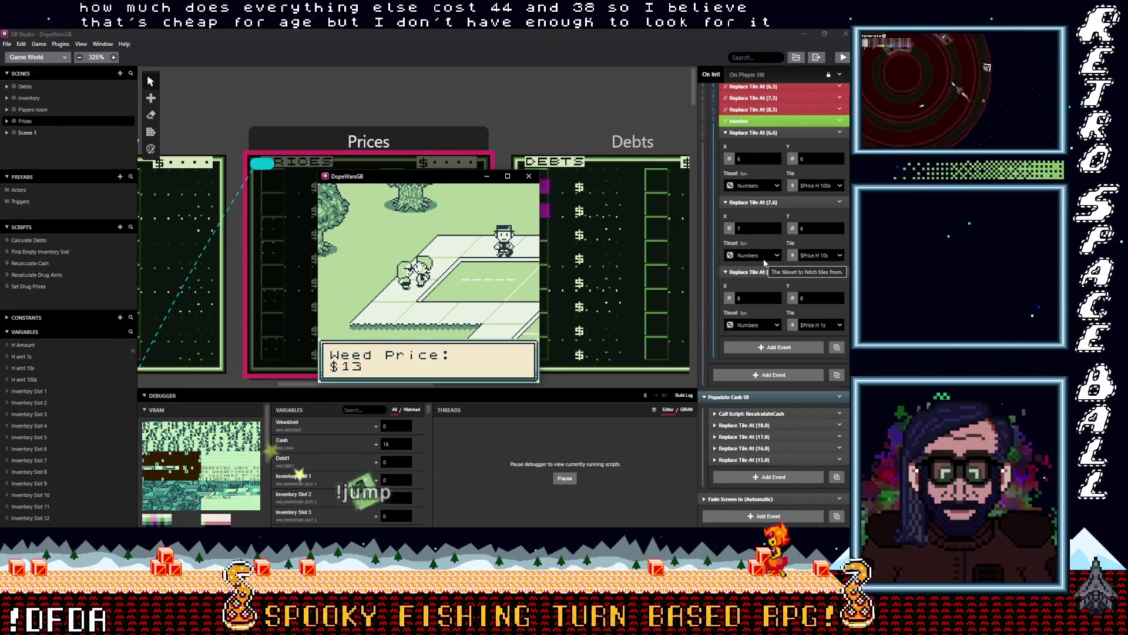
key("z")
key("z")
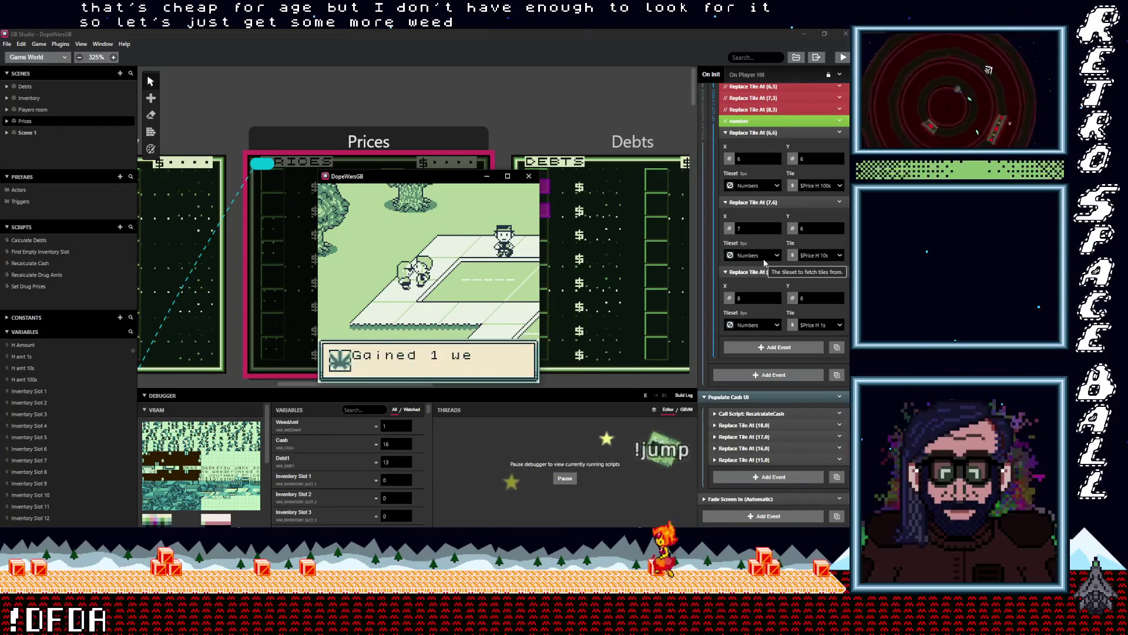
key("z")
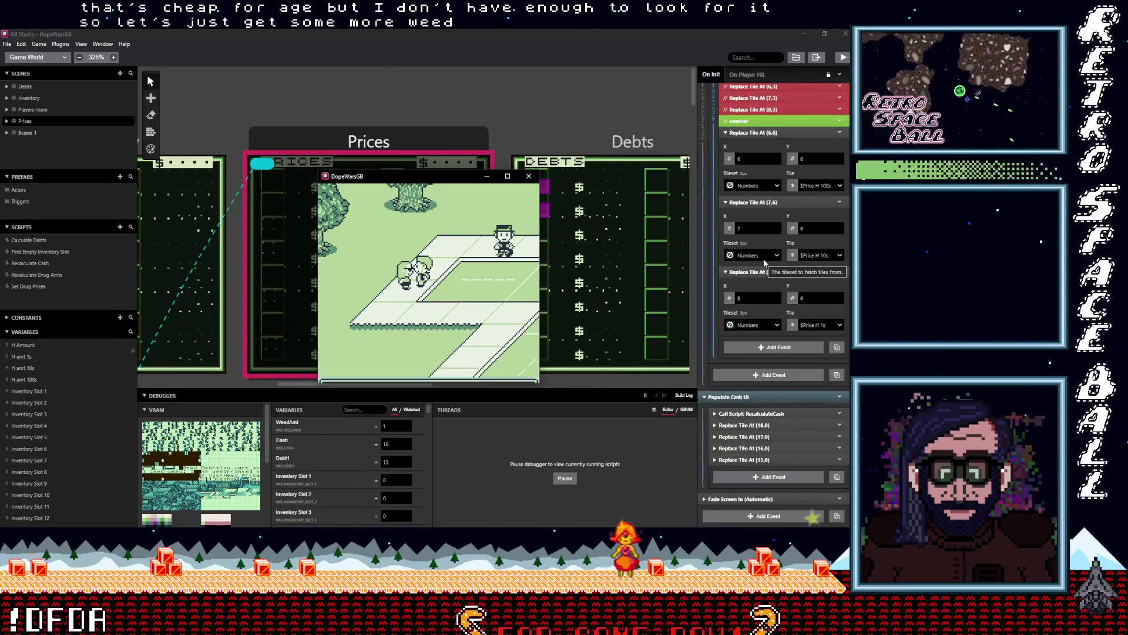
- Talk to the debt collector, then decline the MDMA offer
key("z")
key("Right")
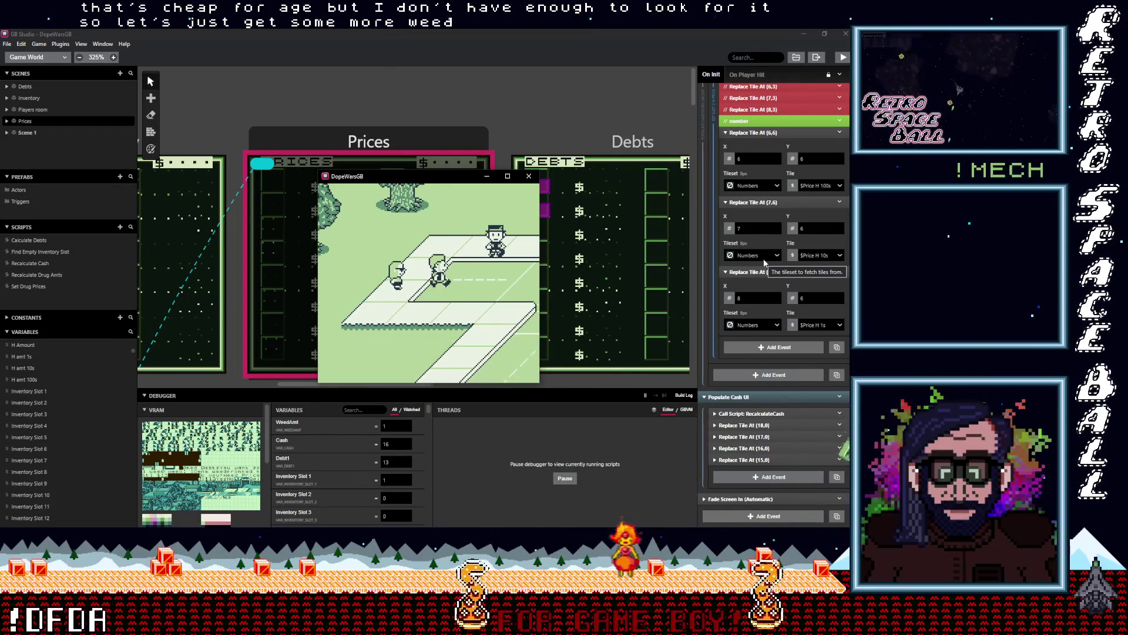
key("Up")
key("z")
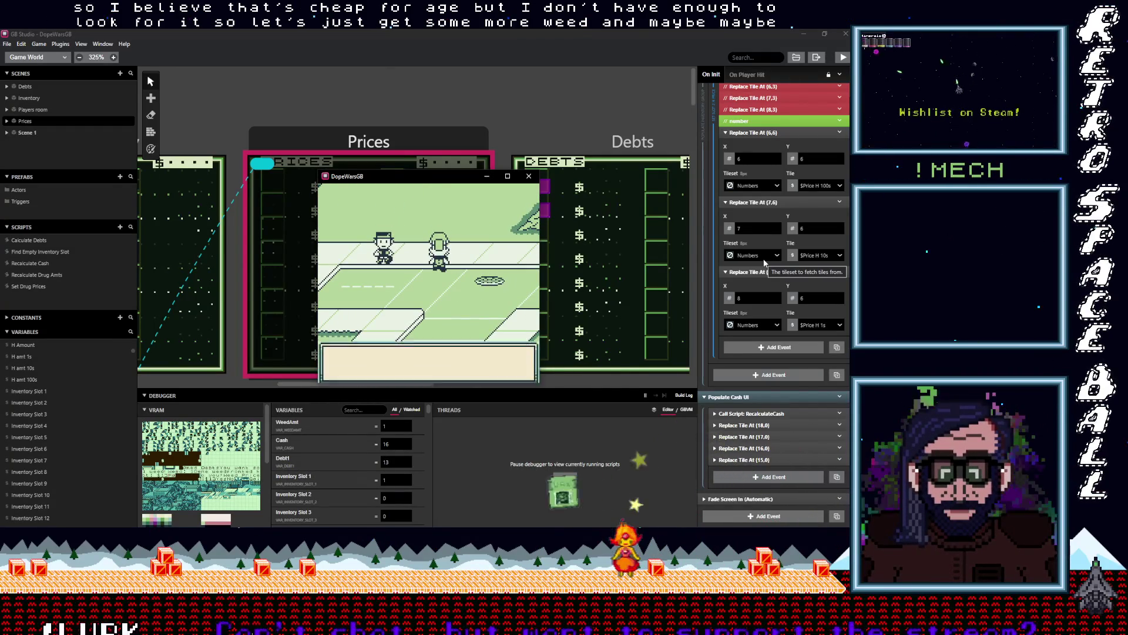
key("z")
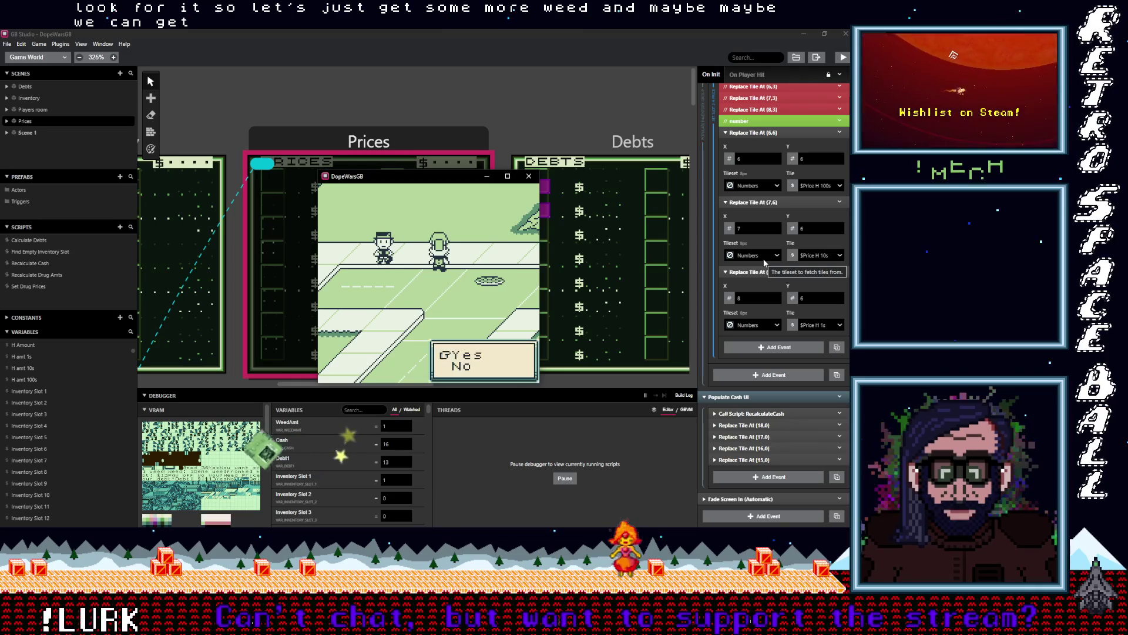
key("z")
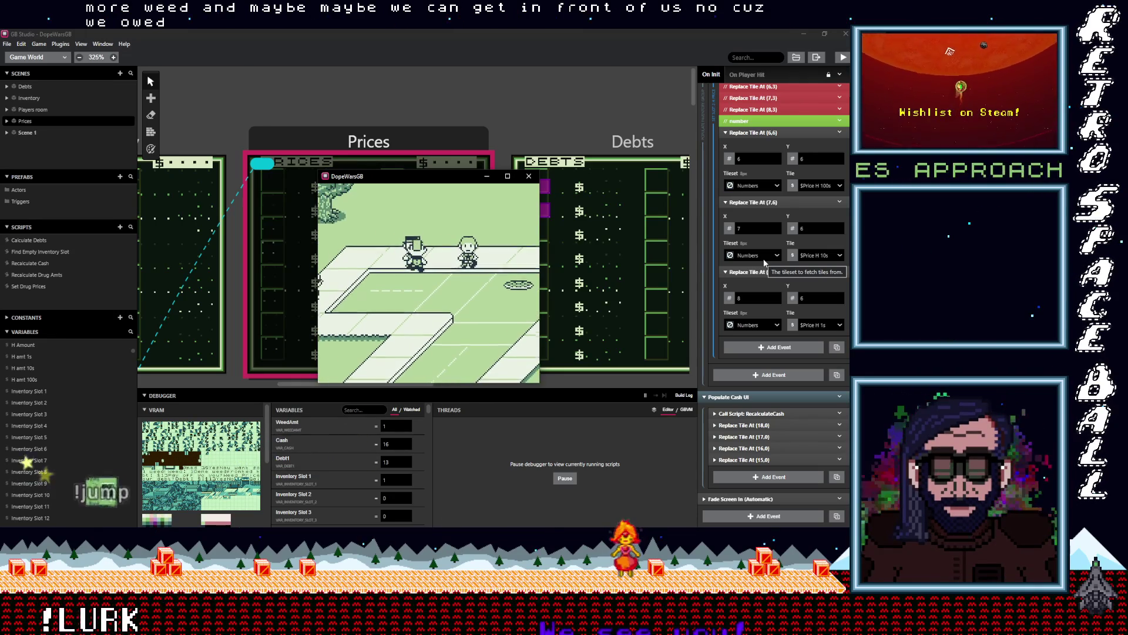
key("z")
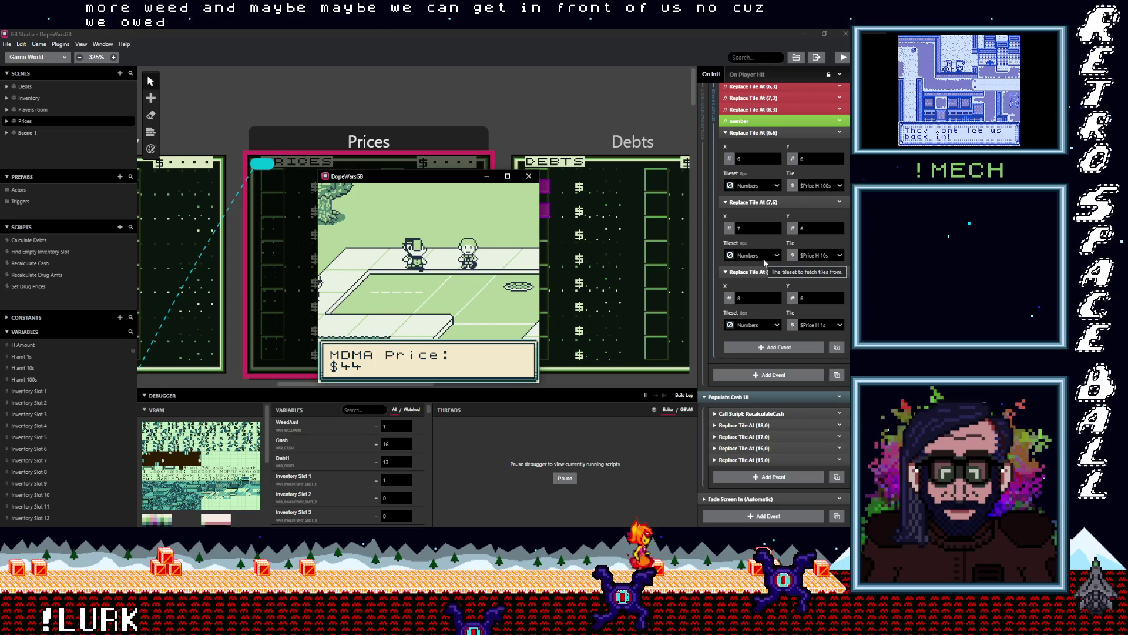
key("z")
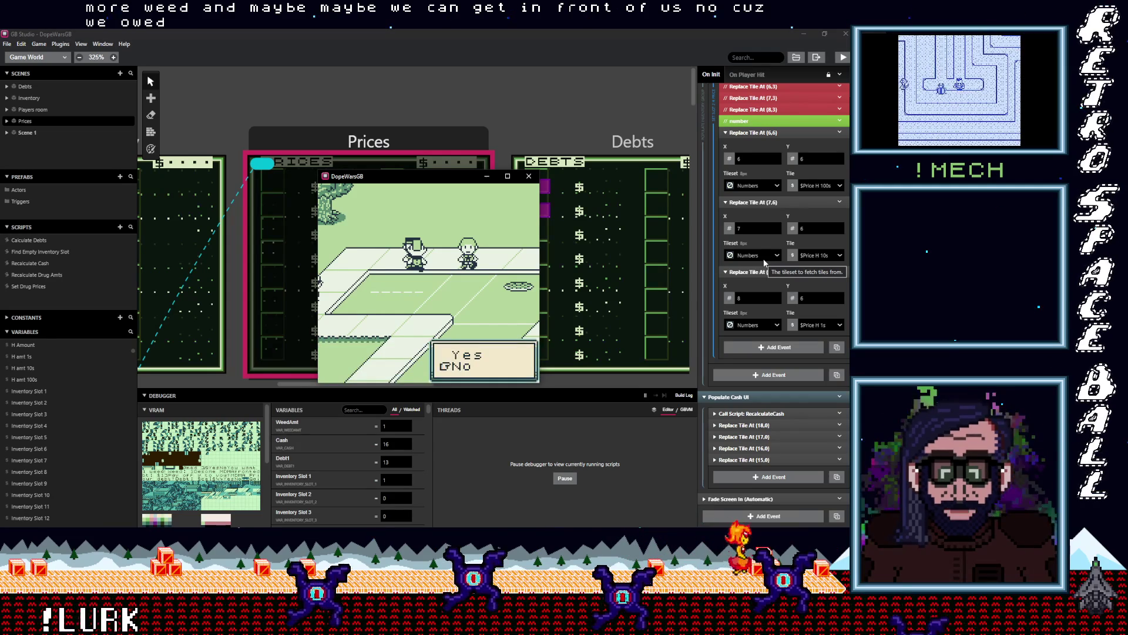
key("z")
key("Left")
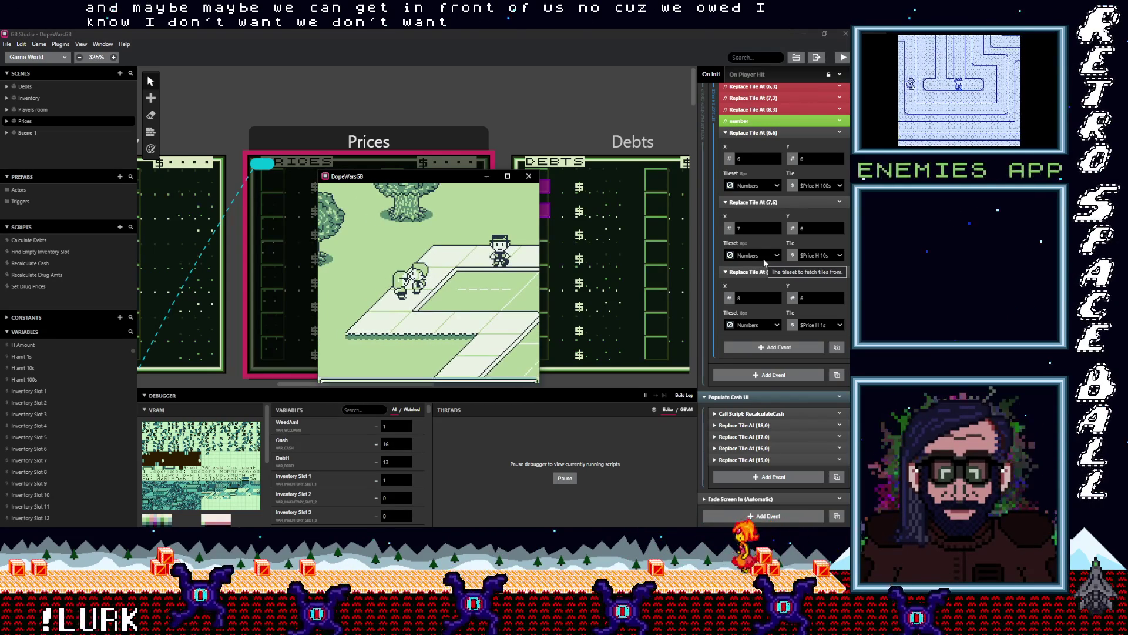
- Pay the debt down to 10$ with the collector, leaving 3$ cash
key("z")
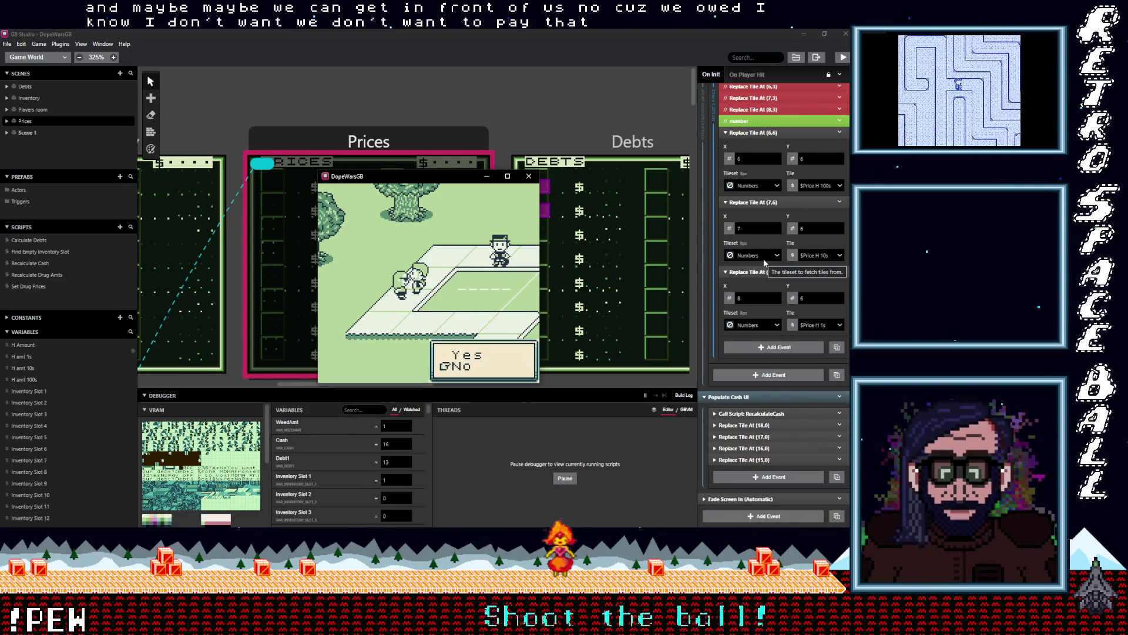
key("Up")
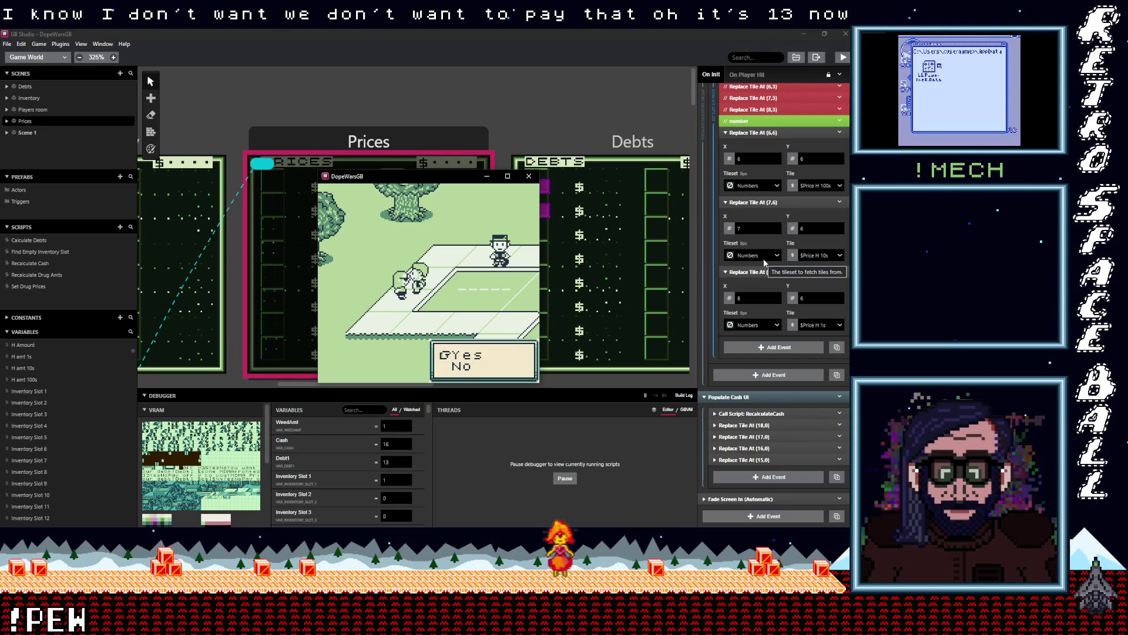
key("z")
key("z")
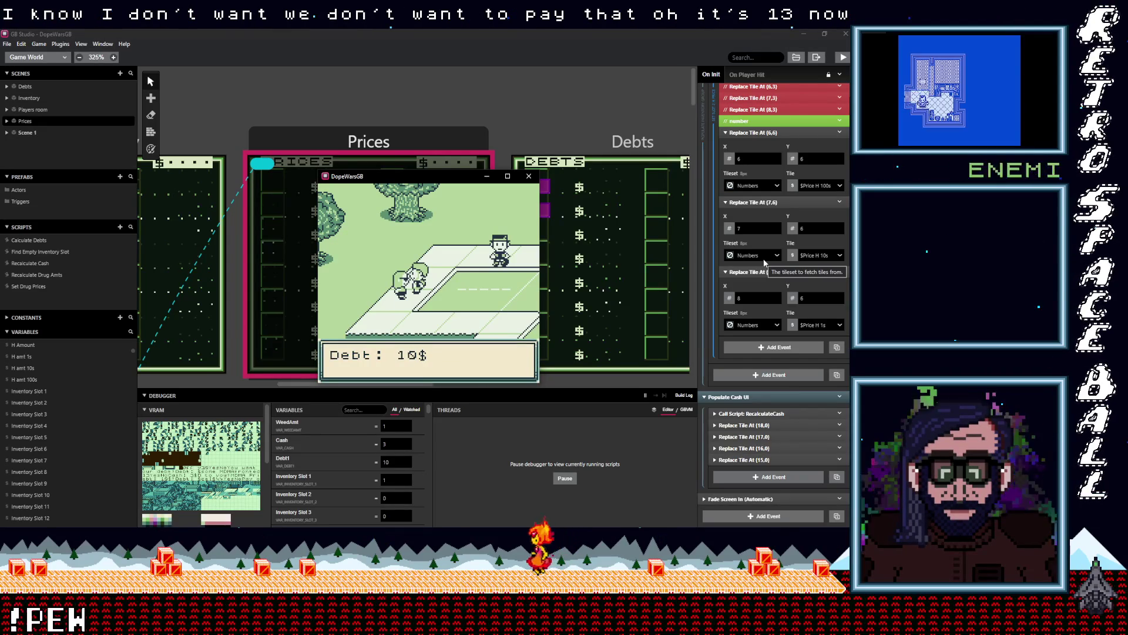
key("z")
key("Right")
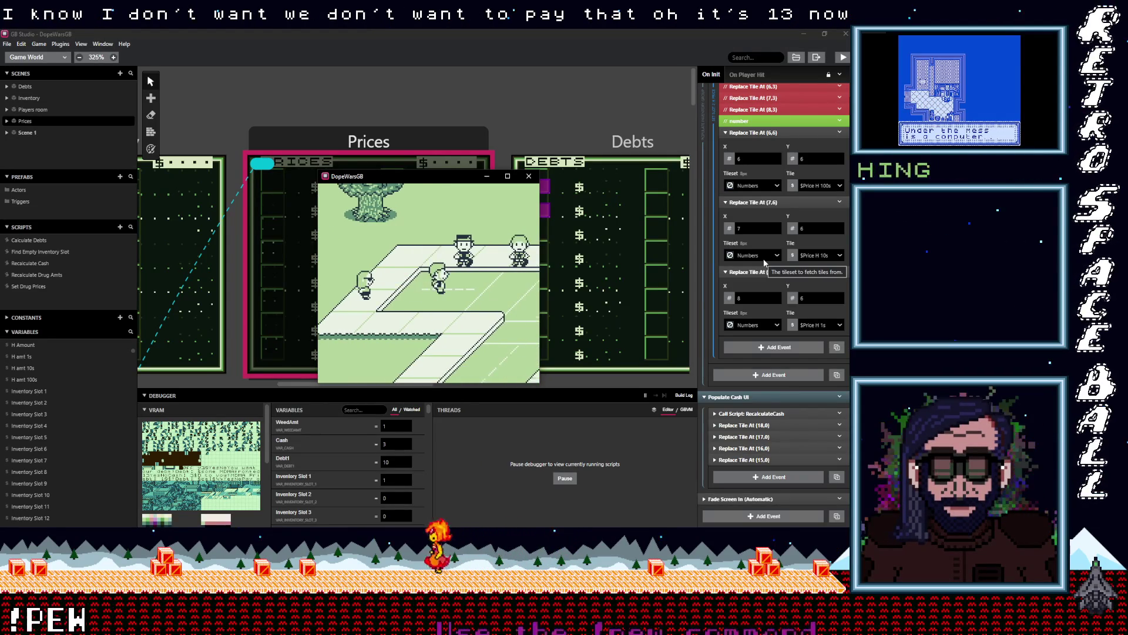
key("Left")
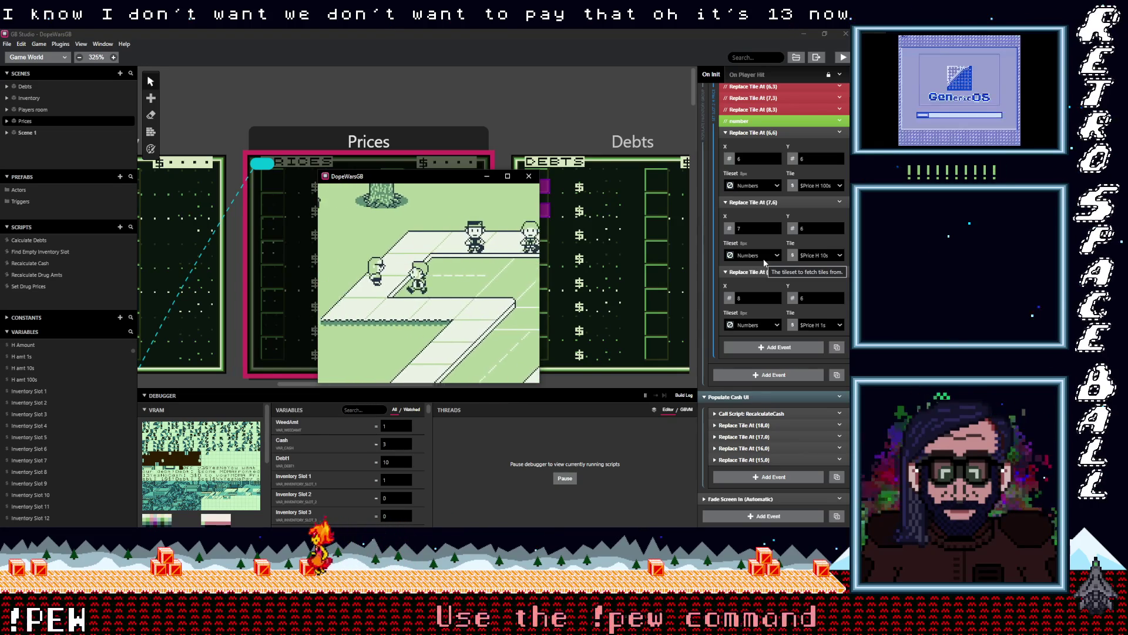
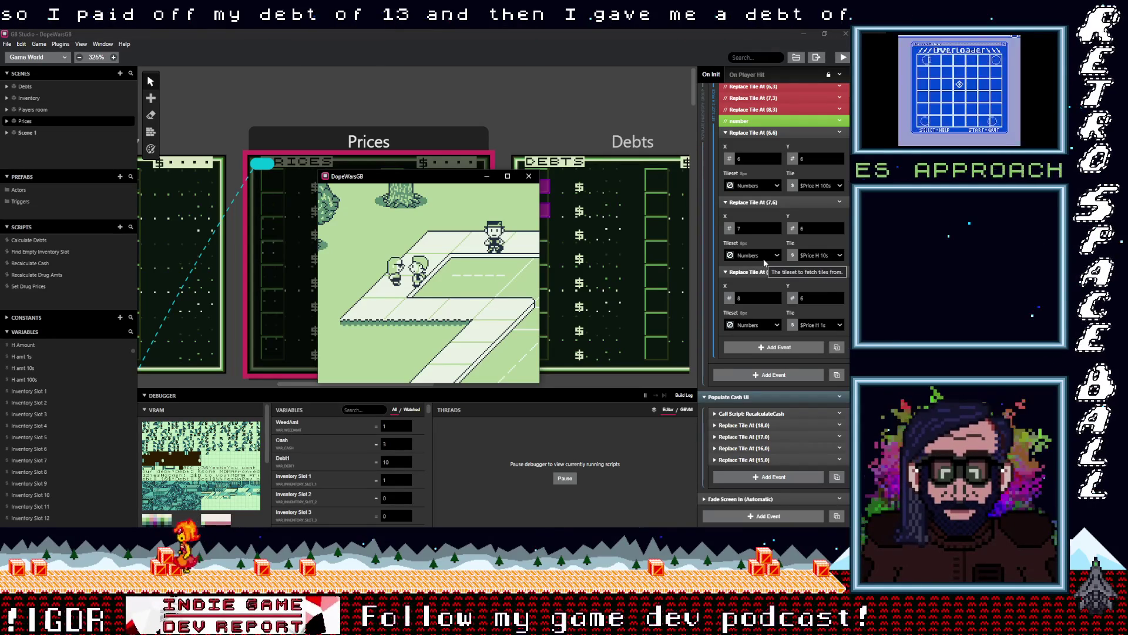
- Walk to the buyer by the building and sell the one Weed for $13
key("Right")
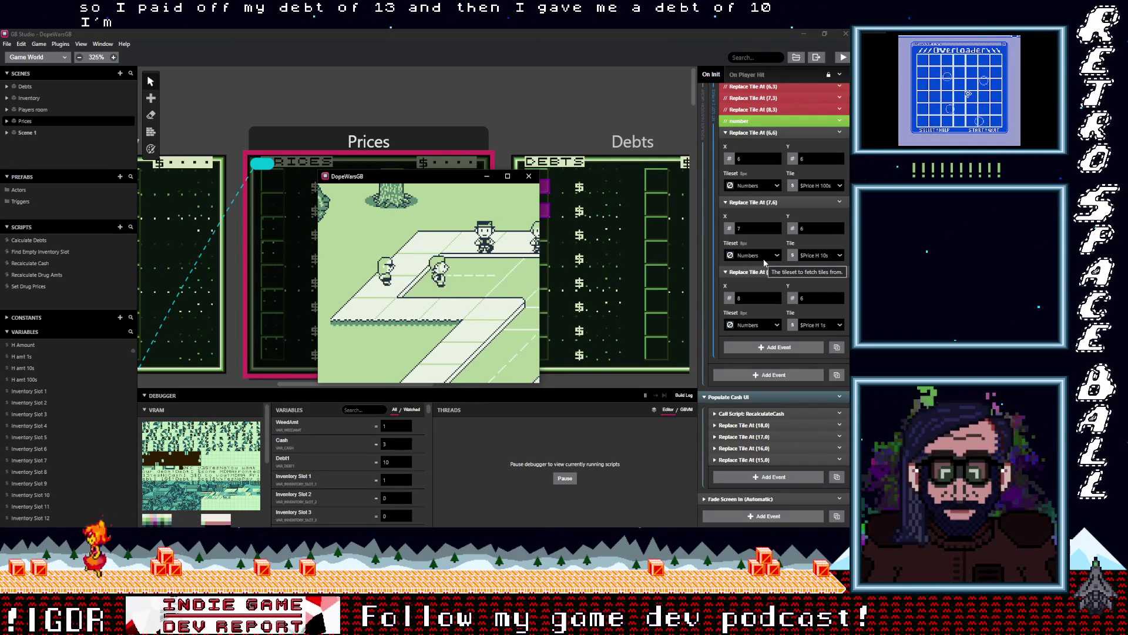
key("Right")
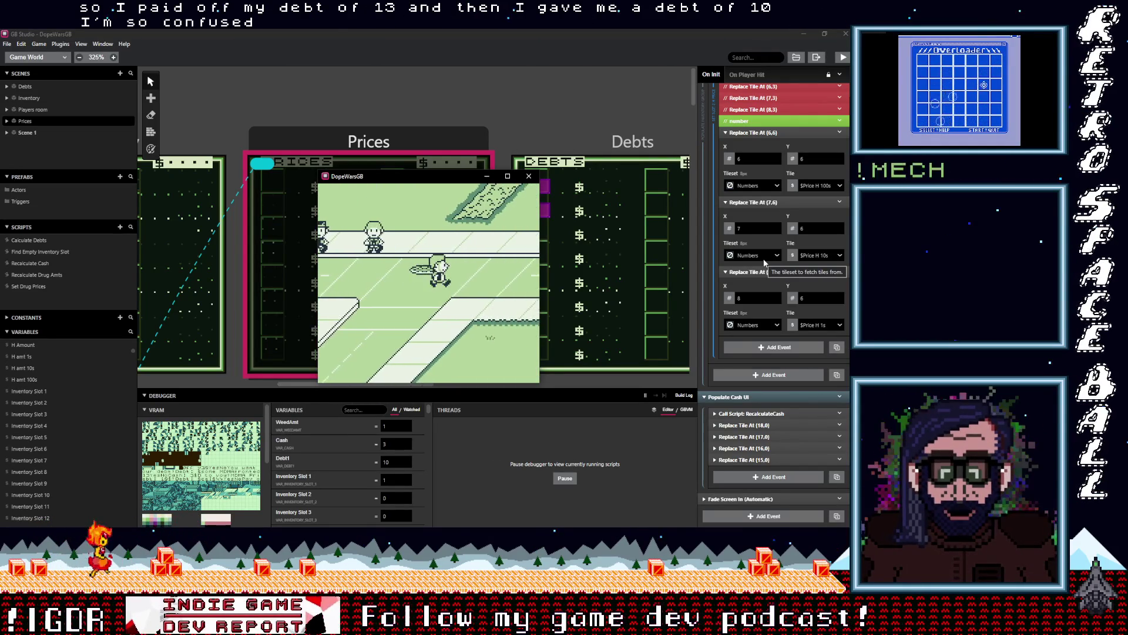
key("Right")
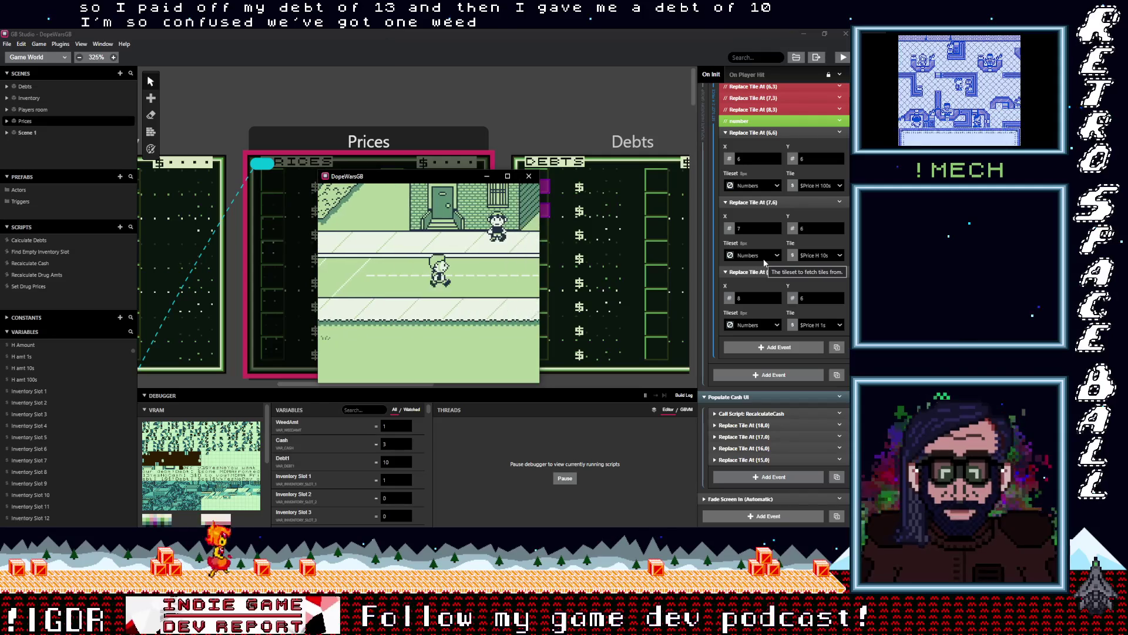
key("Up")
key("Up")
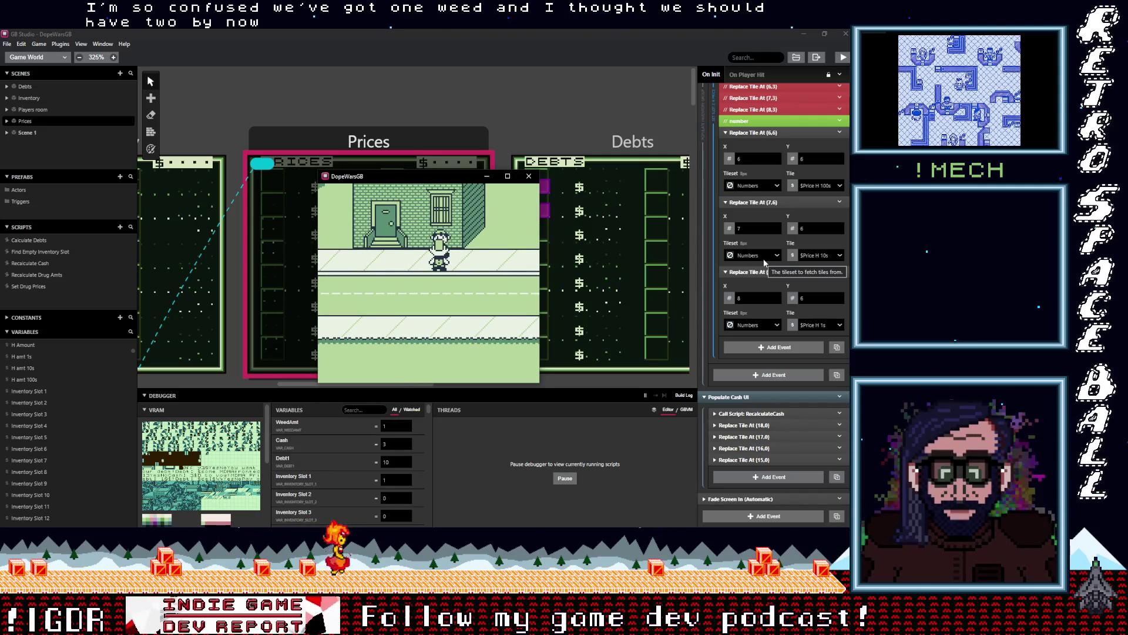
key("z")
key("z")
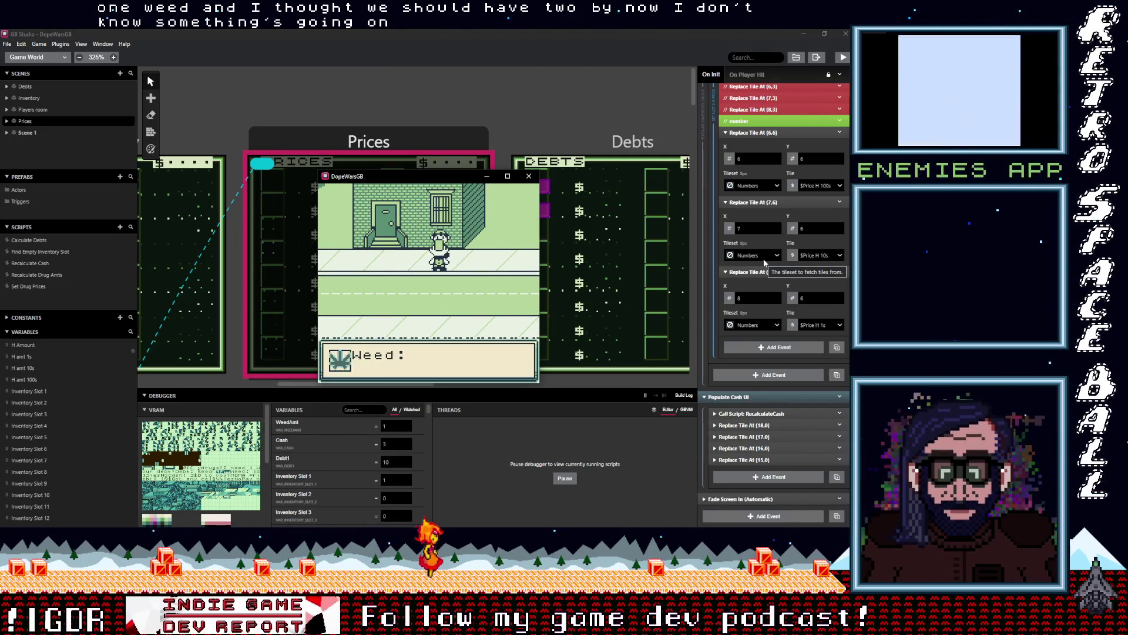
key("z")
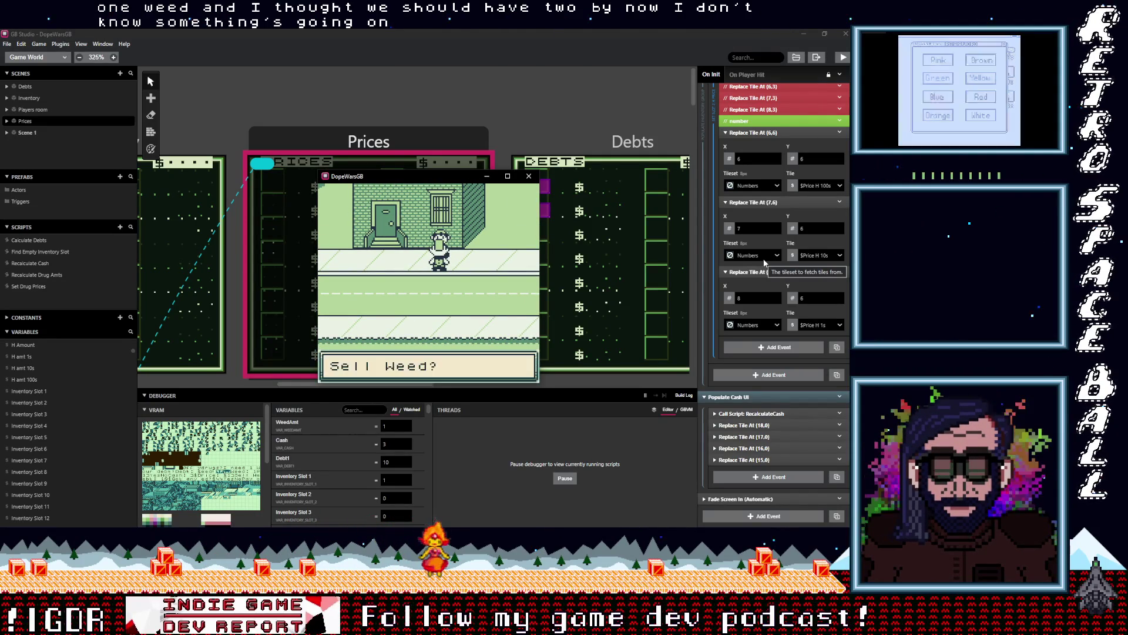
key("z")
key("z")
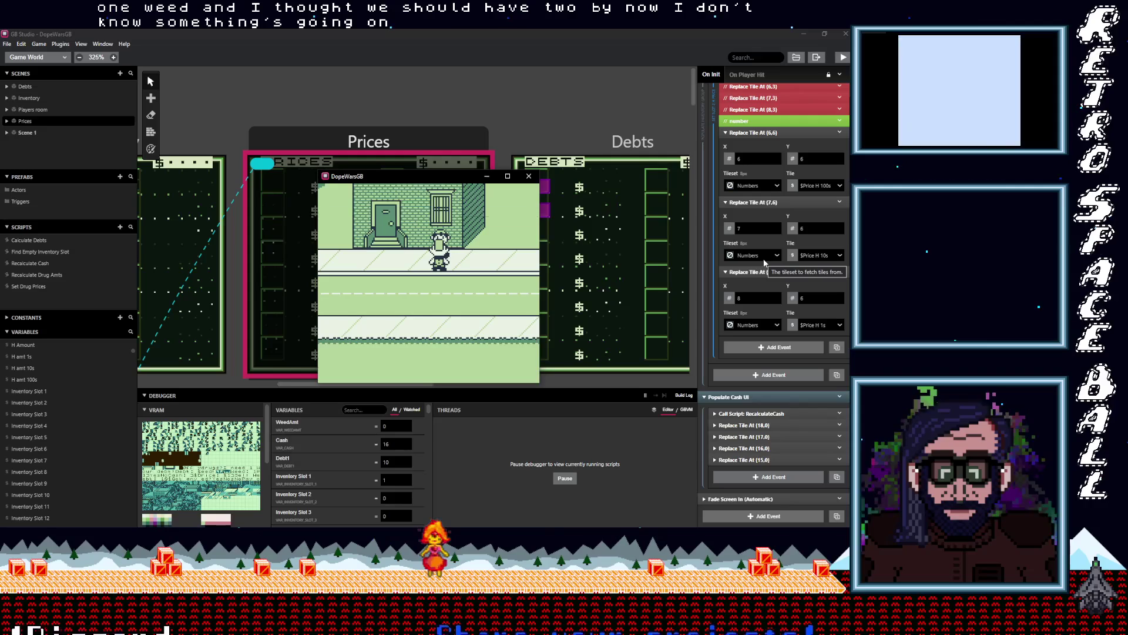
key("z")
key("z")
key("Down")
- Walk back to the debt collector and pay $10 of debt, leaving Debt at 4
key("Left")
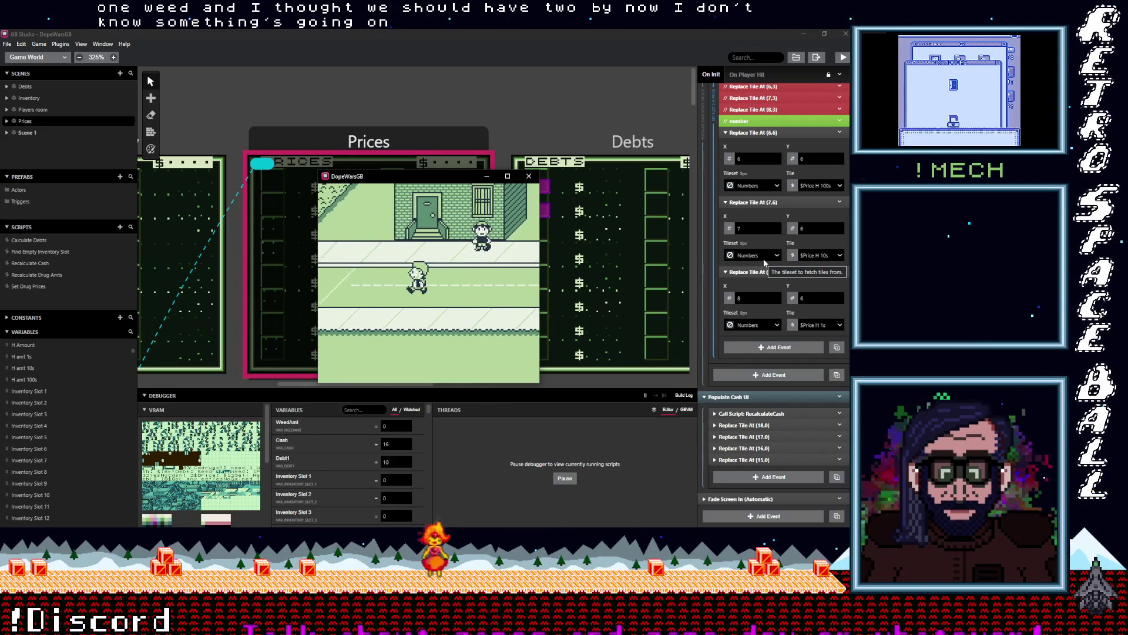
key("Left")
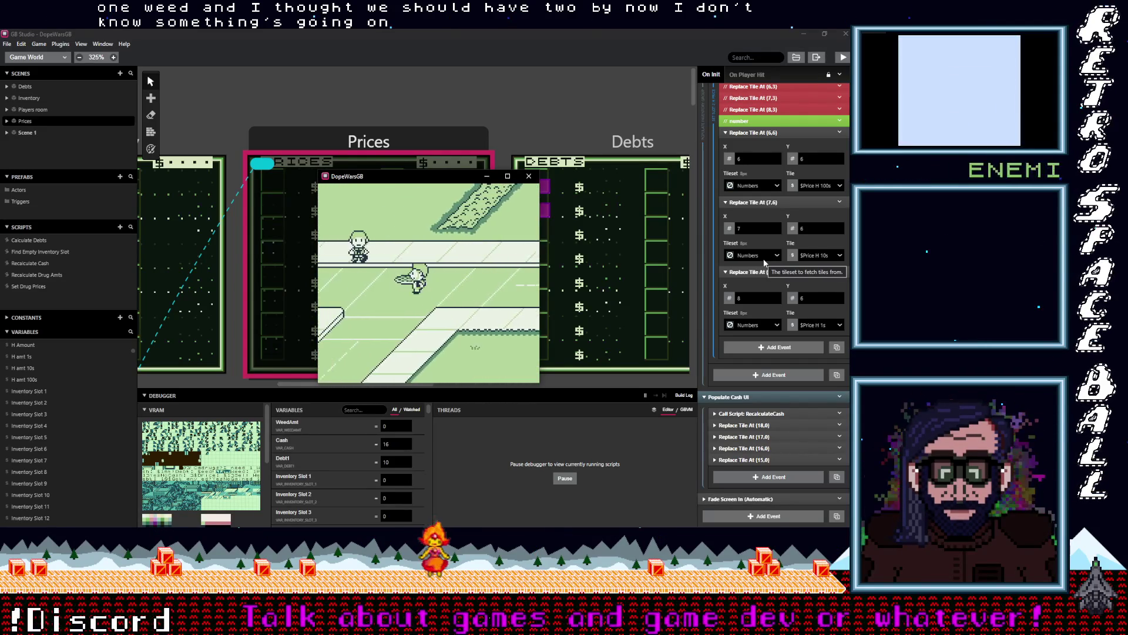
key("Left")
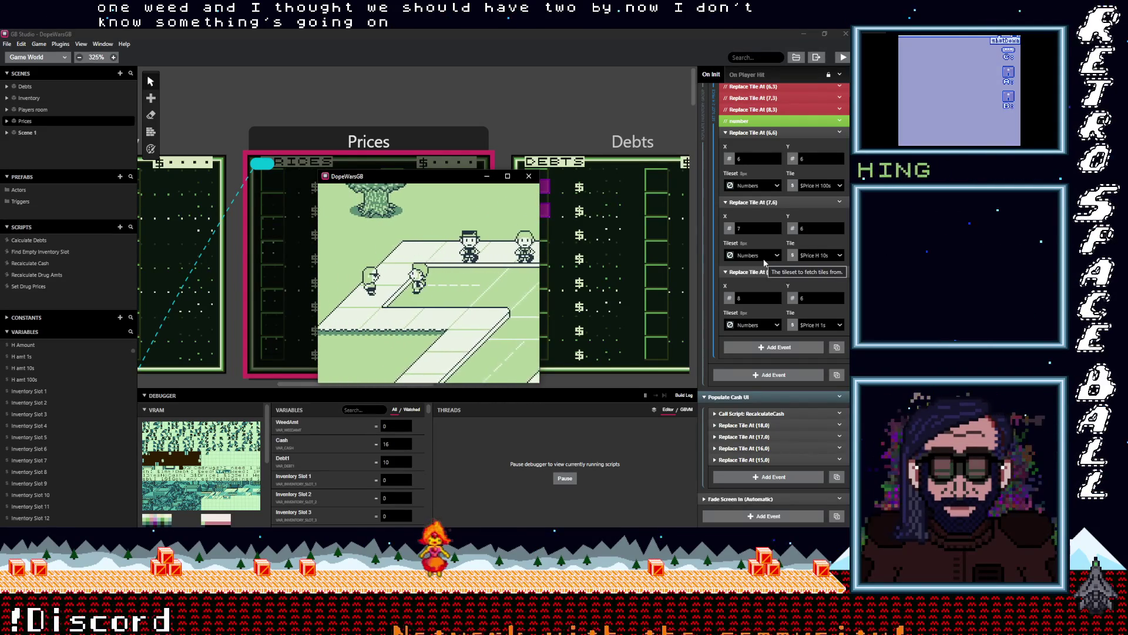
key("z")
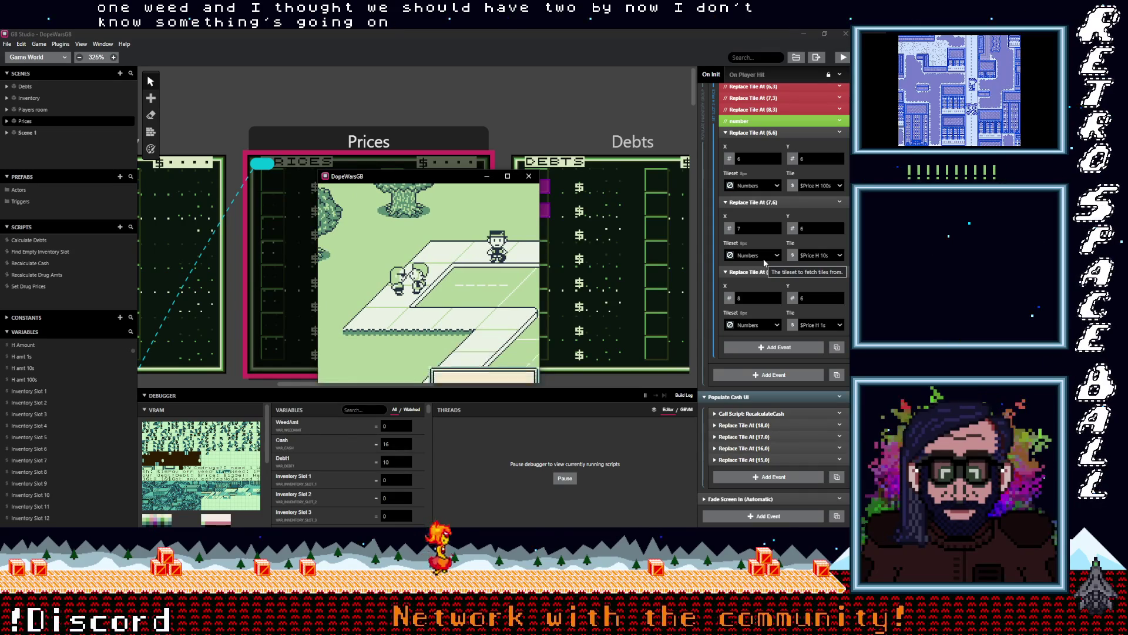
key("z")
key("z")
key("z")
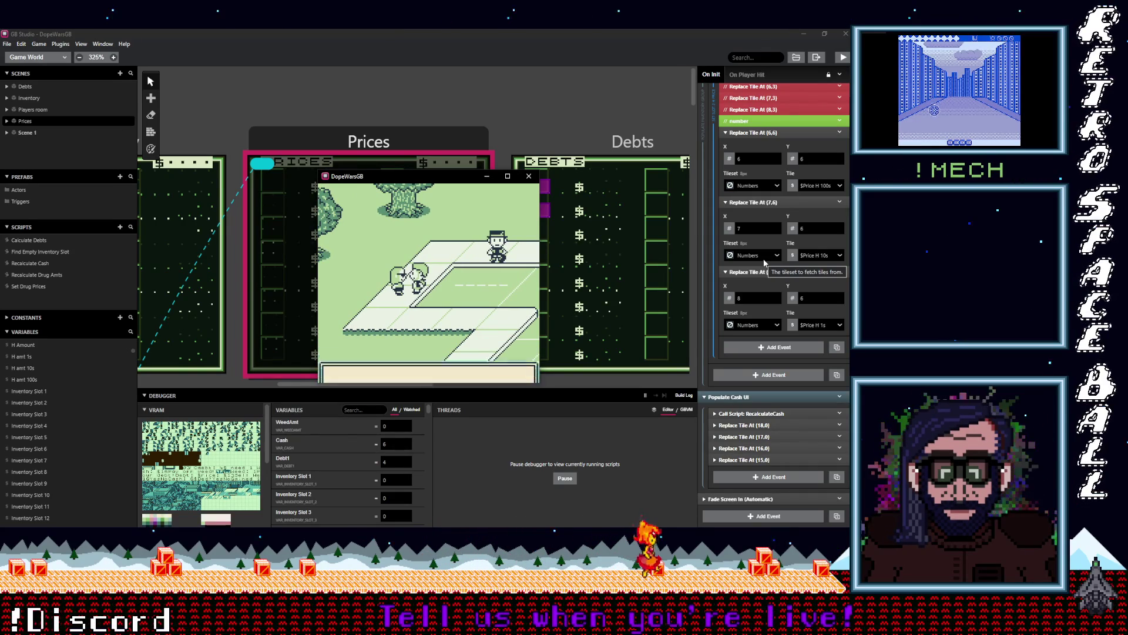
key("z")
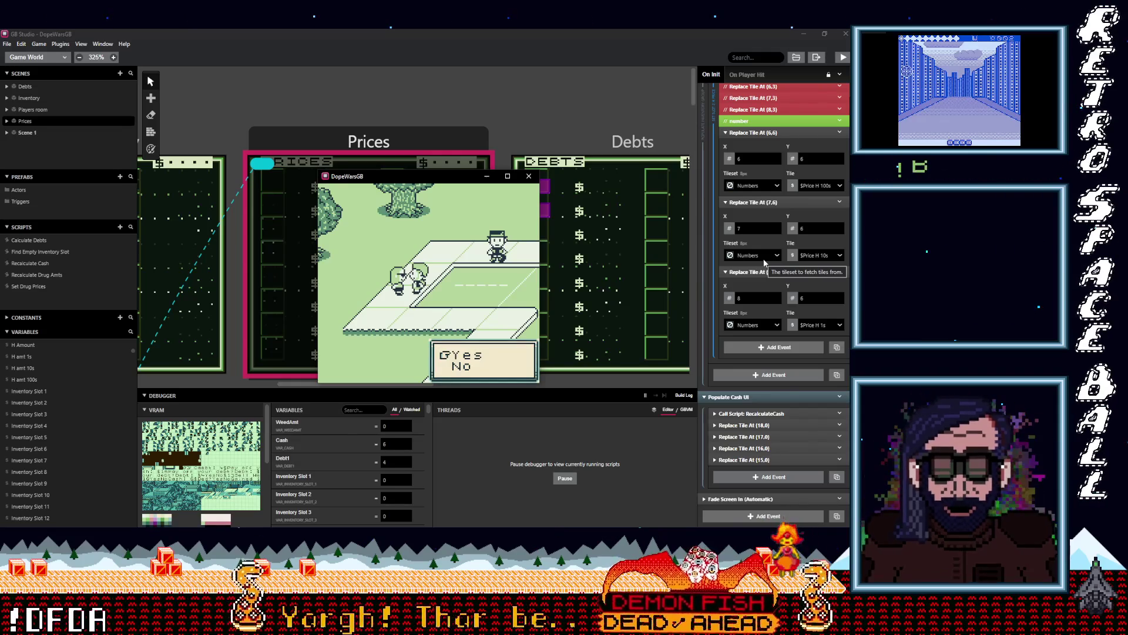
- Accept further debt payments until Cash reaches 0 with Debt at 2
key("z")
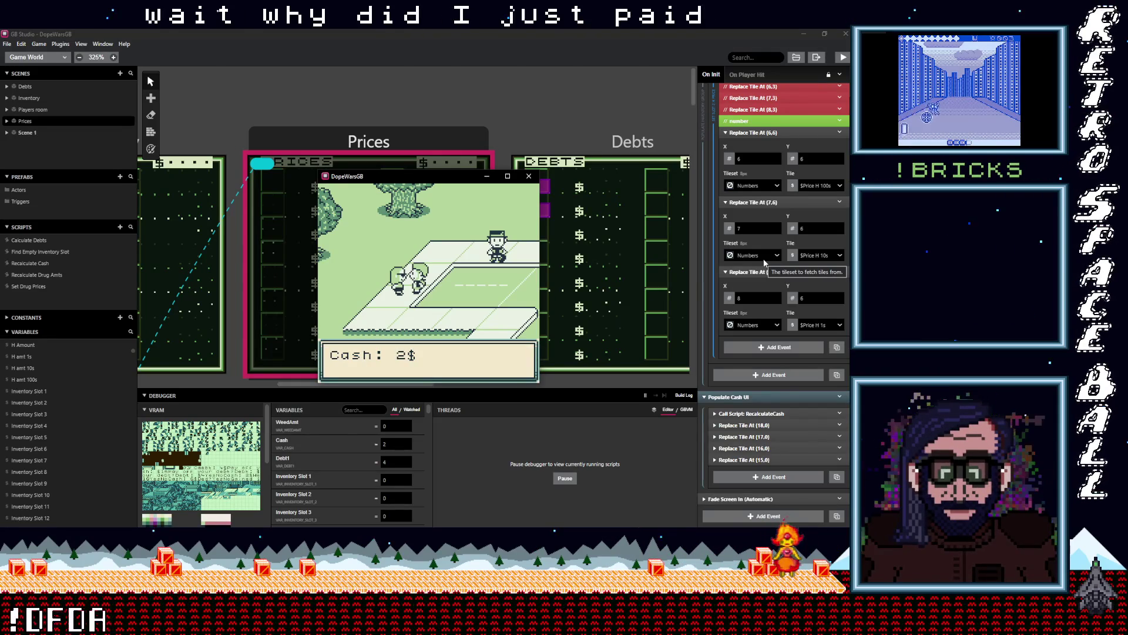
key("z")
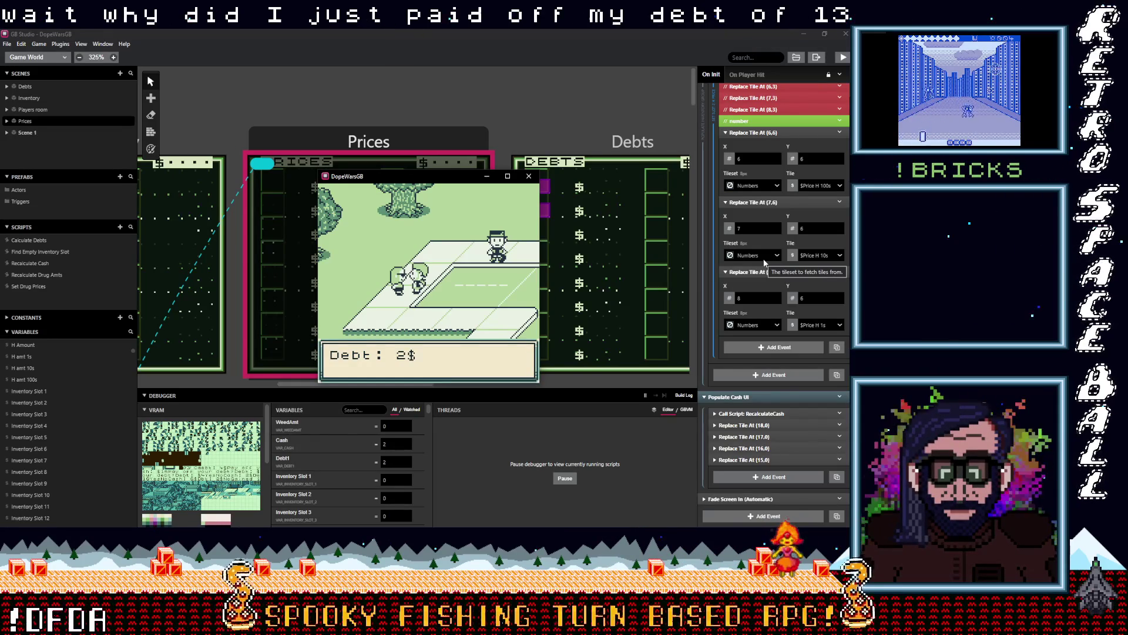
key("z")
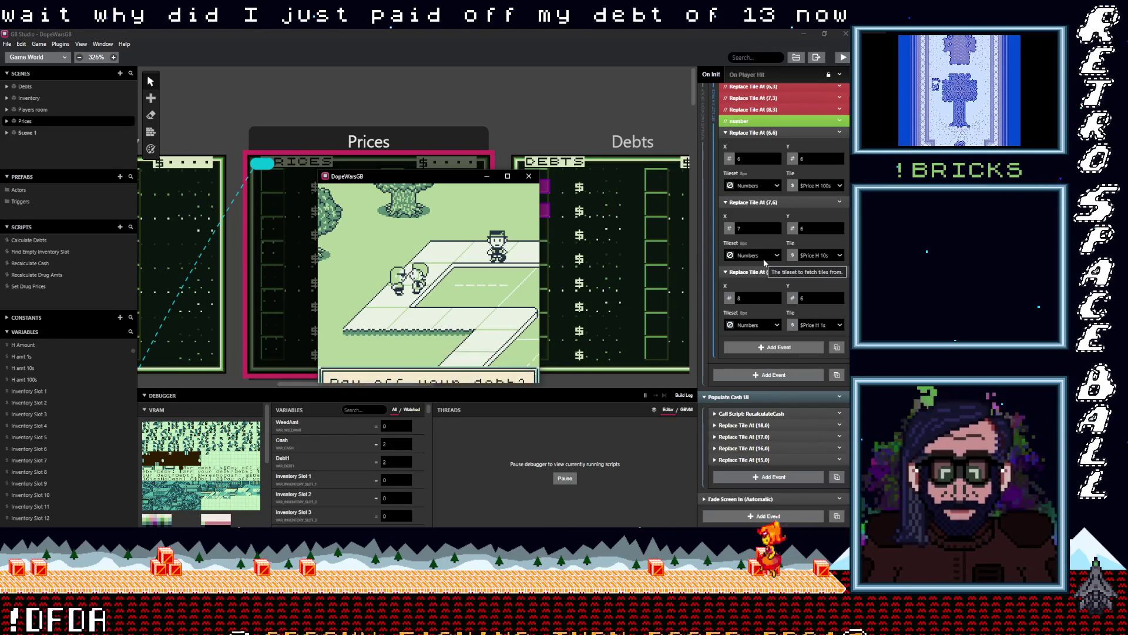
key("z")
key("z")
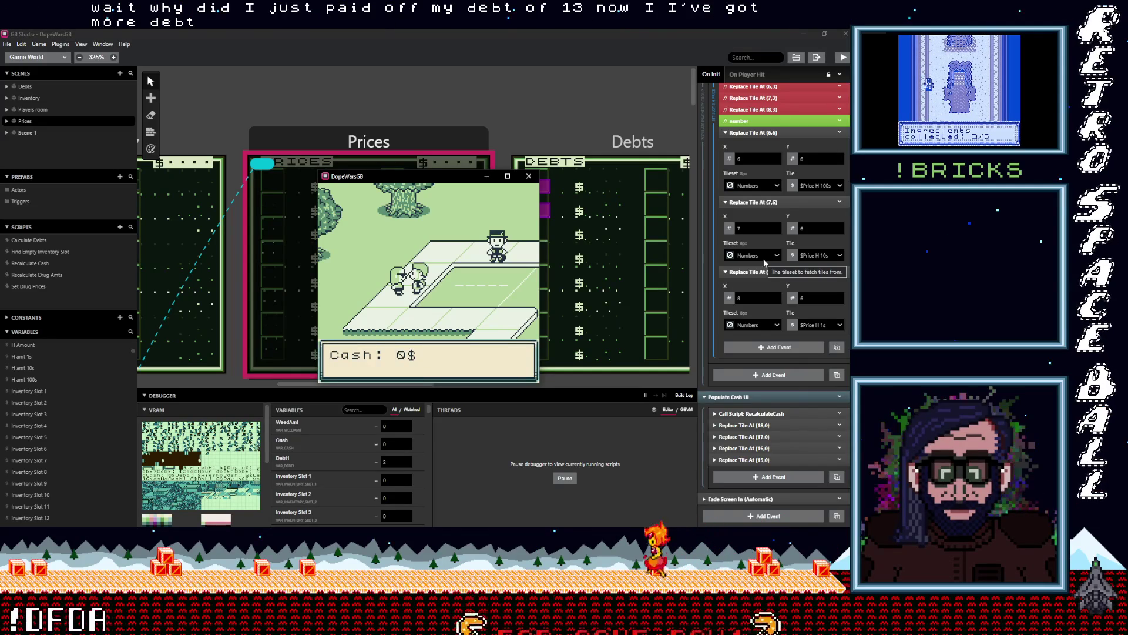
key("z")
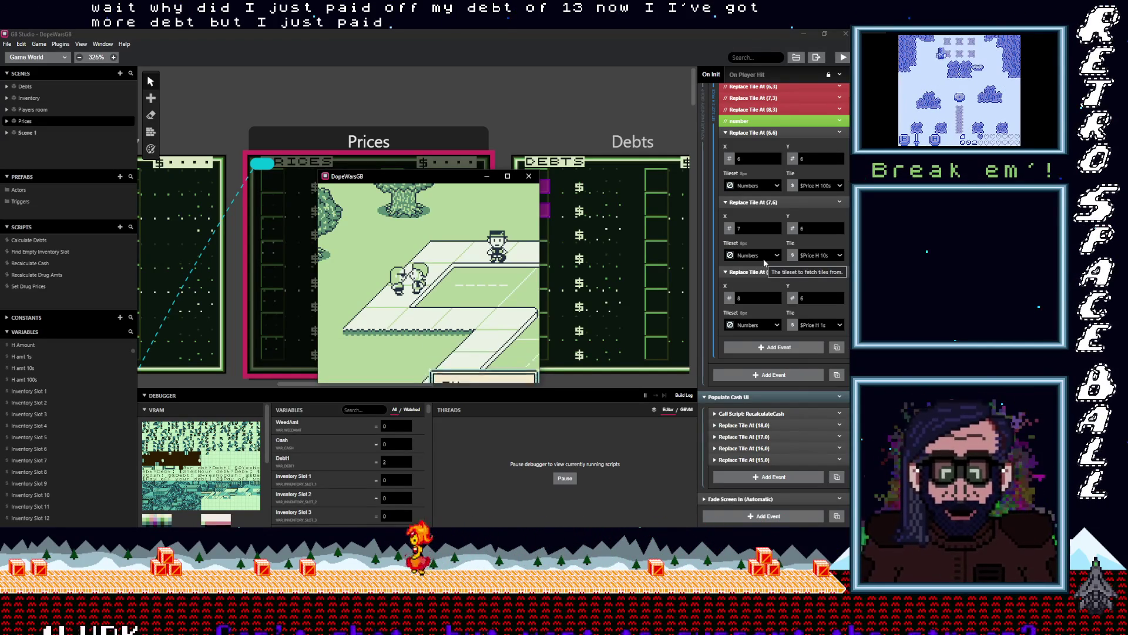
- Try selling Weed to the buyer with none left, then stop the game test
key("Left")
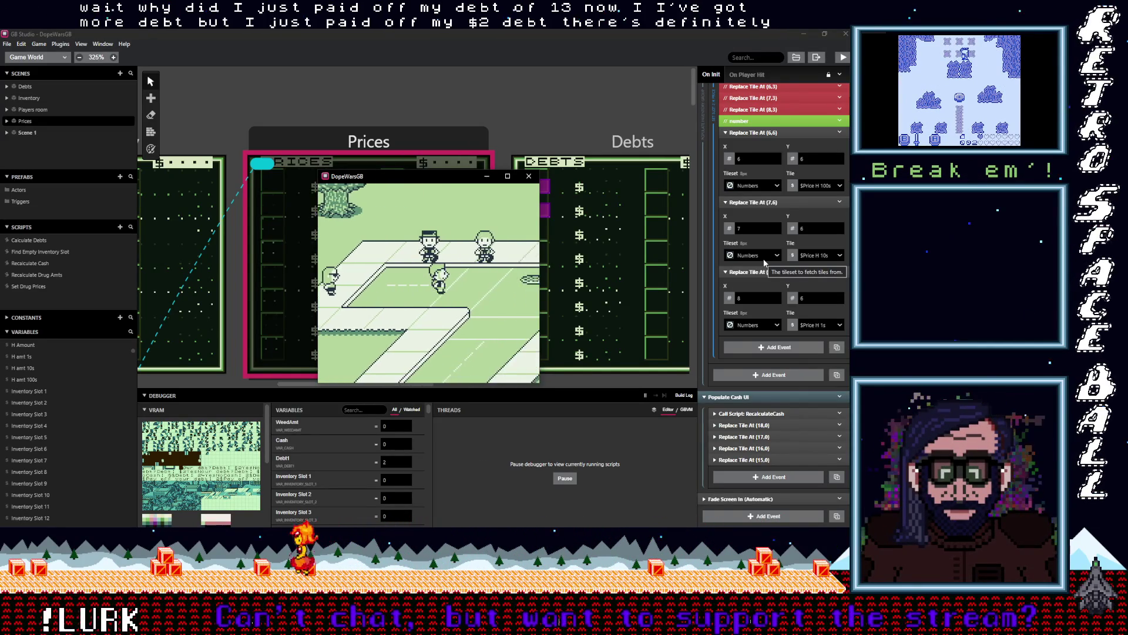
key("Up")
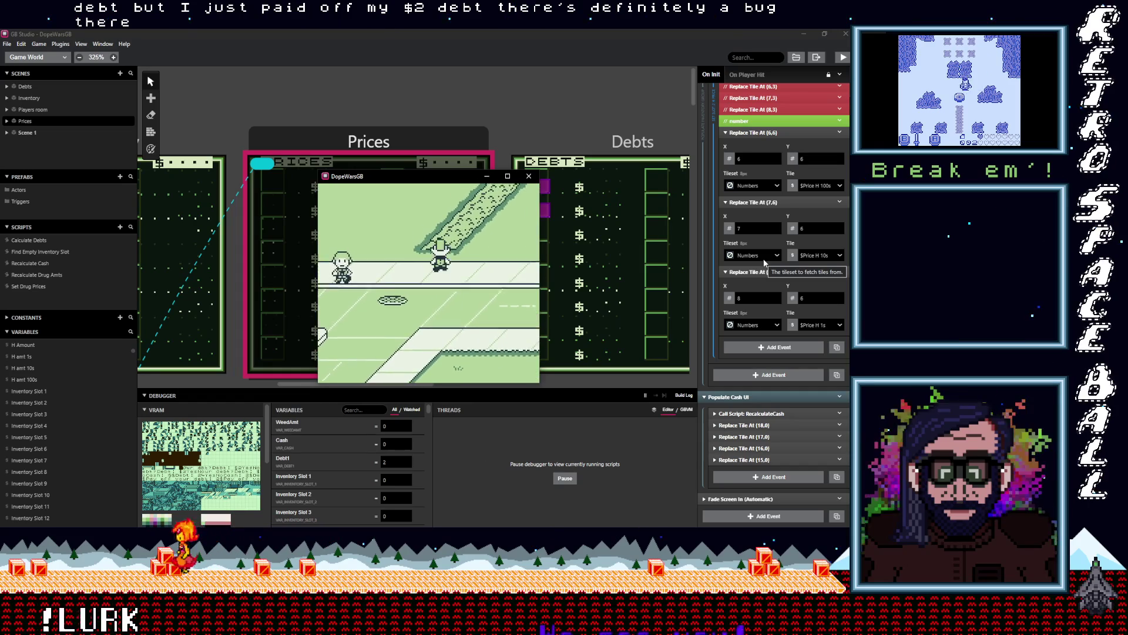
key("Up")
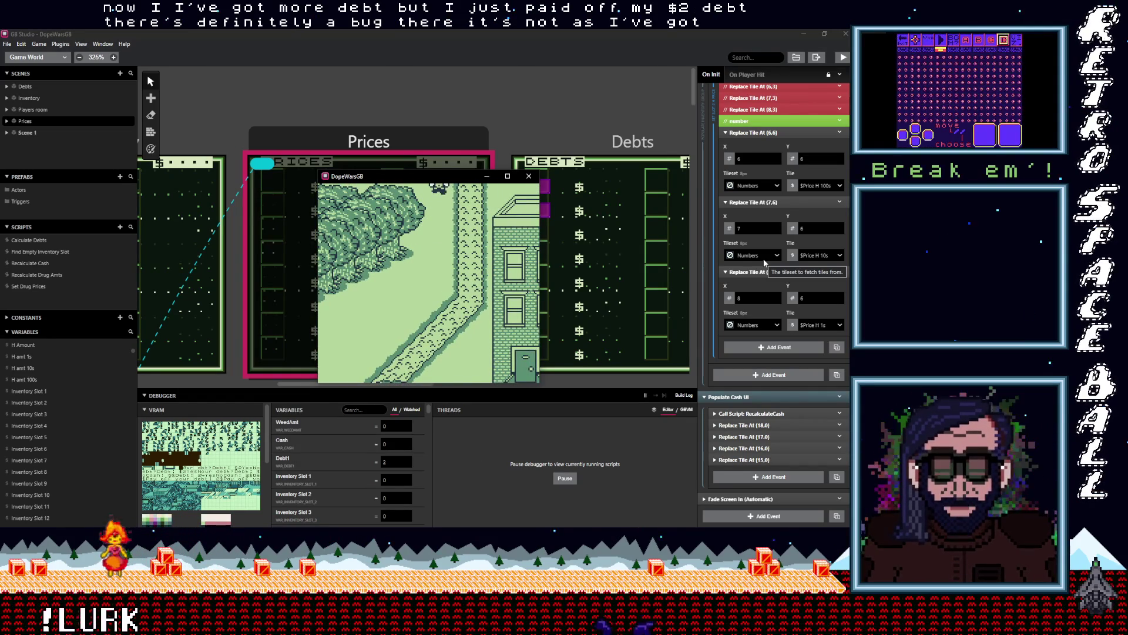
key("Up")
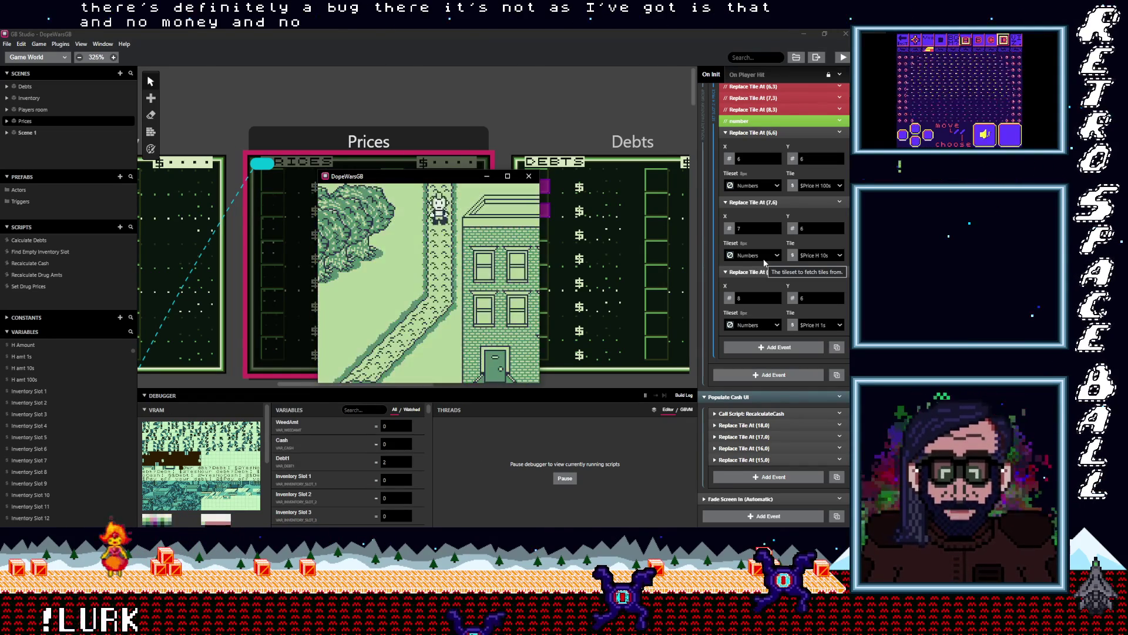
key("Down")
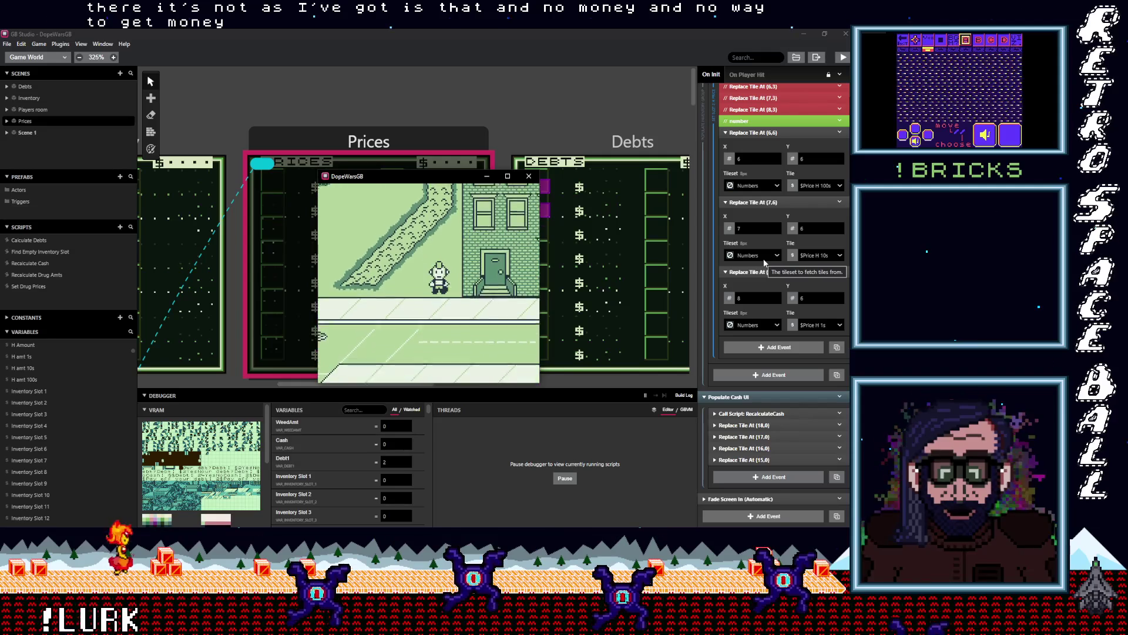
key("Right")
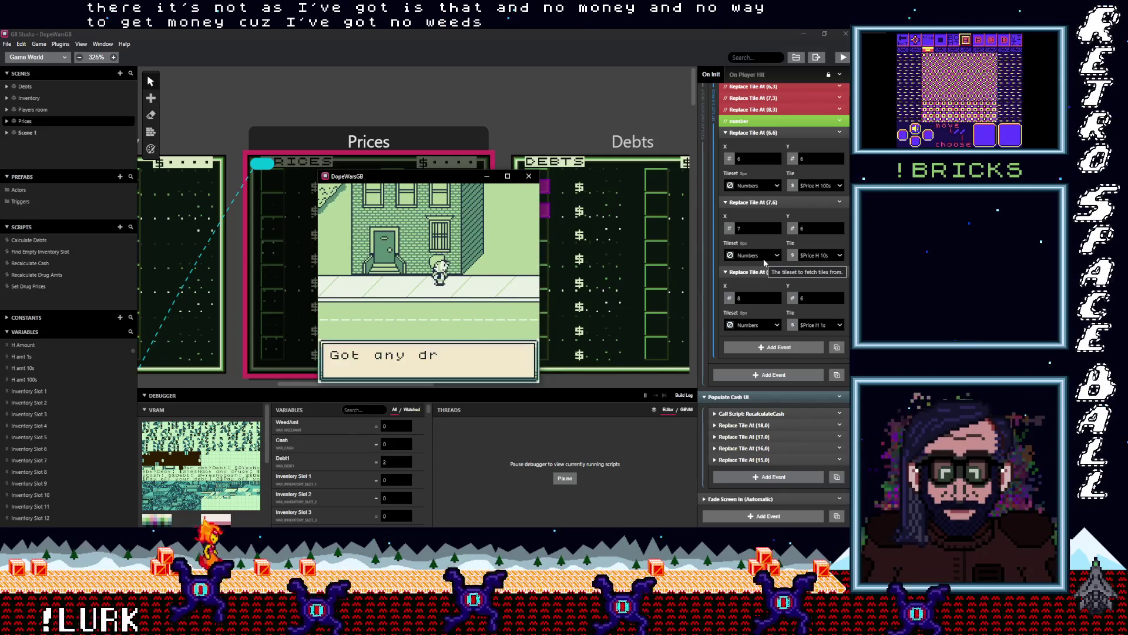
key("z")
key("z")
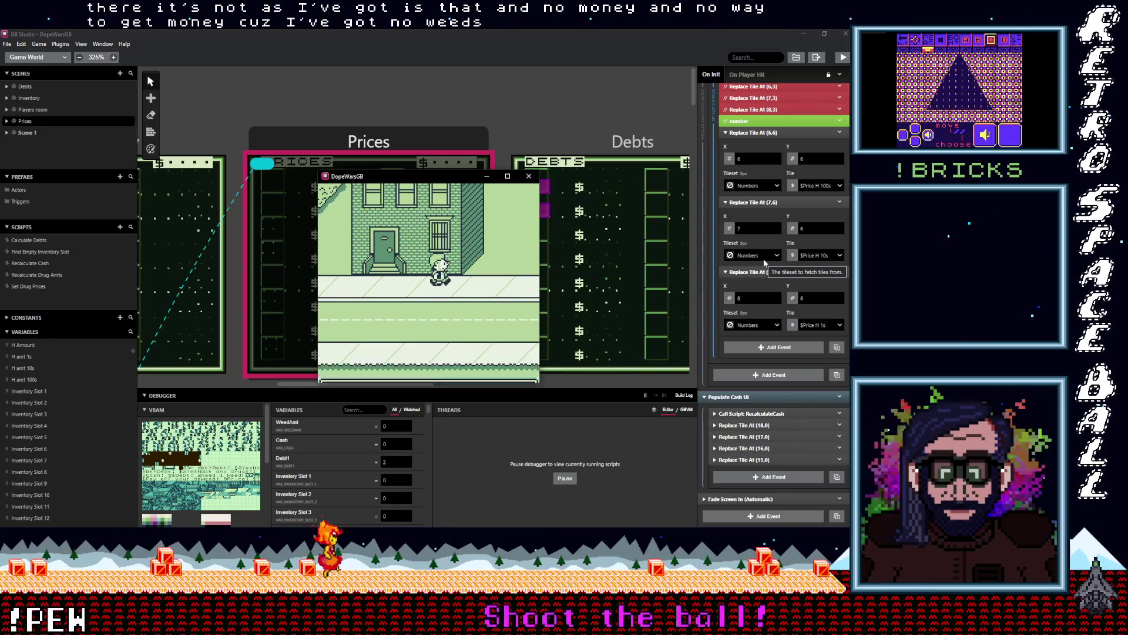
key("z")
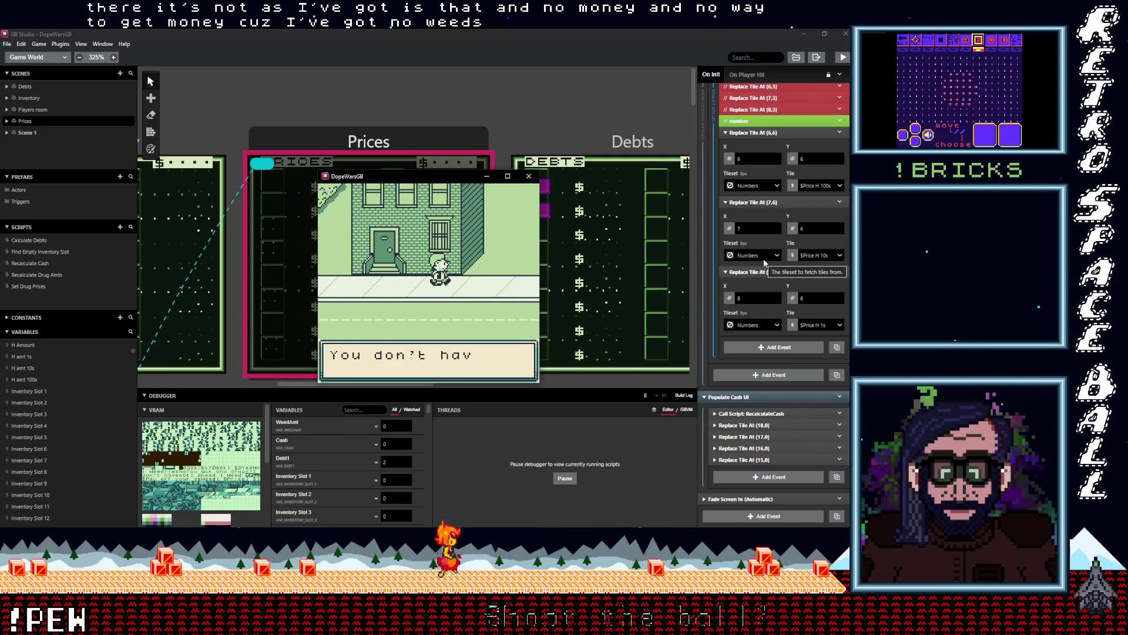
key("z")
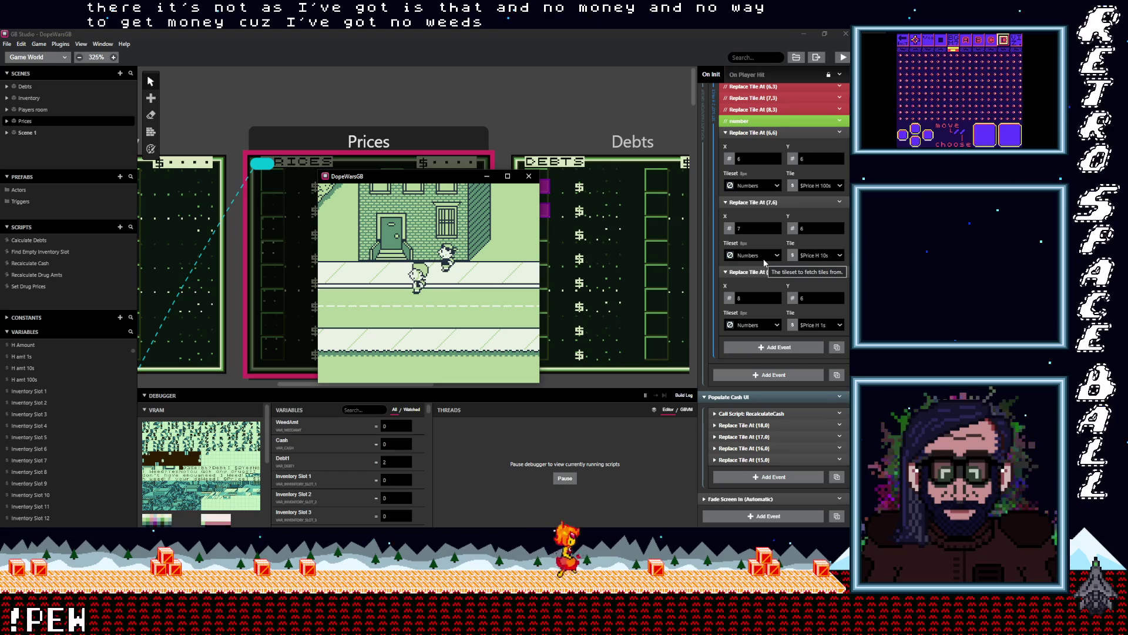
left_click(529, 175)
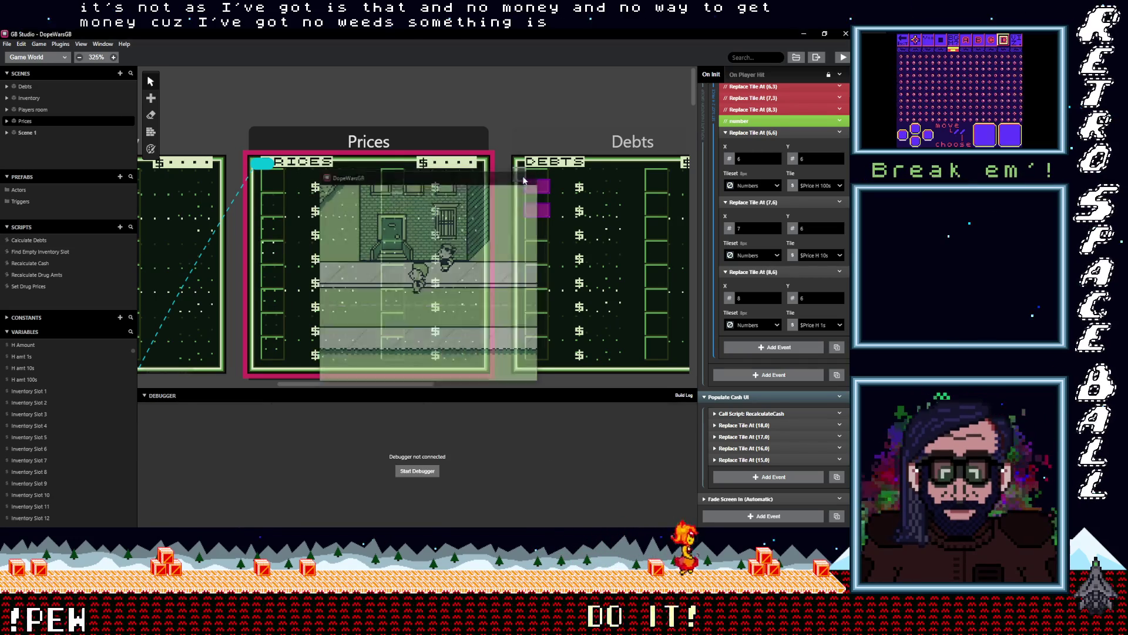
scroll(412, 274, "down", 10)
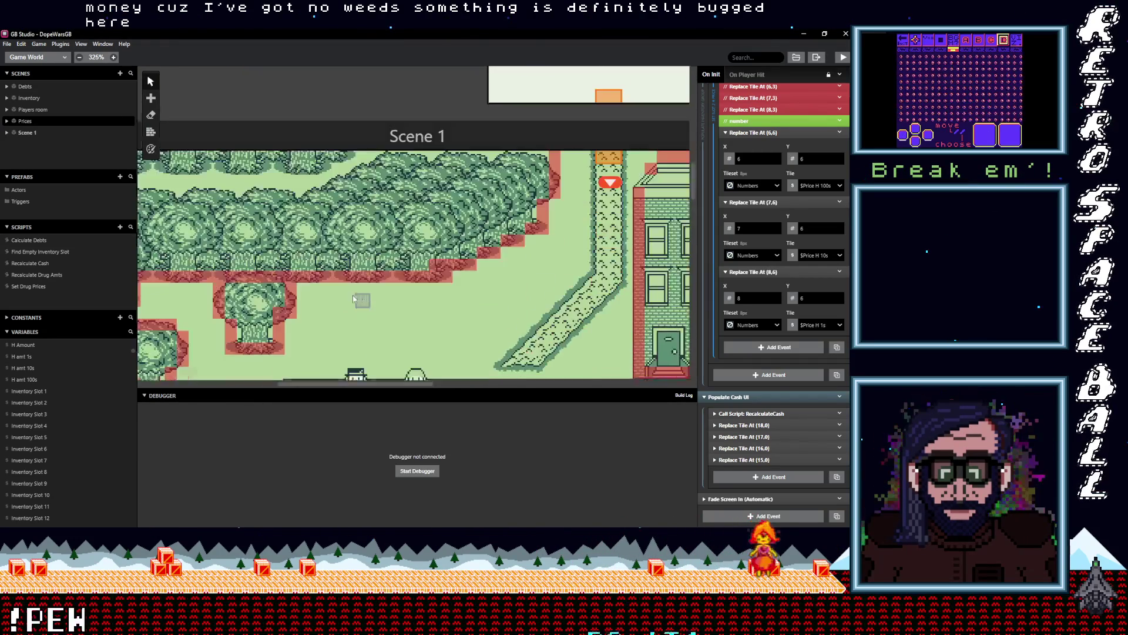
left_click(259, 279)
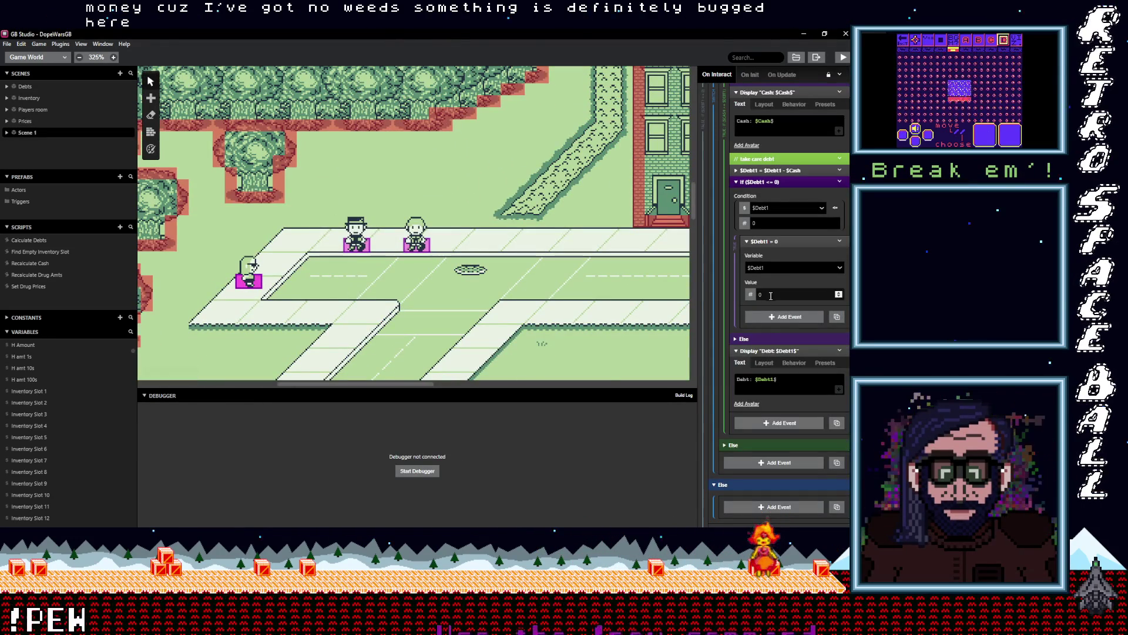
scroll(783, 373, "up", 3)
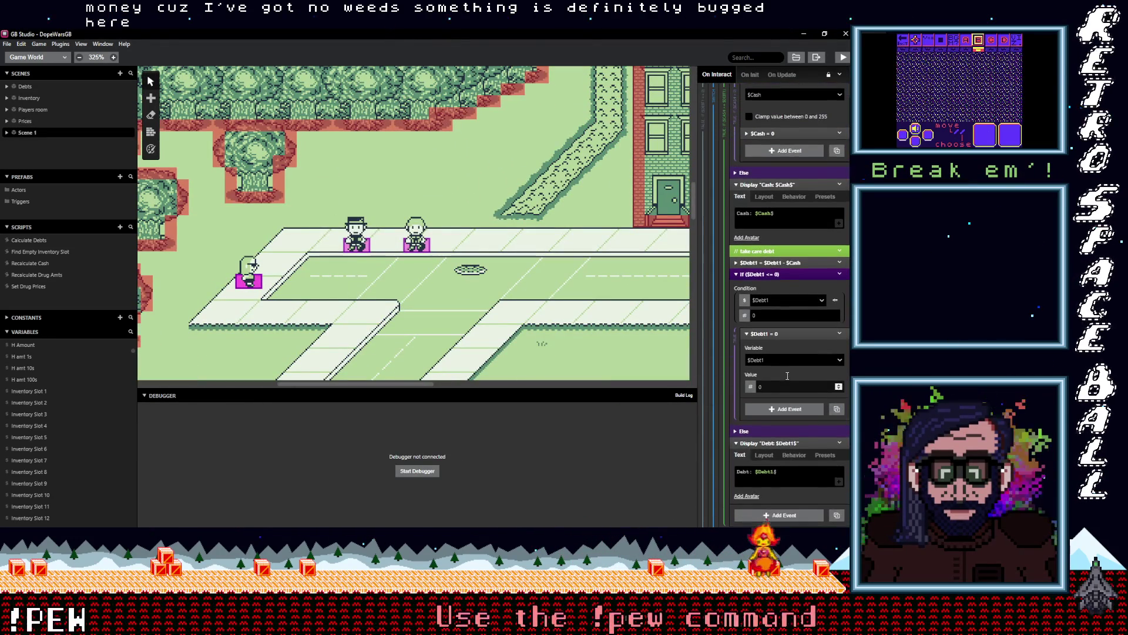
scroll(786, 375, "up", 8)
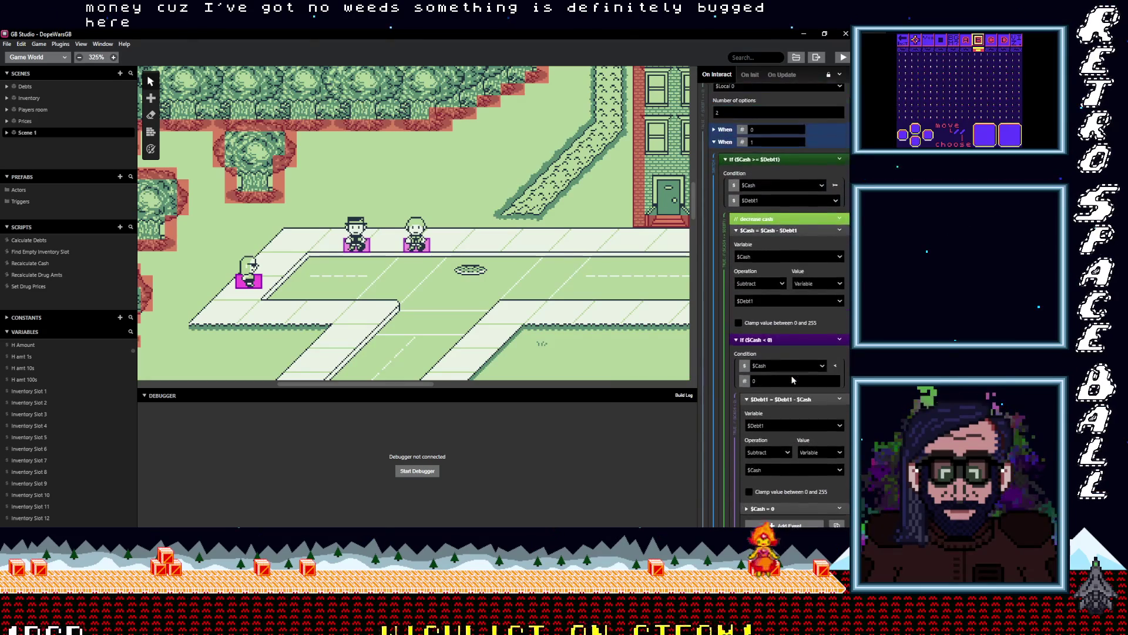
scroll(791, 376, "up", 7)
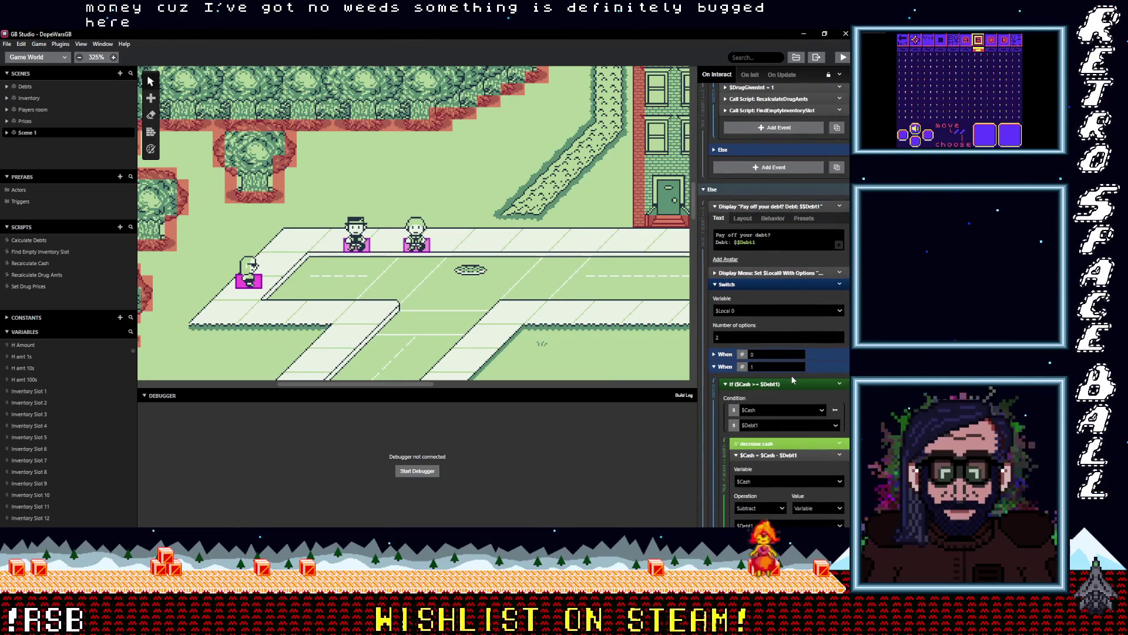
scroll(792, 376, "up", 4)
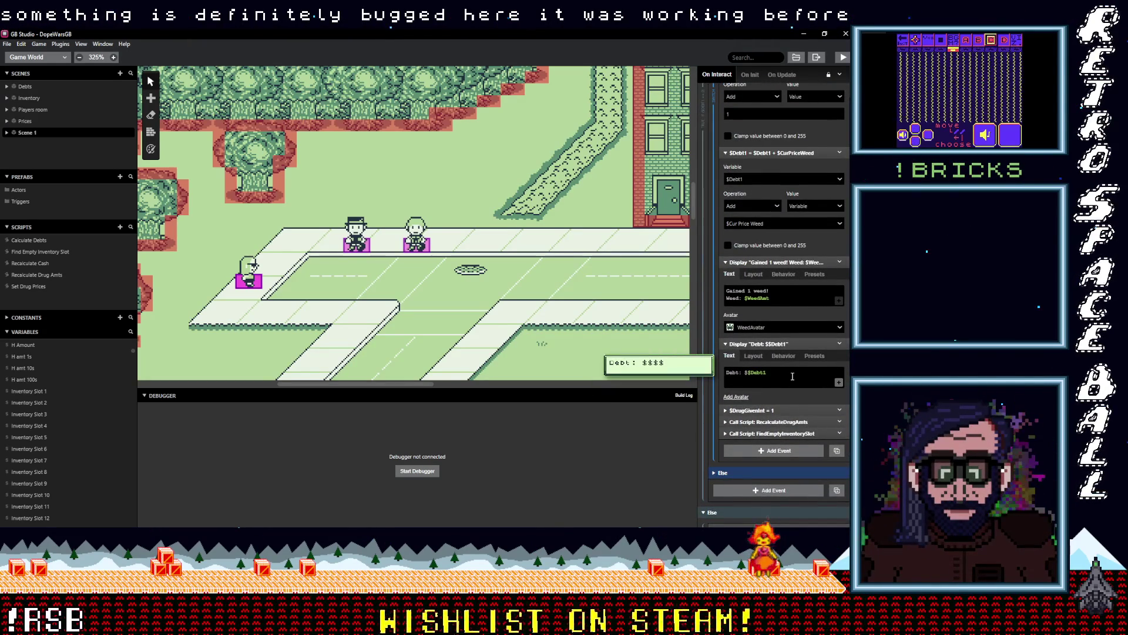
scroll(793, 376, "up", 4)
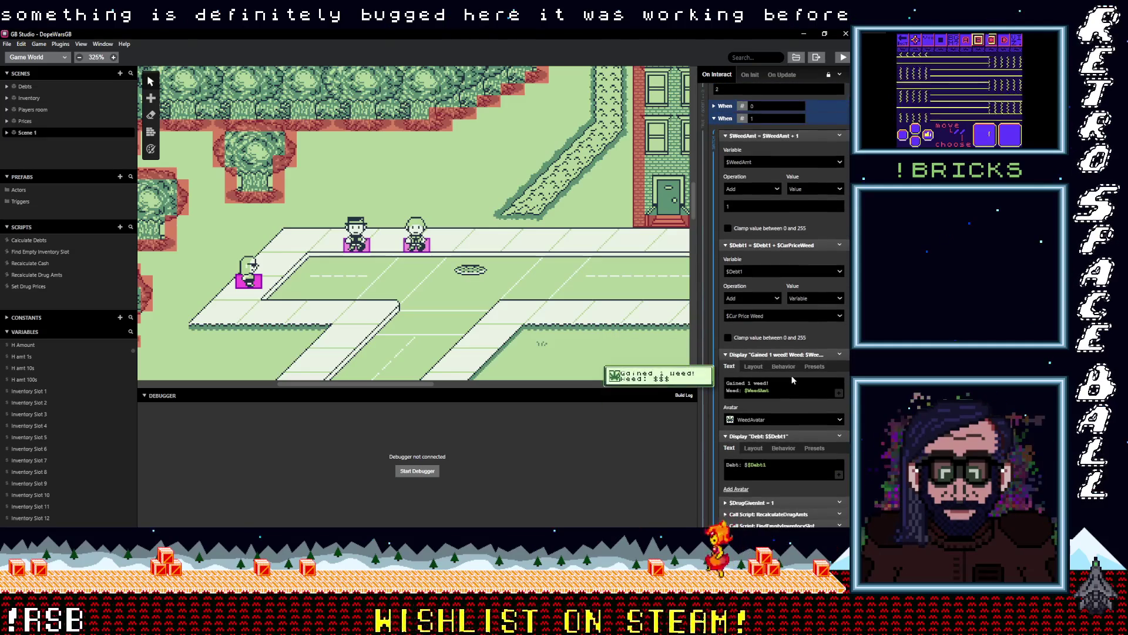
scroll(792, 379, "up", 1)
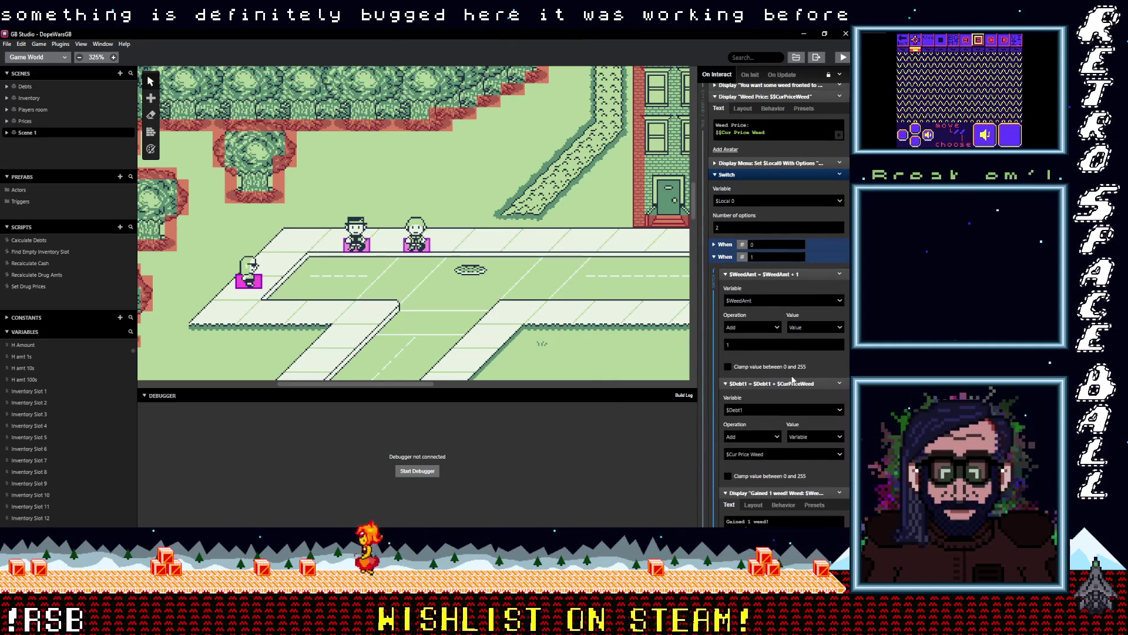
scroll(792, 381, "up", 4)
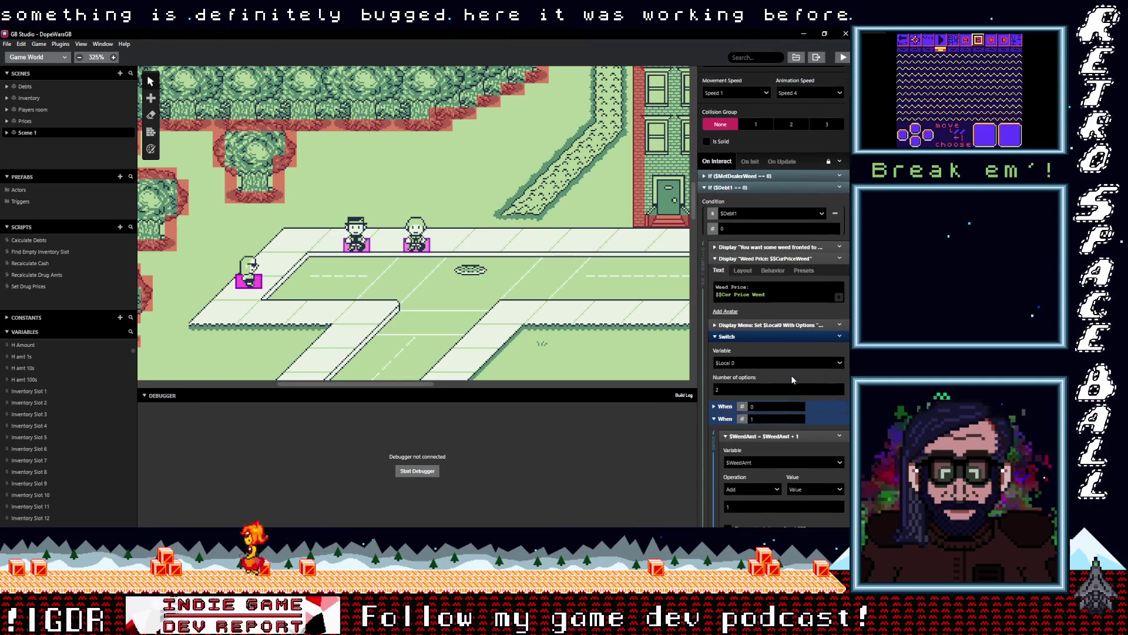
scroll(791, 379, "up", 1)
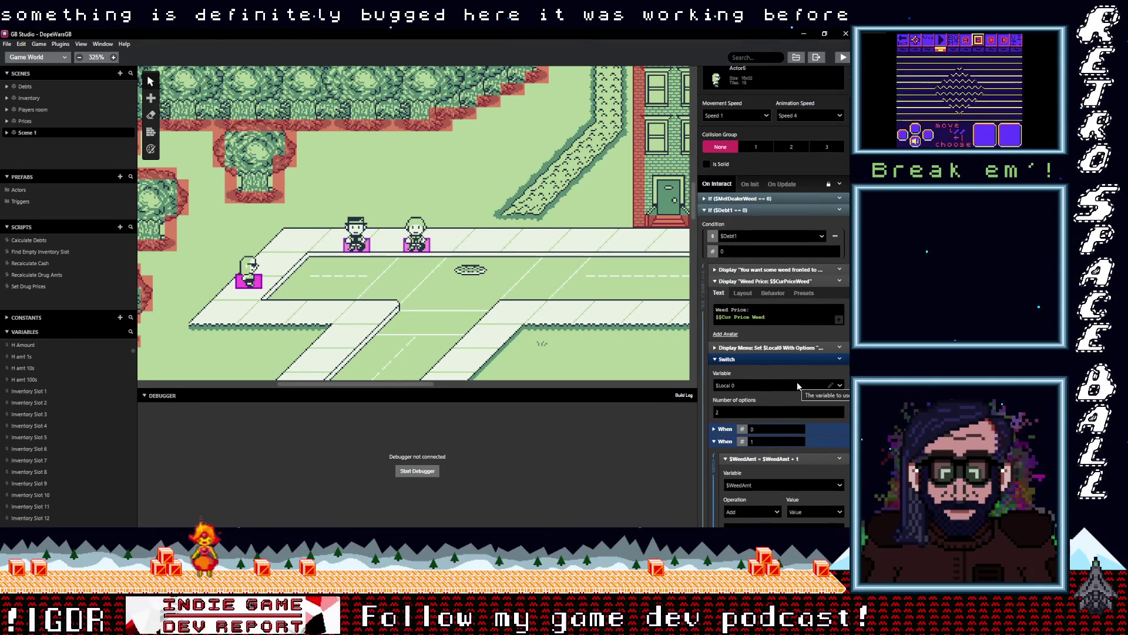
scroll(795, 382, "down", 1)
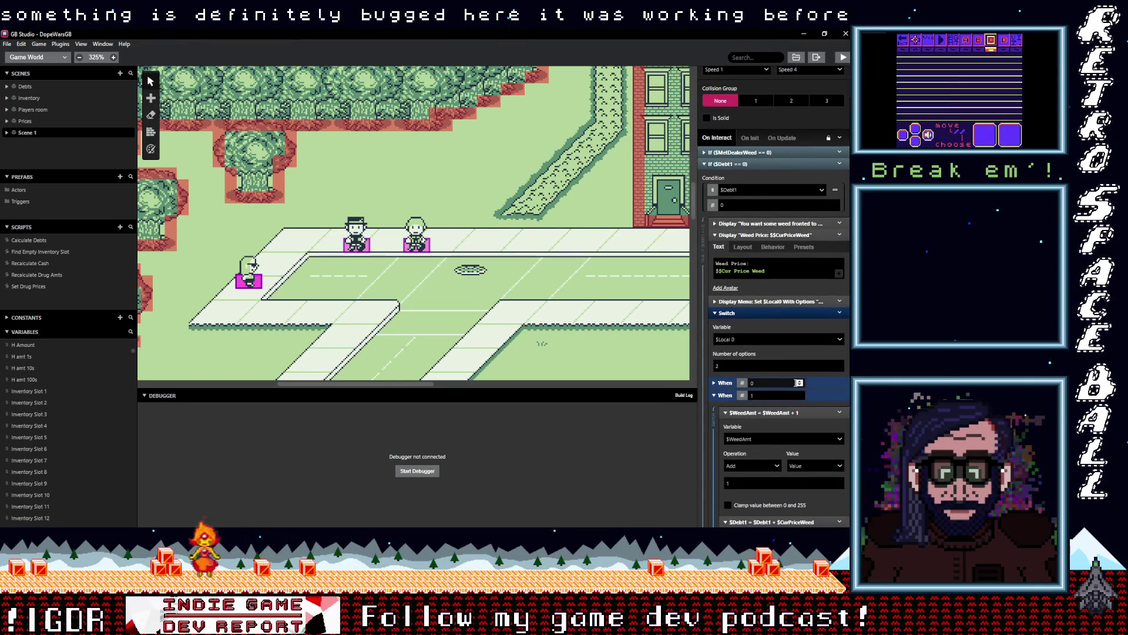
scroll(796, 382, "up", 1)
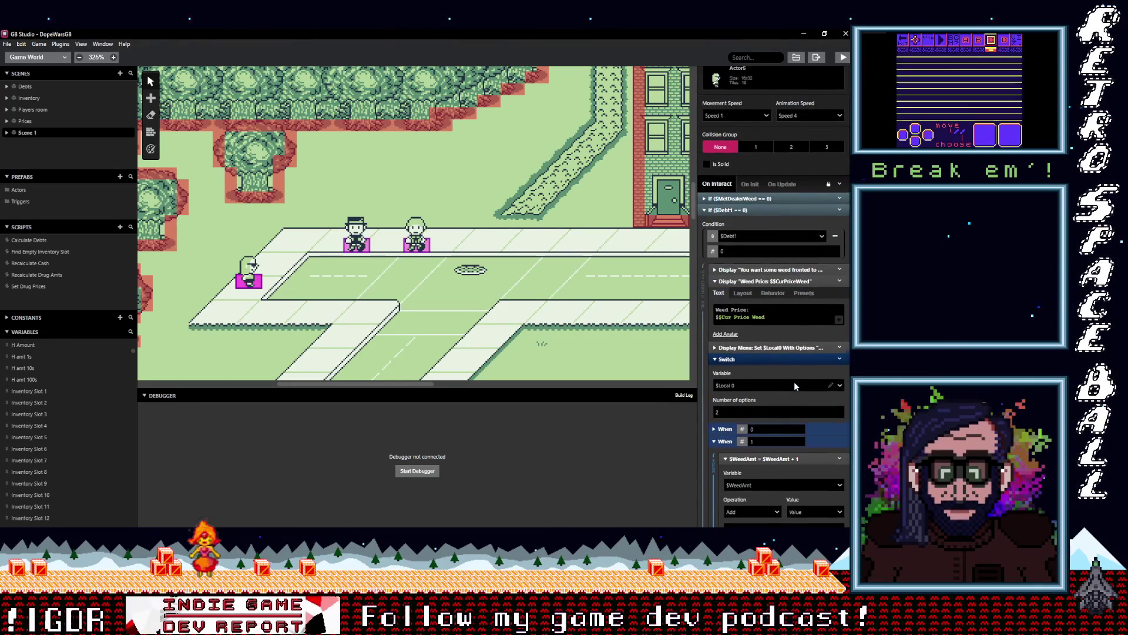
scroll(794, 382, "down", 5)
scroll(795, 382, "down", 5)
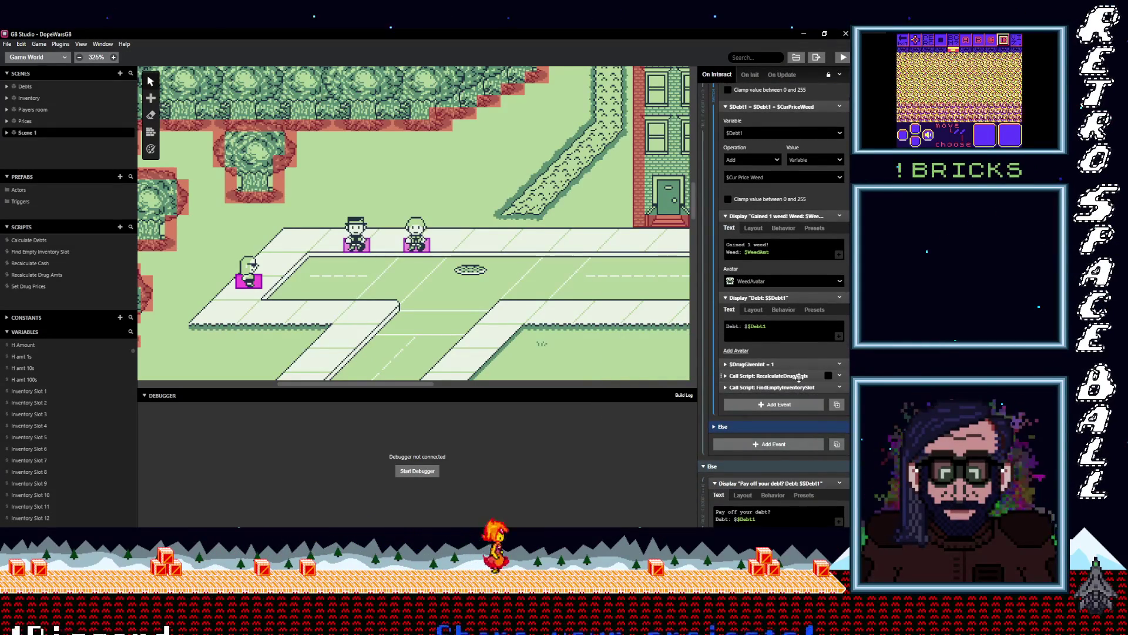
scroll(799, 377, "up", 5)
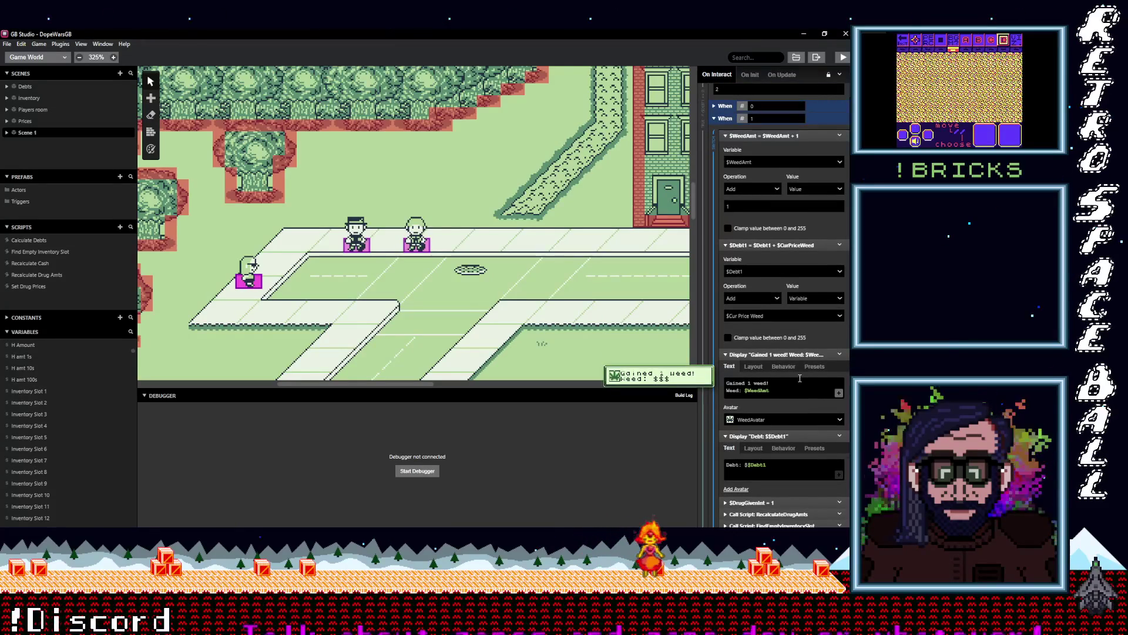
scroll(800, 378, "up", 3)
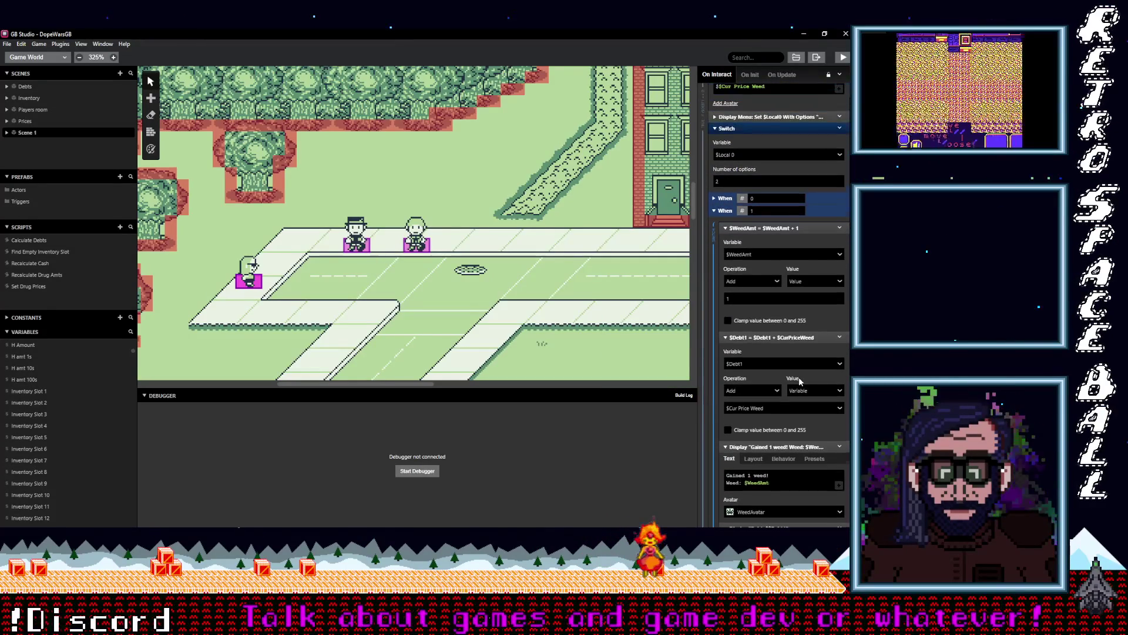
scroll(800, 381, "down", 6)
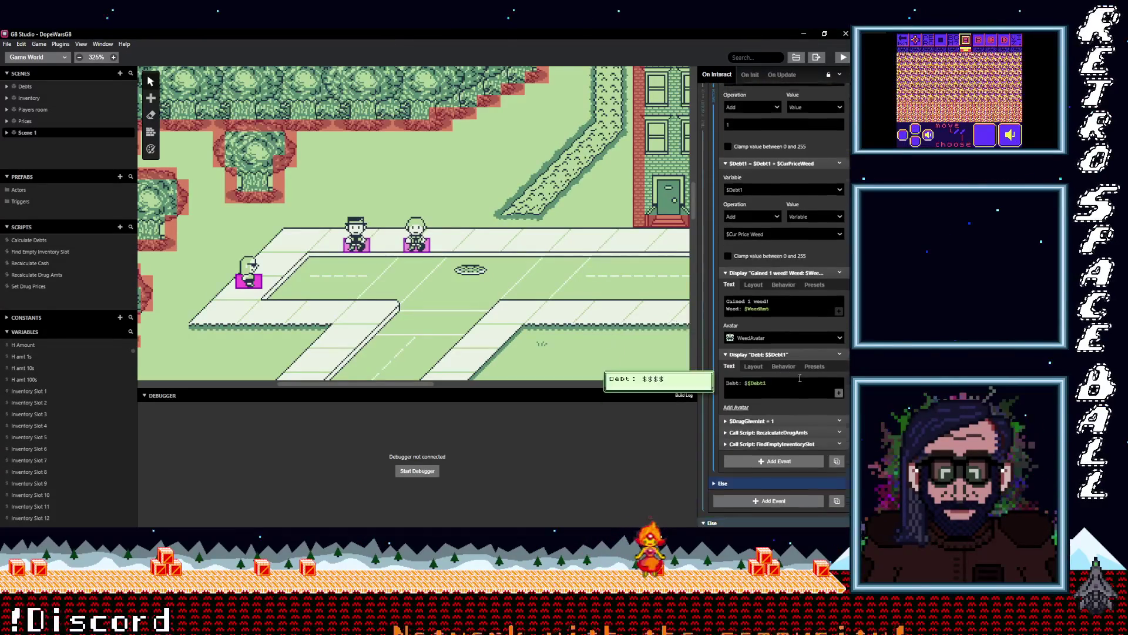
scroll(800, 378, "down", 2)
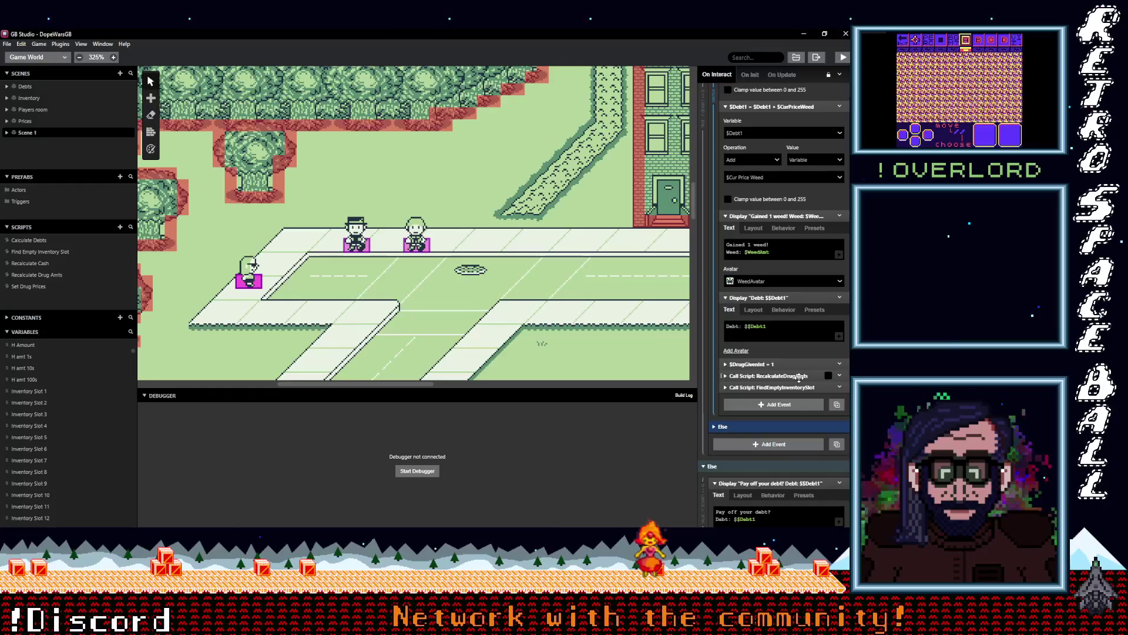
scroll(800, 378, "up", 8)
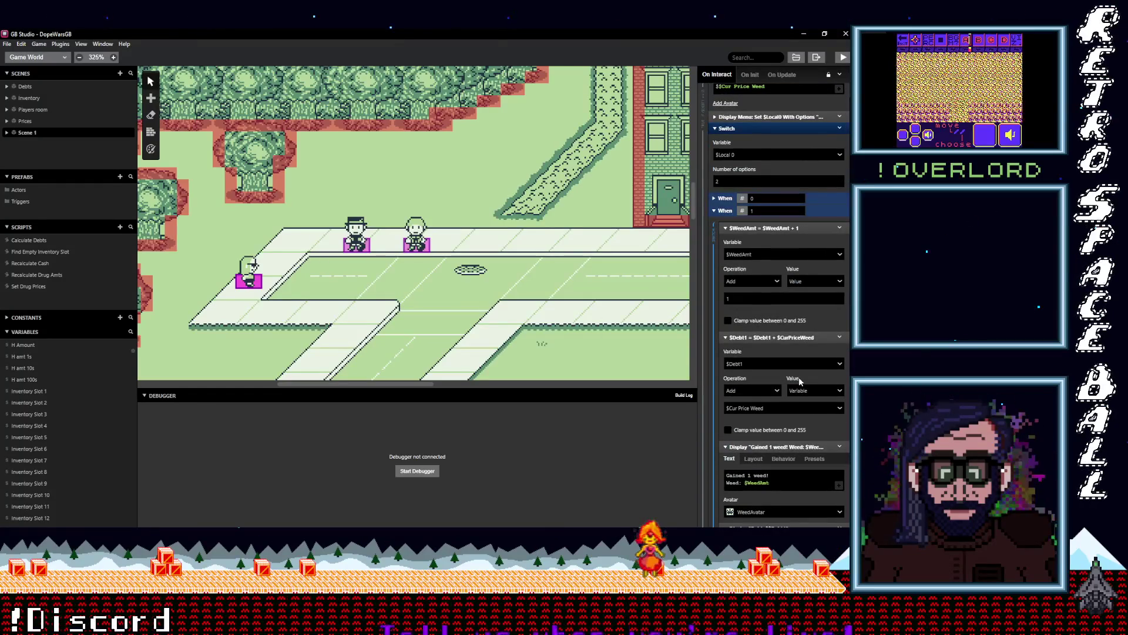
scroll(800, 381, "up", 3)
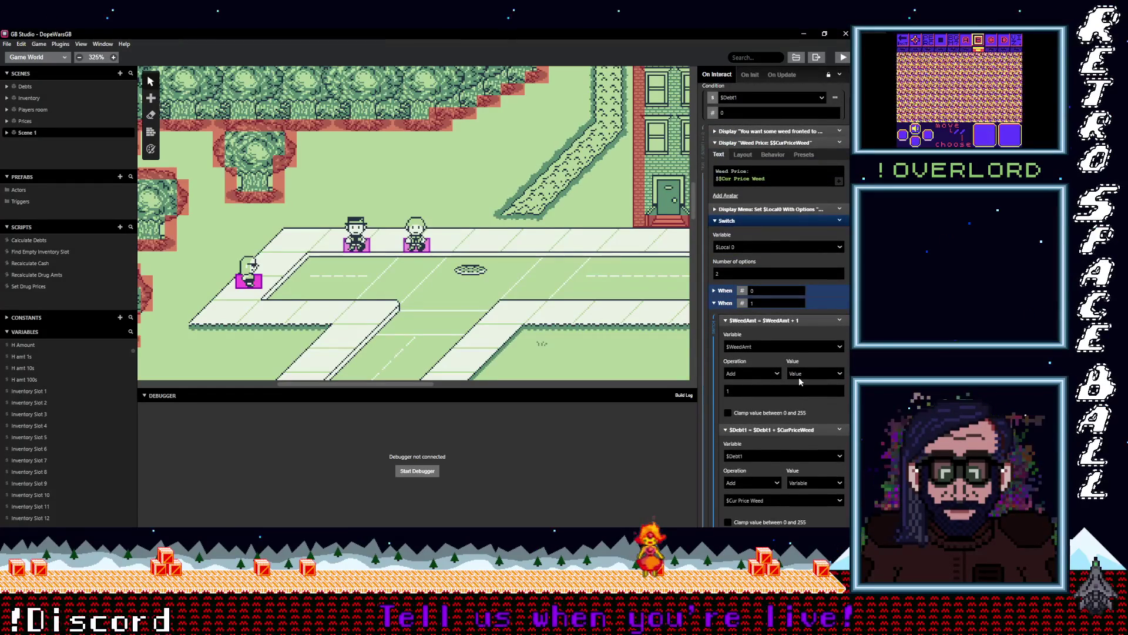
scroll(799, 380, "down", 10)
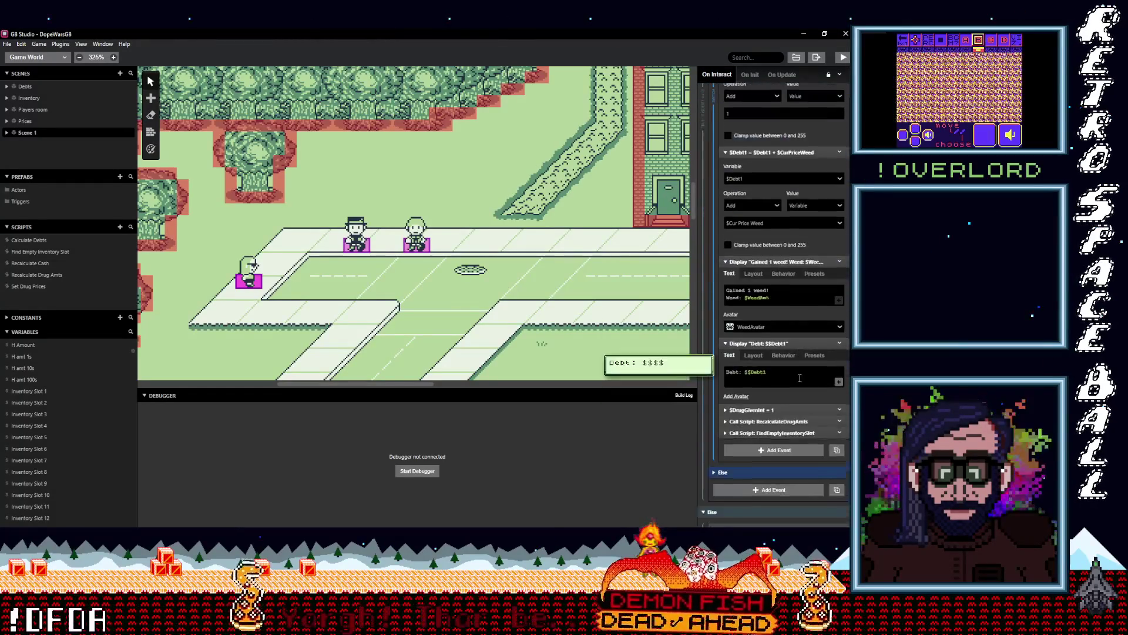
scroll(800, 377, "down", 3)
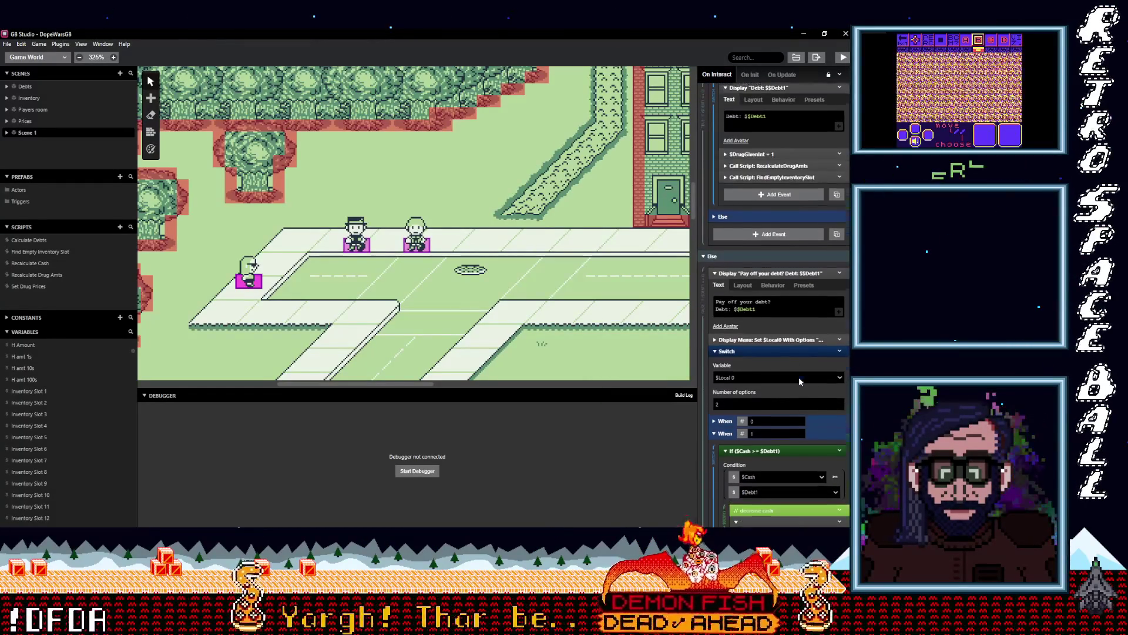
left_click(783, 319)
left_click(782, 320)
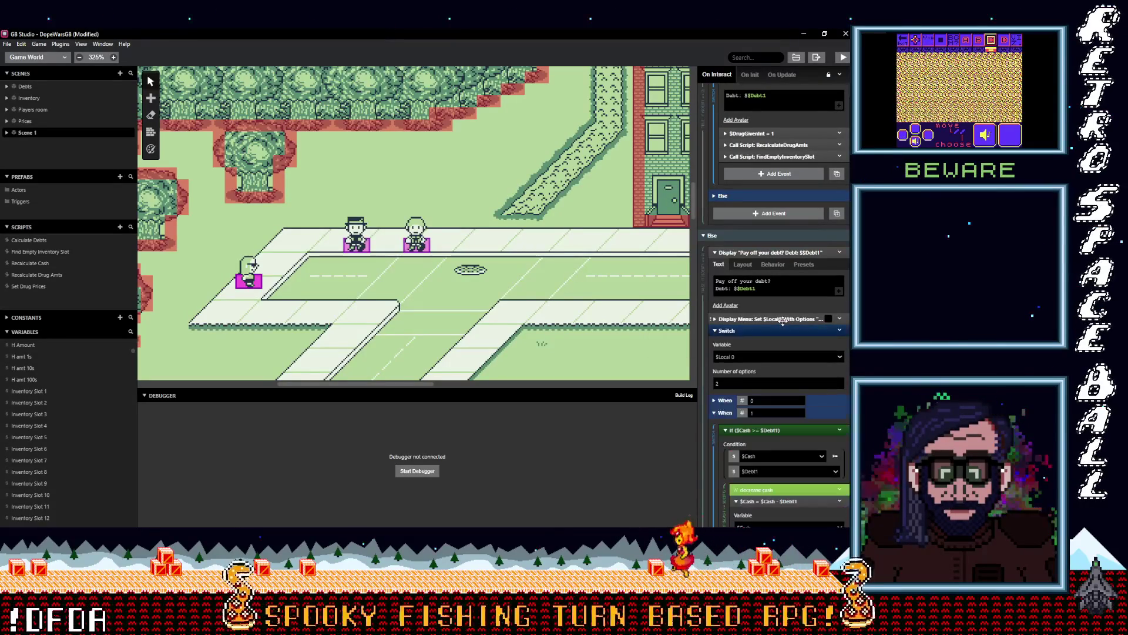
scroll(782, 327, "down", 6)
scroll(784, 330, "down", 2)
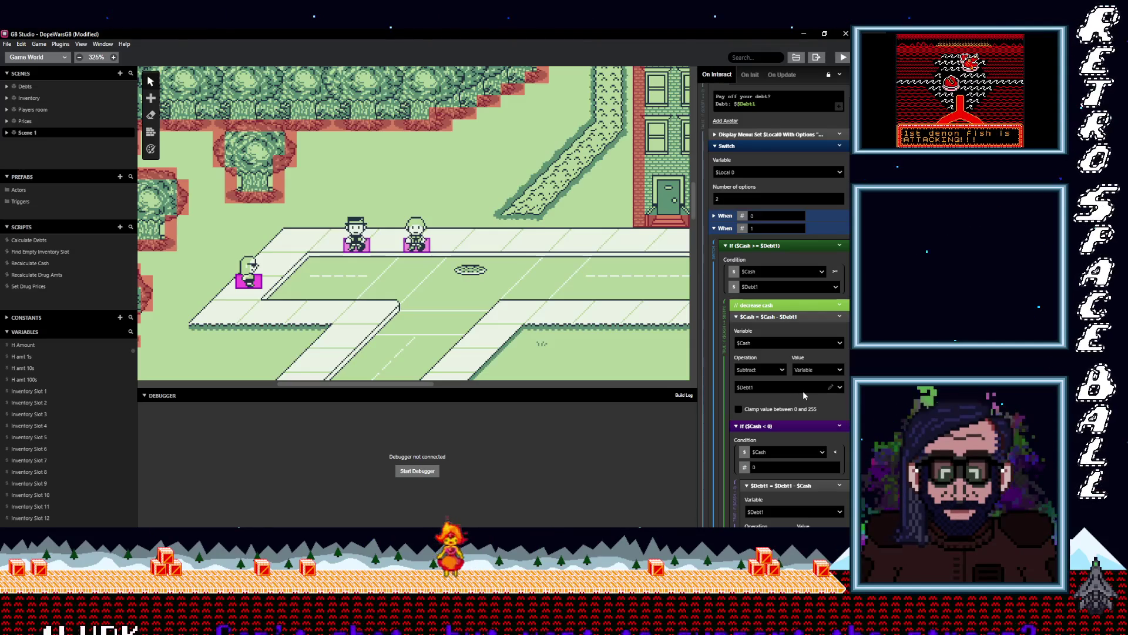
scroll(803, 391, "down", 4)
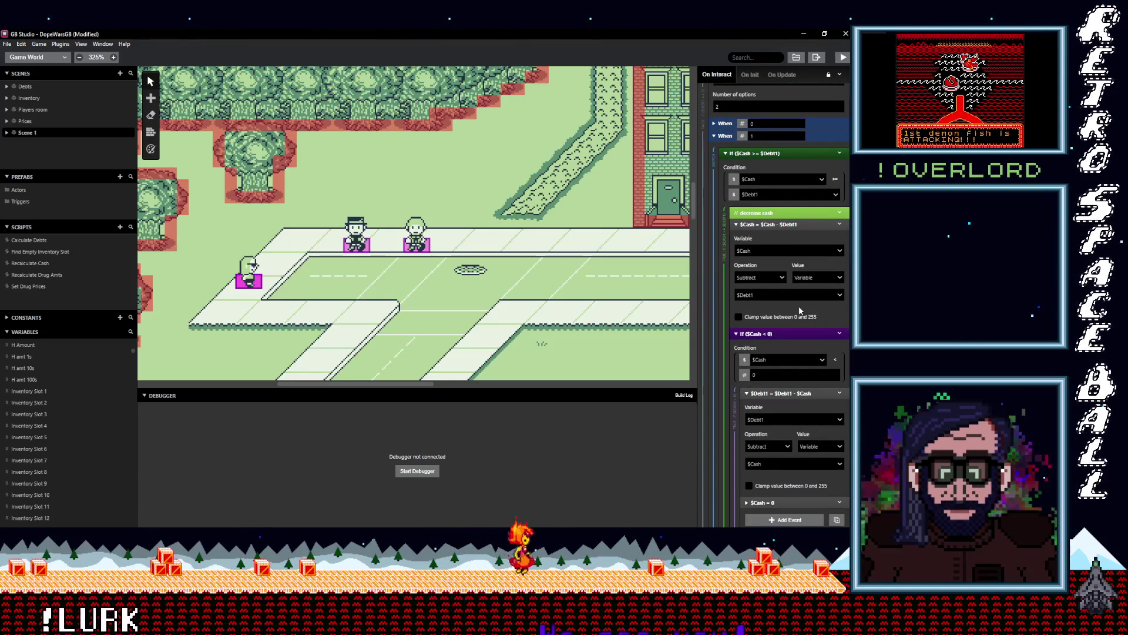
scroll(800, 310, "down", 2)
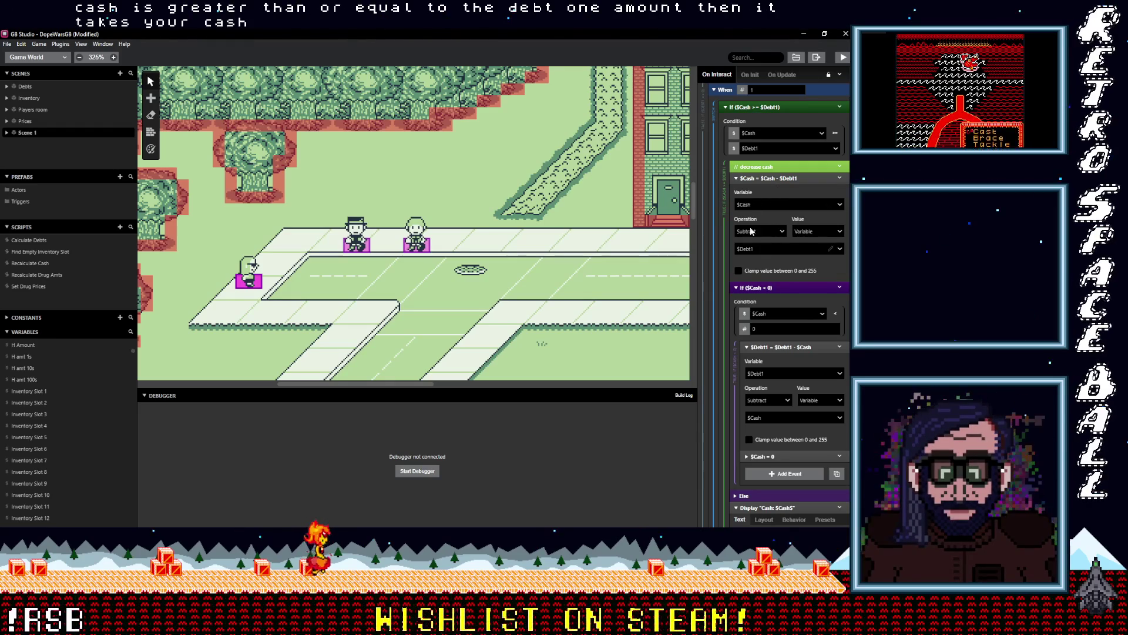
scroll(777, 241, "down", 2)
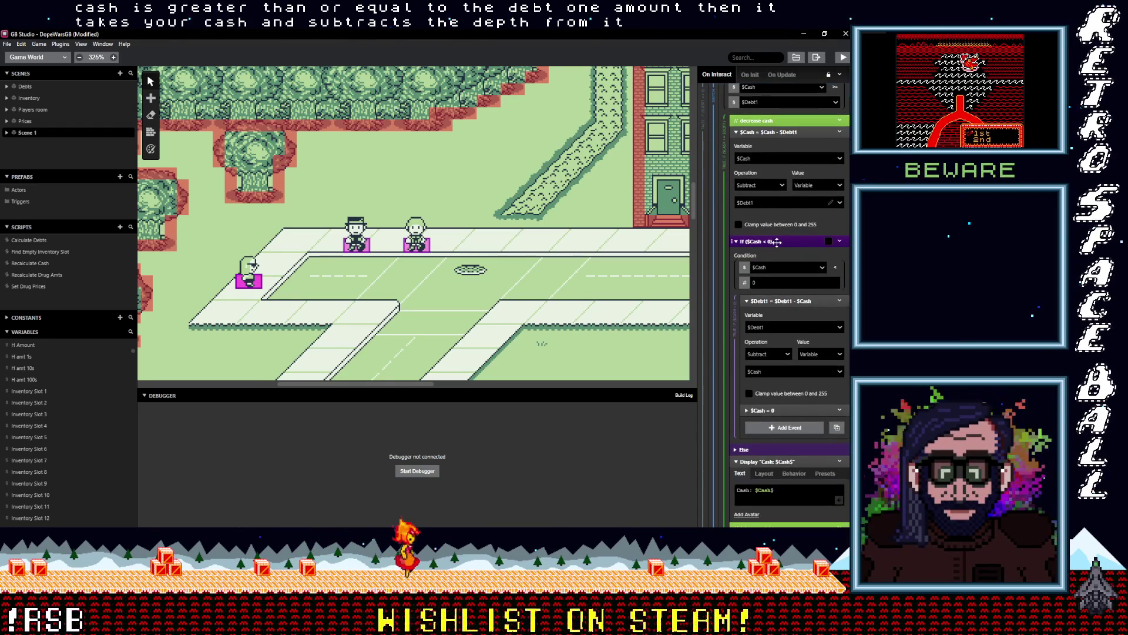
scroll(777, 241, "down", 2)
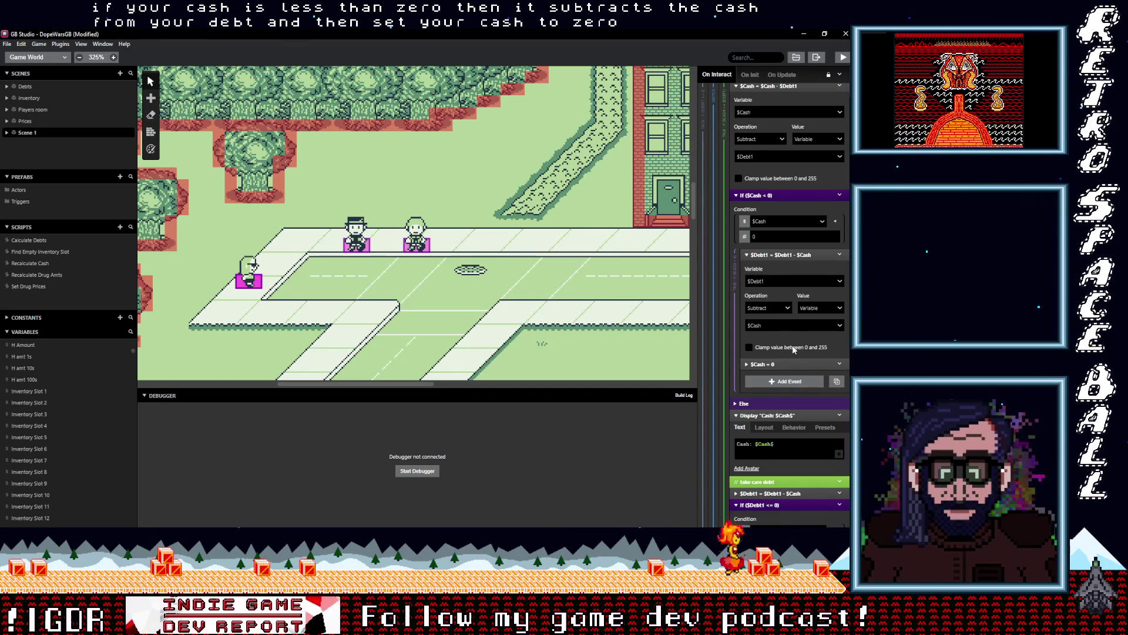
scroll(792, 347, "up", 3)
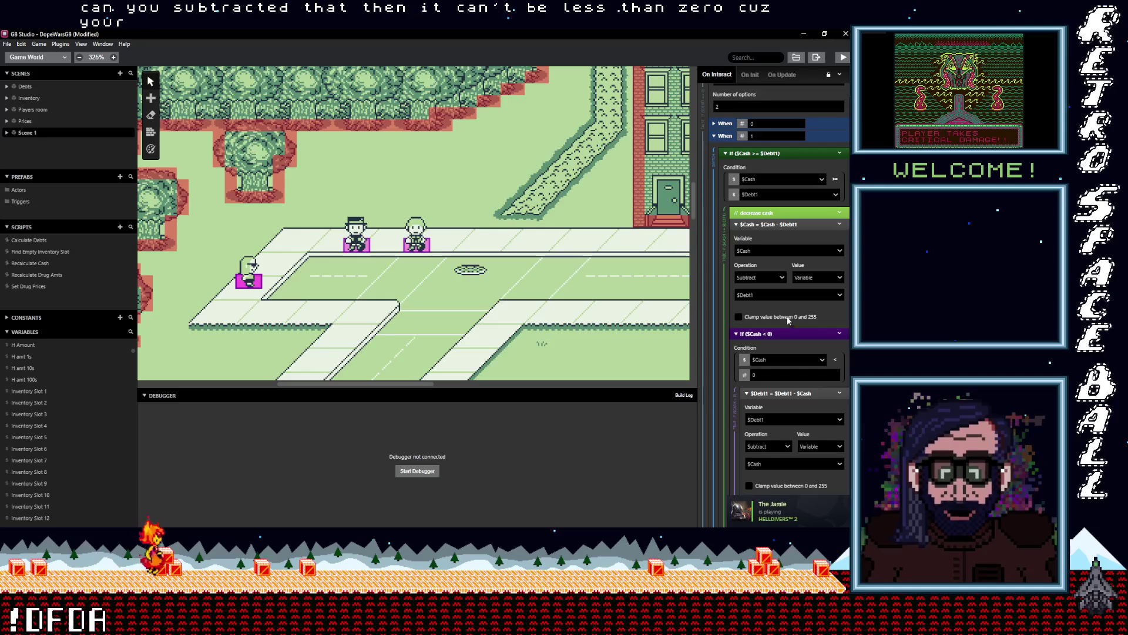
scroll(791, 320, "down", 1)
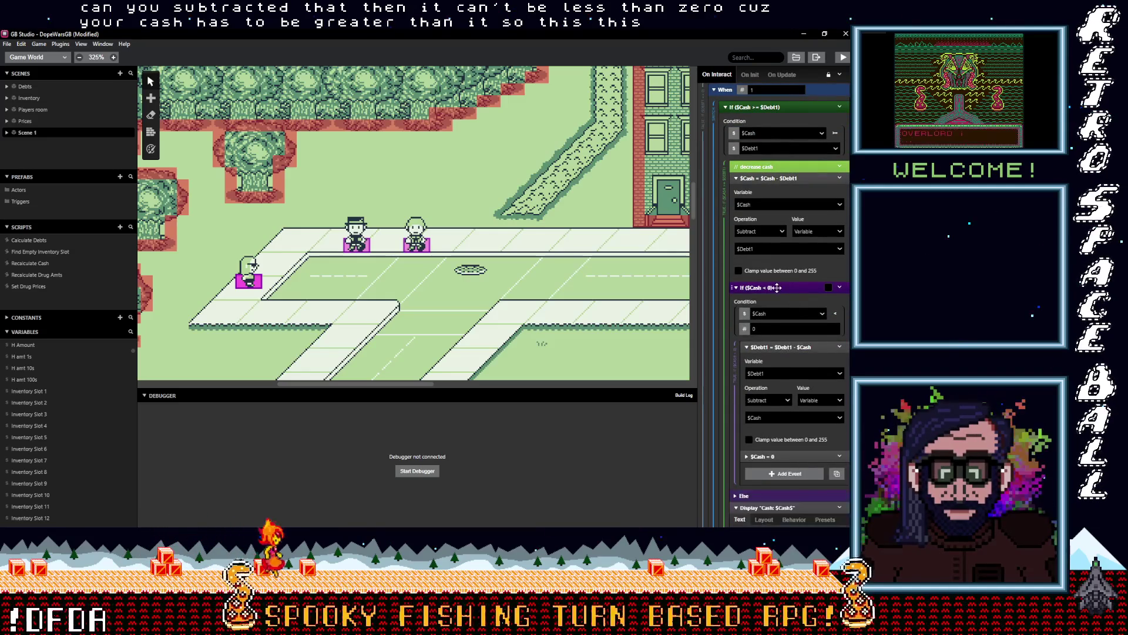
- Collapse the If $Cash < 0 block and expand the $Debt1 = $Debt1 - $Cash event
left_click(792, 345)
scroll(796, 323, "down", 2)
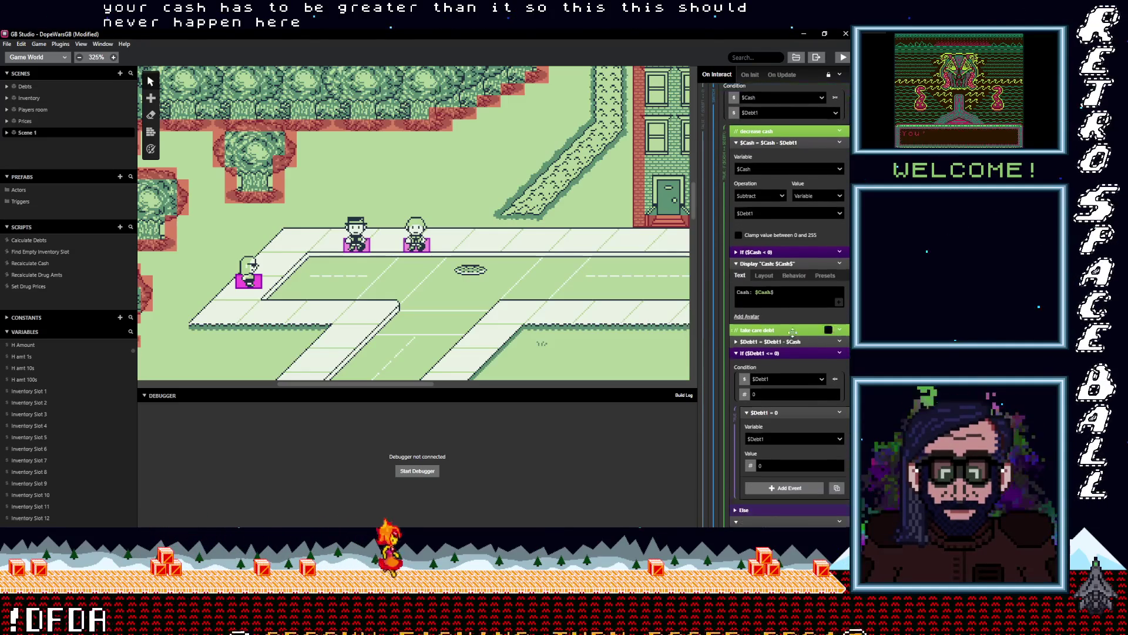
left_click(795, 284)
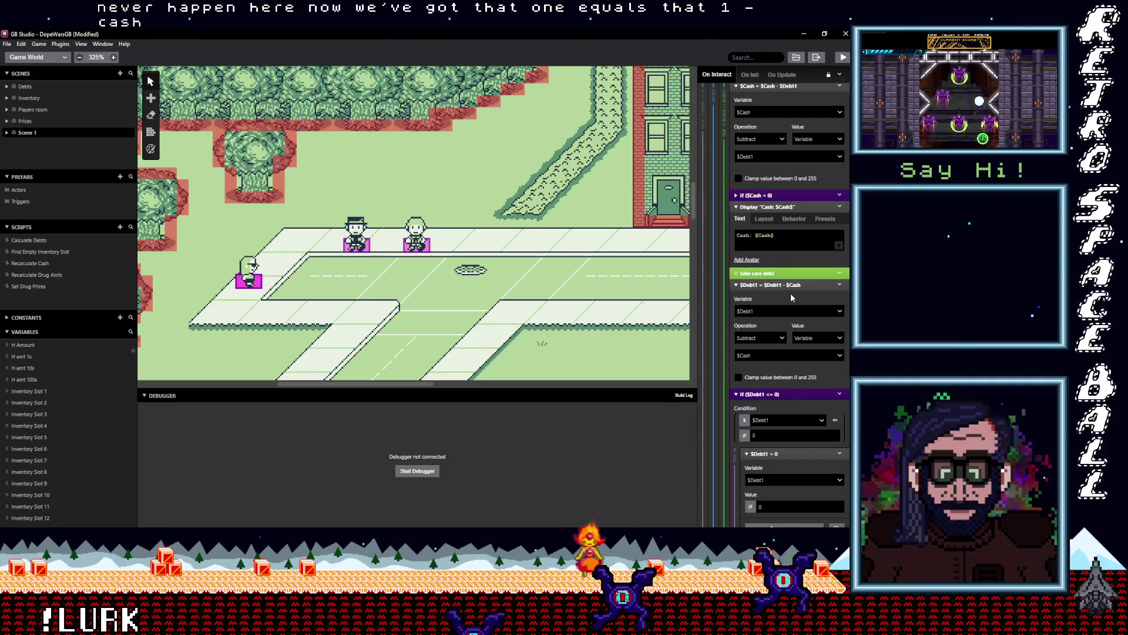
scroll(791, 293, "up", 3)
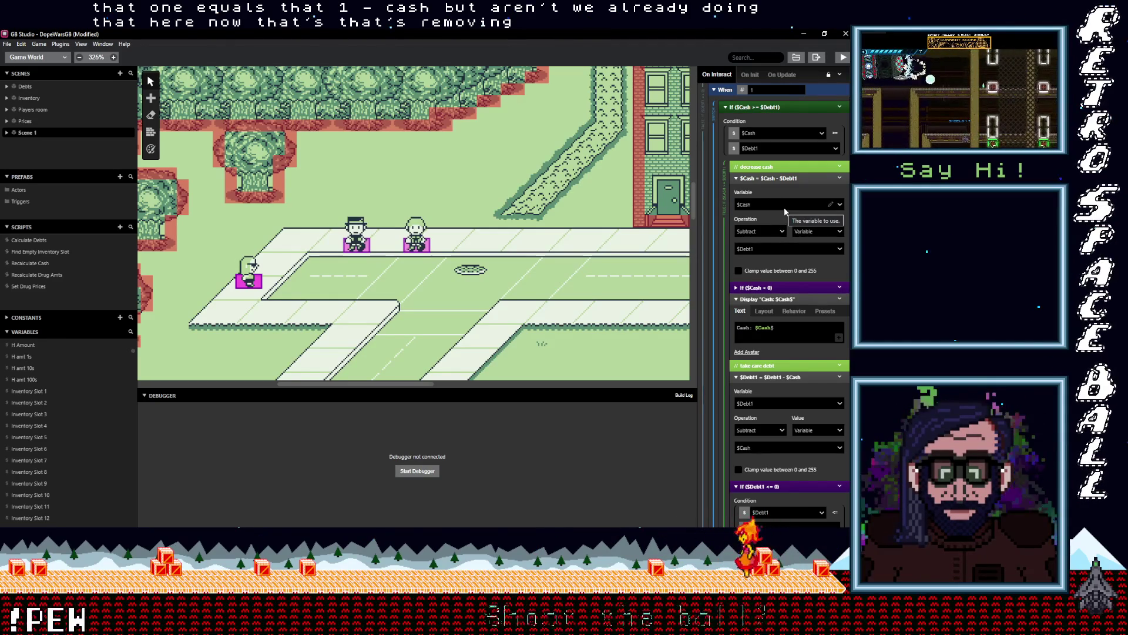
scroll(788, 220, "down", 2)
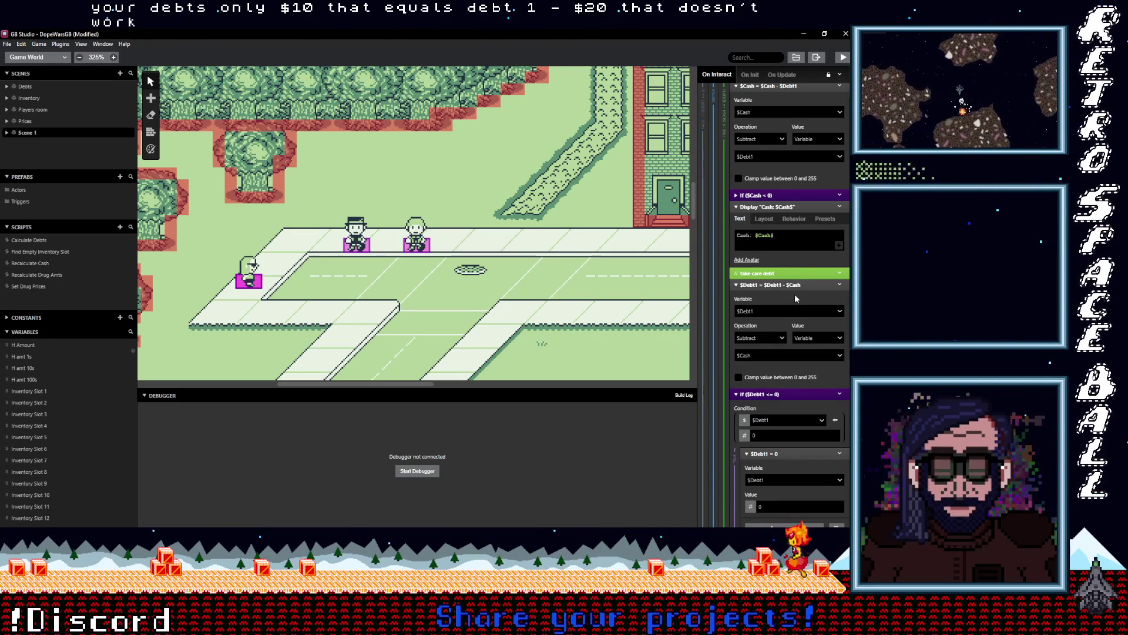
scroll(795, 297, "up", 3)
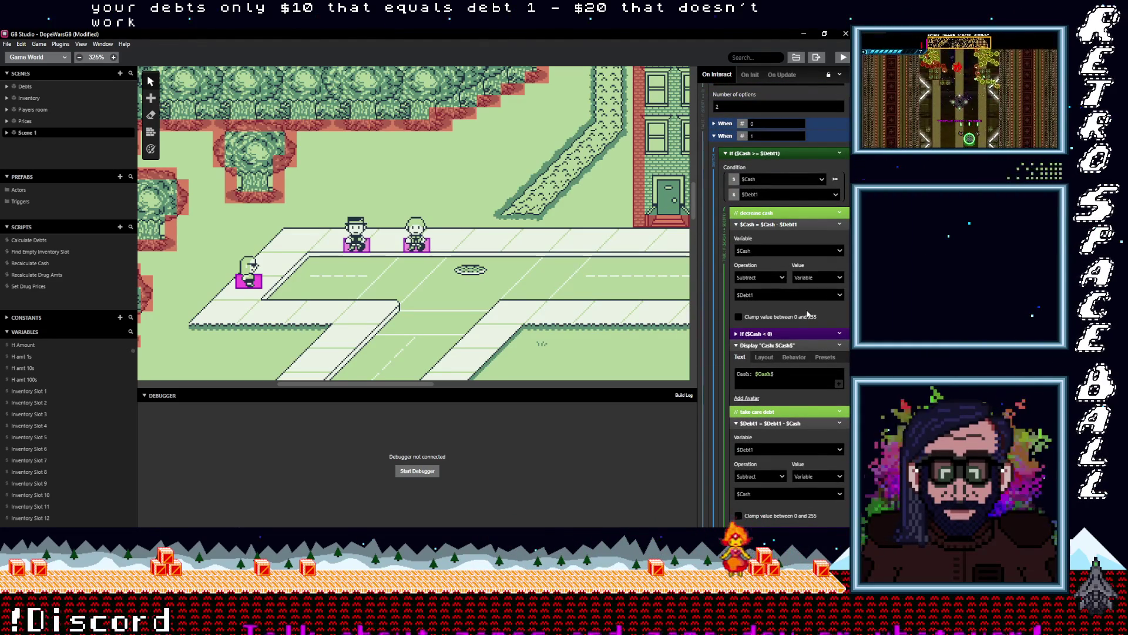